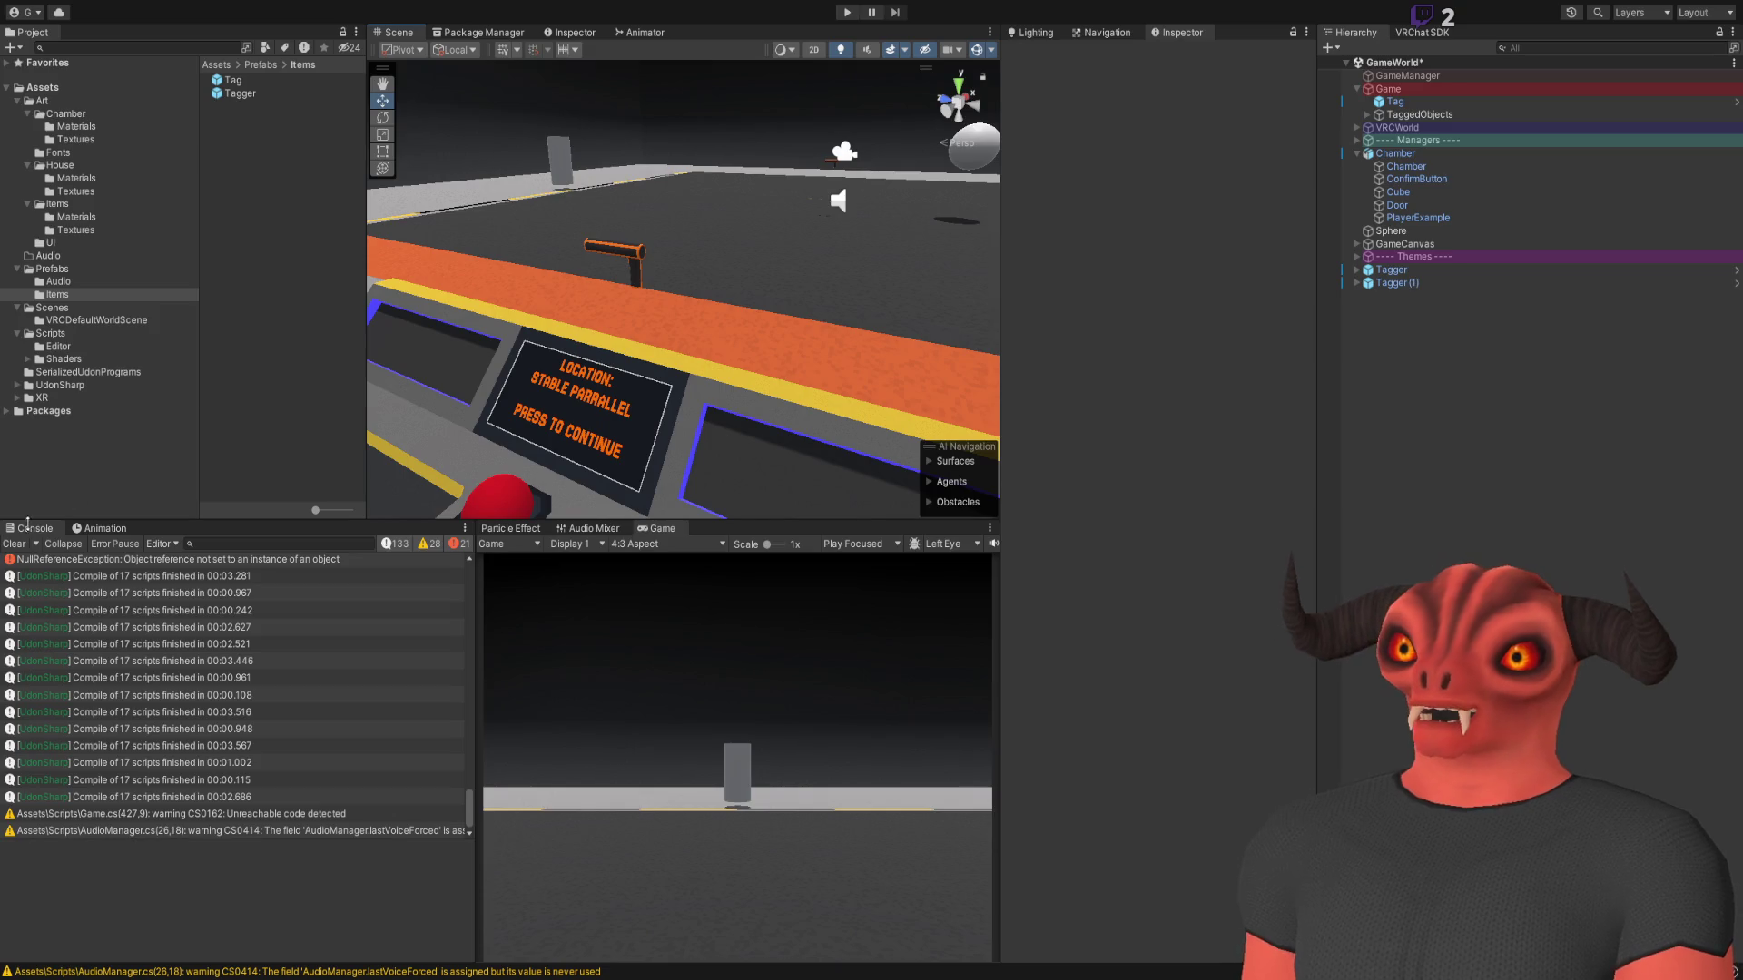
Clear the console, enter play mode, fire and drop the Tagger, then press the panel button to spawn chairs
{"action": "left_click", "coordinate": [14, 544]}
{"action": "left_click", "coordinate": [841, 11]}
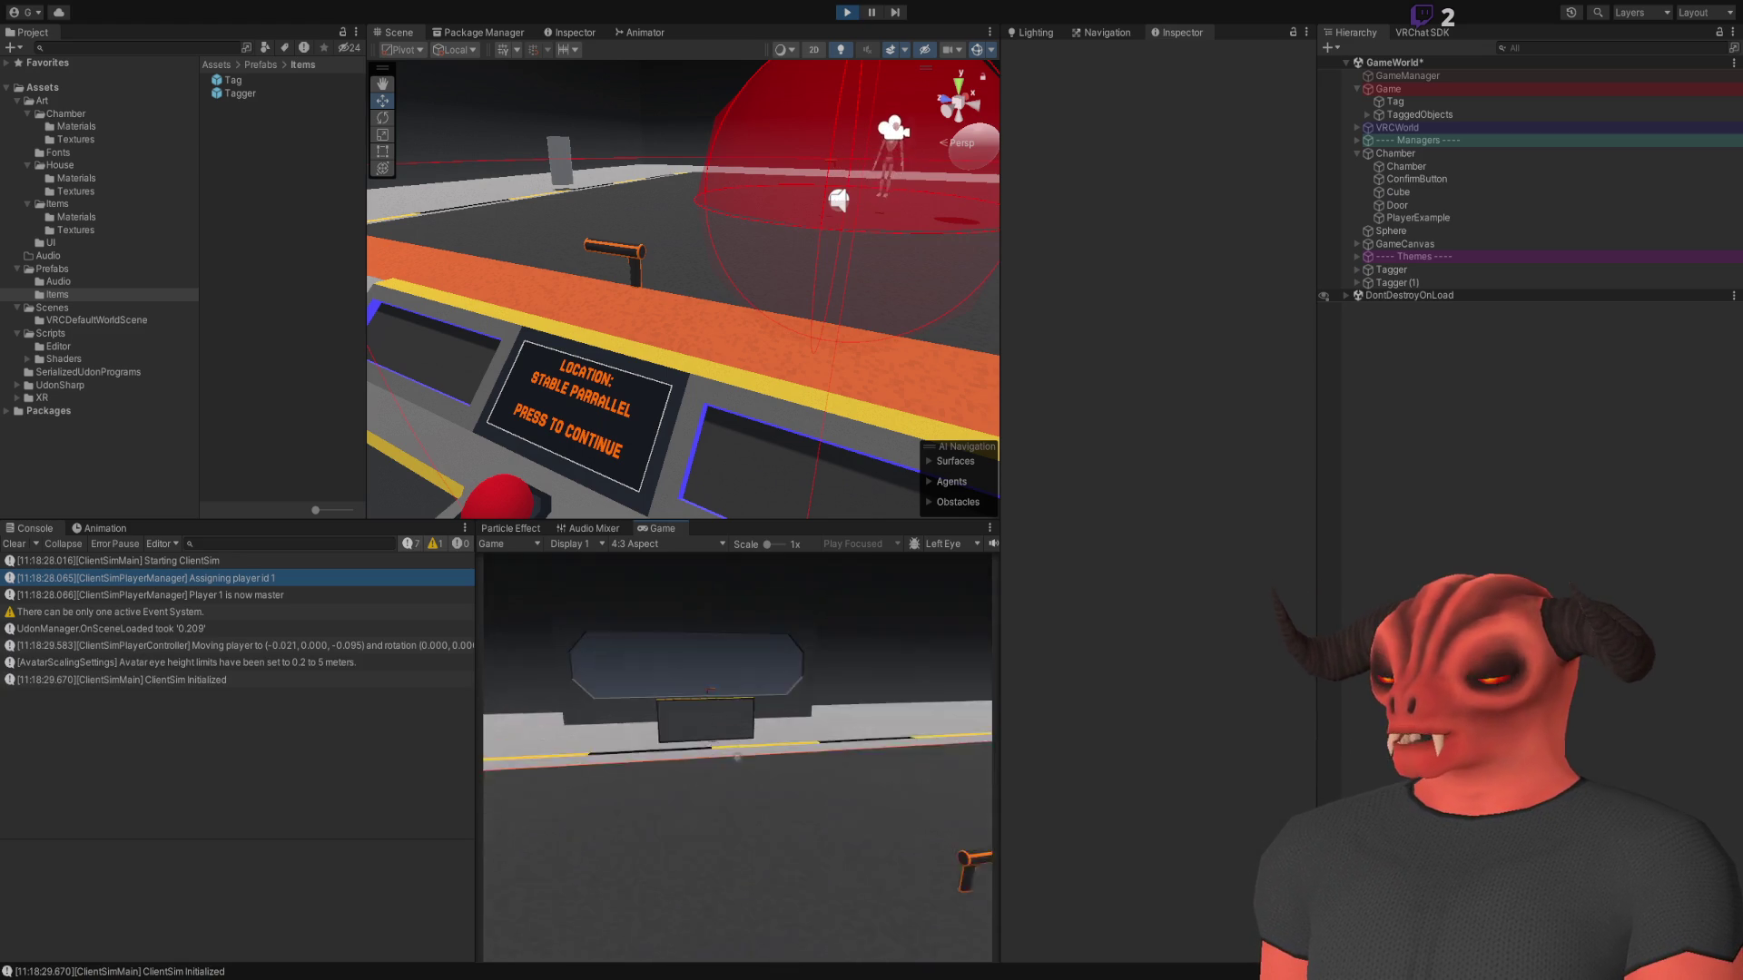
{"action": "left_click", "coordinate": [737, 757]}
{"action": "right_click", "coordinate": [738, 758]}
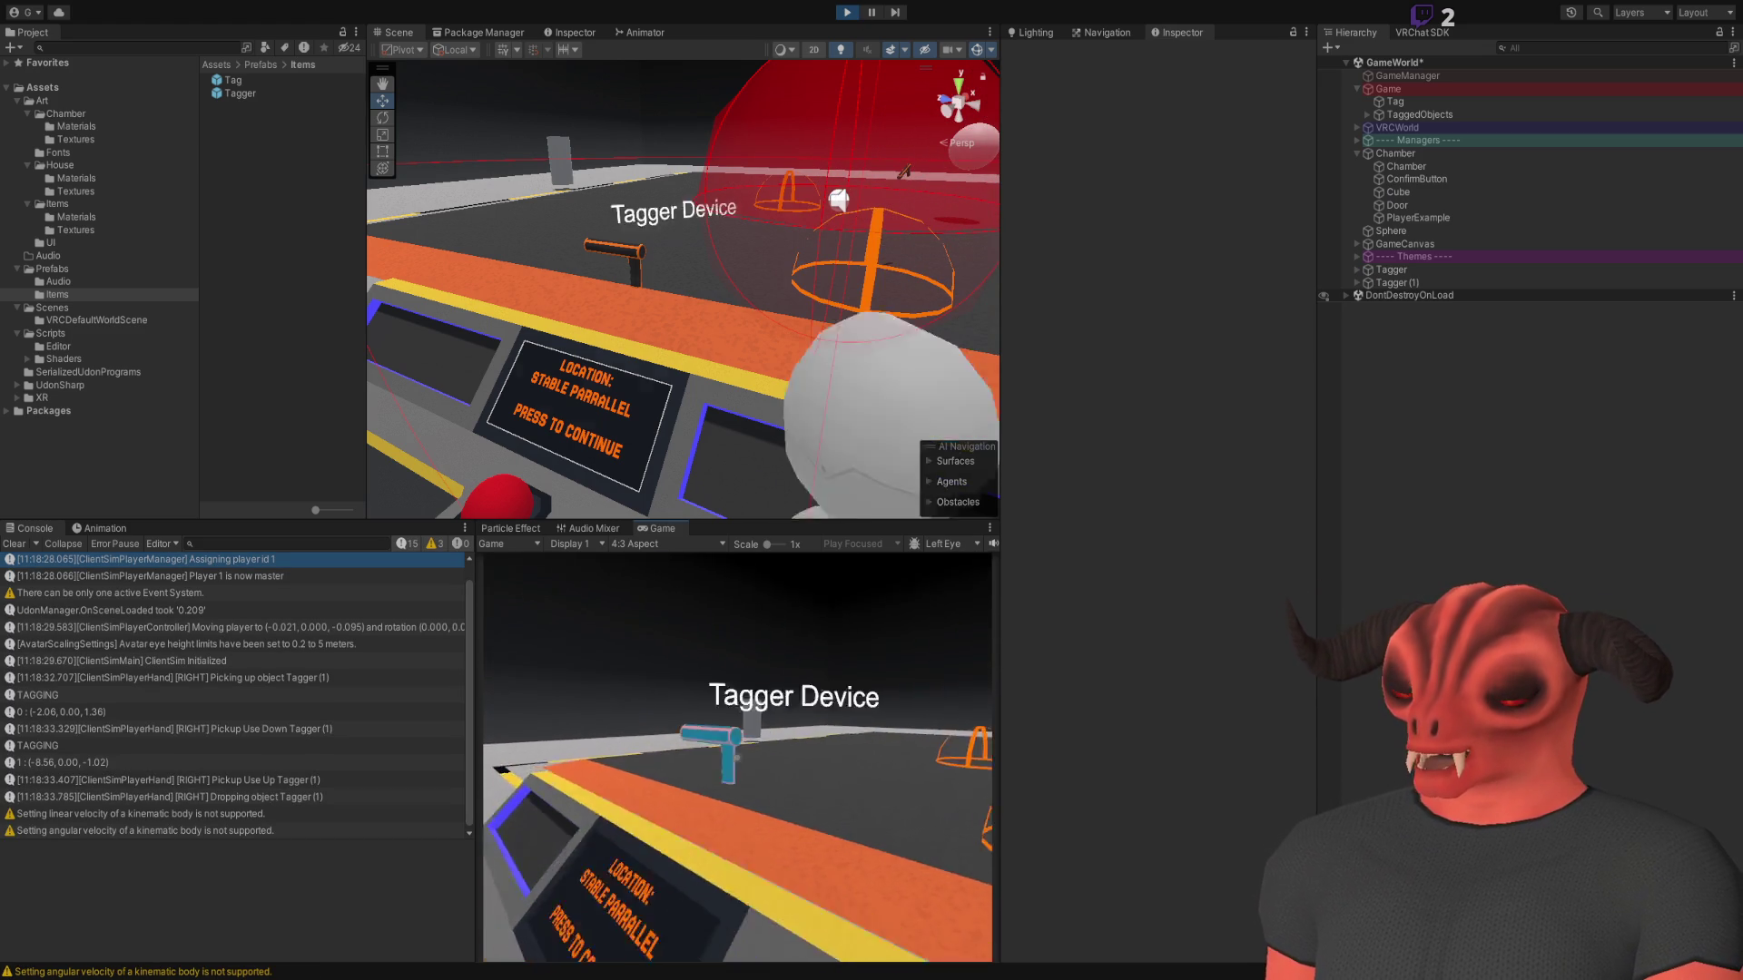
{"action": "left_click", "coordinate": [737, 757]}
{"action": "key", "text": "s"}
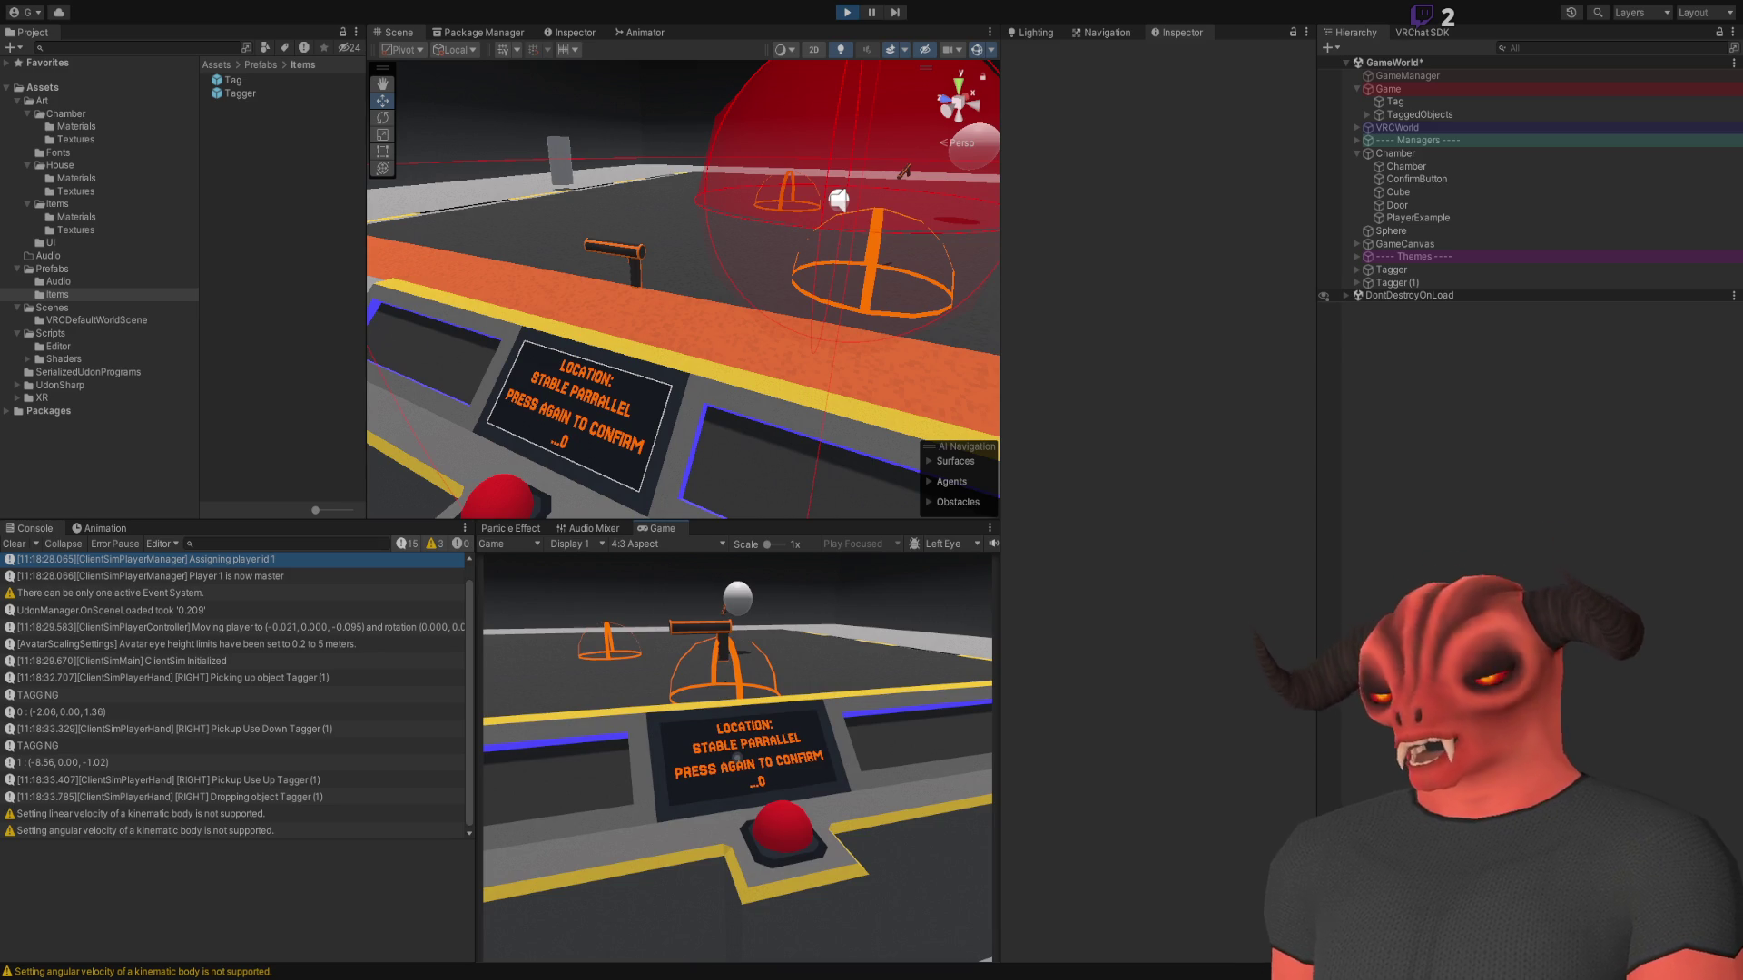
Walk to the table, tag and untag with the Tagger, drop it, and press the panel button
{"action": "key", "text": "d"}
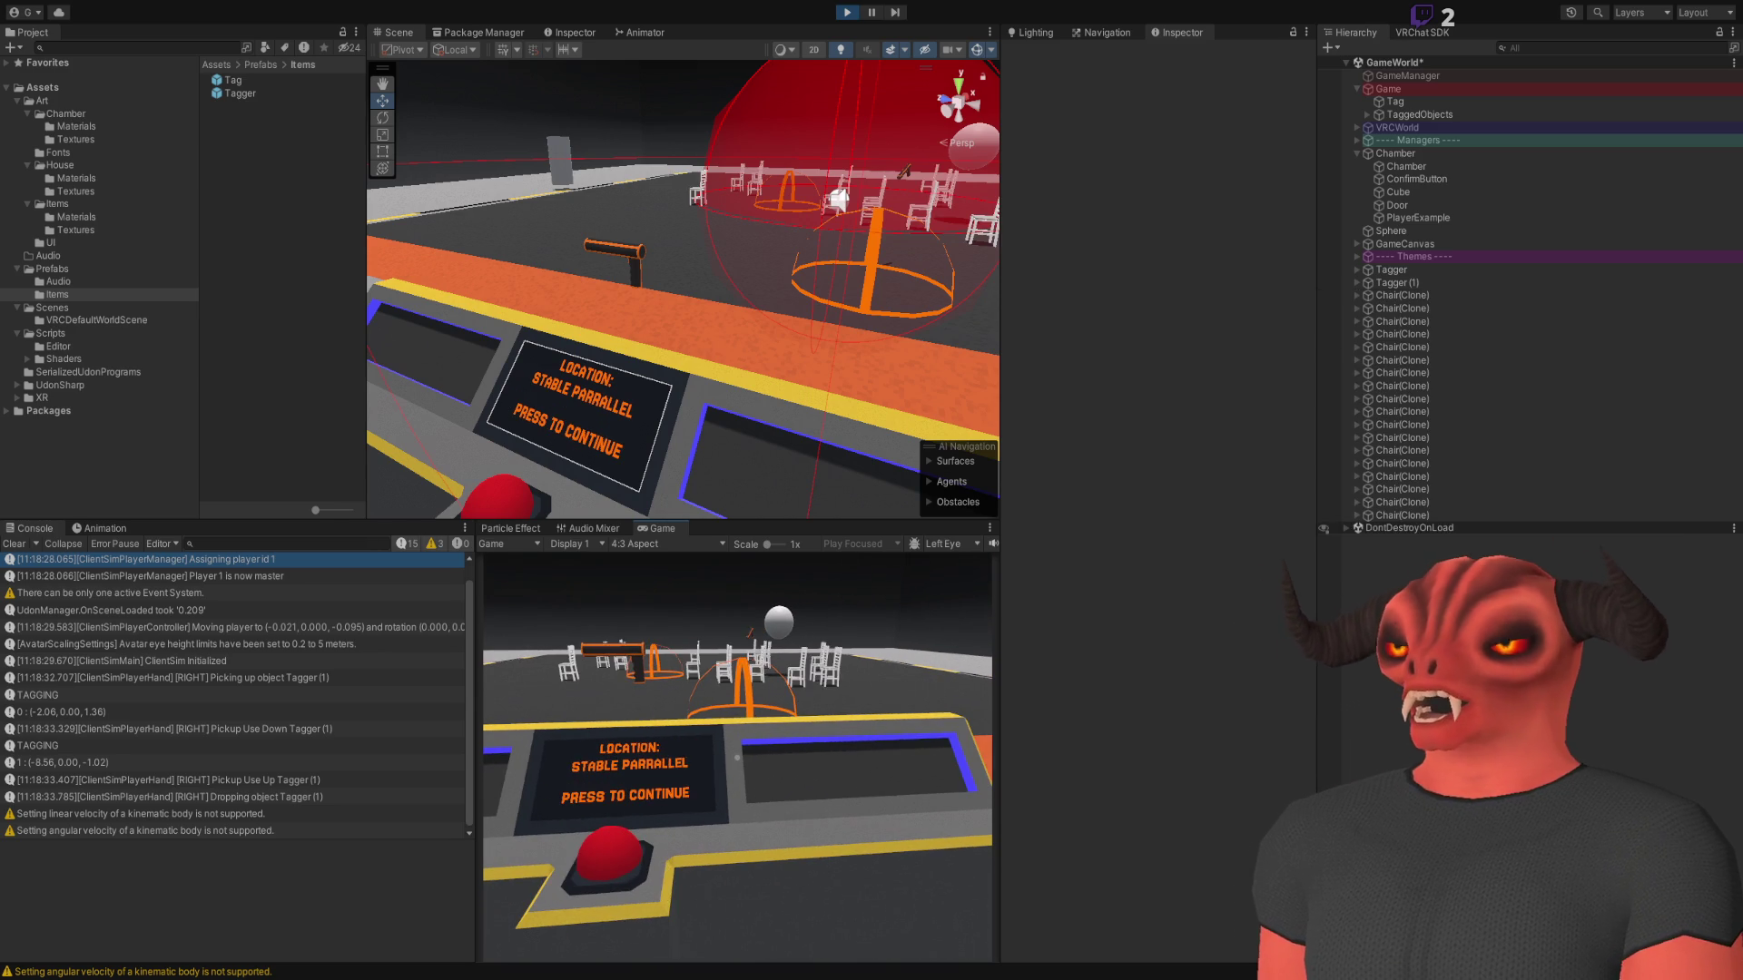
{"action": "key", "text": "a"}
{"action": "key", "text": "w"}
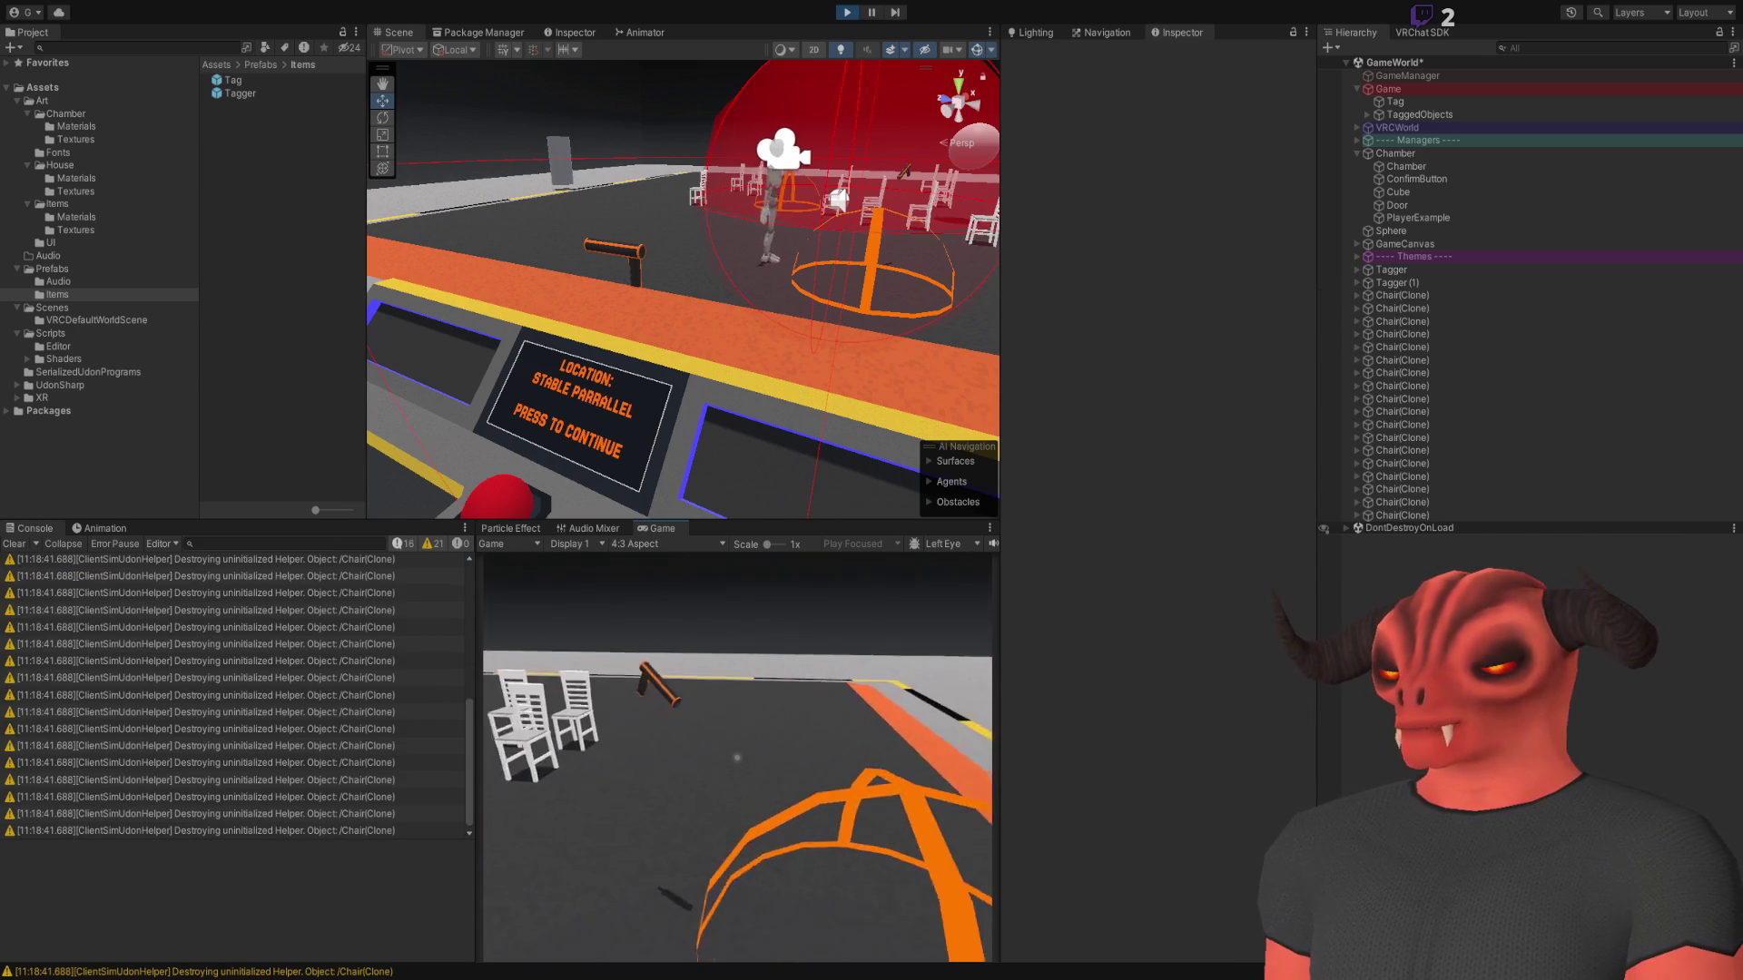
{"action": "left_click", "coordinate": [738, 758]}
{"action": "left_click", "coordinate": [738, 758]}
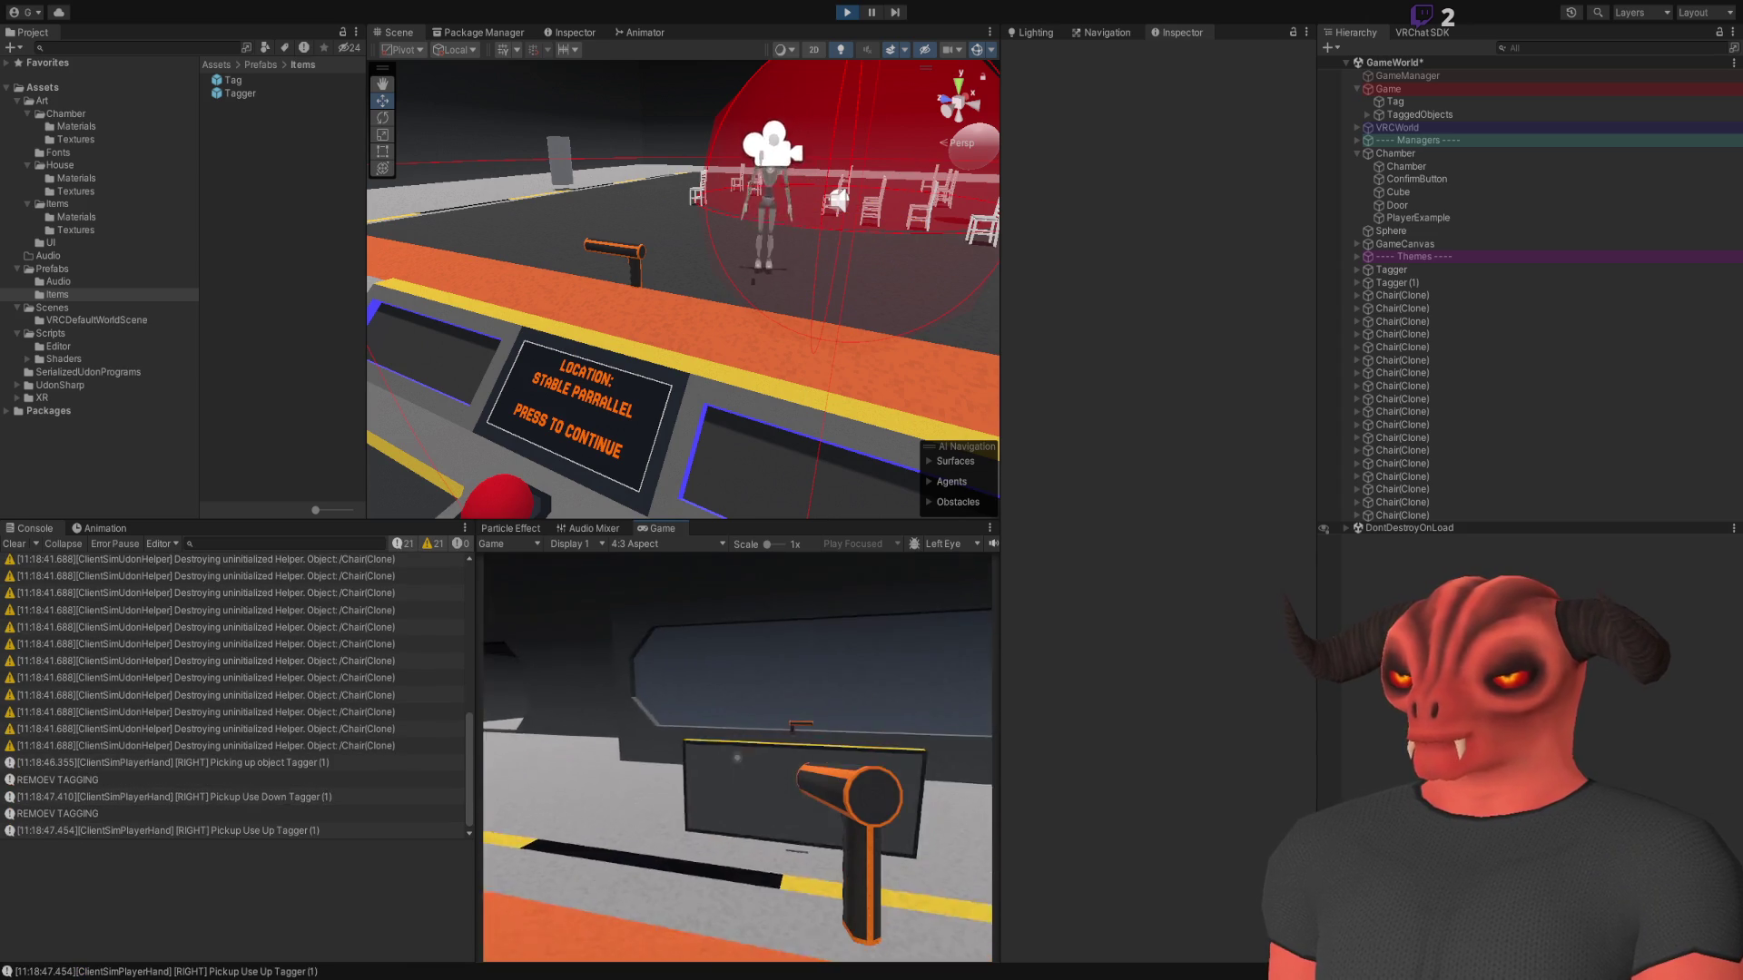
{"action": "left_click", "coordinate": [738, 758]}
{"action": "key", "text": "q"}
{"action": "left_click", "coordinate": [739, 758]}
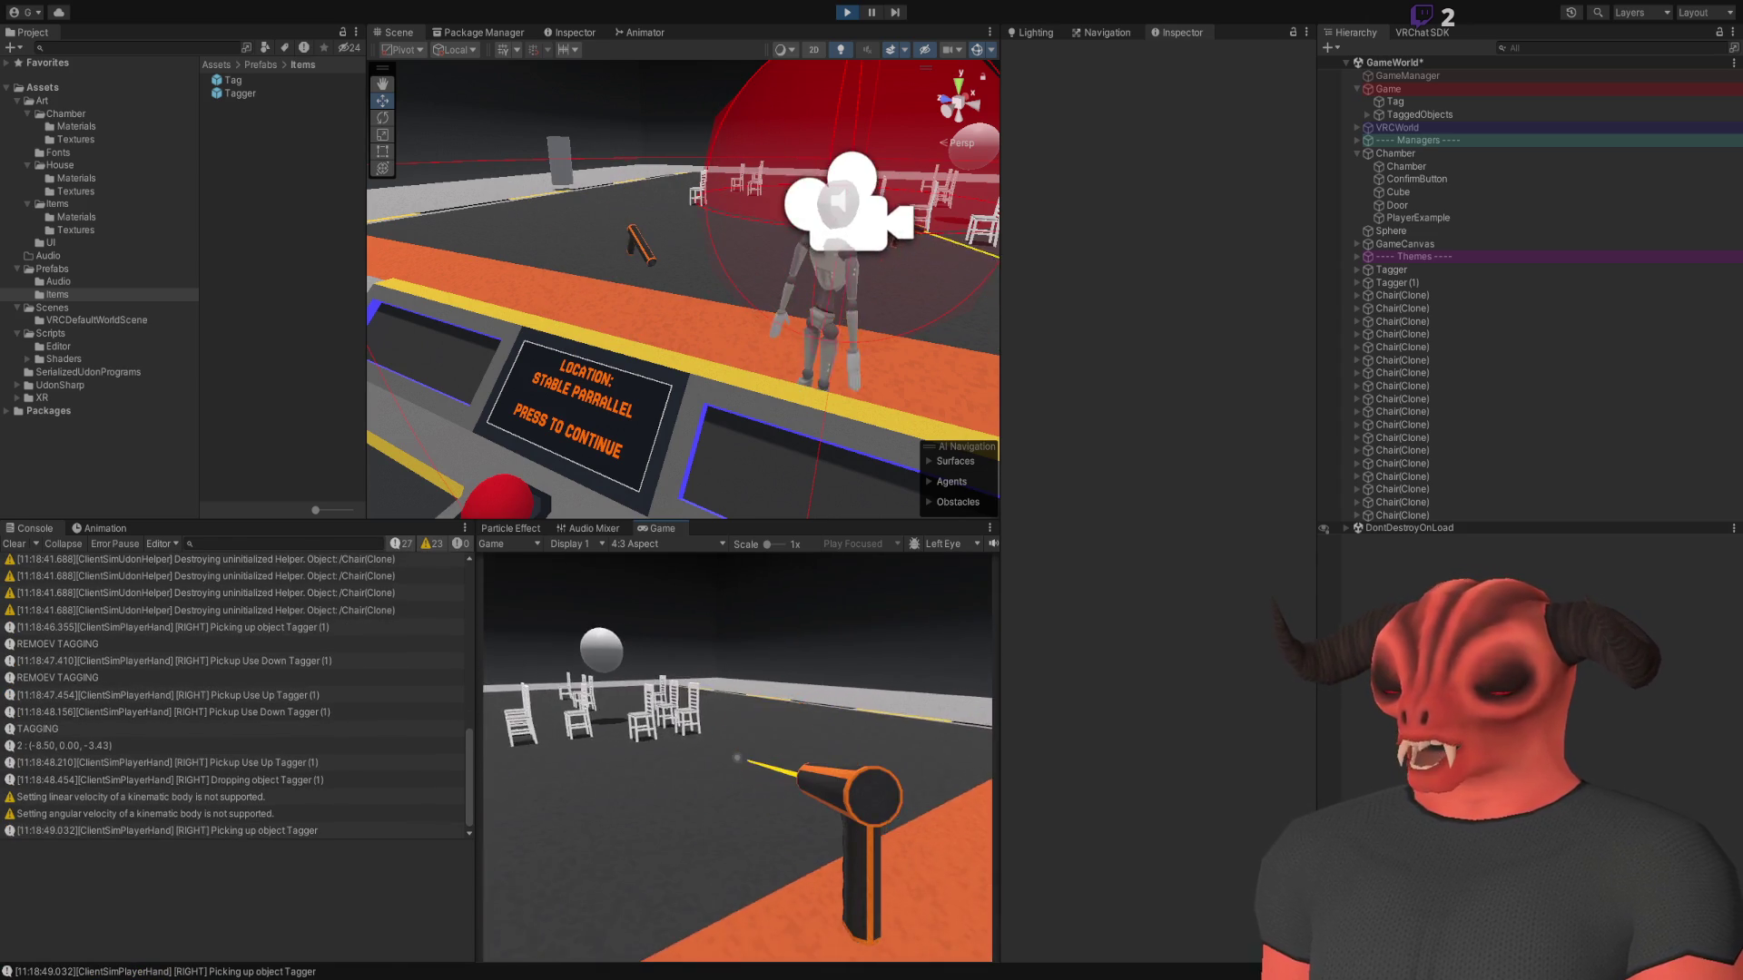
{"action": "left_click", "coordinate": [738, 758]}
{"action": "key", "text": "q"}
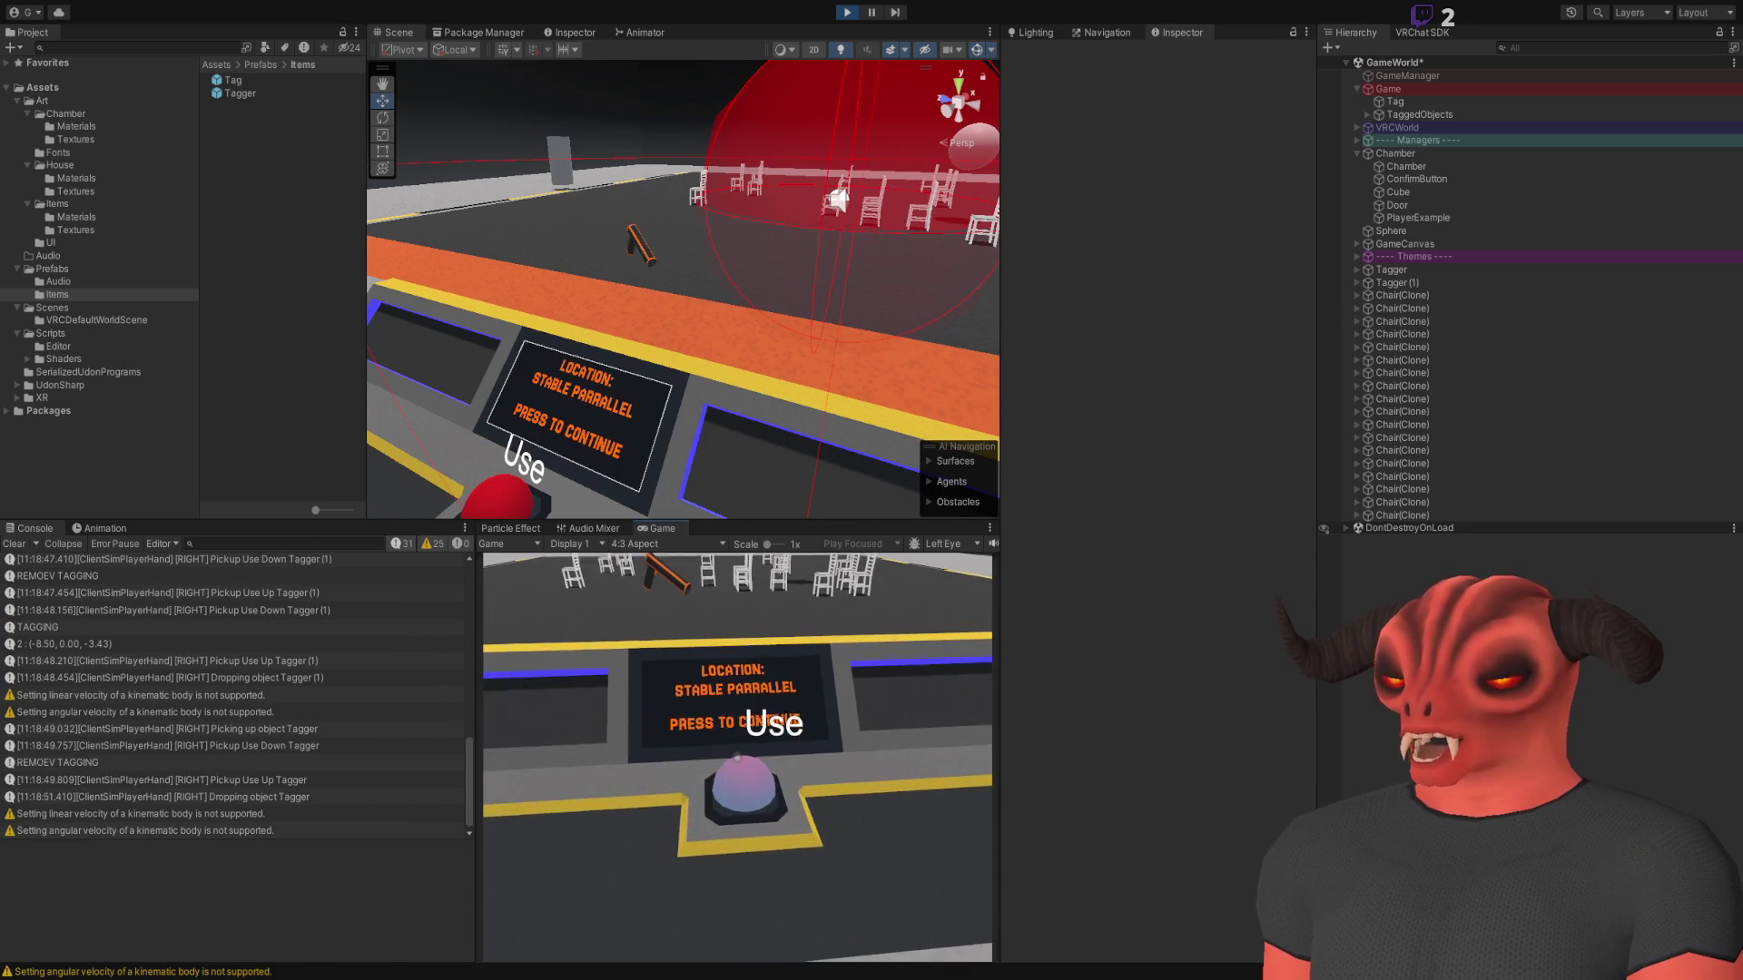
{"action": "left_click", "coordinate": [738, 758]}
Tag two chairs as anomalies, drop the Tagger, press the red button, and open the ClientSim menu
{"action": "left_click", "coordinate": [738, 758]}
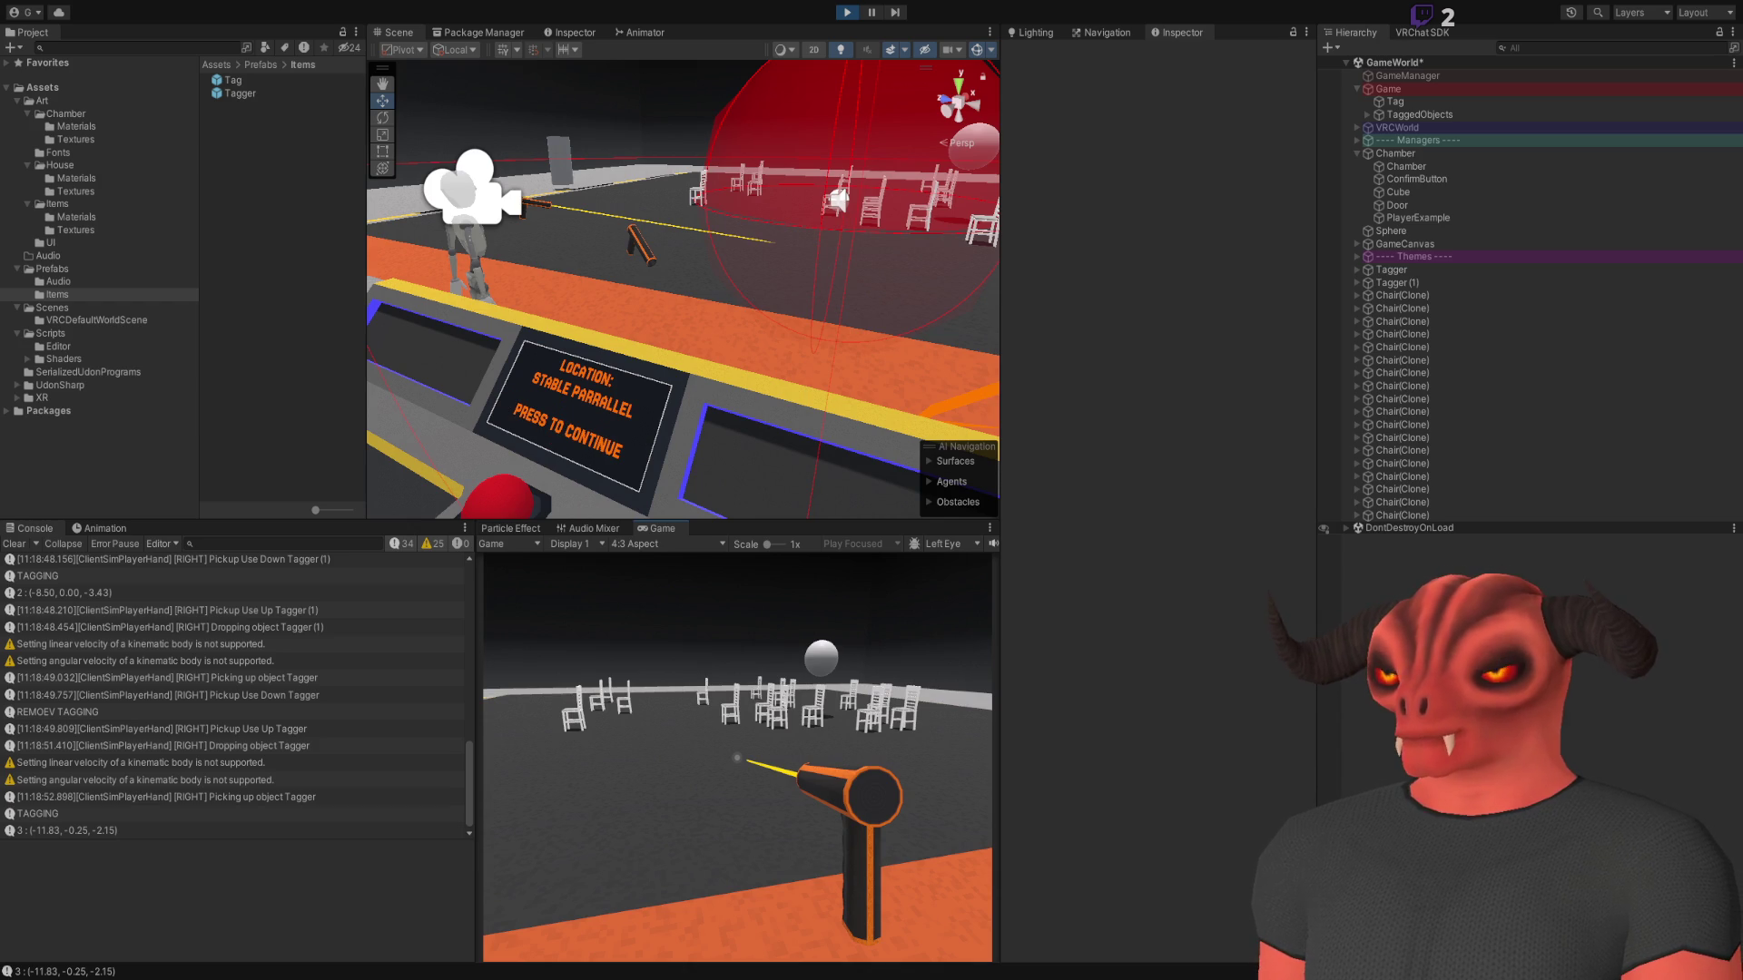
{"action": "key", "text": "w"}
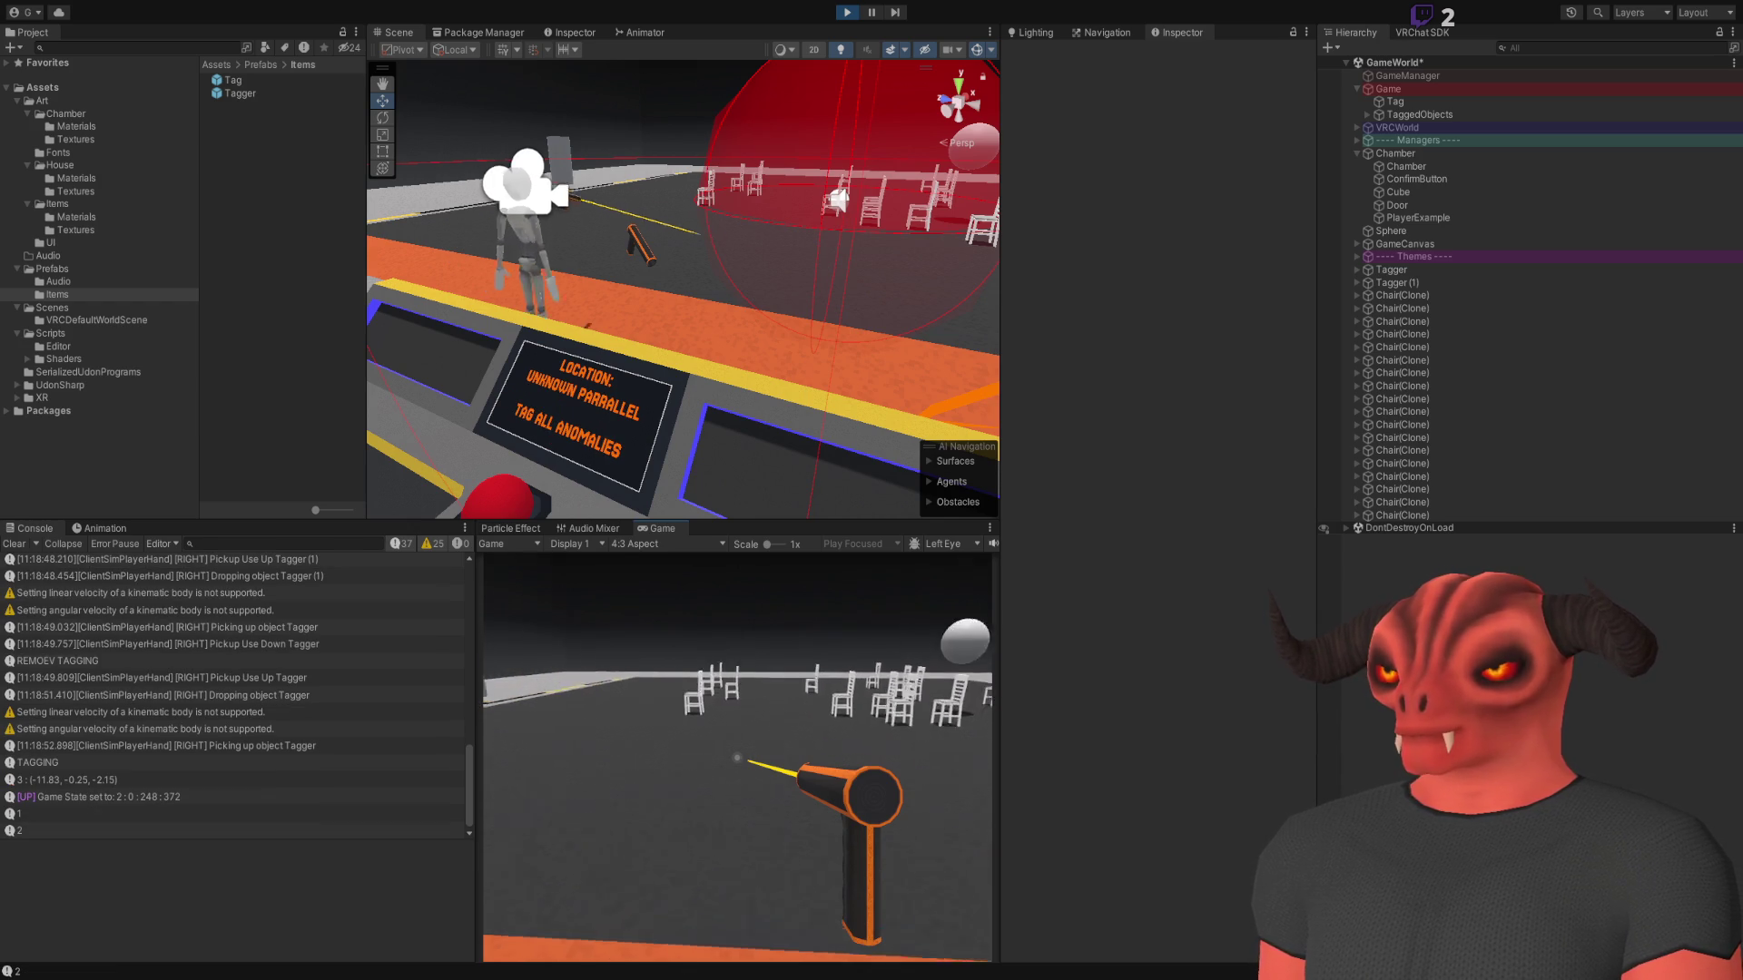
{"action": "left_click", "coordinate": [737, 758]}
{"action": "left_click", "coordinate": [737, 758]}
{"action": "key", "text": "w"}
{"action": "right_click", "coordinate": [737, 759]}
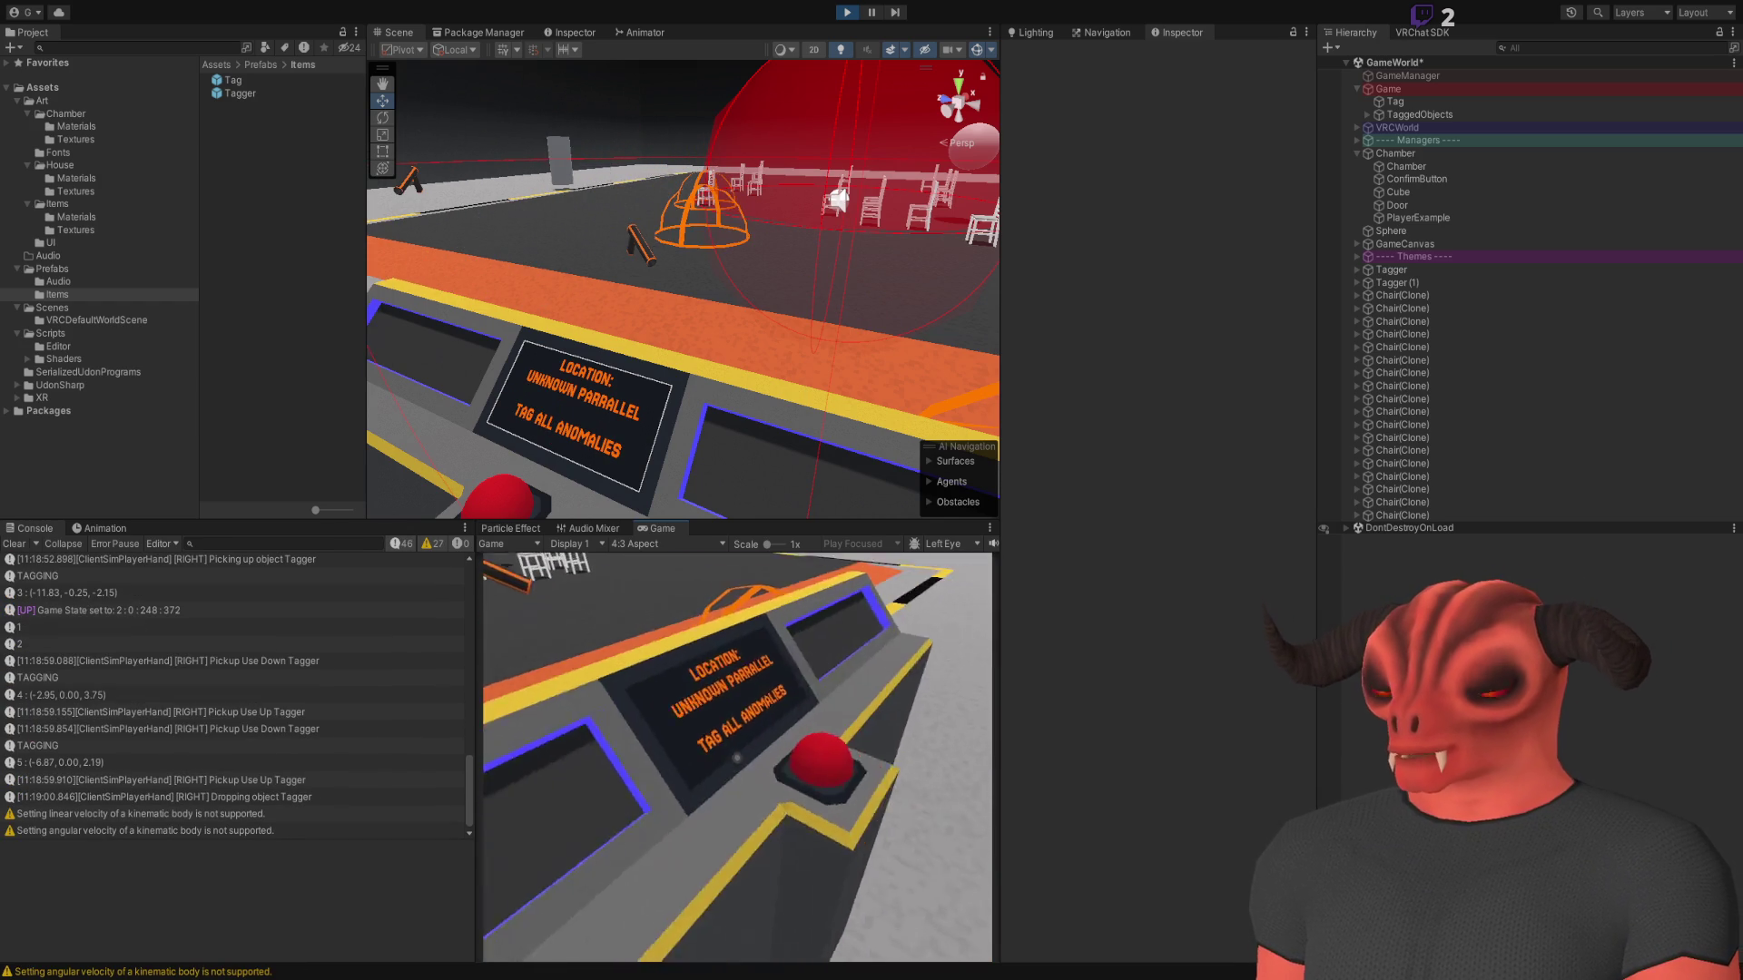
{"action": "left_click", "coordinate": [737, 758]}
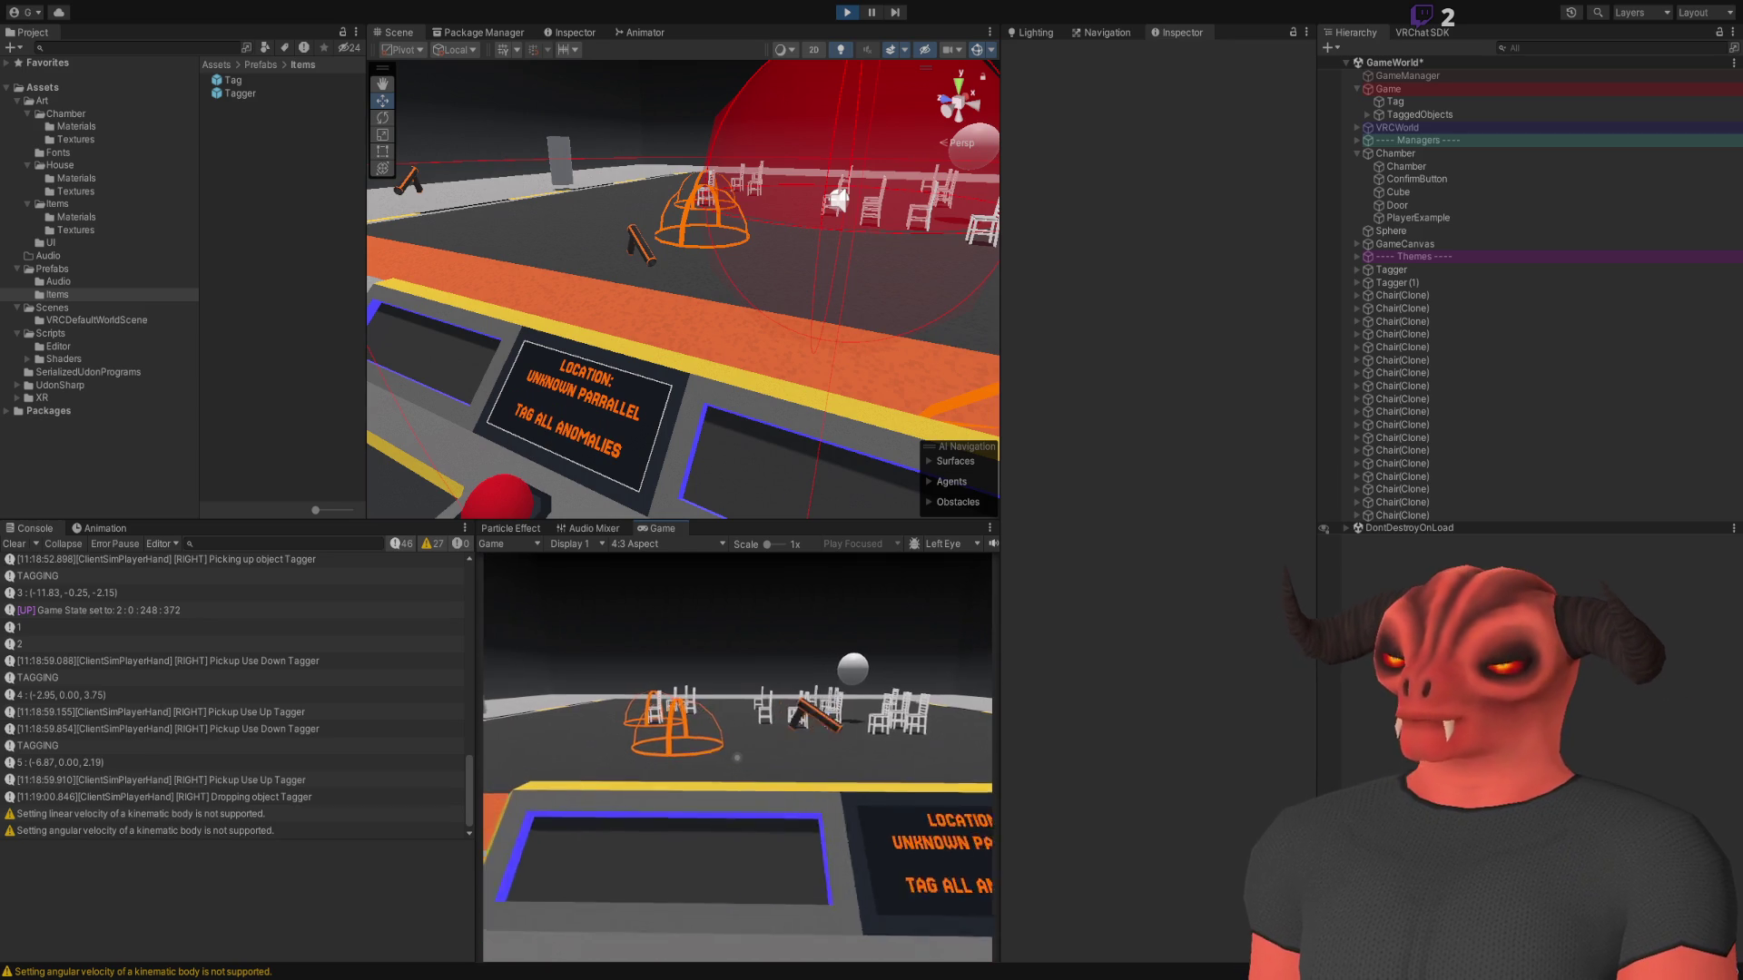
{"action": "key", "text": "Escape"}
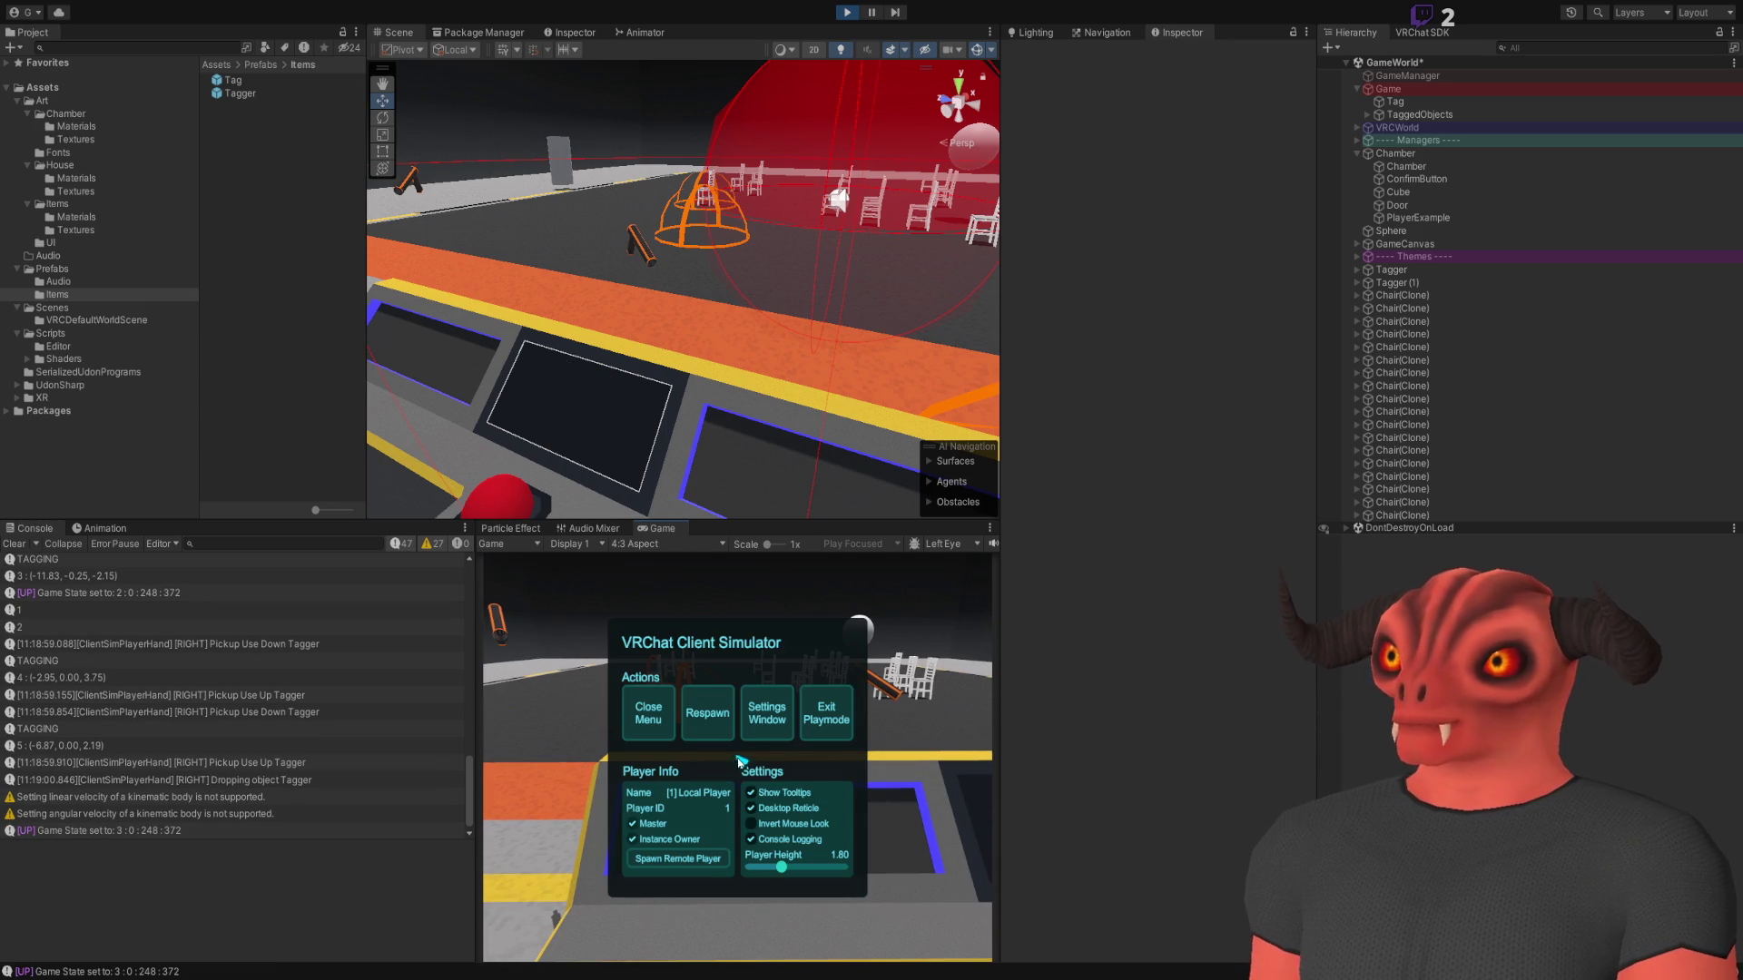
Inspect the Game object's public variables, showing stability 22 and last tagged index 6
{"action": "left_click", "coordinate": [1388, 89]}
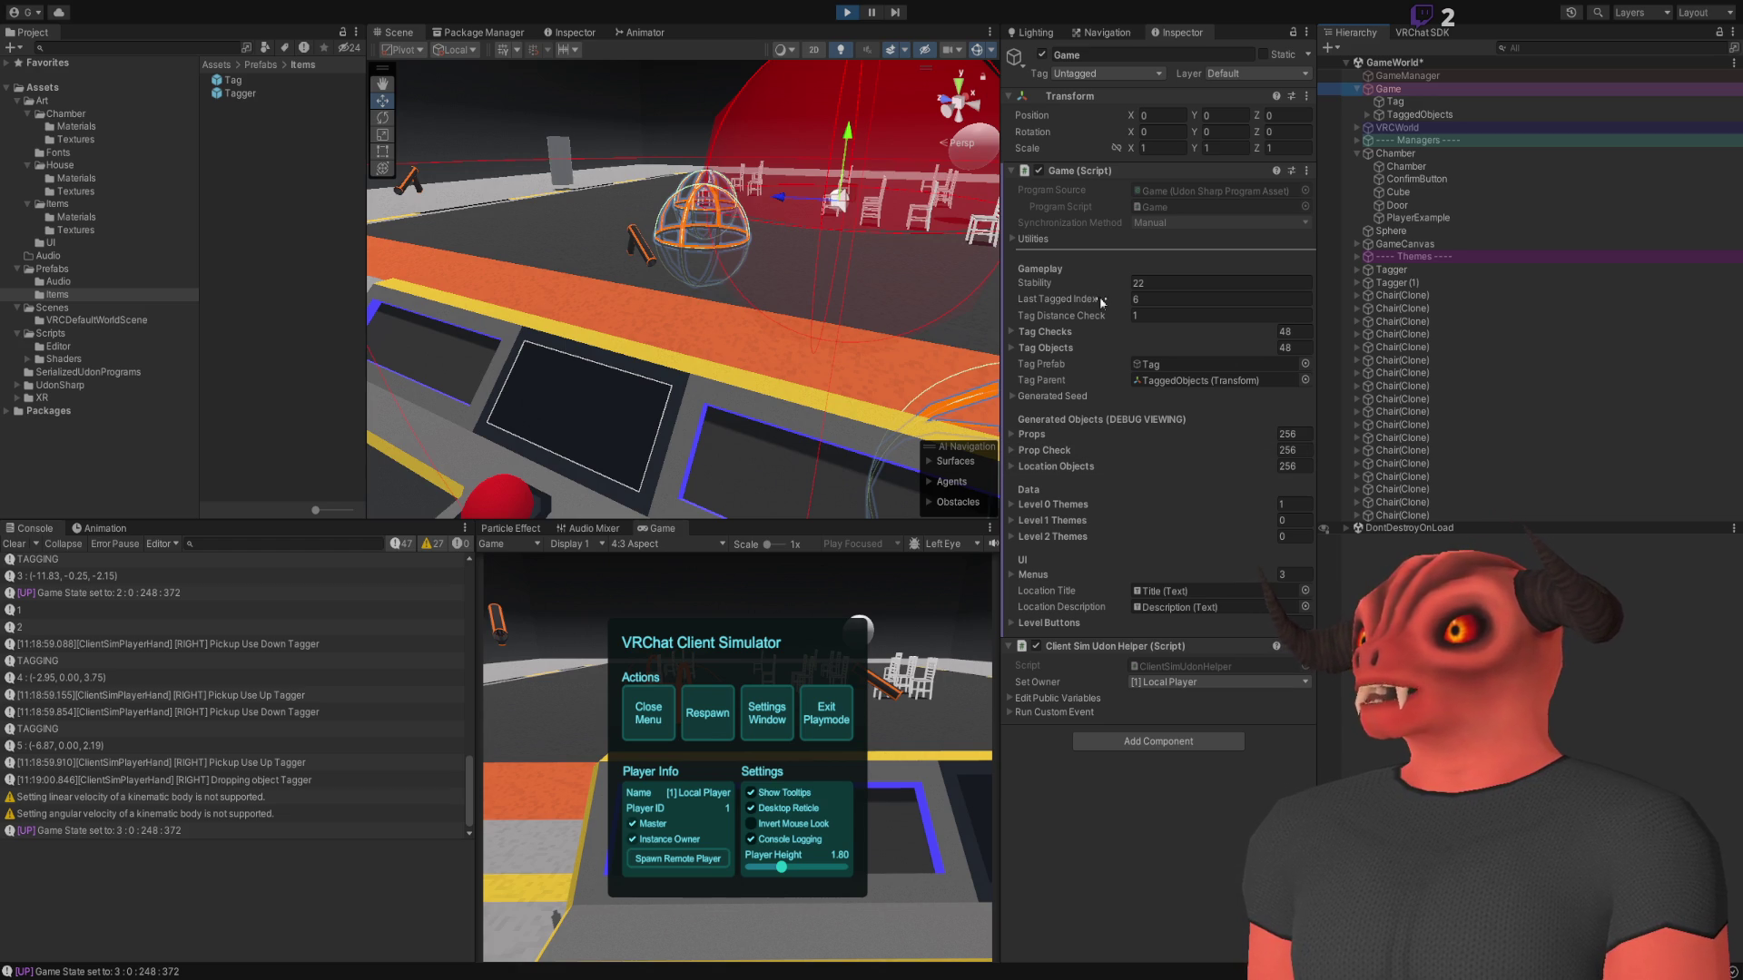
{"action": "left_click", "coordinate": [1059, 701]}
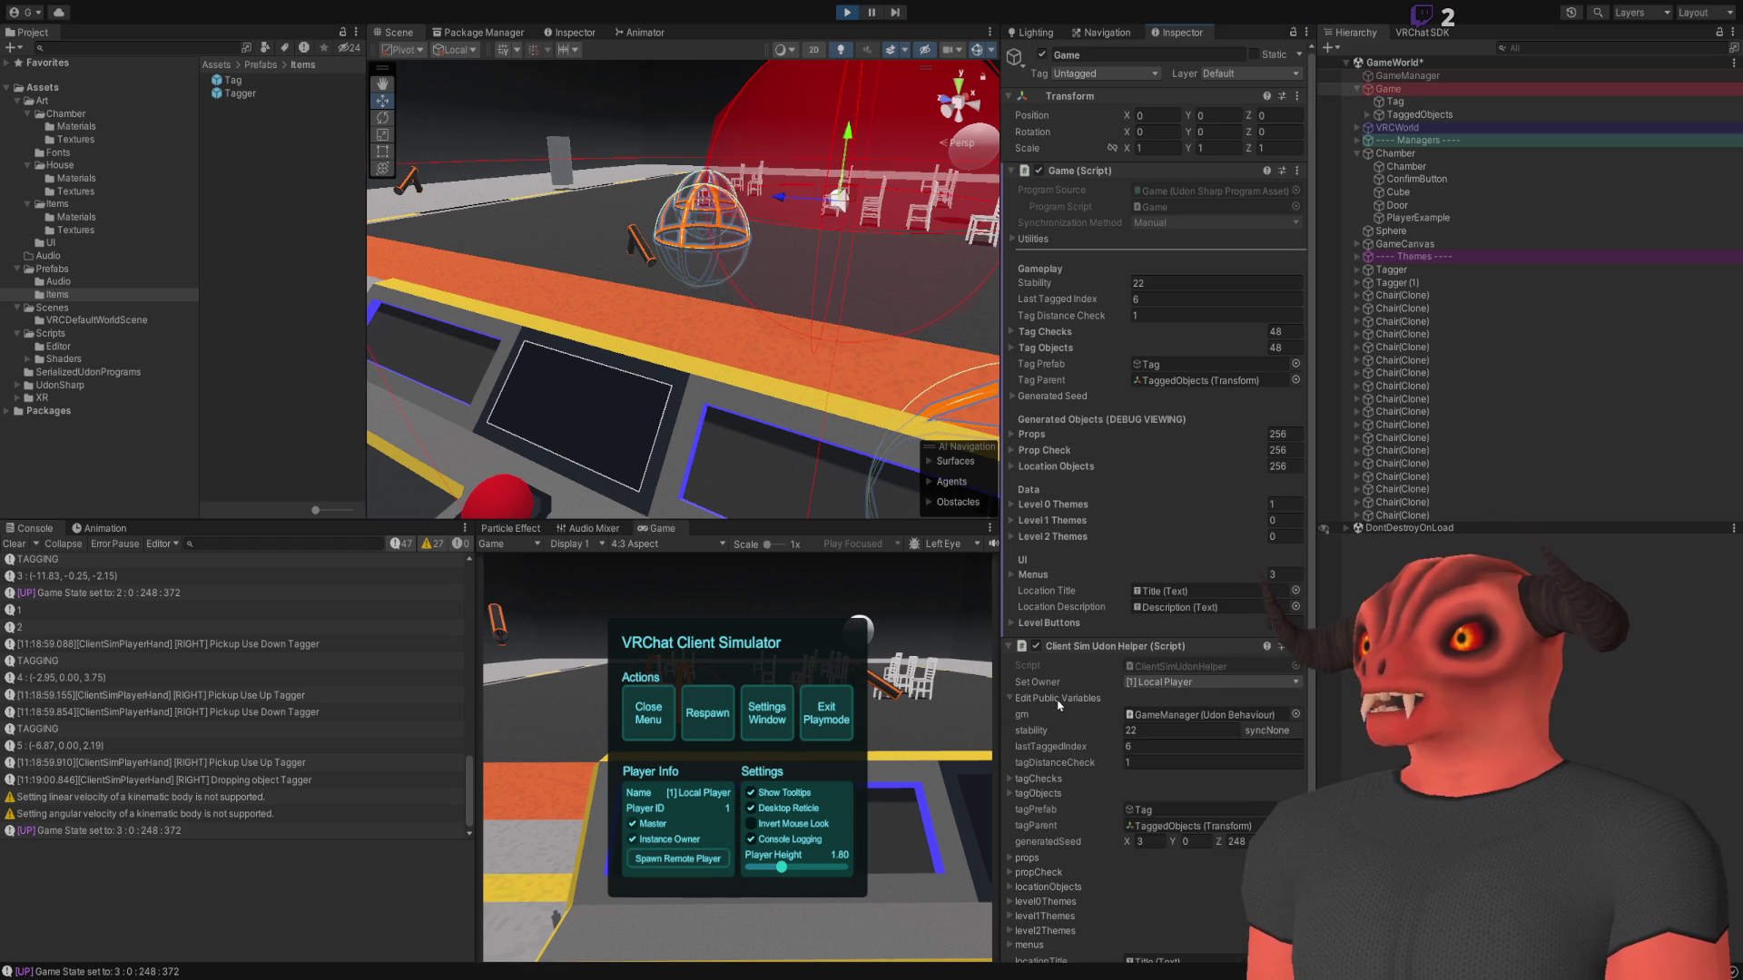
{"action": "scroll", "coordinate": [1061, 703], "scroll_direction": "down", "scroll_amount": 2}
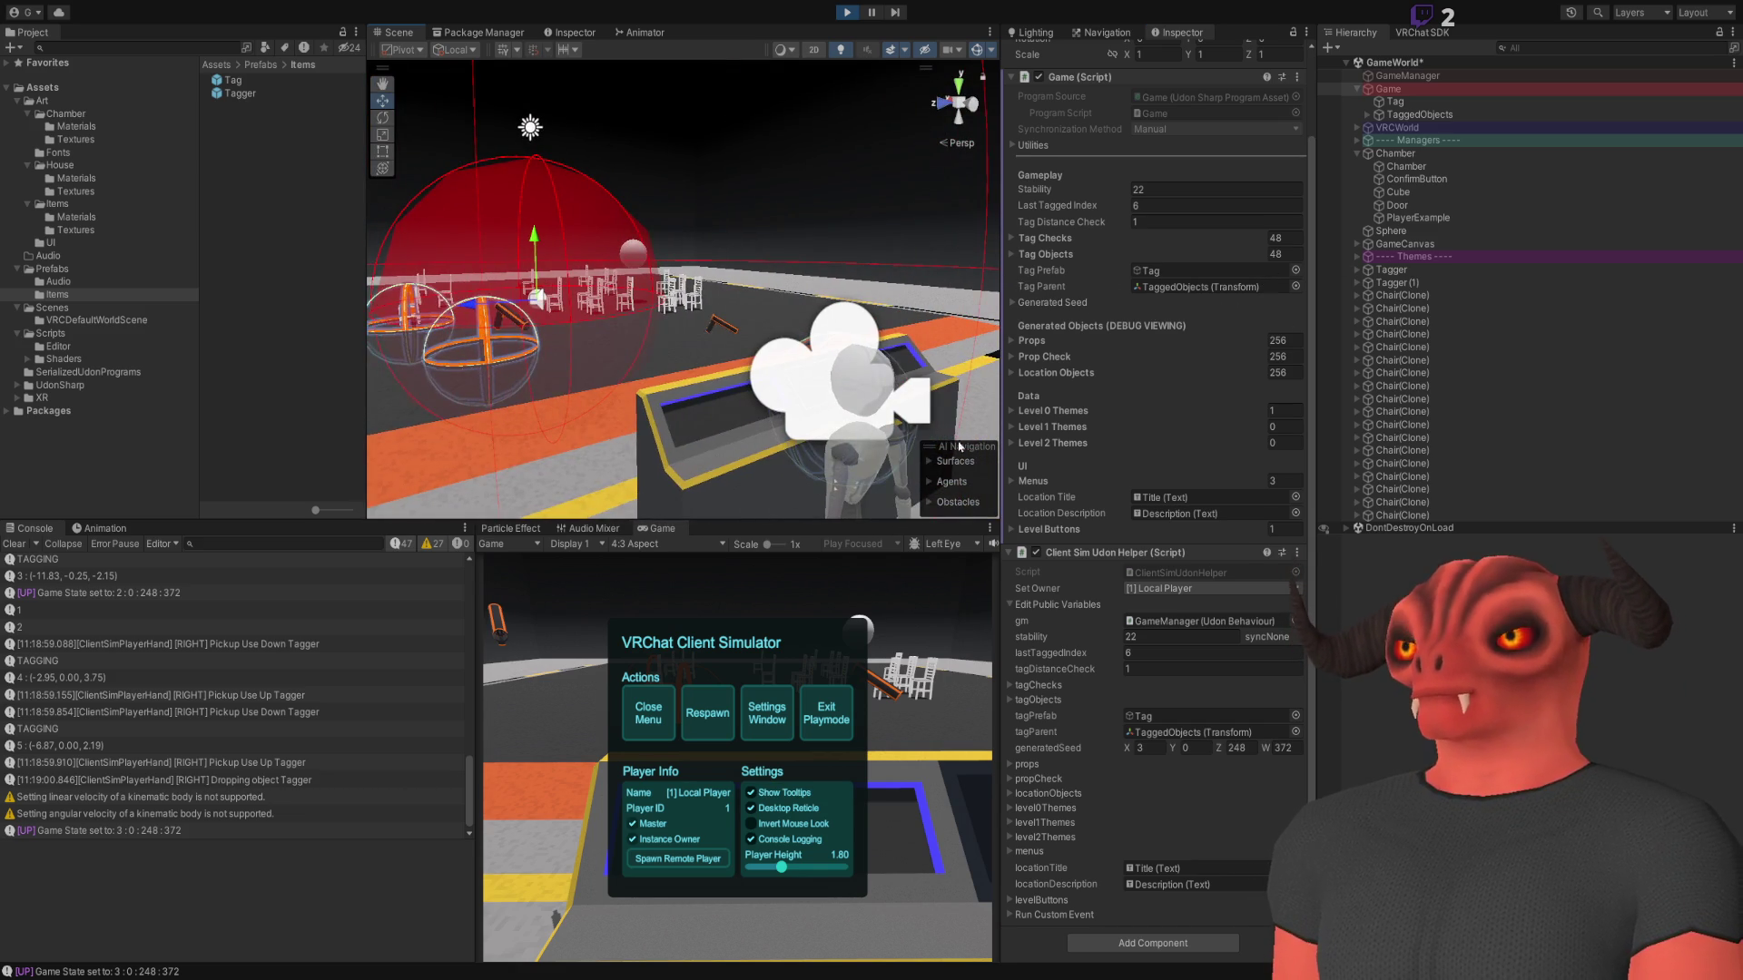
{"action": "key", "text": "alt+Tab"}
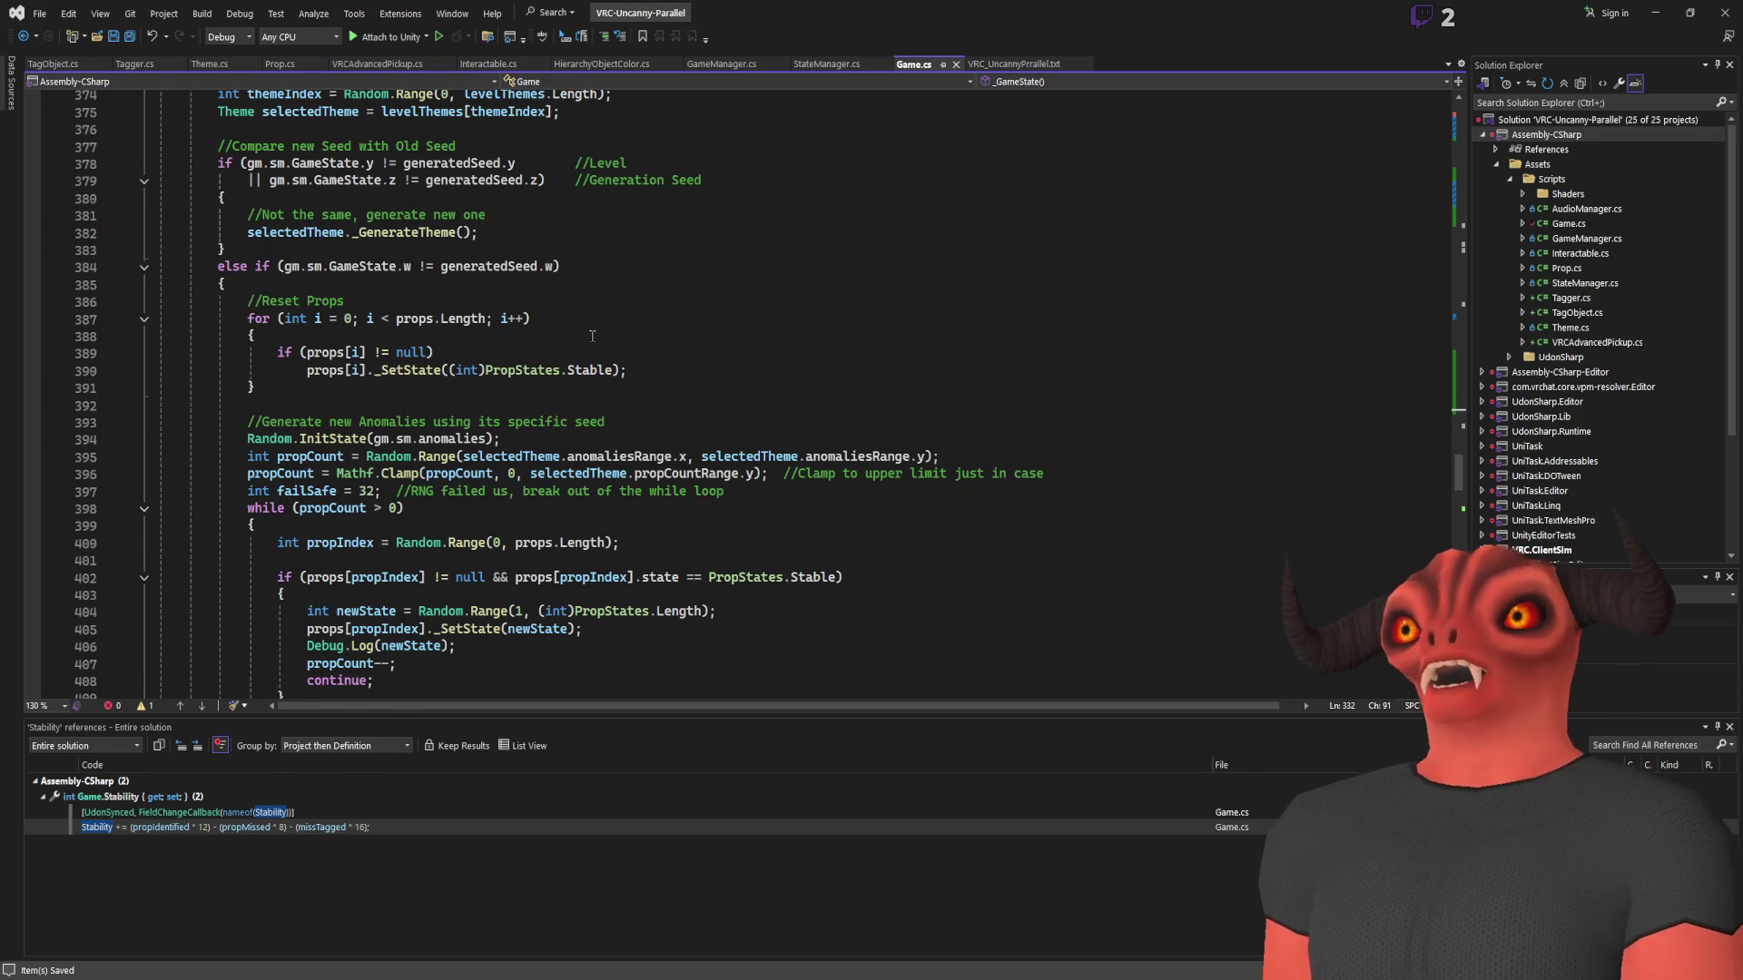
Insert blank lines after the Stability update in Game.cs for a roundScore Debug.Log
{"action": "scroll", "coordinate": [592, 336], "scroll_direction": "down", "scroll_amount": 15}
{"action": "scroll", "coordinate": [617, 372], "scroll_direction": "up", "scroll_amount": 20}
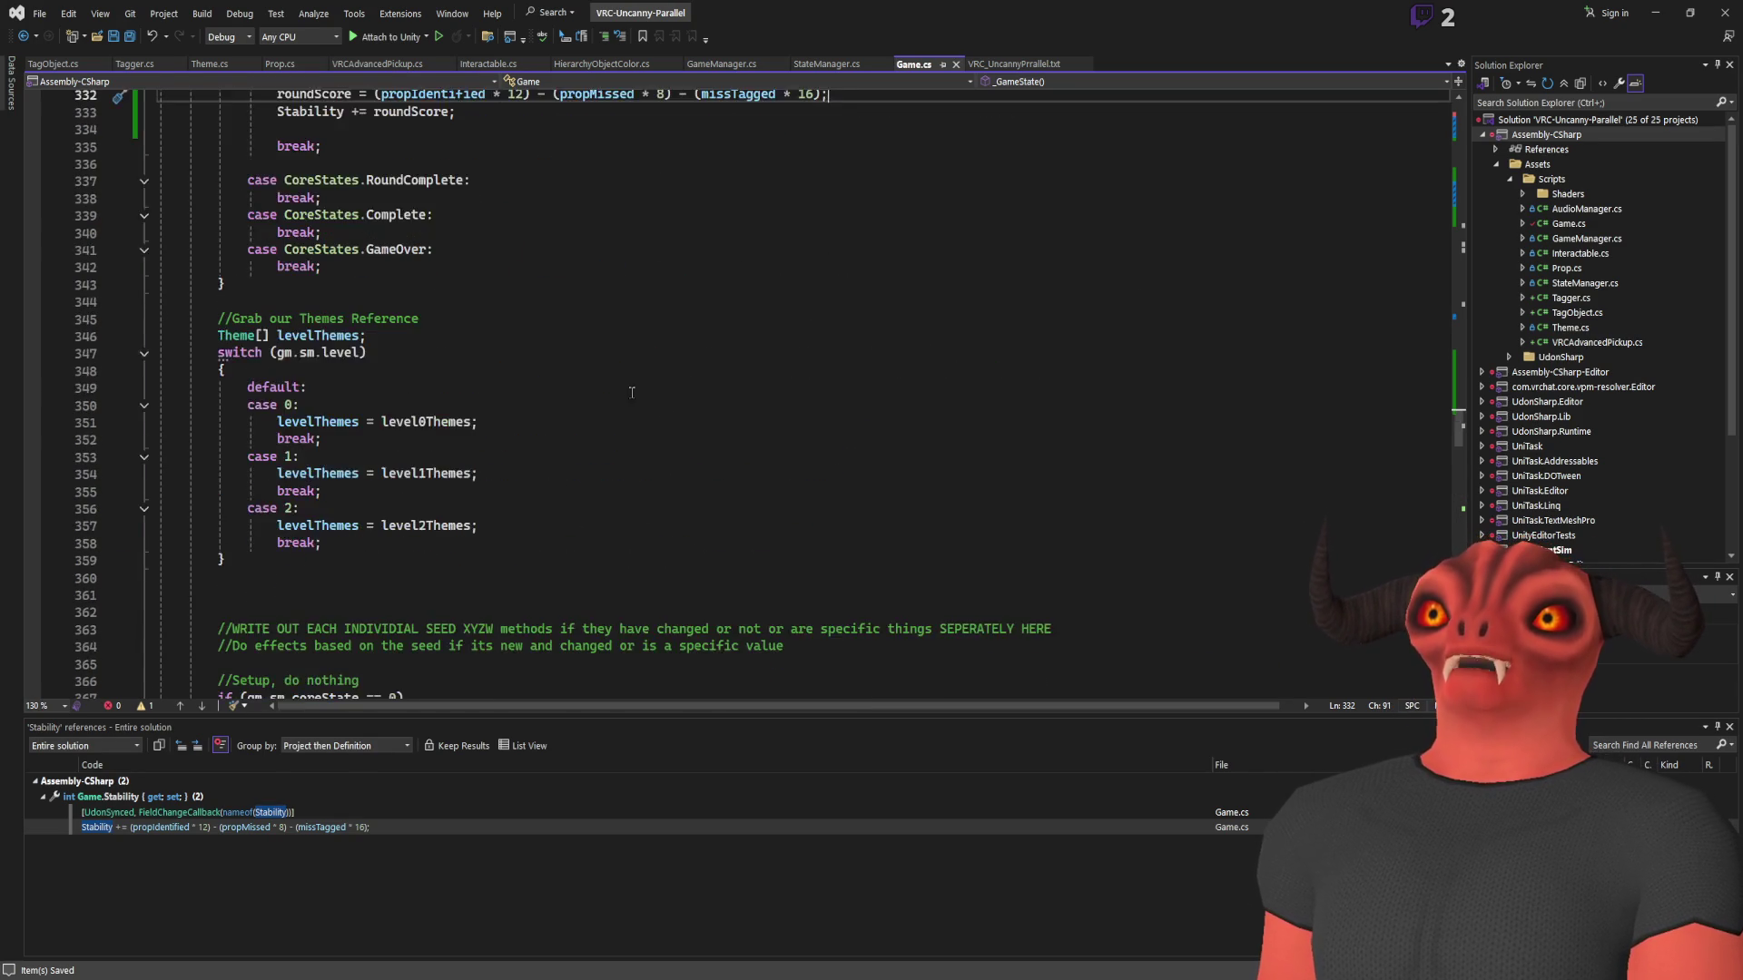
{"action": "scroll", "coordinate": [627, 390], "scroll_direction": "up", "scroll_amount": 10}
{"action": "scroll", "coordinate": [627, 389], "scroll_direction": "up", "scroll_amount": 8}
{"action": "scroll", "coordinate": [581, 408], "scroll_direction": "down", "scroll_amount": 12}
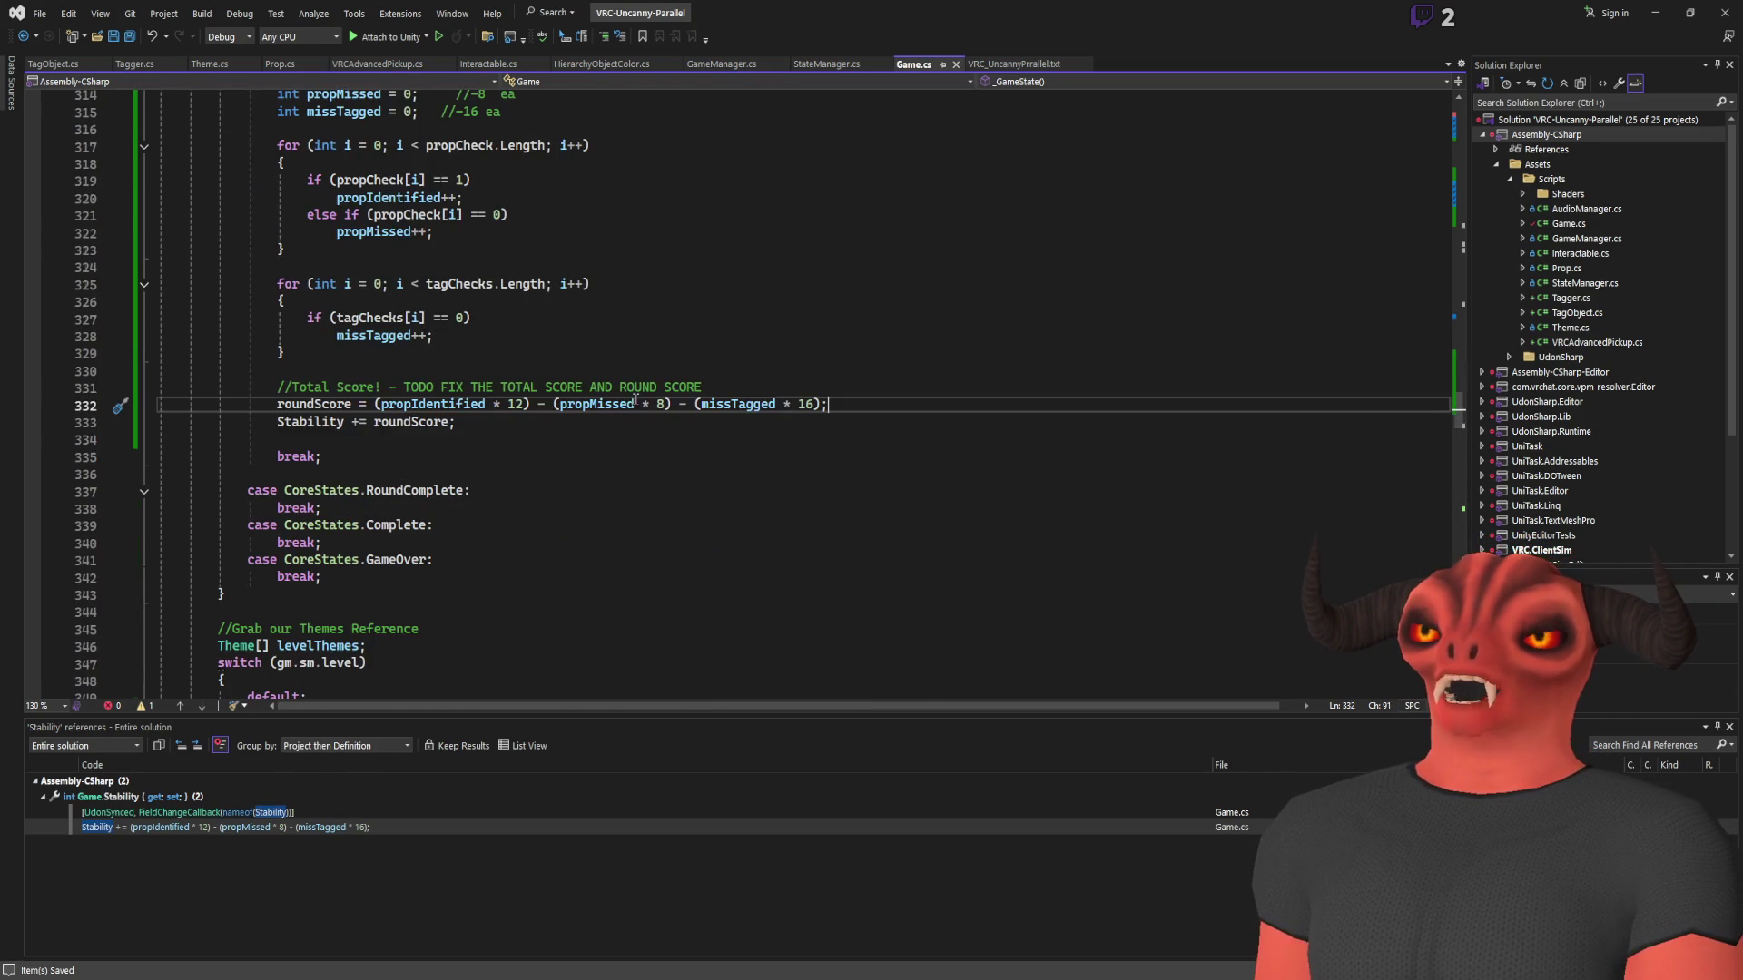
{"action": "left_click", "coordinate": [532, 436]}
{"action": "key", "text": "Return"}
{"action": "key", "text": "Return"}
{"action": "key", "text": "Up"}
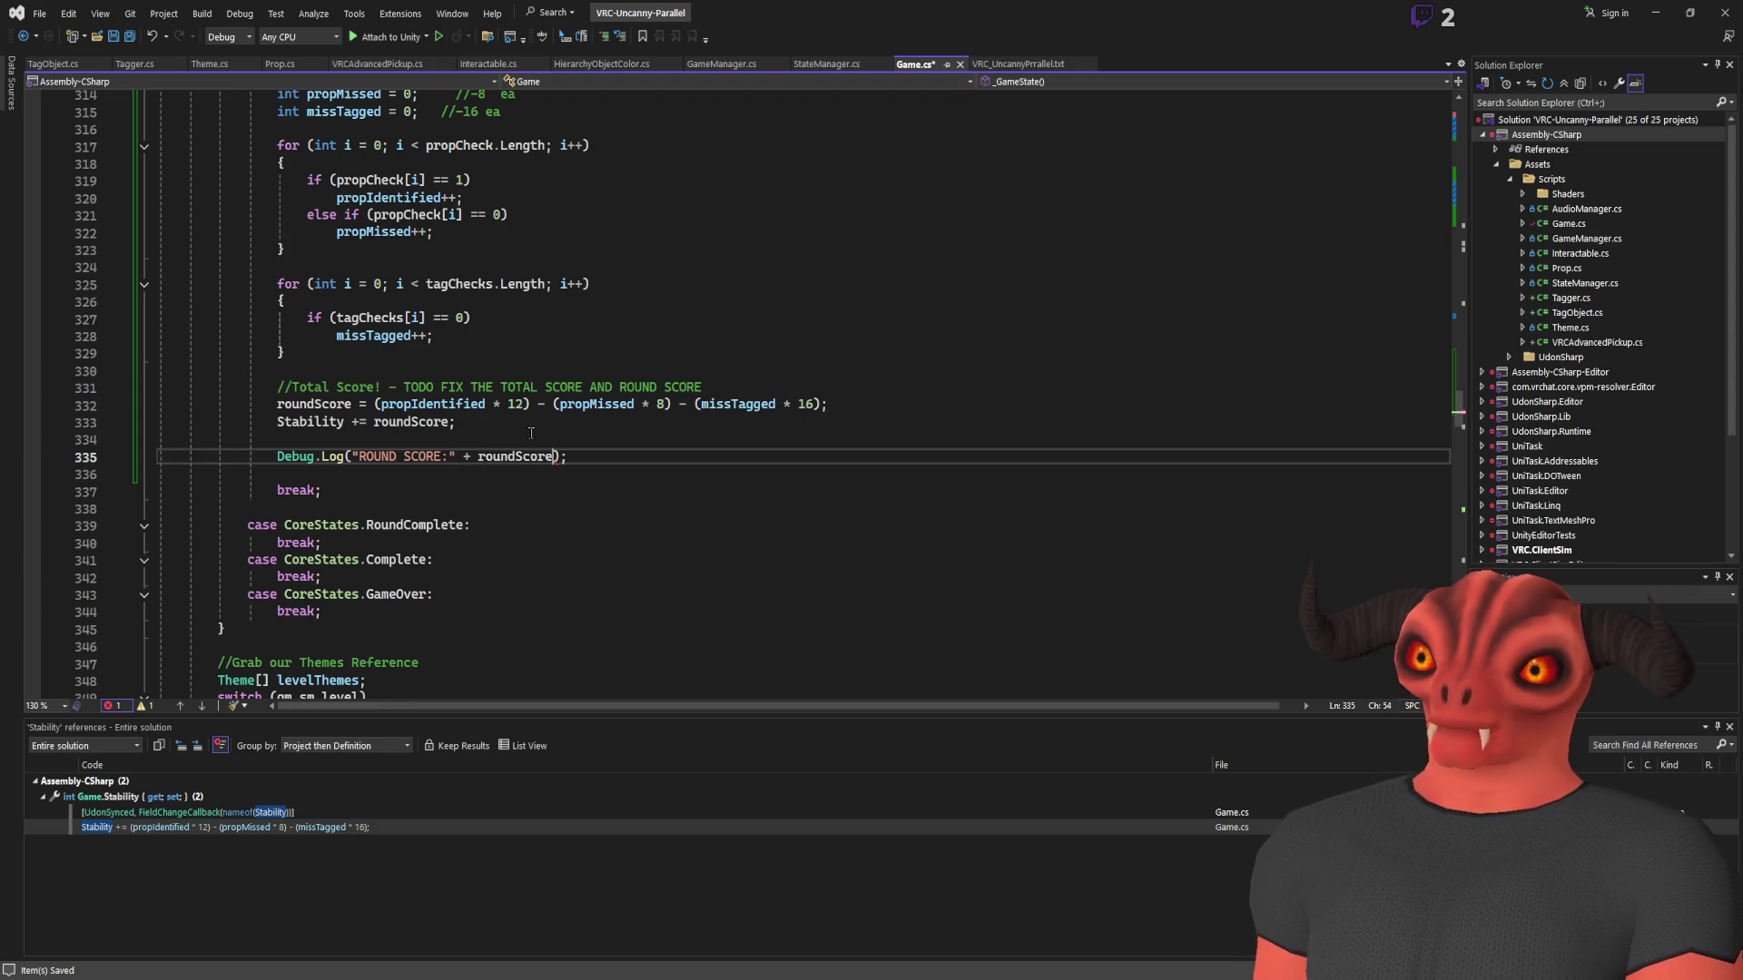
Duplicate the ROUND SCORE log line twice and make the second copy log Stability
{"action": "key", "text": "Left"}
{"action": "key", "text": "Left"}
{"action": "key", "text": "Left"}
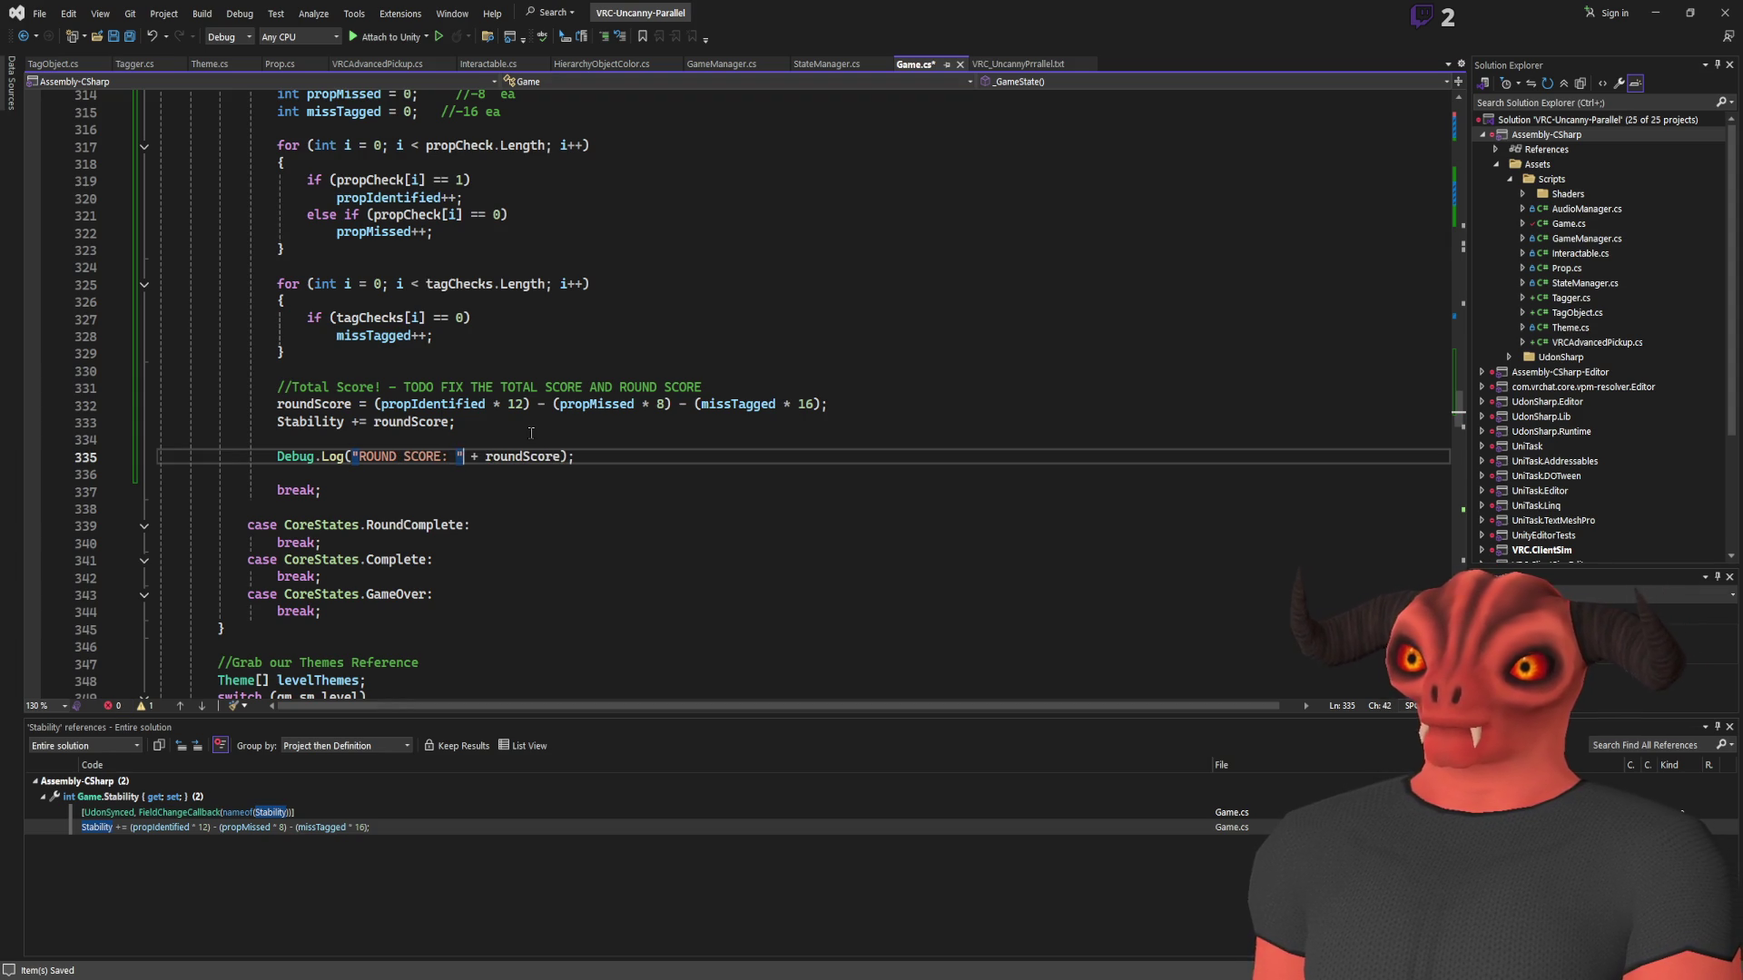
{"action": "key", "text": "End"}
{"action": "key", "text": "ctrl+d"}
{"action": "key", "text": "ctrl+d"}
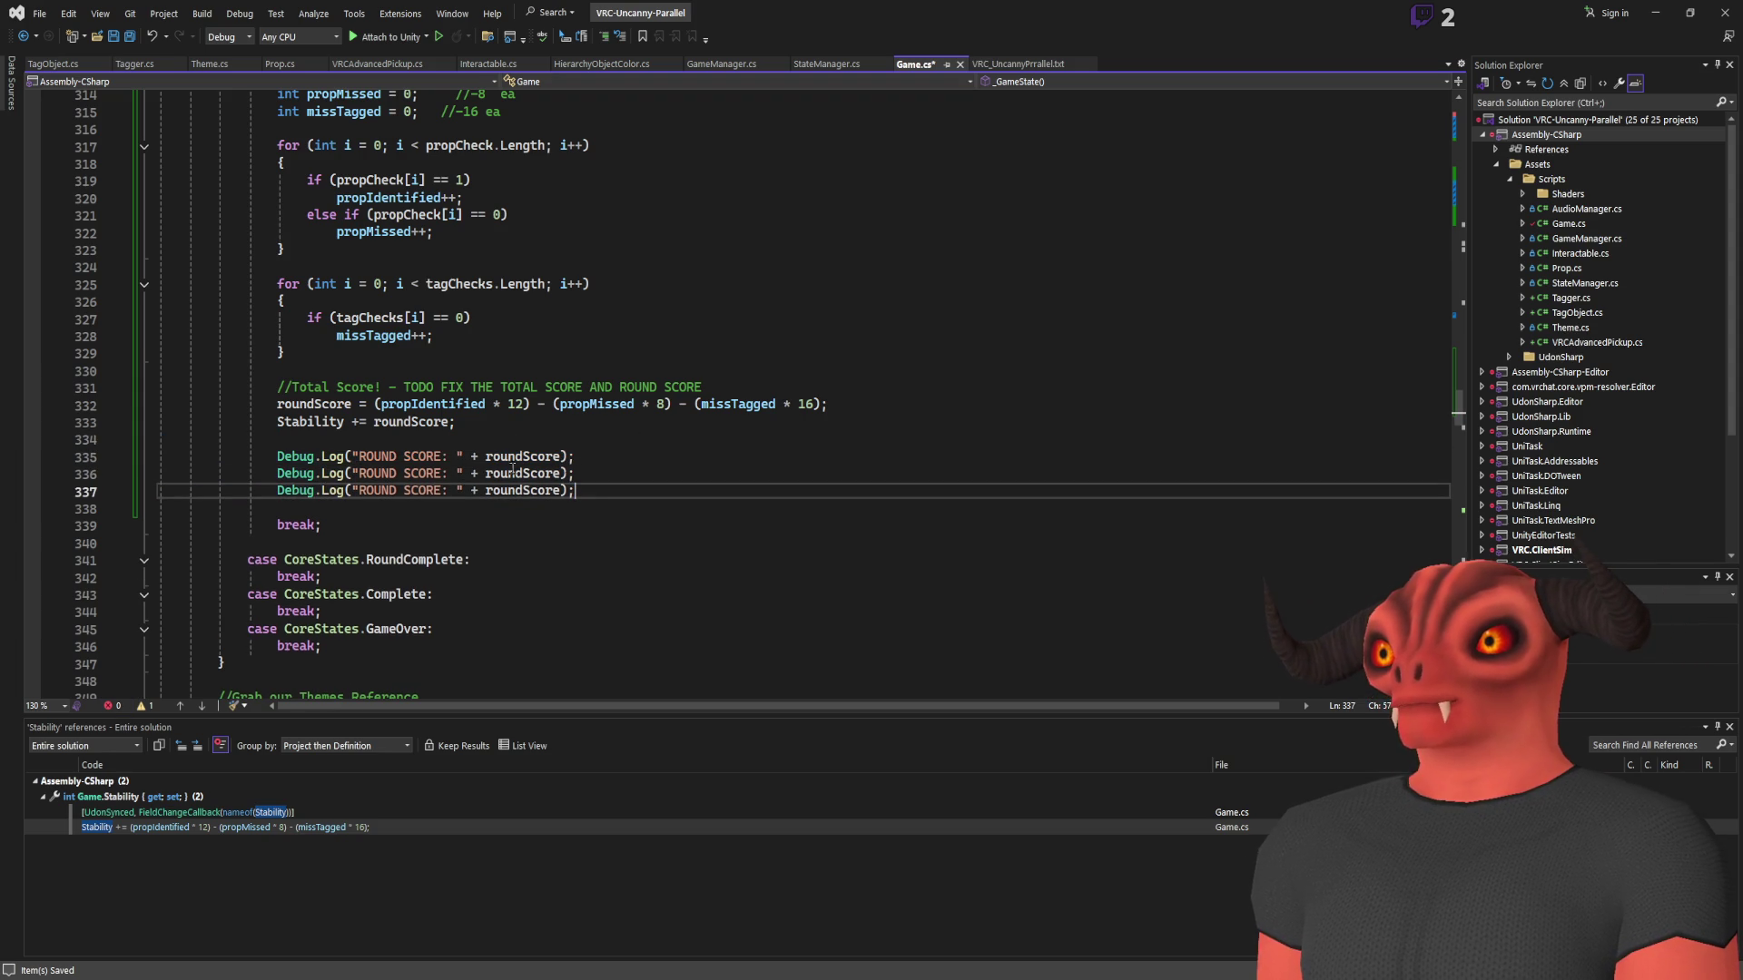
{"action": "double_click", "coordinate": [378, 473]}
{"action": "type", "text": "Stability"}
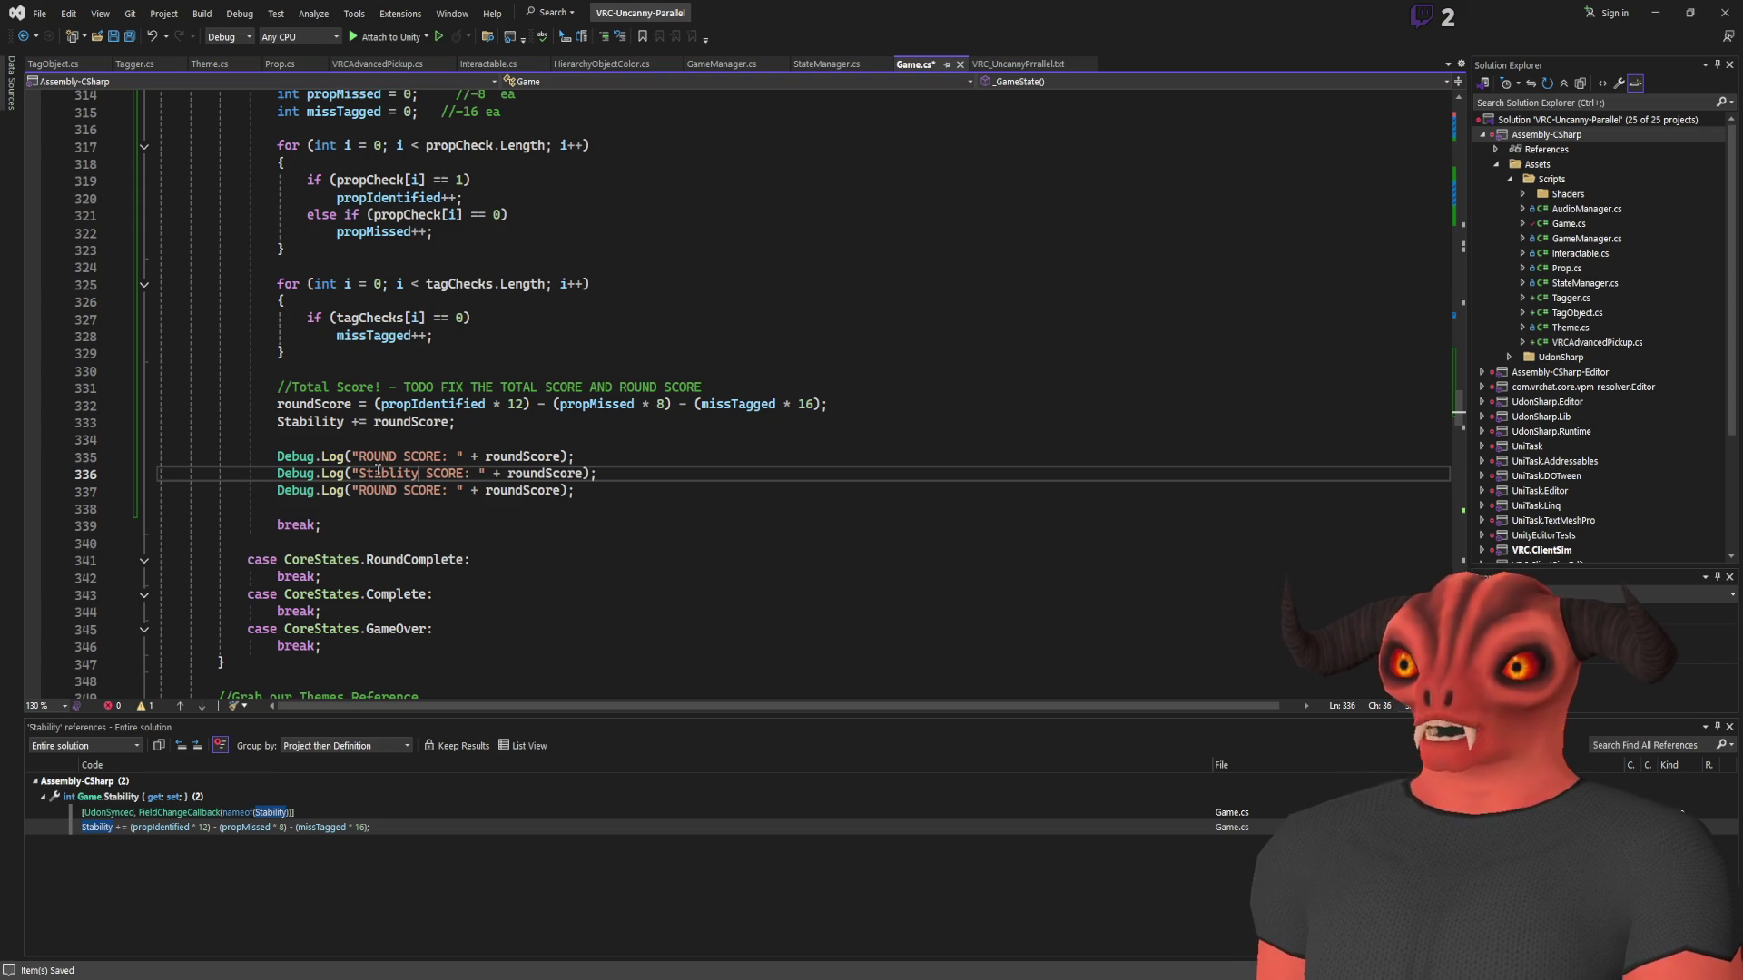
{"action": "double_click", "coordinate": [309, 422]}
{"action": "key", "text": "ctrl+c"}
{"action": "double_click", "coordinate": [545, 473]}
{"action": "key", "text": "ctrl+v"}
{"action": "left_click", "coordinate": [691, 491]}
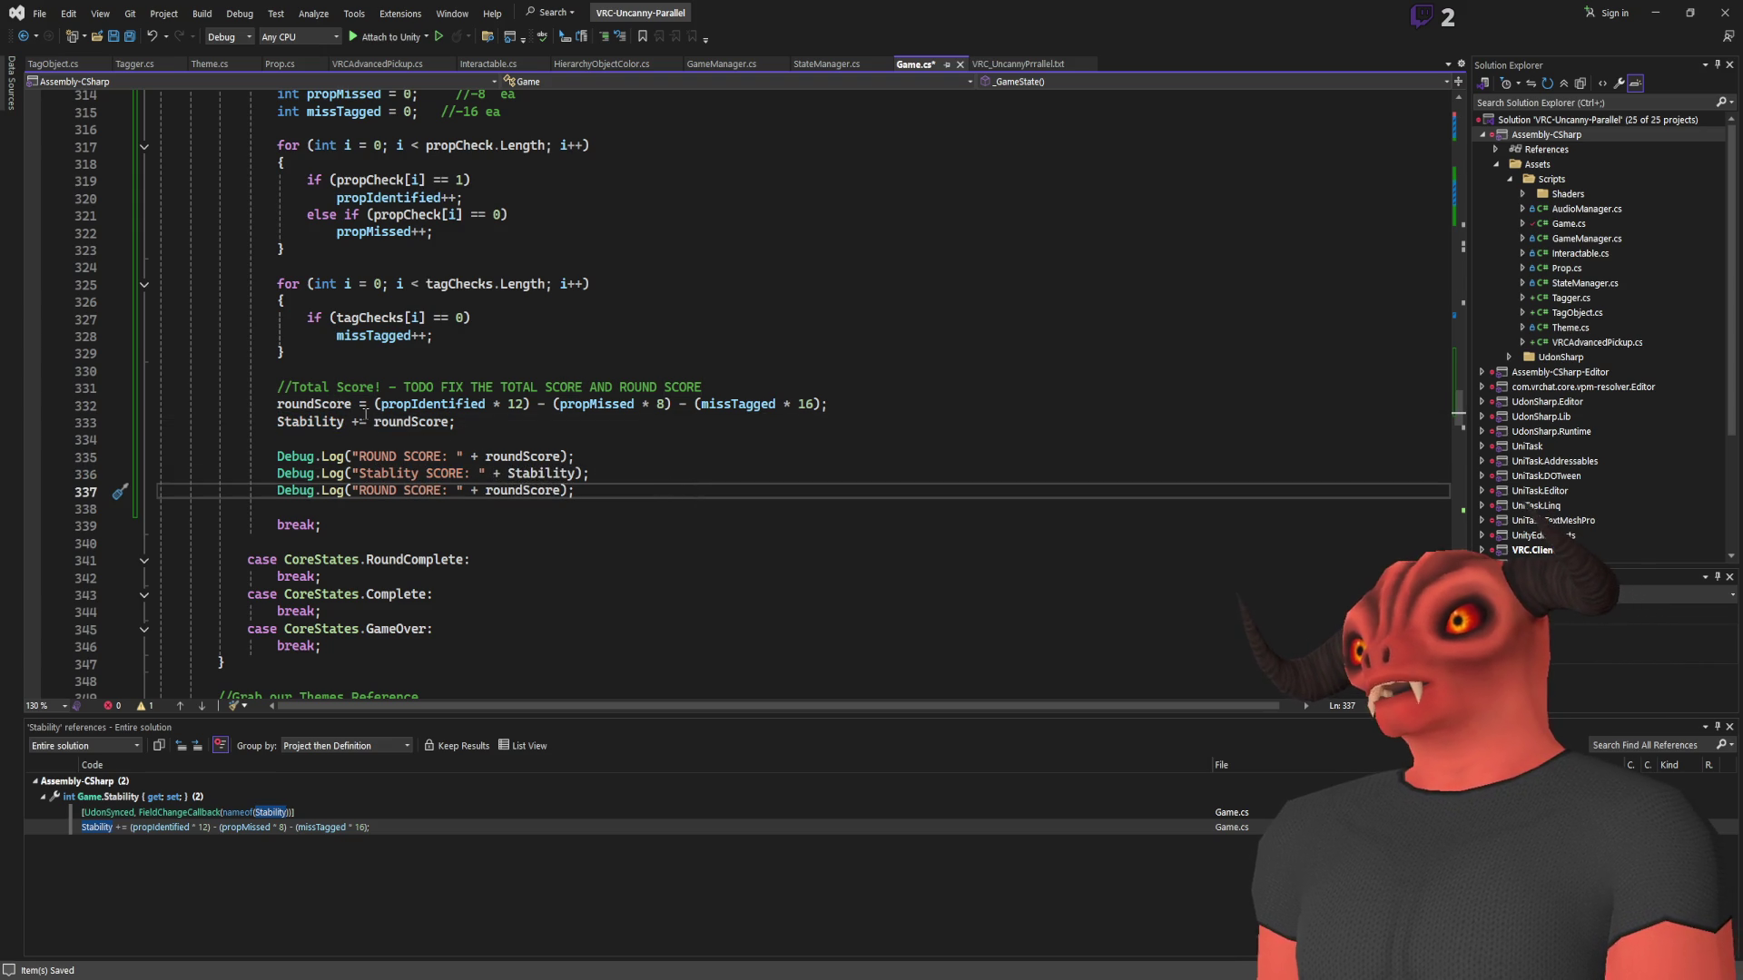
Relabel the third log line 'Props:' and paste two more copies of that segment
{"action": "double_click", "coordinate": [381, 490]}
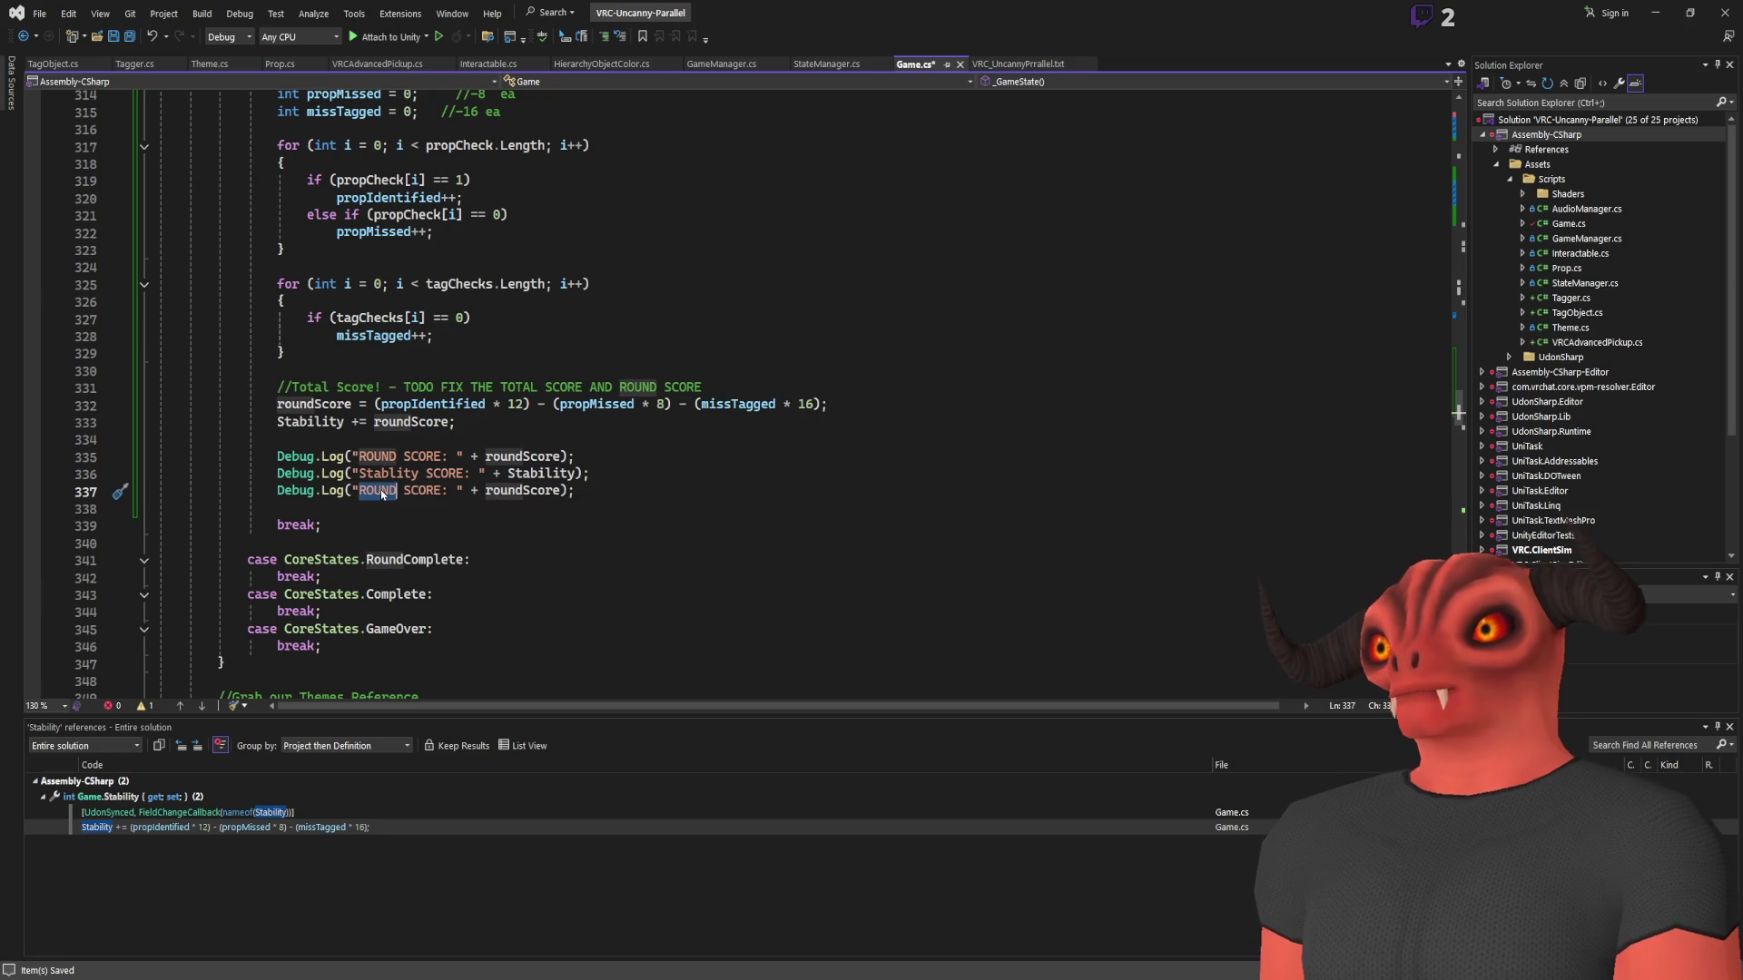
{"action": "type", "text": "Props"}
{"action": "key", "text": "Delete"}
{"action": "key", "text": "Delete"}
{"action": "key", "text": "Delete"}
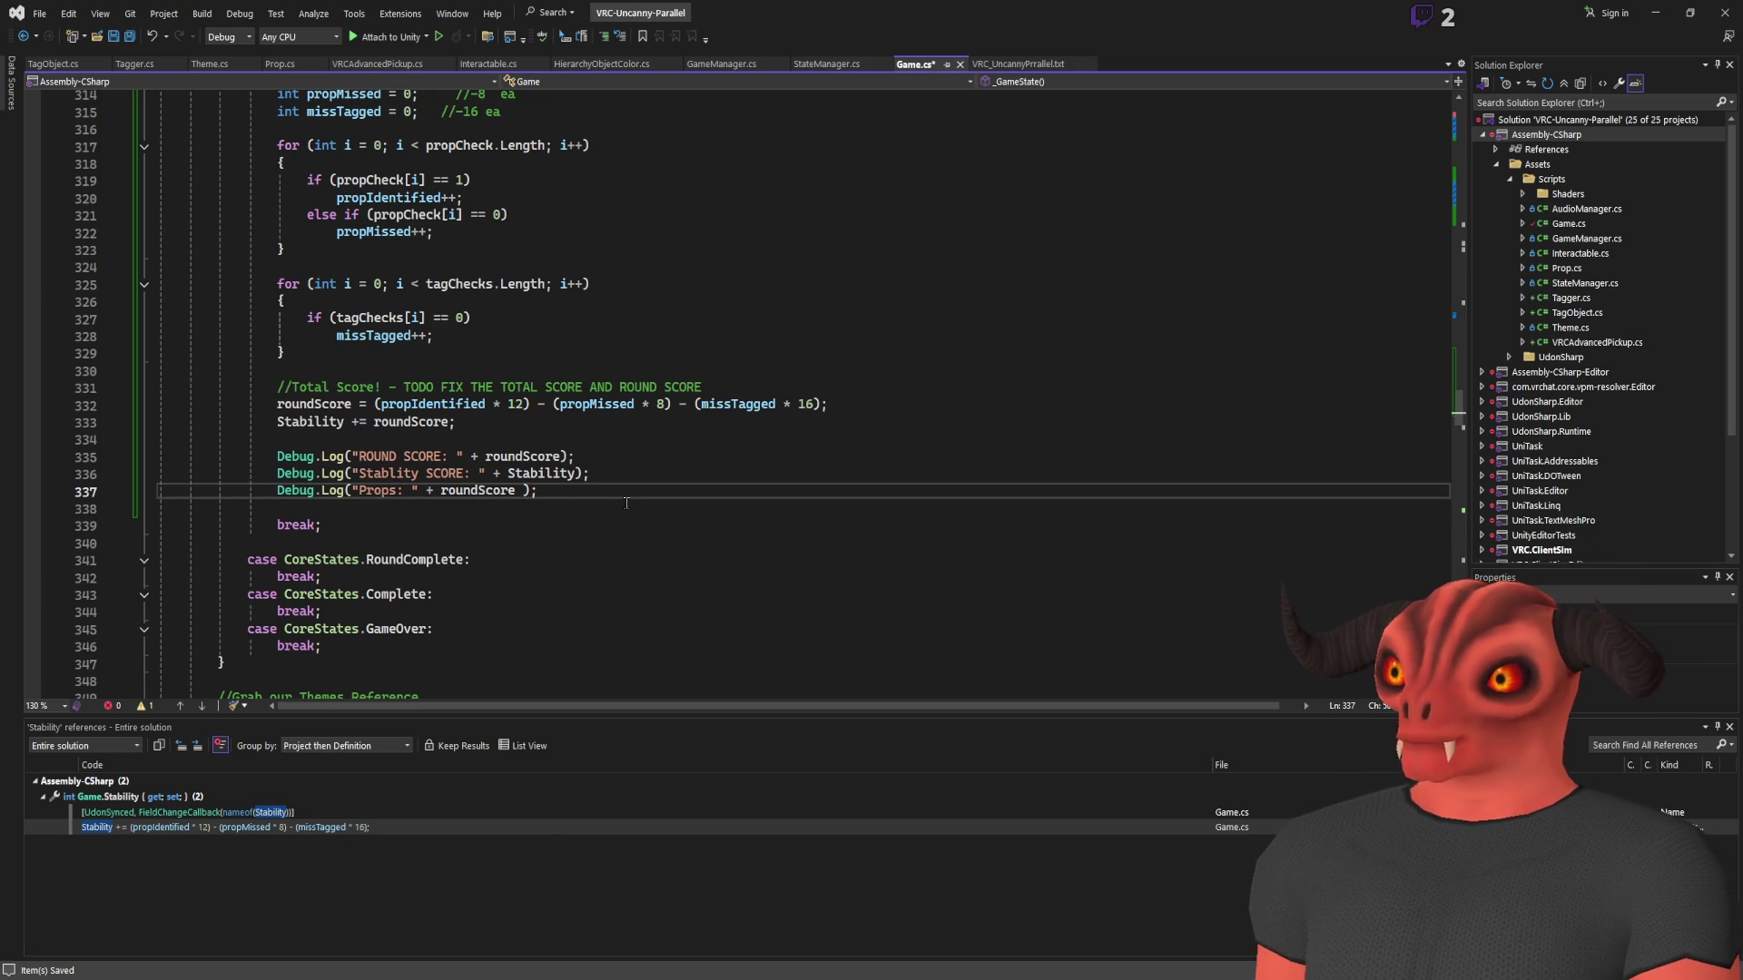
{"action": "type", "text": ": \" +"}
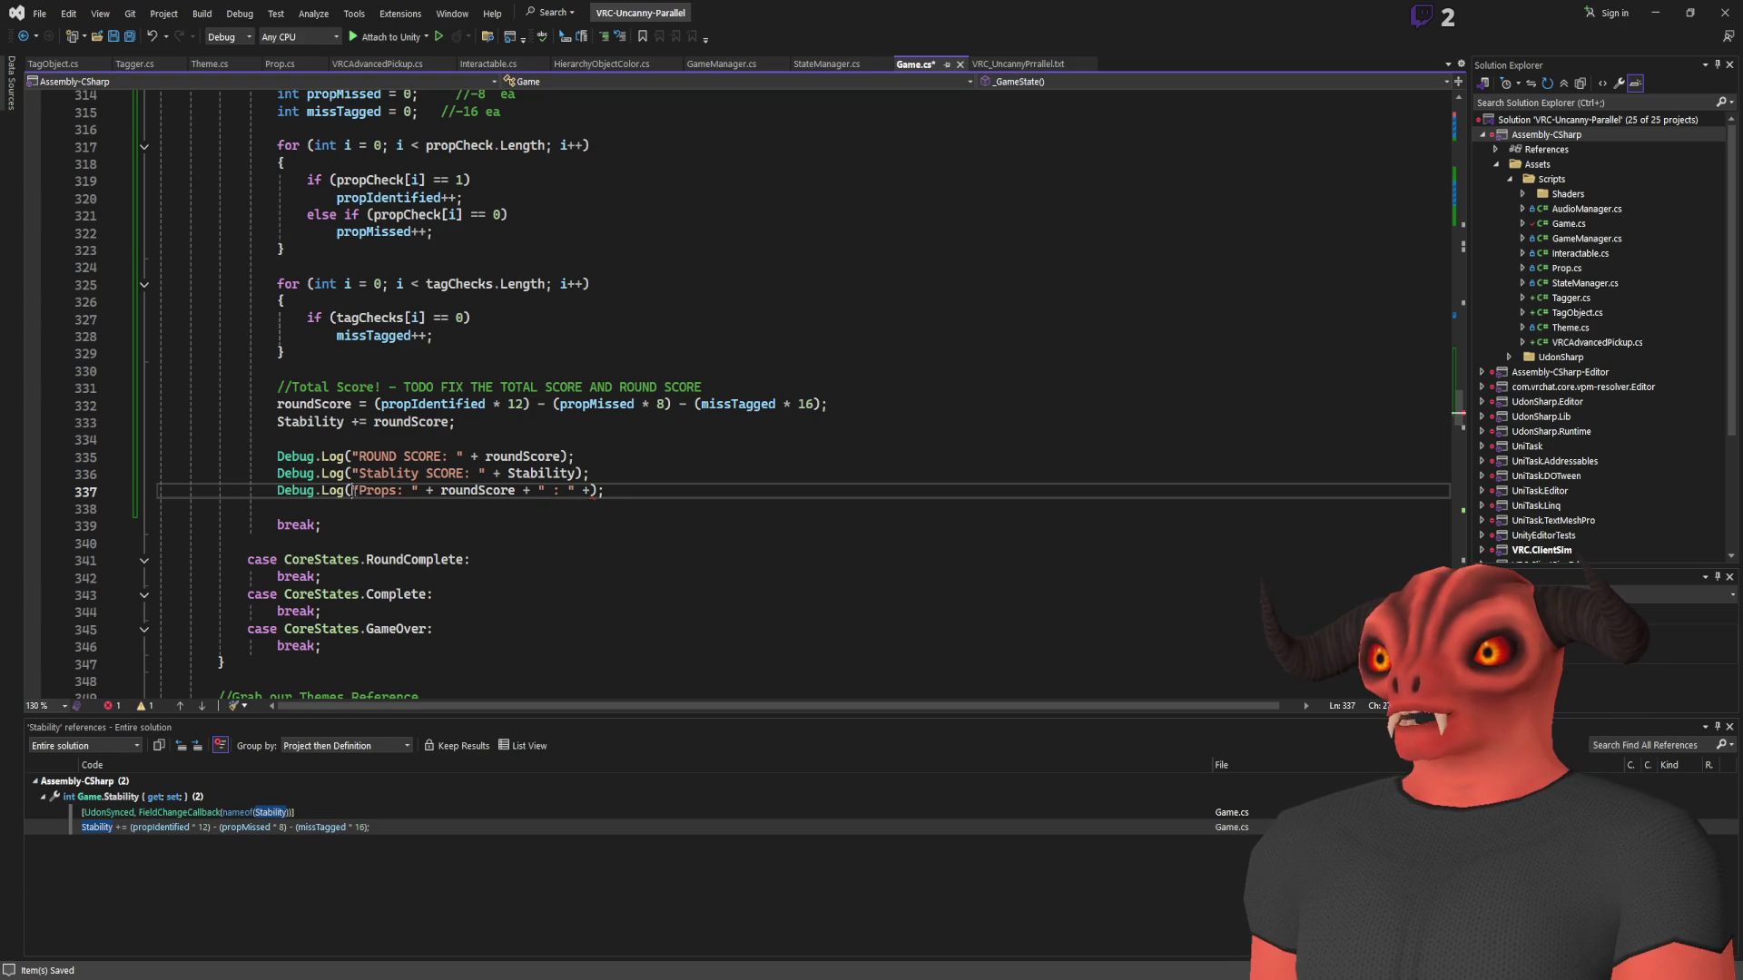
{"action": "type", "text": "+"}
{"action": "left_click_drag", "start_coordinate": [353, 491], "coordinate": [577, 491]}
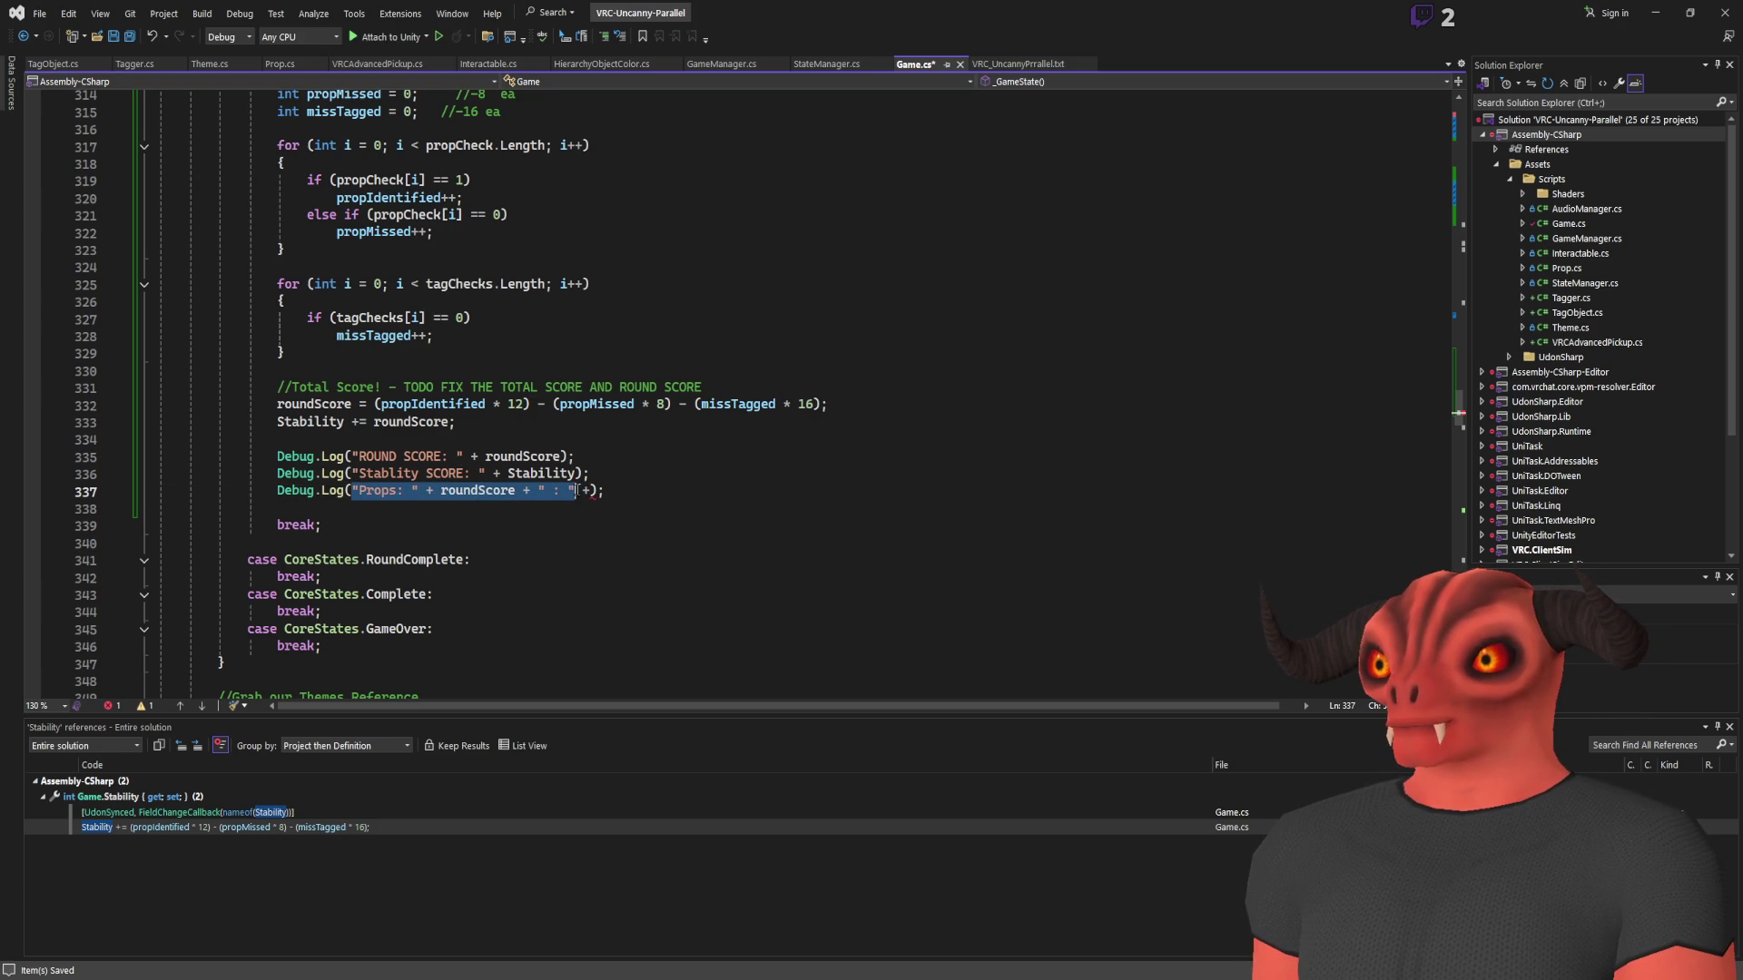
{"action": "left_click", "coordinate": [590, 491]}
{"action": "key", "text": "ctrl+v"}
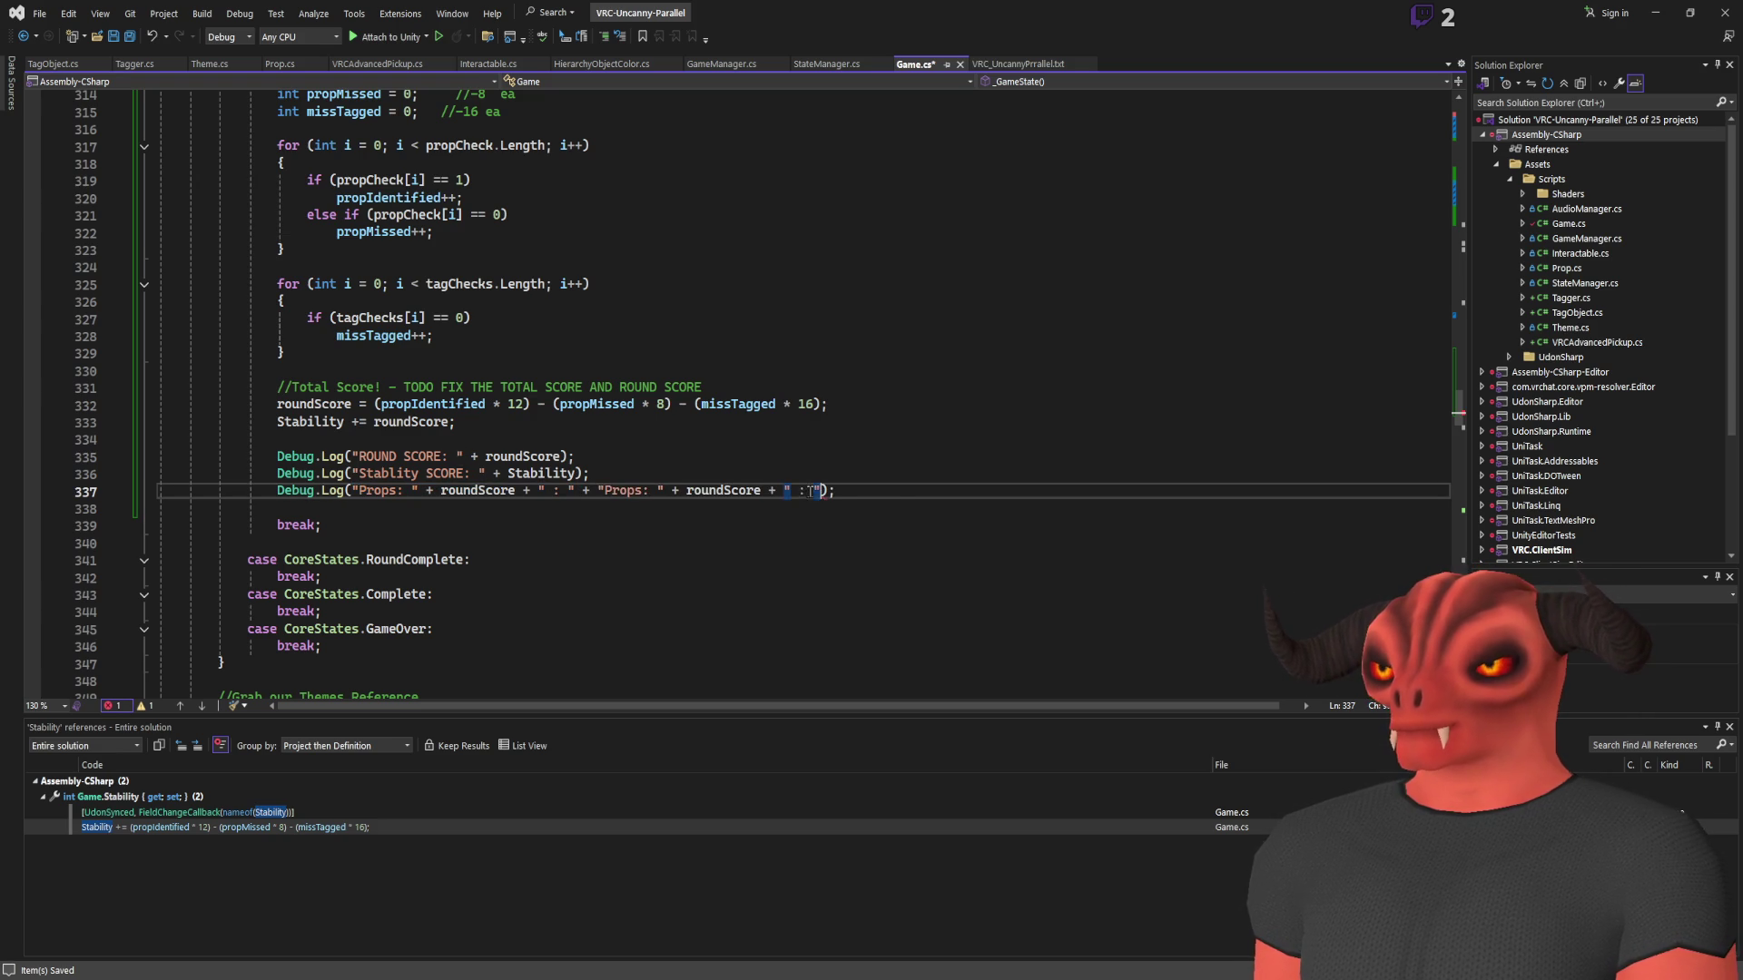
{"action": "type", "text": "+ roundScore + \" :"}
{"action": "key", "text": "ctrl+v"}
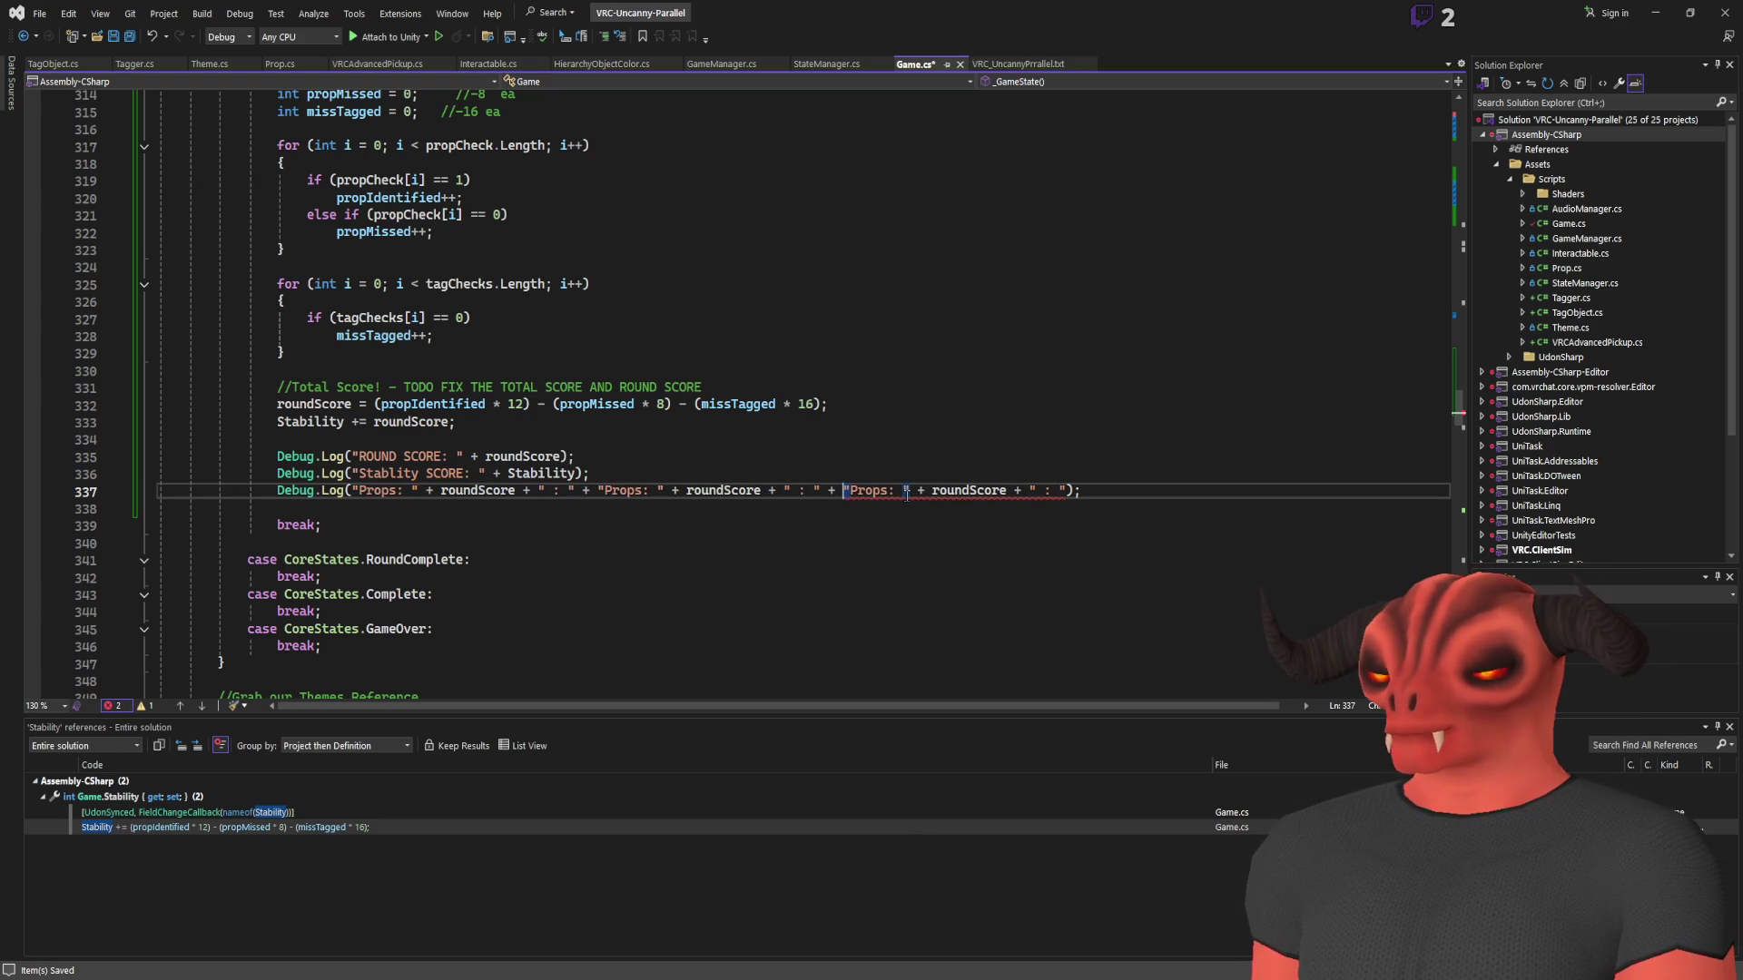
Replace the three roundScore values with propIdentified, propMissed and missTagged
{"action": "double_click", "coordinate": [436, 404]}
{"action": "key", "text": "ctrl+c"}
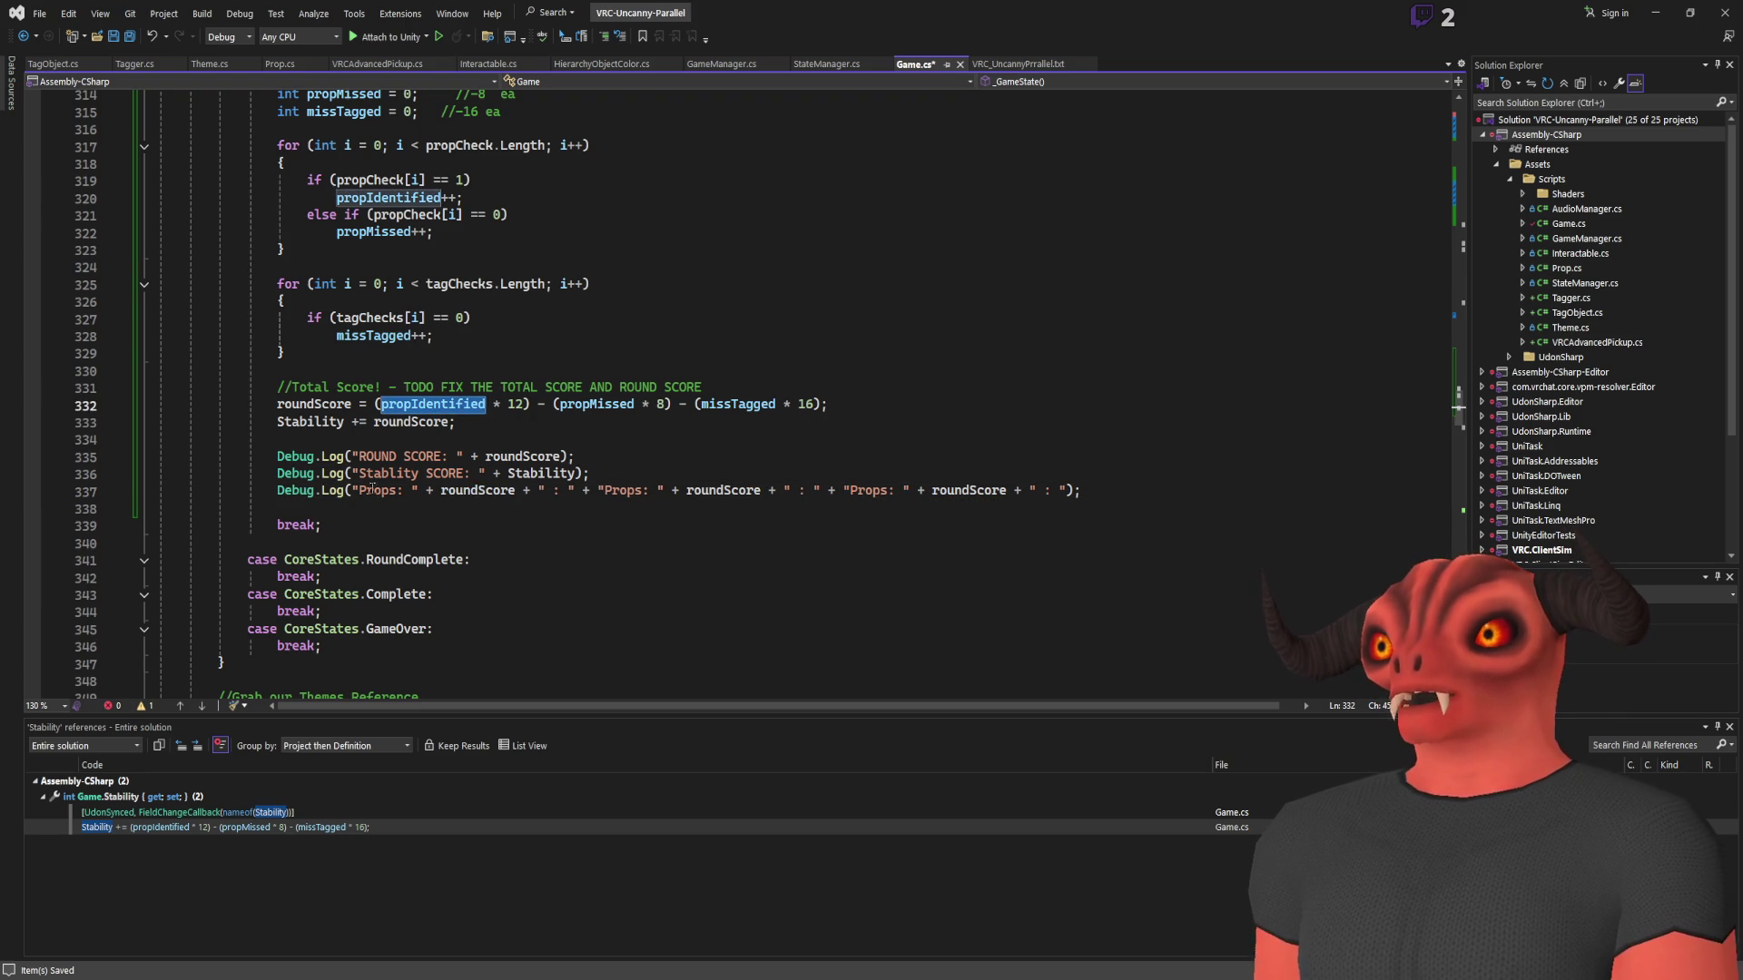
{"action": "double_click", "coordinate": [477, 491]}
{"action": "key", "text": "ctrl+v"}
{"action": "double_click", "coordinate": [596, 404]}
{"action": "key", "text": "ctrl+c"}
{"action": "double_click", "coordinate": [754, 492]}
{"action": "key", "text": "ctrl+v"}
{"action": "double_click", "coordinate": [738, 404]}
{"action": "key", "text": "ctrl+c"}
{"action": "double_click", "coordinate": [998, 491]}
{"action": "key", "text": "ctrl+v"}
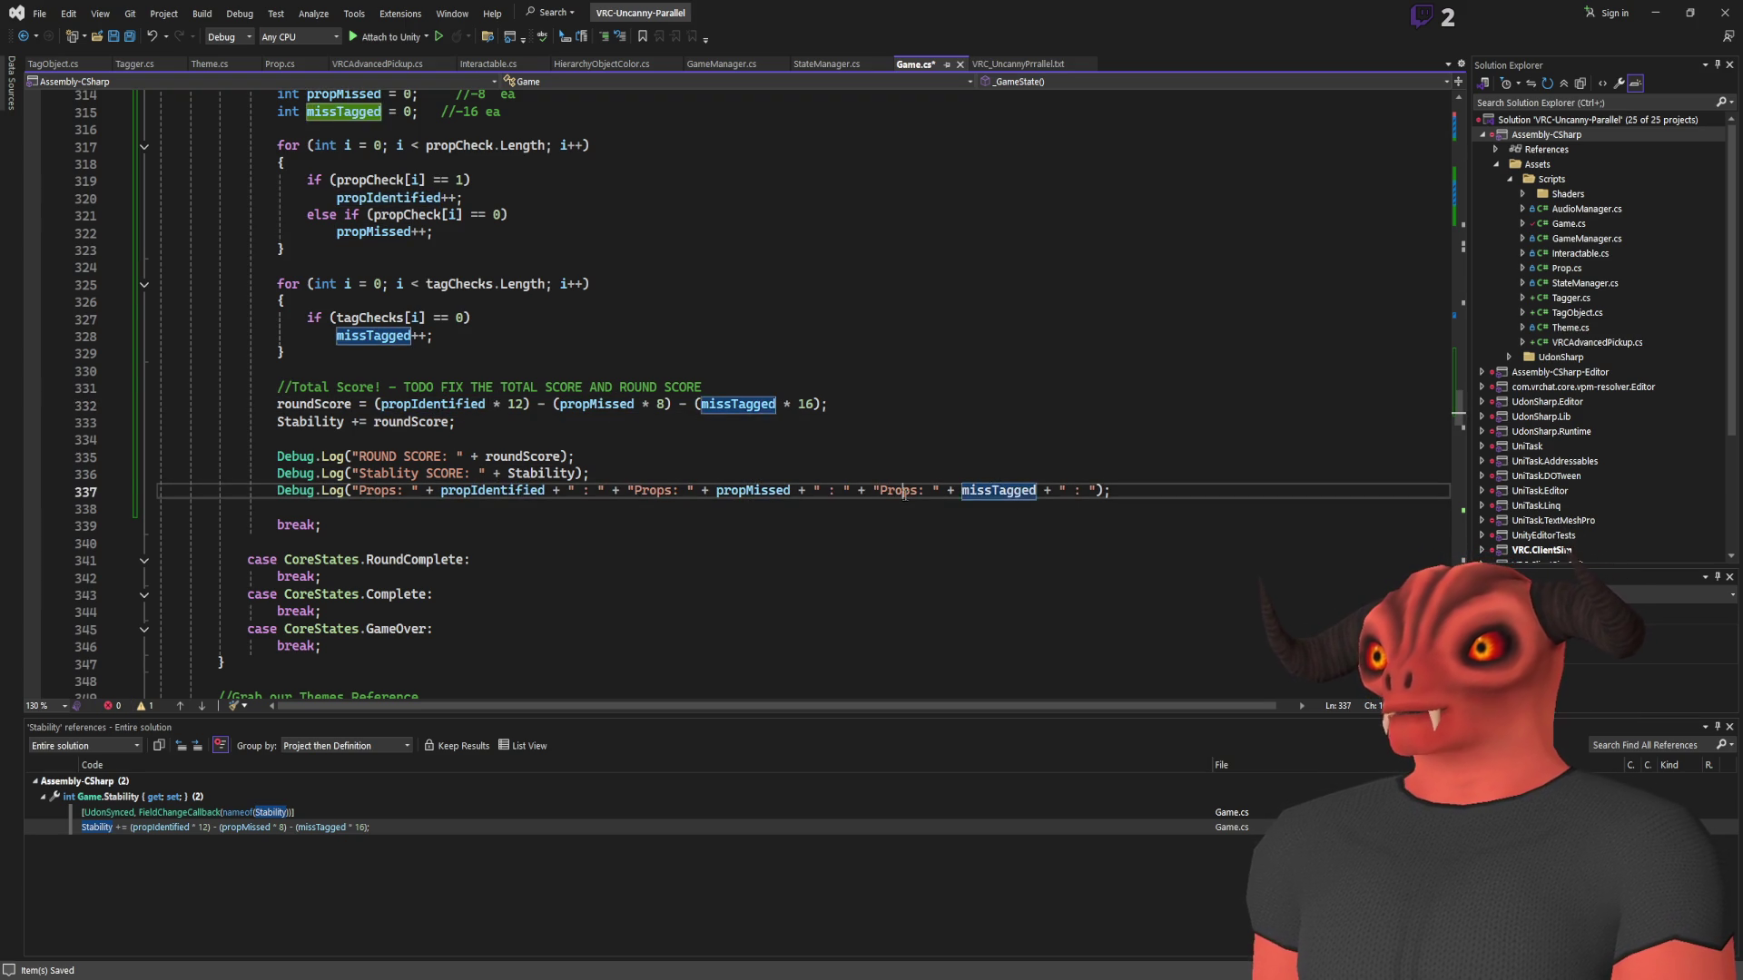
Rename the labels to Found, Prop Miss and Miss Tag, then save Game.cs
{"action": "double_click", "coordinate": [906, 491]}
{"action": "type", "text": "Miss Tag"}
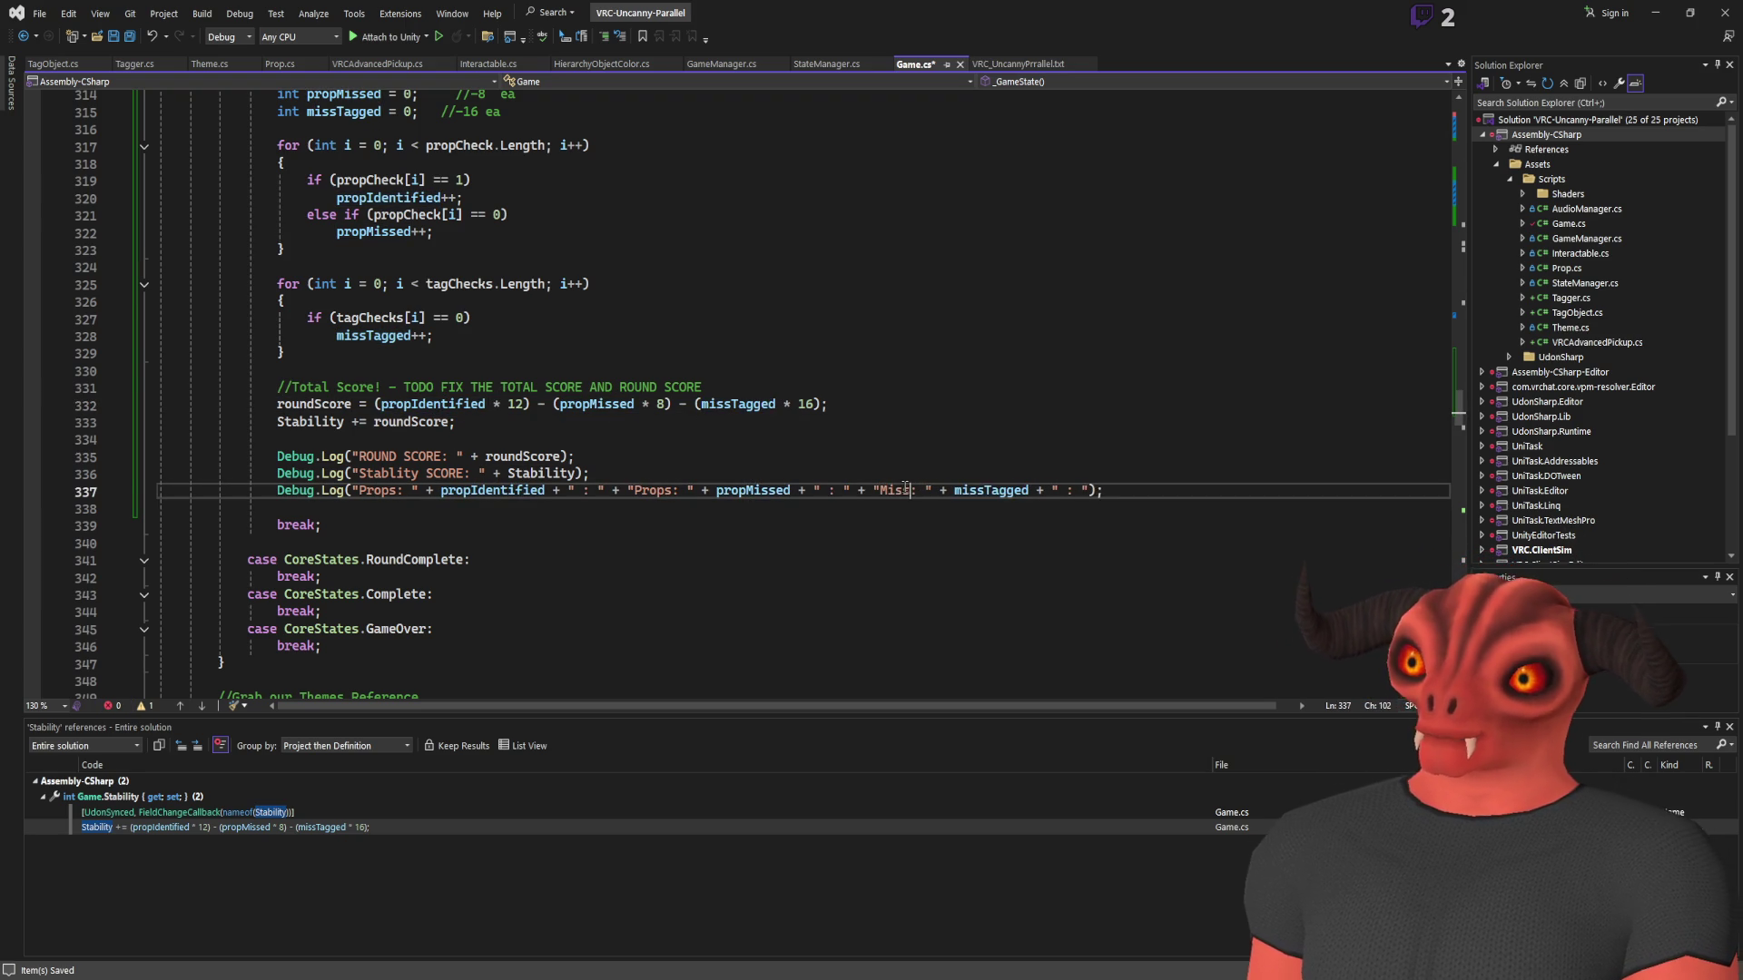
{"action": "double_click", "coordinate": [652, 490]}
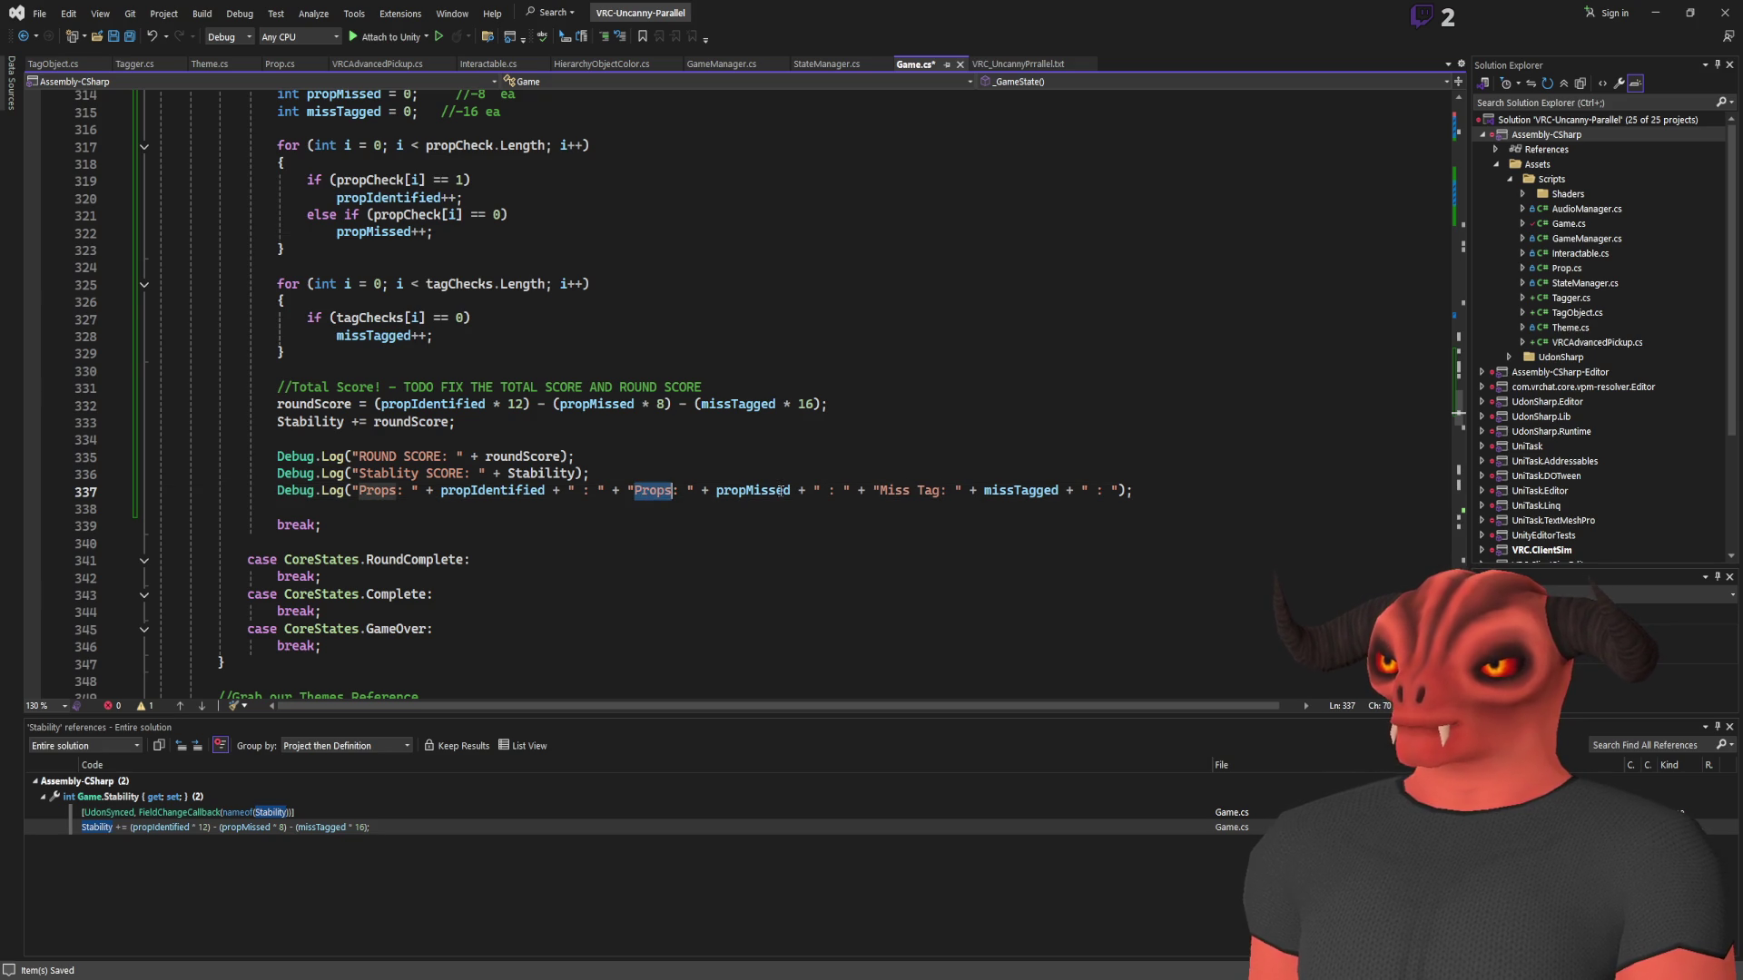
{"action": "type", "text": "M"}
{"action": "type", "text": "rop Miss"}
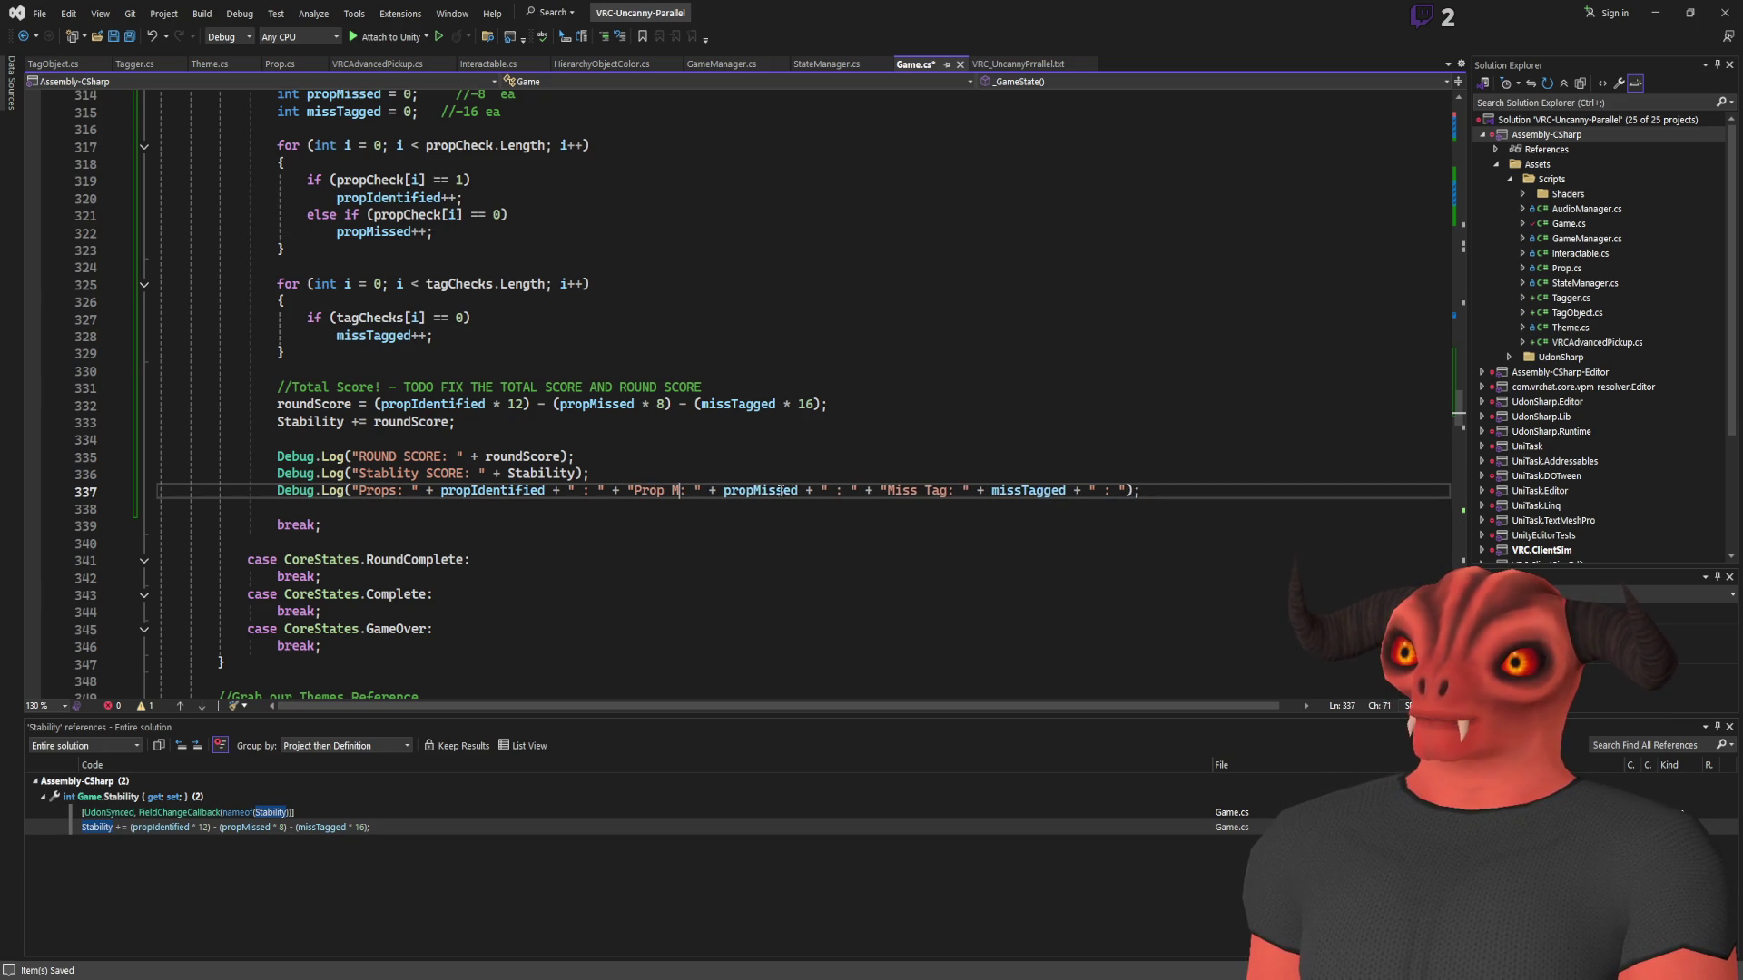
{"action": "double_click", "coordinate": [363, 491]}
{"action": "type", "text": "Found"}
{"action": "key", "text": "ctrl+s"}
Delete the trailing separator after missTagged and save the script again
{"action": "left_click", "coordinate": [738, 491]}
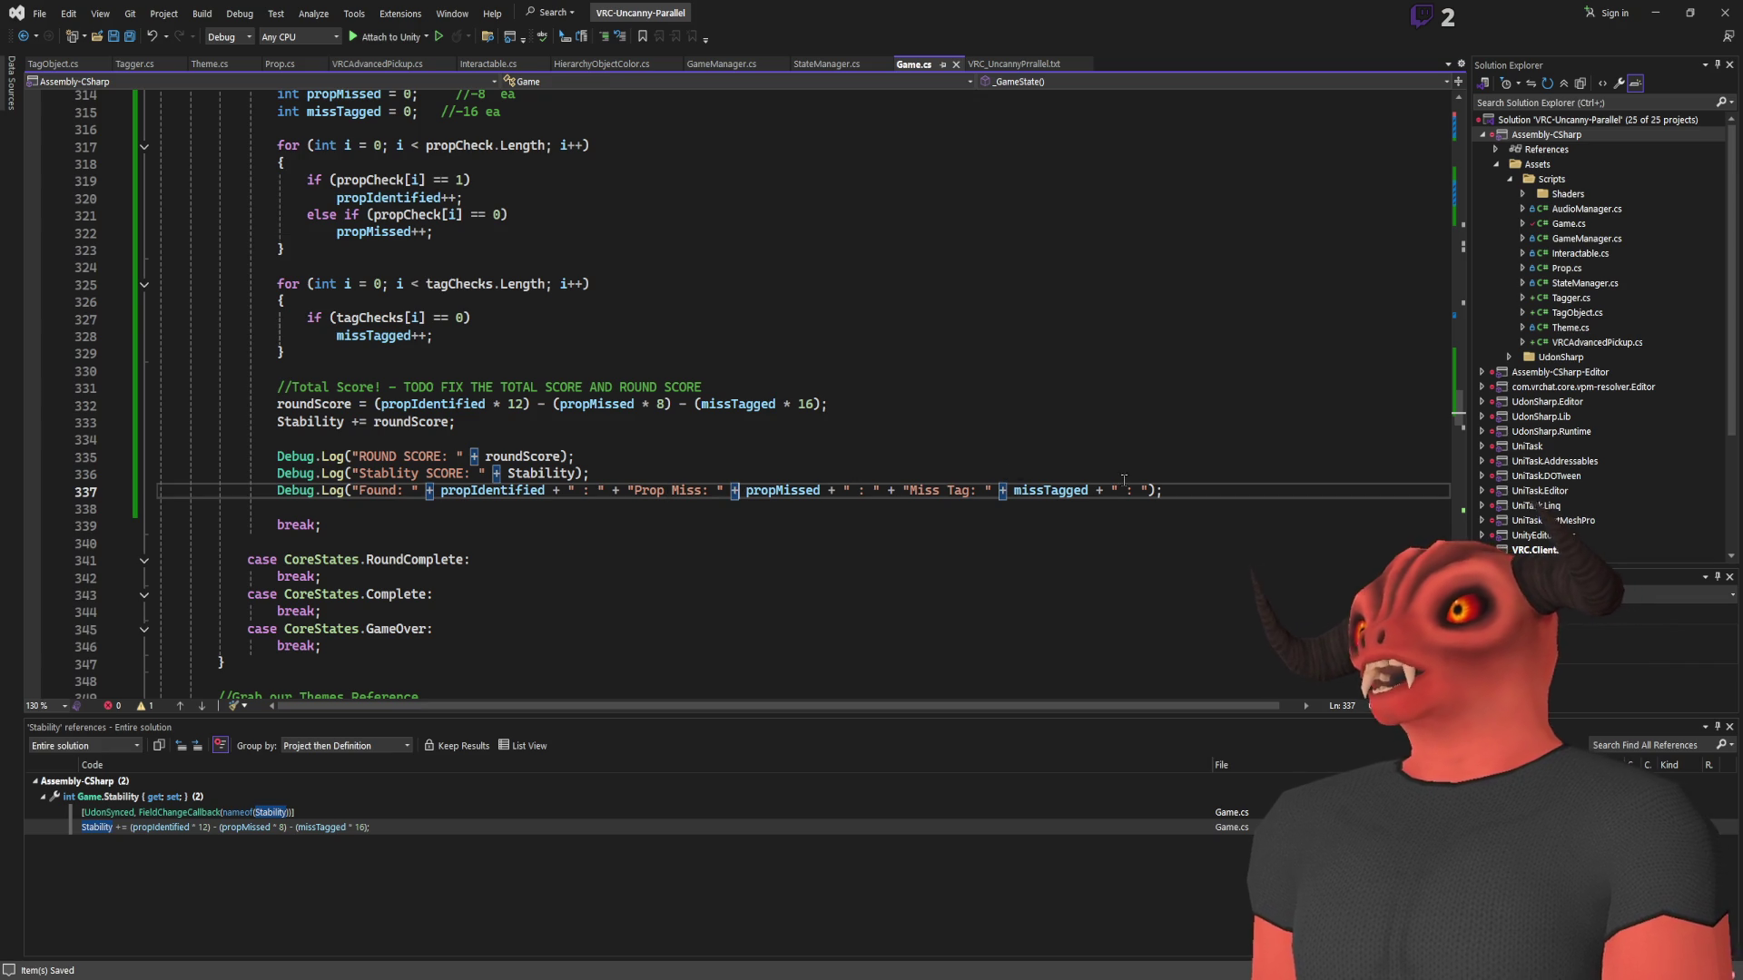
{"action": "left_click_drag", "start_coordinate": [1090, 490], "coordinate": [1150, 490]}
{"action": "key", "text": "BackSpace"}
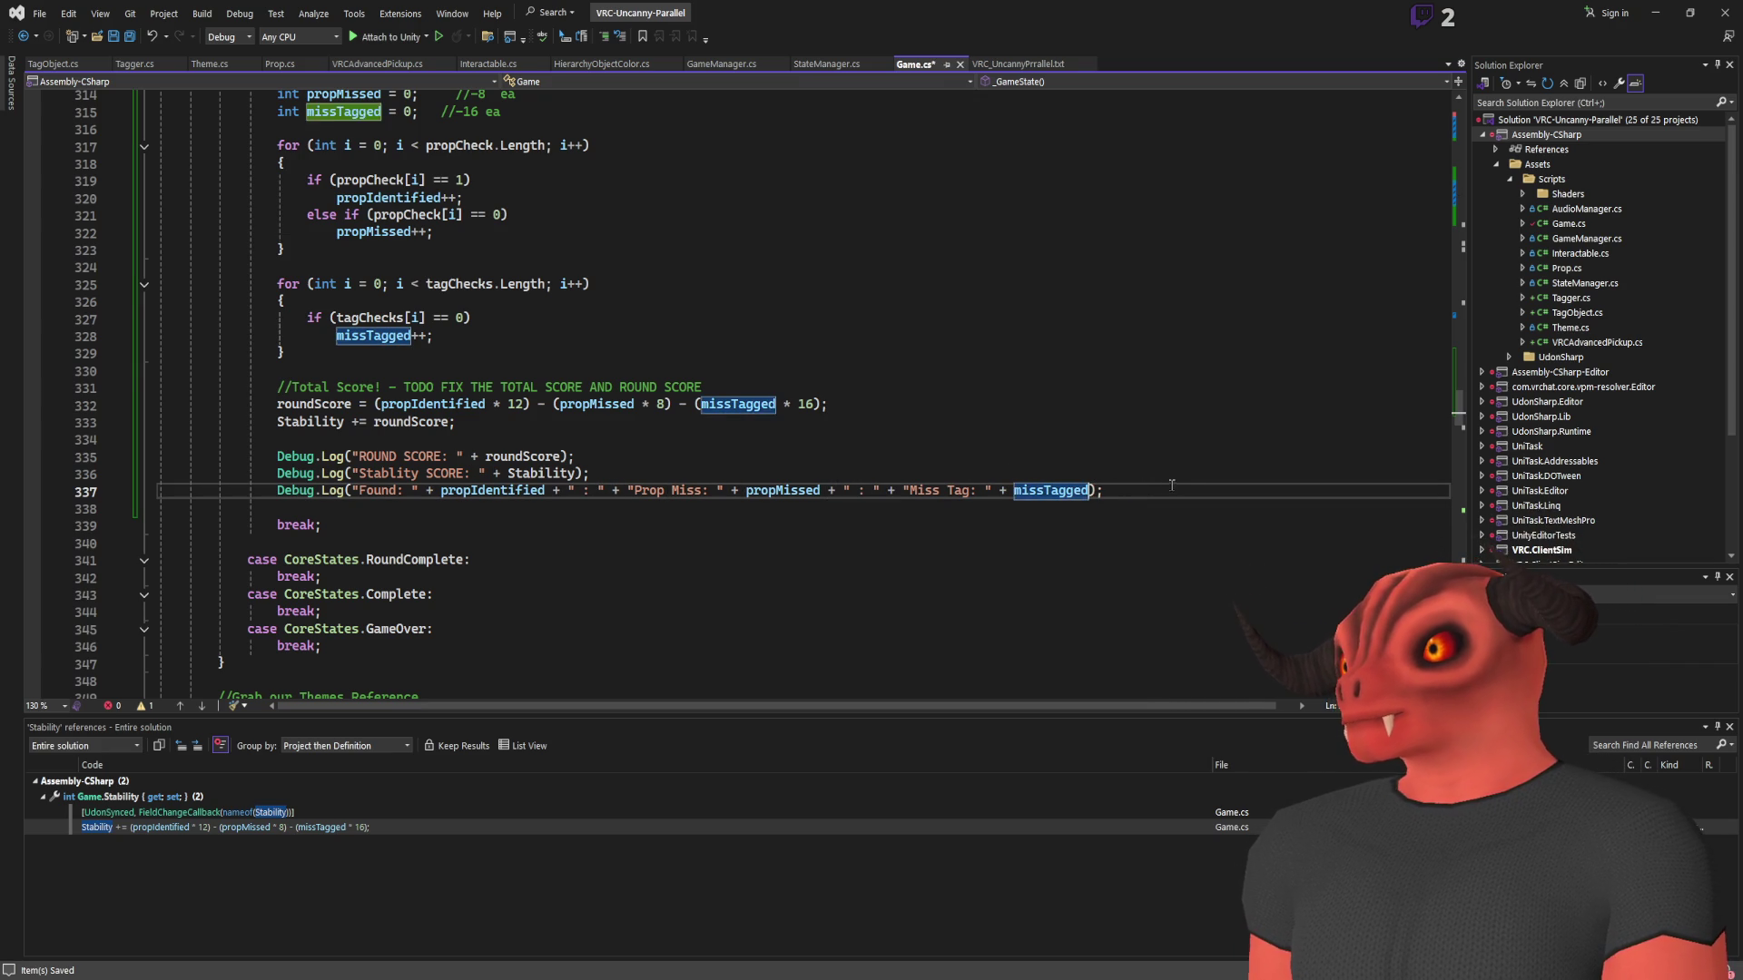
{"action": "key", "text": "ctrl+s"}
{"action": "key", "text": "Up"}
{"action": "key", "text": "Up"}
{"action": "key", "text": "Up"}
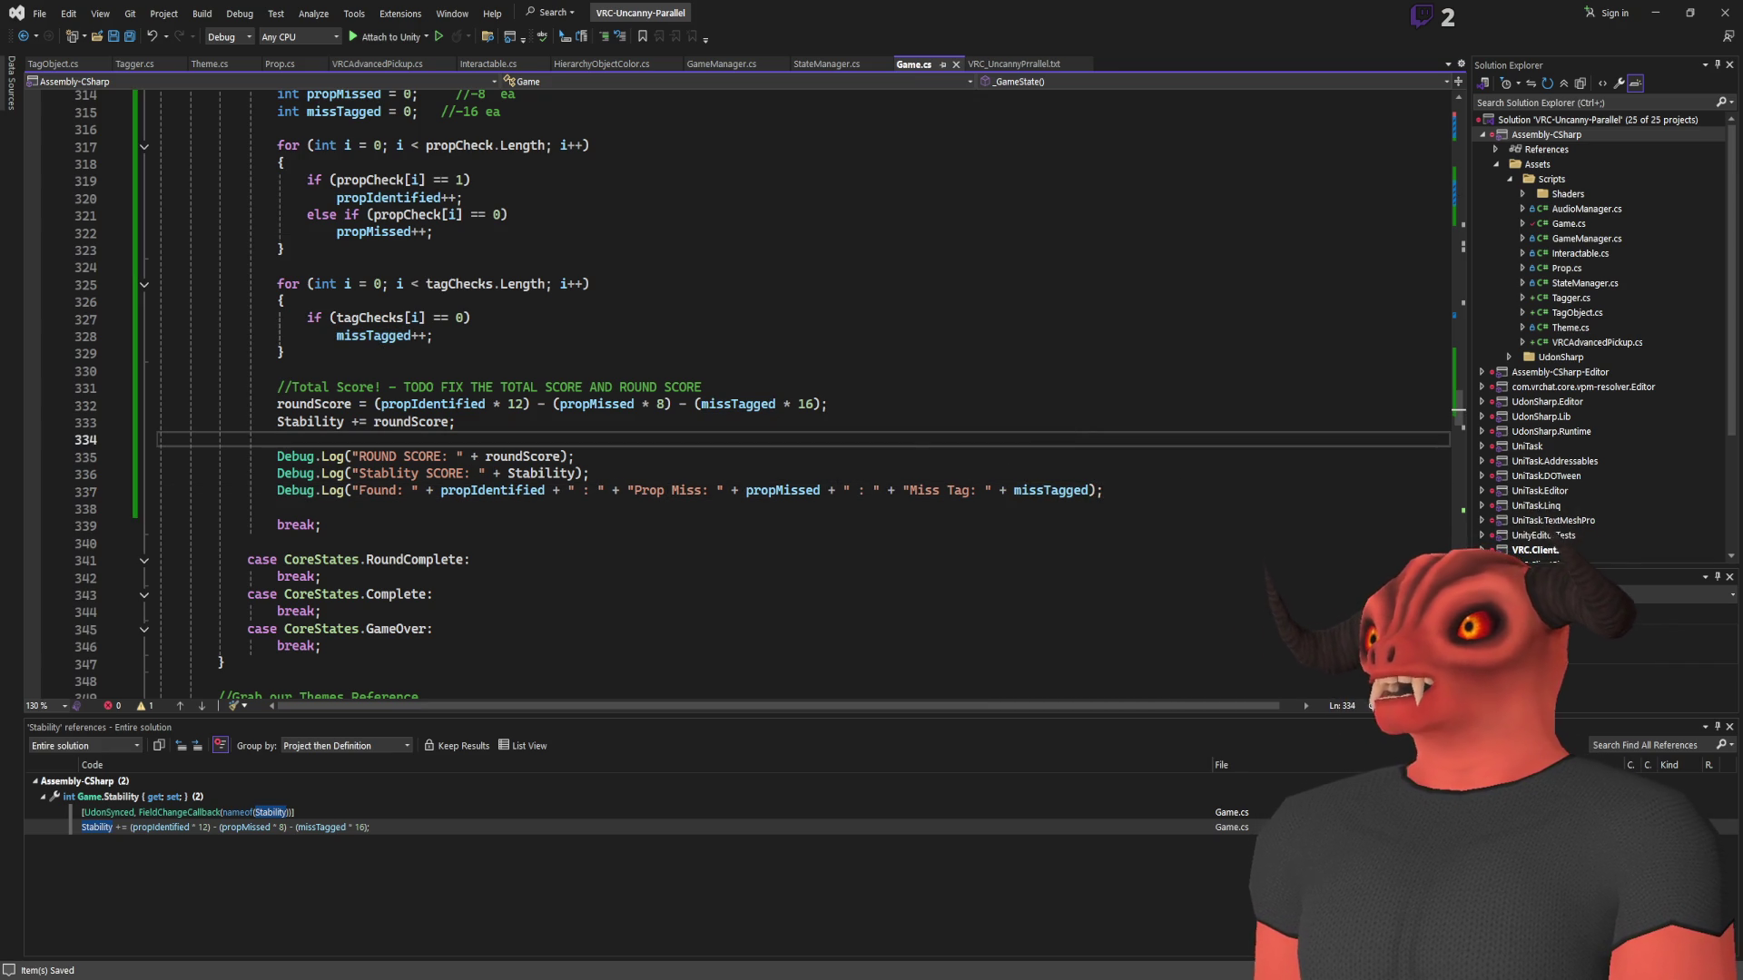
{"action": "key", "text": "alt+Tab"}
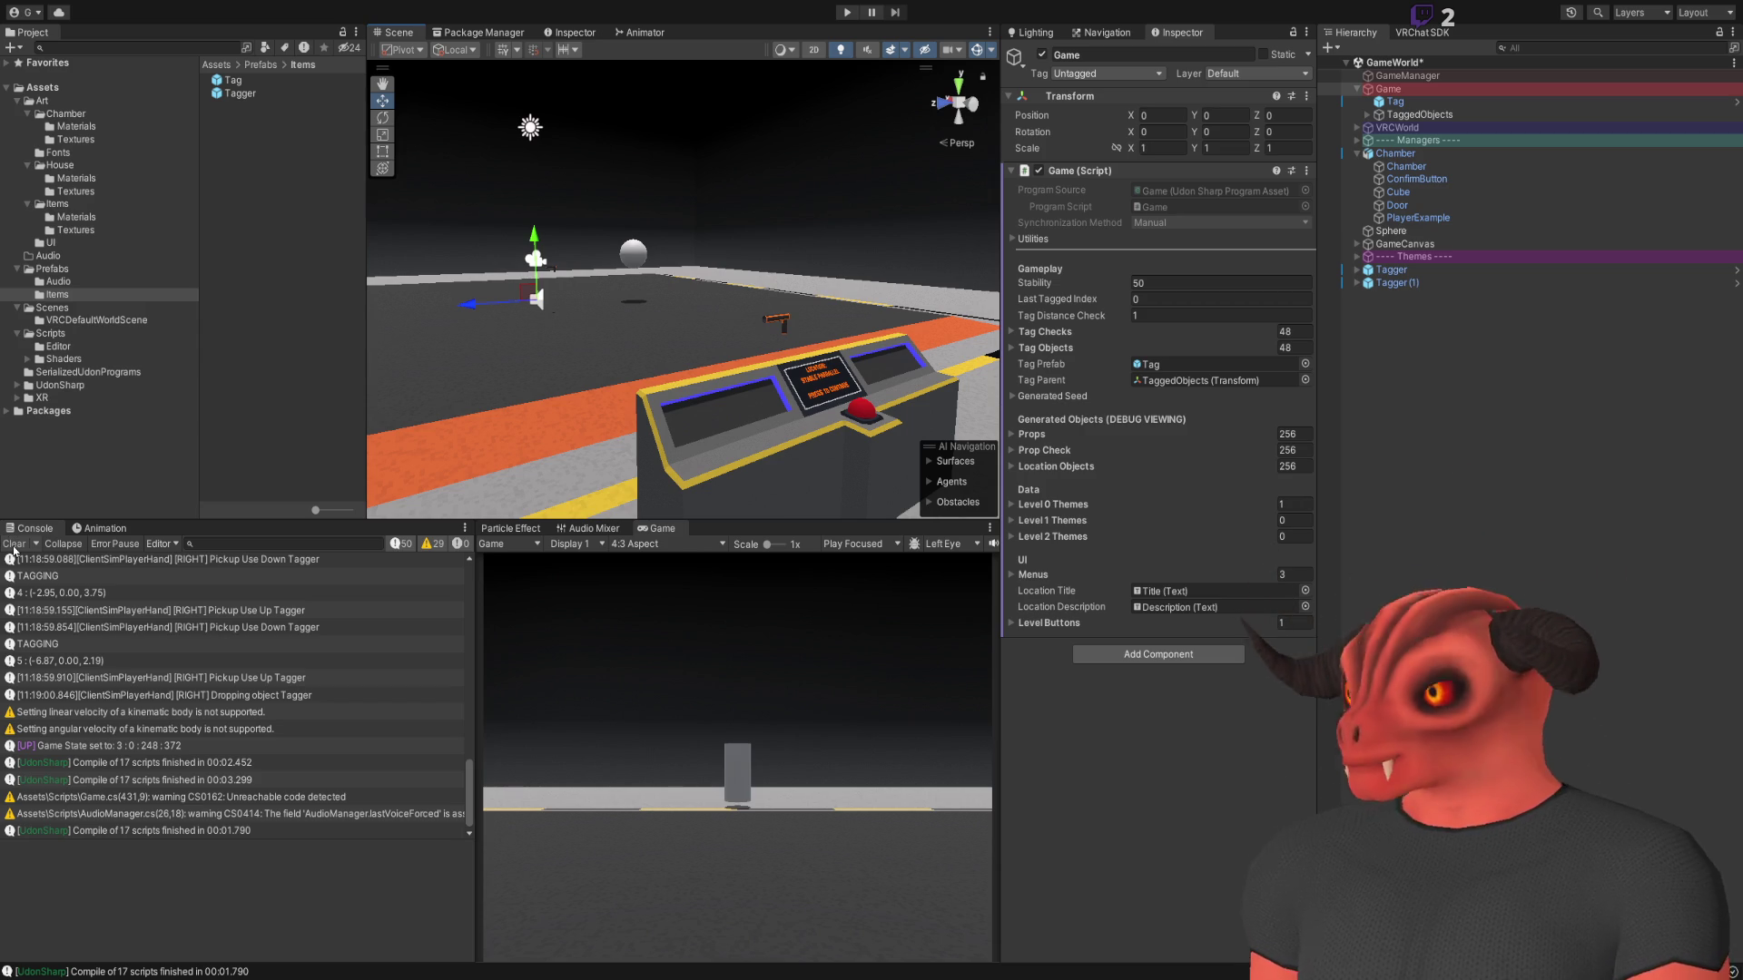
Clear the console, save the scene, and enter play mode past the simulator menu
{"action": "left_click", "coordinate": [13, 545]}
{"action": "left_click", "coordinate": [1360, 429]}
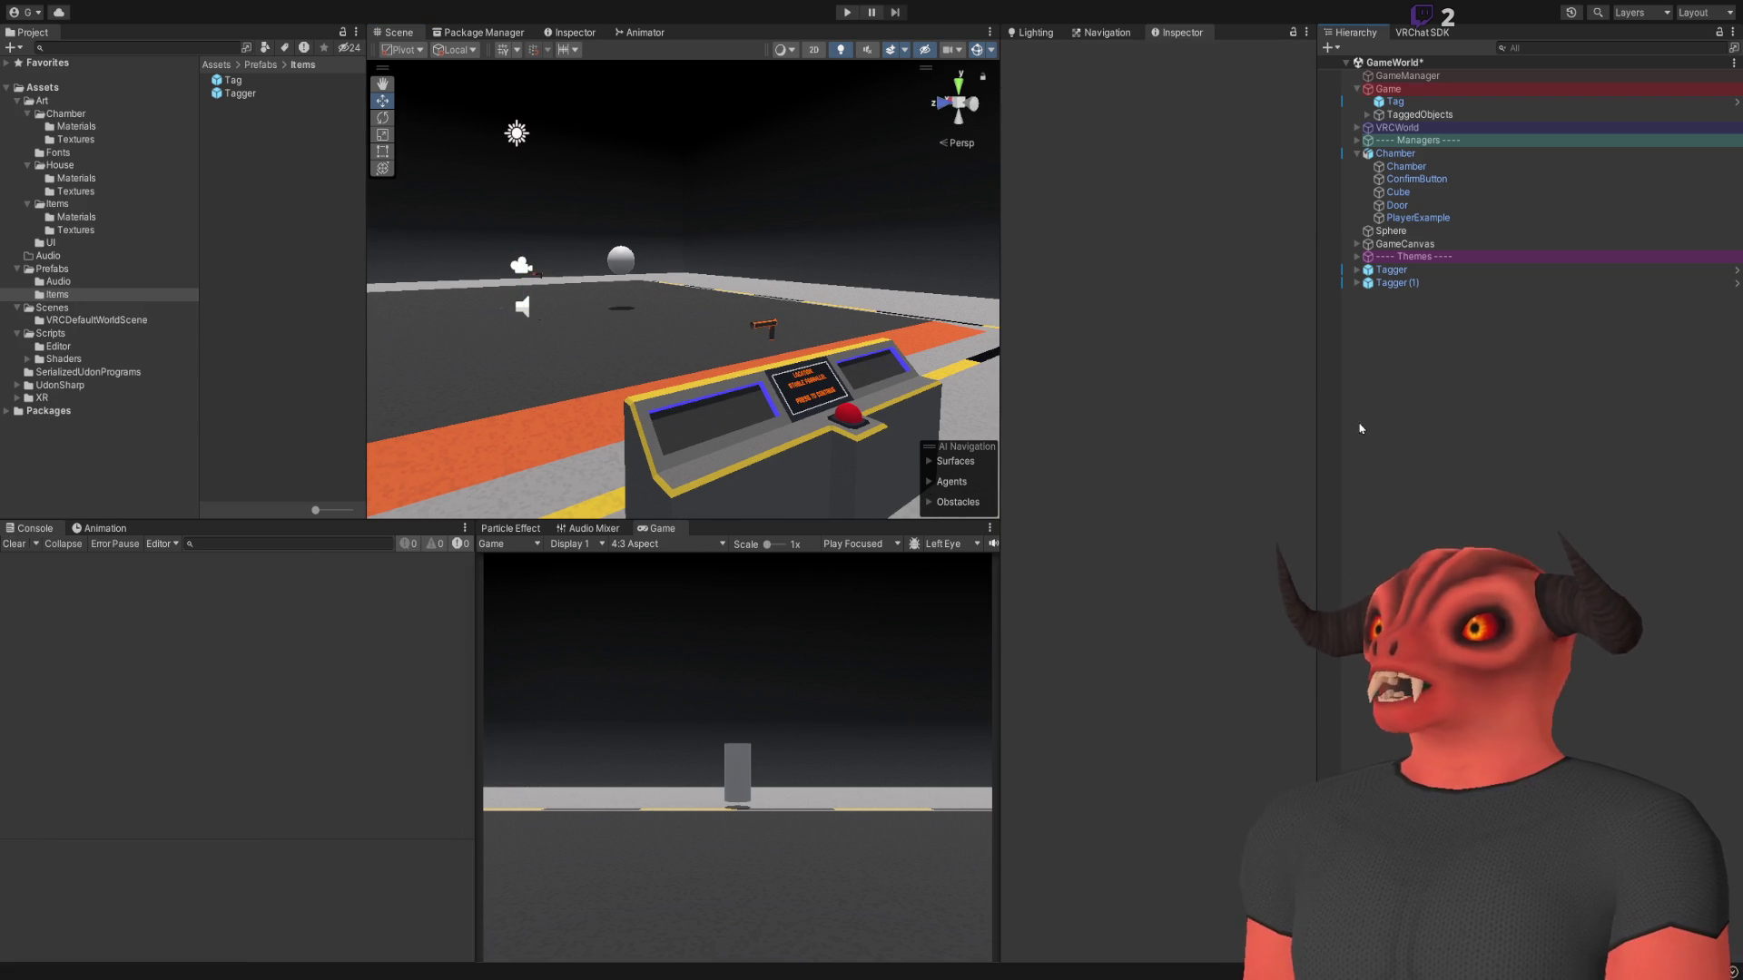
{"action": "key", "text": "ctrl+s"}
{"action": "key", "text": "ctrl+z"}
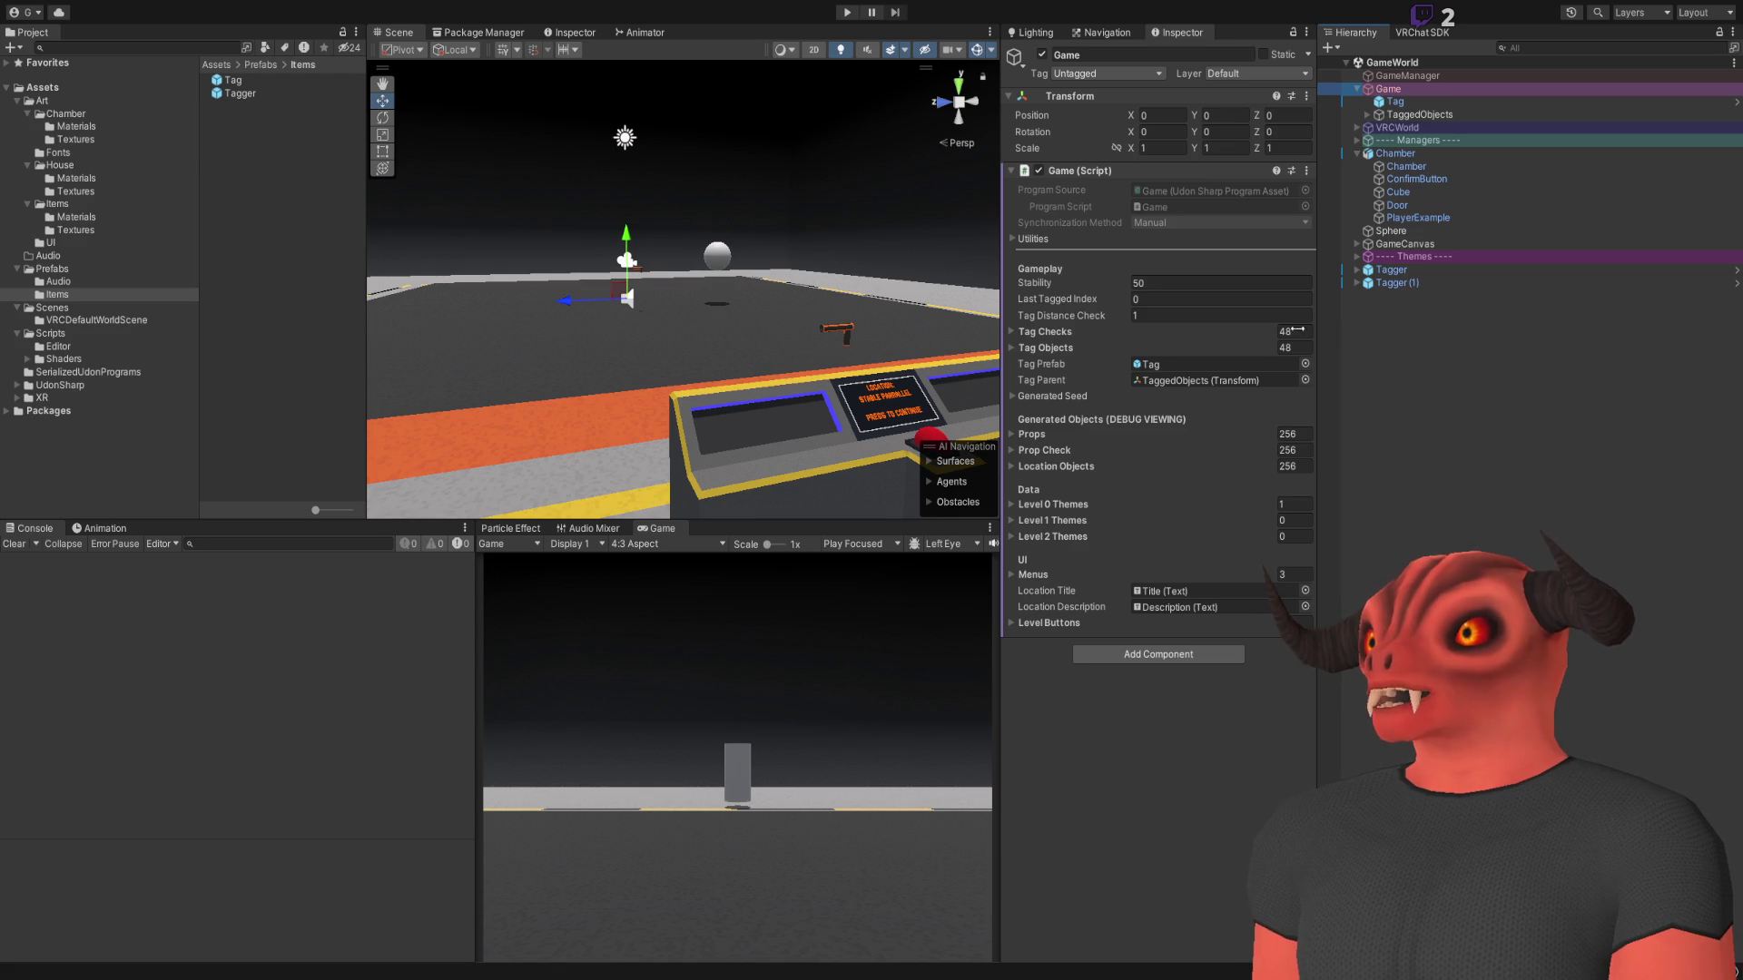
{"action": "left_click", "coordinate": [847, 13]}
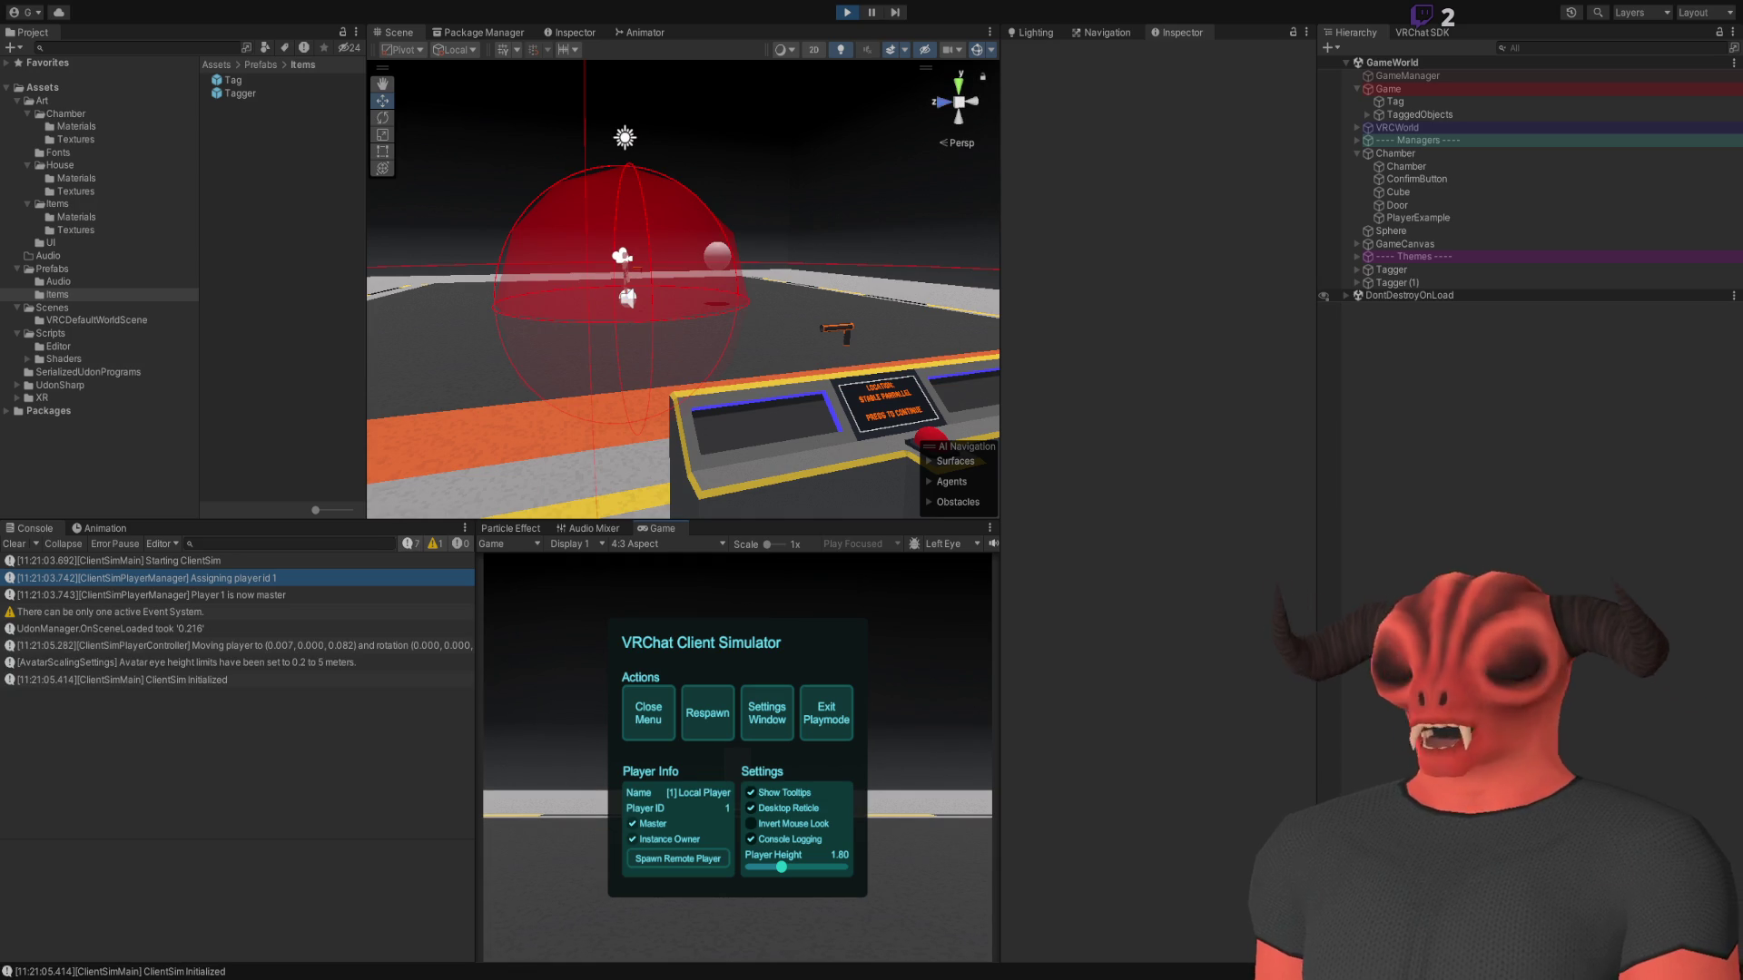
{"action": "left_click", "coordinate": [626, 708]}
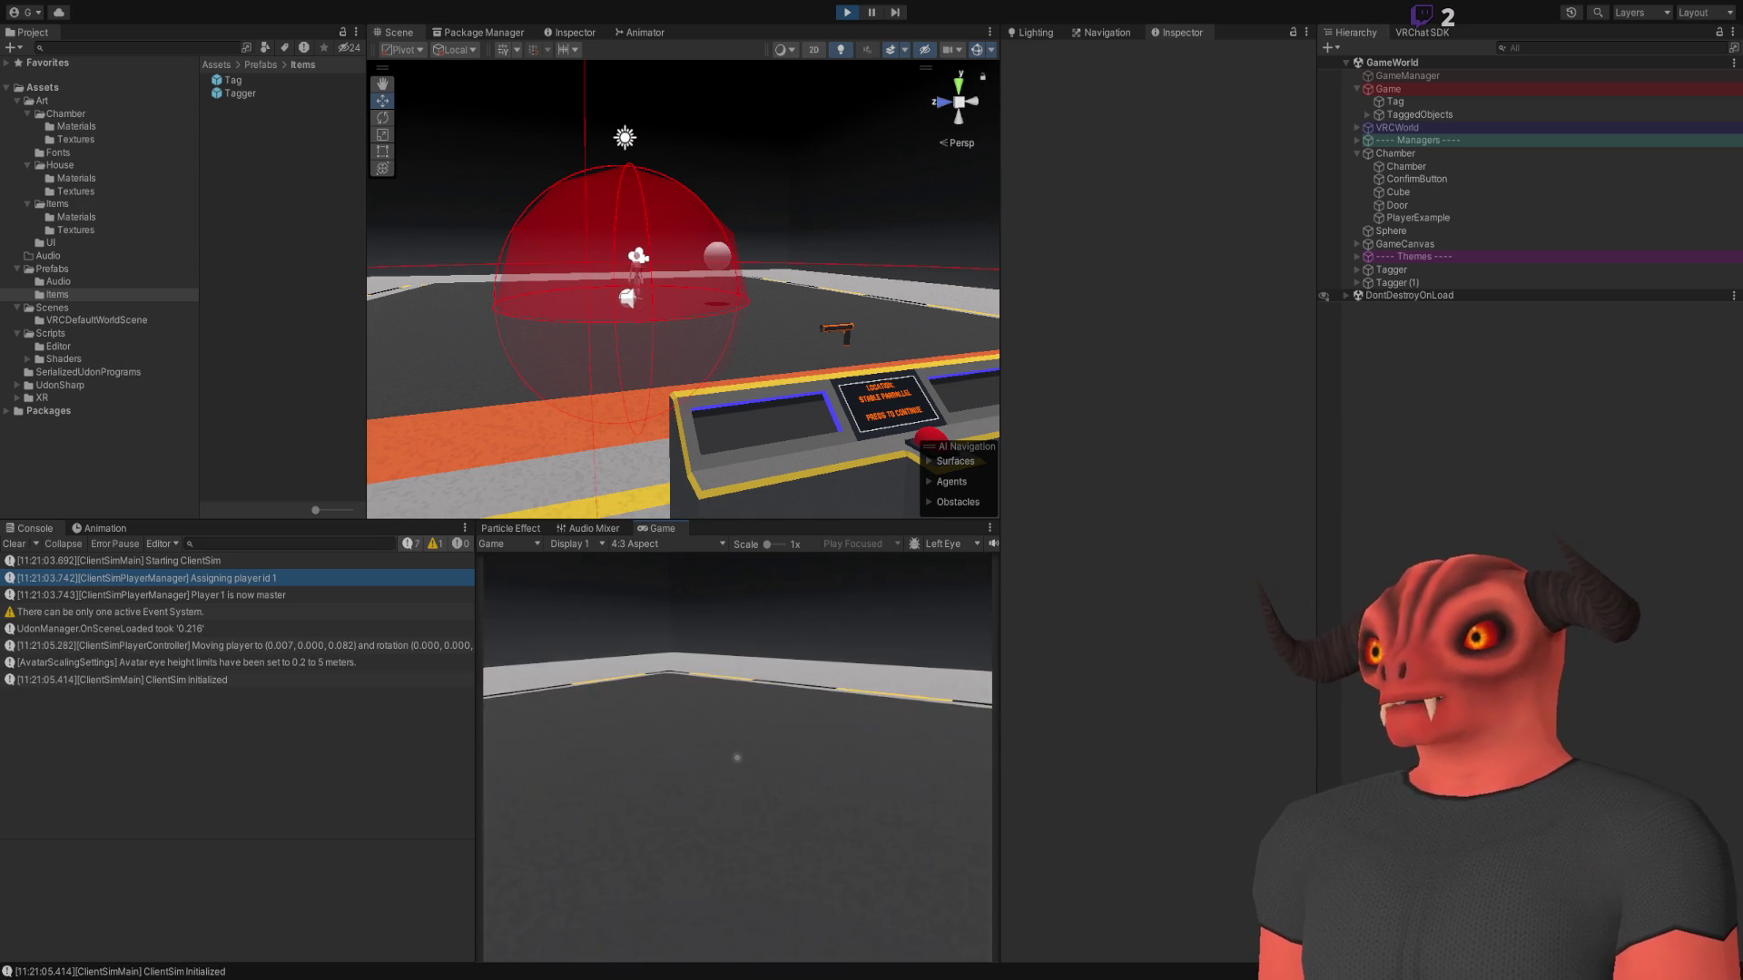
Walk to the console, press the red button, handle the Tagger, and confirm to reach Unknown Parallel
{"action": "key", "text": "w"}
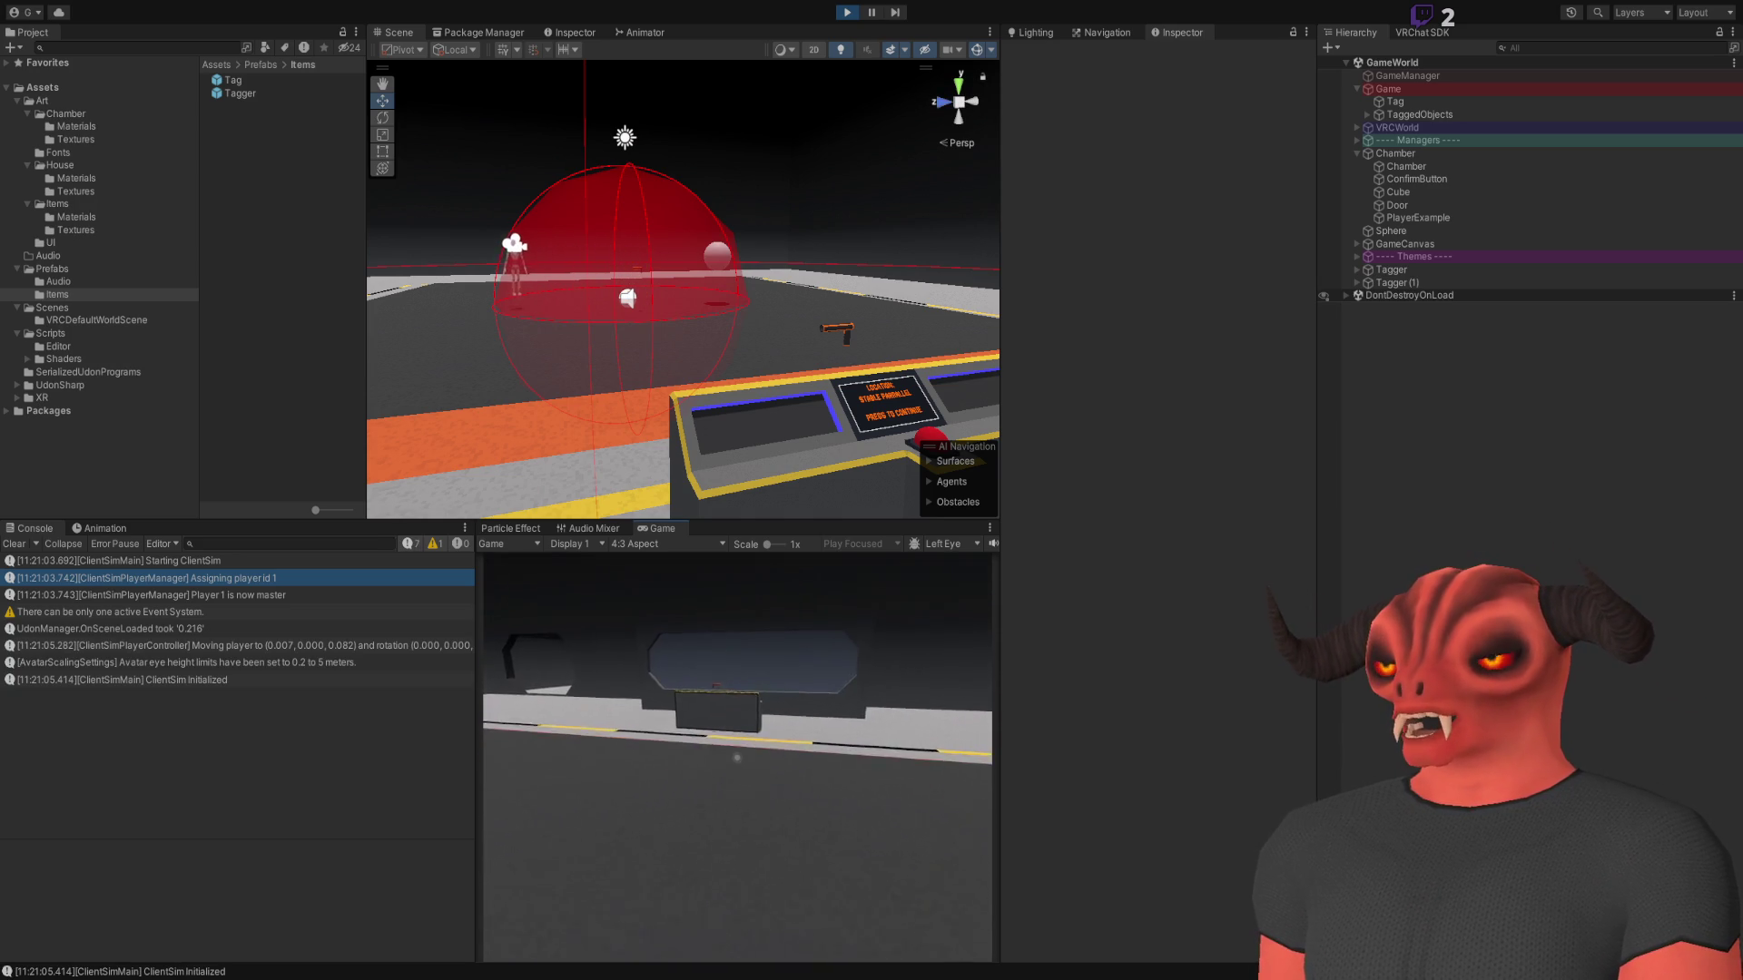
{"action": "key", "text": "w"}
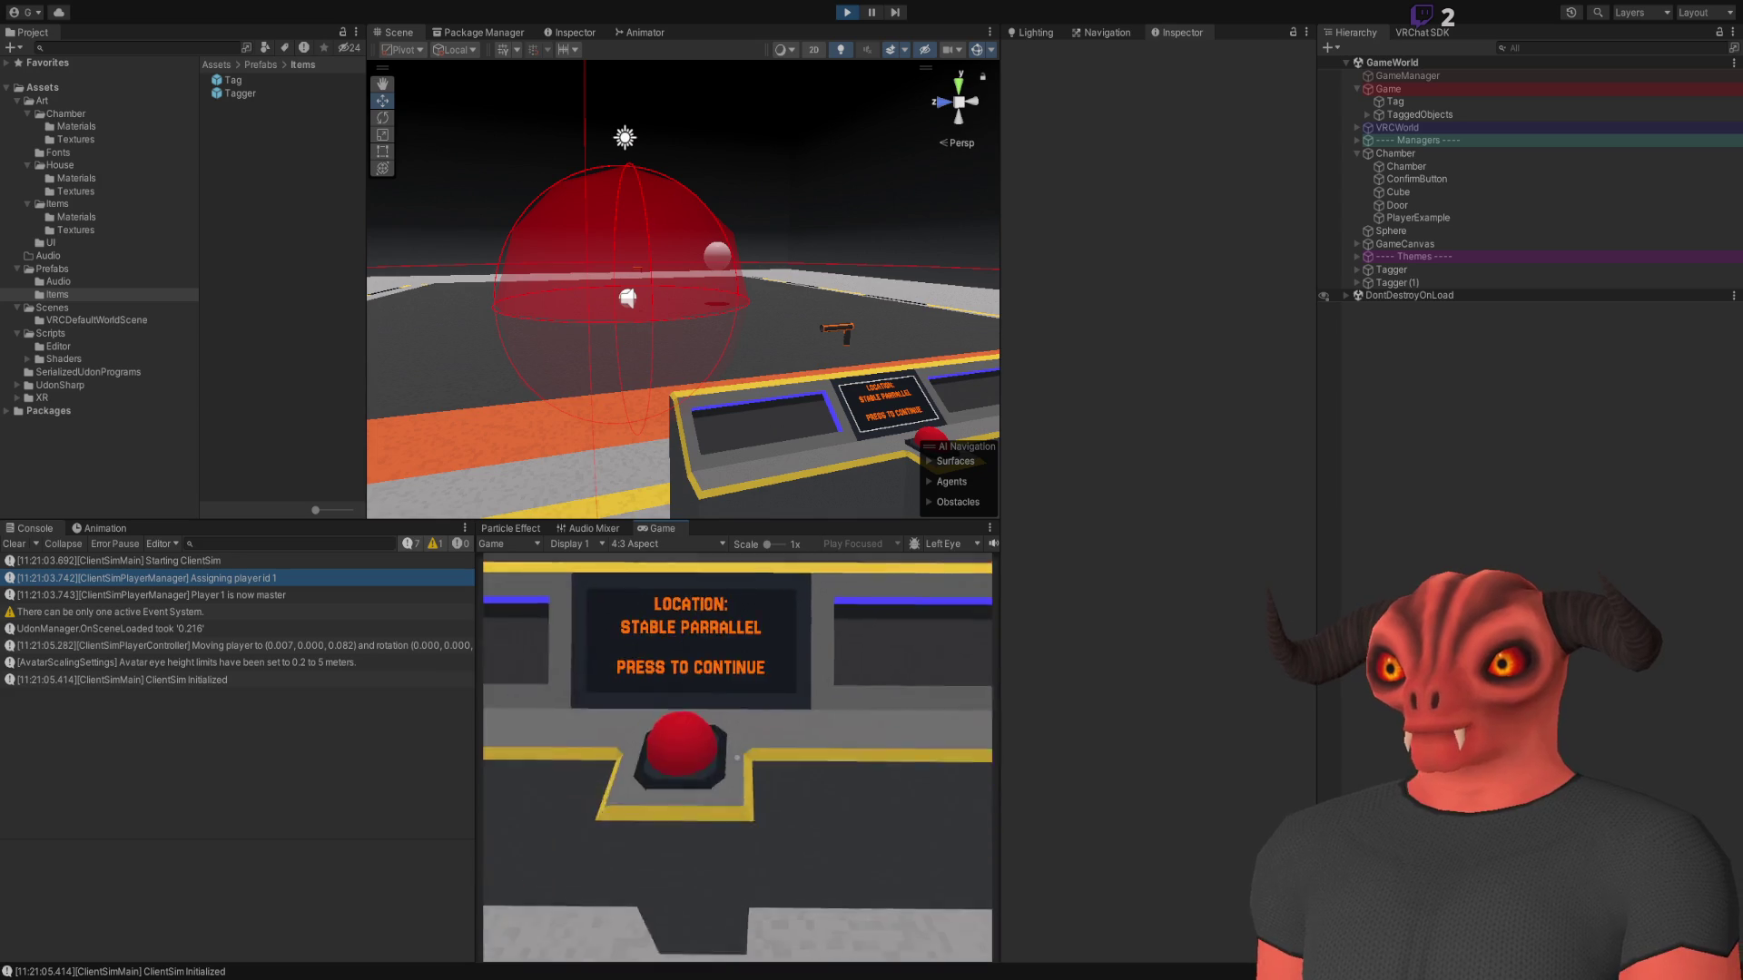
{"action": "left_click", "coordinate": [737, 757]}
{"action": "left_click", "coordinate": [737, 757]}
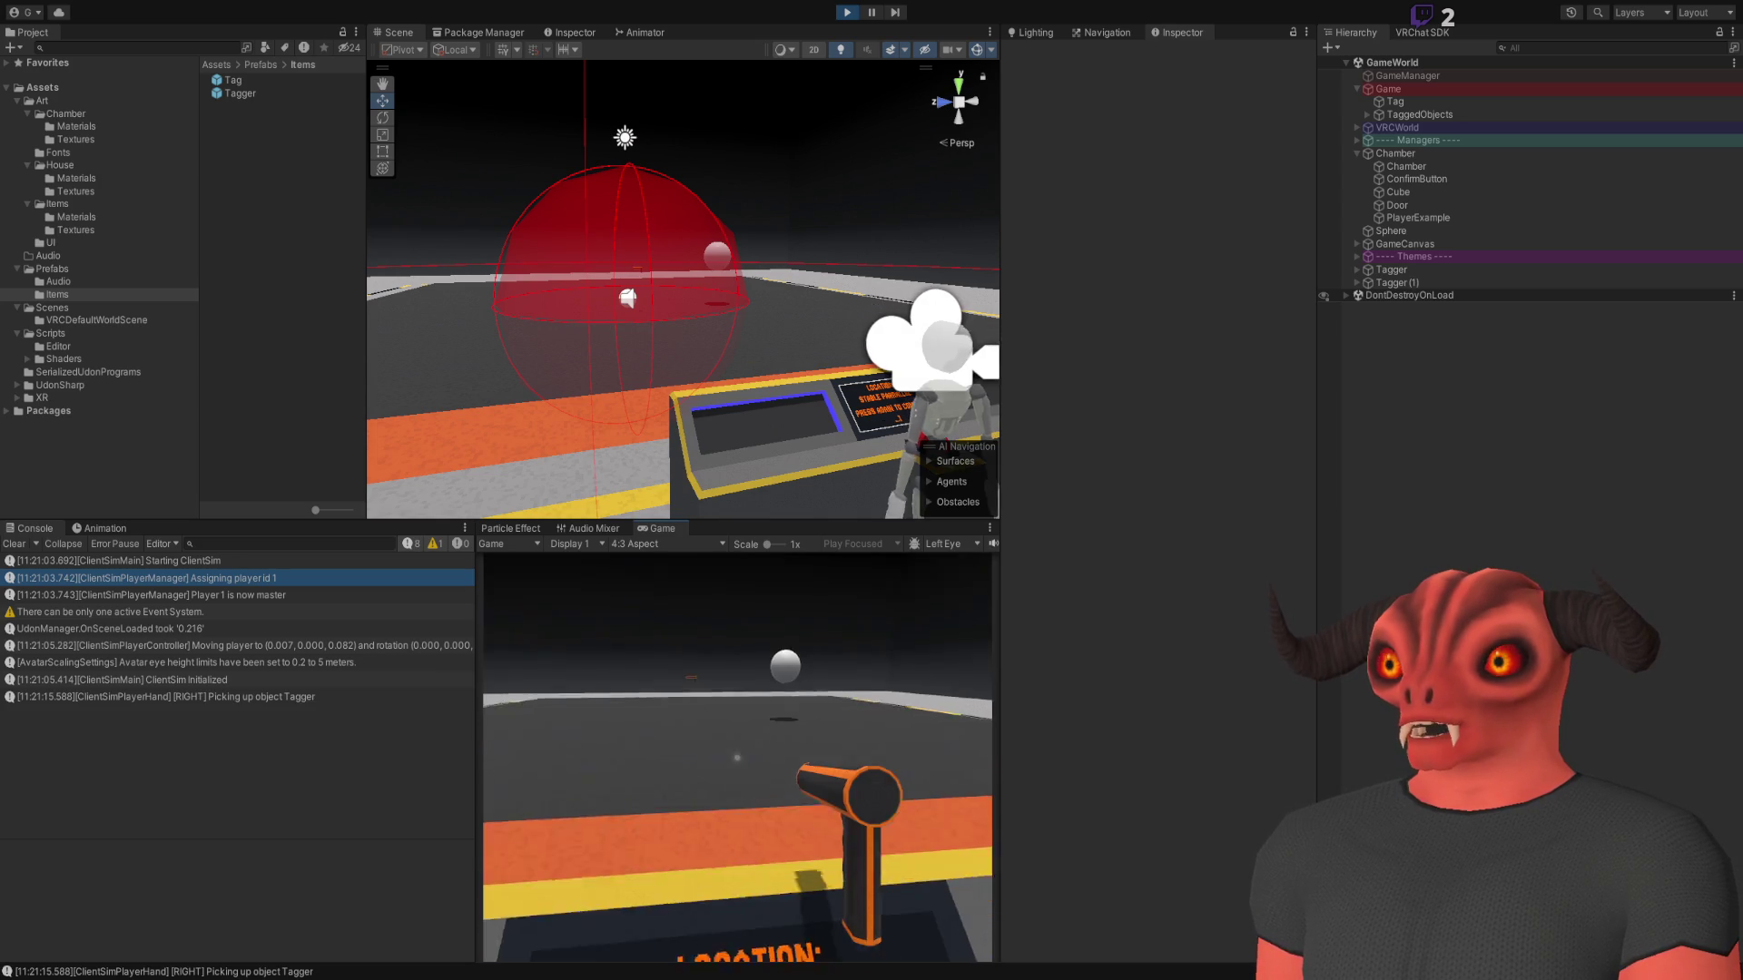
{"action": "key", "text": "q"}
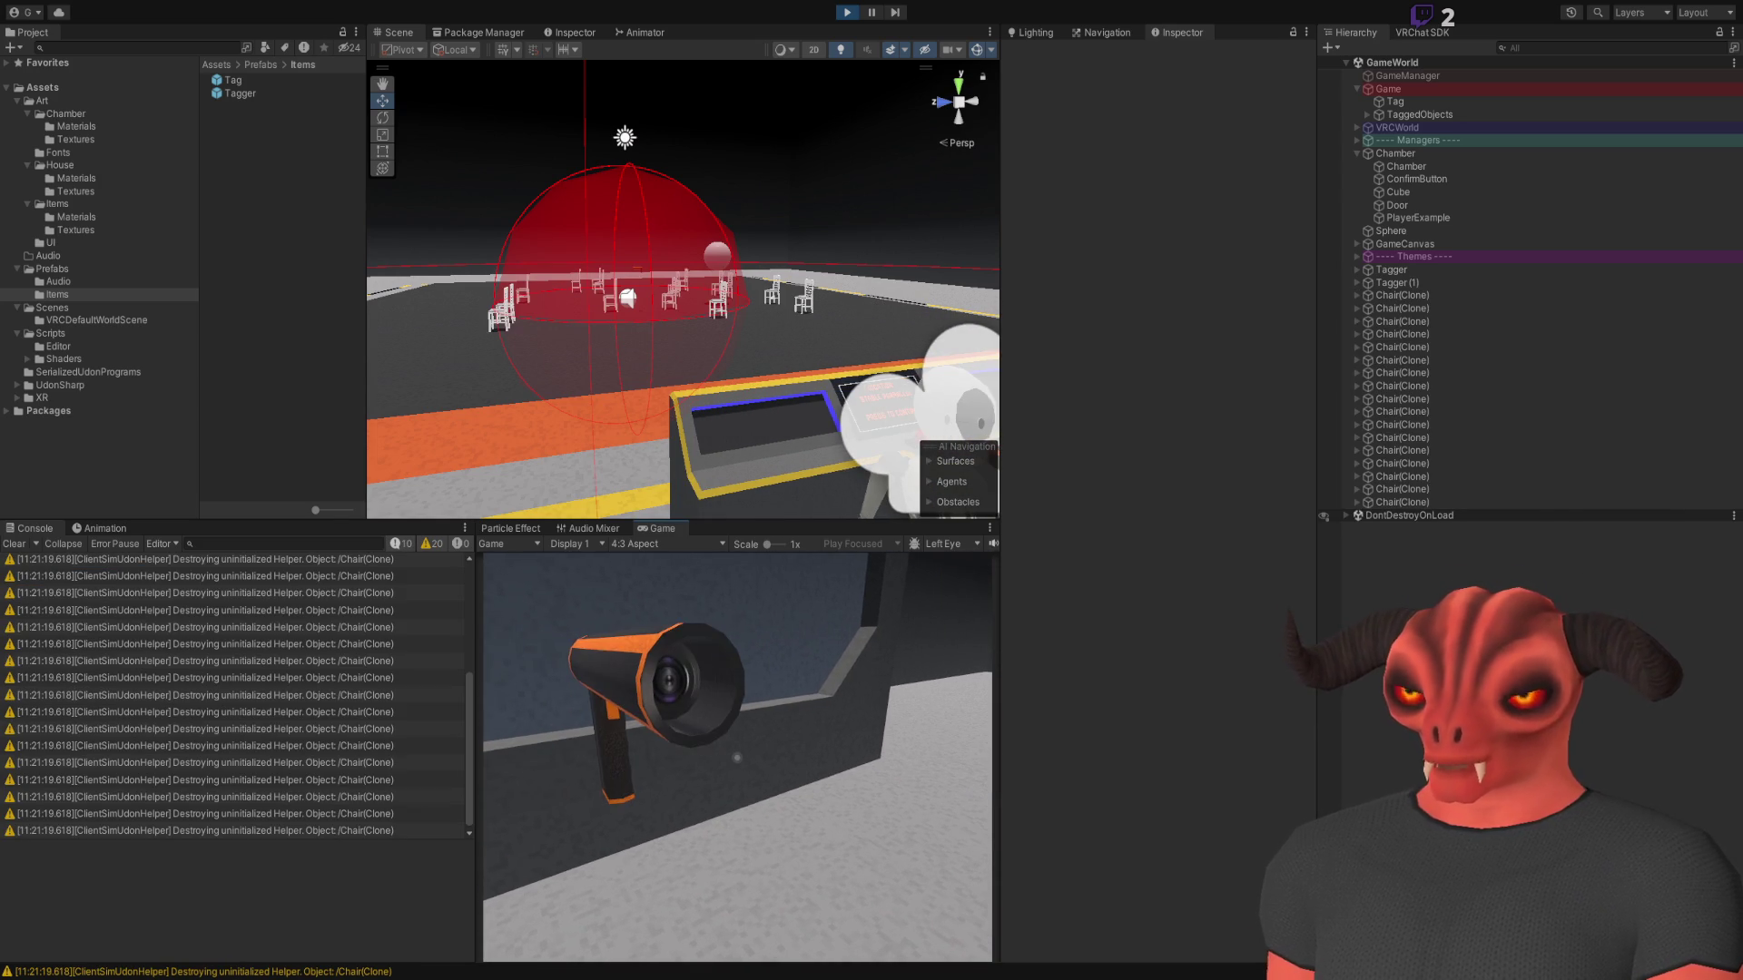
{"action": "left_click", "coordinate": [737, 757]}
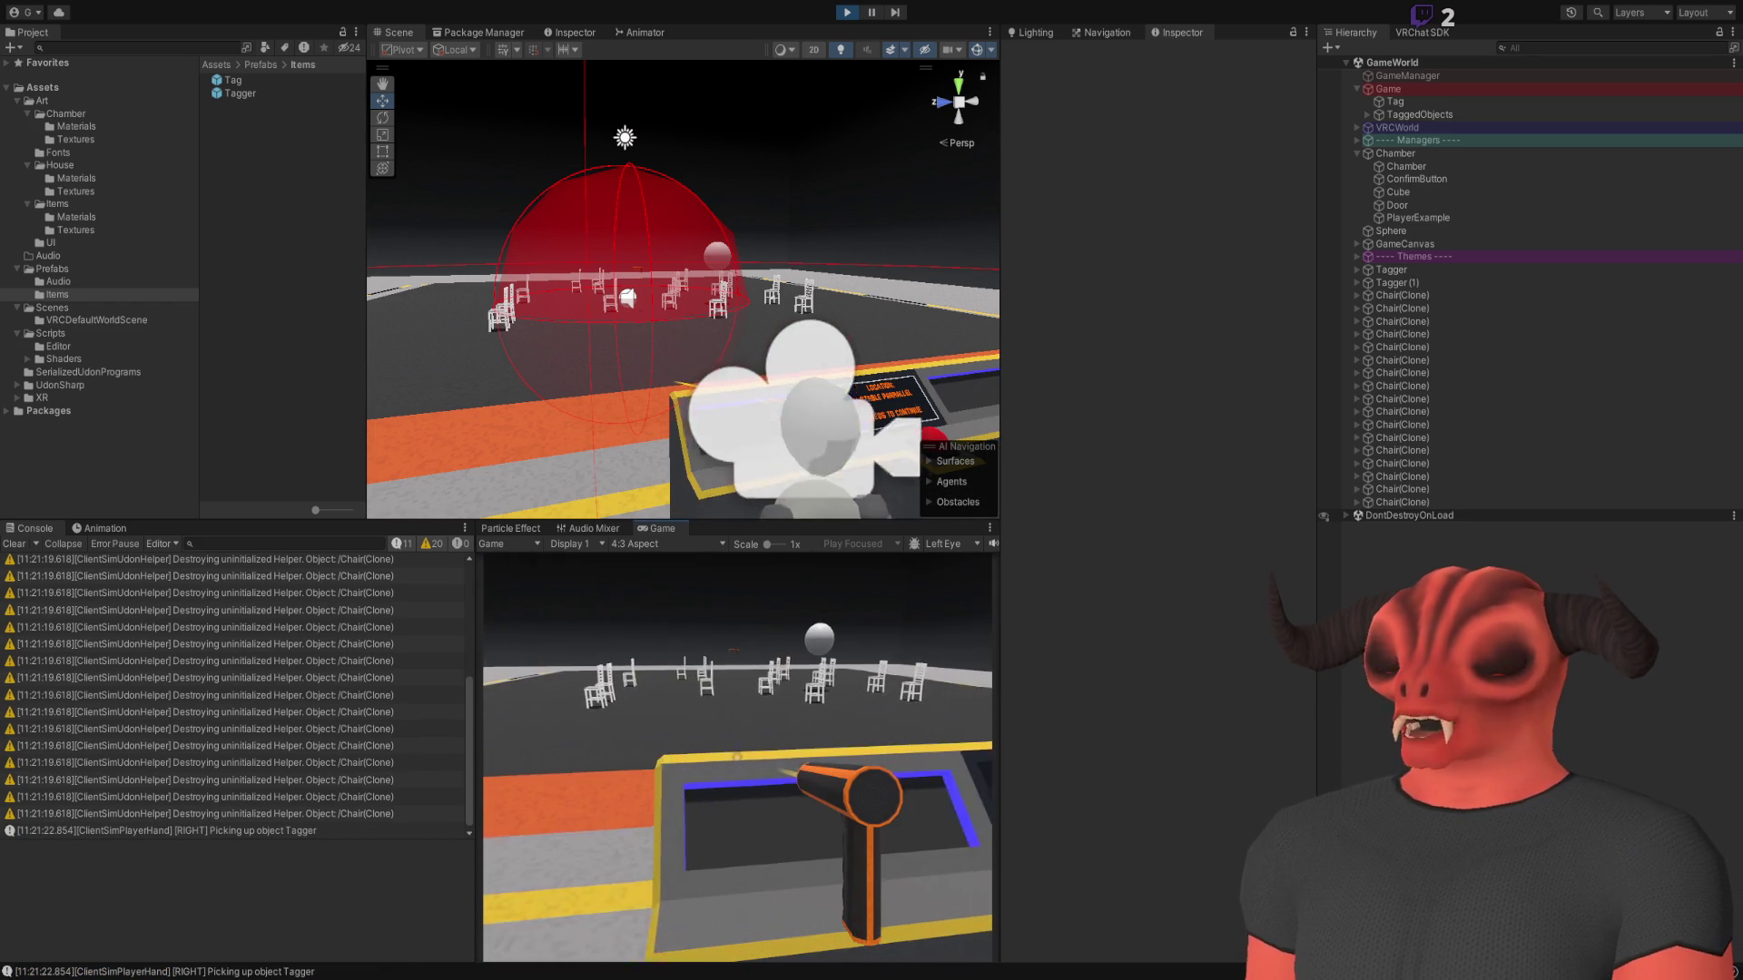
{"action": "key", "text": "q"}
{"action": "left_click", "coordinate": [737, 757]}
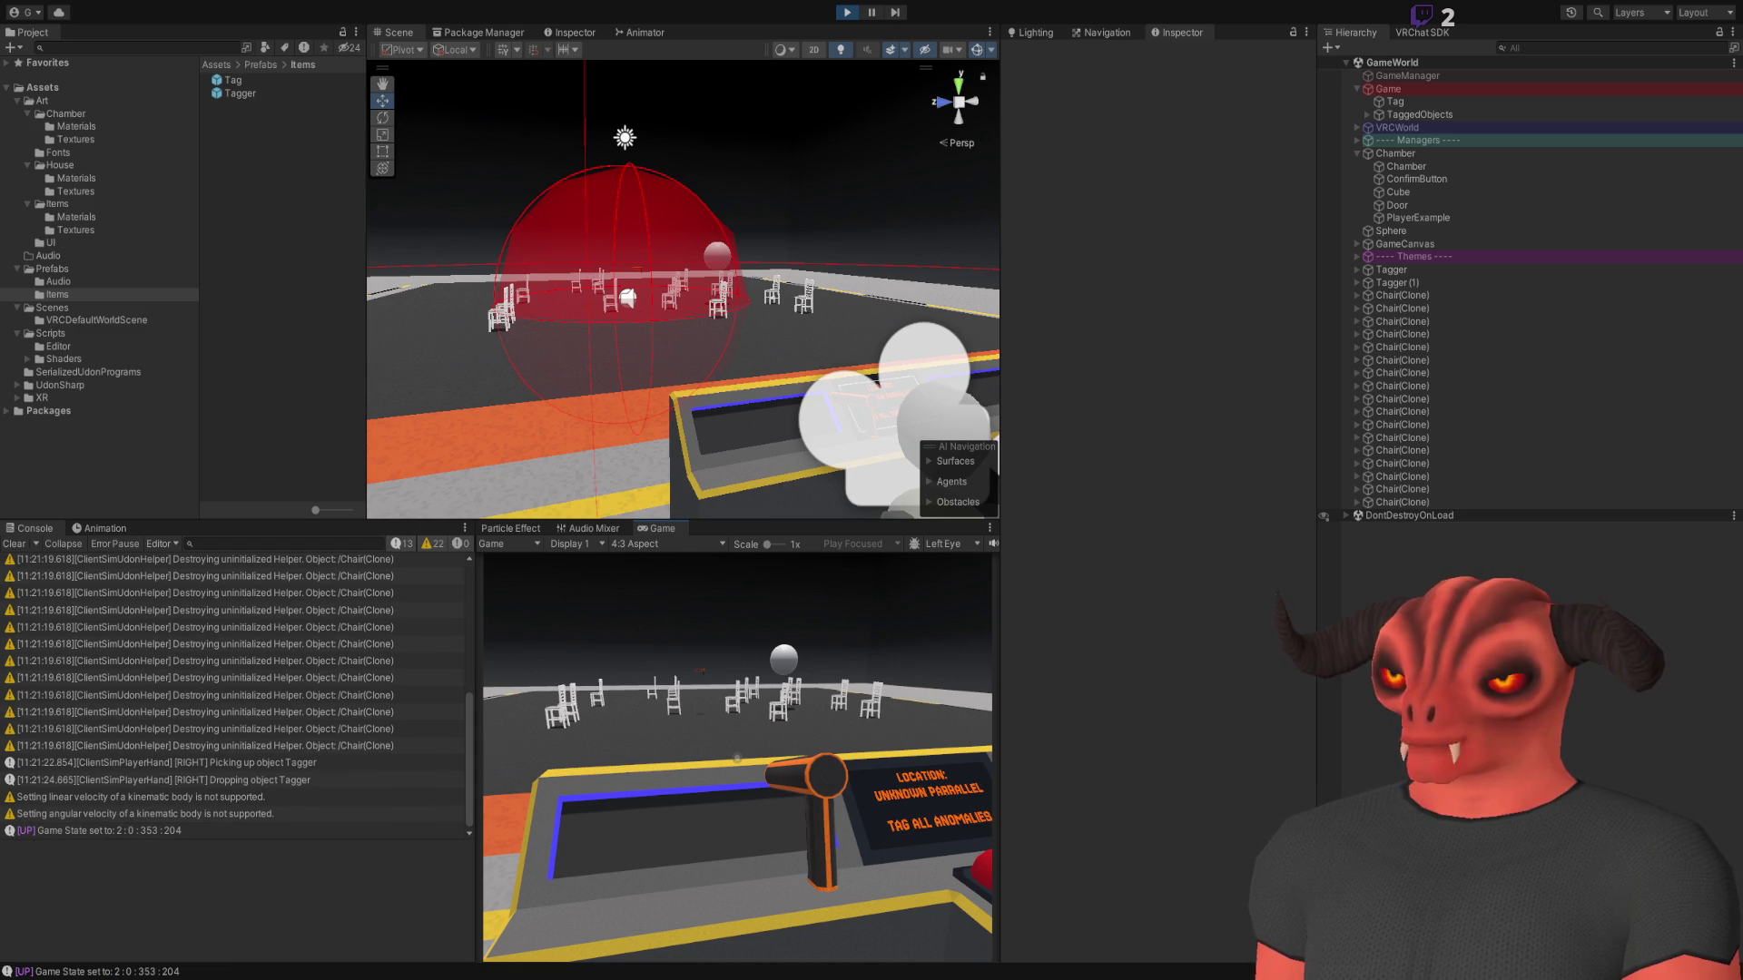
{"action": "left_click", "coordinate": [737, 757]}
{"action": "key", "text": "Escape"}
{"action": "left_click", "coordinate": [845, 13]}
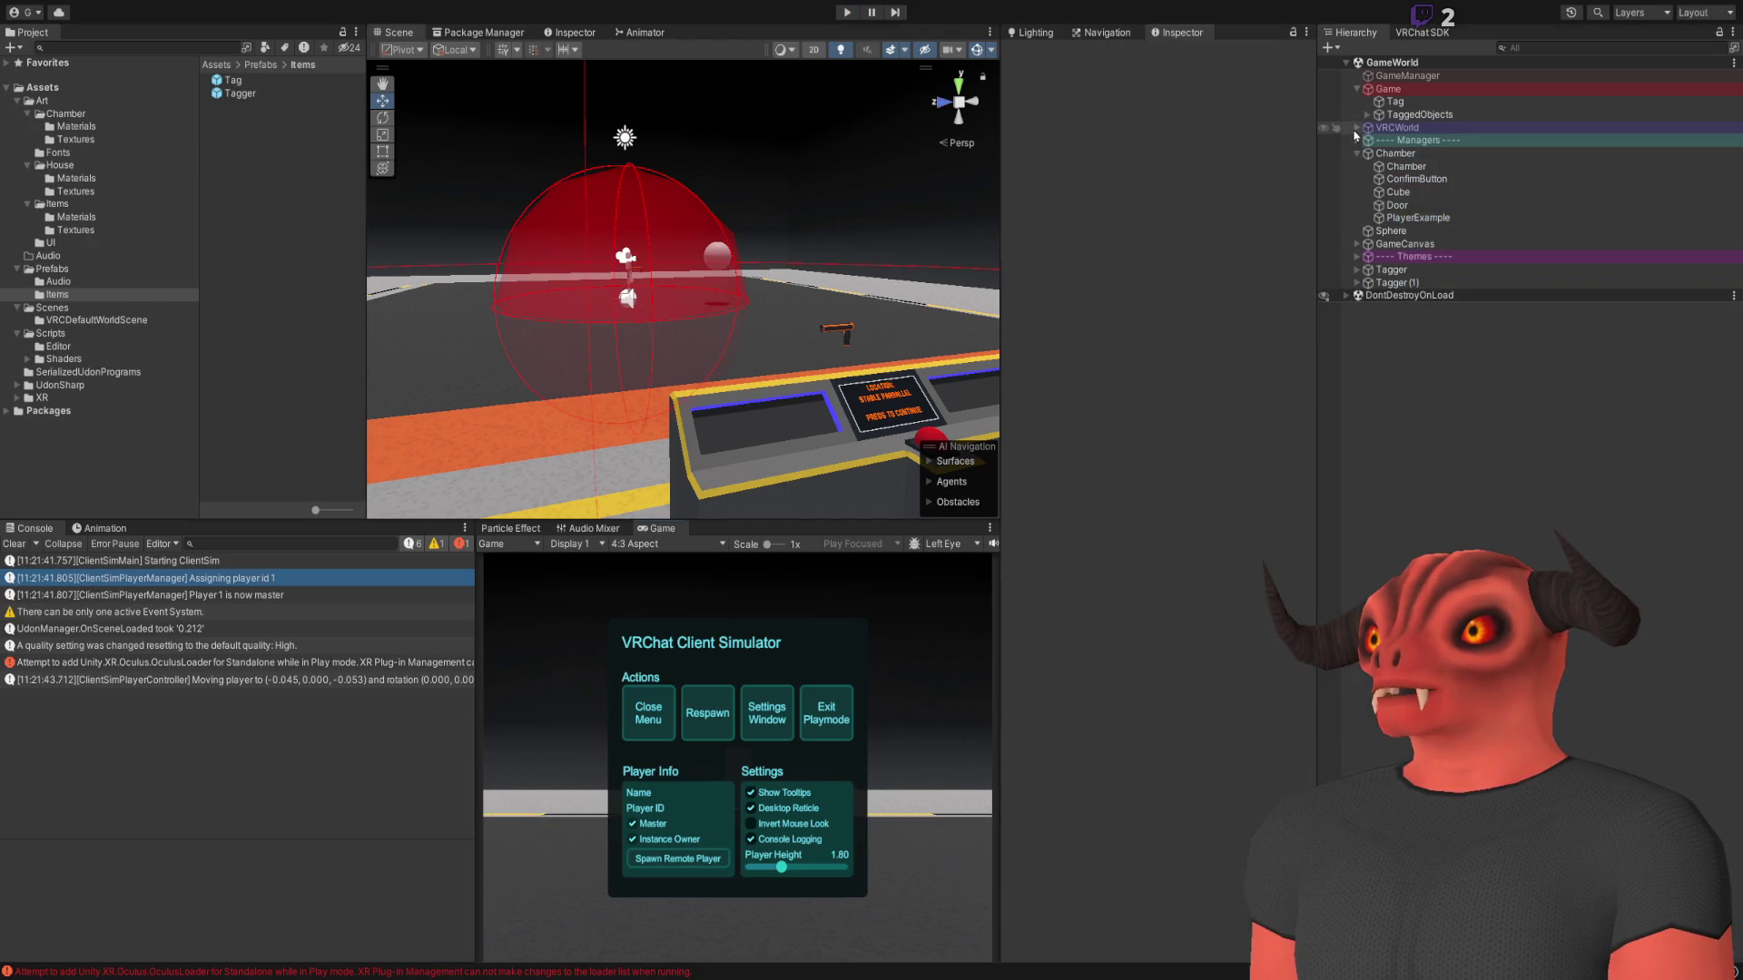
Move SpawnPoint under VRCWorld to X -14.25 and start play mode to test it
{"action": "left_click", "coordinate": [1357, 127]}
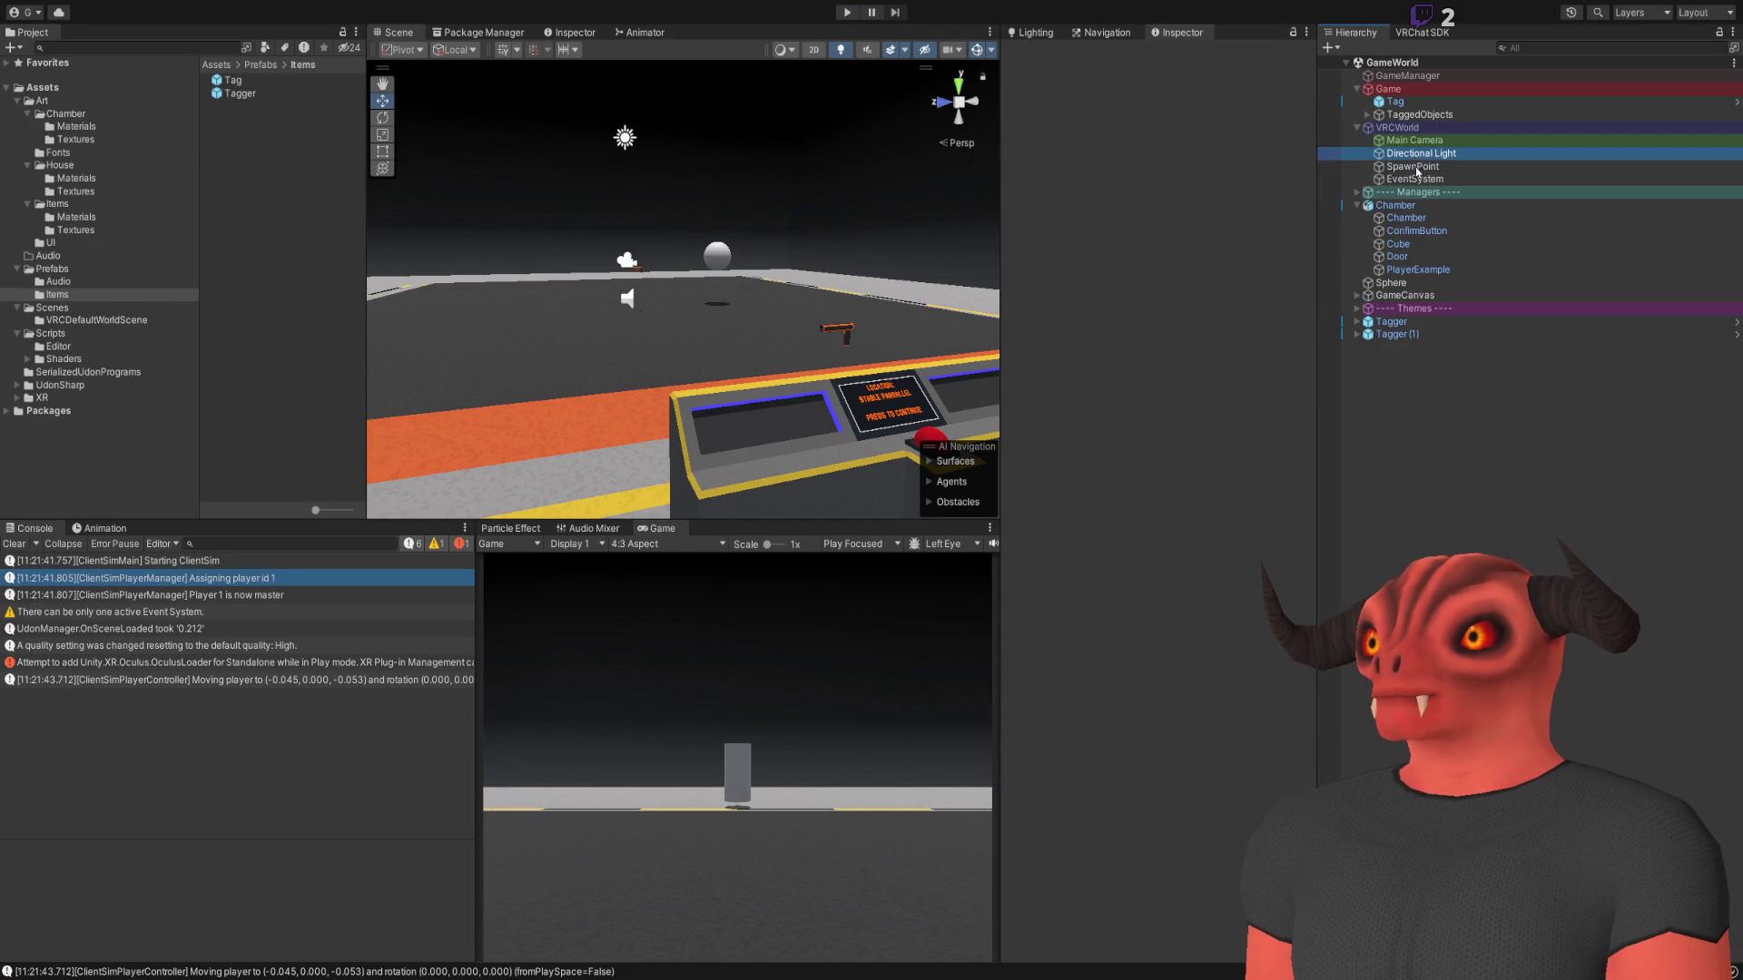
{"action": "double_click", "coordinate": [1414, 166]}
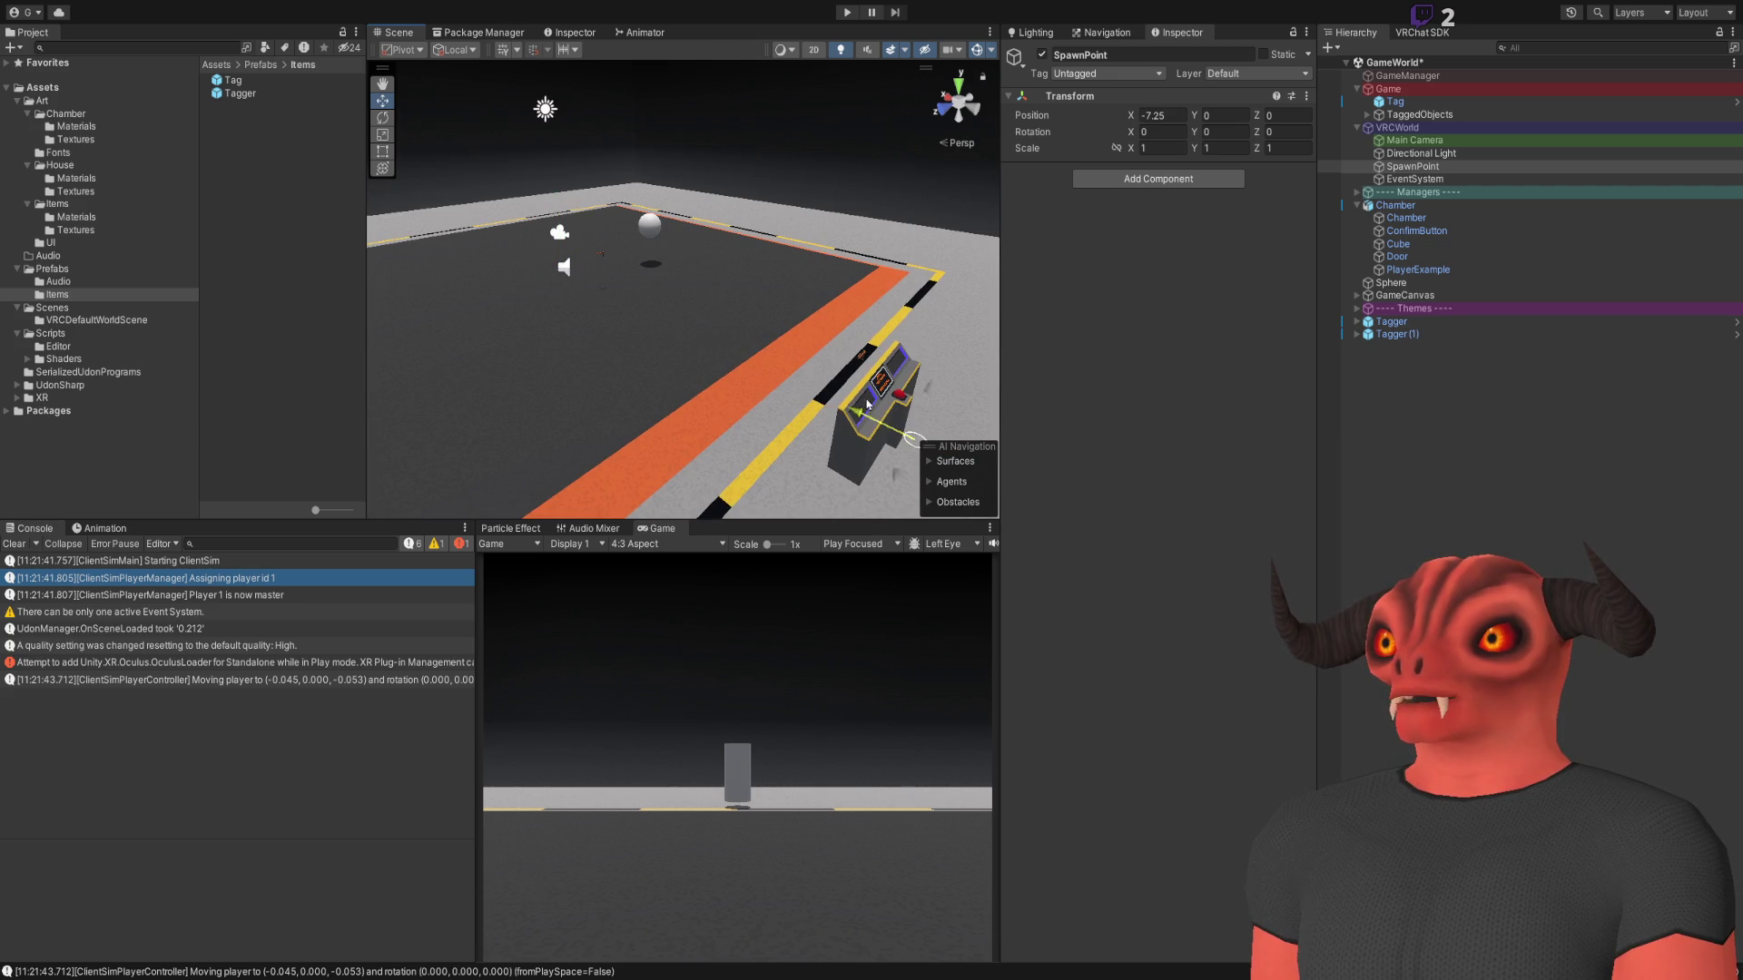
{"action": "mouse_move", "coordinate": [879, 411]}
{"action": "left_mouse_down"}
{"action": "mouse_move", "coordinate": [872, 391]}
{"action": "mouse_move", "coordinate": [907, 363]}
{"action": "mouse_move", "coordinate": [862, 370]}
{"action": "left_mouse_up"}
{"action": "key", "text": "ctrl+p"}
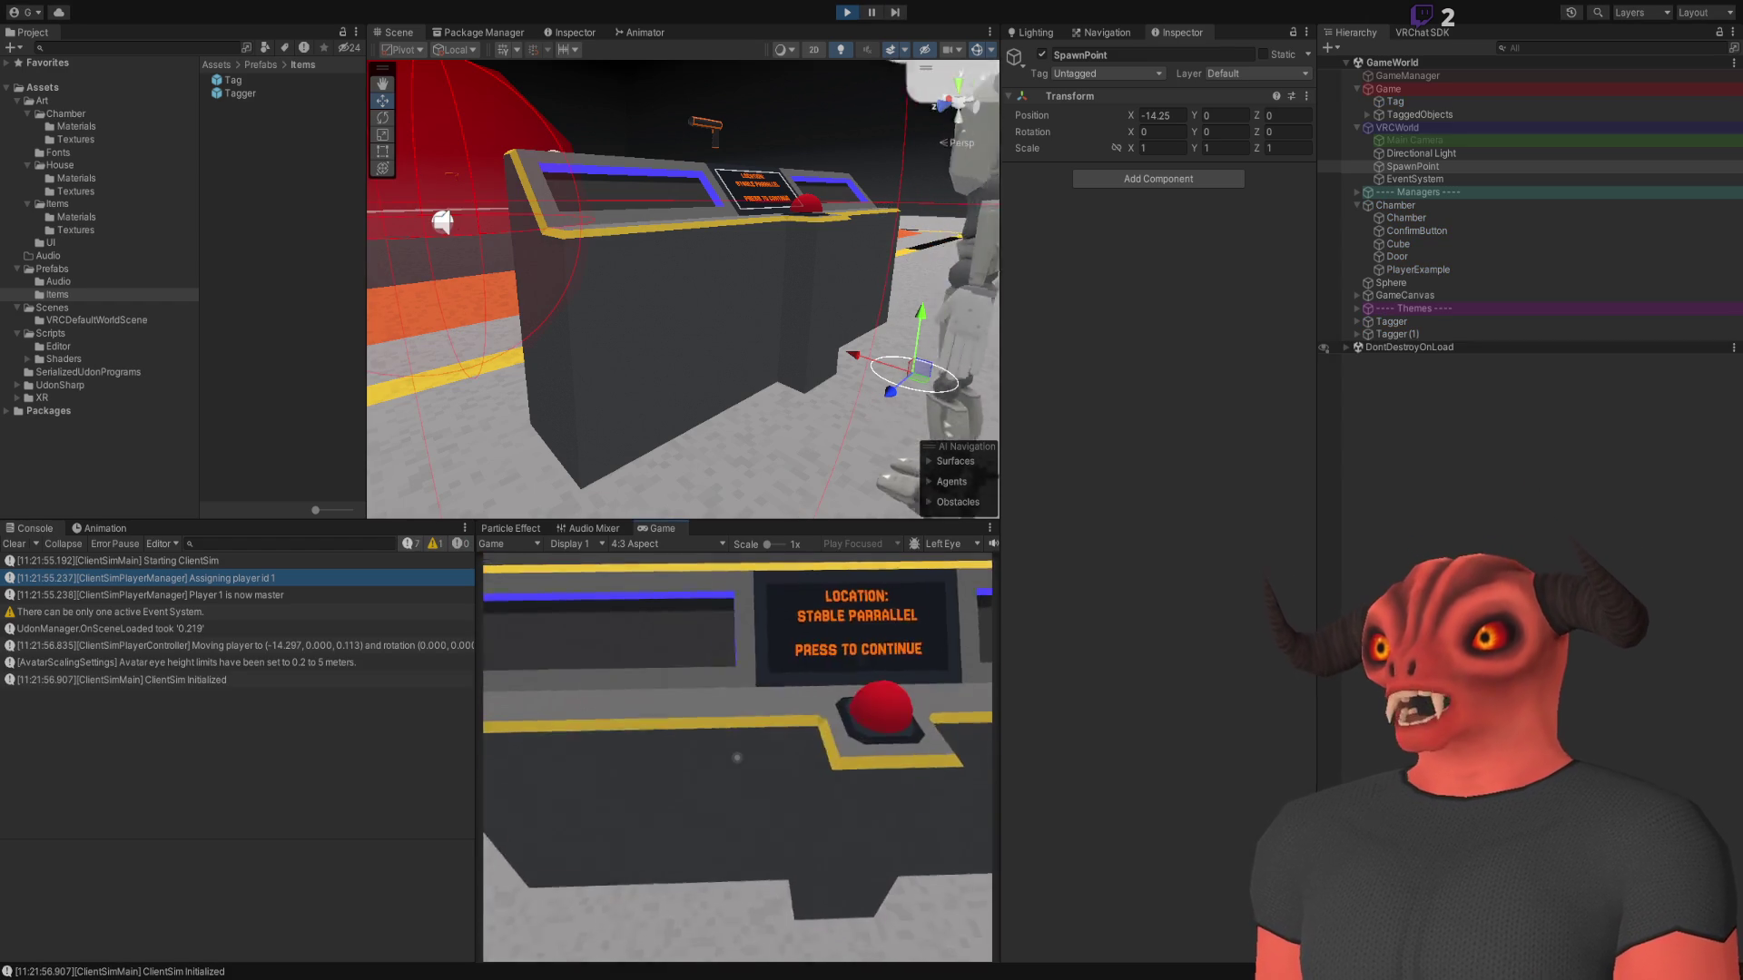
Start the round at the red button, tag a chair twice, drop the Tagger, and clear the console
{"action": "left_click", "coordinate": [737, 757]}
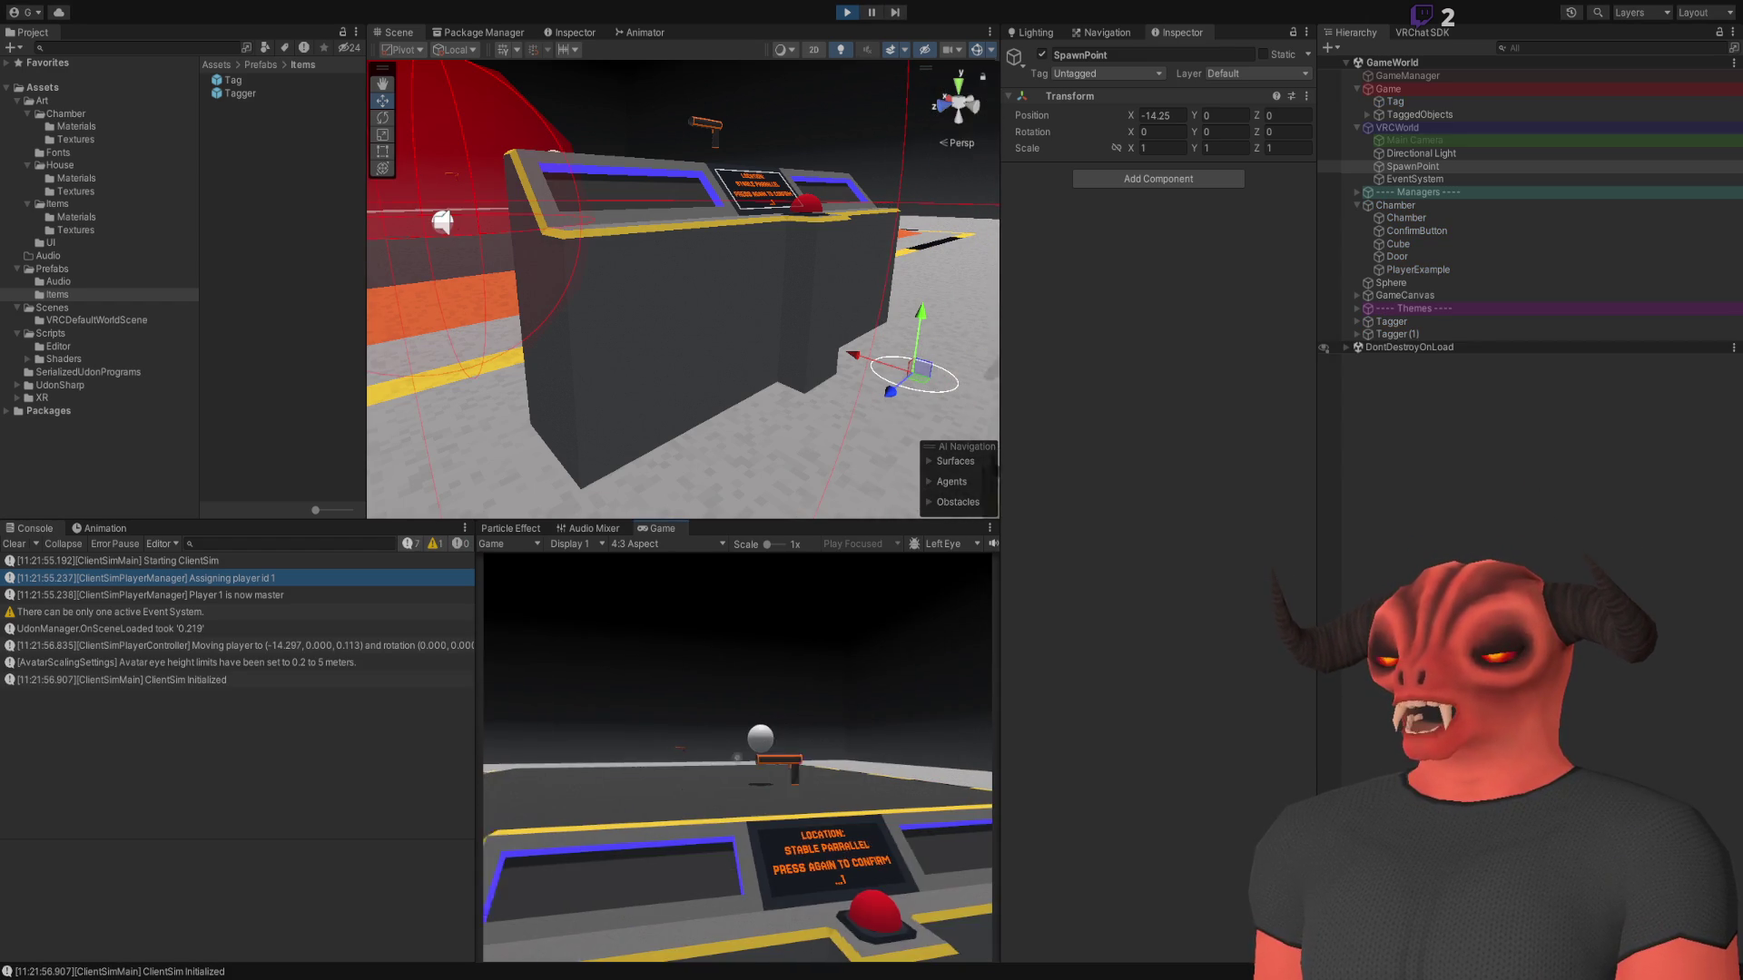
{"action": "key", "text": "a"}
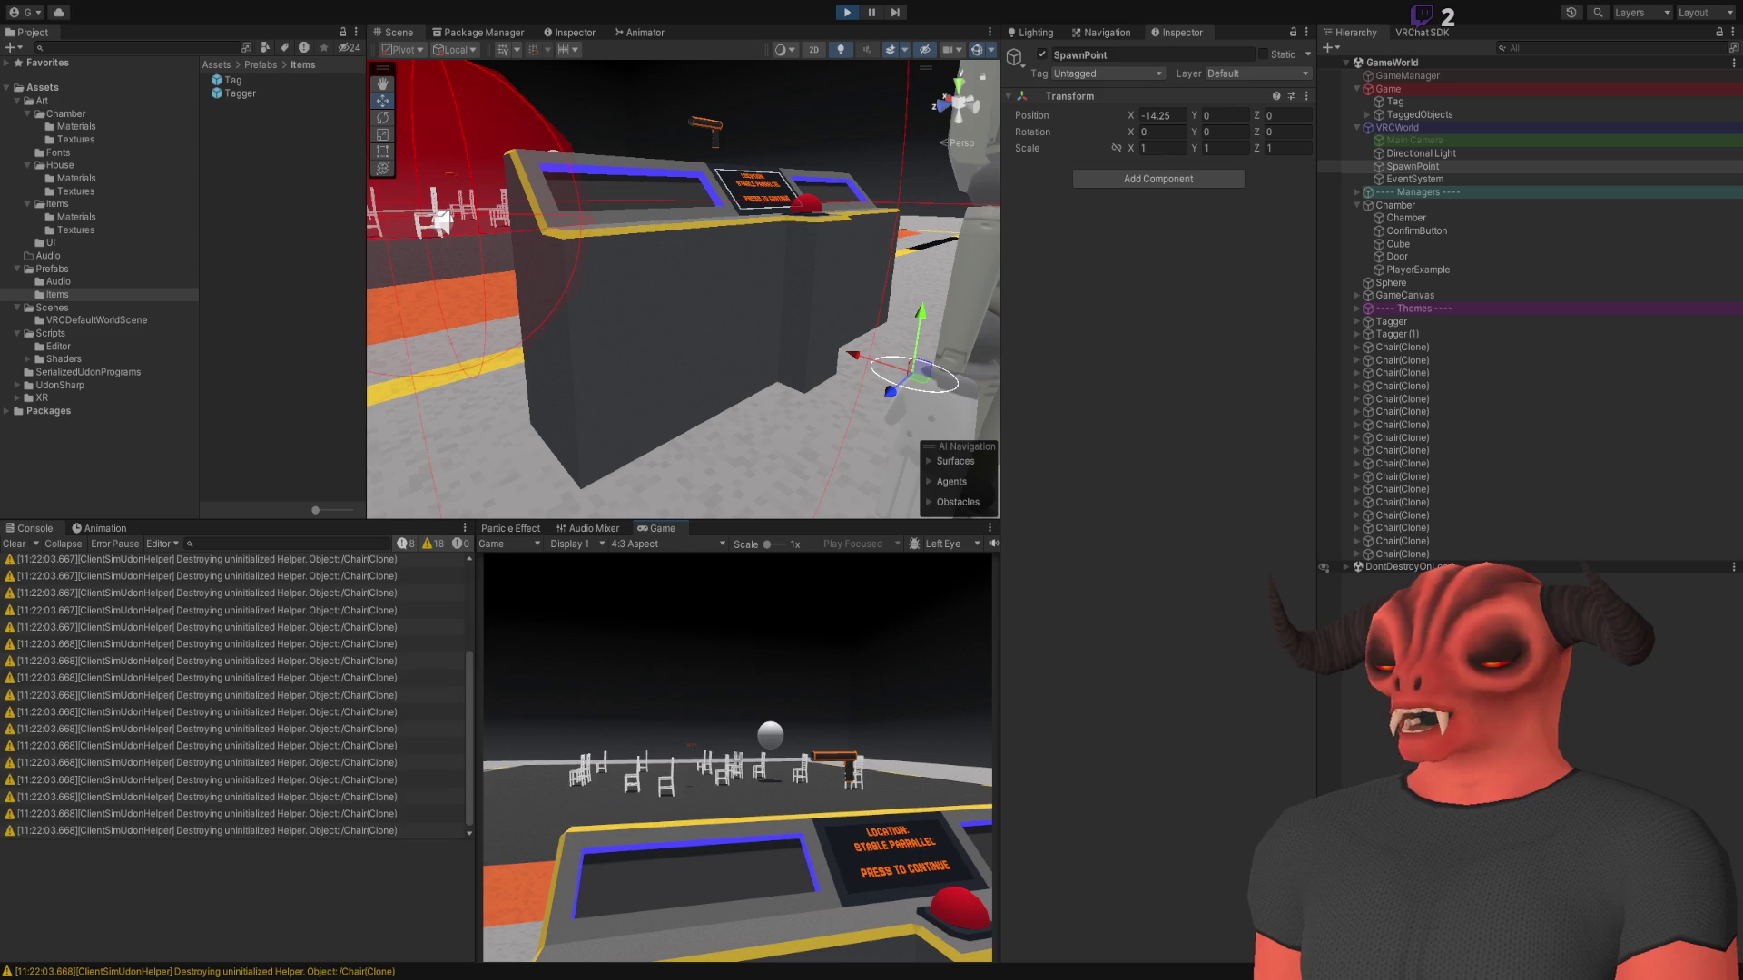
{"action": "left_click", "coordinate": [737, 756]}
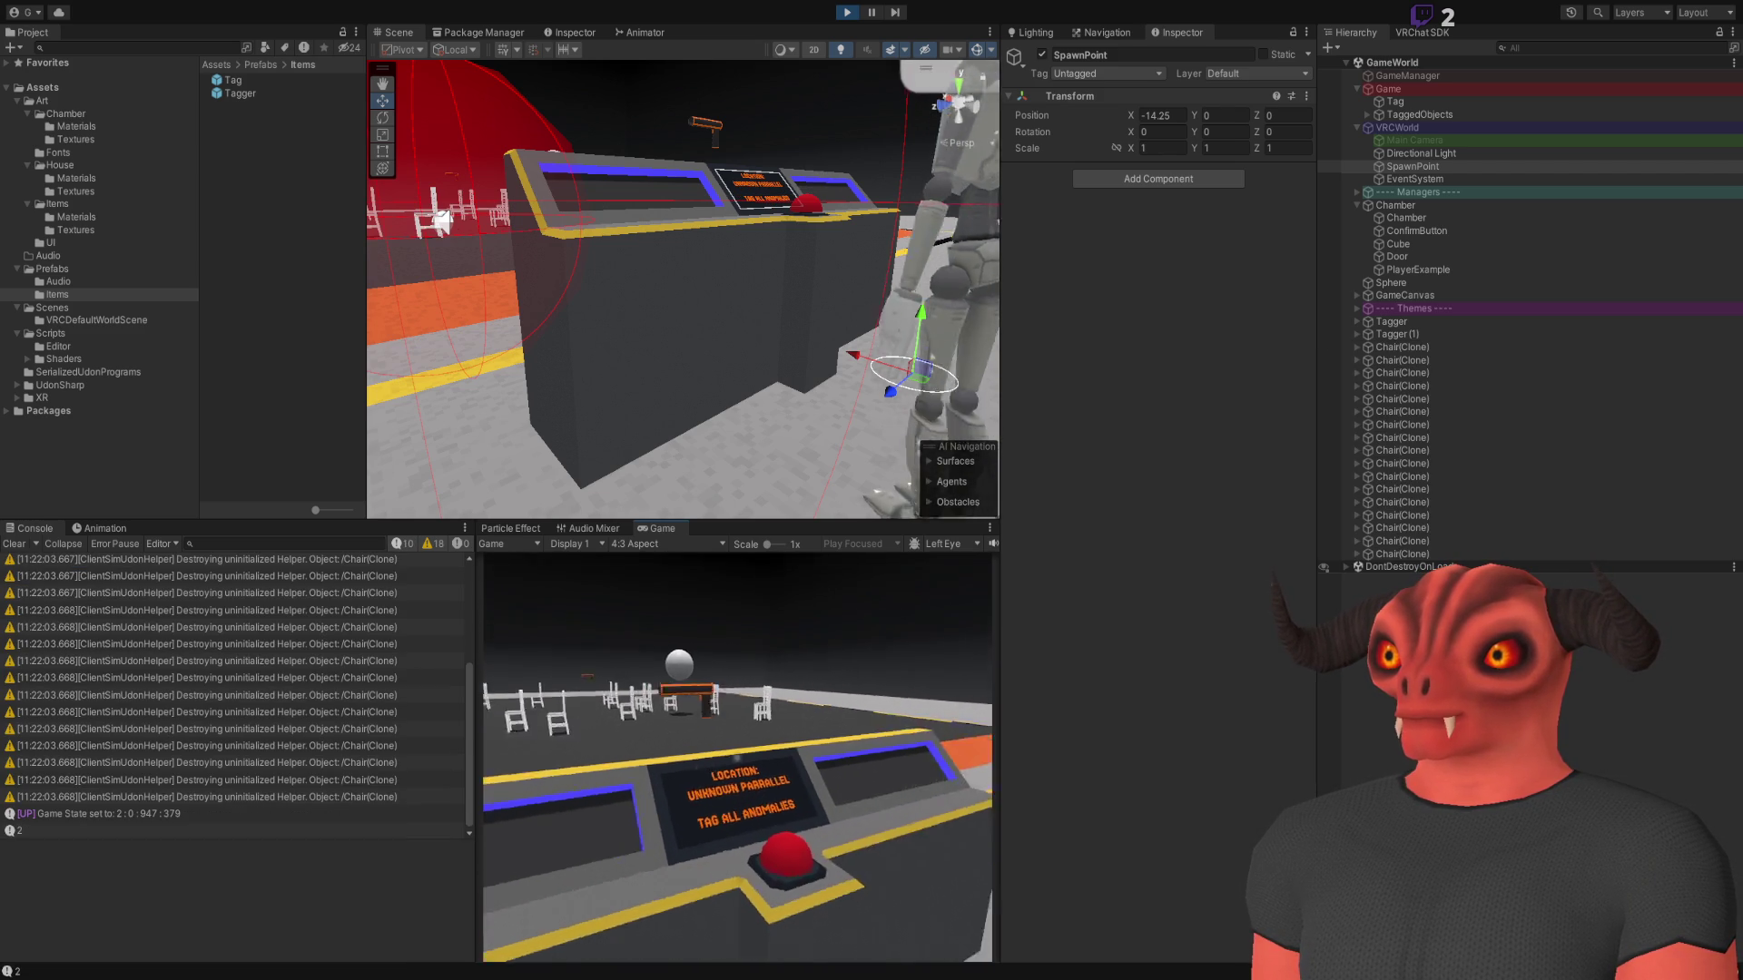
{"action": "key", "text": "w"}
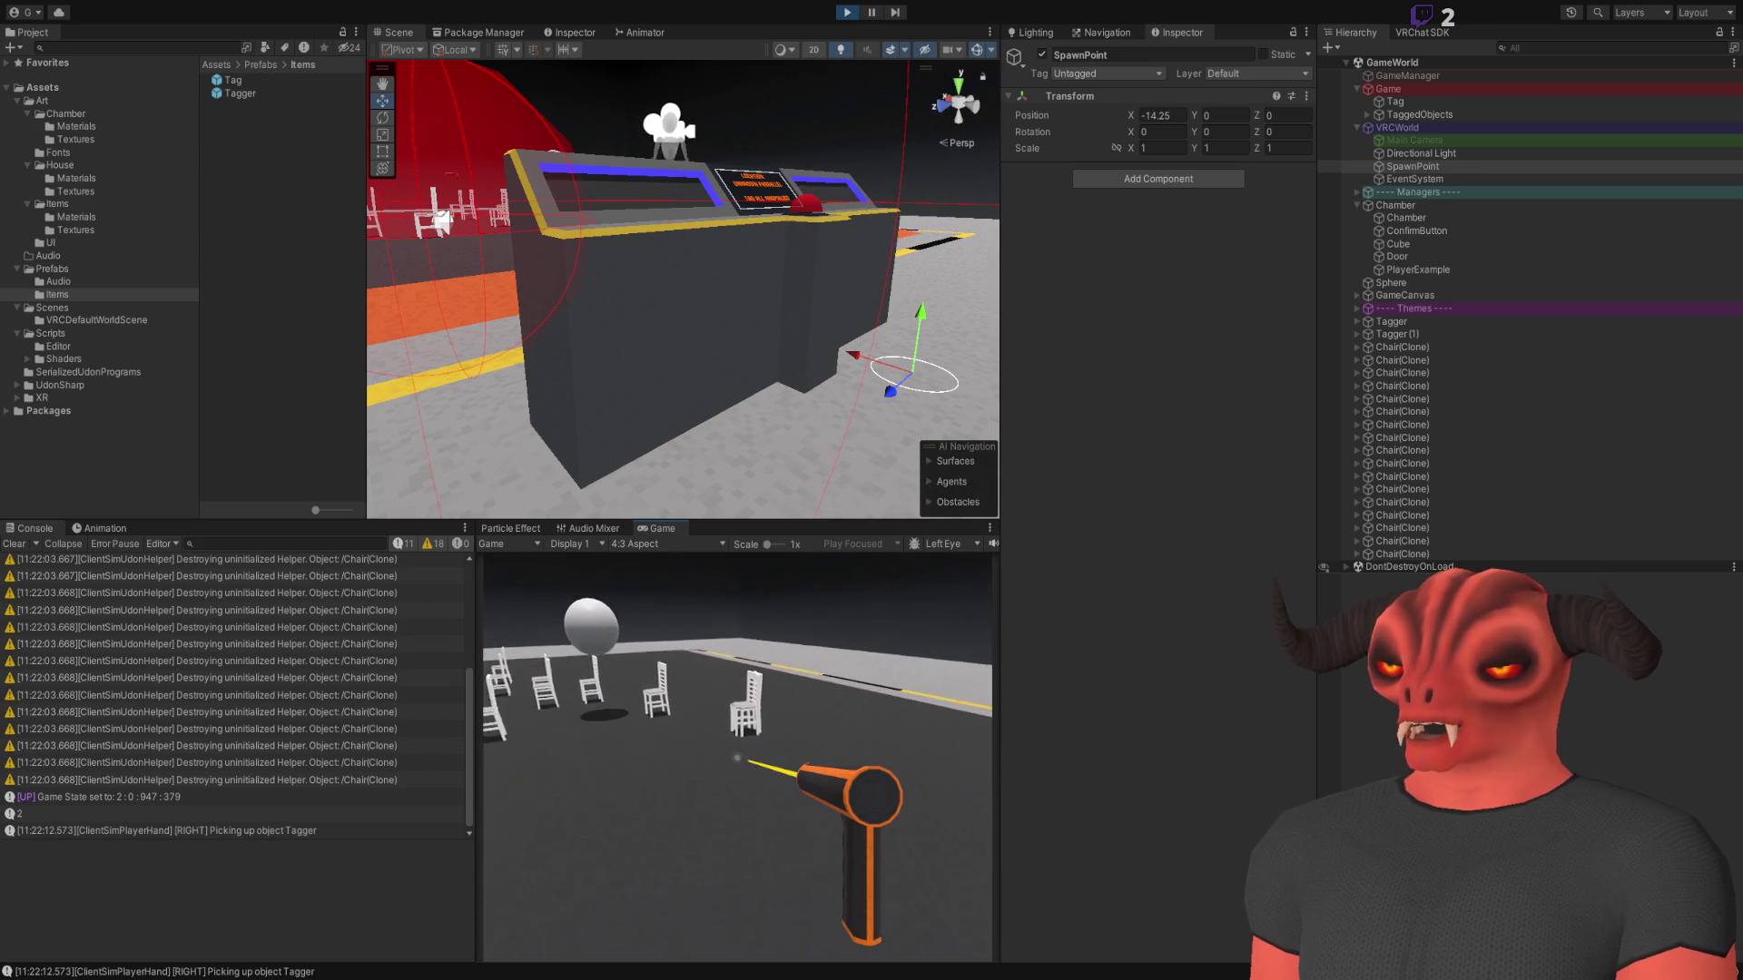
{"action": "left_click", "coordinate": [737, 755]}
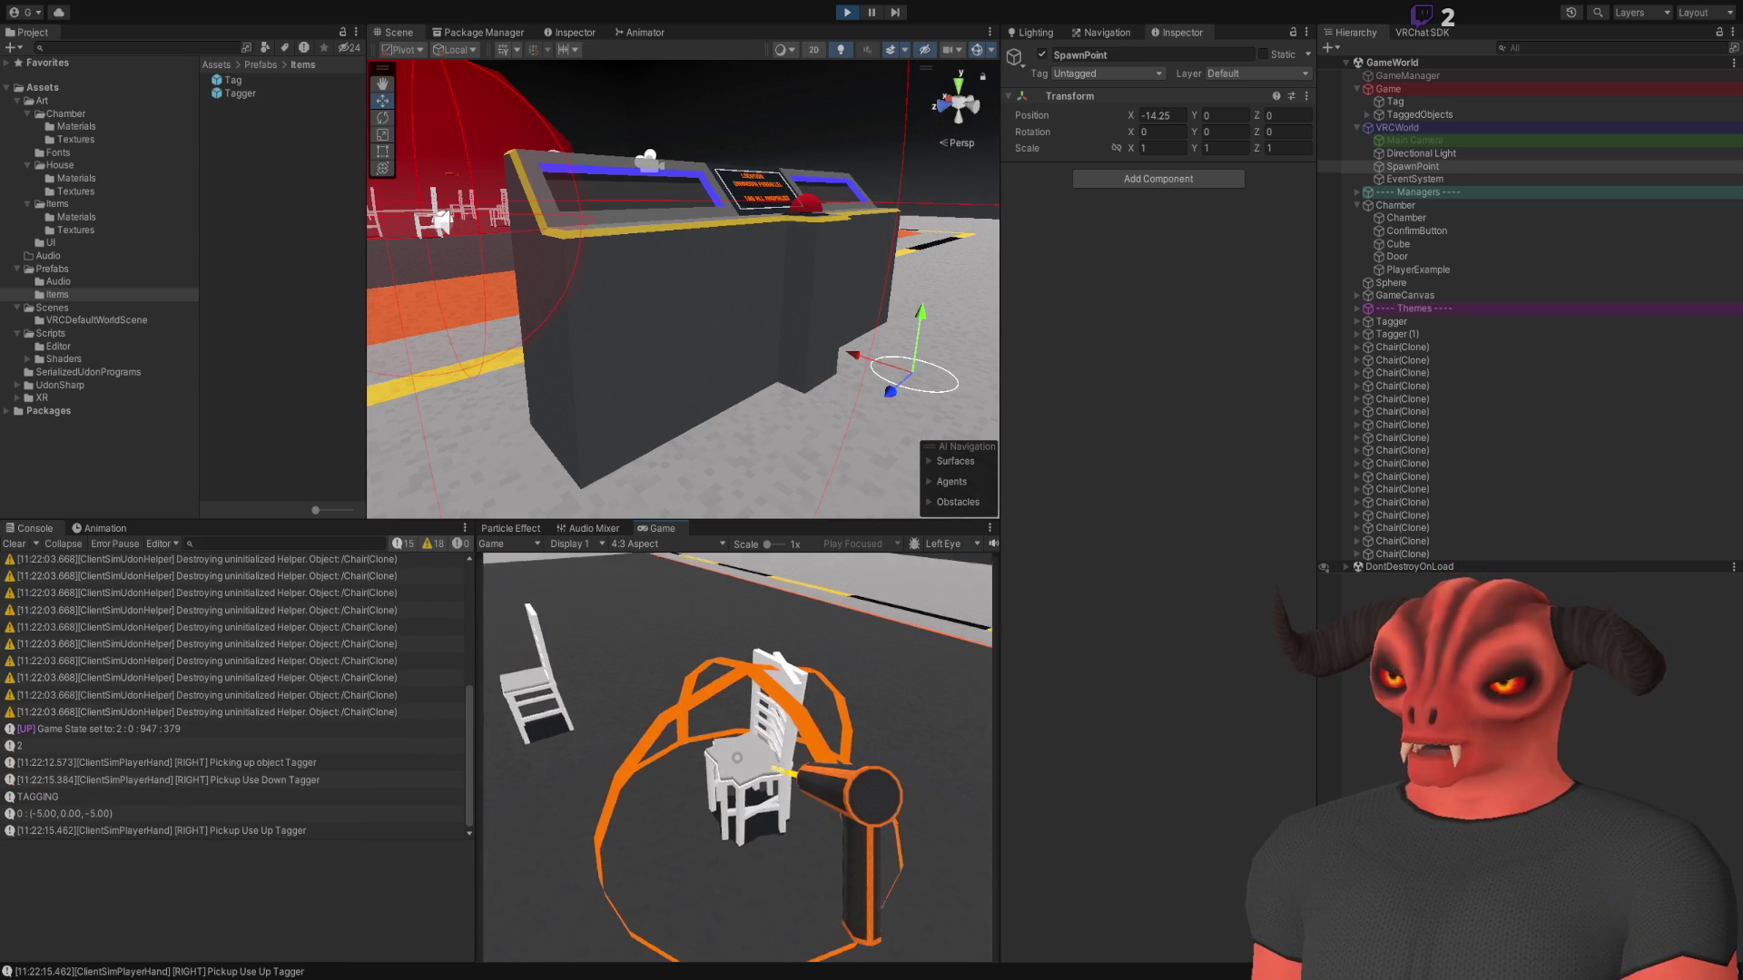
{"action": "left_click", "coordinate": [737, 757]}
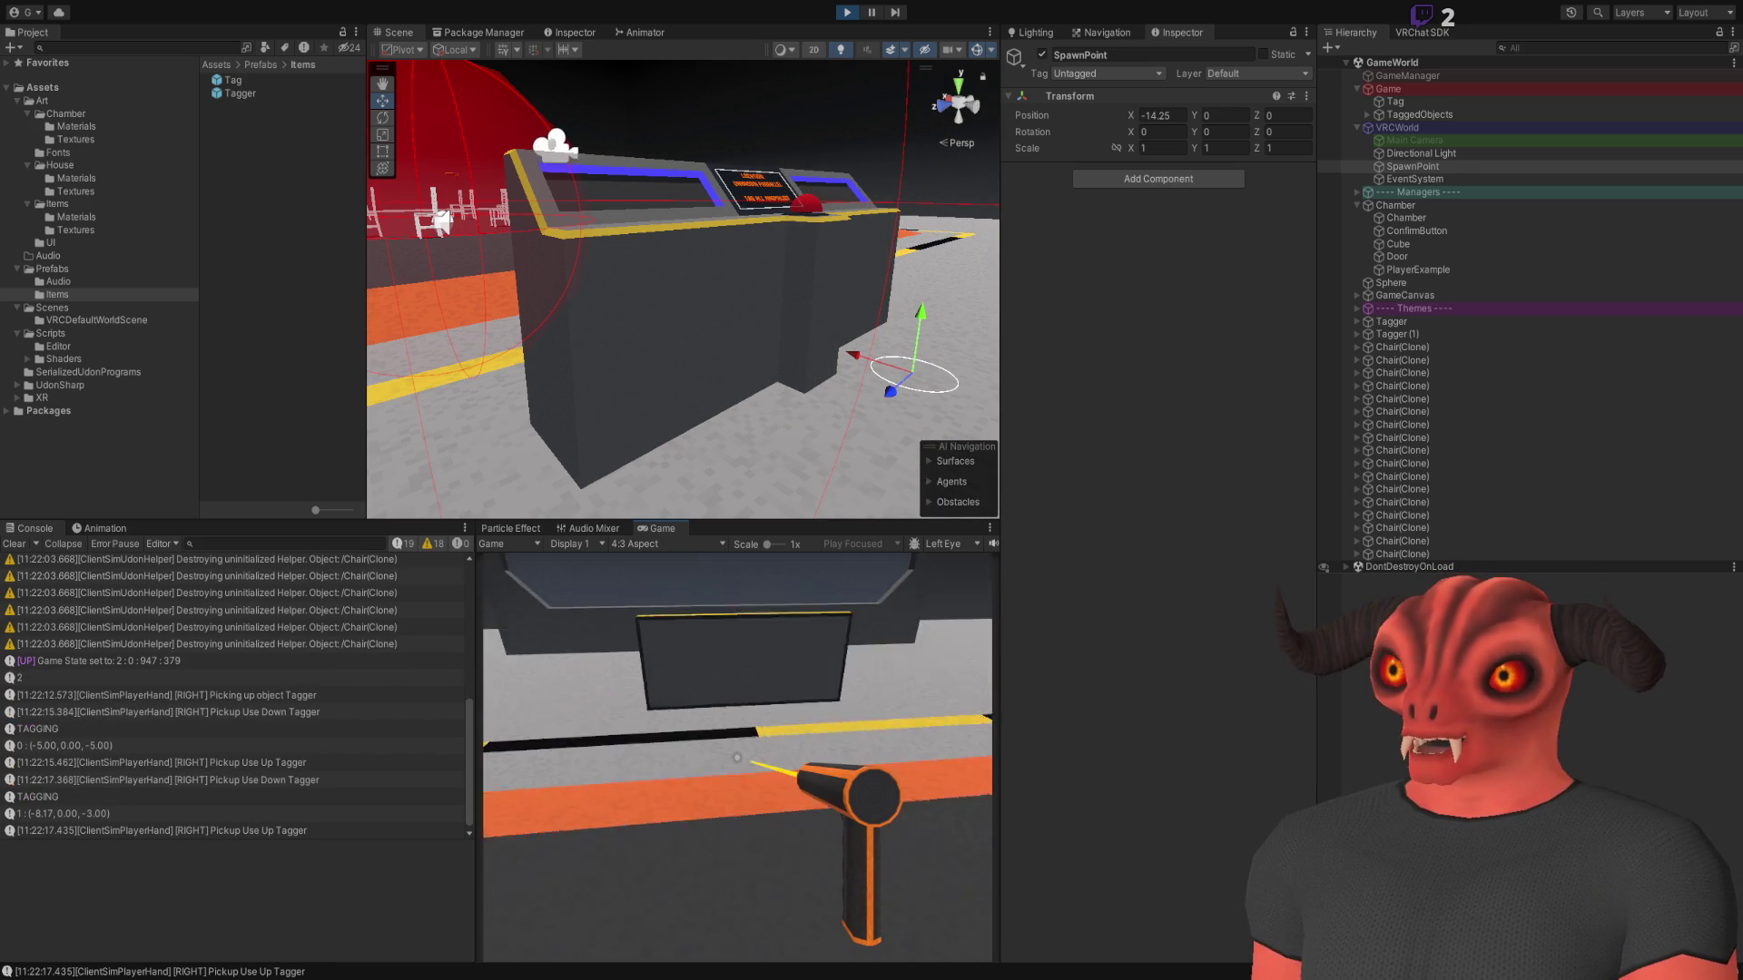
{"action": "key", "text": "g"}
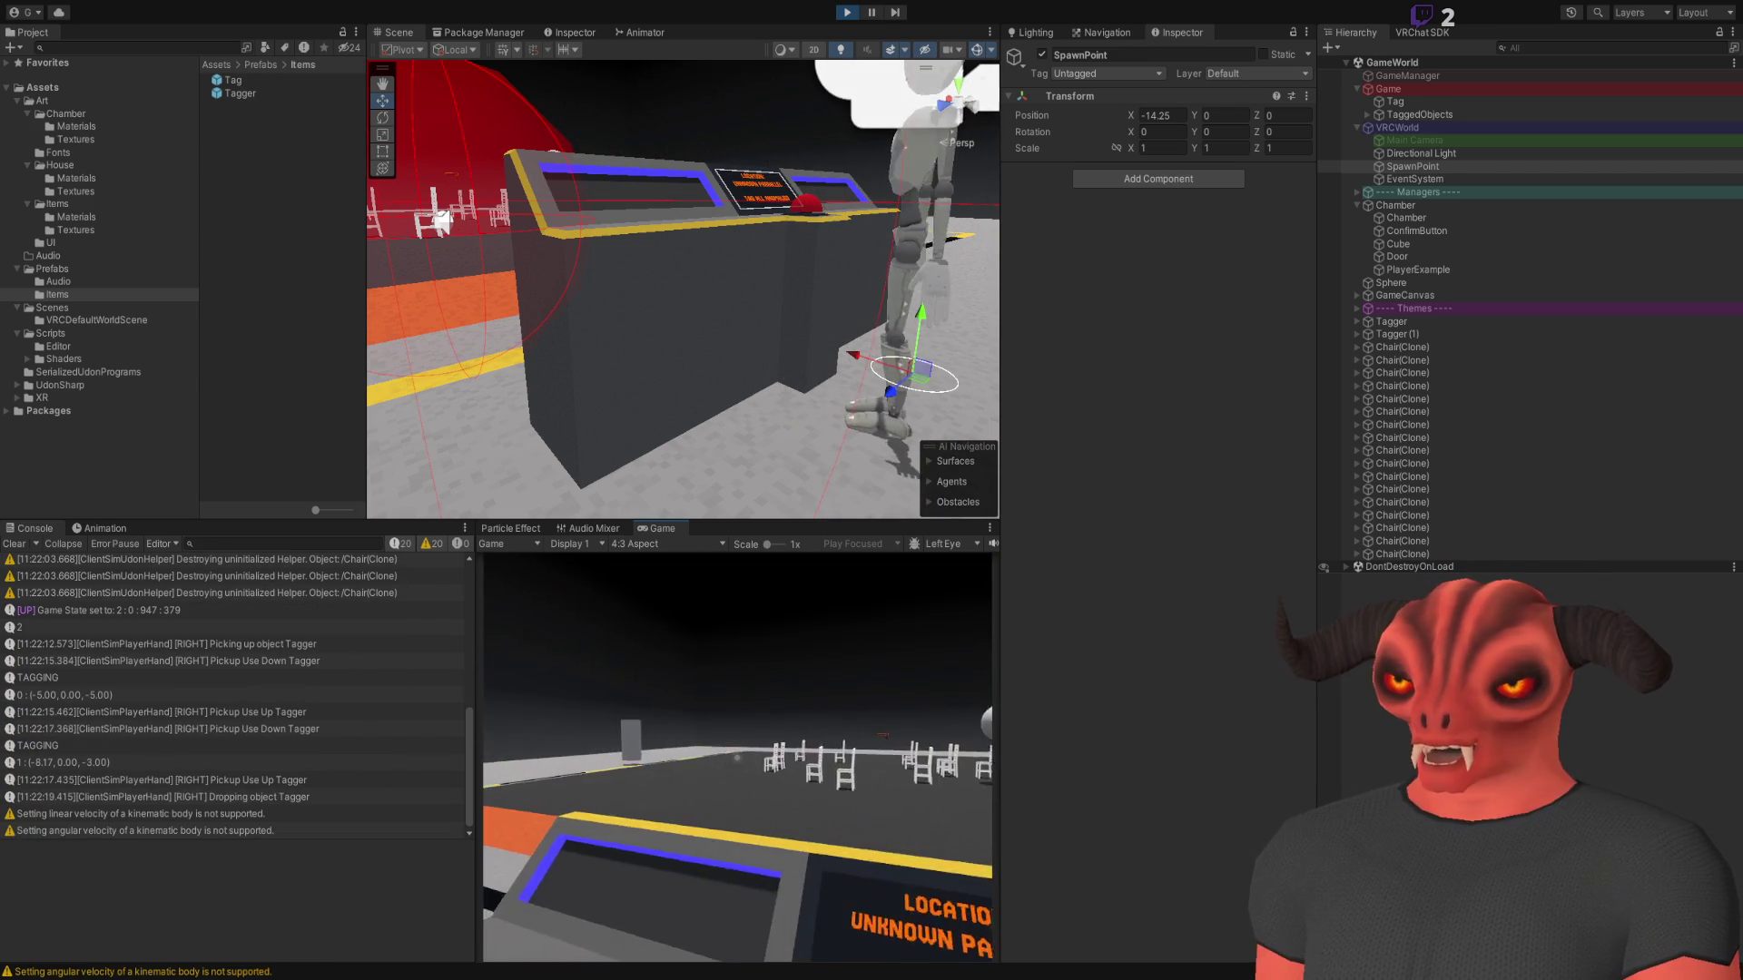
{"action": "key", "text": "Escape"}
{"action": "left_click", "coordinate": [14, 543]}
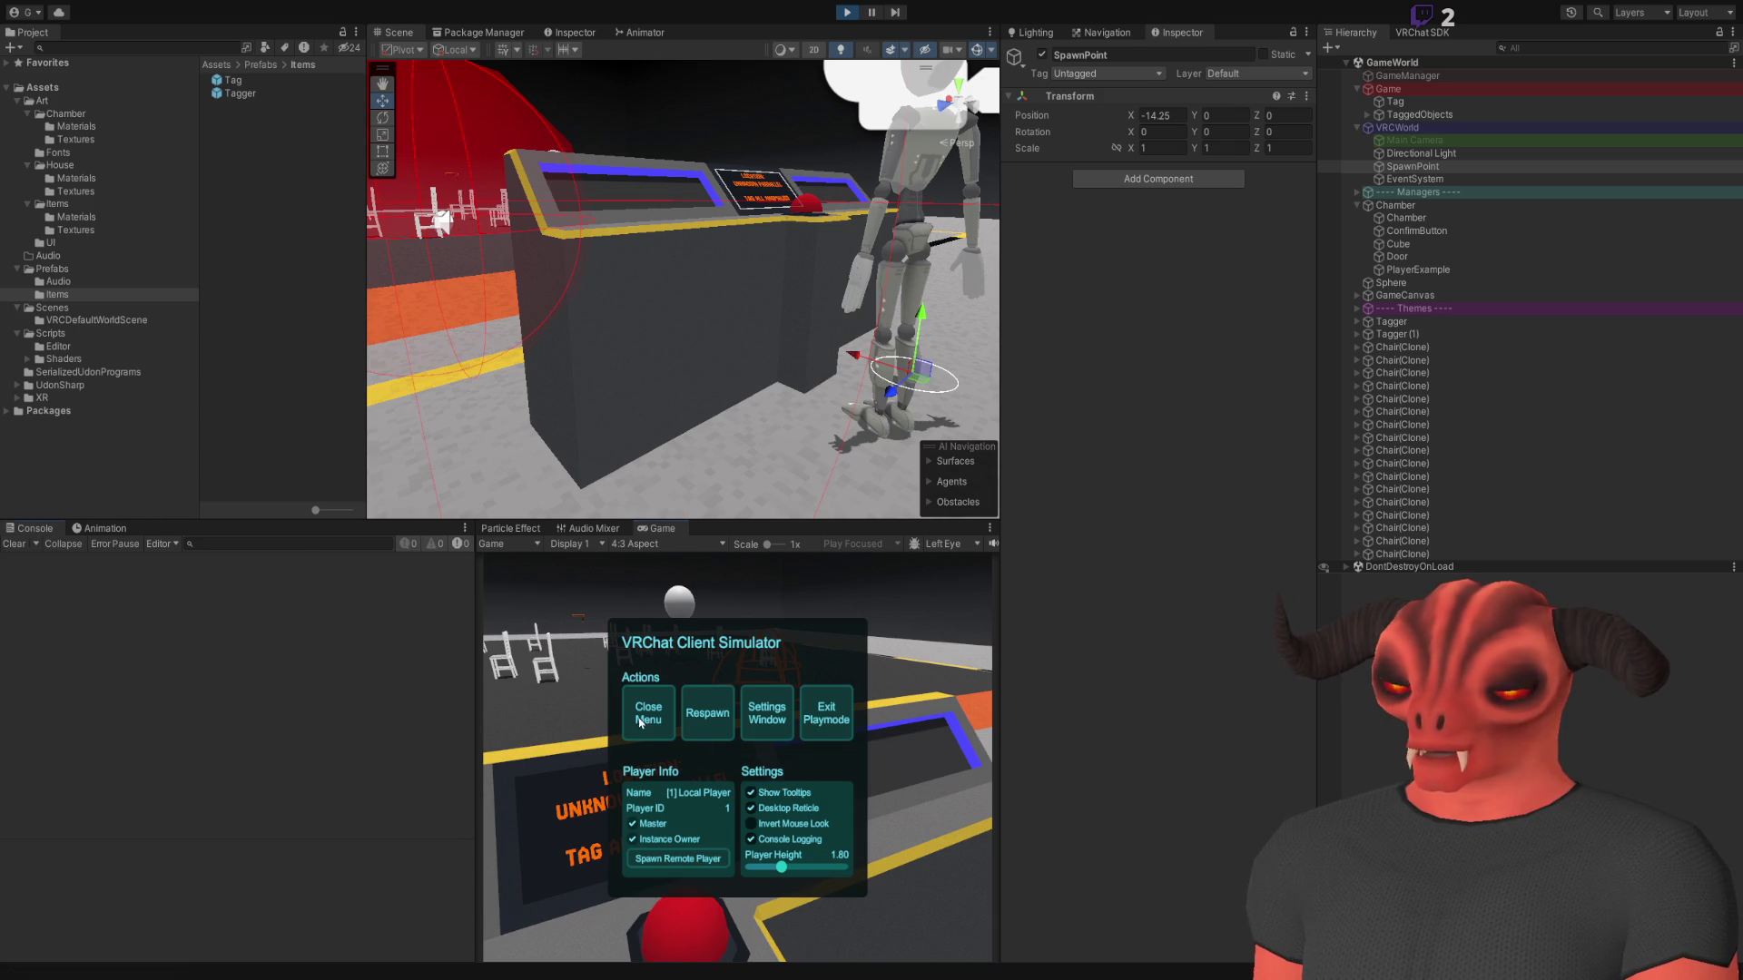
Resume play and confirm the round at the red button, logging ROUND SCORE -4
{"action": "left_click", "coordinate": [640, 721]}
{"action": "left_click", "coordinate": [737, 757]}
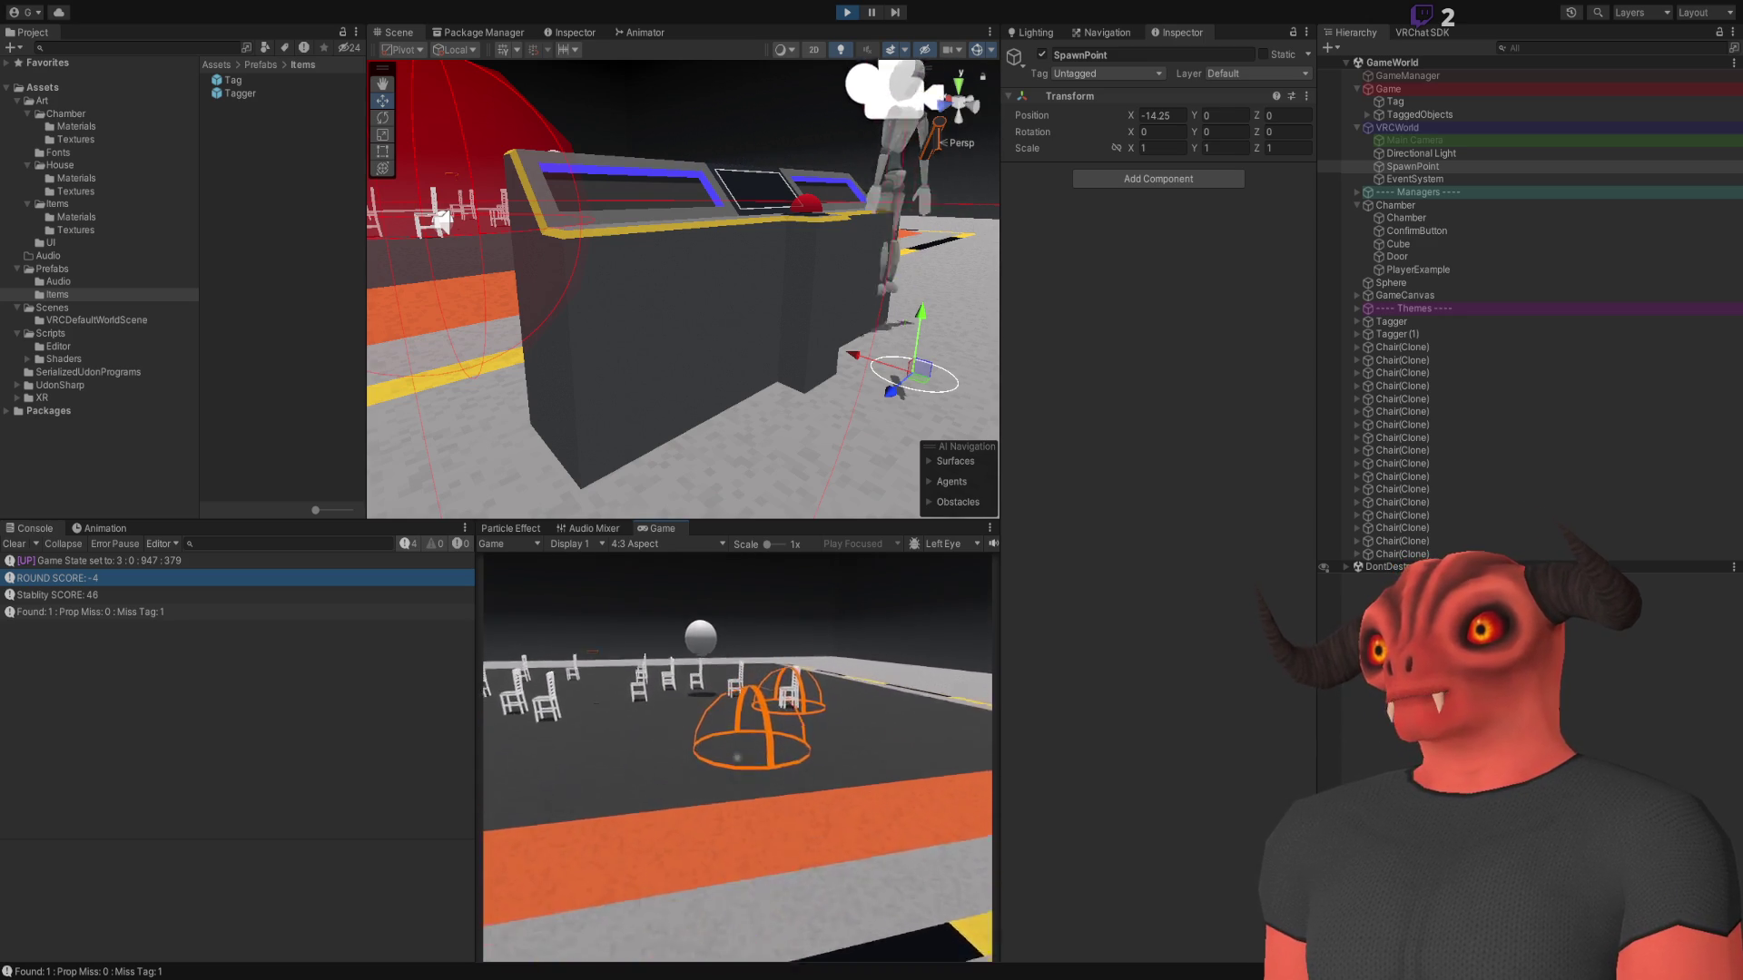
{"action": "key", "text": "Escape"}
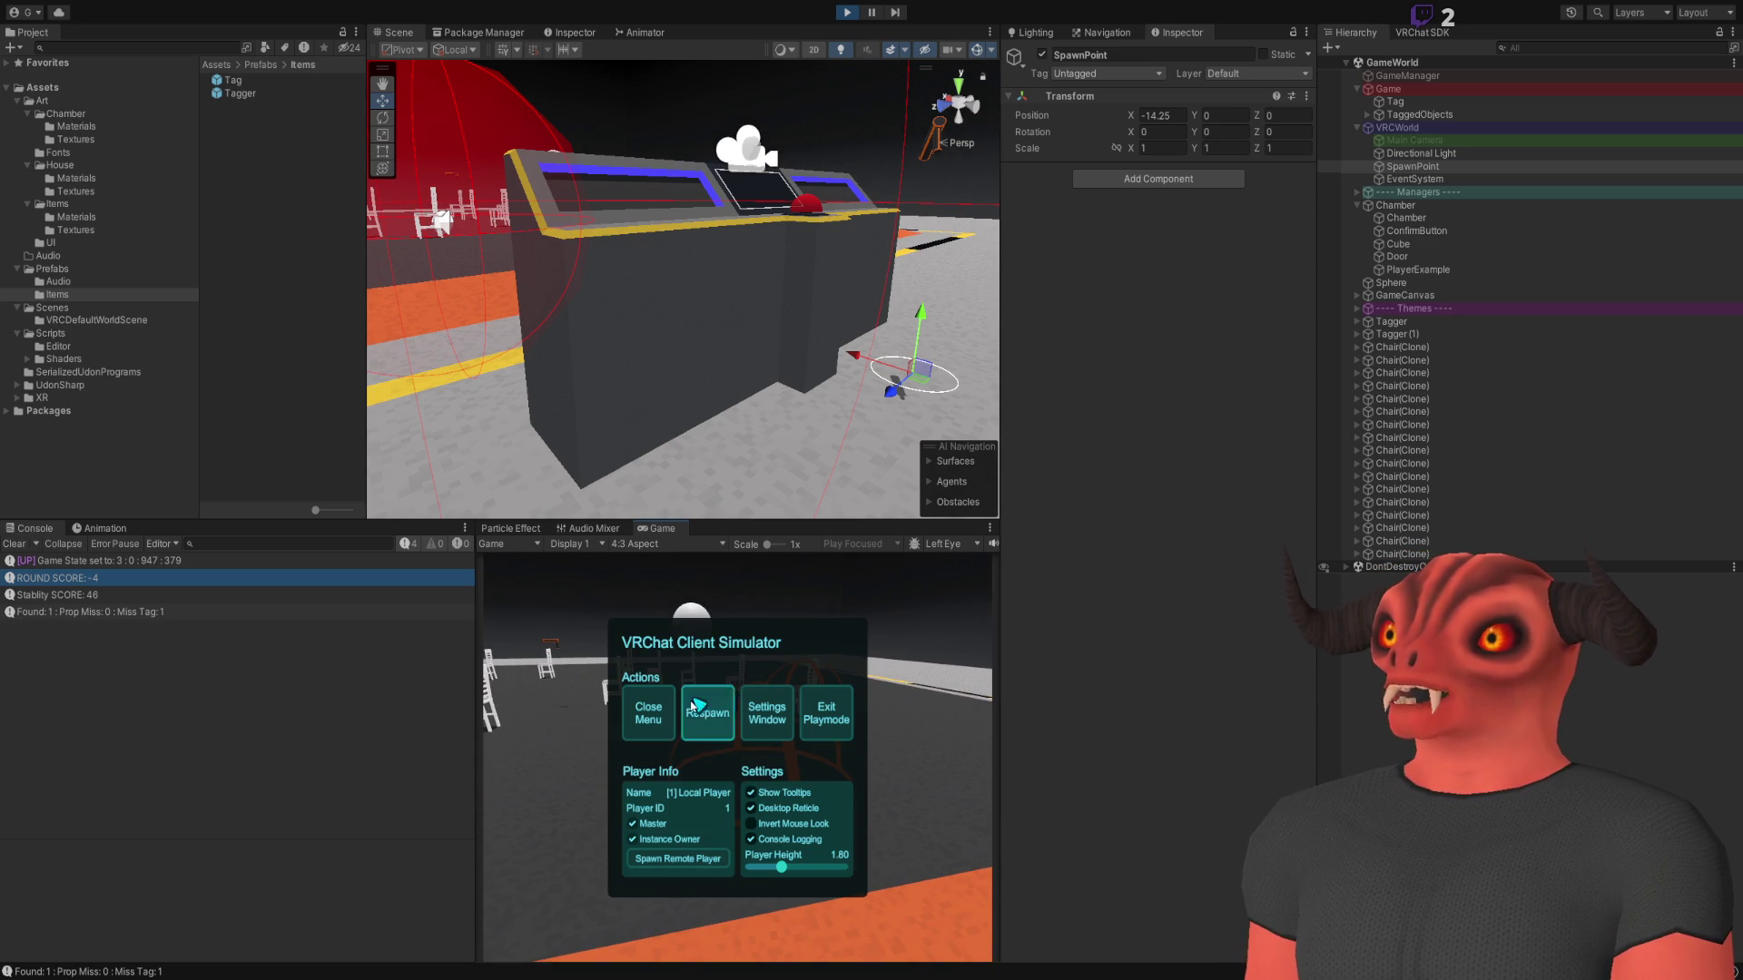
{"action": "left_click", "coordinate": [731, 699]}
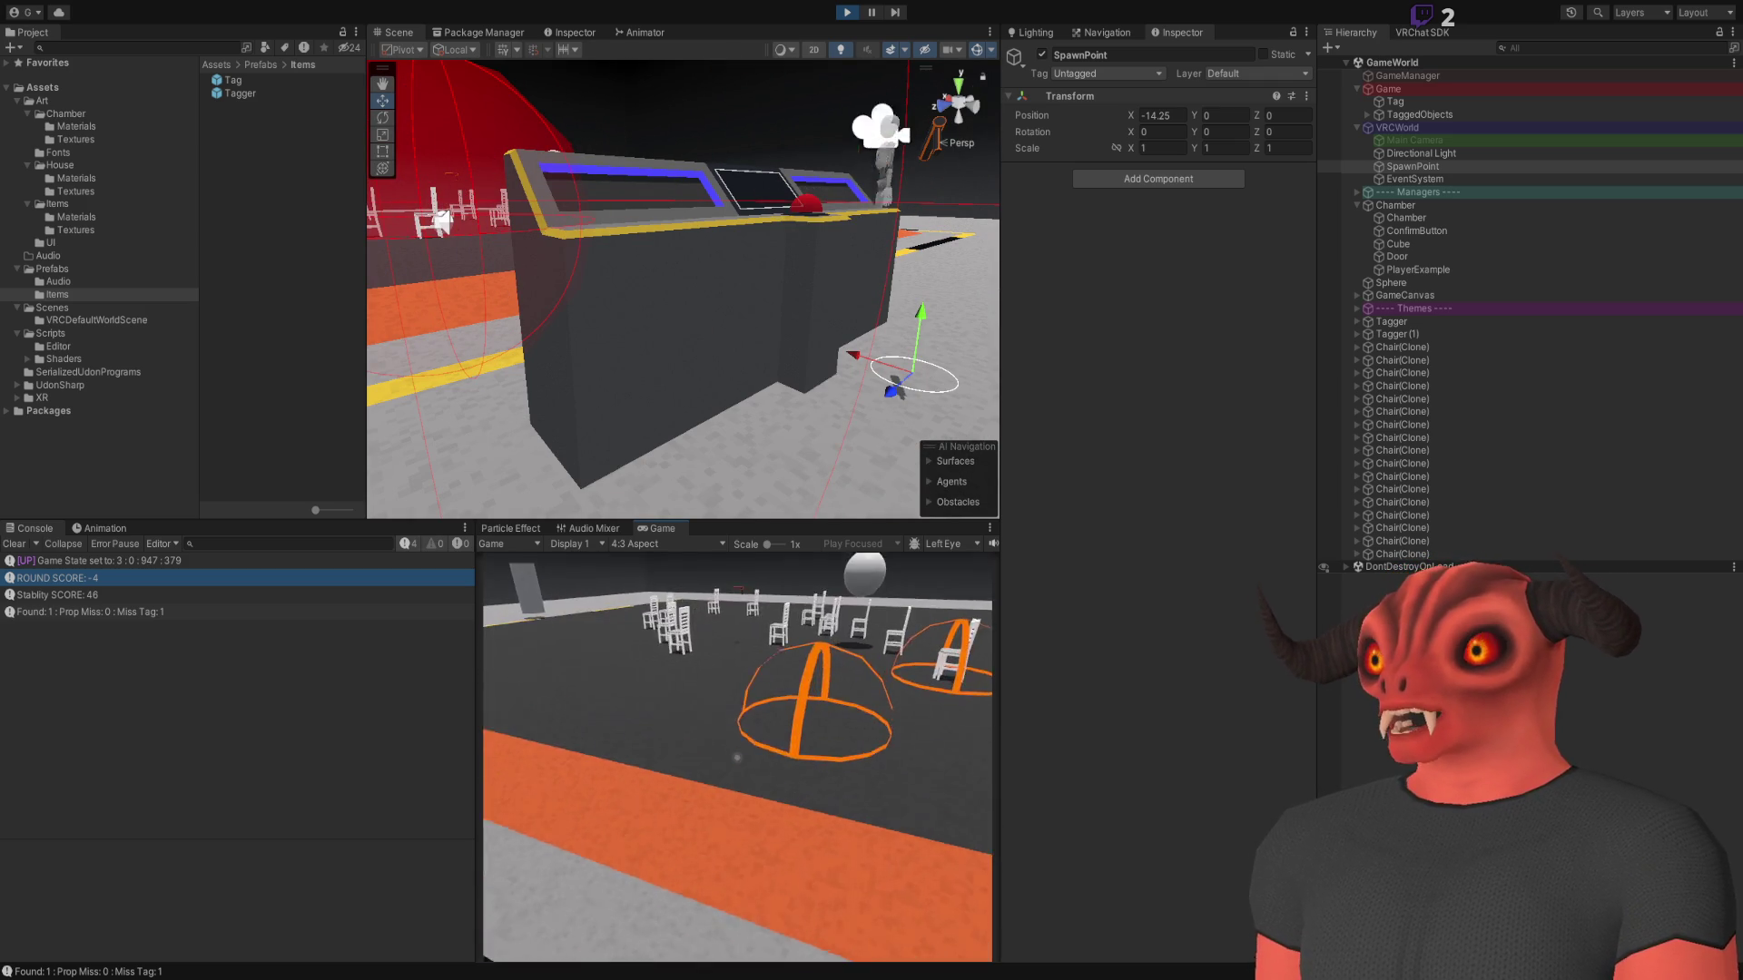
{"action": "key", "text": "w"}
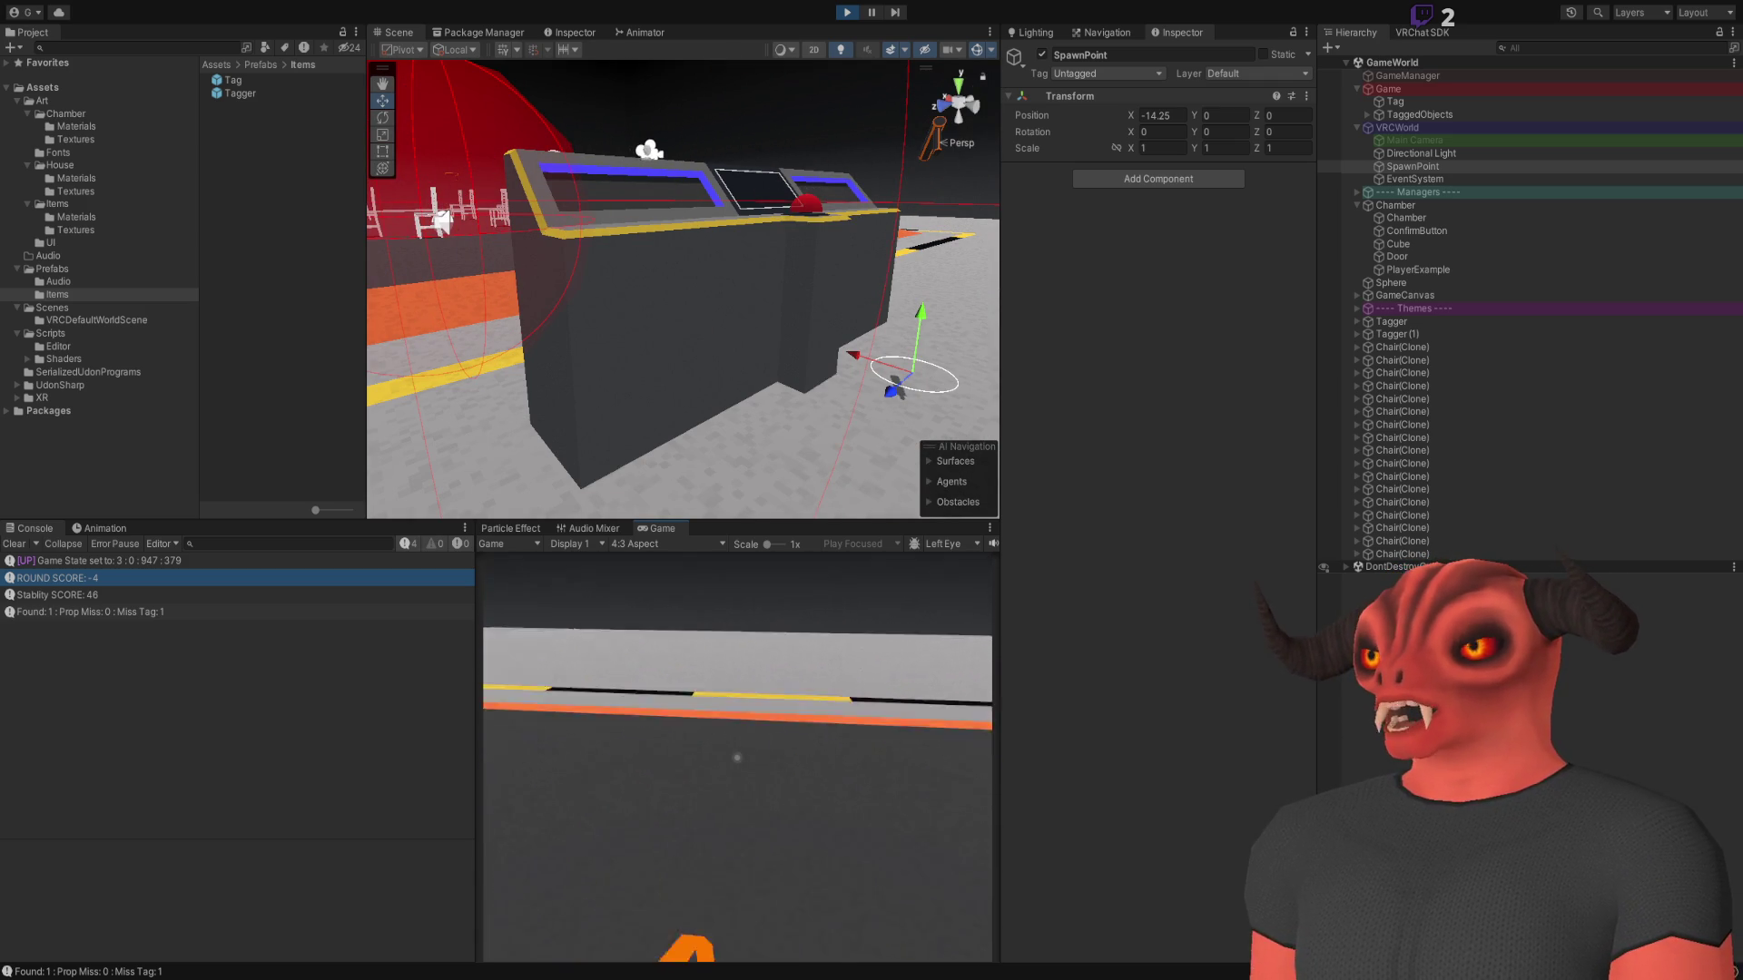
{"action": "key", "text": "w"}
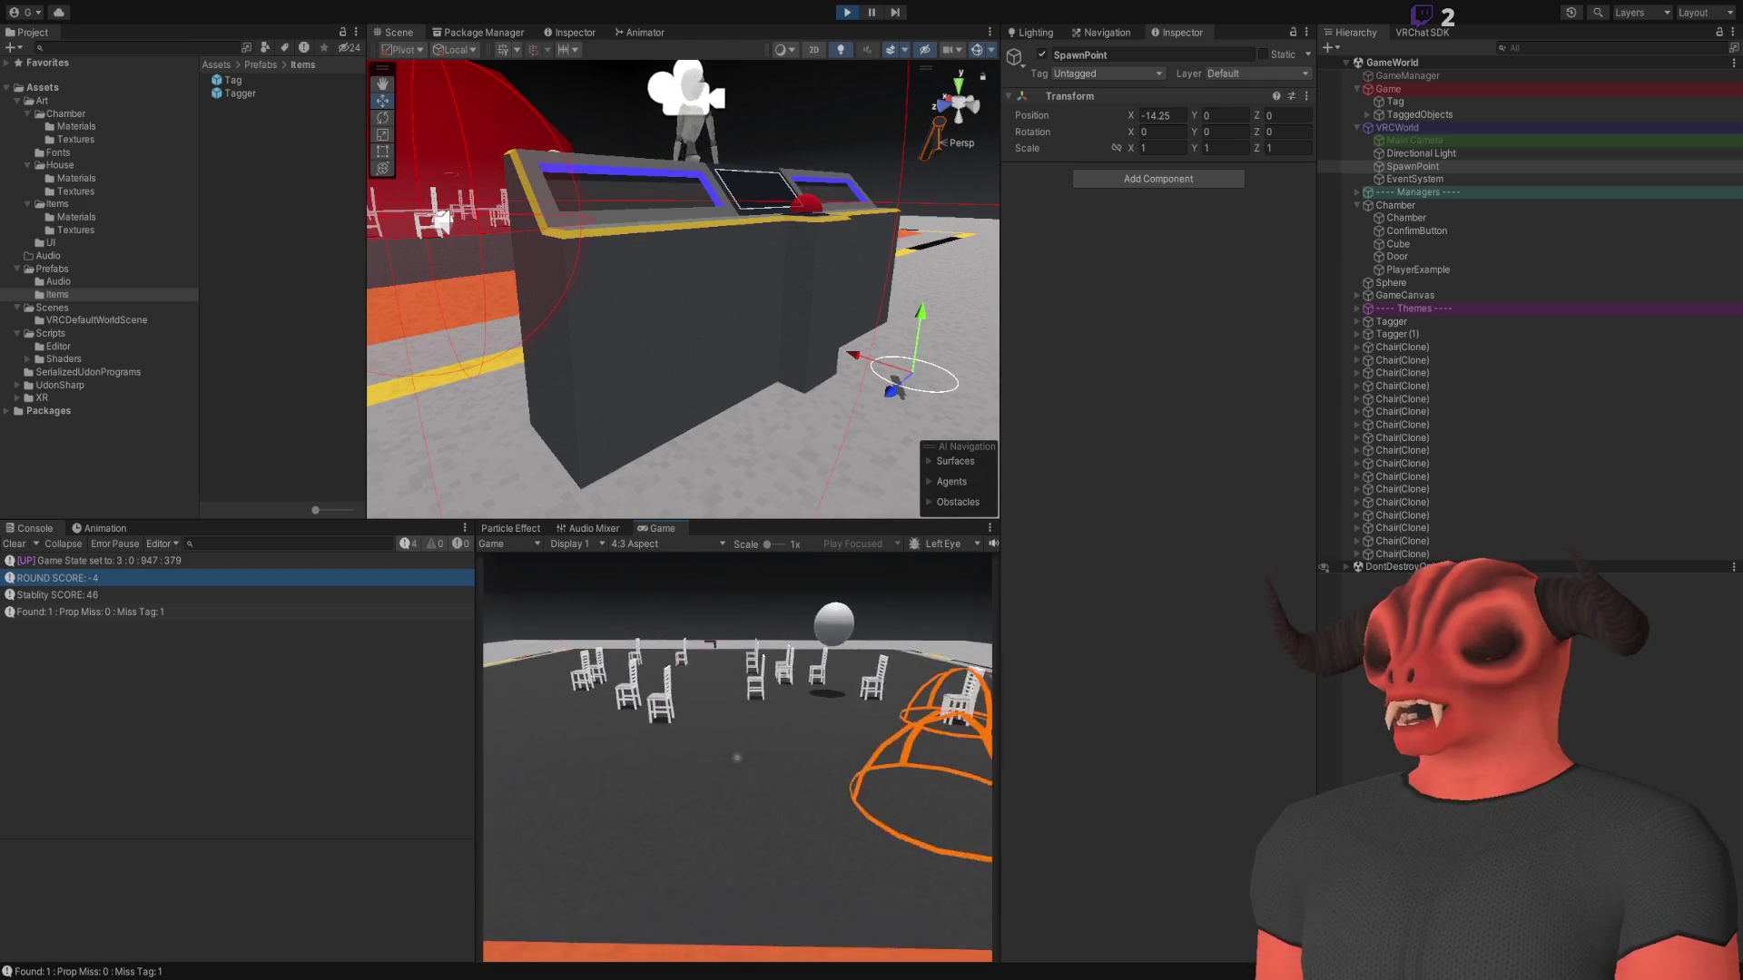
{"action": "key", "text": "w"}
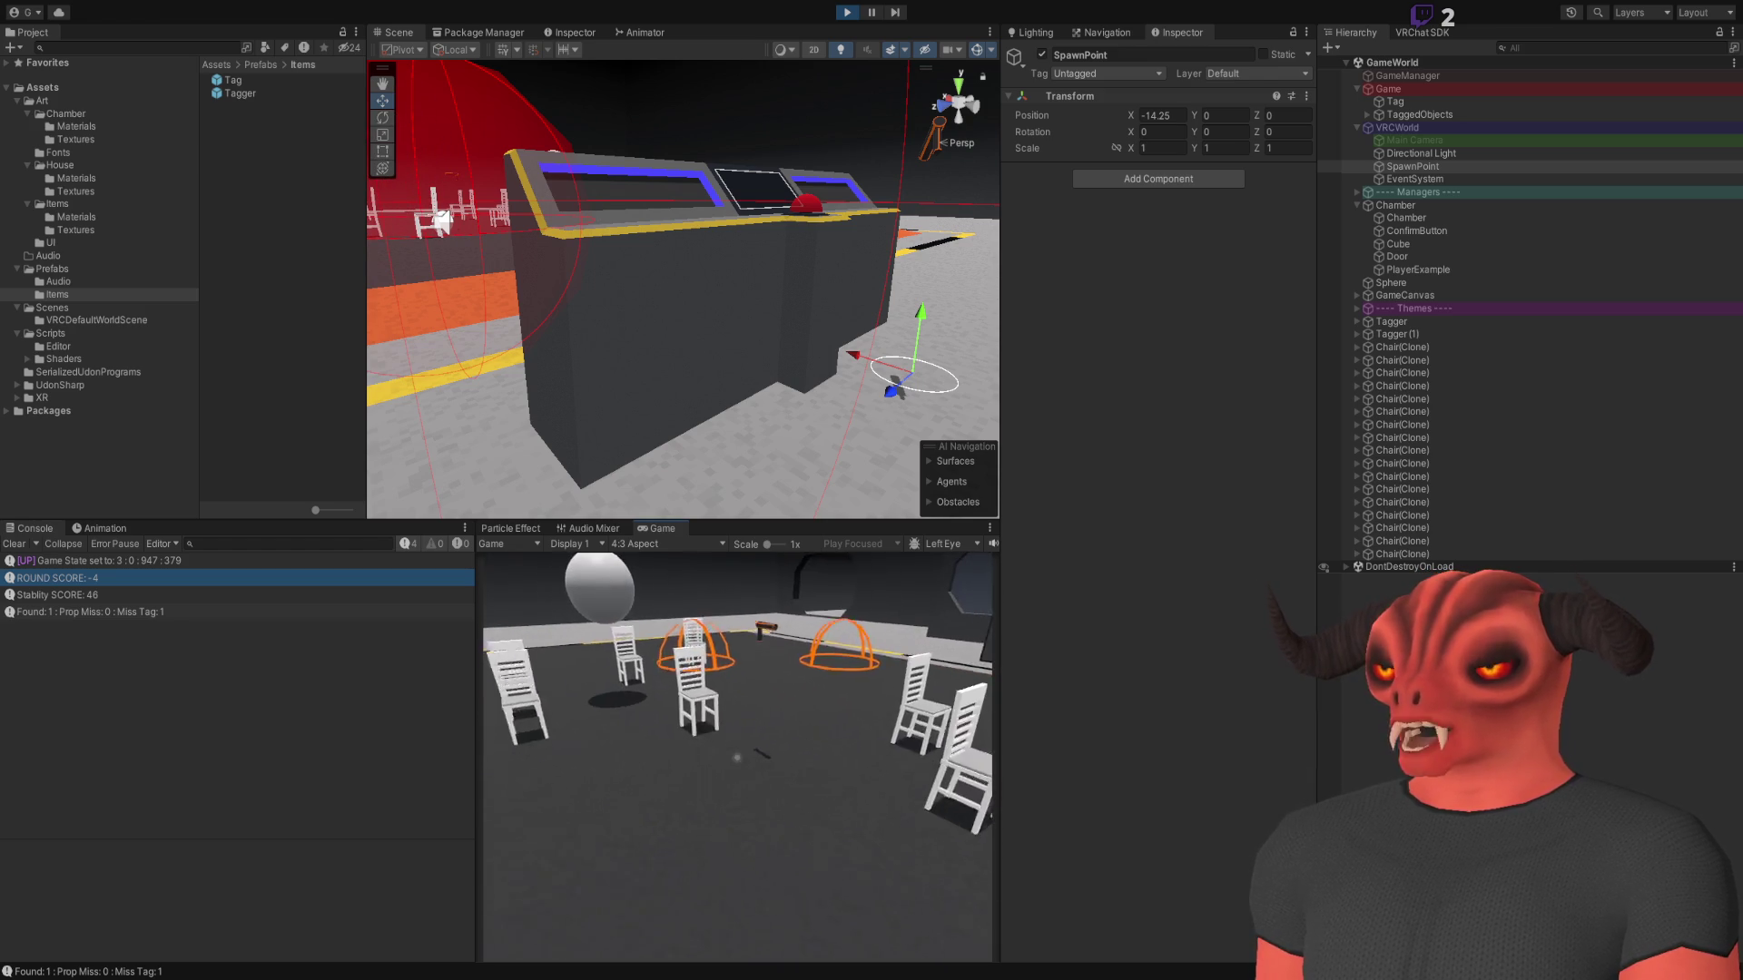
{"action": "key", "text": "w"}
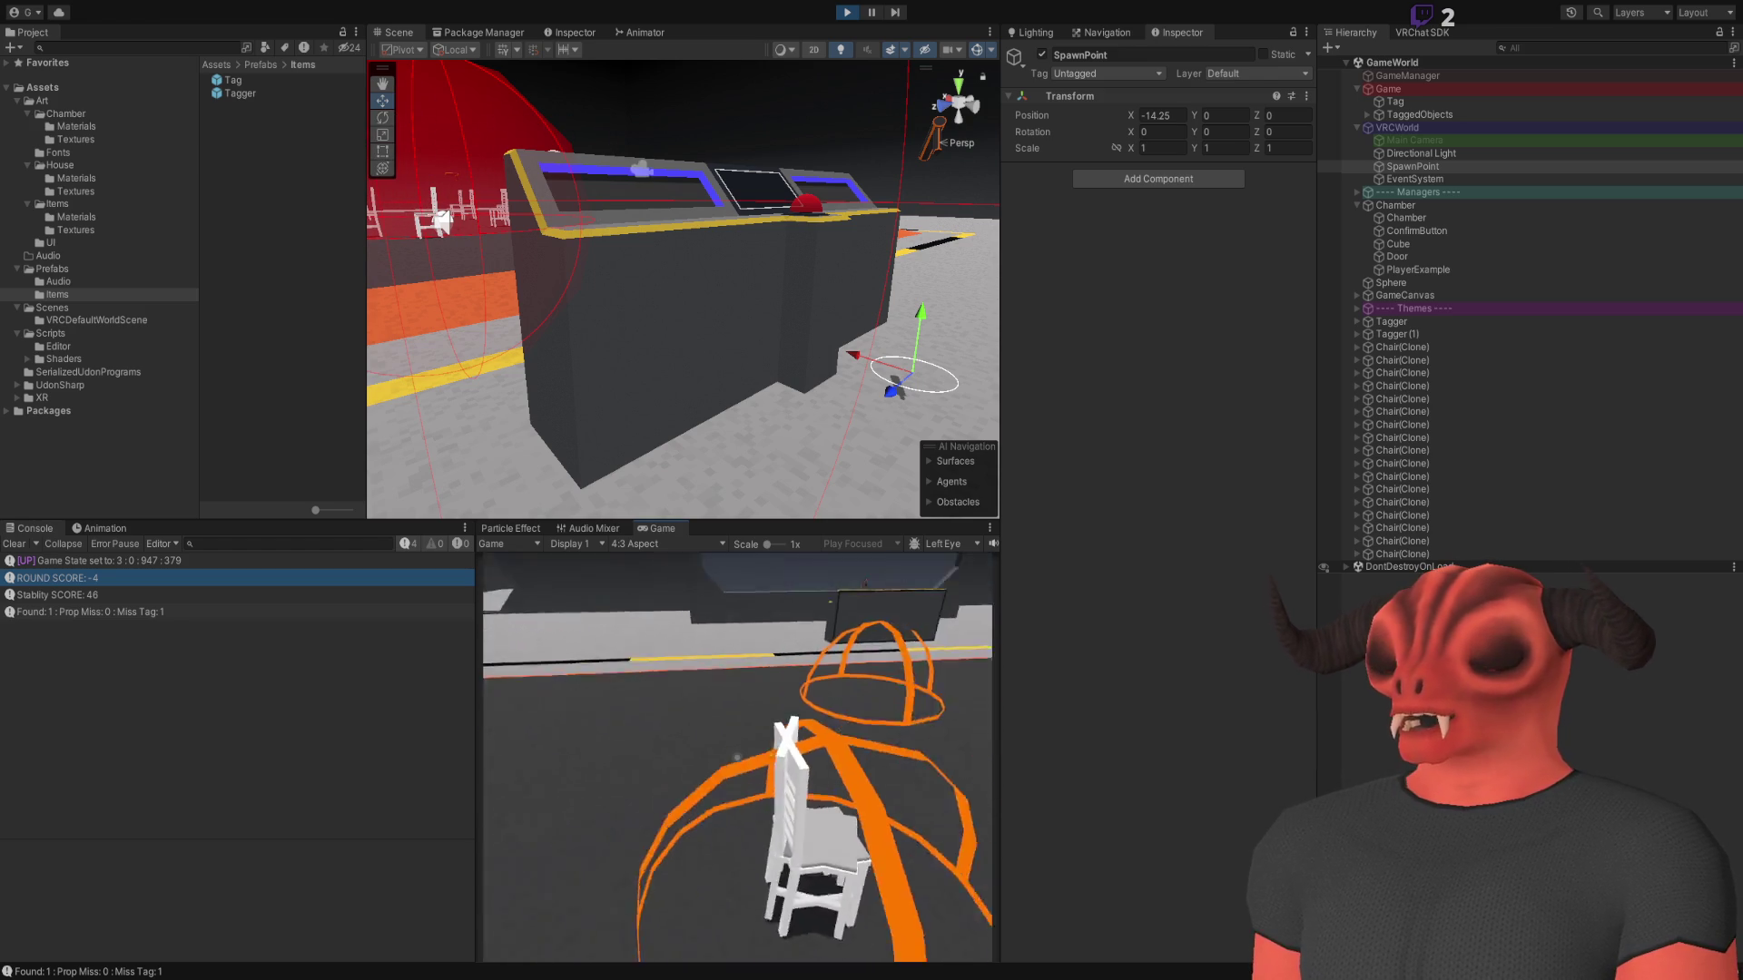
{"action": "key", "text": "w"}
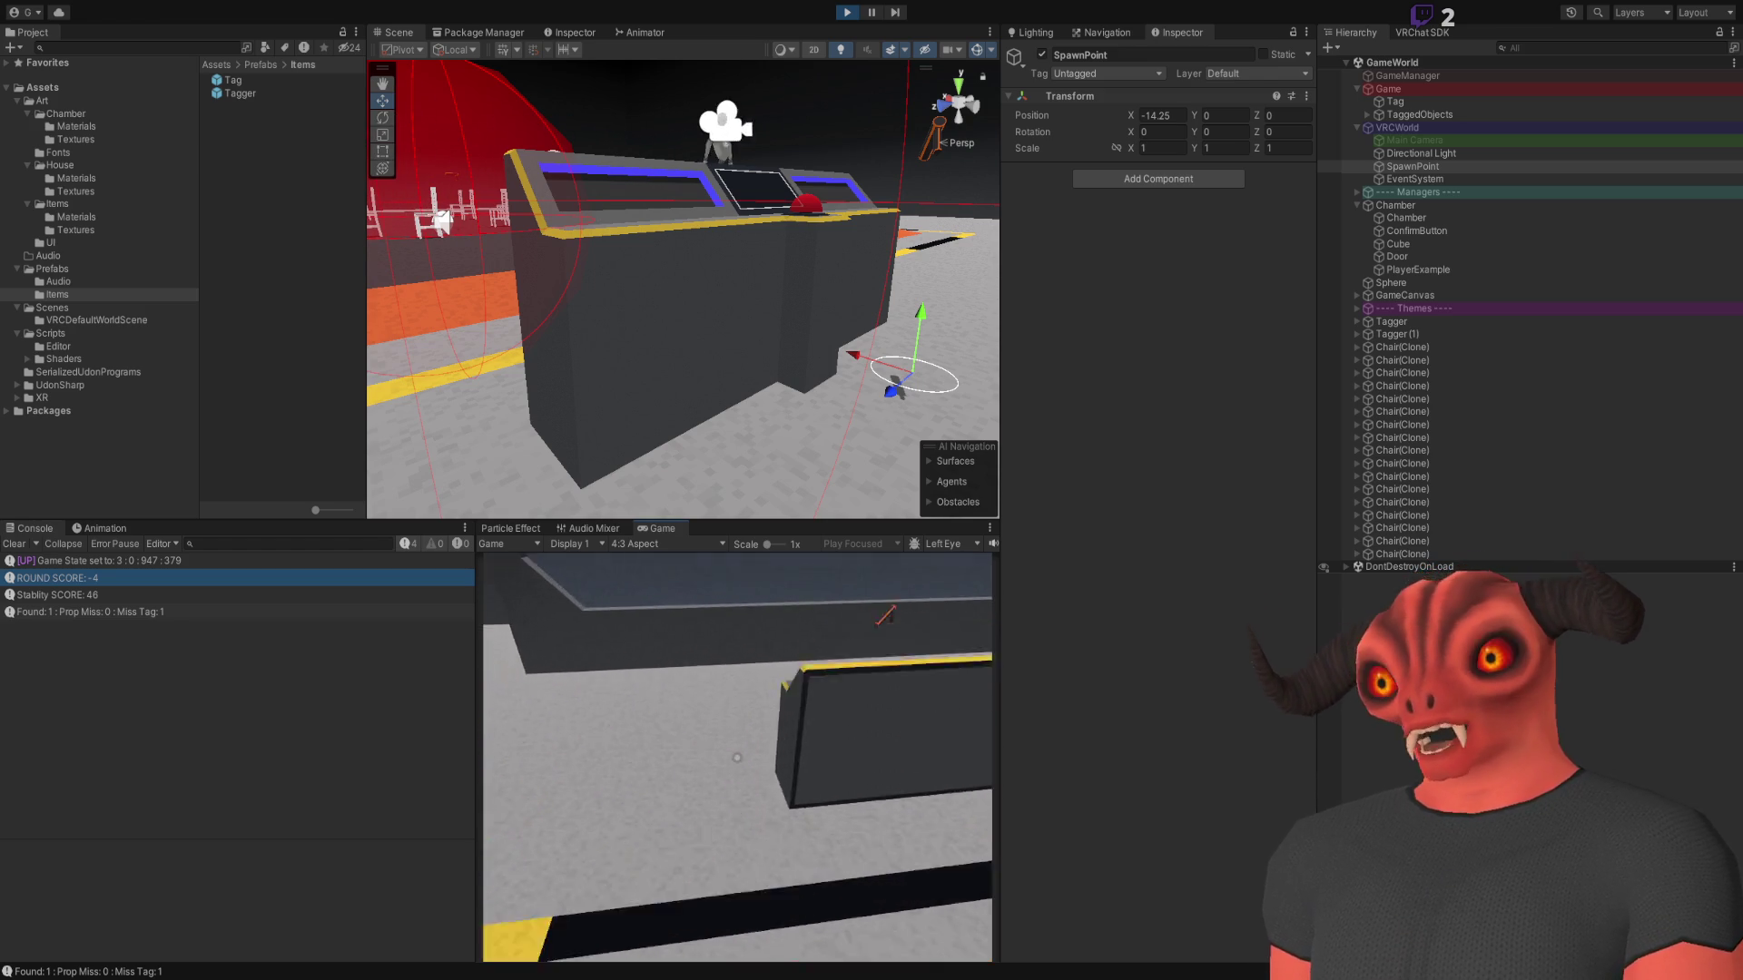
{"action": "key", "text": "w"}
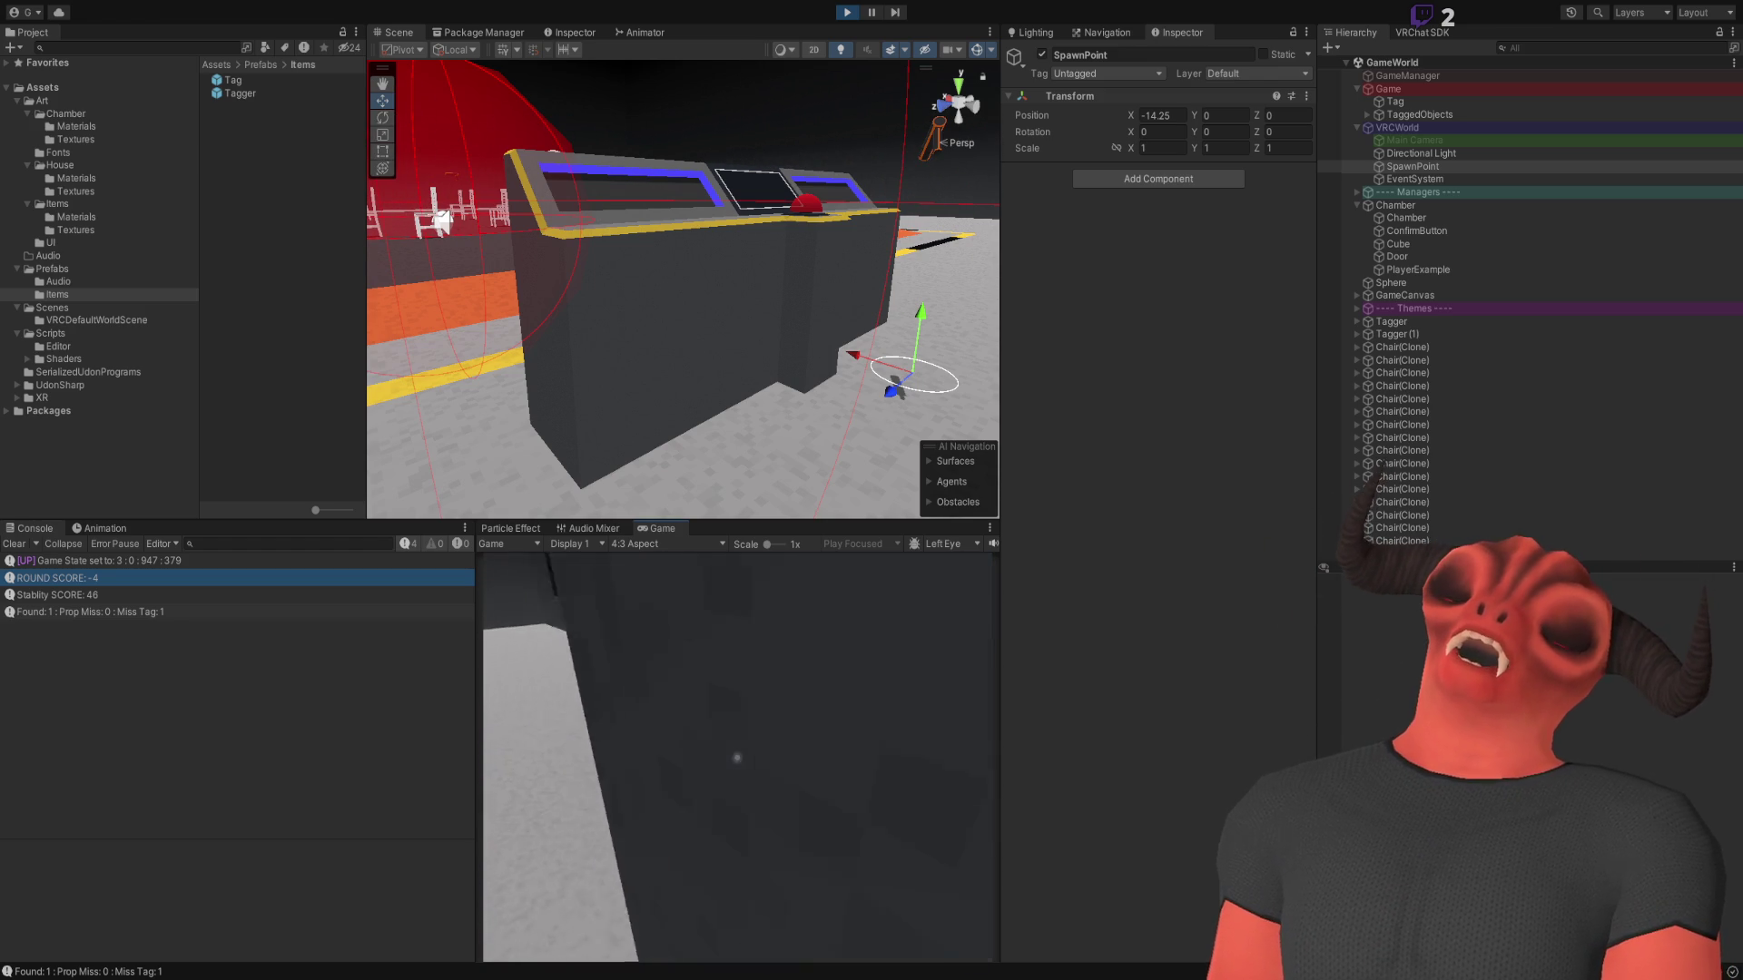
{"action": "key", "text": "w"}
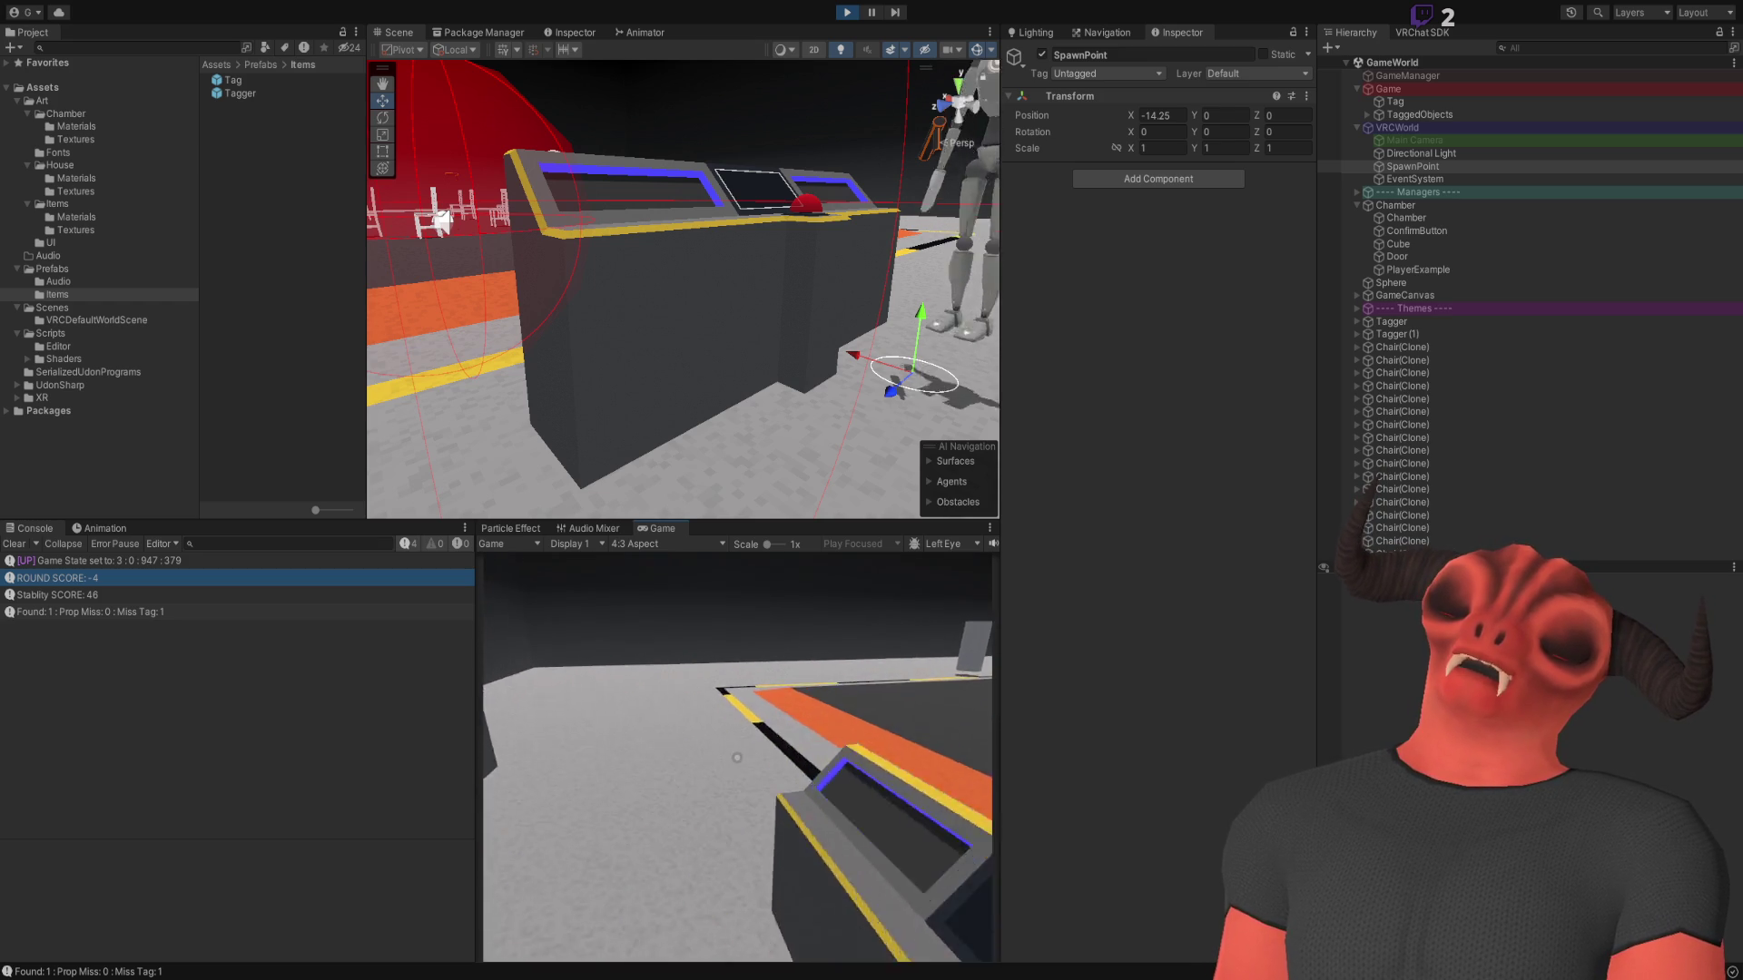
{"action": "key", "text": "s"}
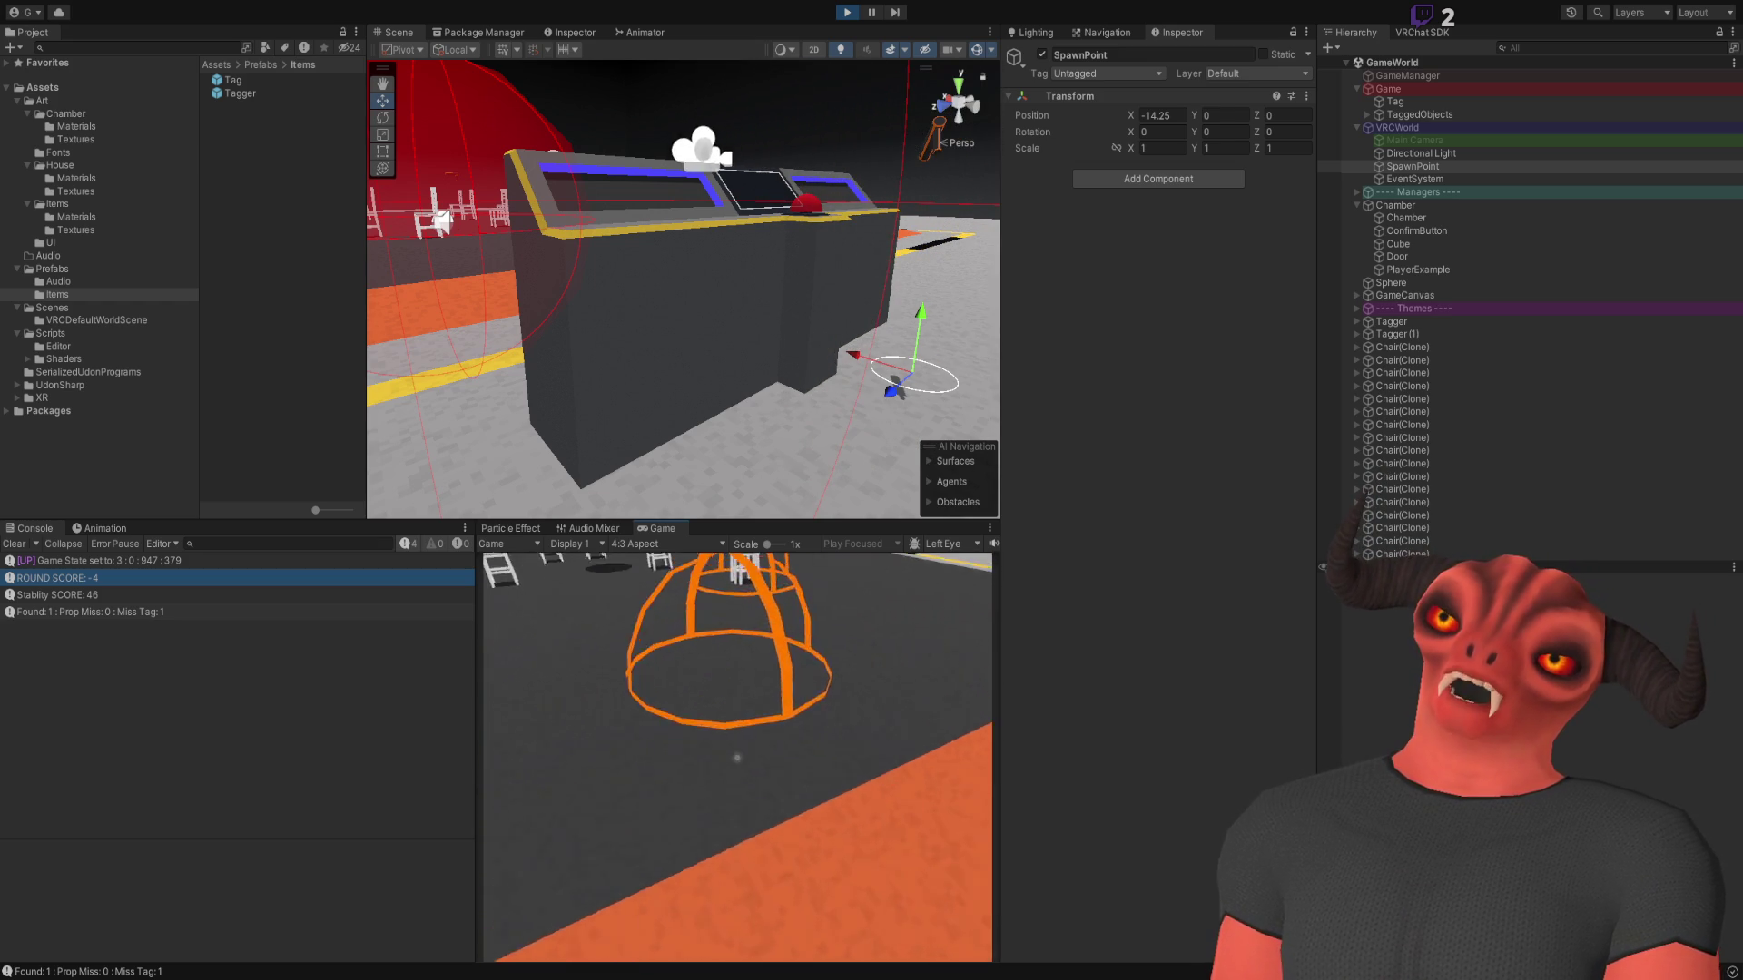
{"action": "key", "text": "w"}
{"action": "key", "text": "w"}
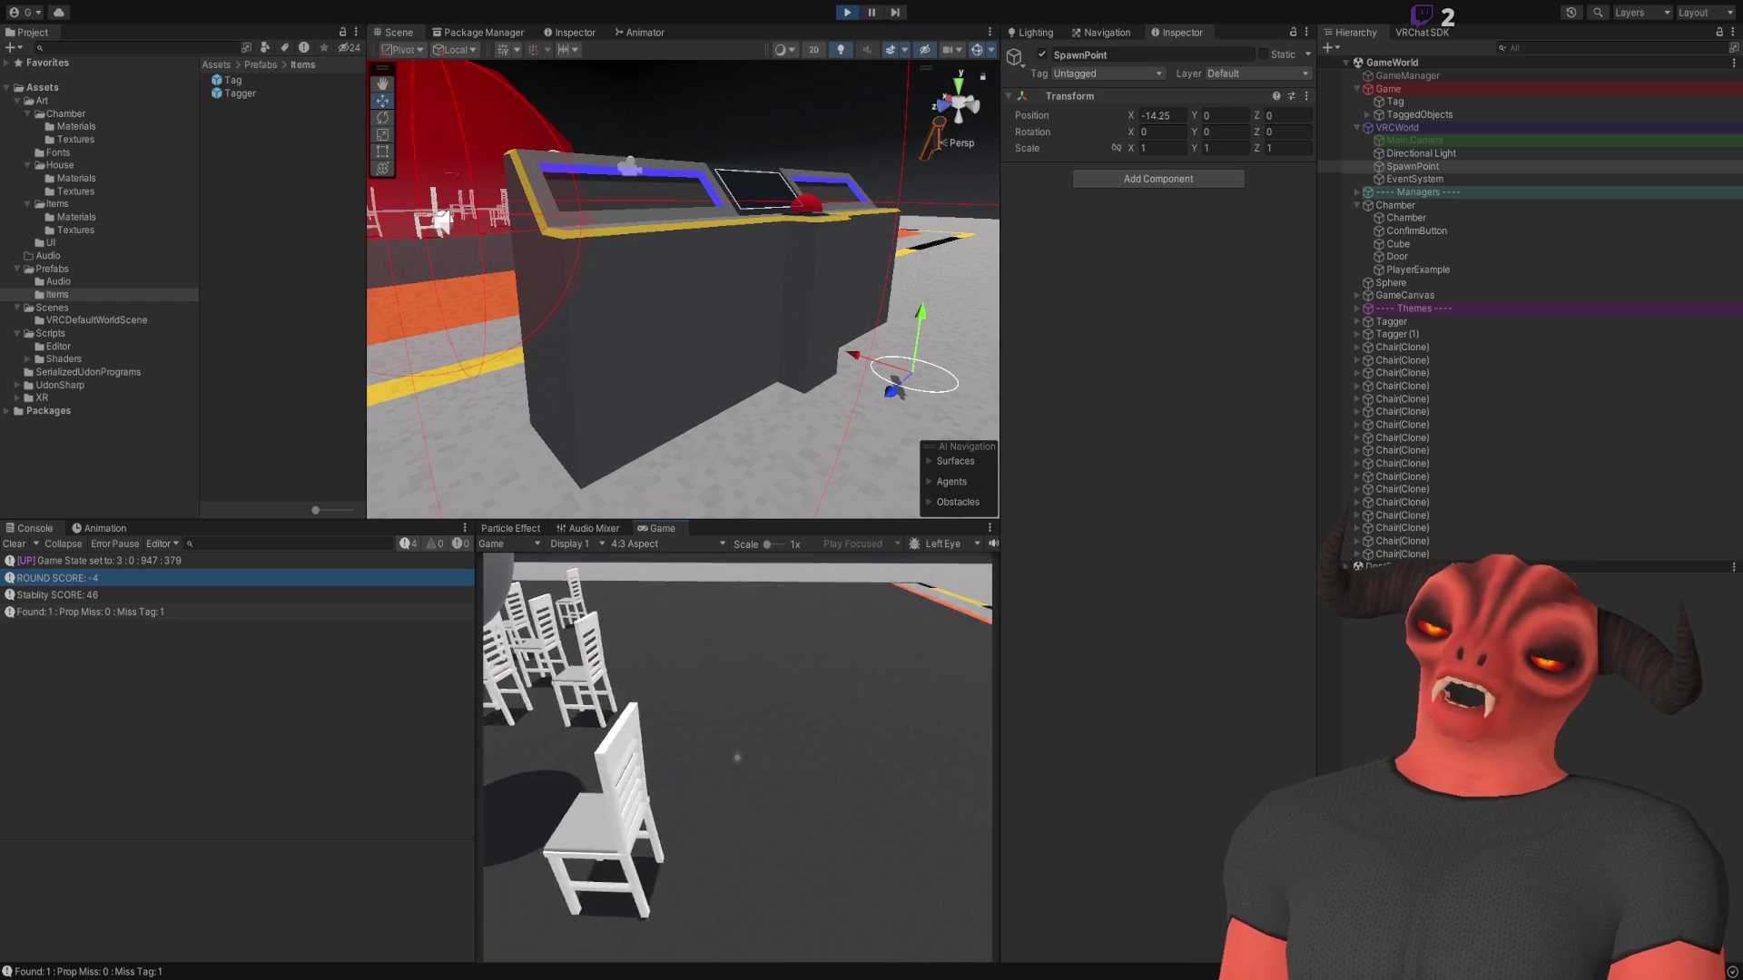
{"action": "key", "text": "s"}
{"action": "key", "text": "s"}
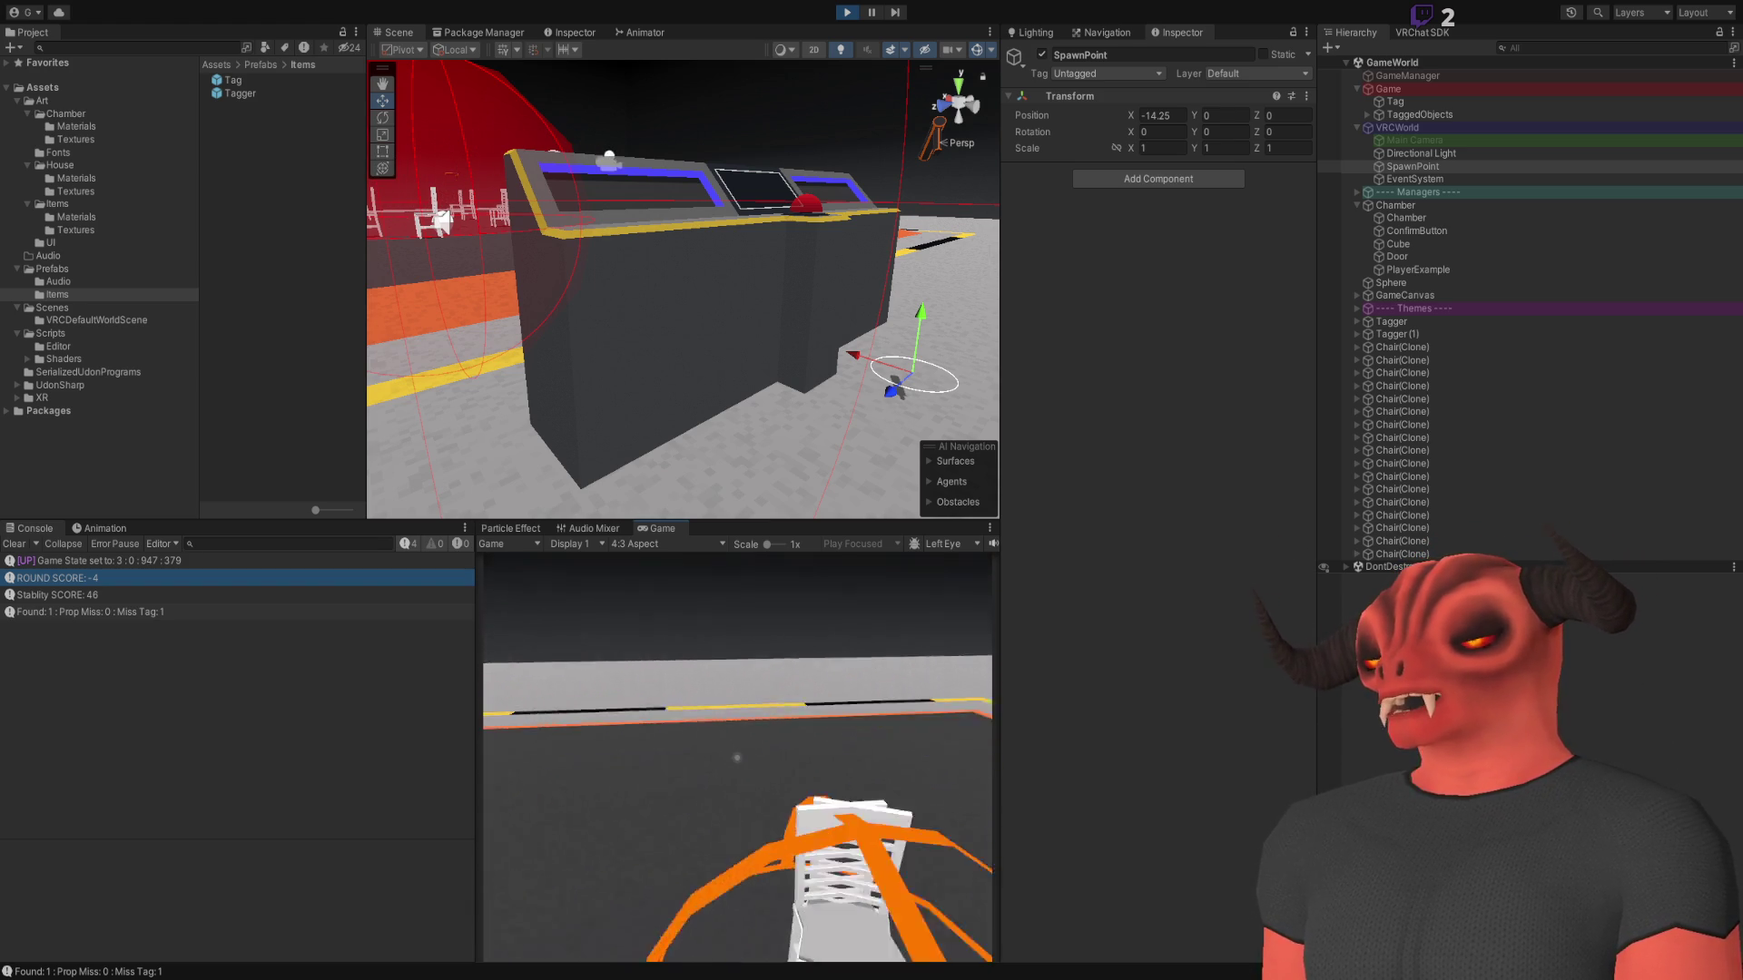
{"action": "key", "text": "w"}
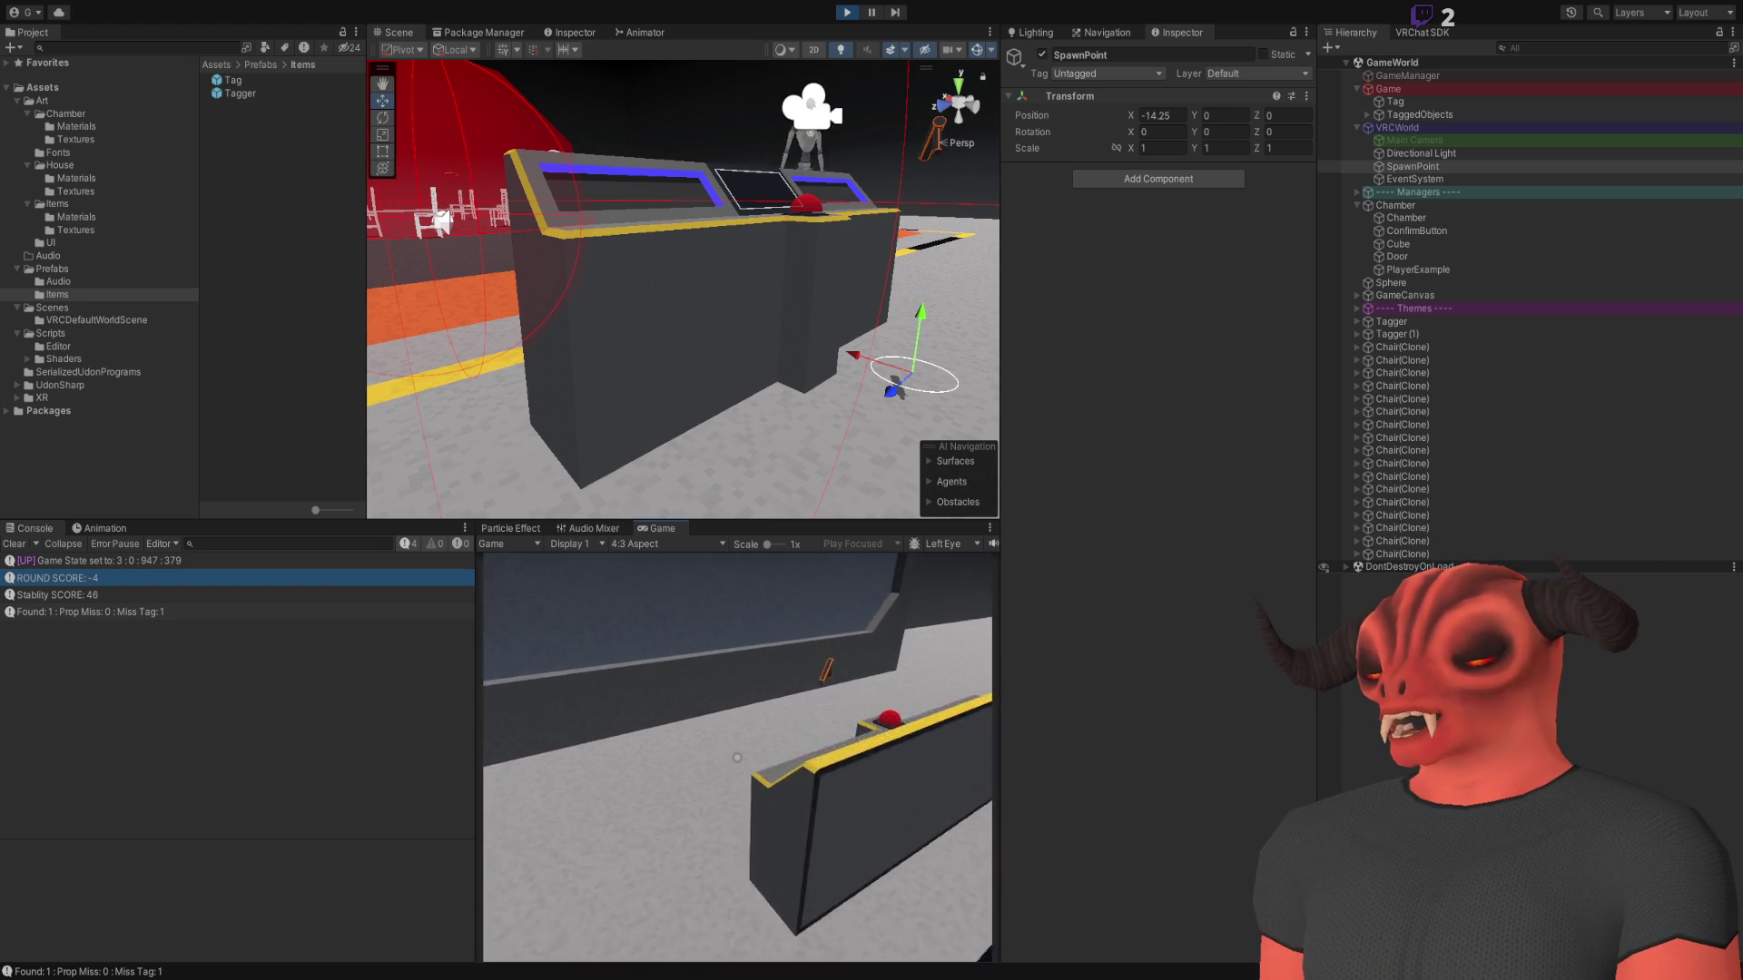
{"action": "key", "text": "w"}
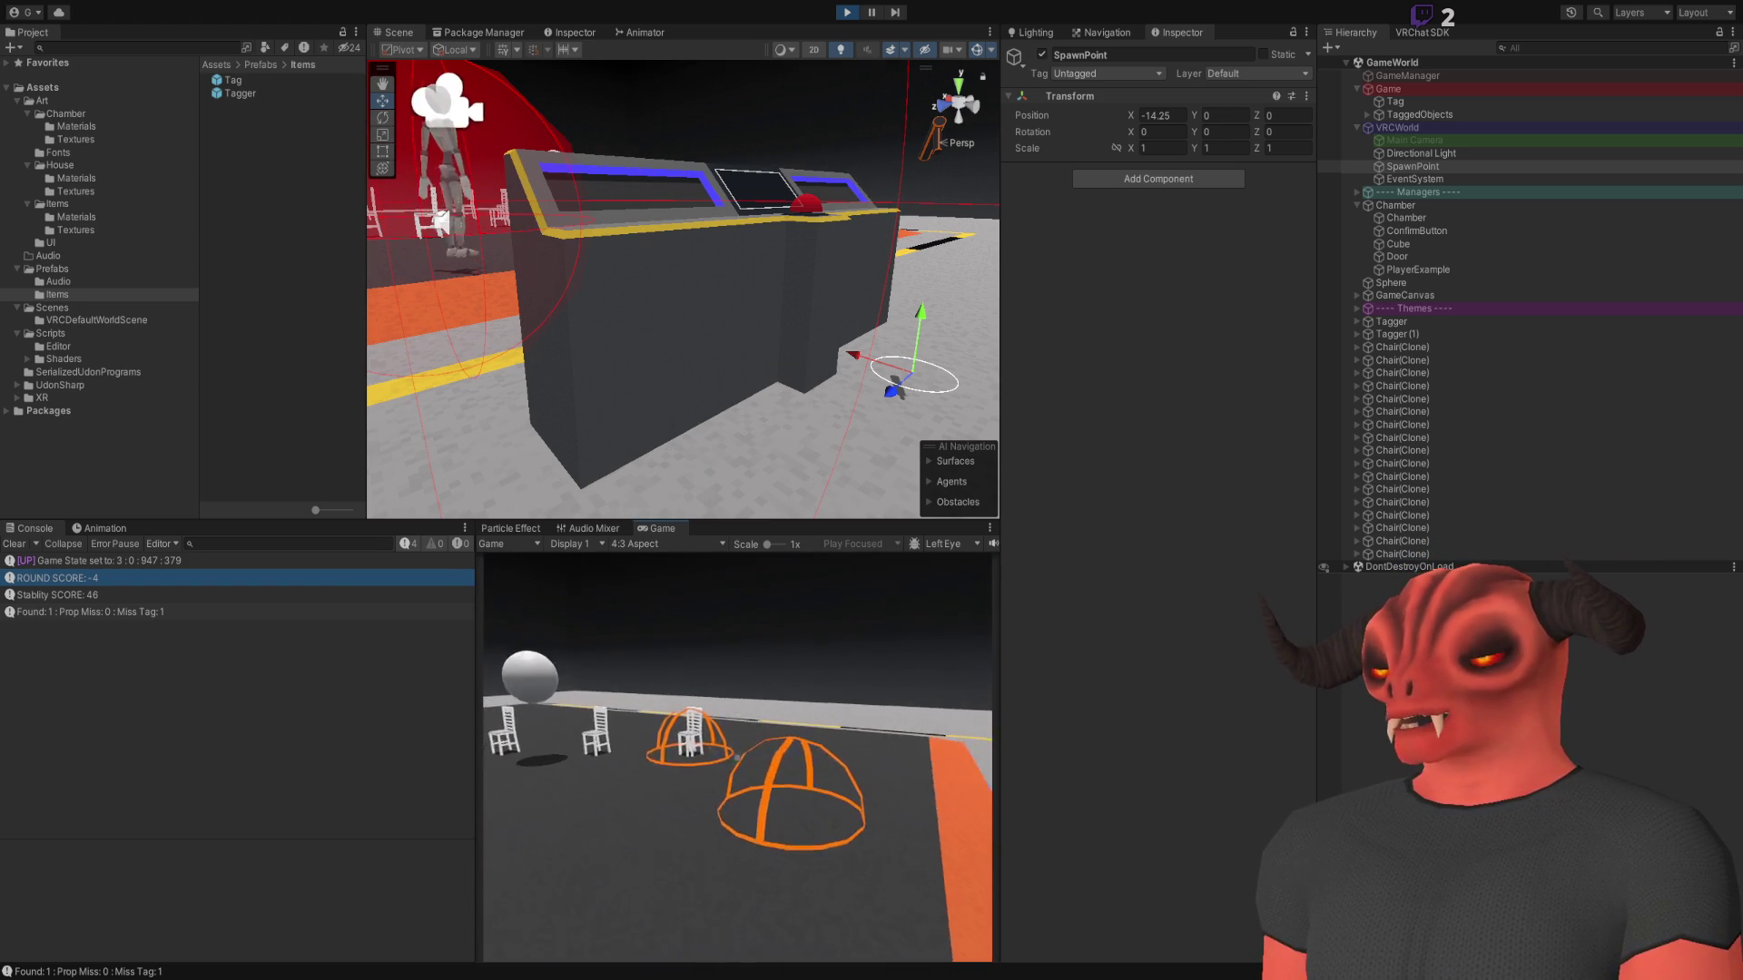
{"action": "key", "text": "w"}
{"action": "key", "text": "s"}
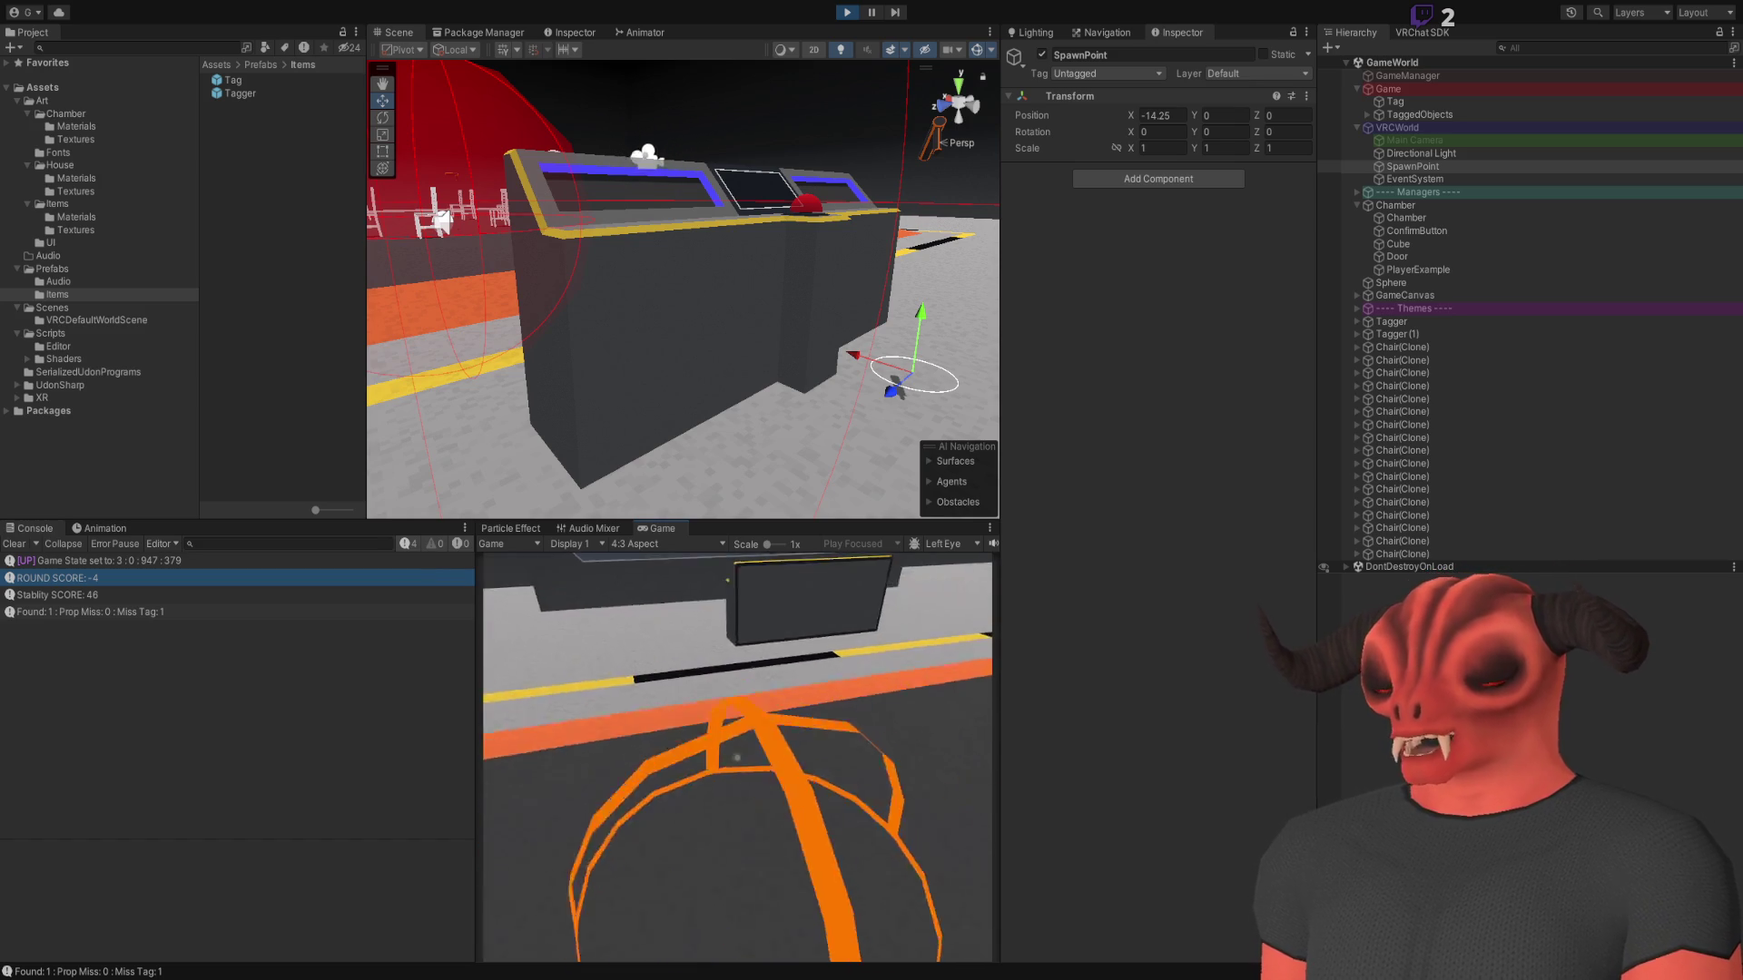
{"action": "key", "text": "w"}
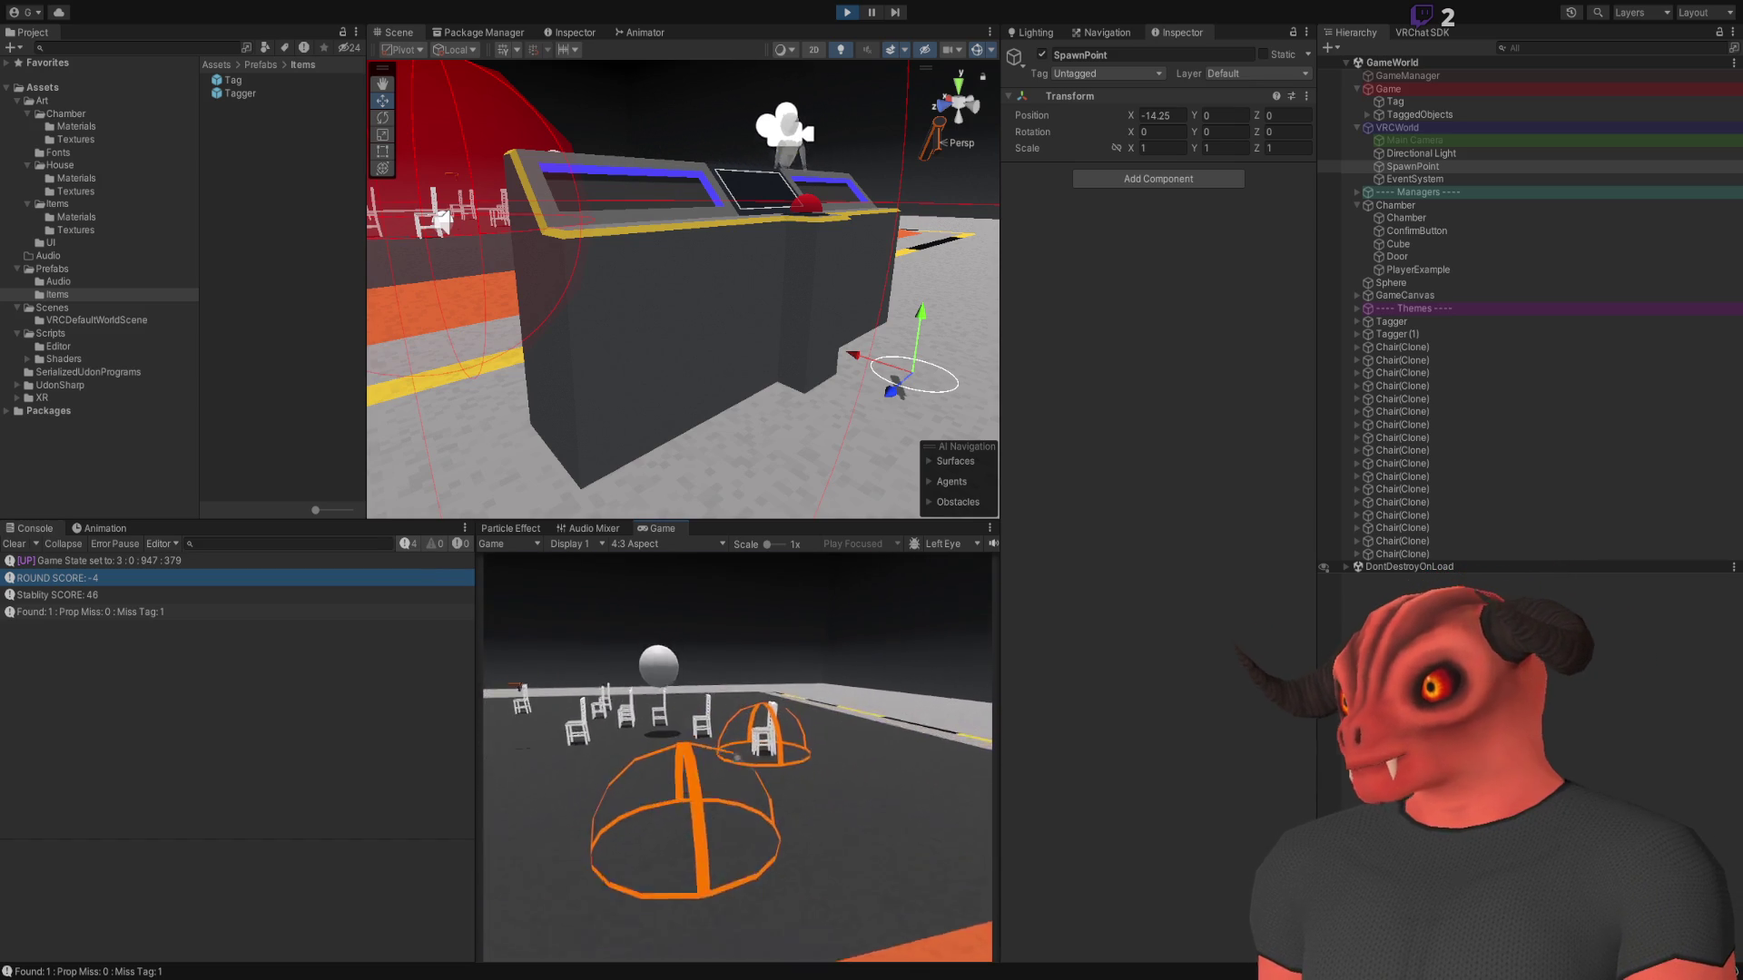
{"action": "key", "text": "w"}
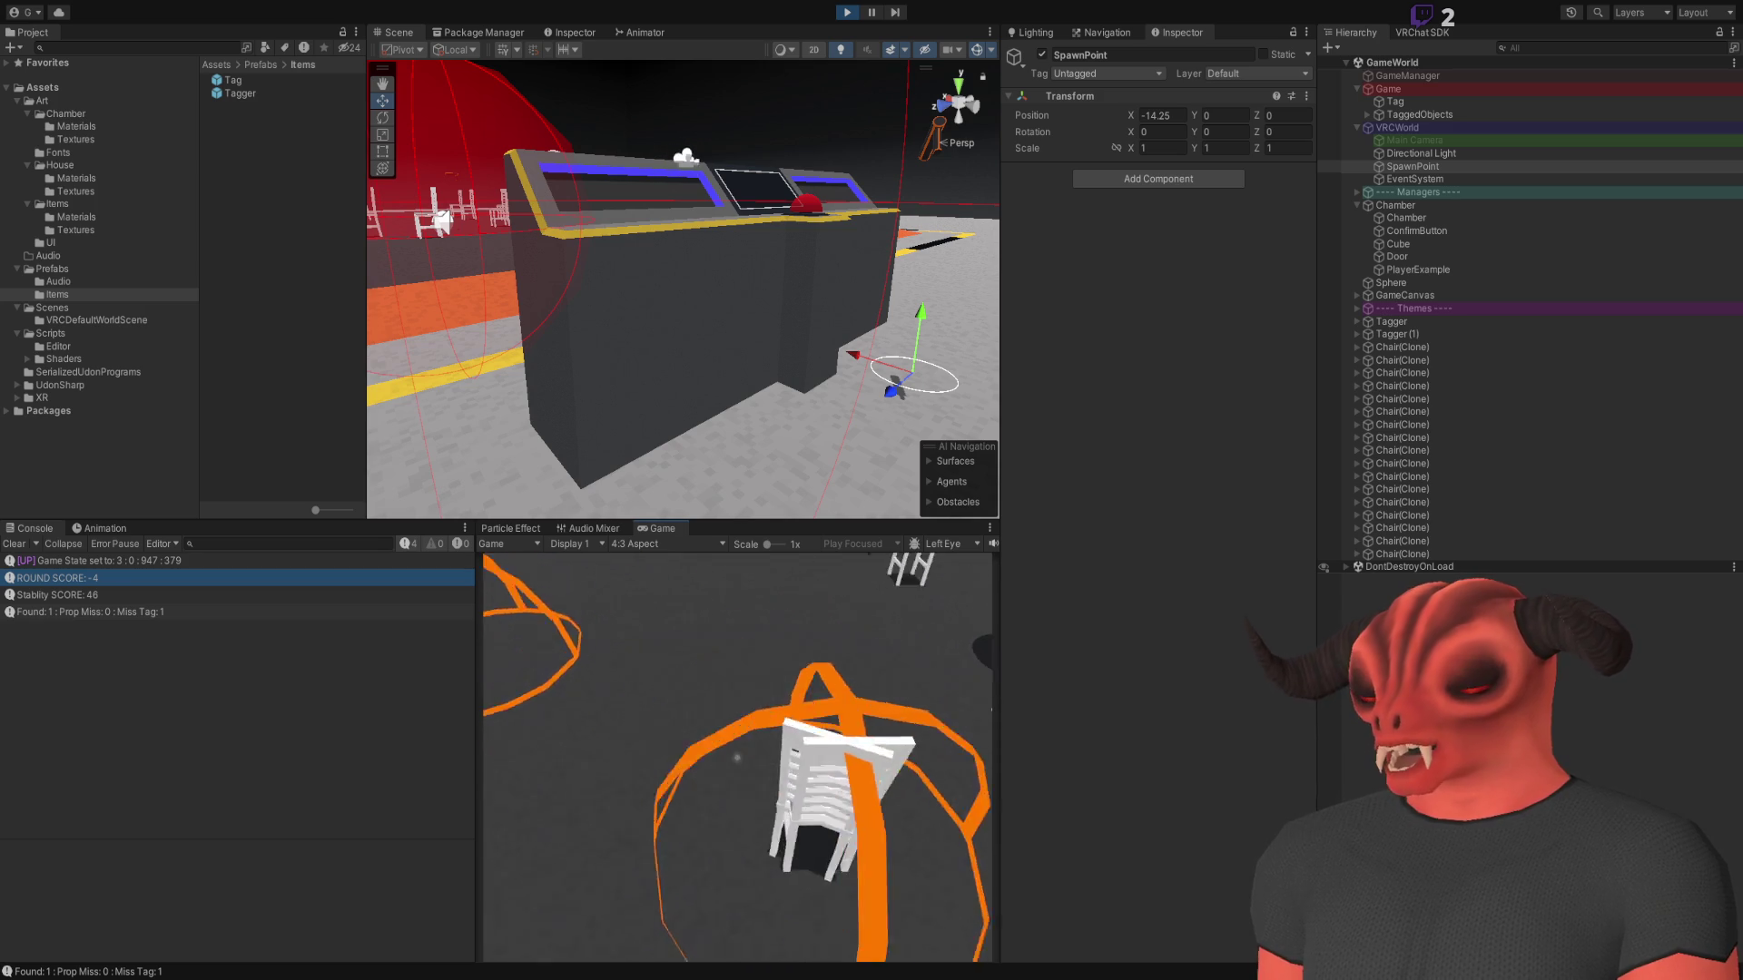
{"action": "key", "text": "s"}
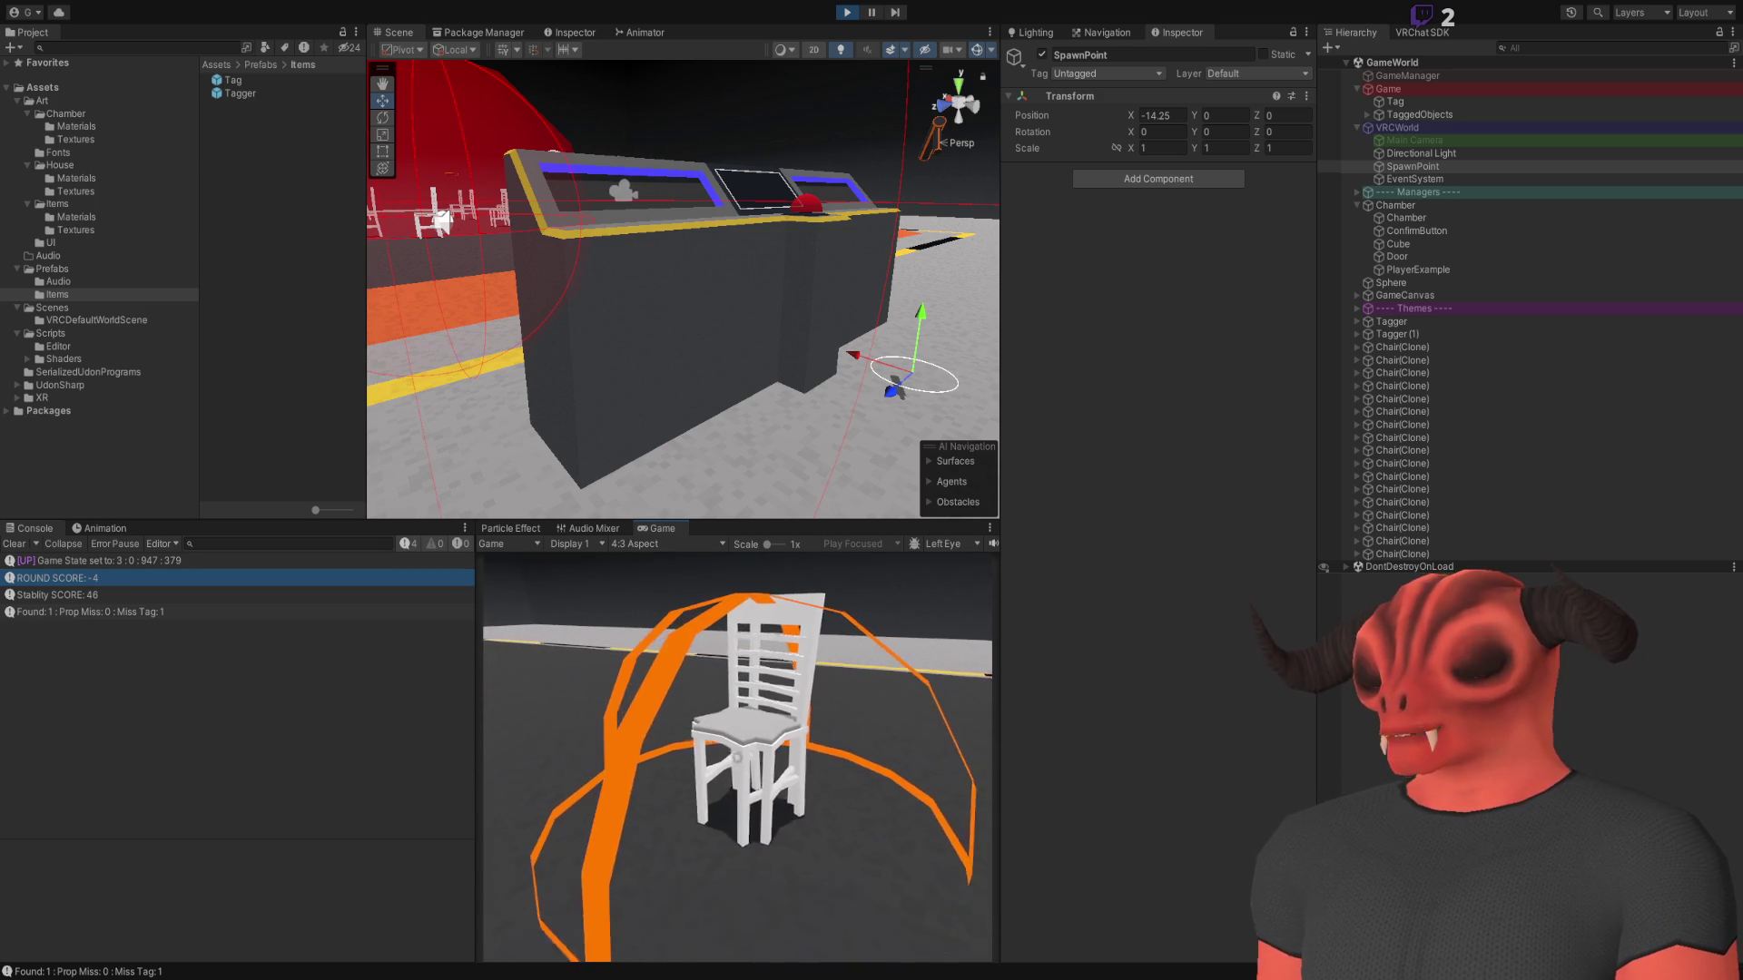
{"action": "key", "text": "s"}
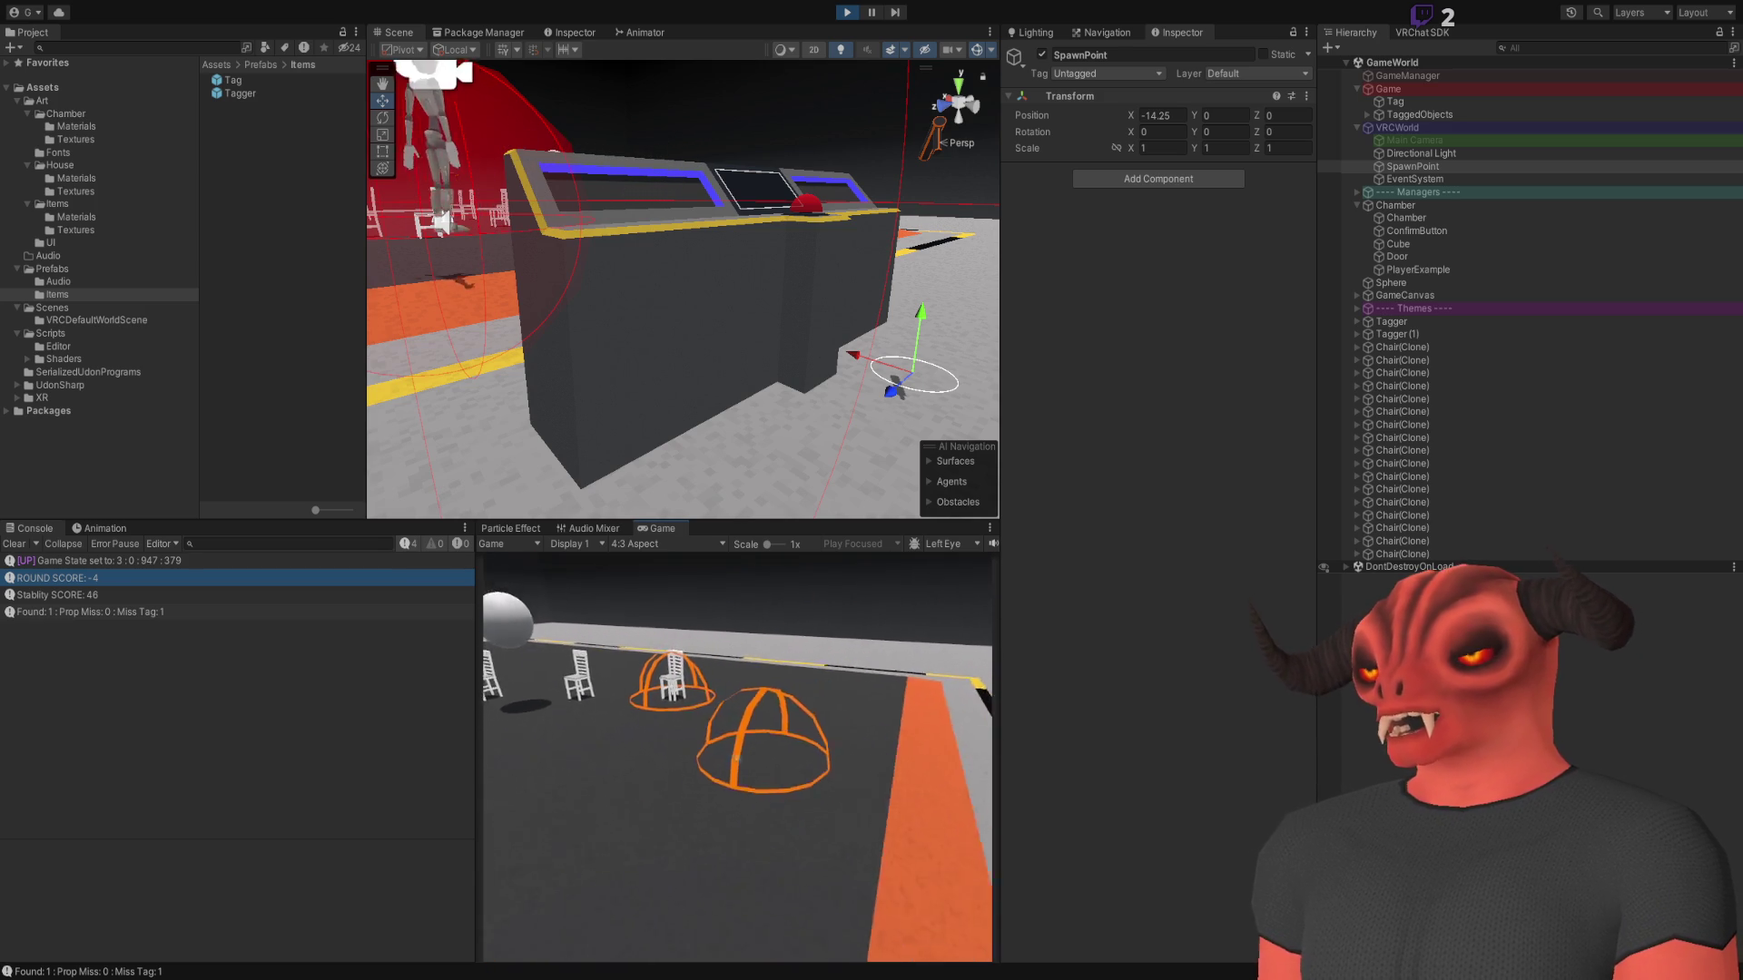
{"action": "key", "text": "d"}
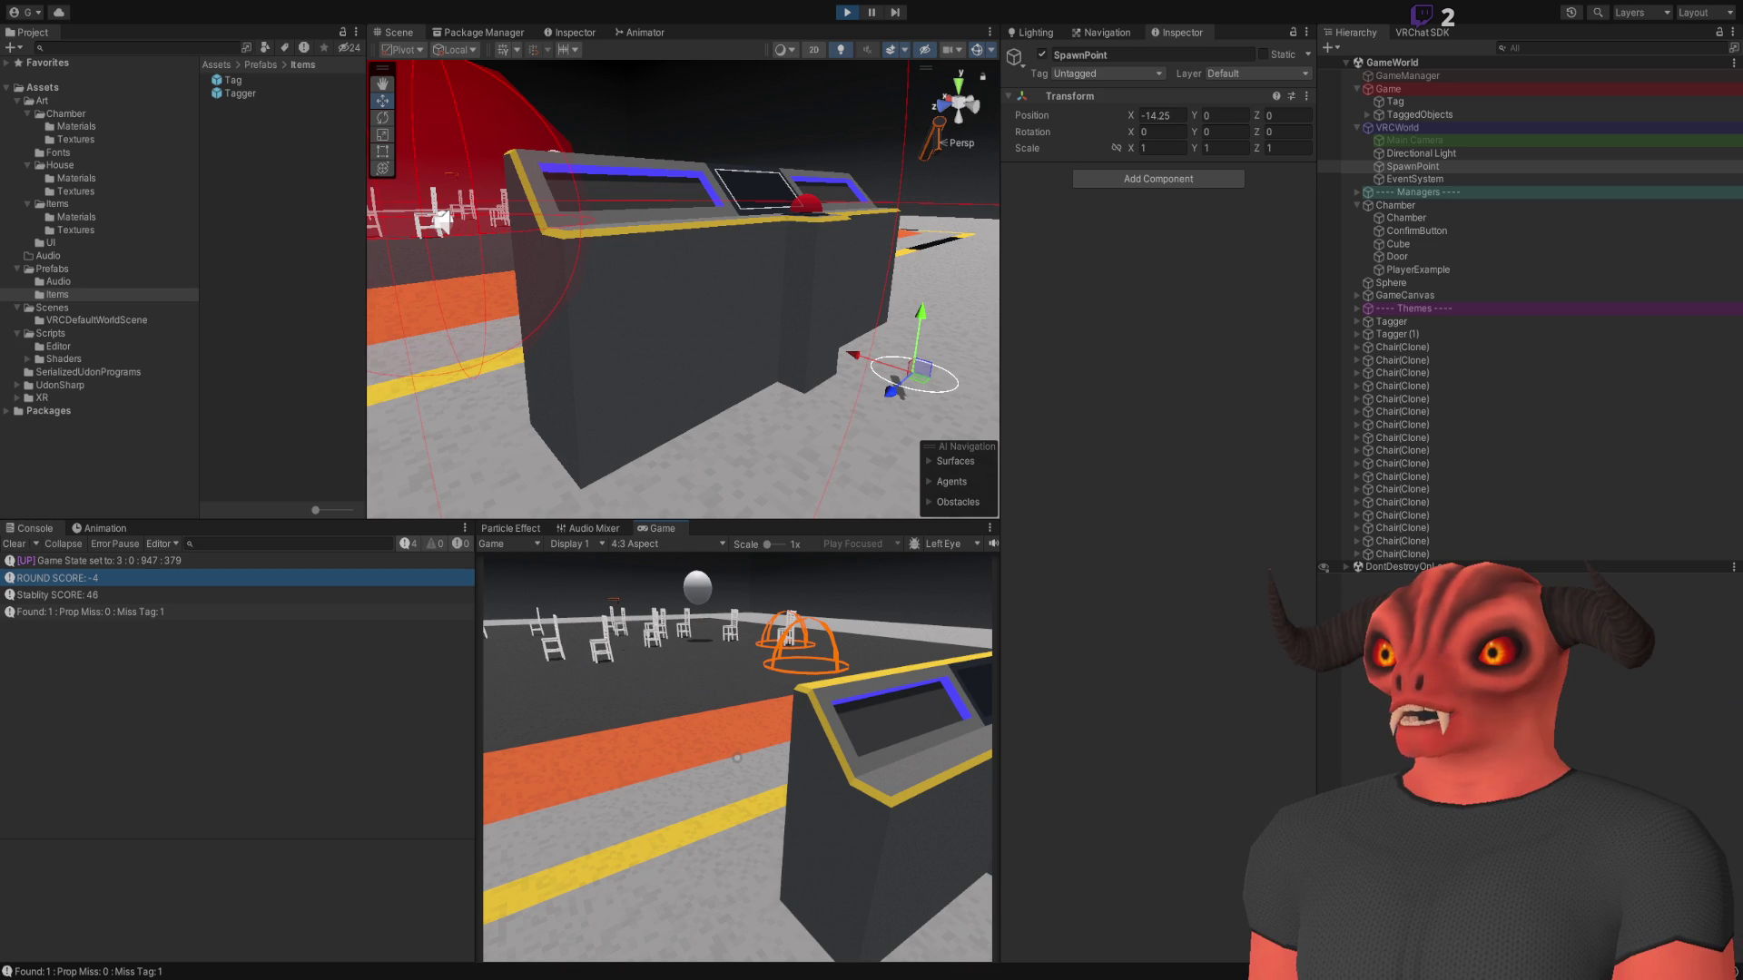
{"action": "key", "text": "w"}
{"action": "key", "text": "w"}
{"action": "key", "text": "w"}
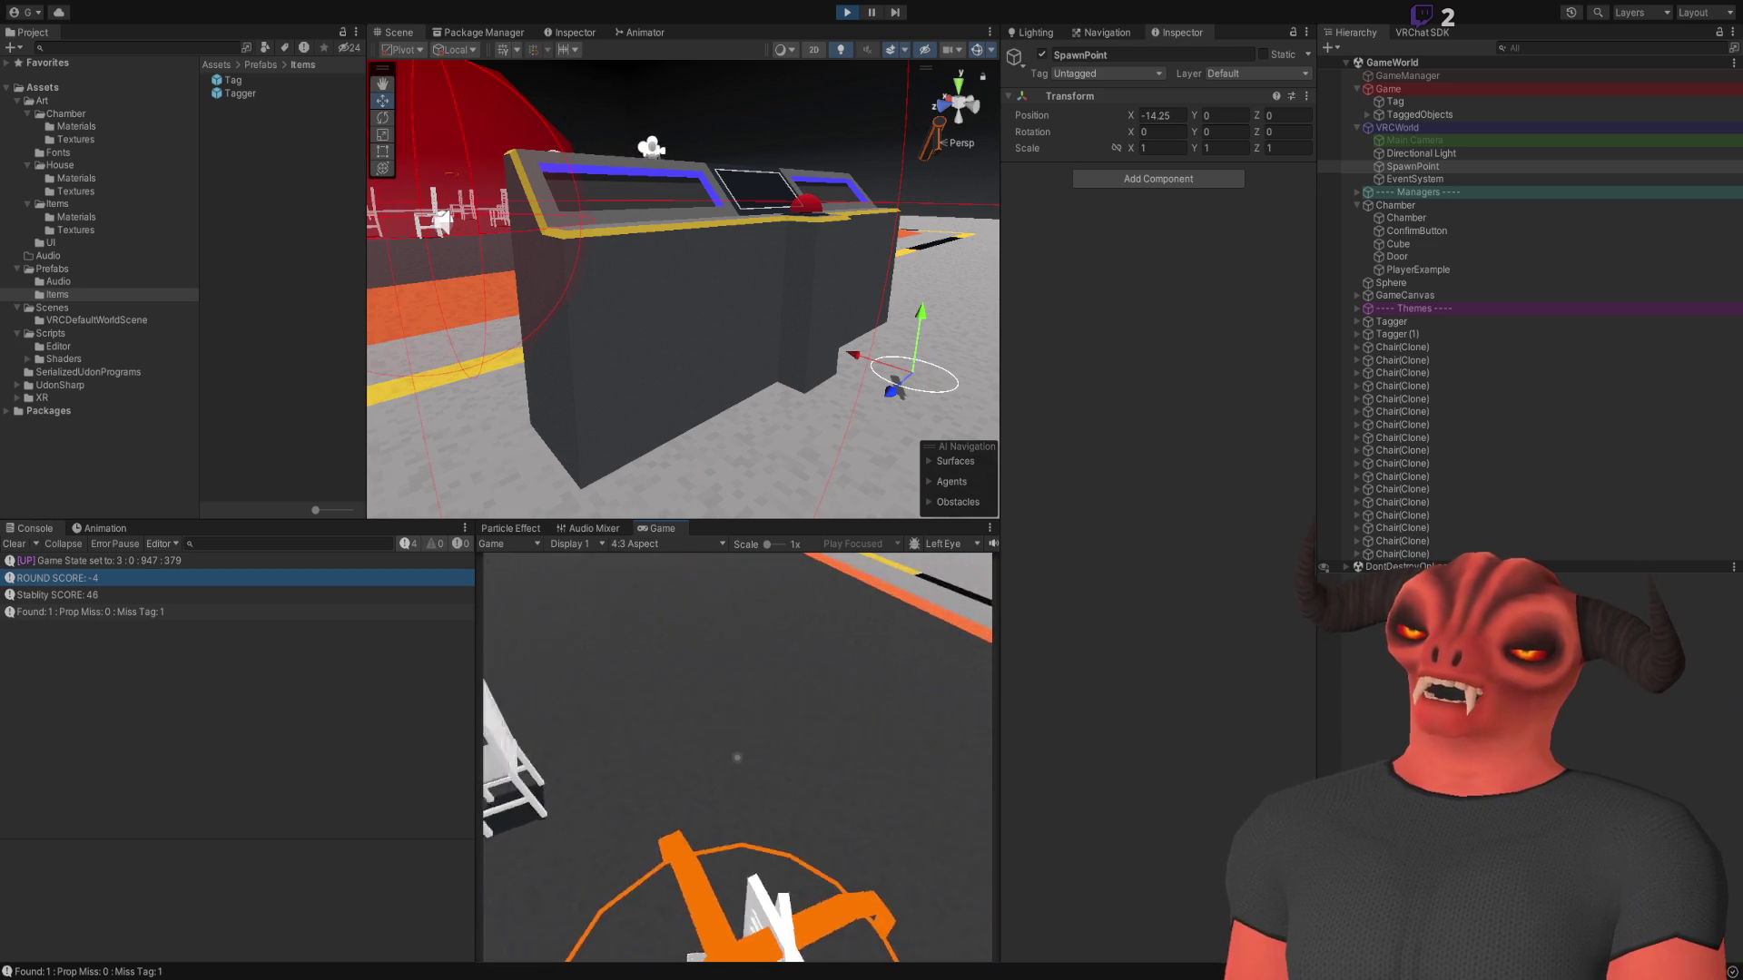
{"action": "key", "text": "s"}
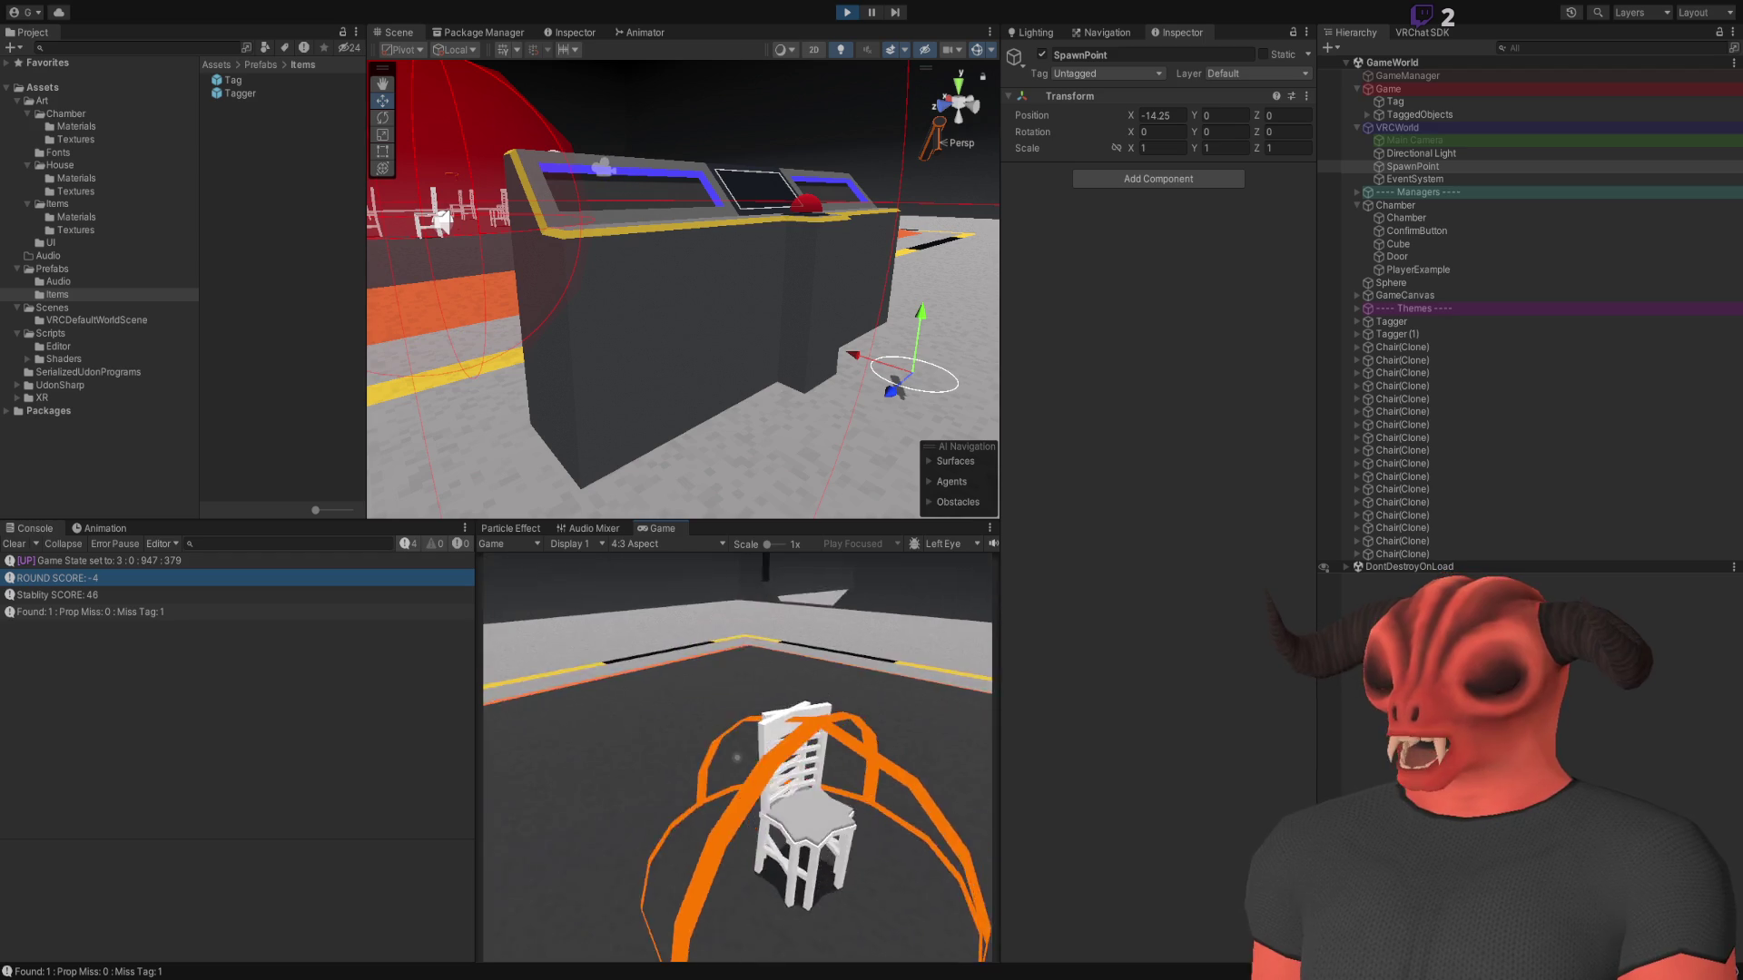
{"action": "key", "text": "w"}
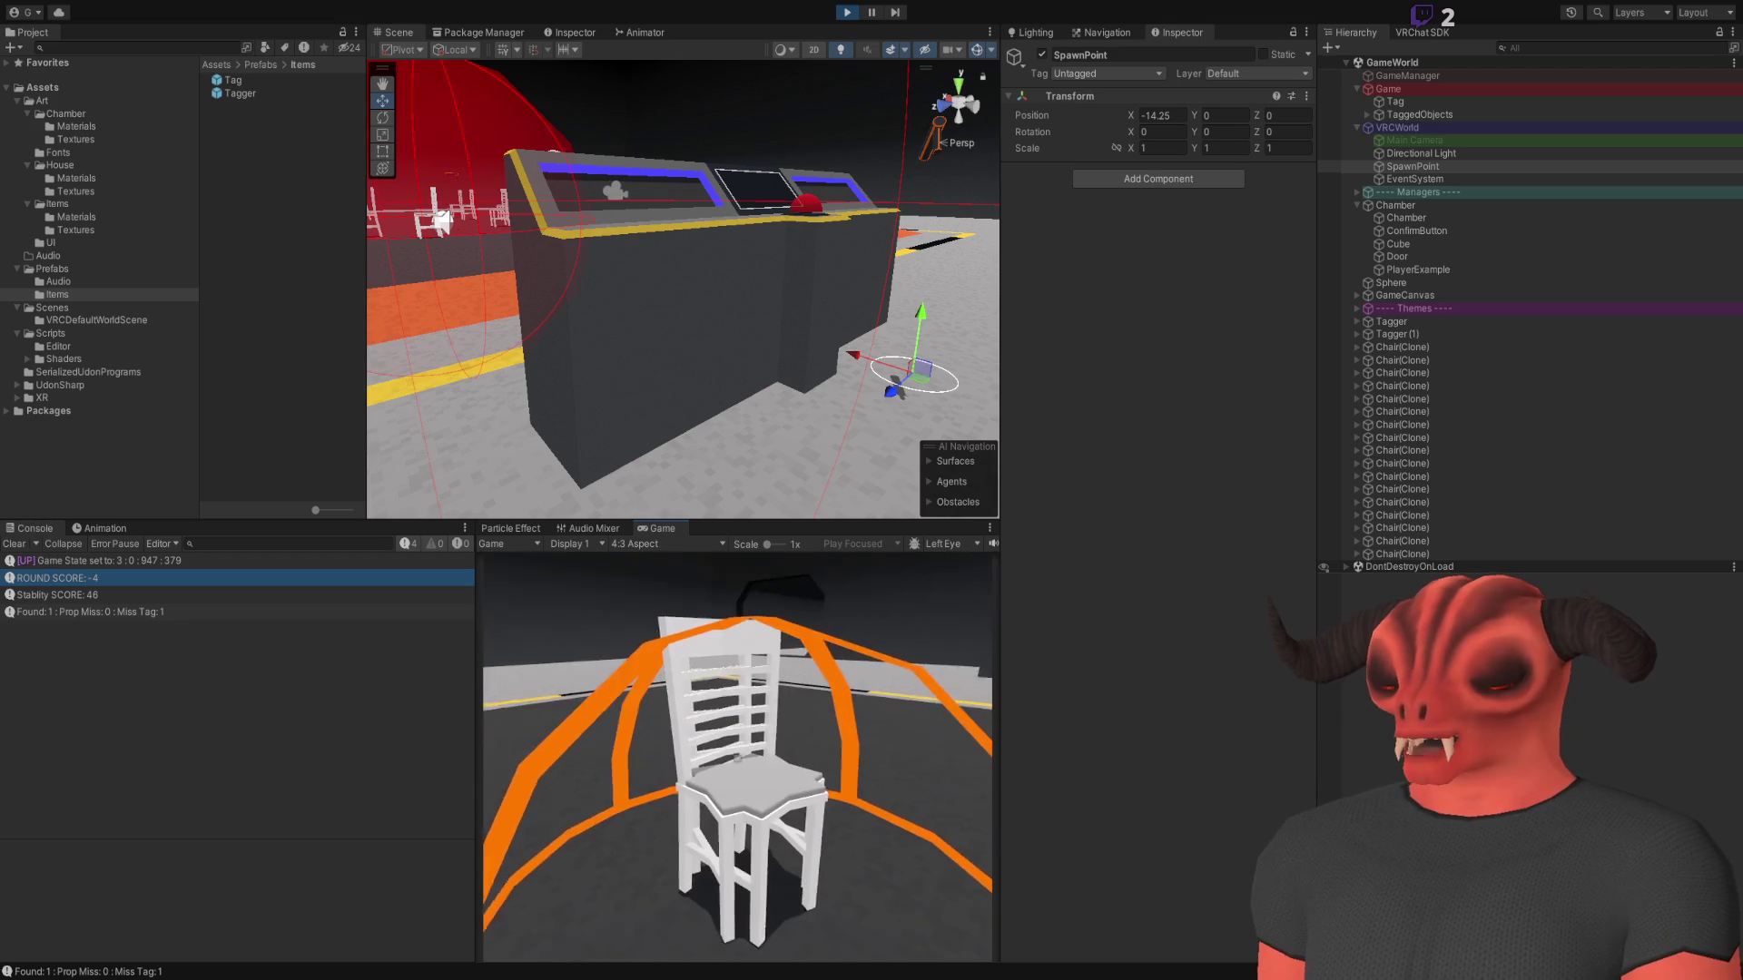
{"action": "key", "text": "s"}
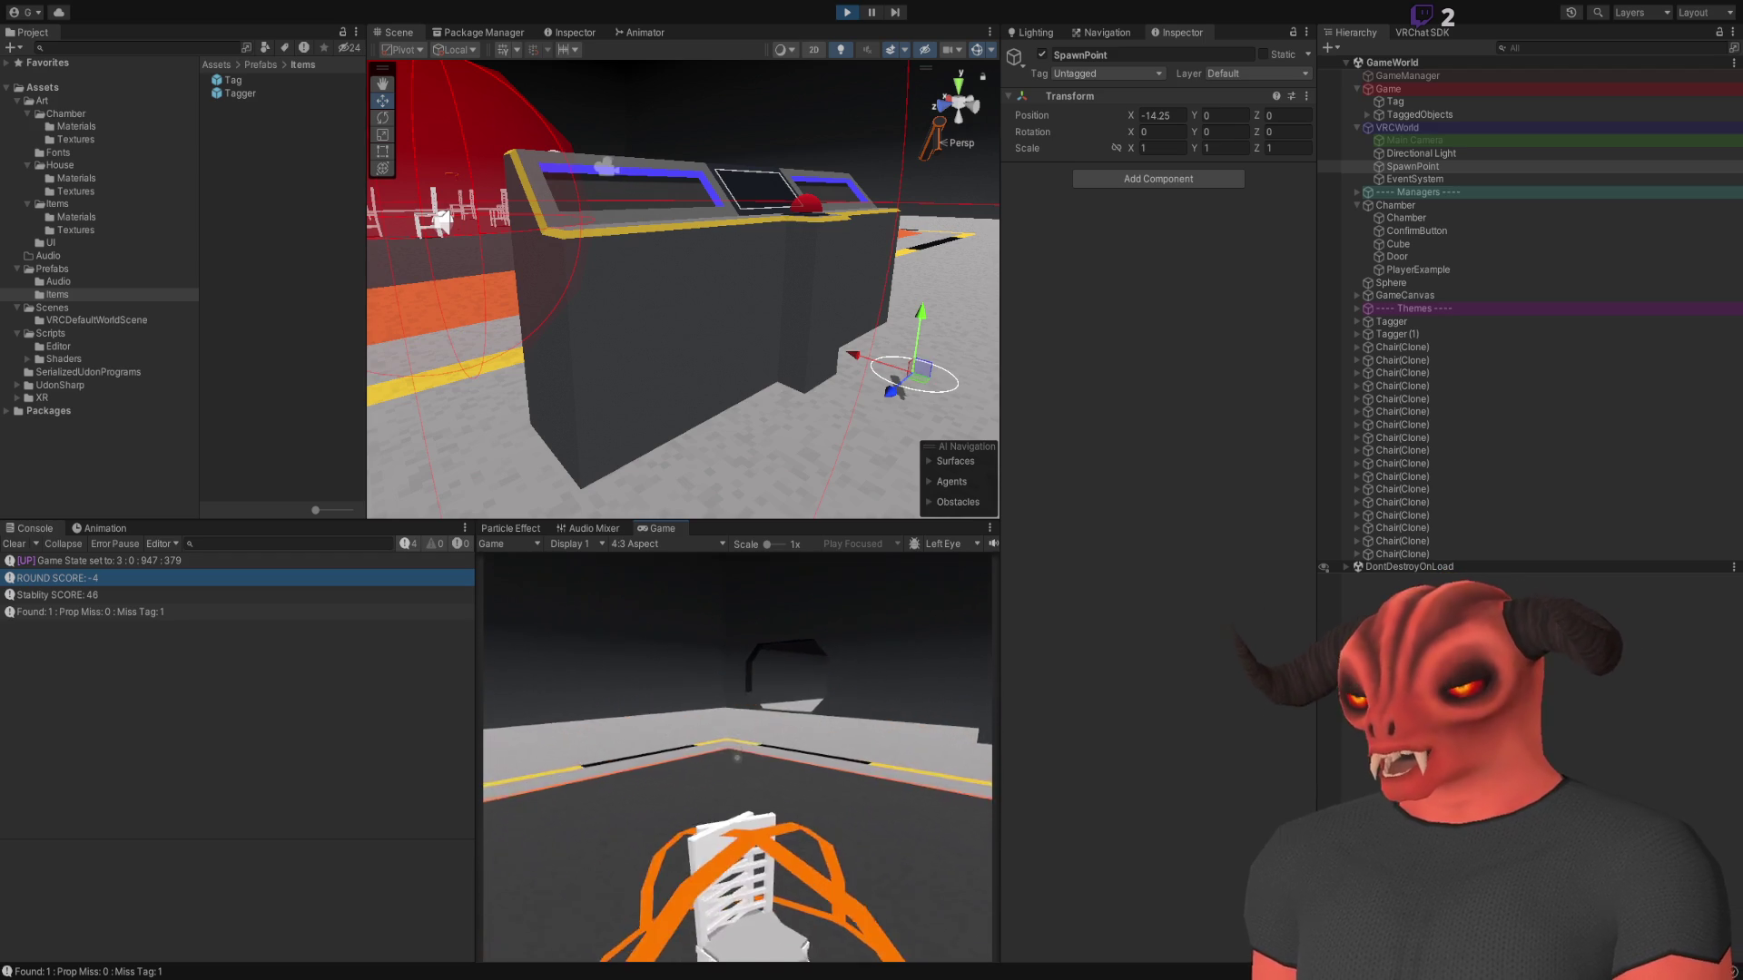
{"action": "mouse_move", "coordinate": [737, 757]}
{"action": "key", "text": "d"}
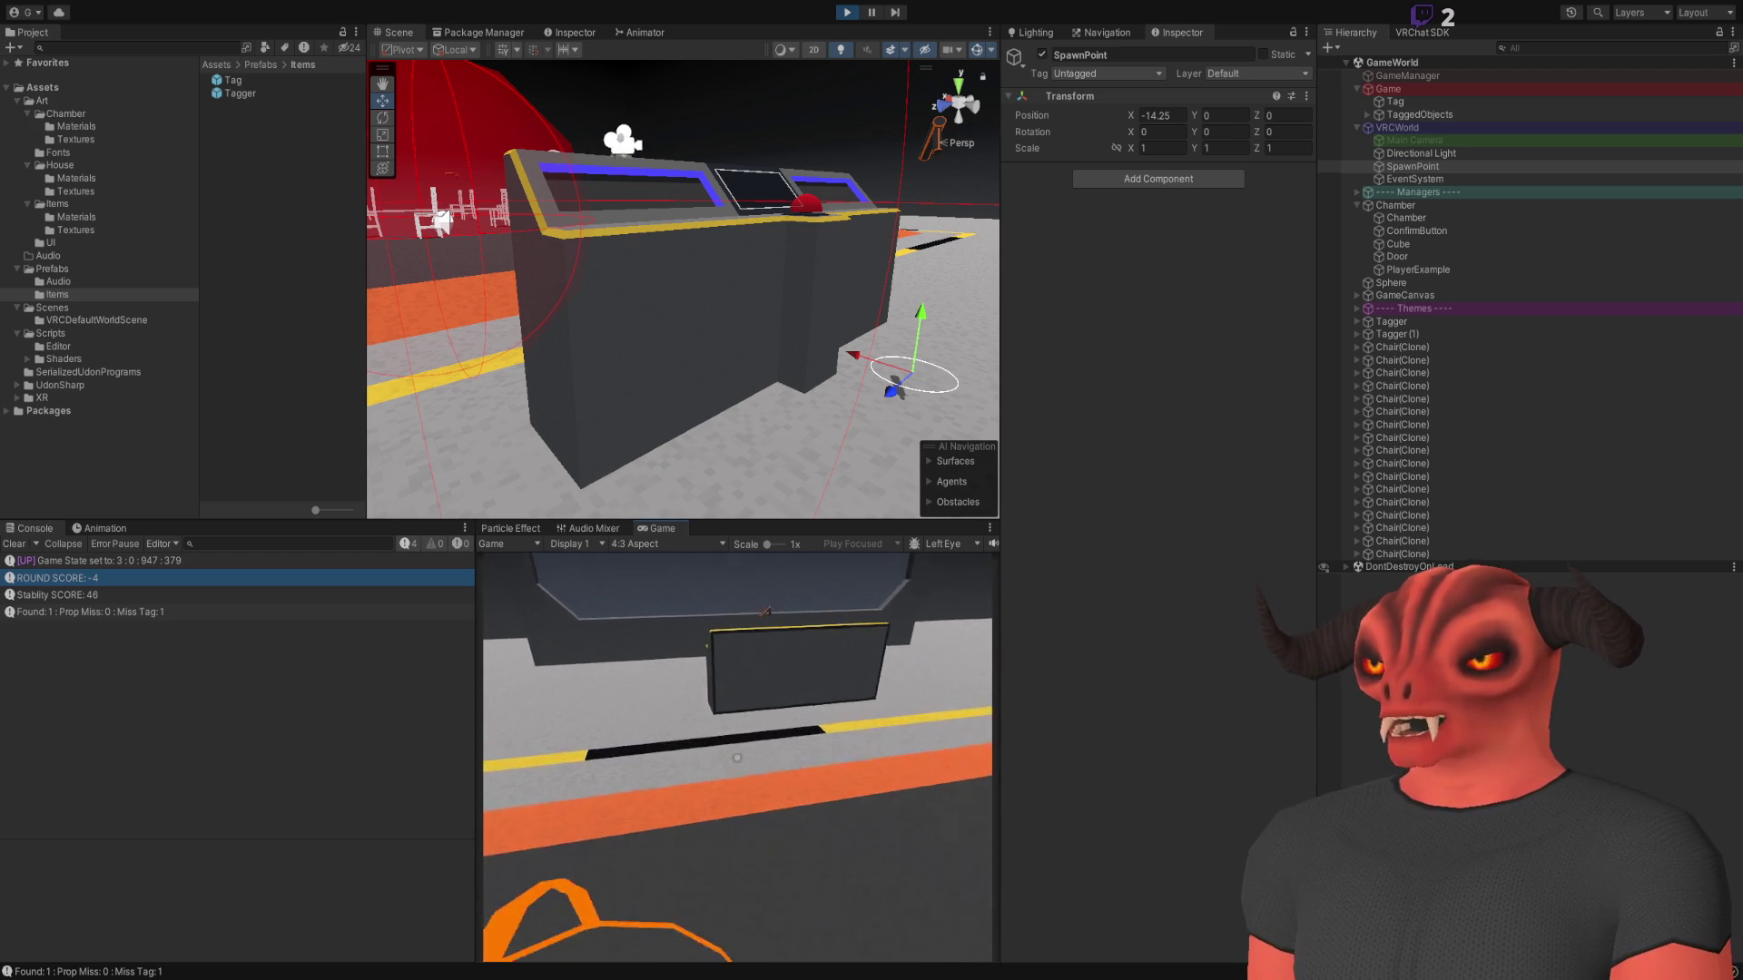
{"action": "key", "text": "w"}
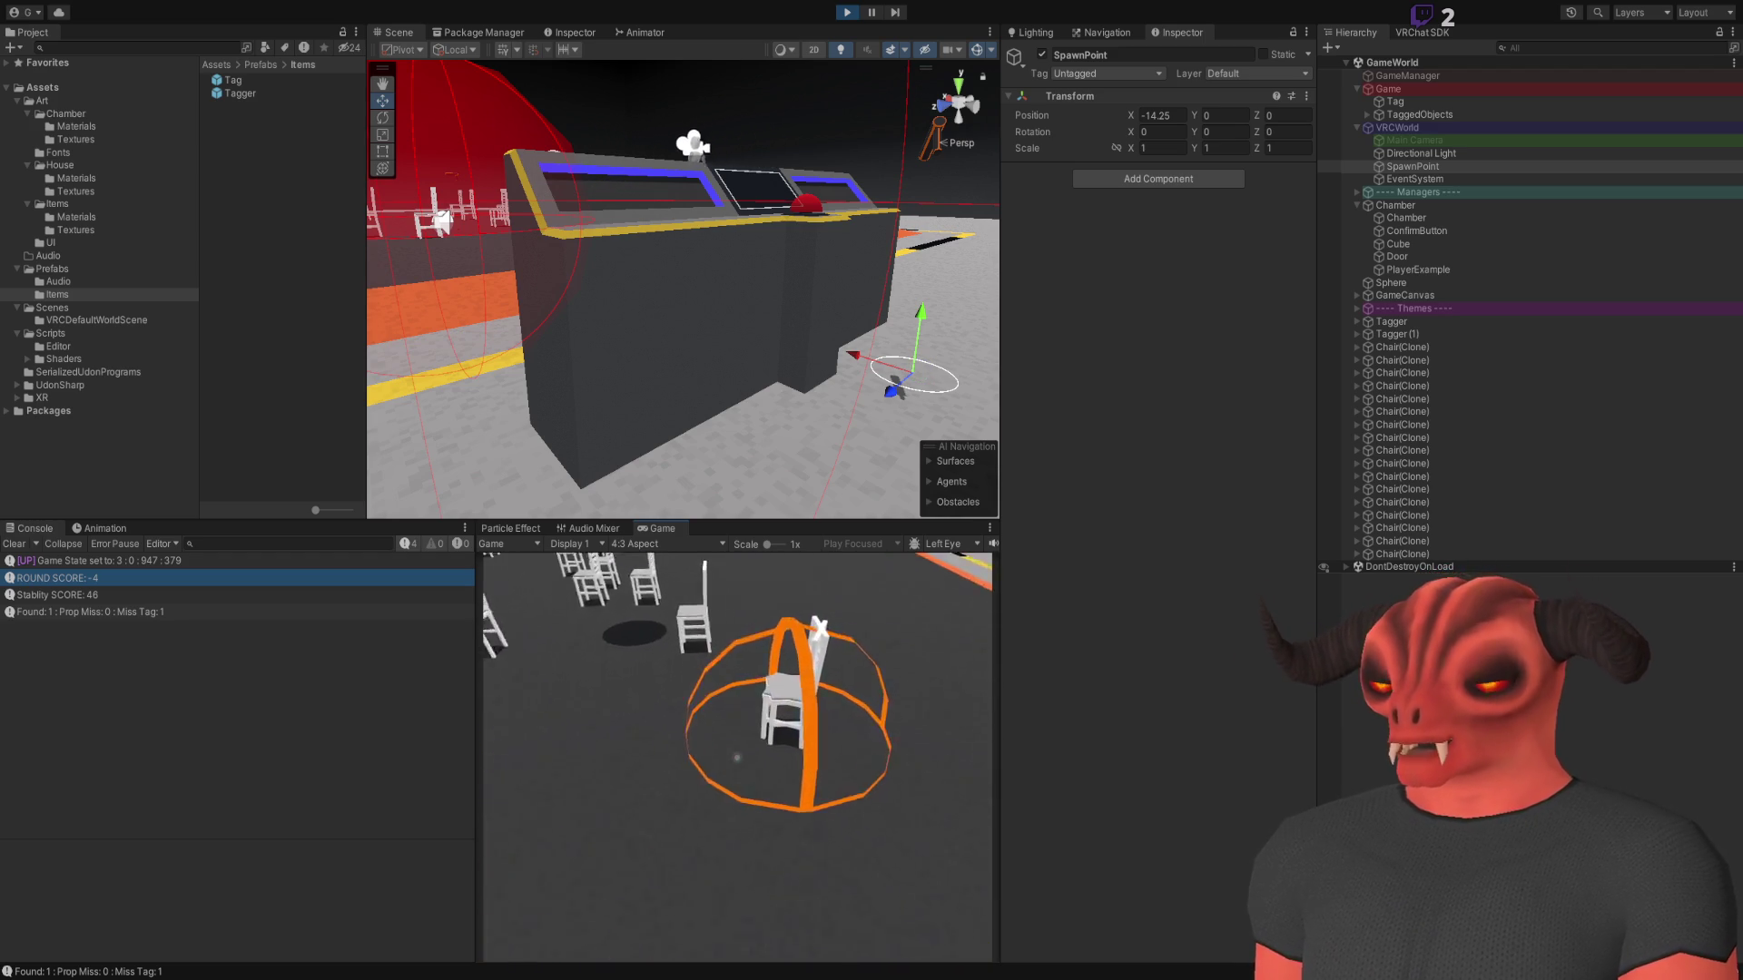
{"action": "key", "text": "w"}
{"action": "key", "text": "w"}
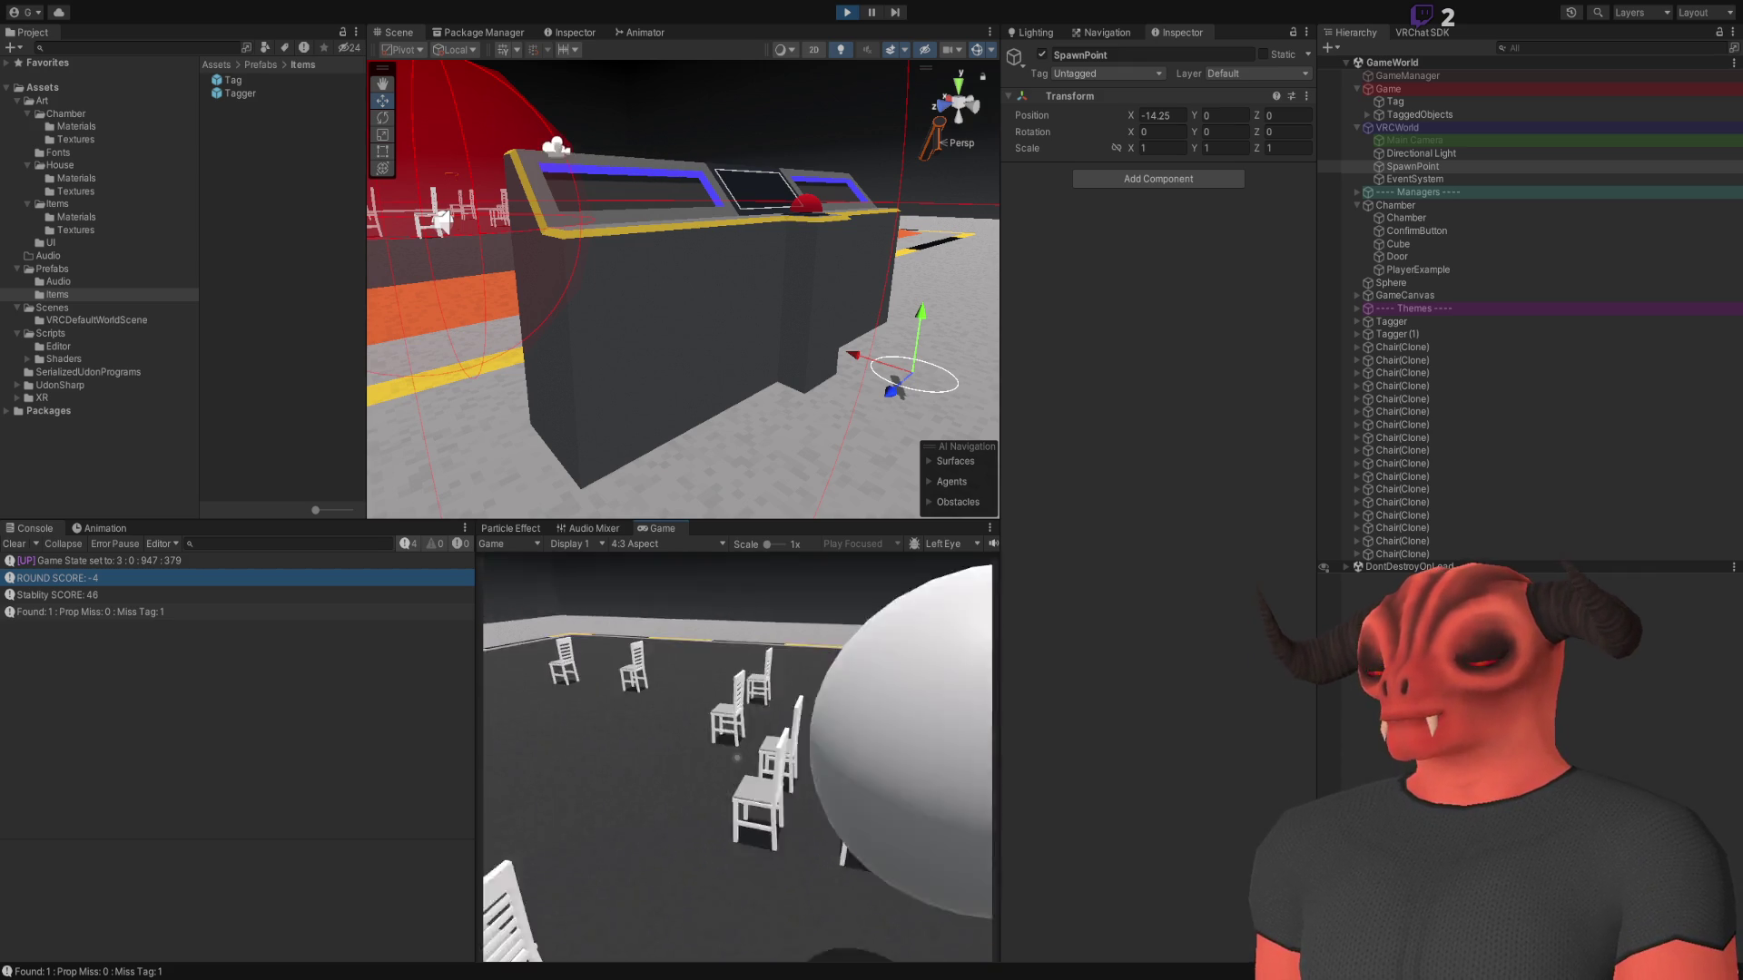
{"action": "key", "text": "w"}
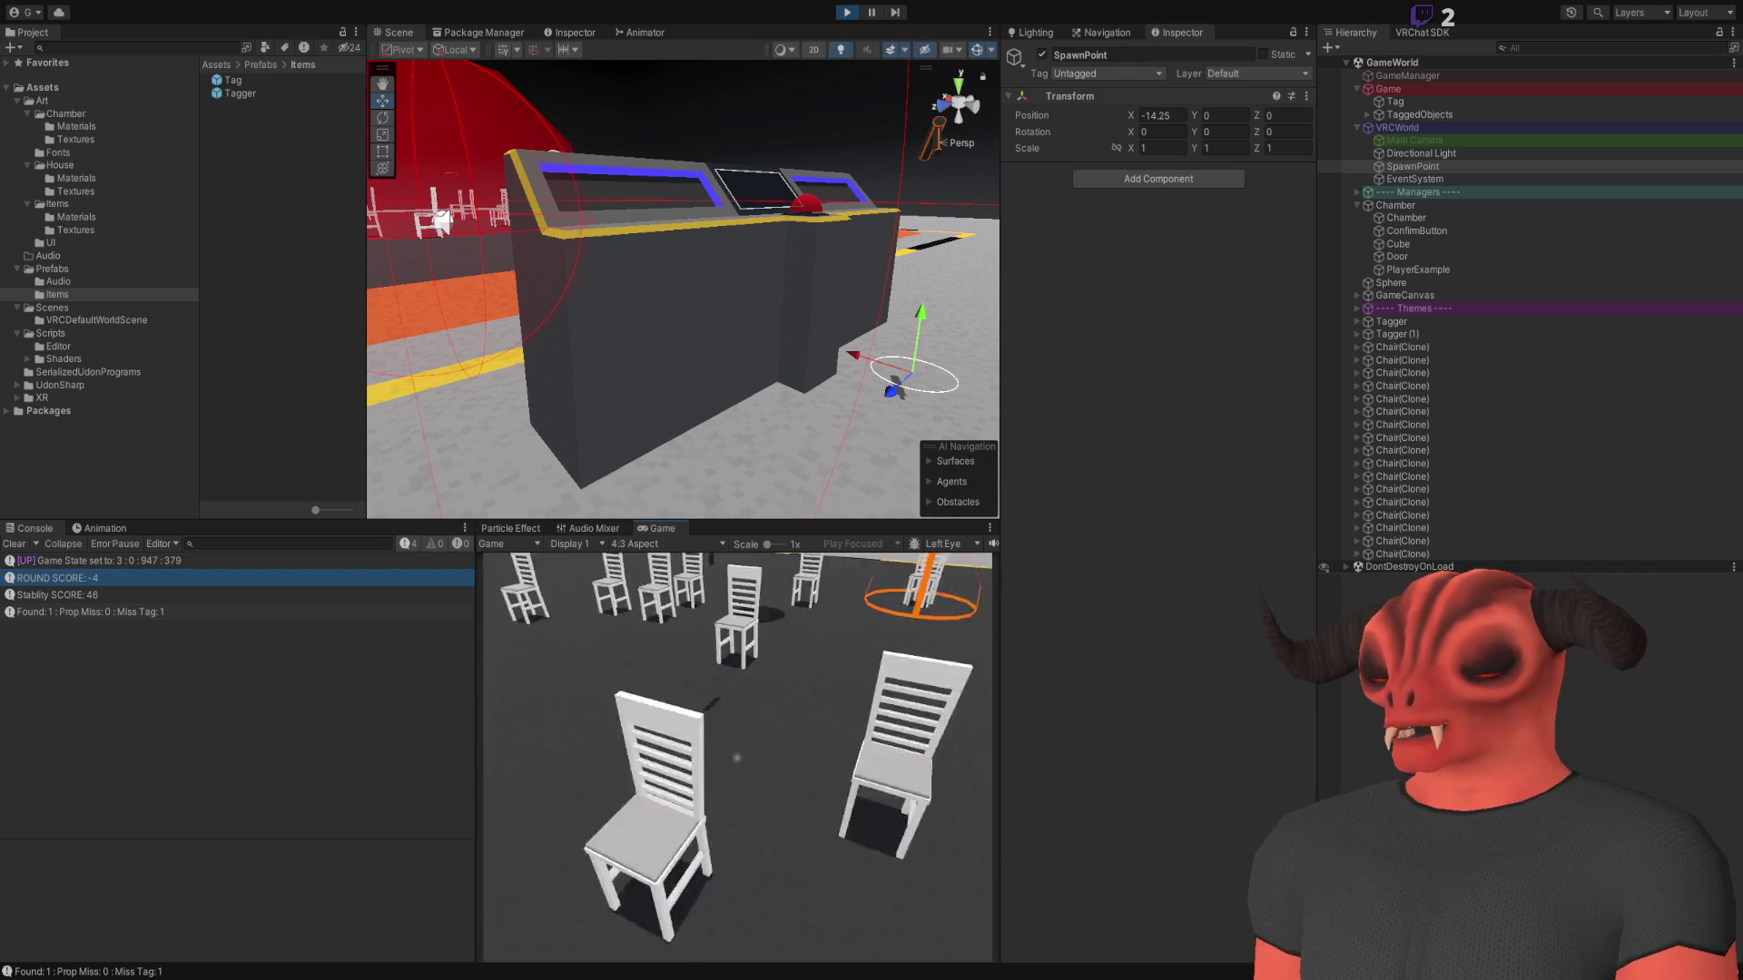
{"action": "key", "text": "w"}
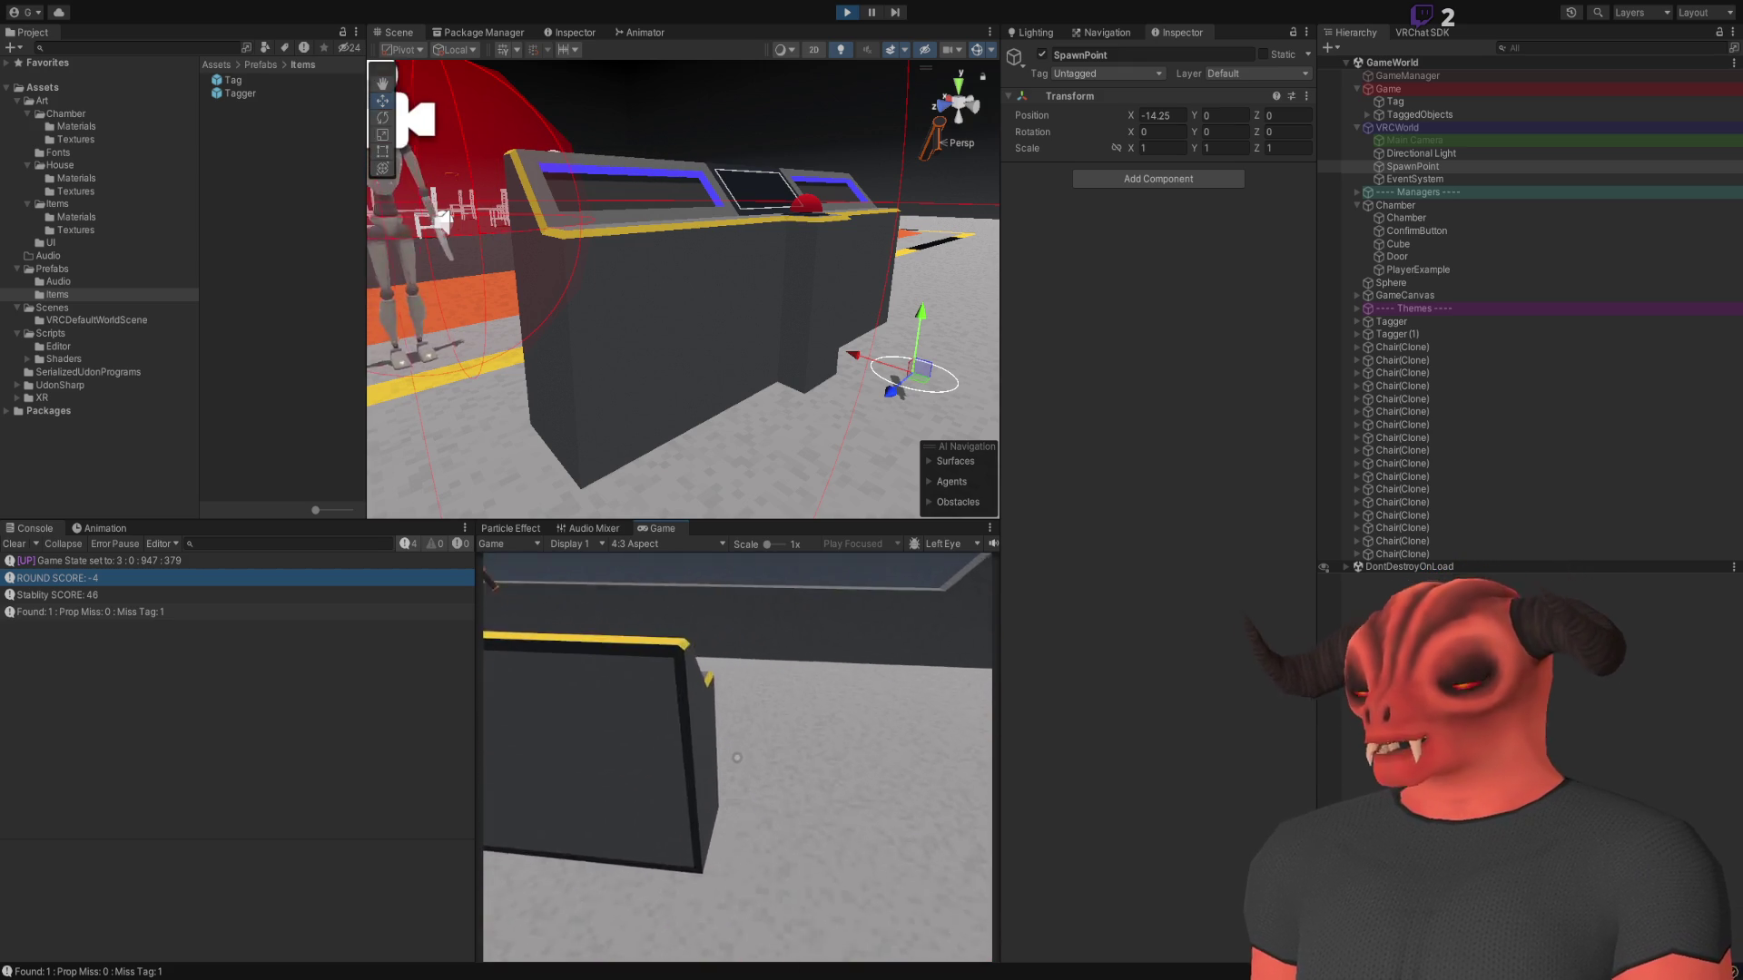
{"action": "key", "text": "w"}
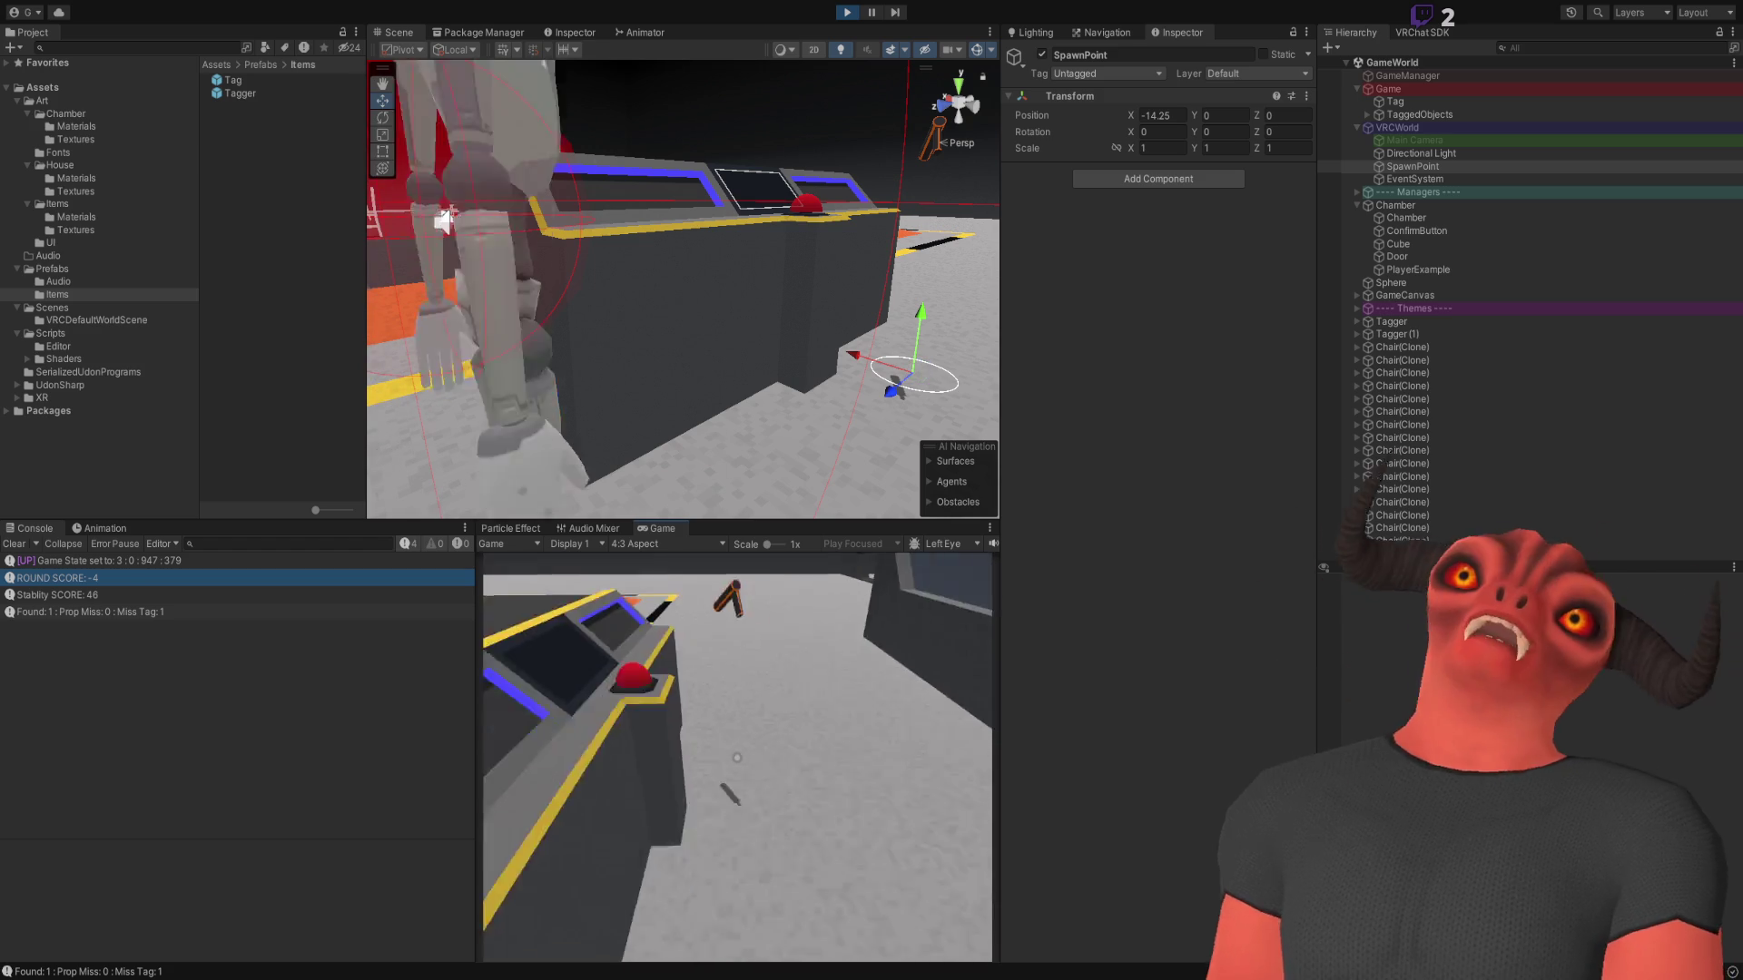
{"action": "key", "text": "w"}
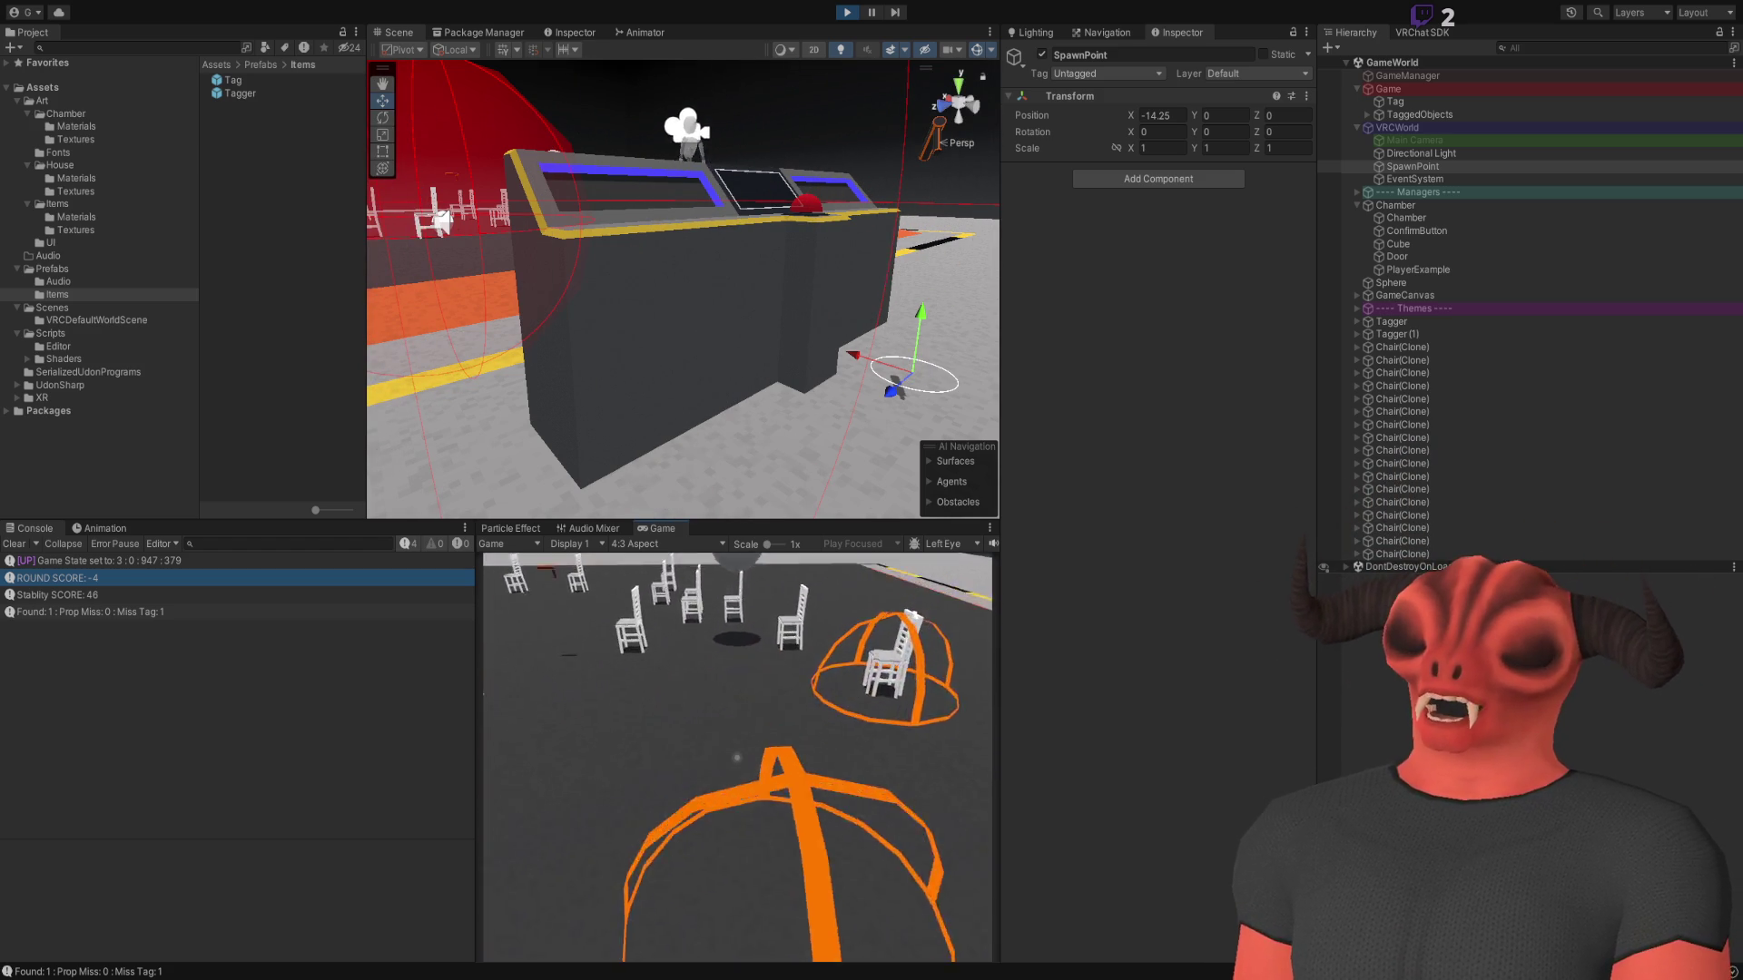
{"action": "key", "text": "w"}
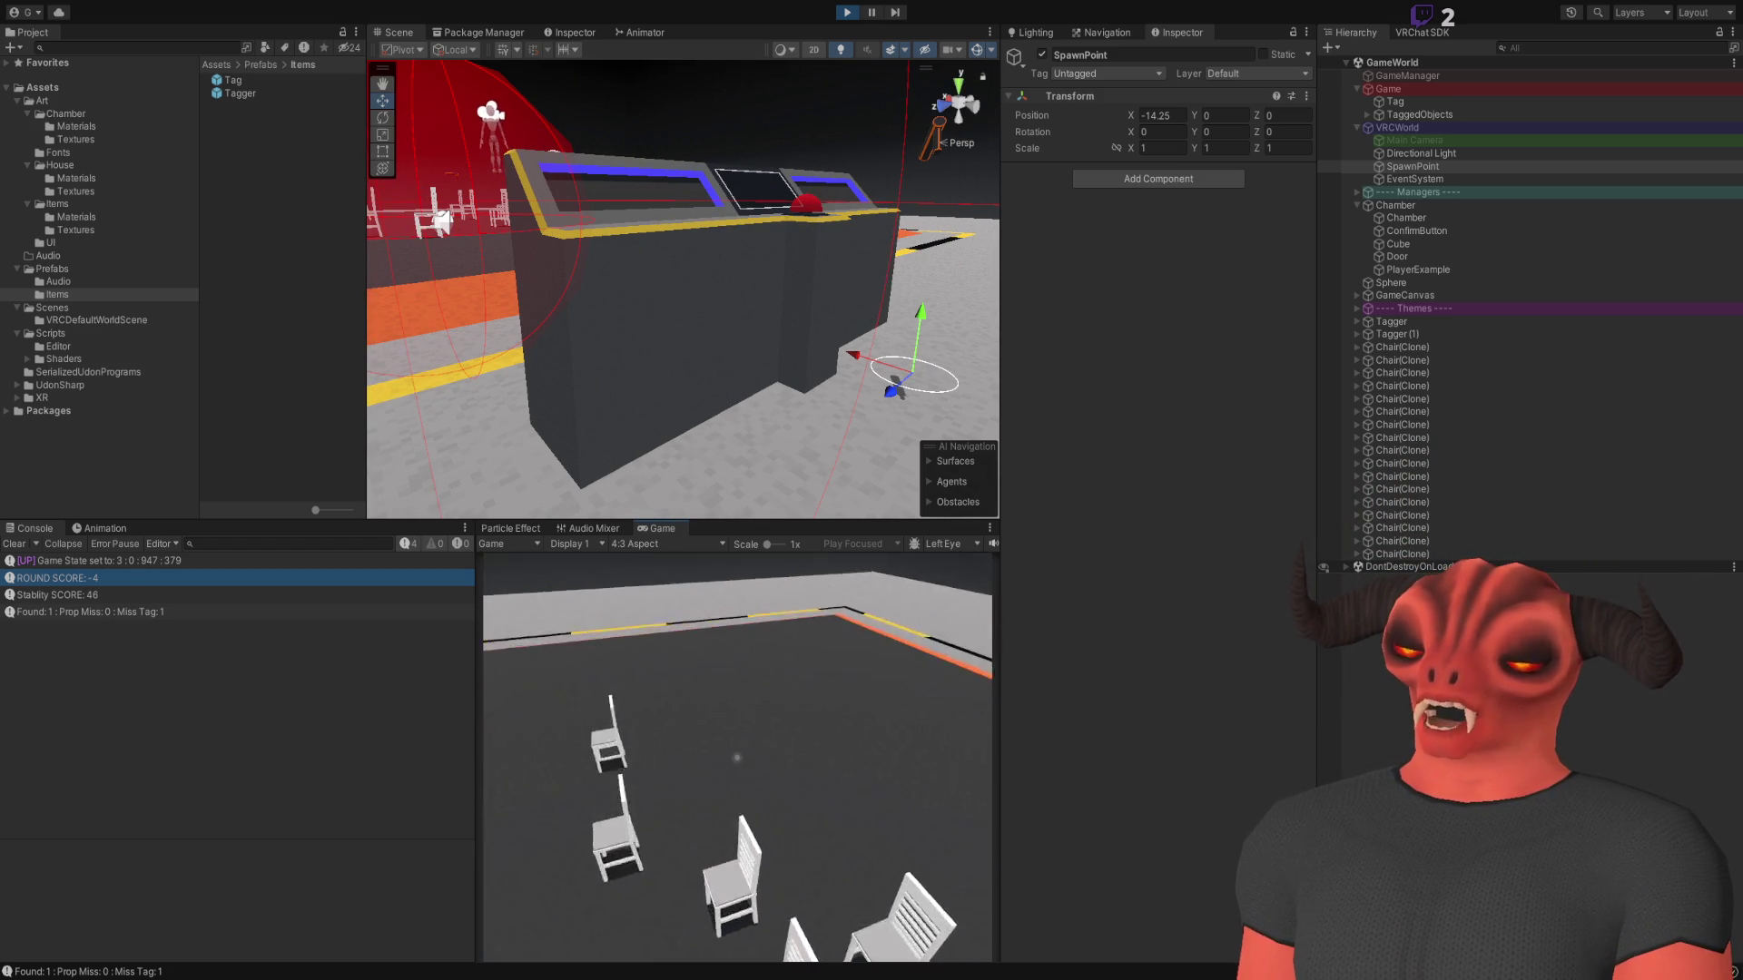
{"action": "key", "text": "w"}
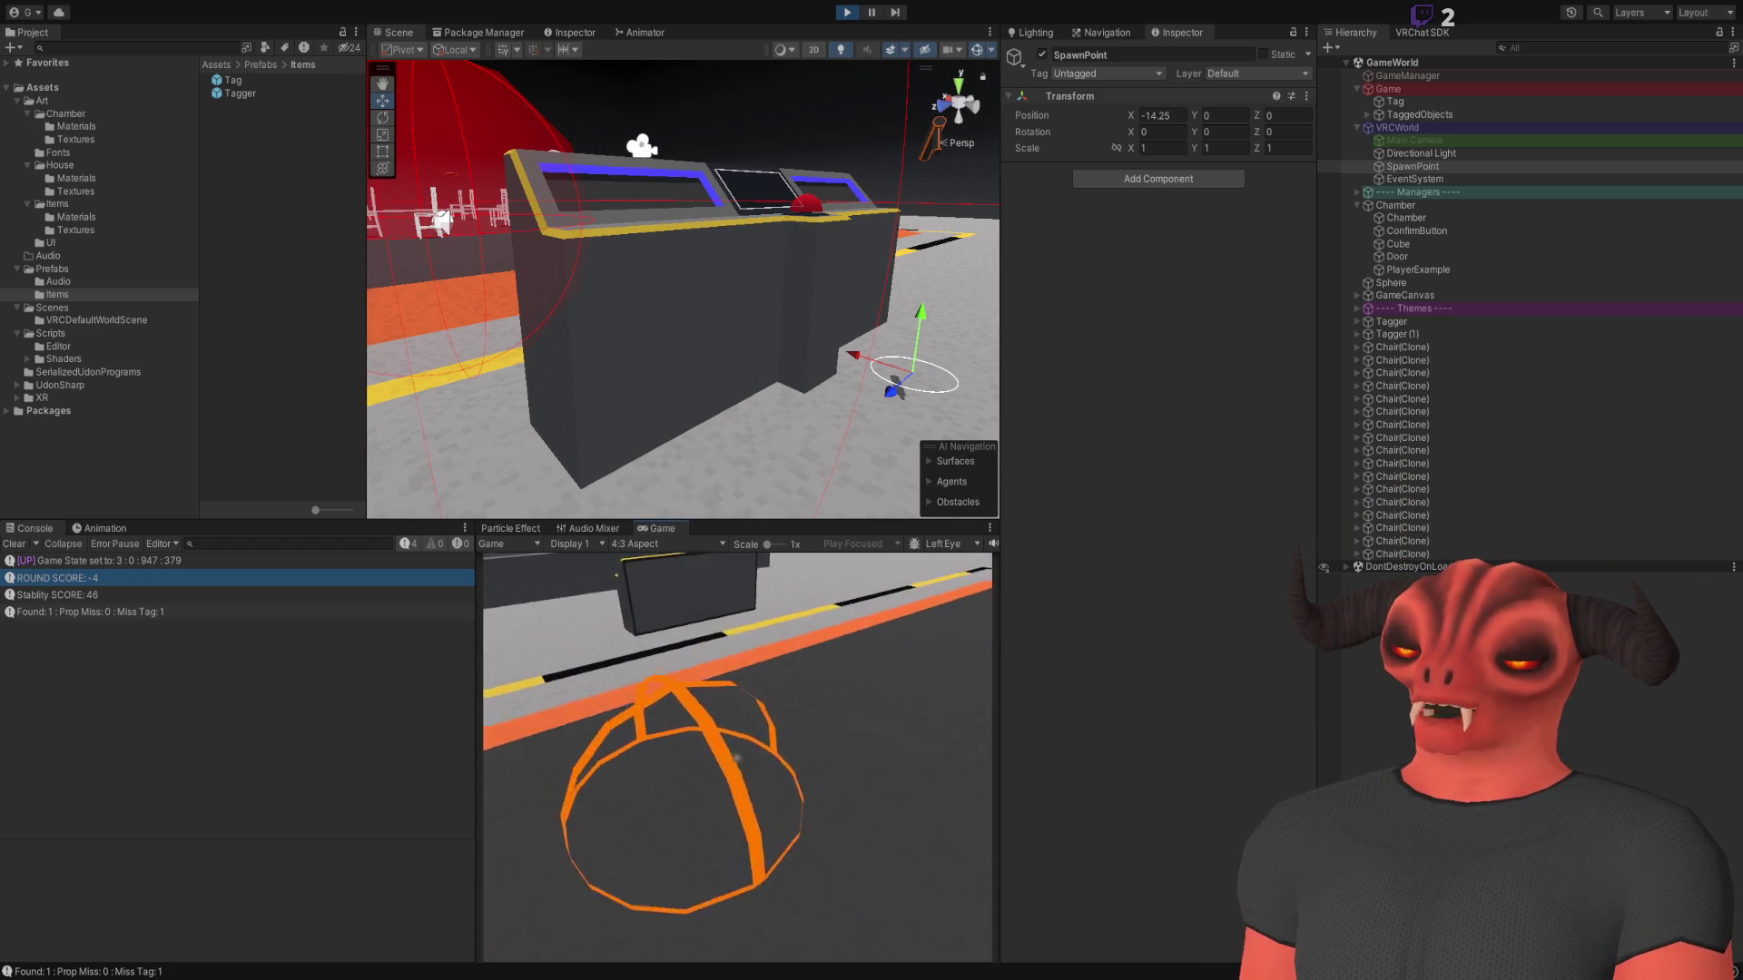
{"action": "key", "text": "w"}
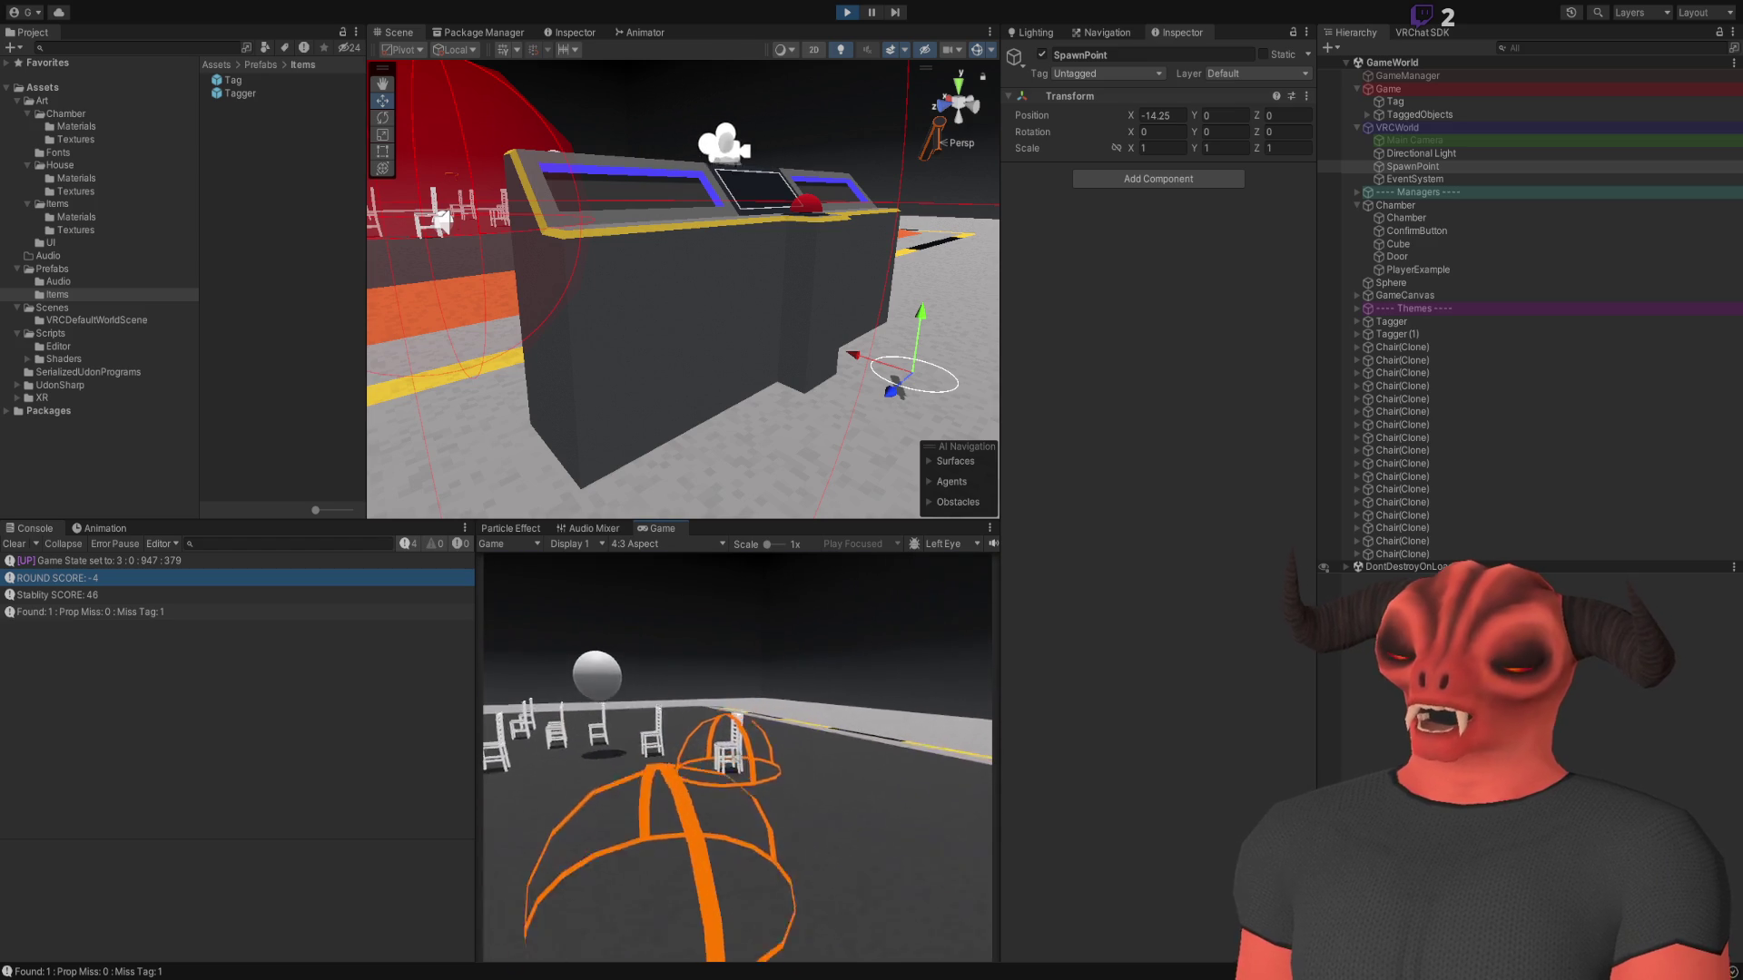
{"action": "key", "text": "w"}
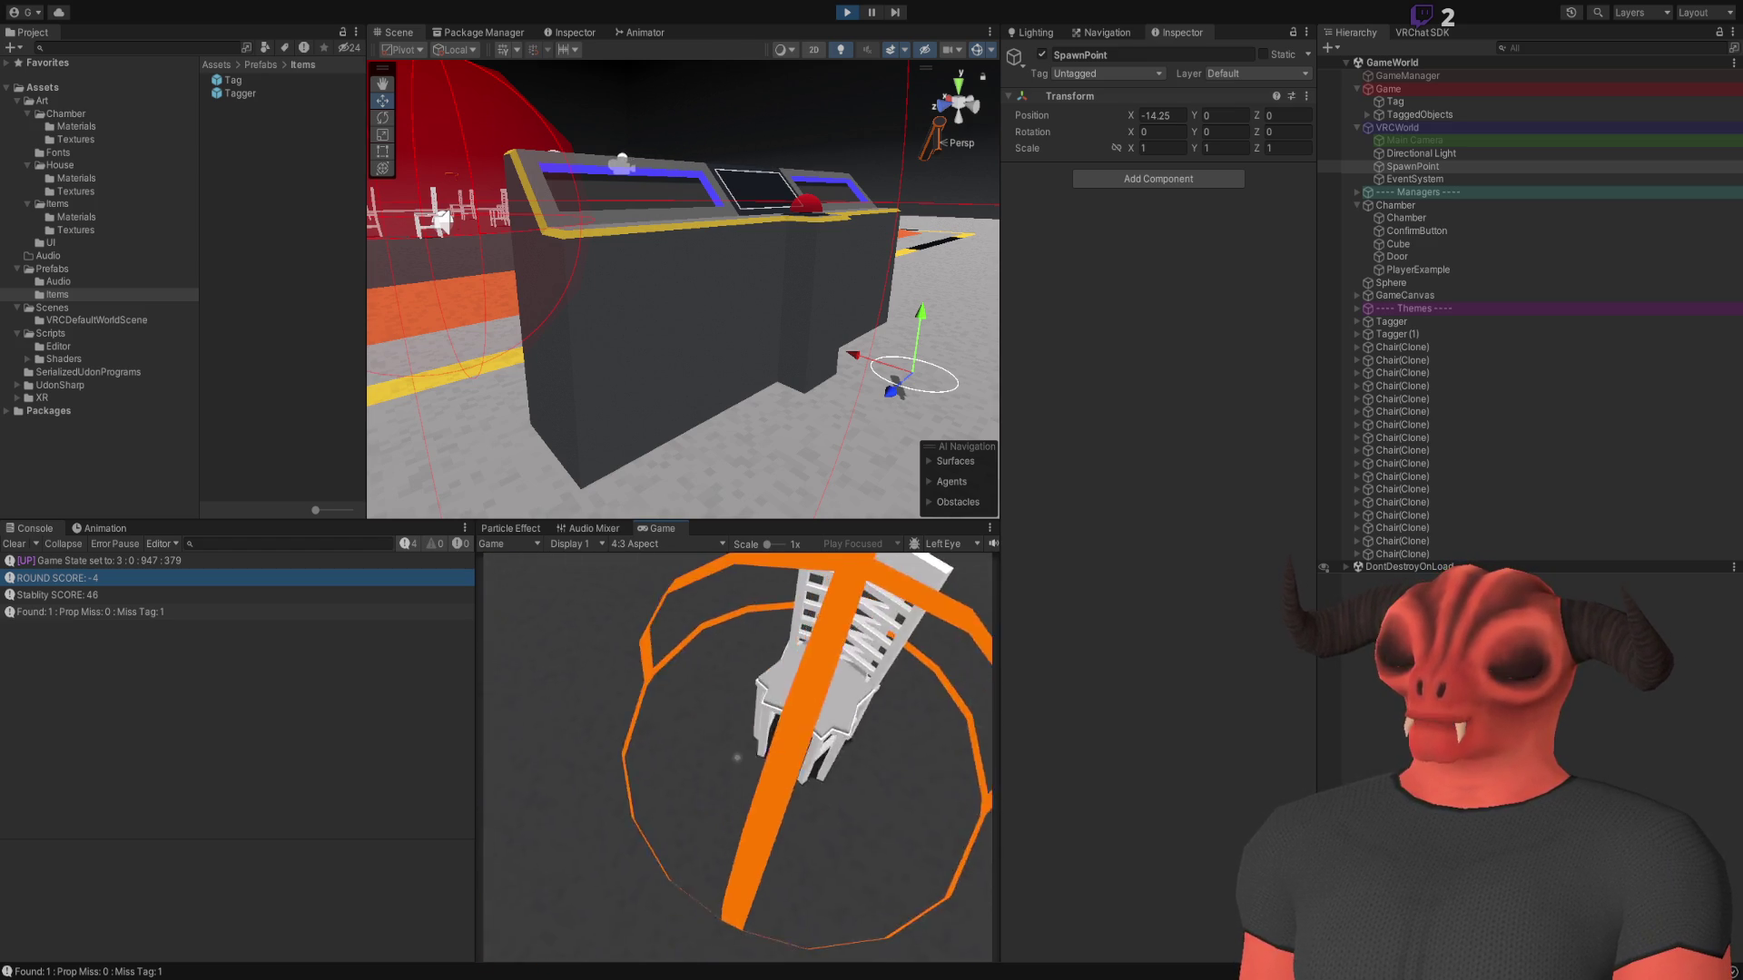
{"action": "key", "text": "w"}
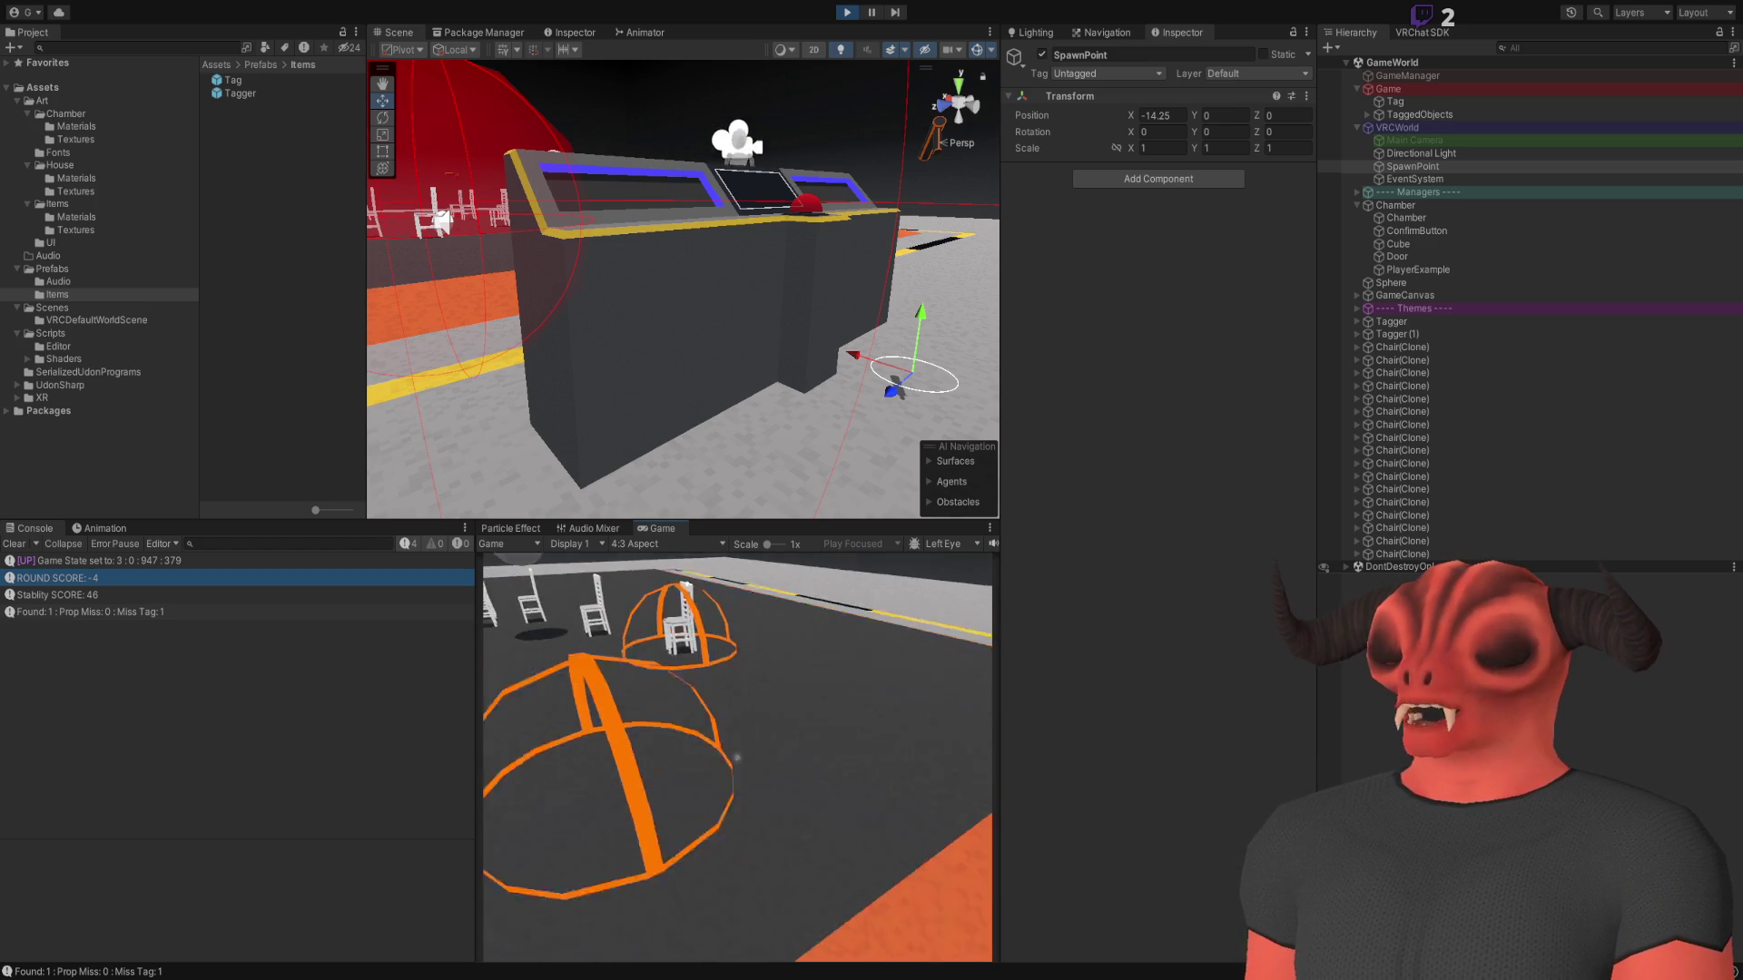
{"action": "key", "text": "w"}
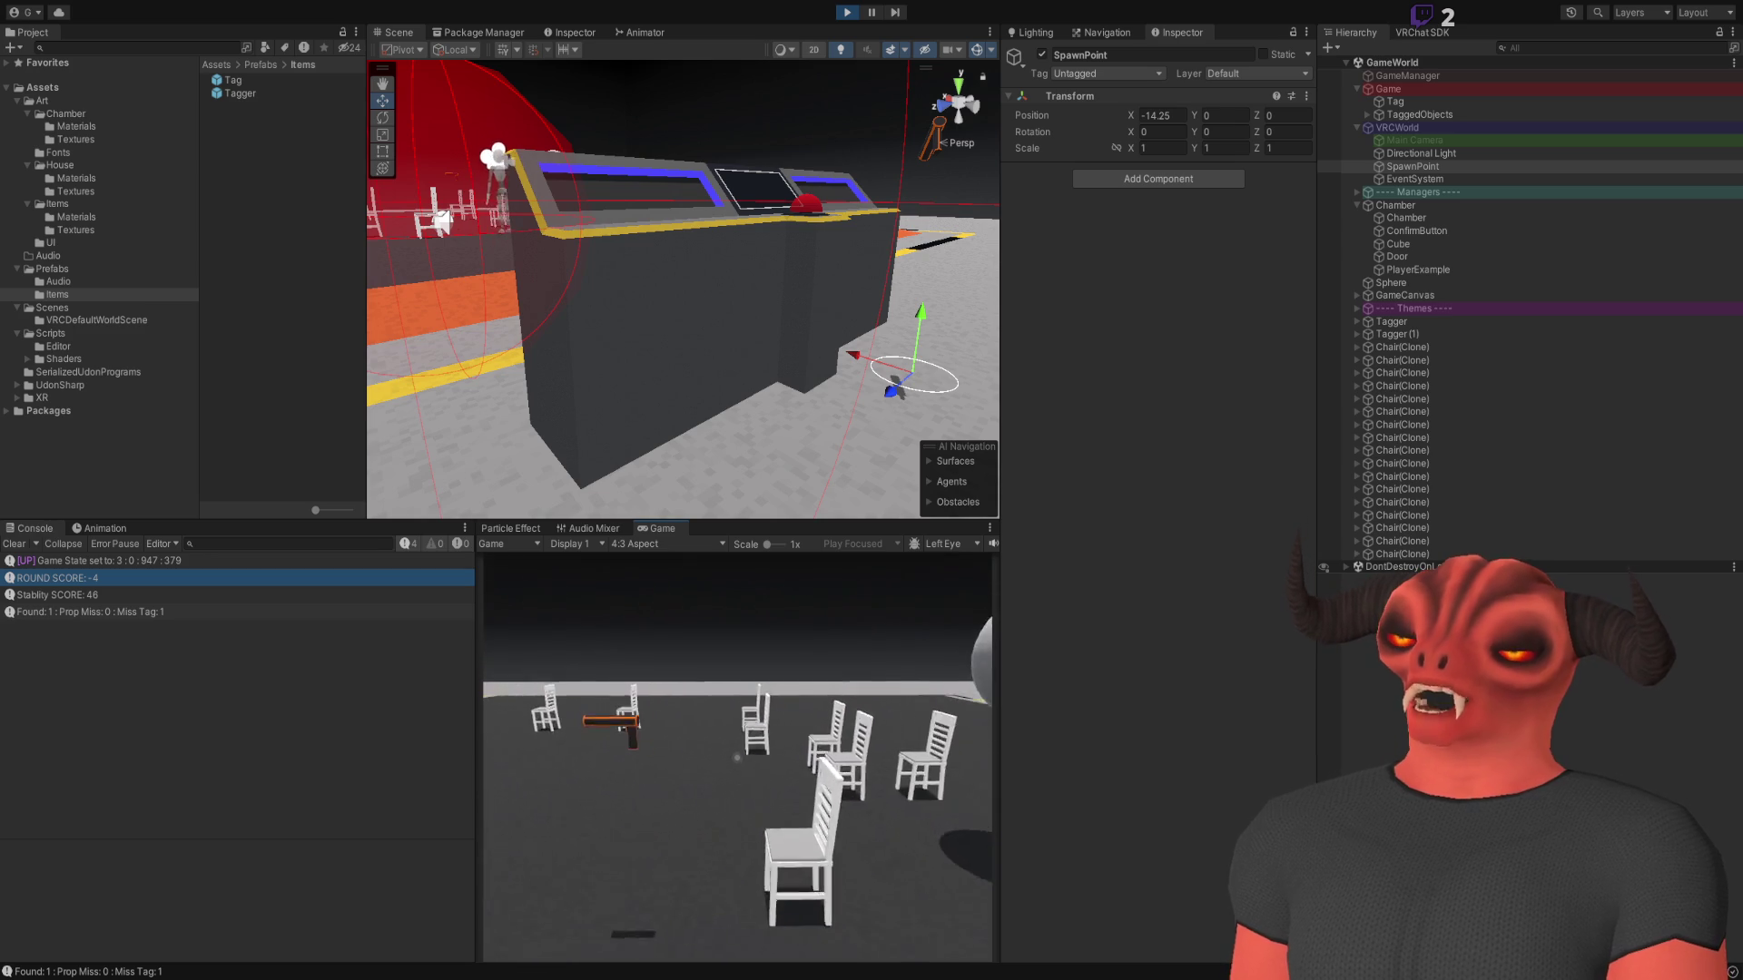
{"action": "left_click", "coordinate": [737, 758]}
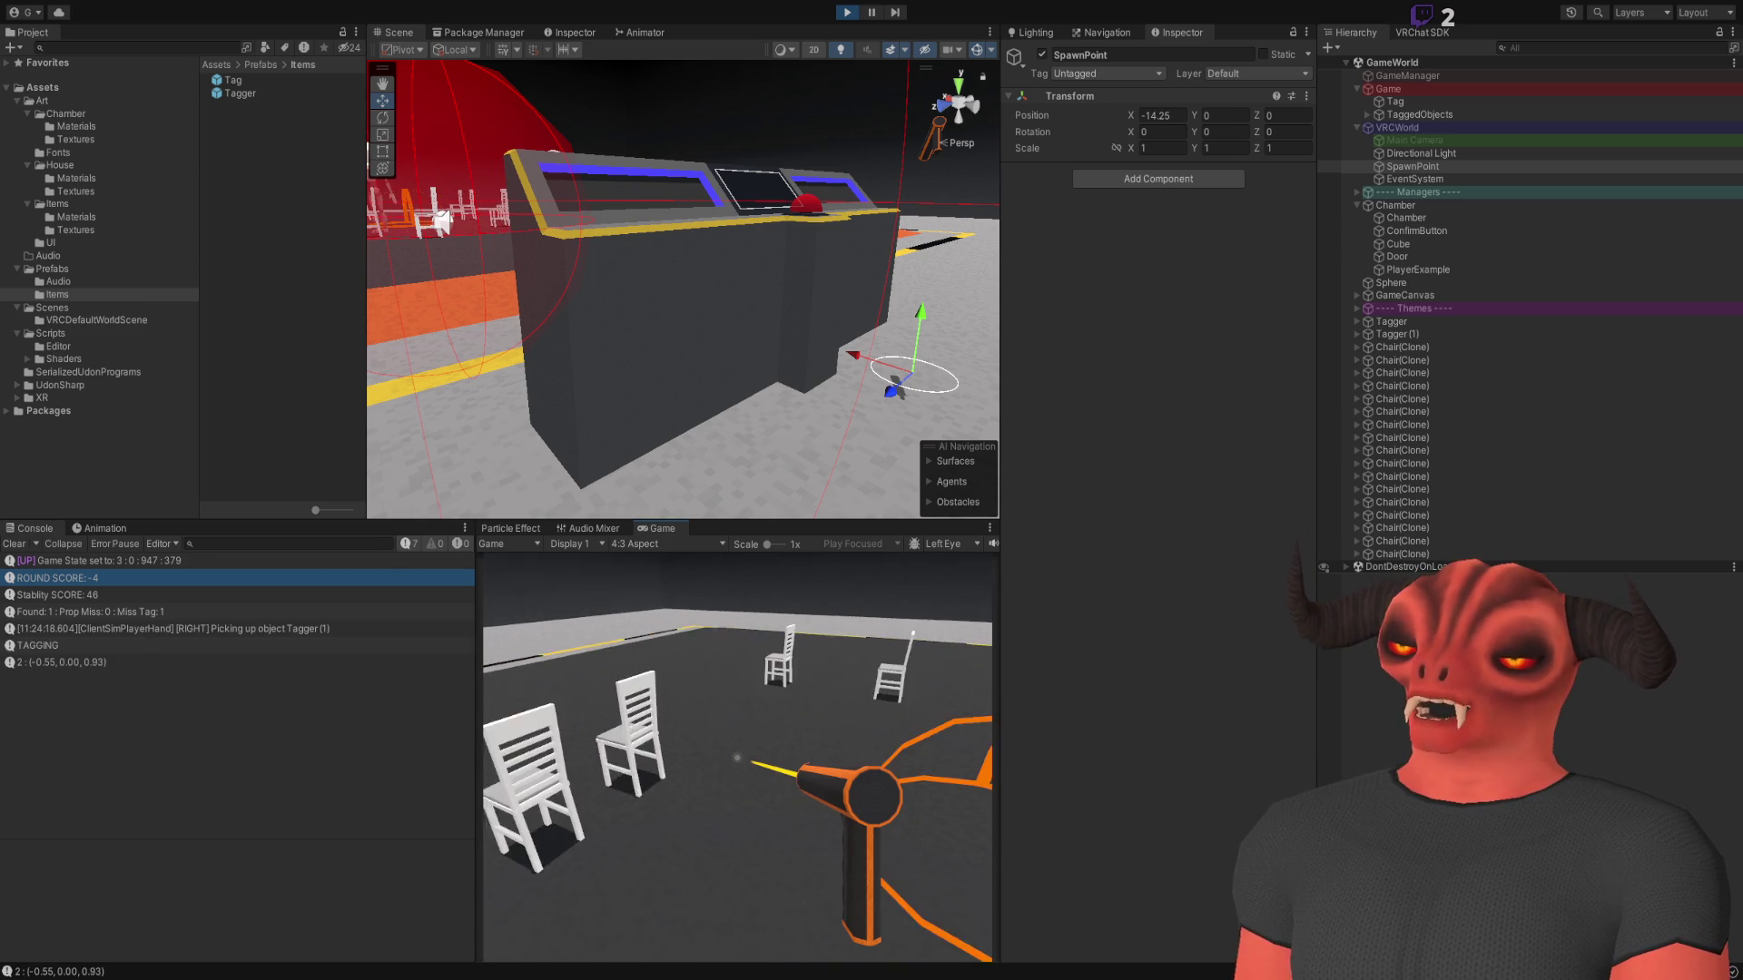
Tag two chairs, drop and re-grab the Tagger, then remove tags and retag a chair
{"action": "left_click", "coordinate": [737, 758]}
{"action": "left_click", "coordinate": [737, 758]}
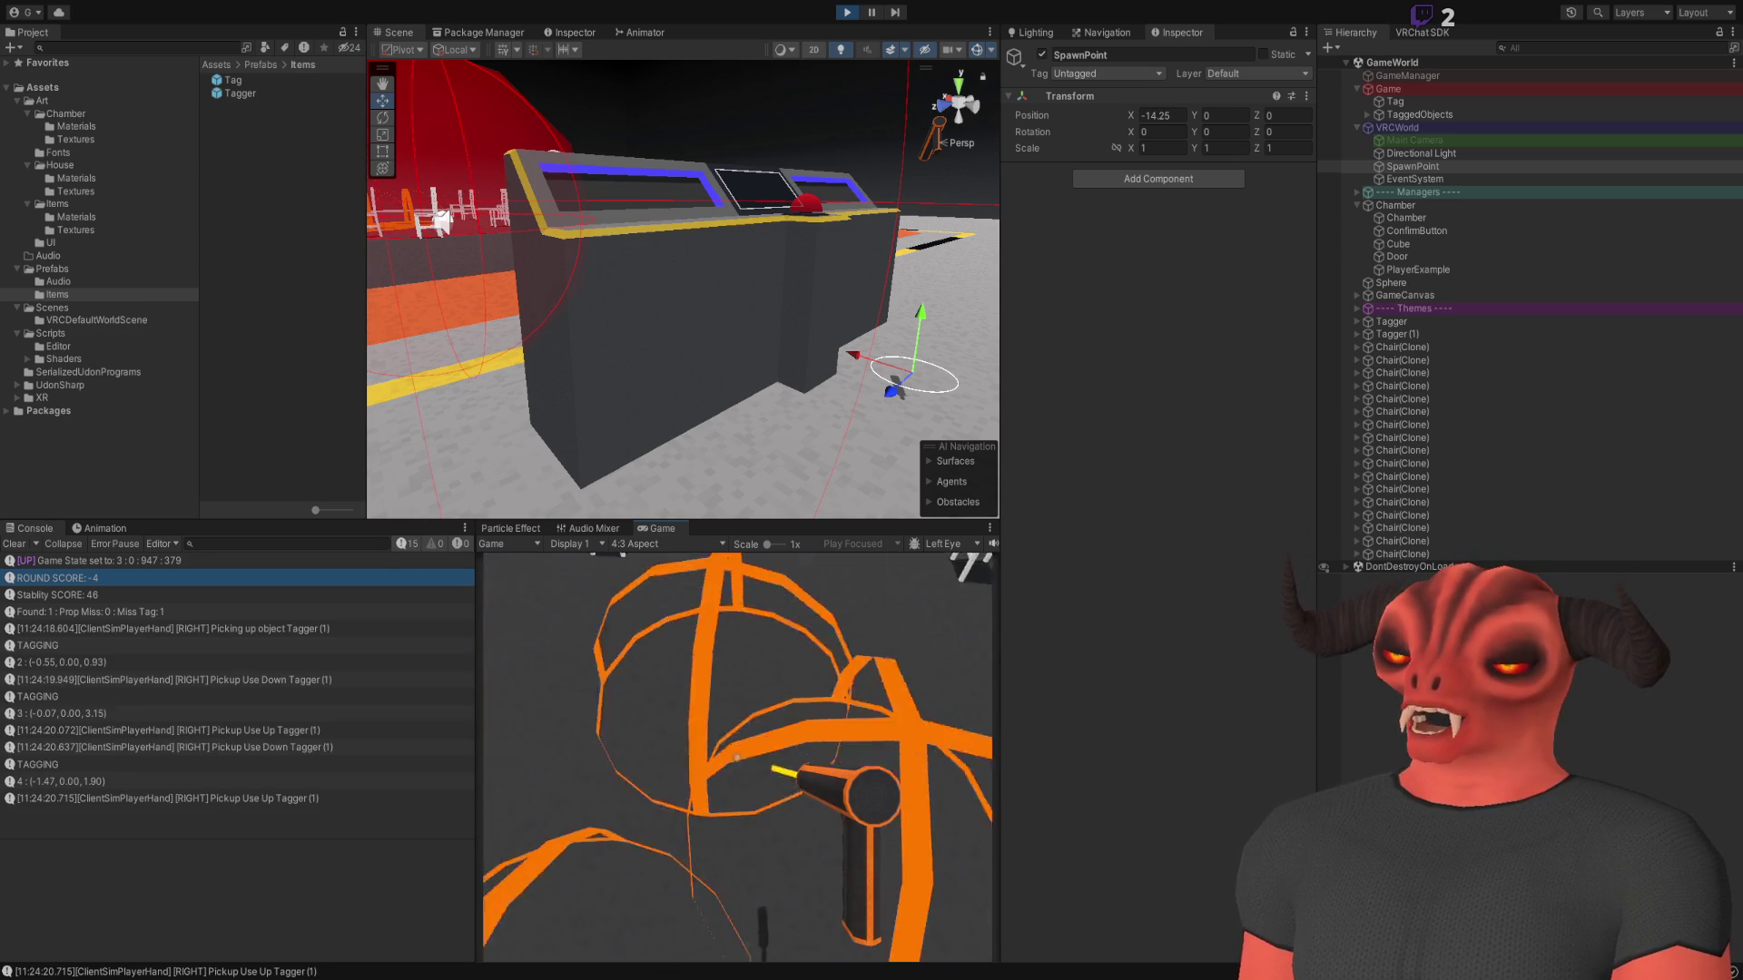
{"action": "right_click", "coordinate": [737, 758]}
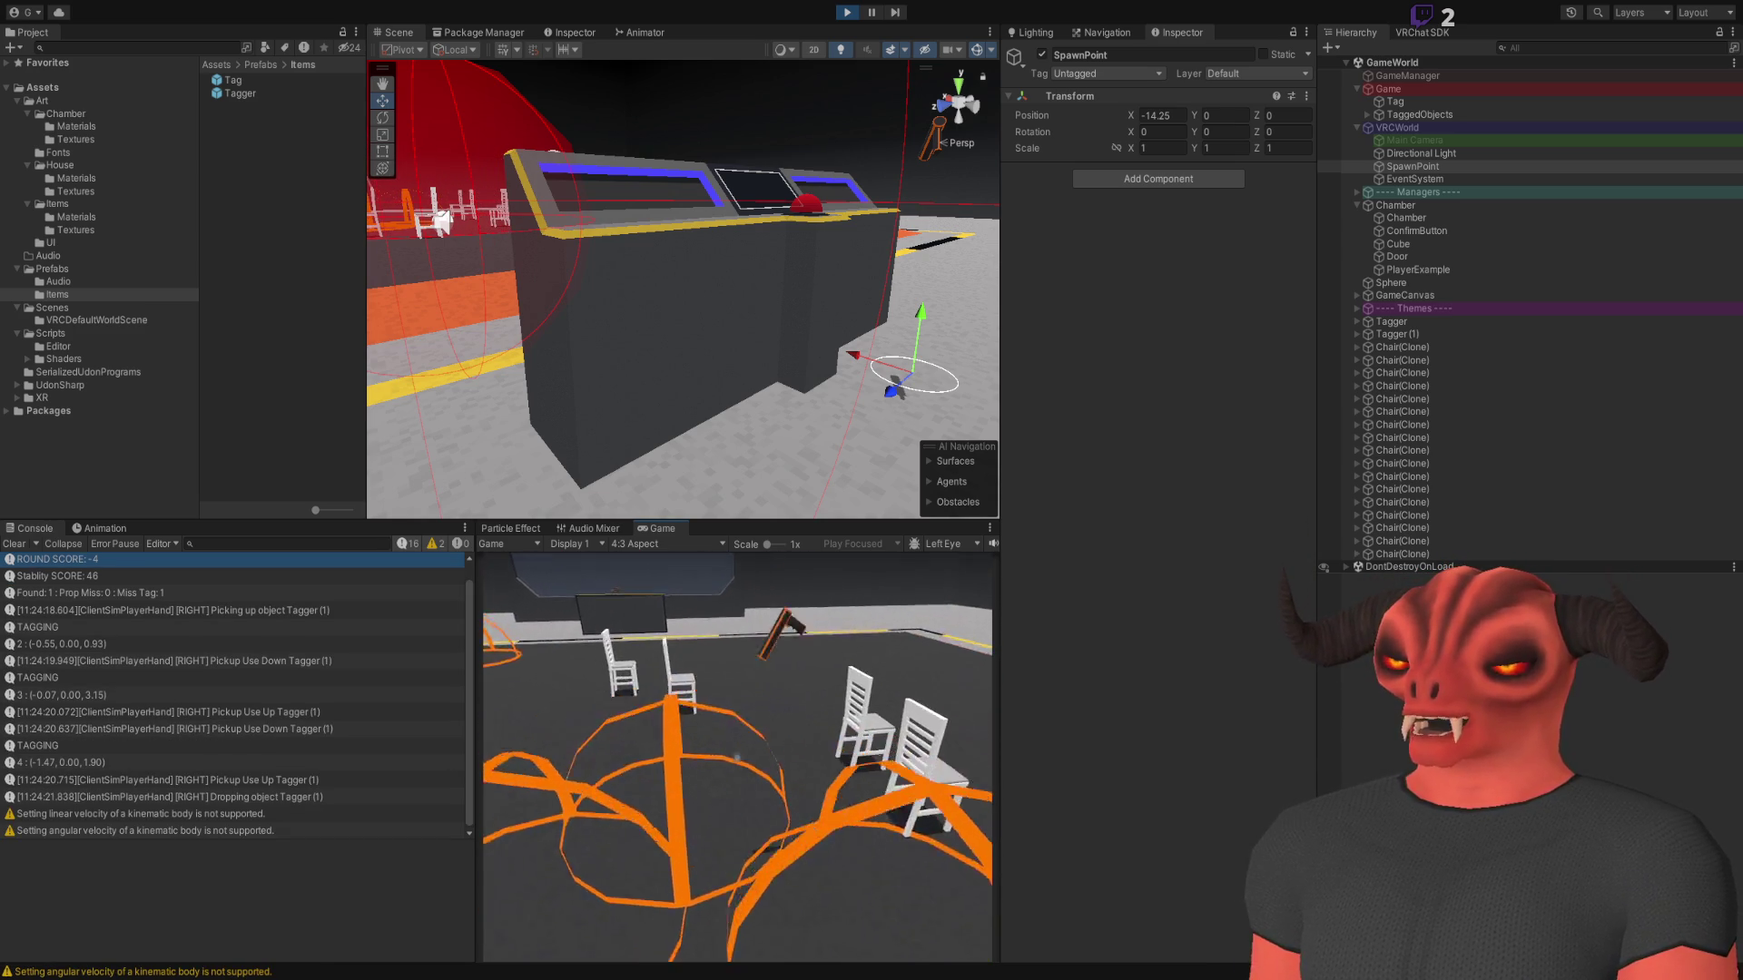
{"action": "left_click", "coordinate": [737, 758]}
{"action": "left_click", "coordinate": [737, 758]}
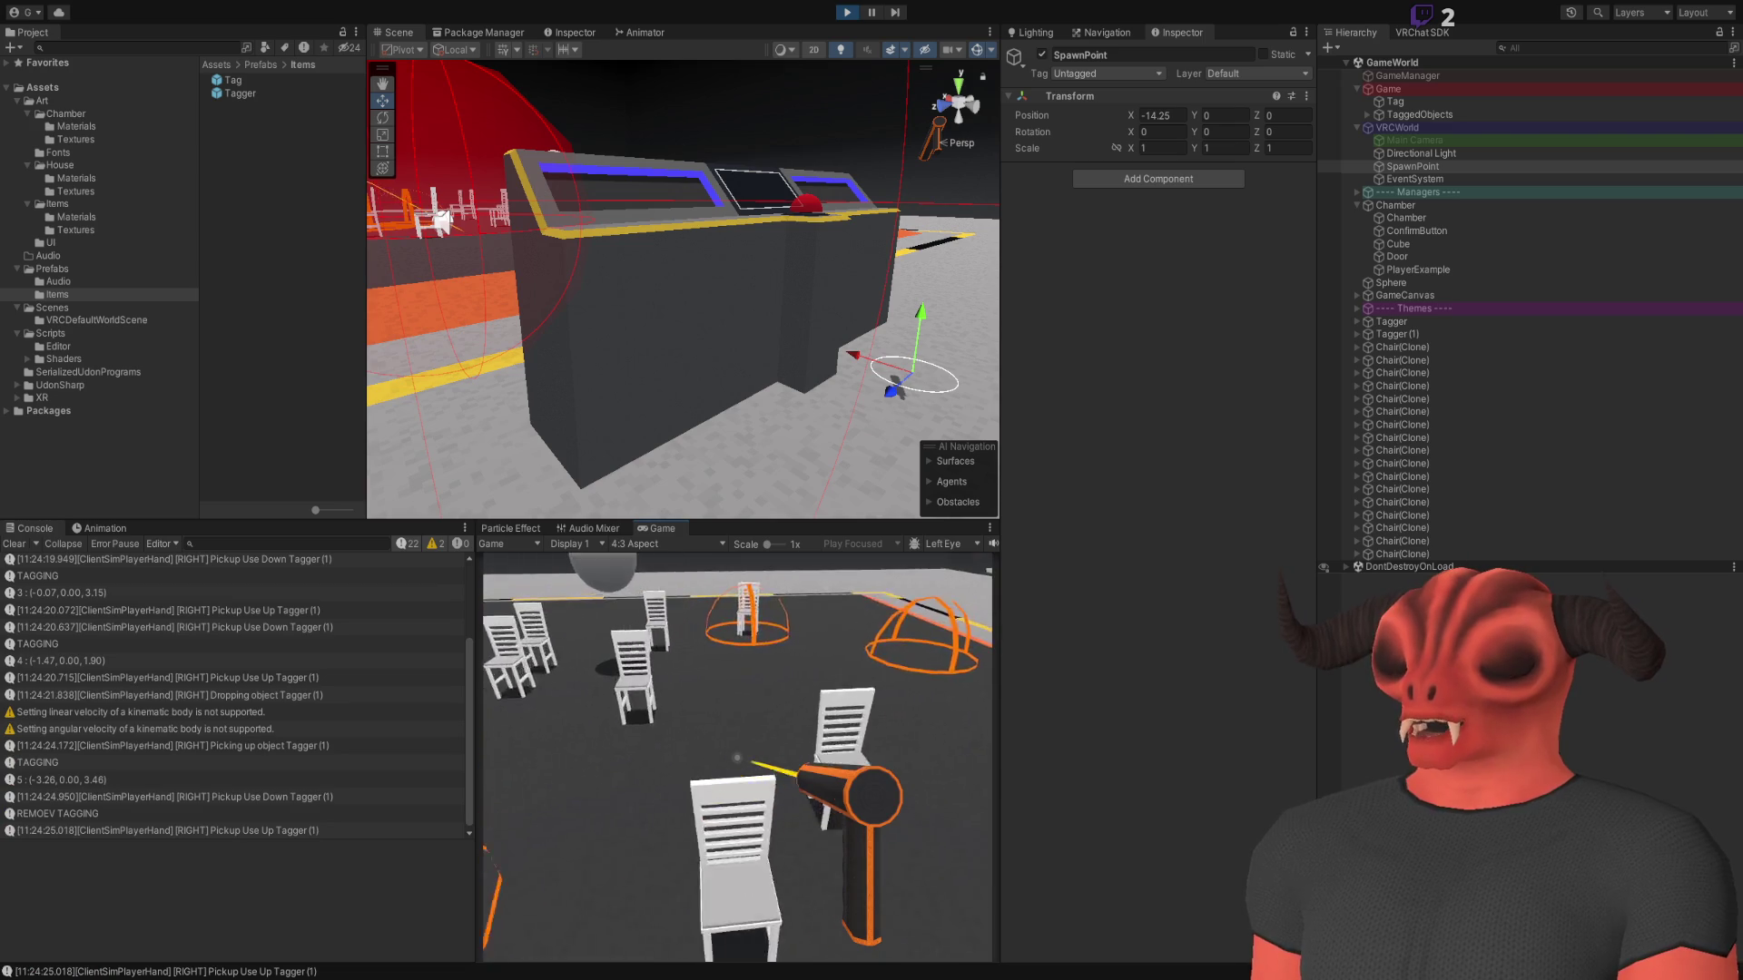
{"action": "left_click", "coordinate": [737, 758]}
{"action": "left_click", "coordinate": [737, 758]}
{"action": "left_click", "coordinate": [738, 758]}
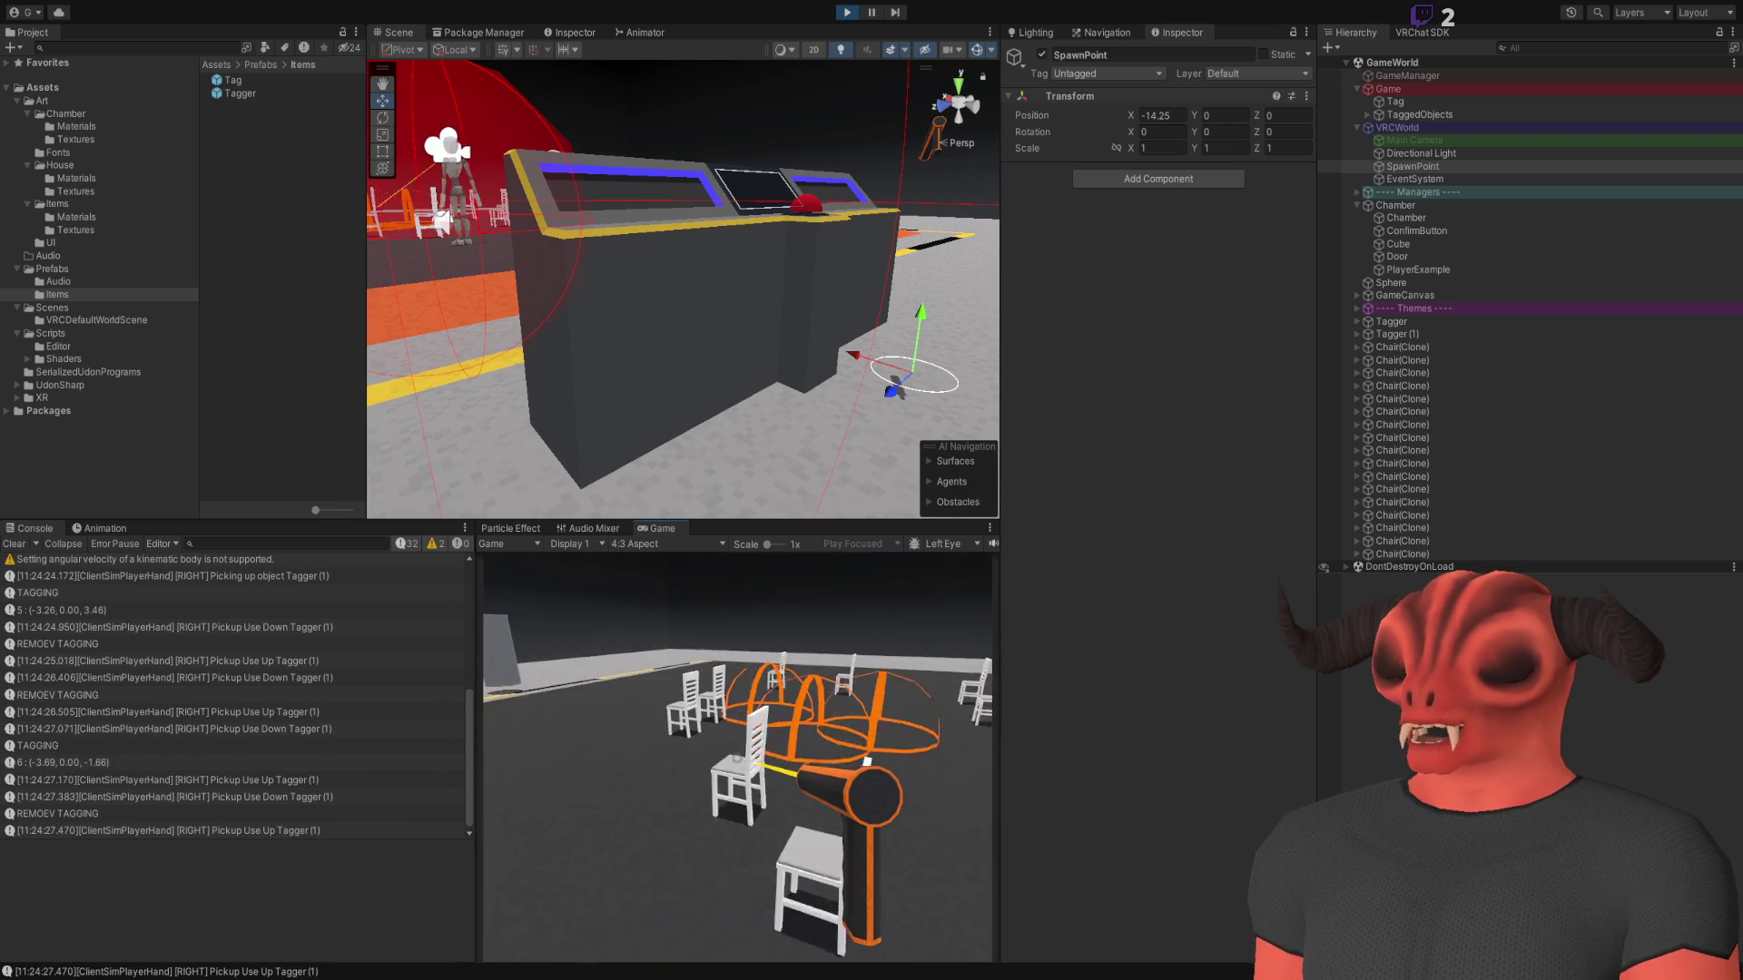
{"action": "right_click", "coordinate": [737, 758]}
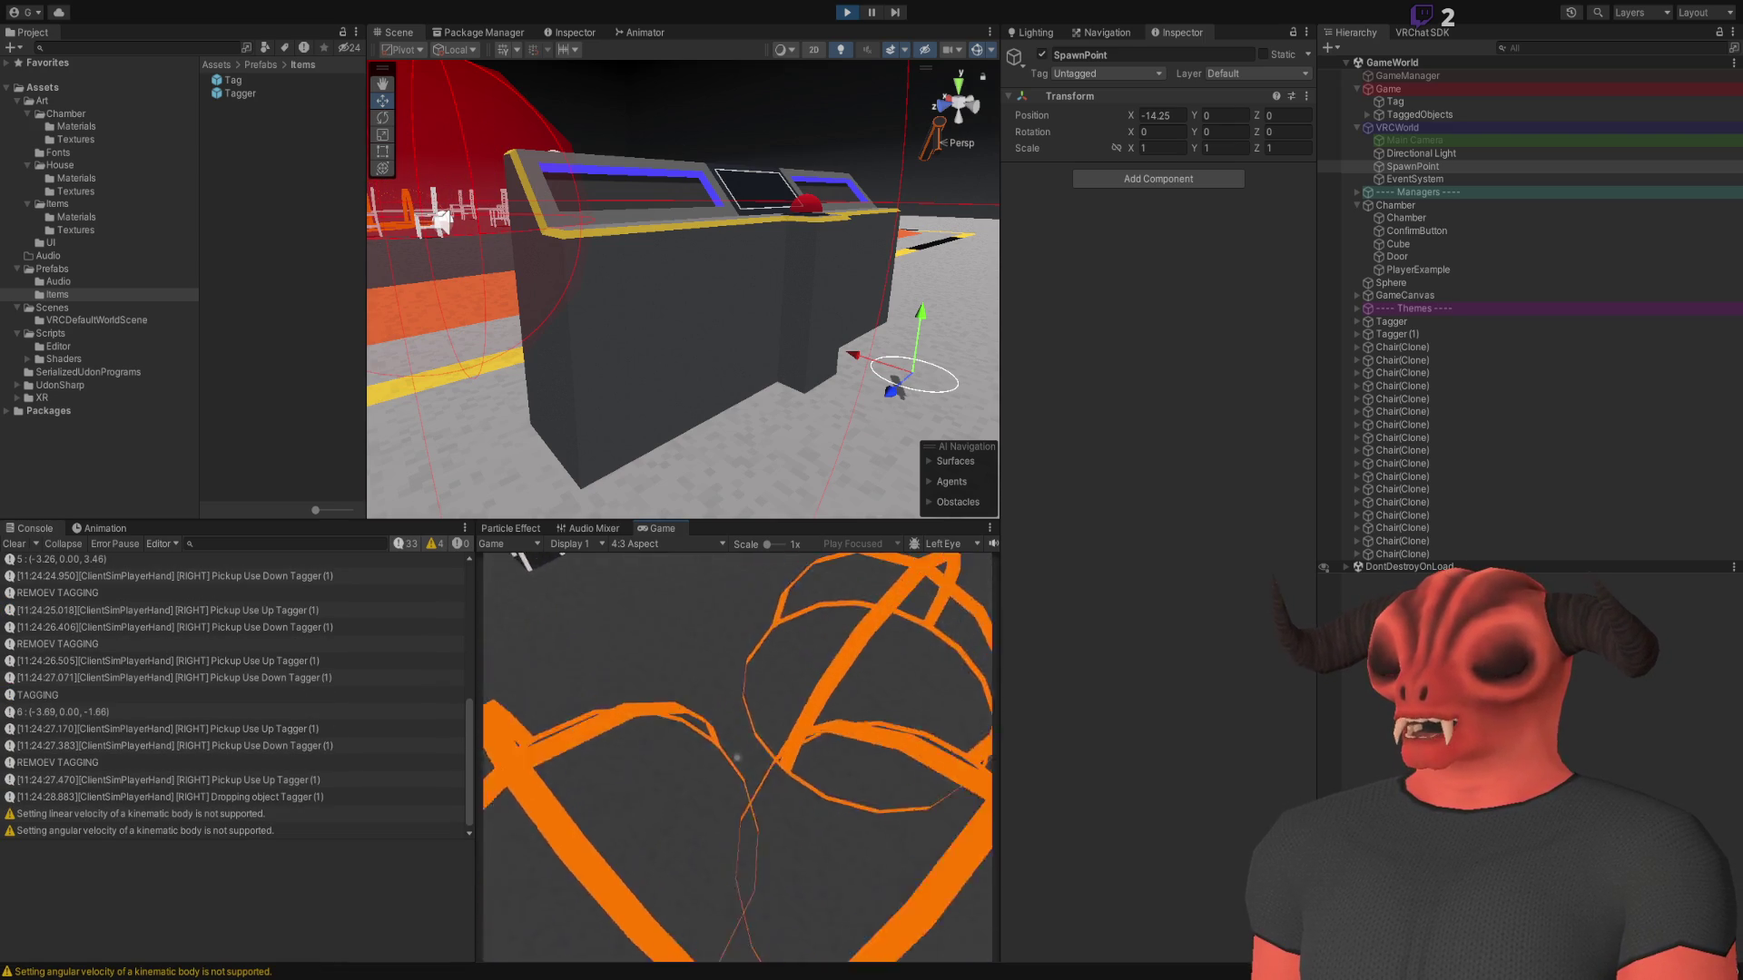
{"action": "key", "text": "w"}
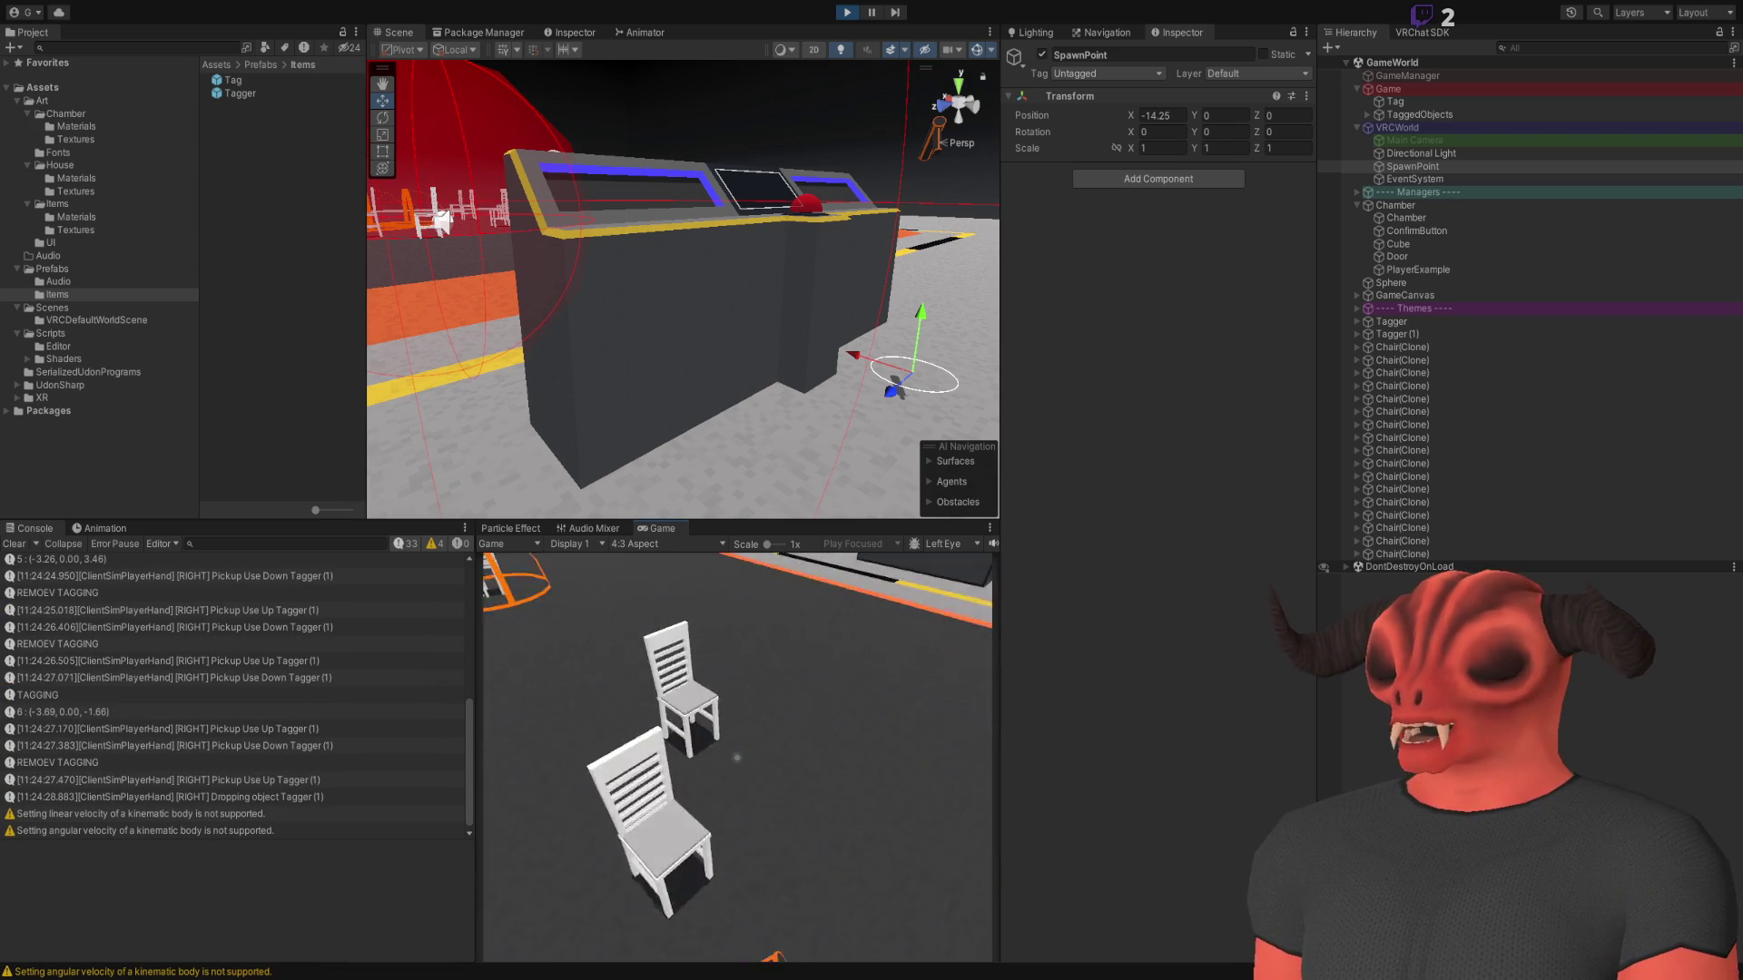
Open the simulator menu and bring up the VRC_UncannyParallel.txt TODO notes in Visual Studio
{"action": "key", "text": "Escape"}
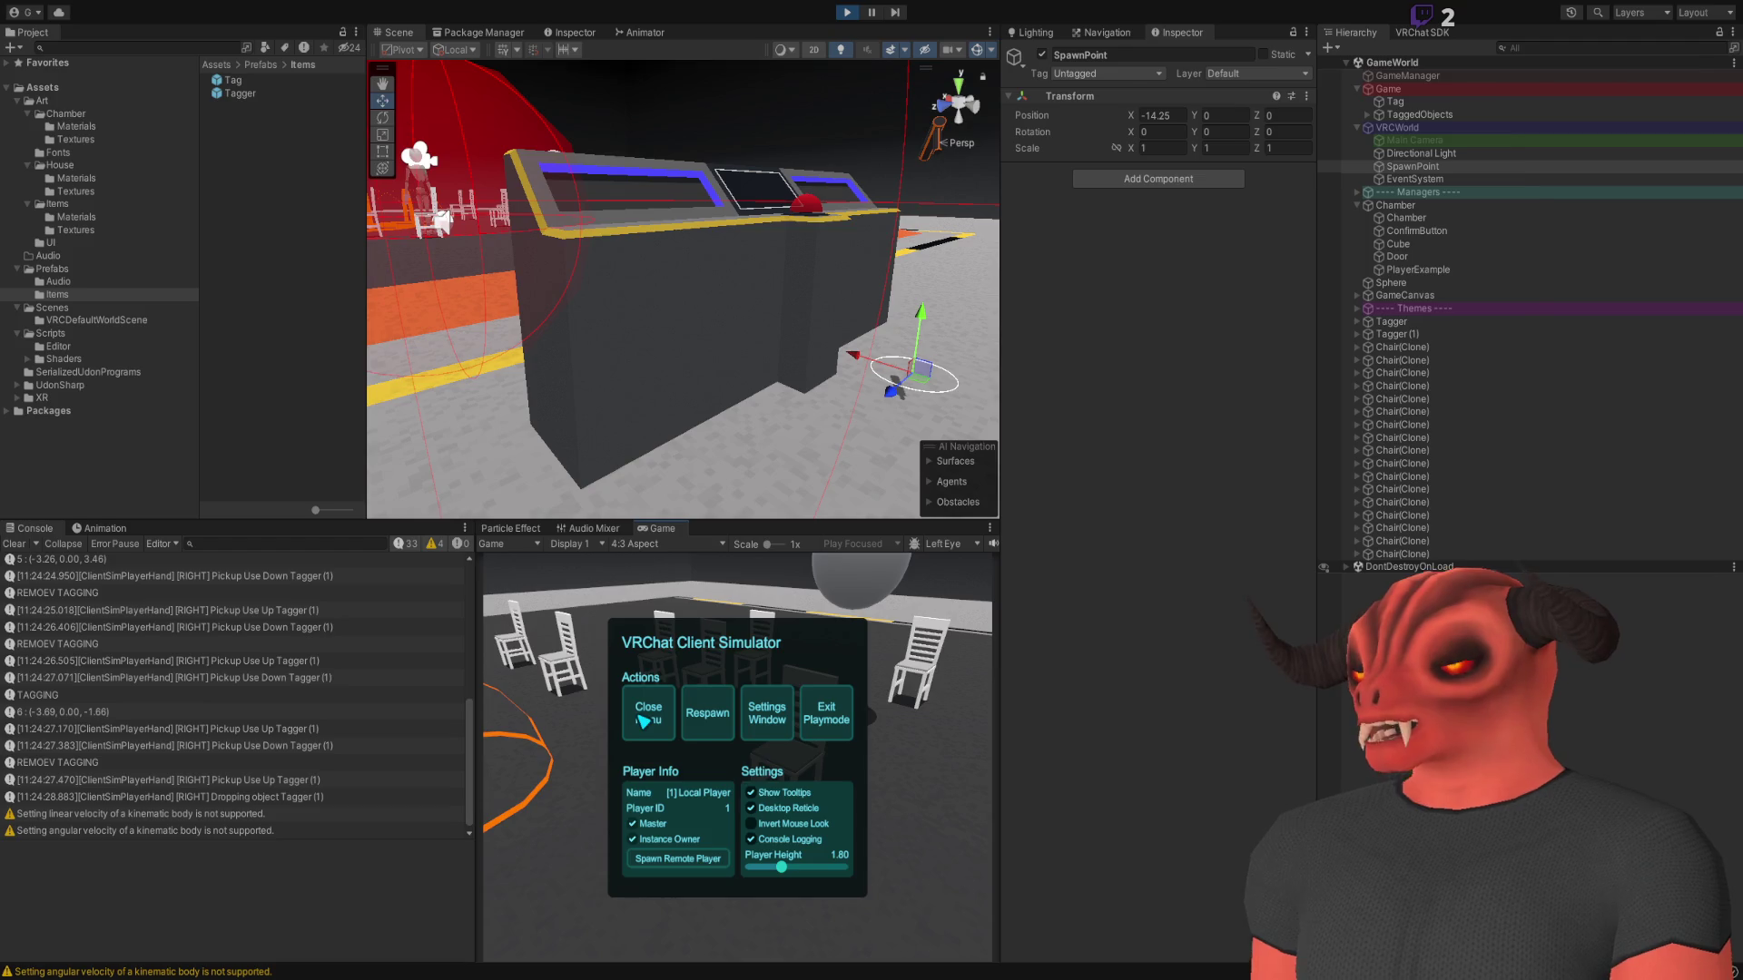
{"action": "key", "text": "alt+Tab"}
{"action": "left_click", "coordinate": [1018, 63]}
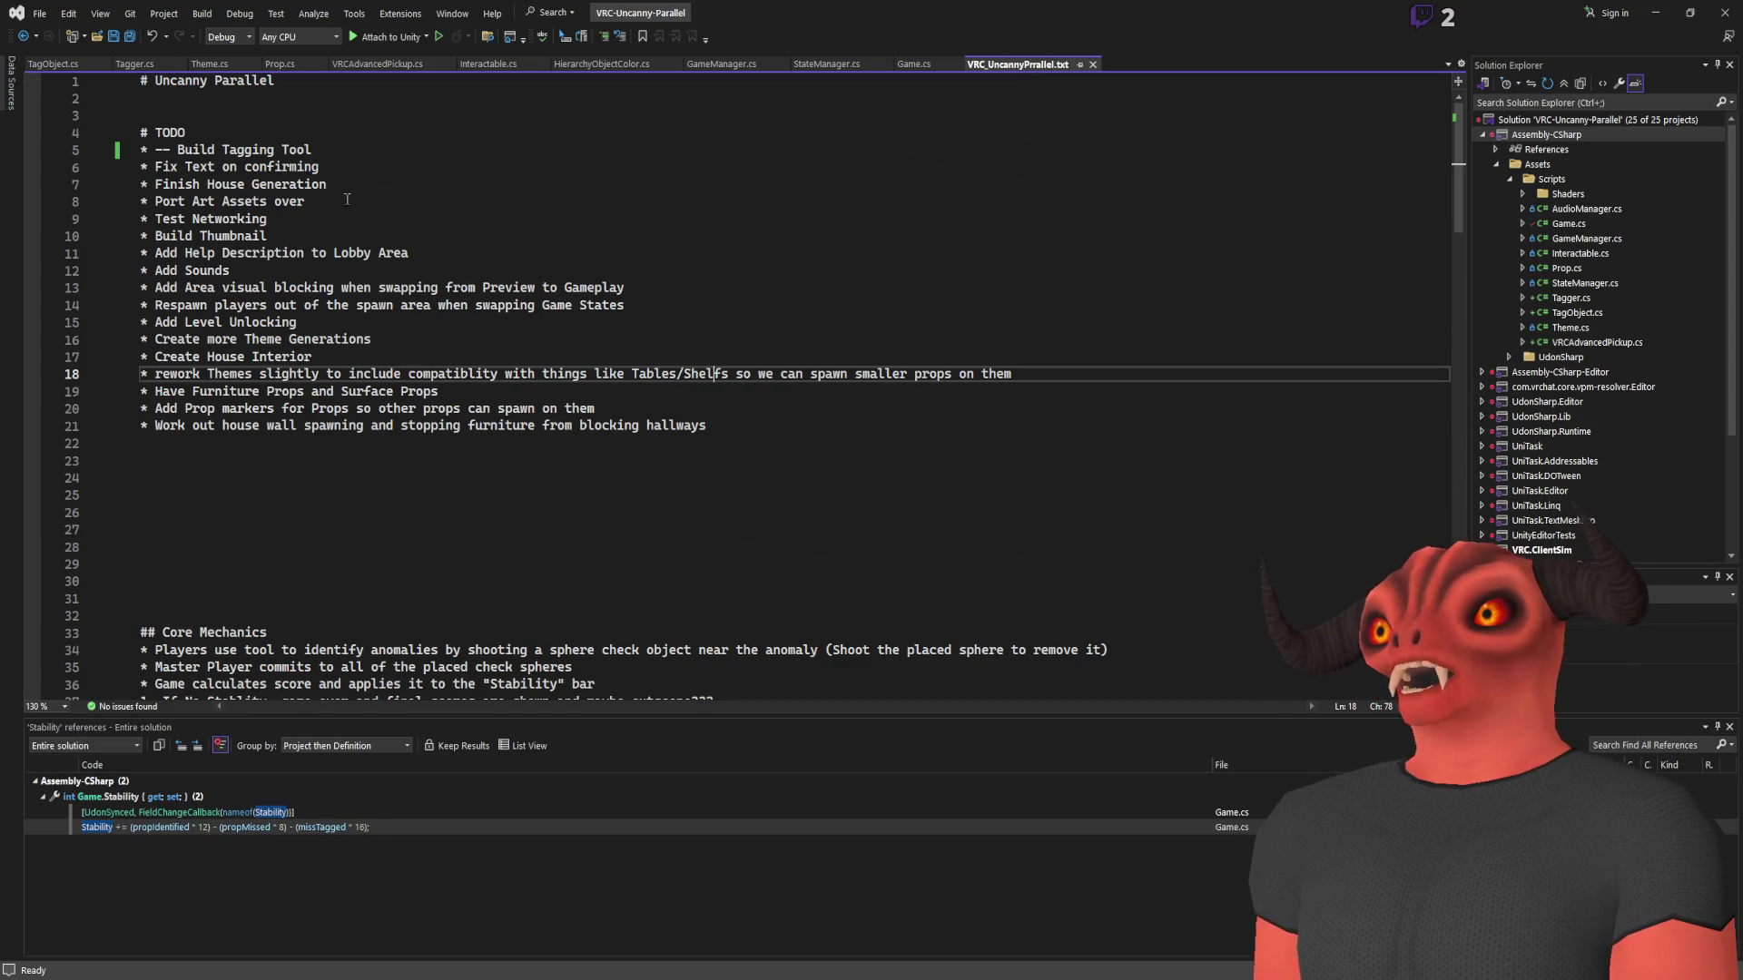
Insert blank lines under the TODO heading and add the 'Remove All Tags When processing' item
{"action": "left_click", "coordinate": [454, 132]}
{"action": "key", "text": "Return"}
{"action": "key", "text": "Return"}
{"action": "key", "text": "Return"}
{"action": "left_click", "coordinate": [474, 148]}
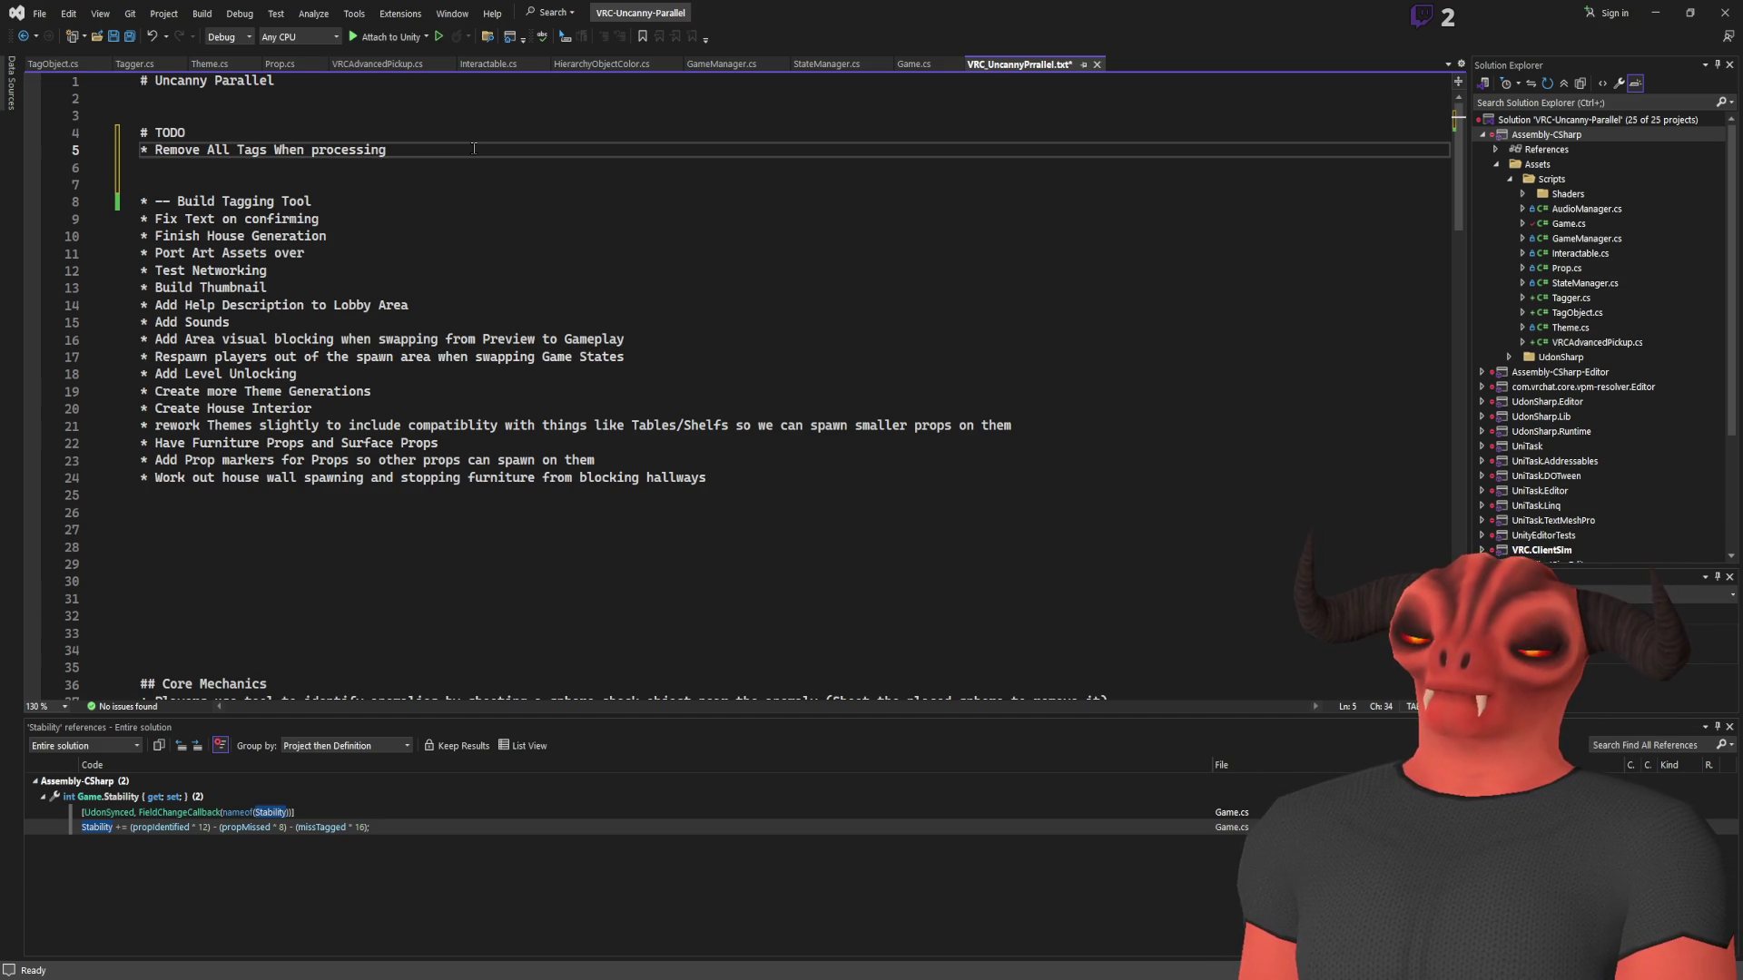
{"action": "key", "text": "Return"}
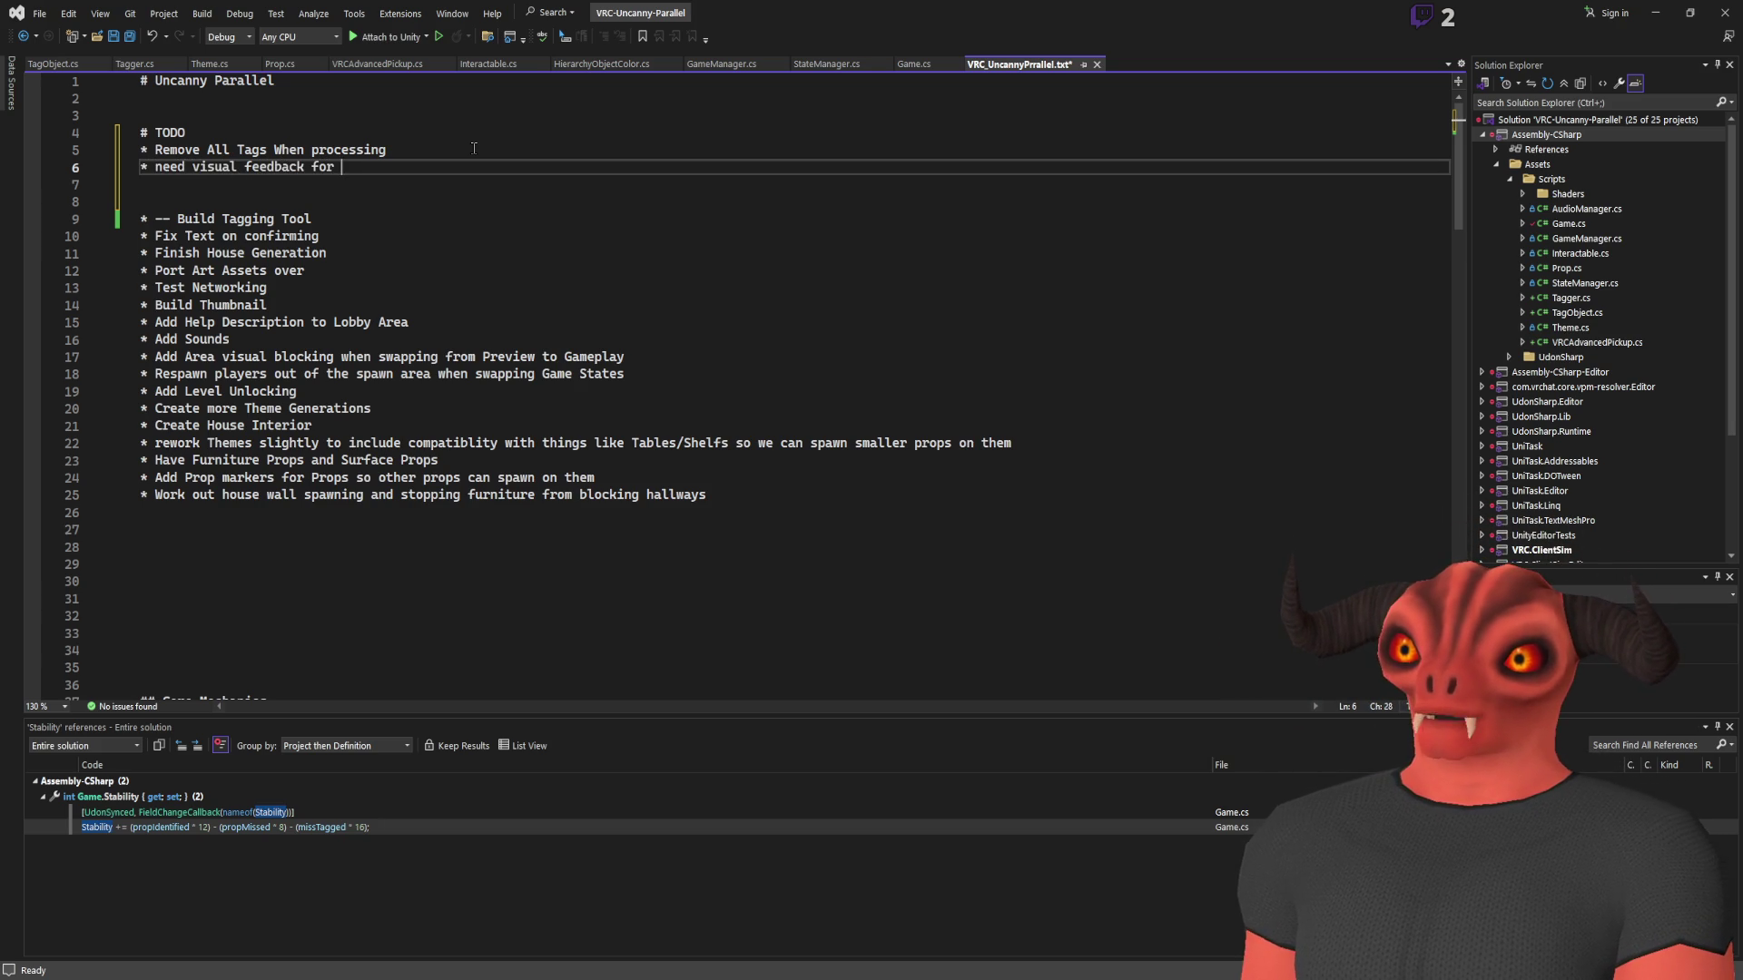
{"action": "type", "text": "* need visual feedback for Confirms, lo"}
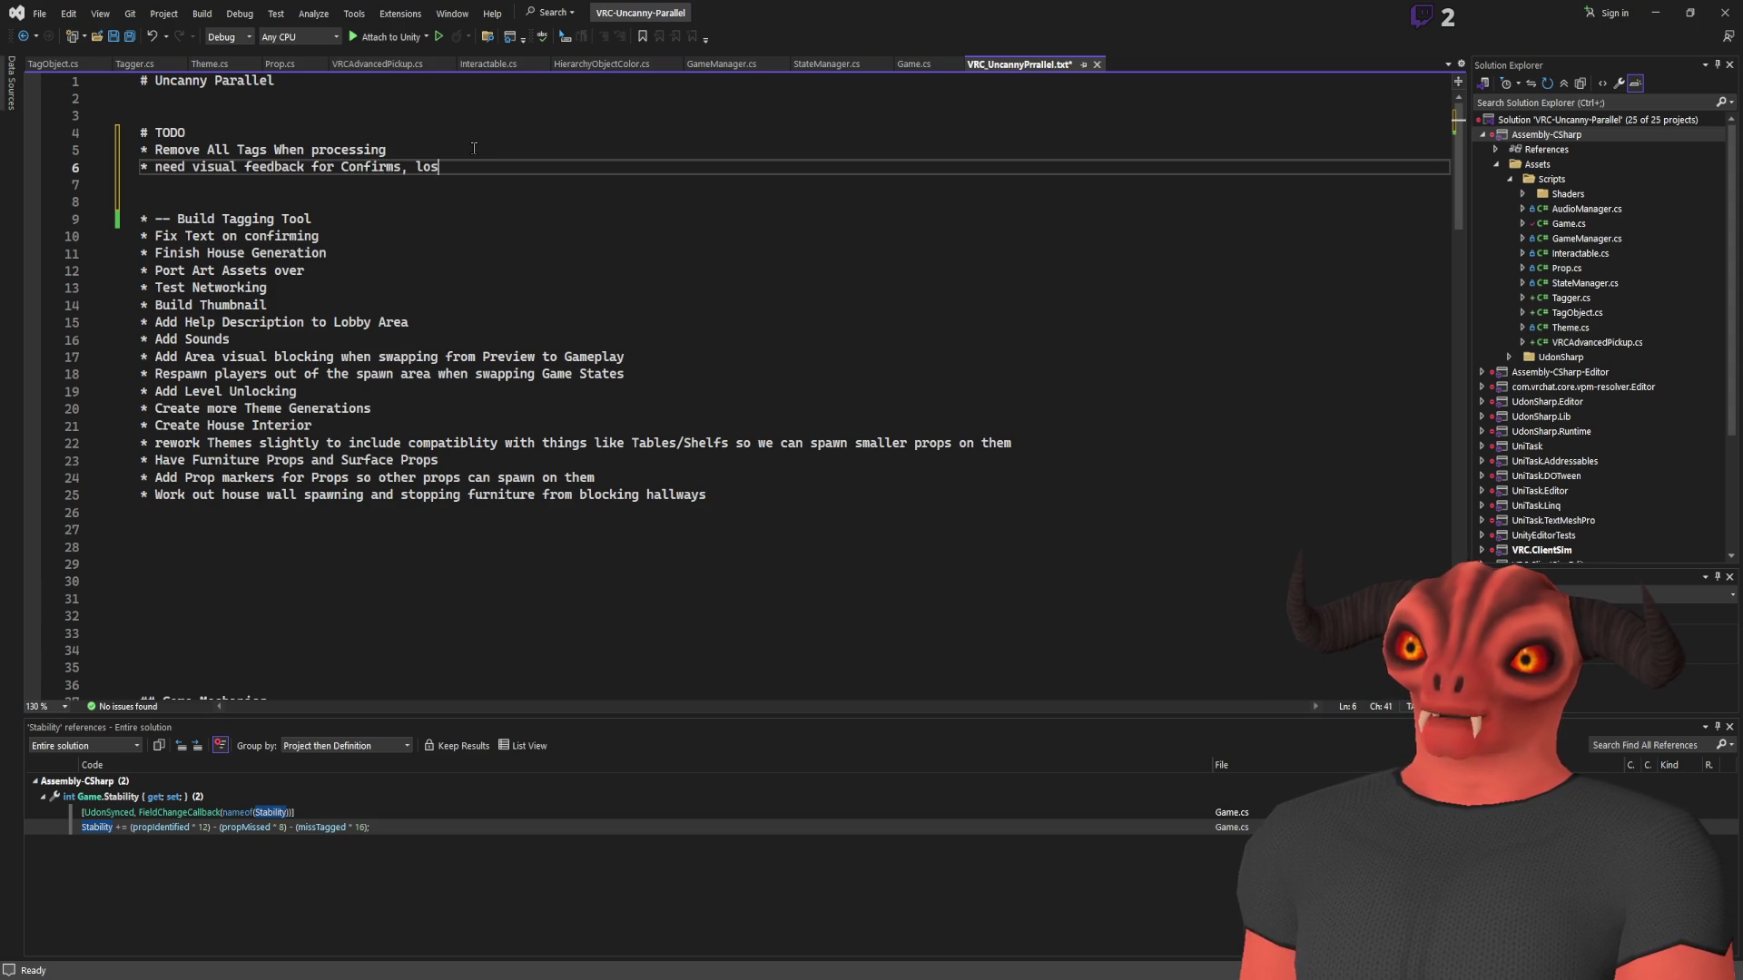
Finish the 'Need visual feedback for Confirms, losses and missed' item with 'Need' capitalised
{"action": "type", "text": "ses and miss"}
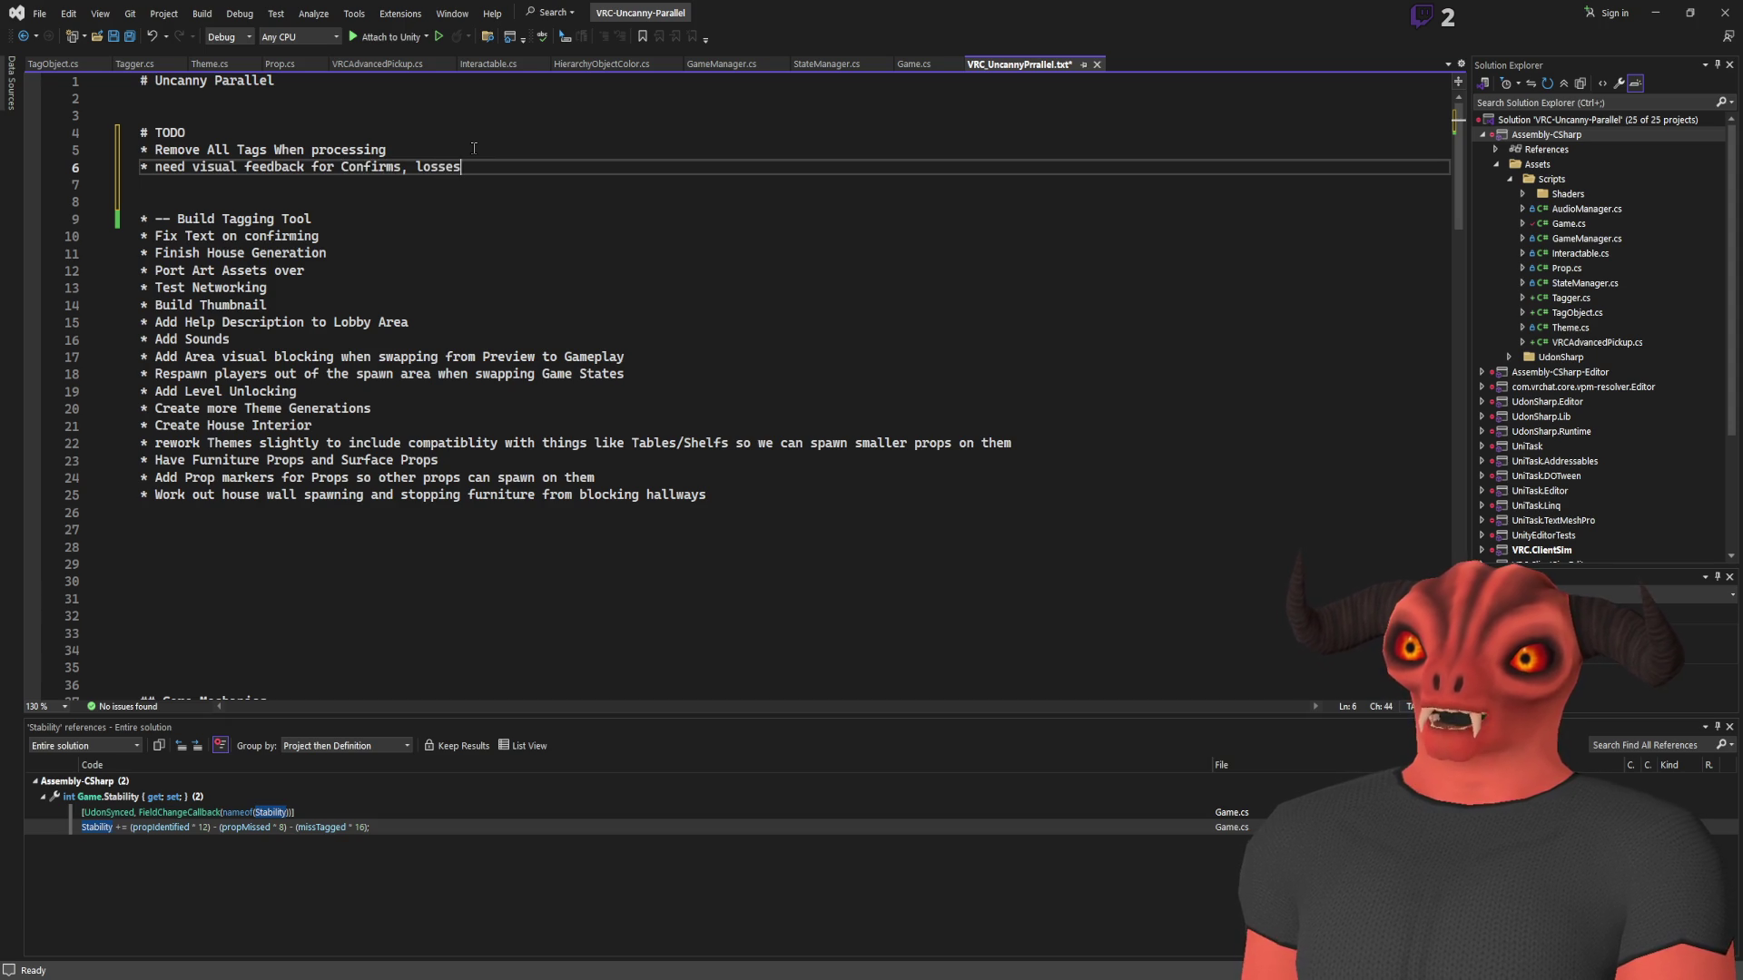
{"action": "type", "text": "ed"}
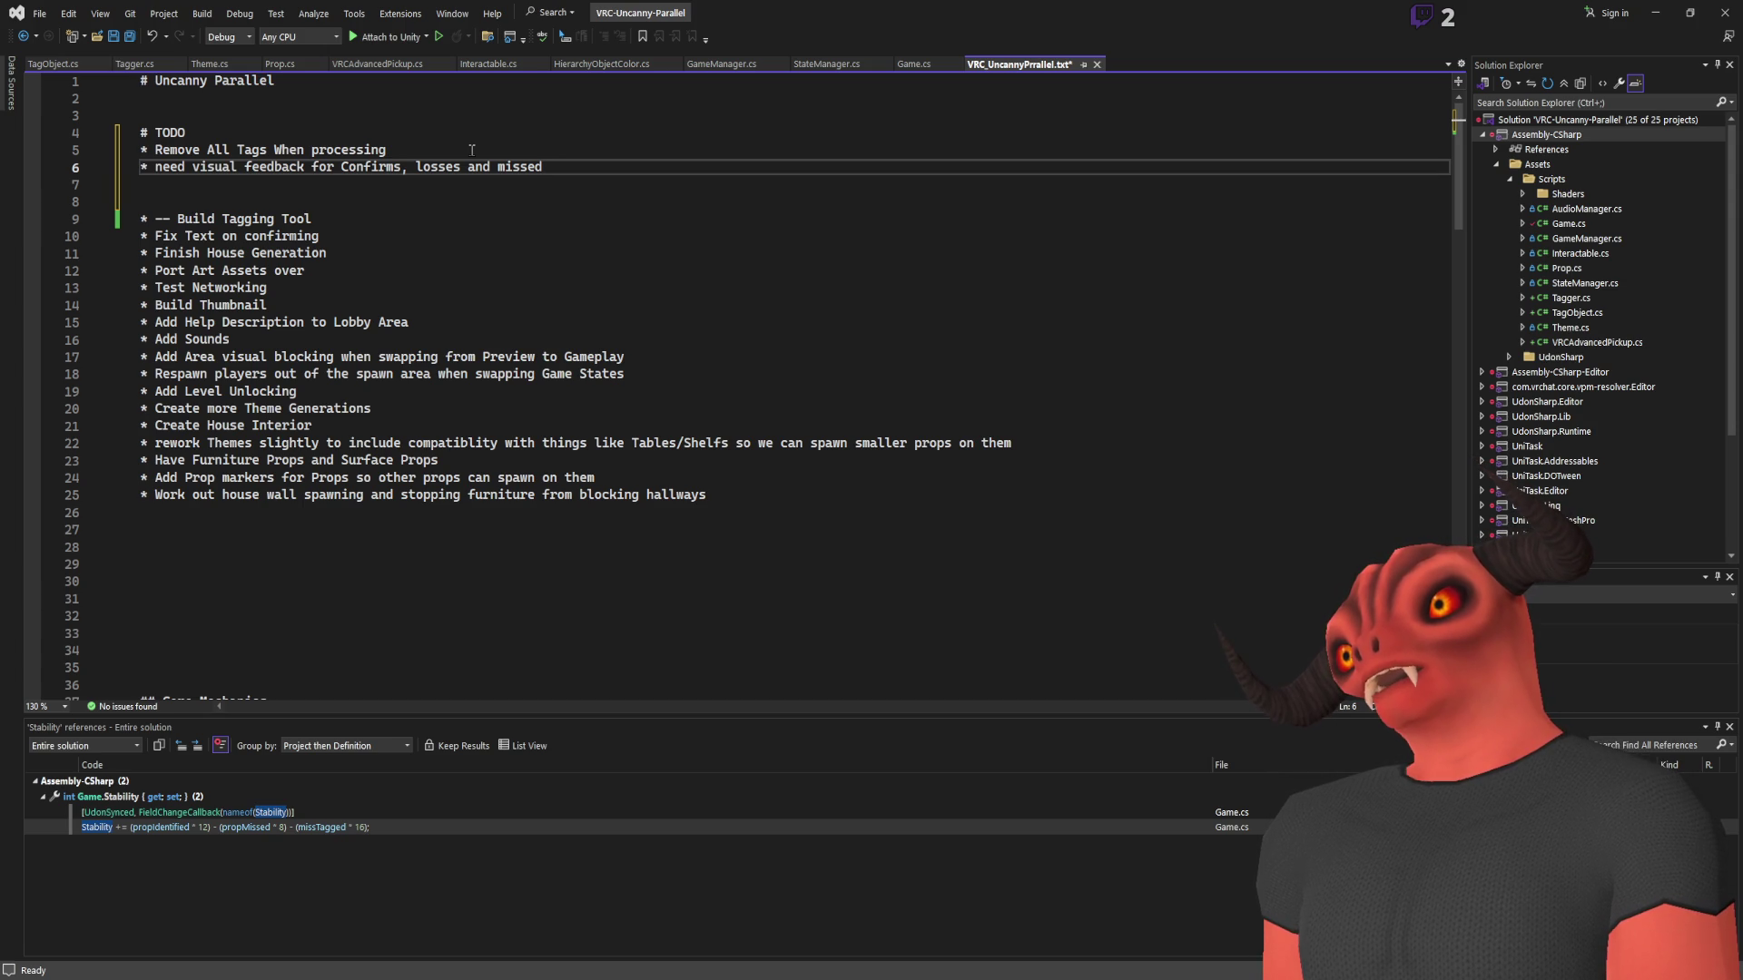
{"action": "double_click", "coordinate": [153, 166]}
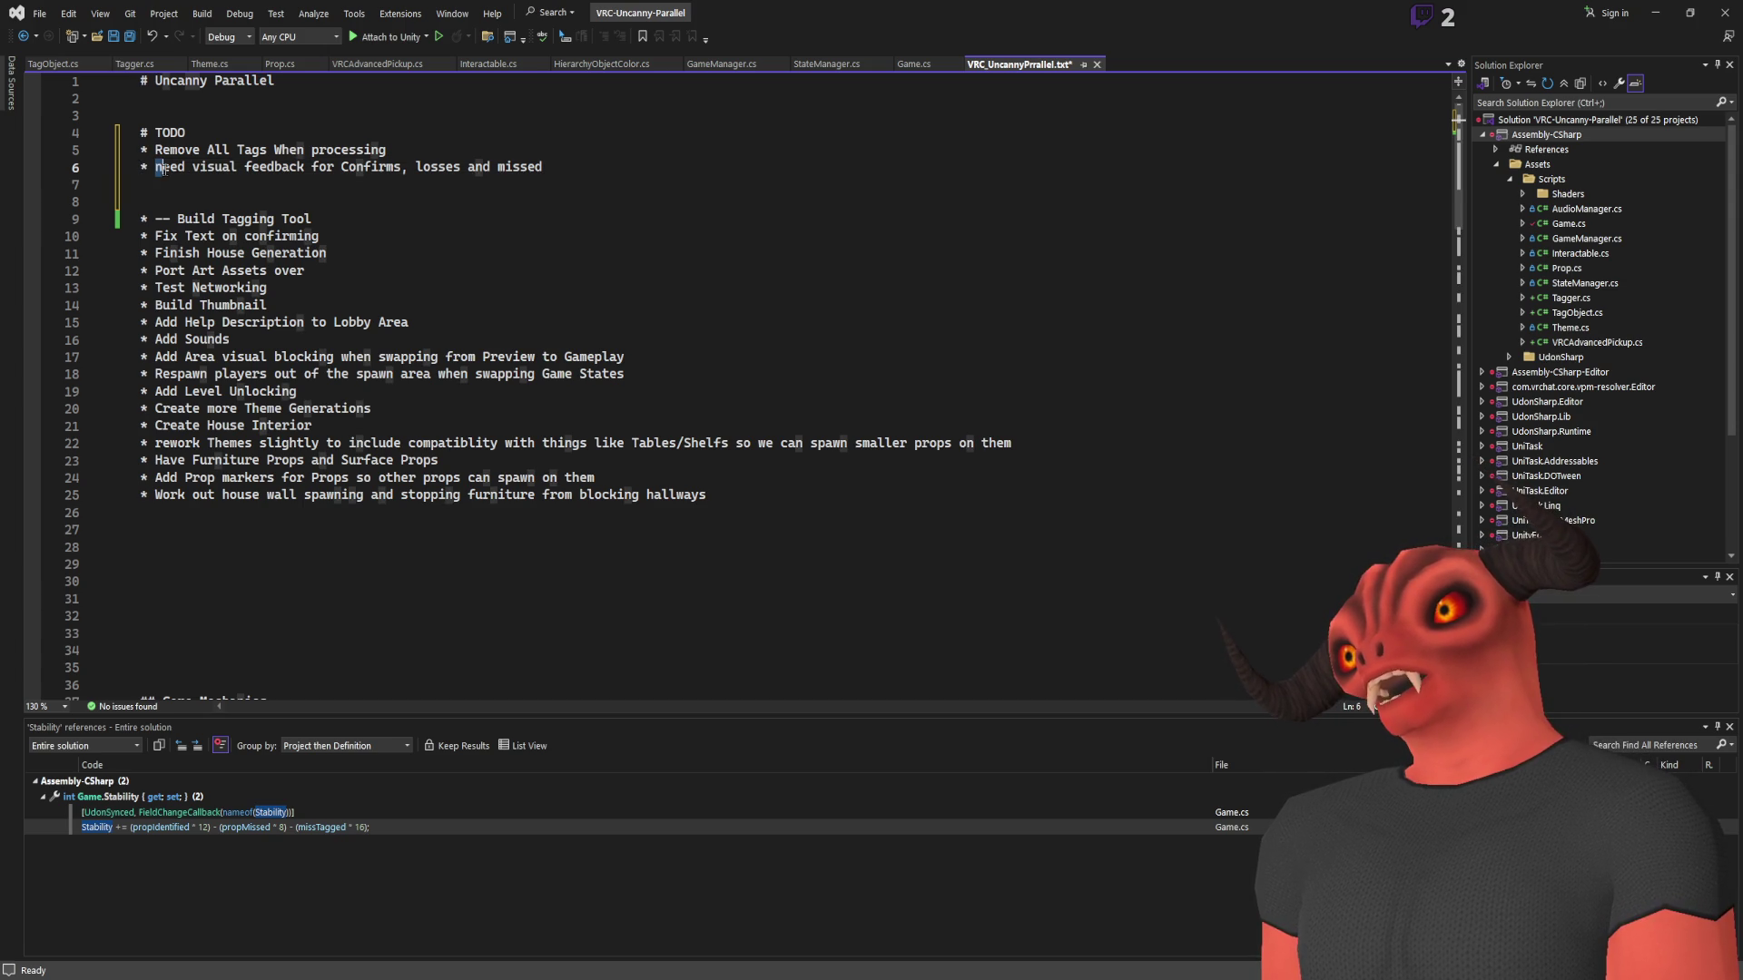
{"action": "type", "text": "Need"}
{"action": "key", "text": "End"}
{"action": "key", "text": "Return"}
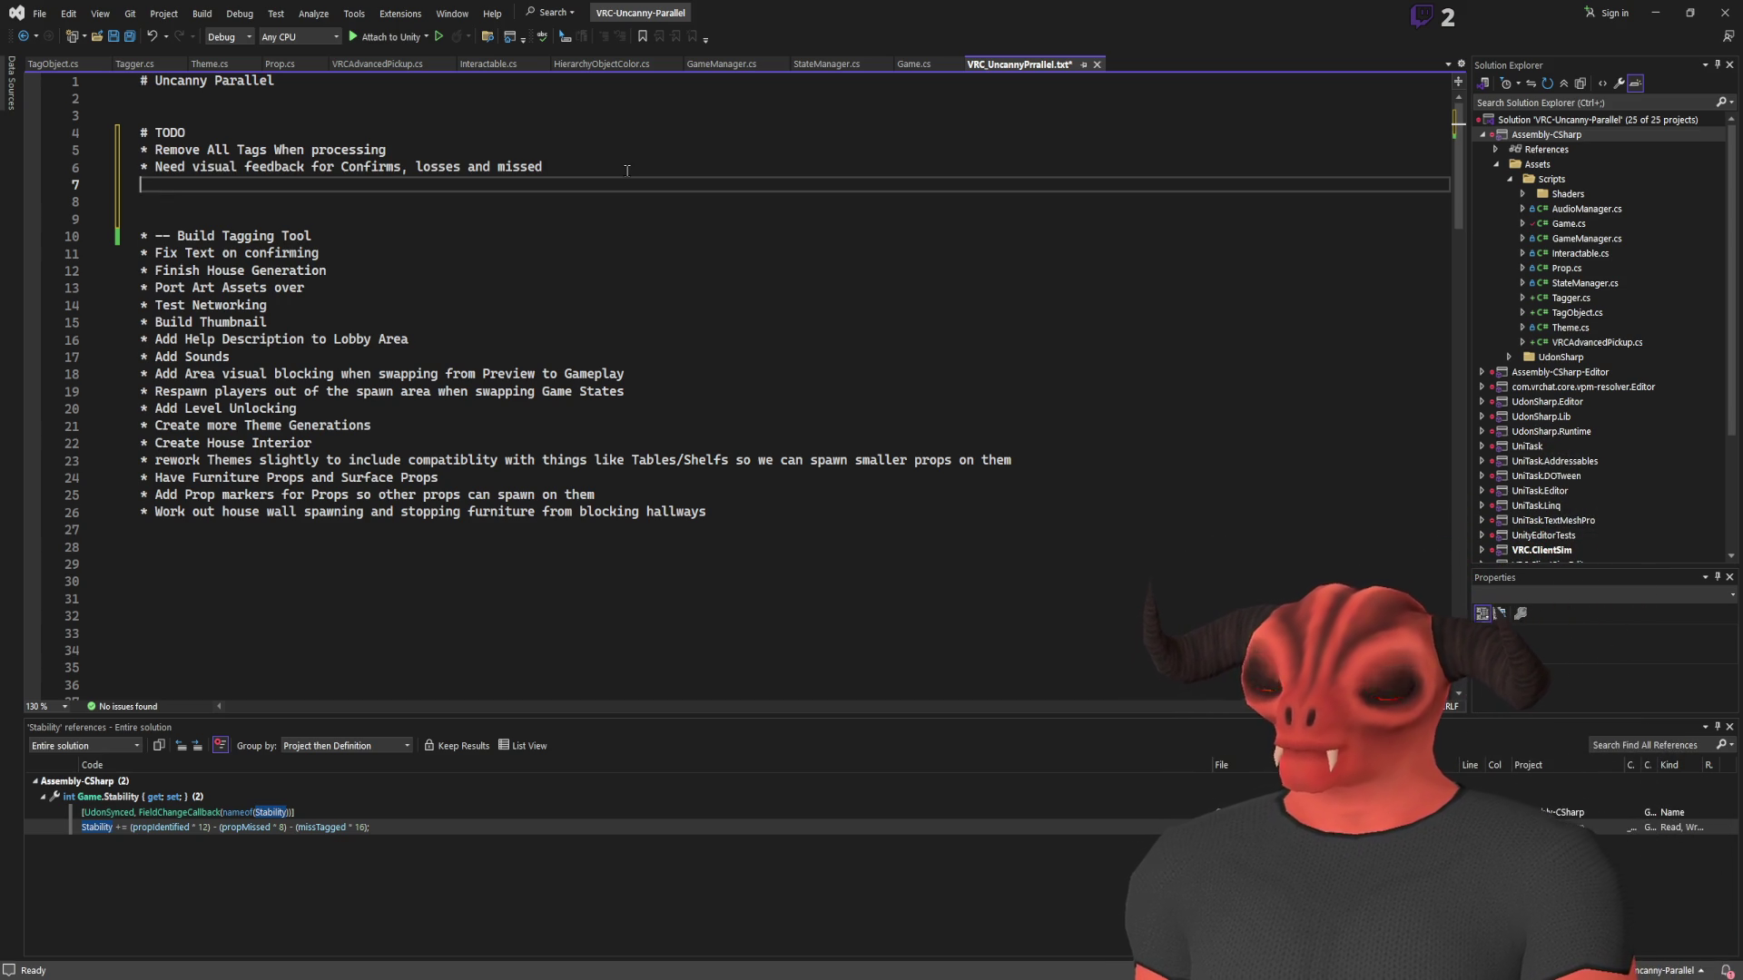
{"action": "left_click", "coordinate": [334, 581]}
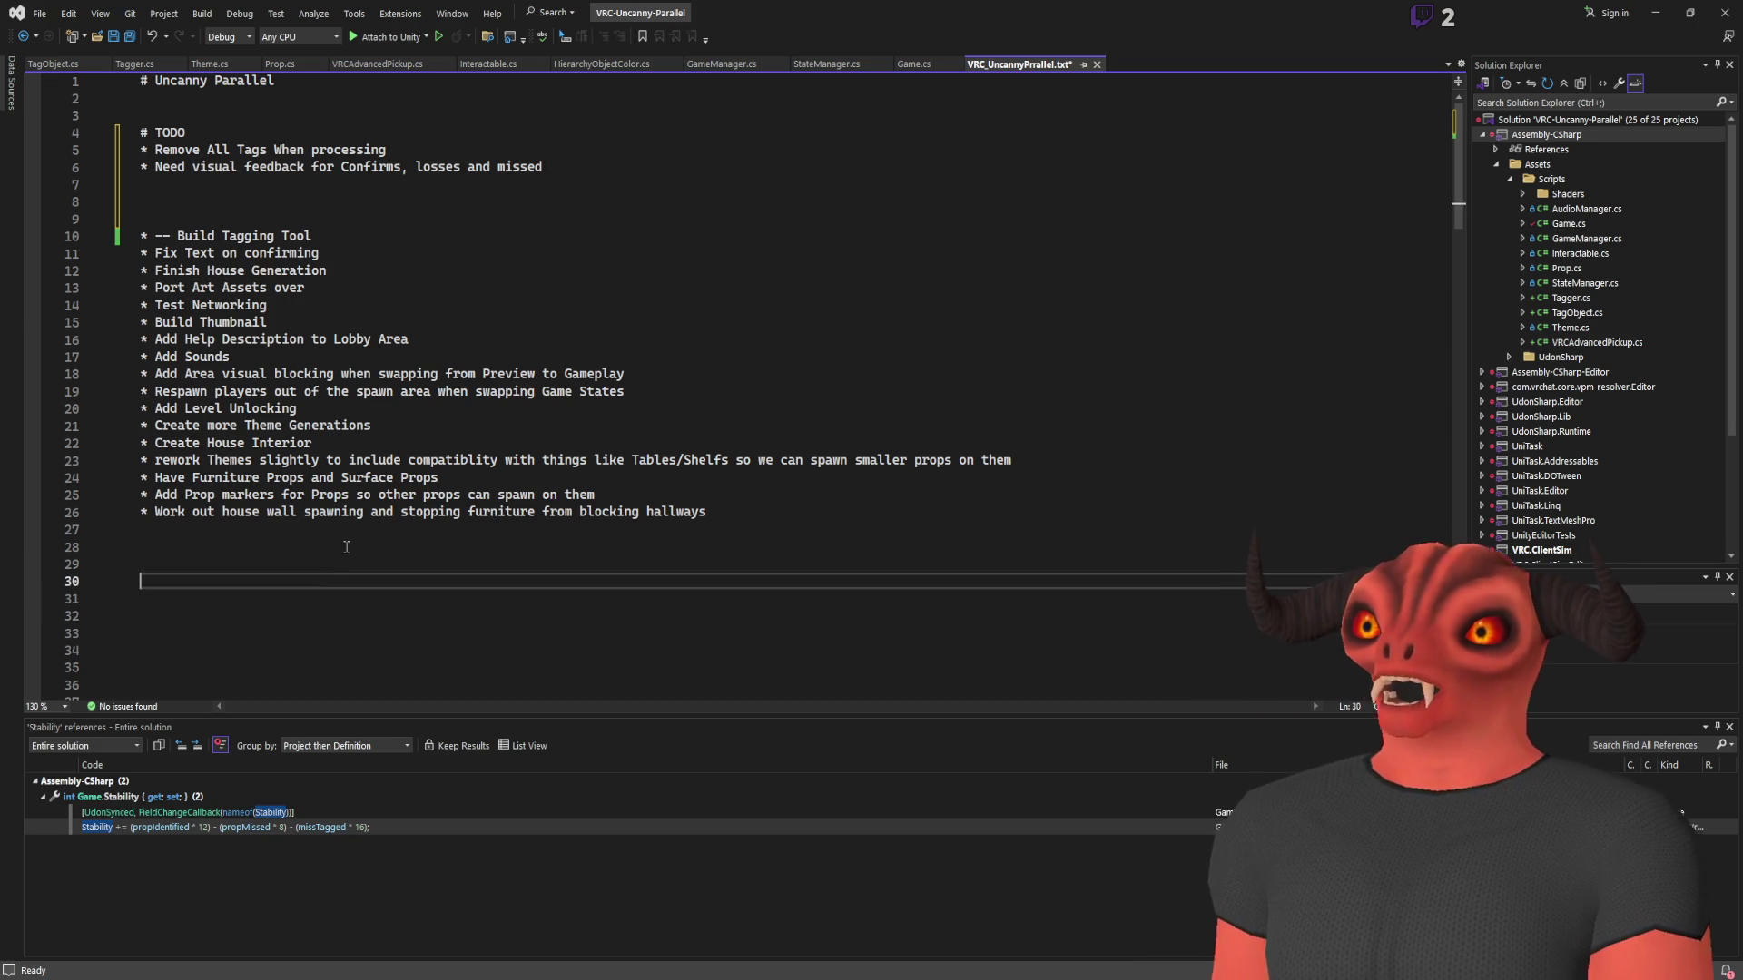
Add a '## Feedback' heading with a Positive/Negative sound item for the round process
{"action": "key", "text": "Up"}
{"action": "key", "text": "Up"}
{"action": "type", "text": "## Feedback"}
{"action": "key", "text": "Return"}
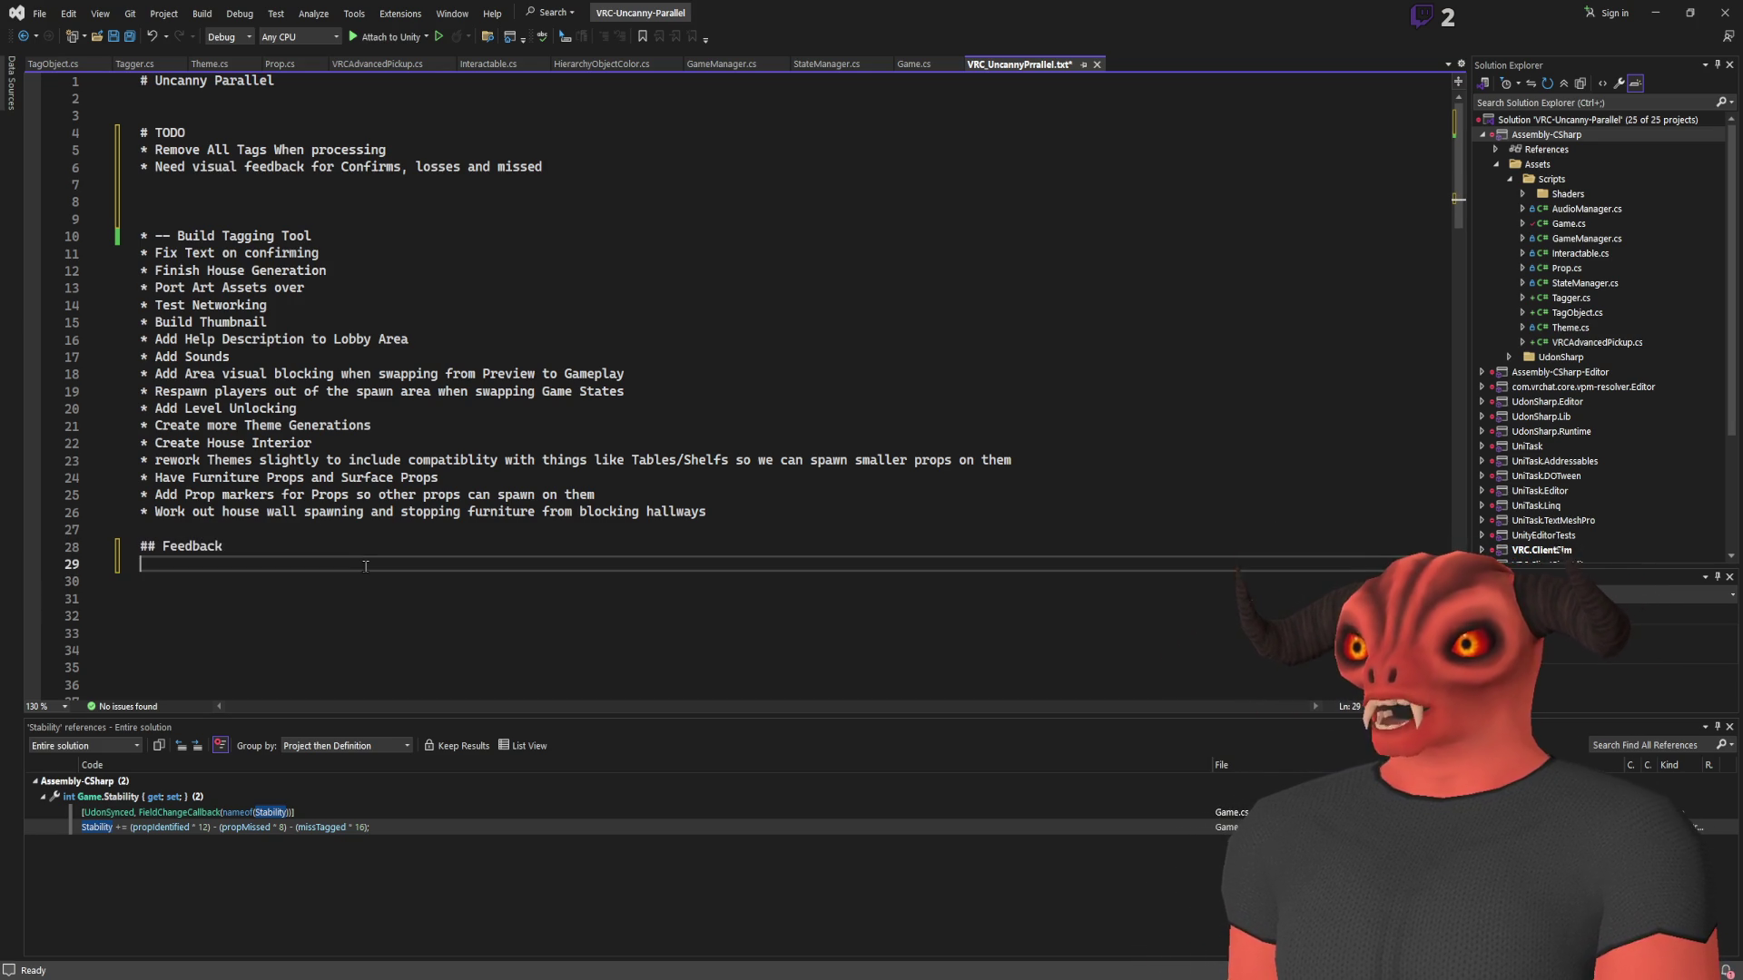
{"action": "type", "text": "ositi"}
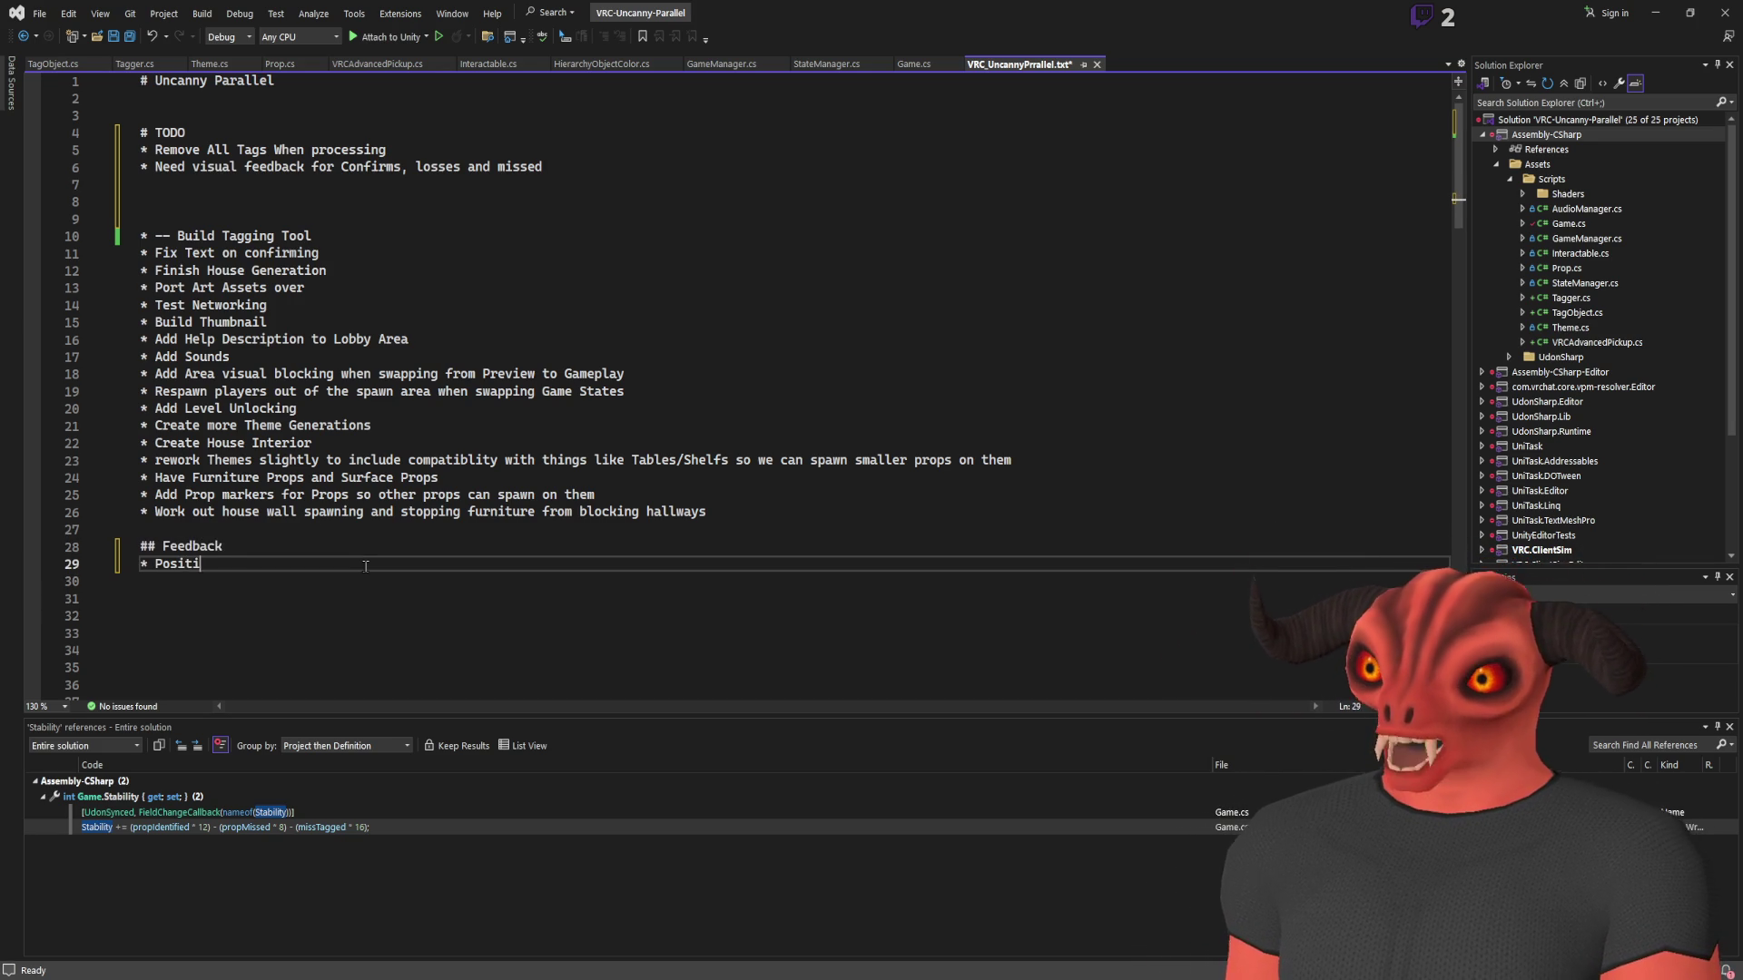
{"action": "type", "text": "ve sound when round e"}
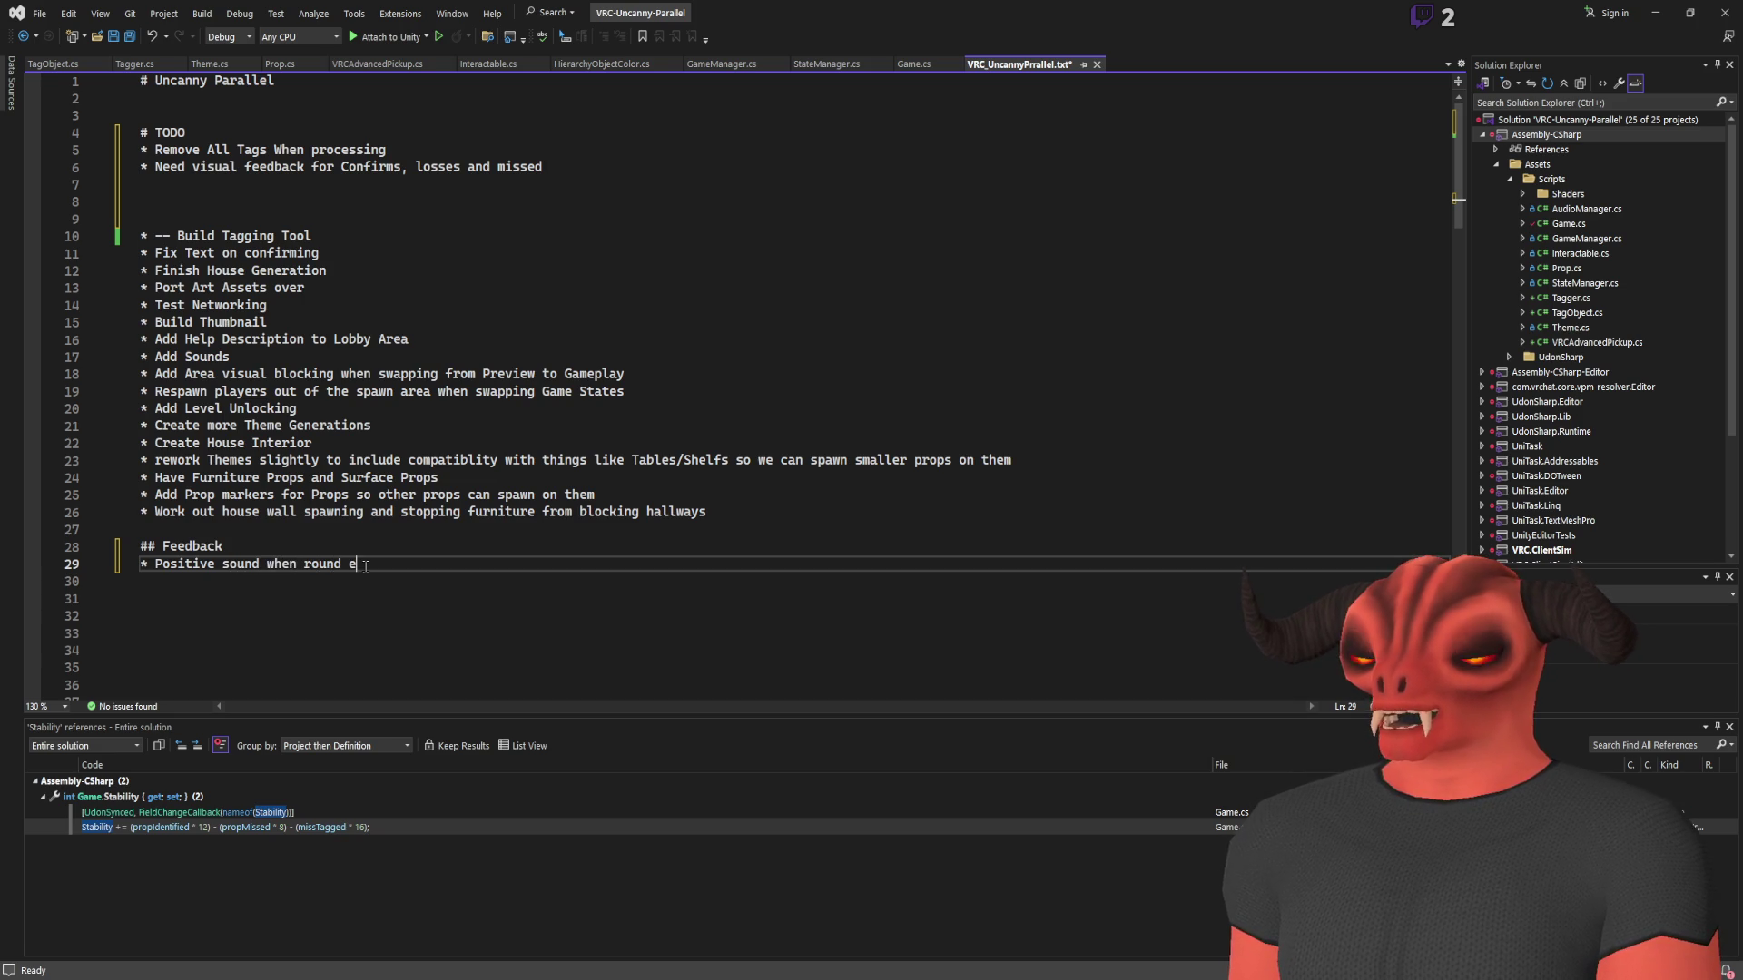
{"action": "key", "text": "ctrl+Left"}
{"action": "key", "text": "ctrl+Left"}
{"action": "key", "text": "ctrl+Left"}
{"action": "key", "text": "Left"}
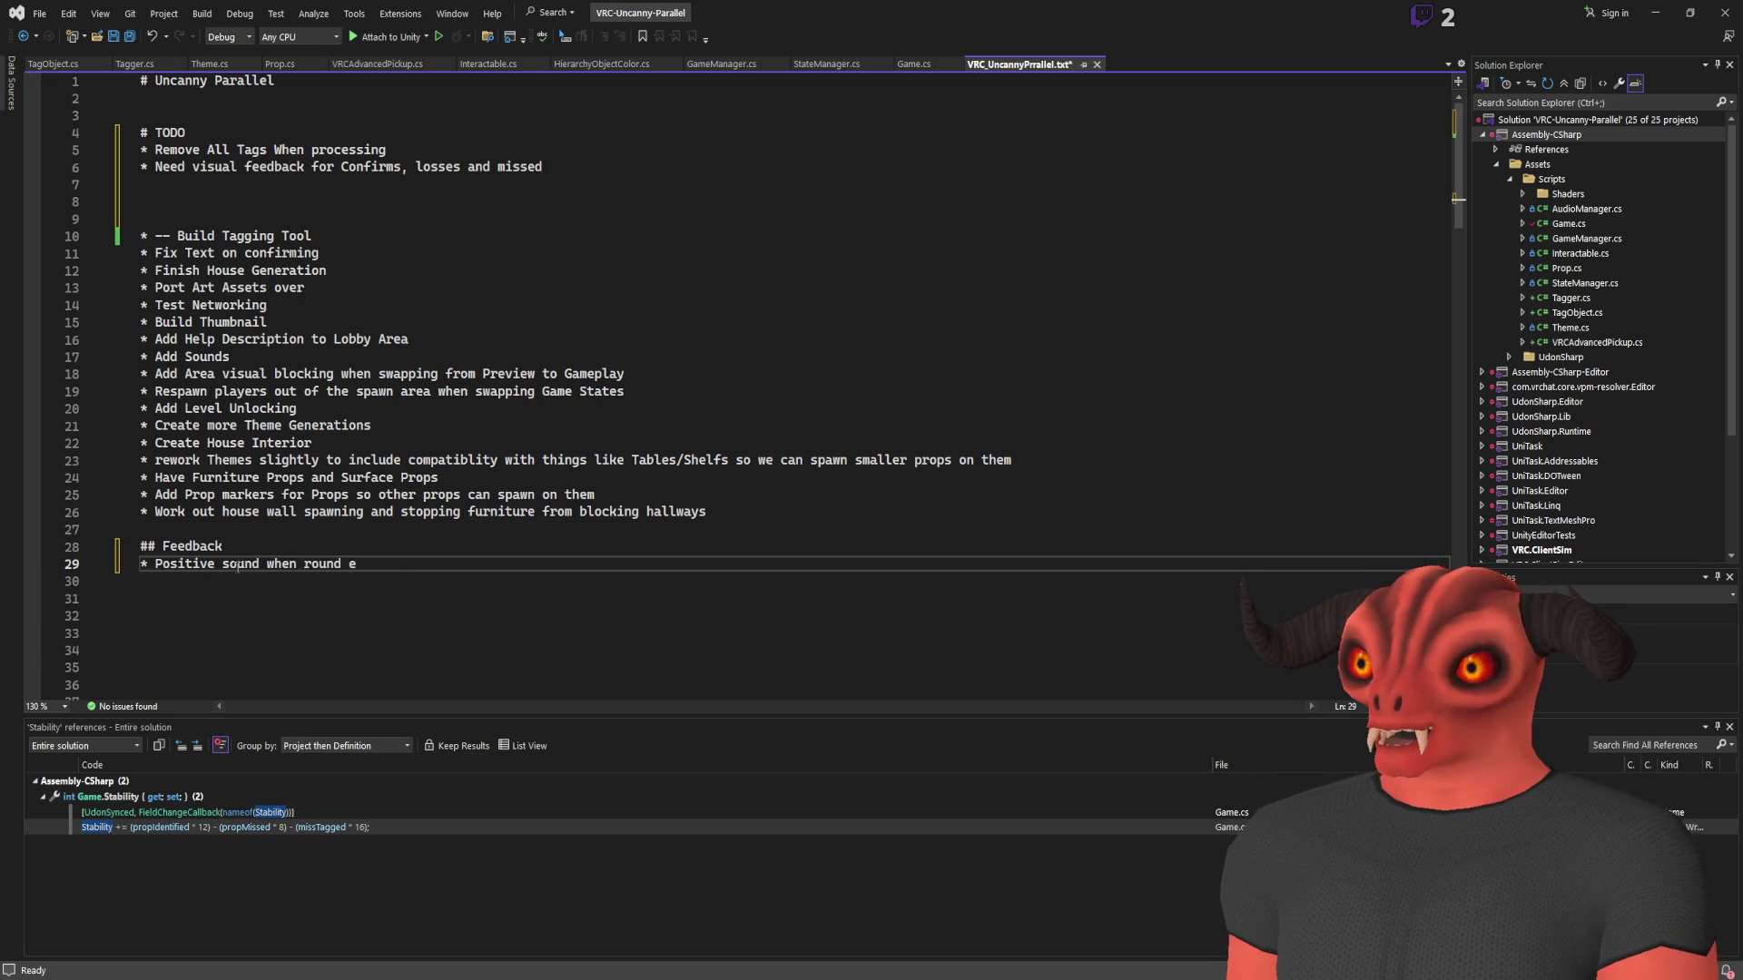
{"action": "type", "text": "/Nega"}
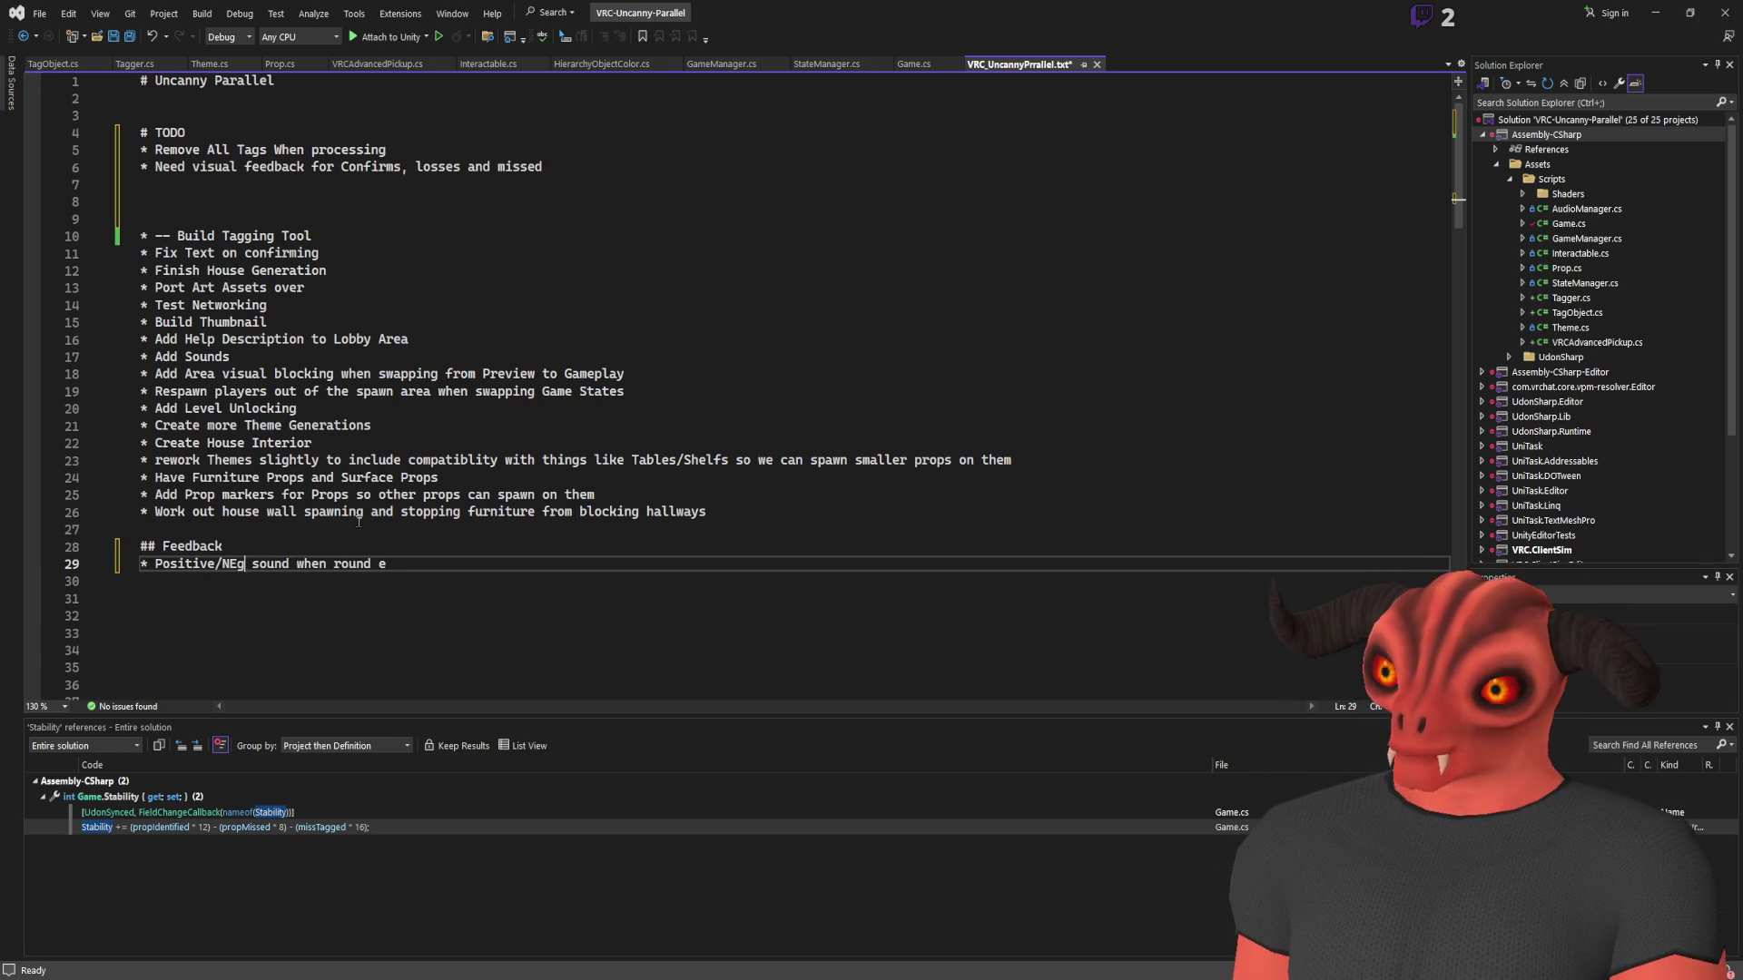
{"action": "type", "text": "tive/nature"}
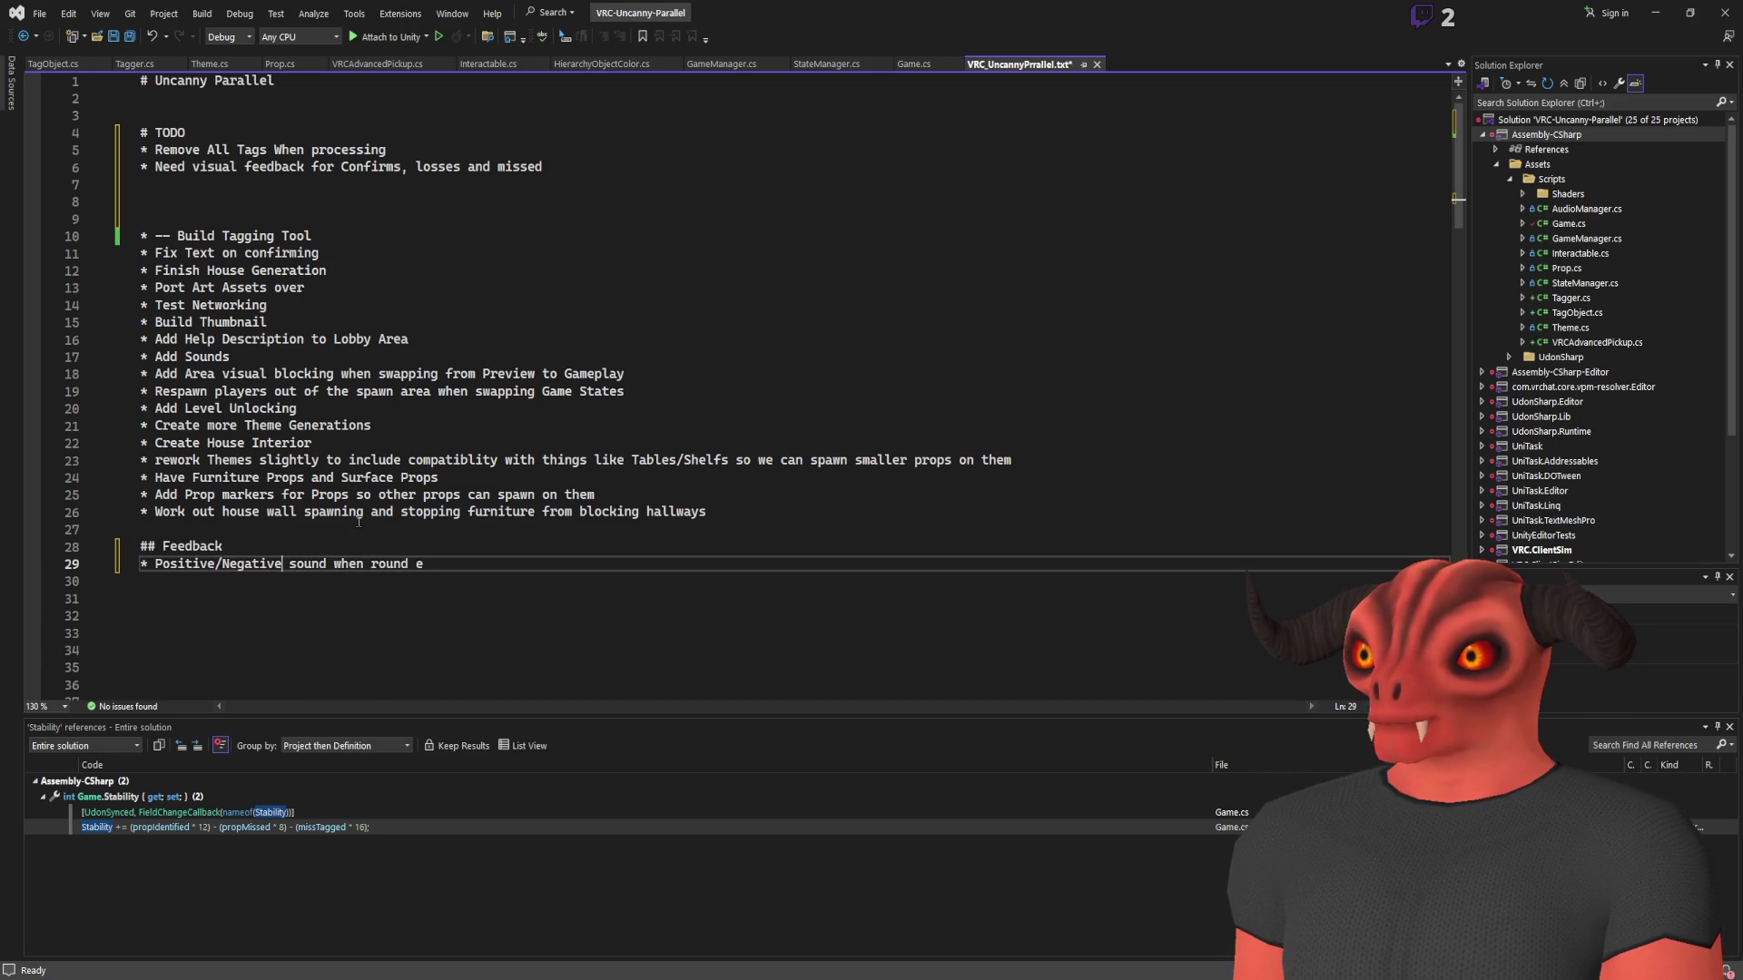
{"action": "key", "text": "BackSpace"}
{"action": "key", "text": "BackSpace"}
{"action": "key", "text": "BackSpace"}
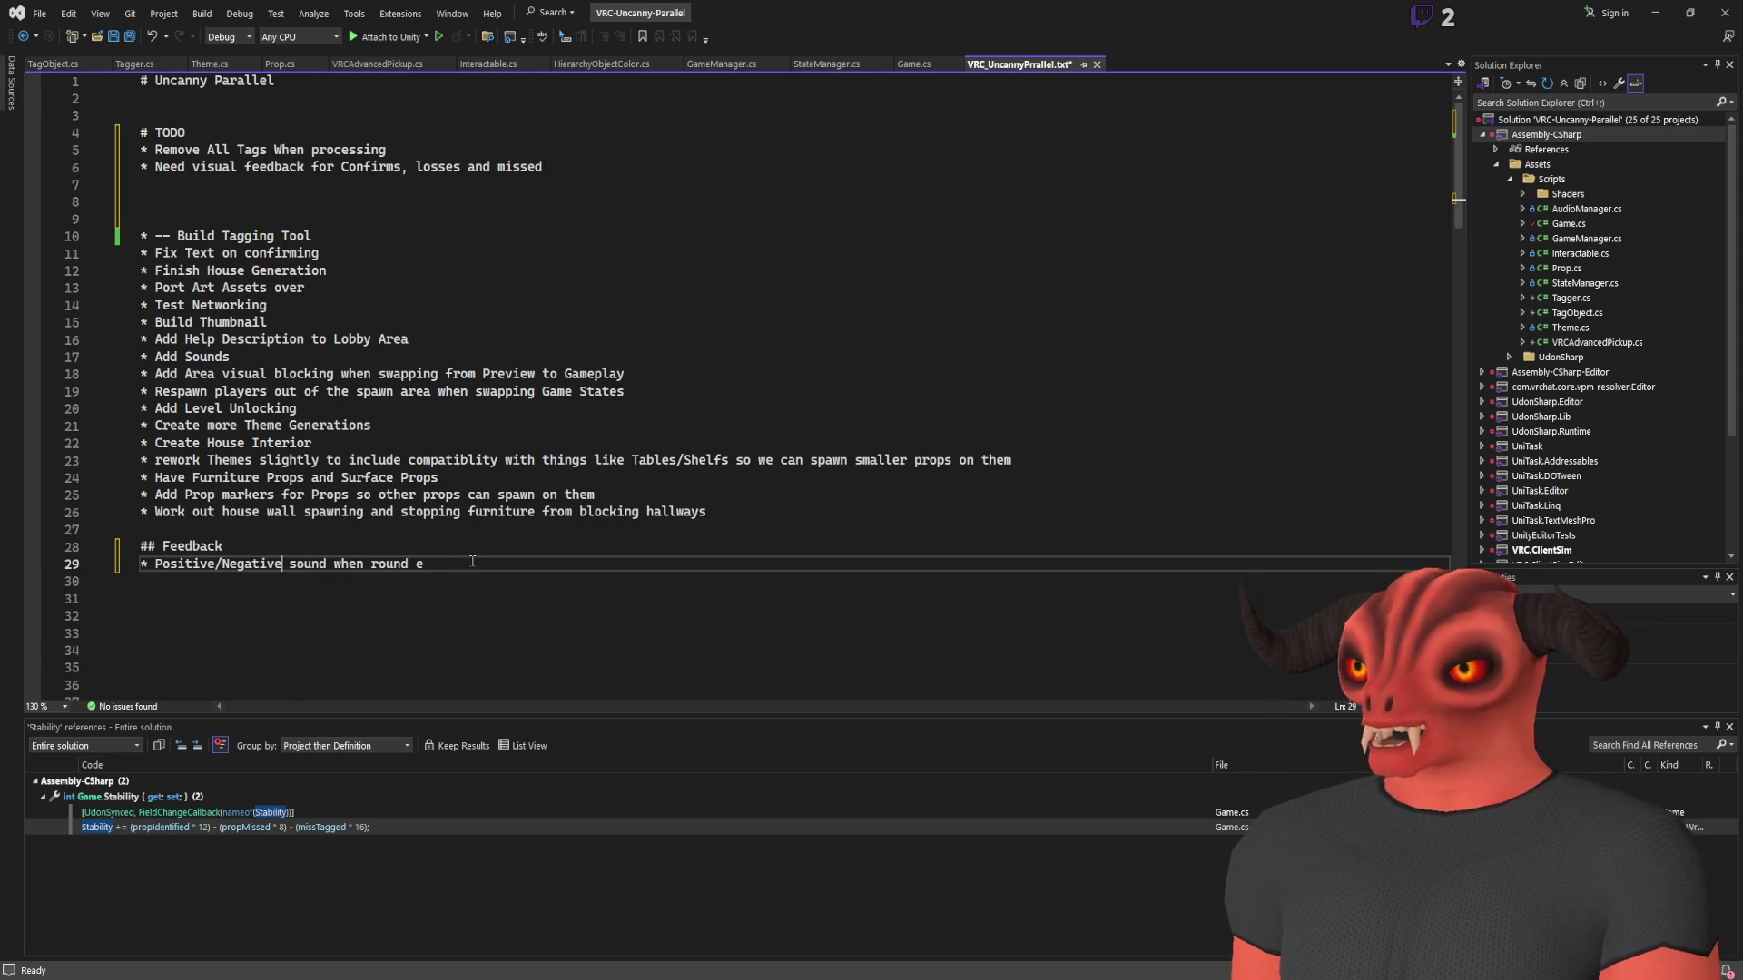
{"action": "key", "text": "BackSpace"}
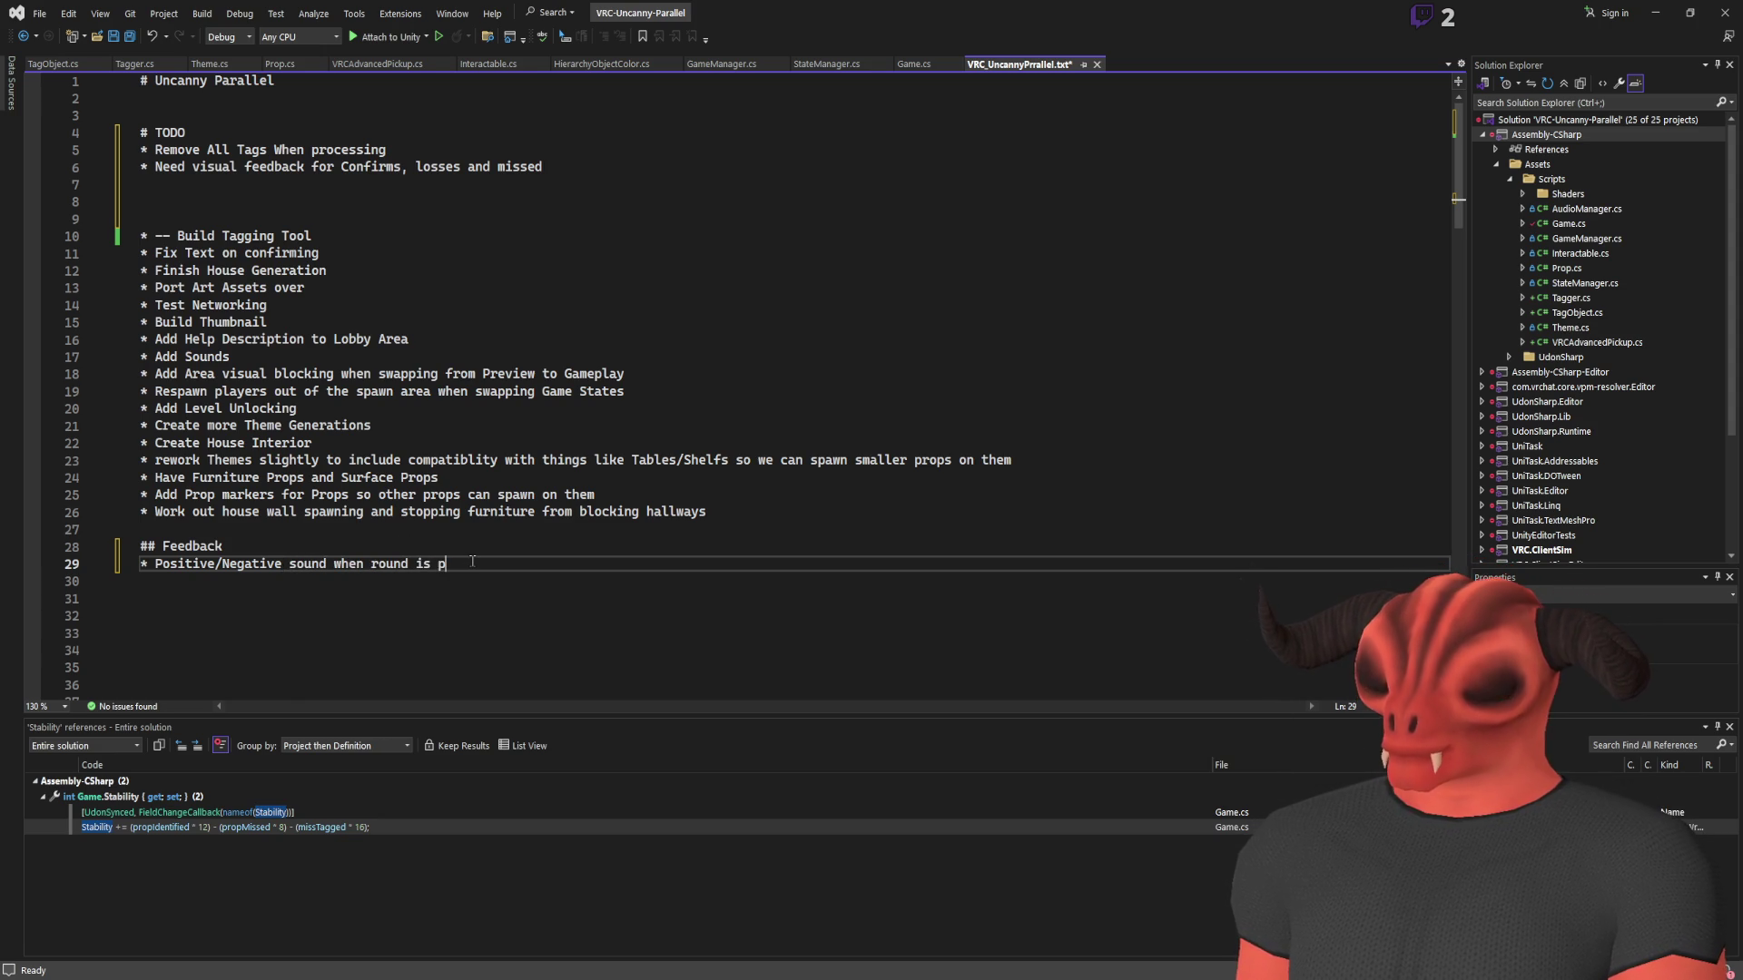
{"action": "type", "text": "p"}
{"action": "type", "text": " proces"}
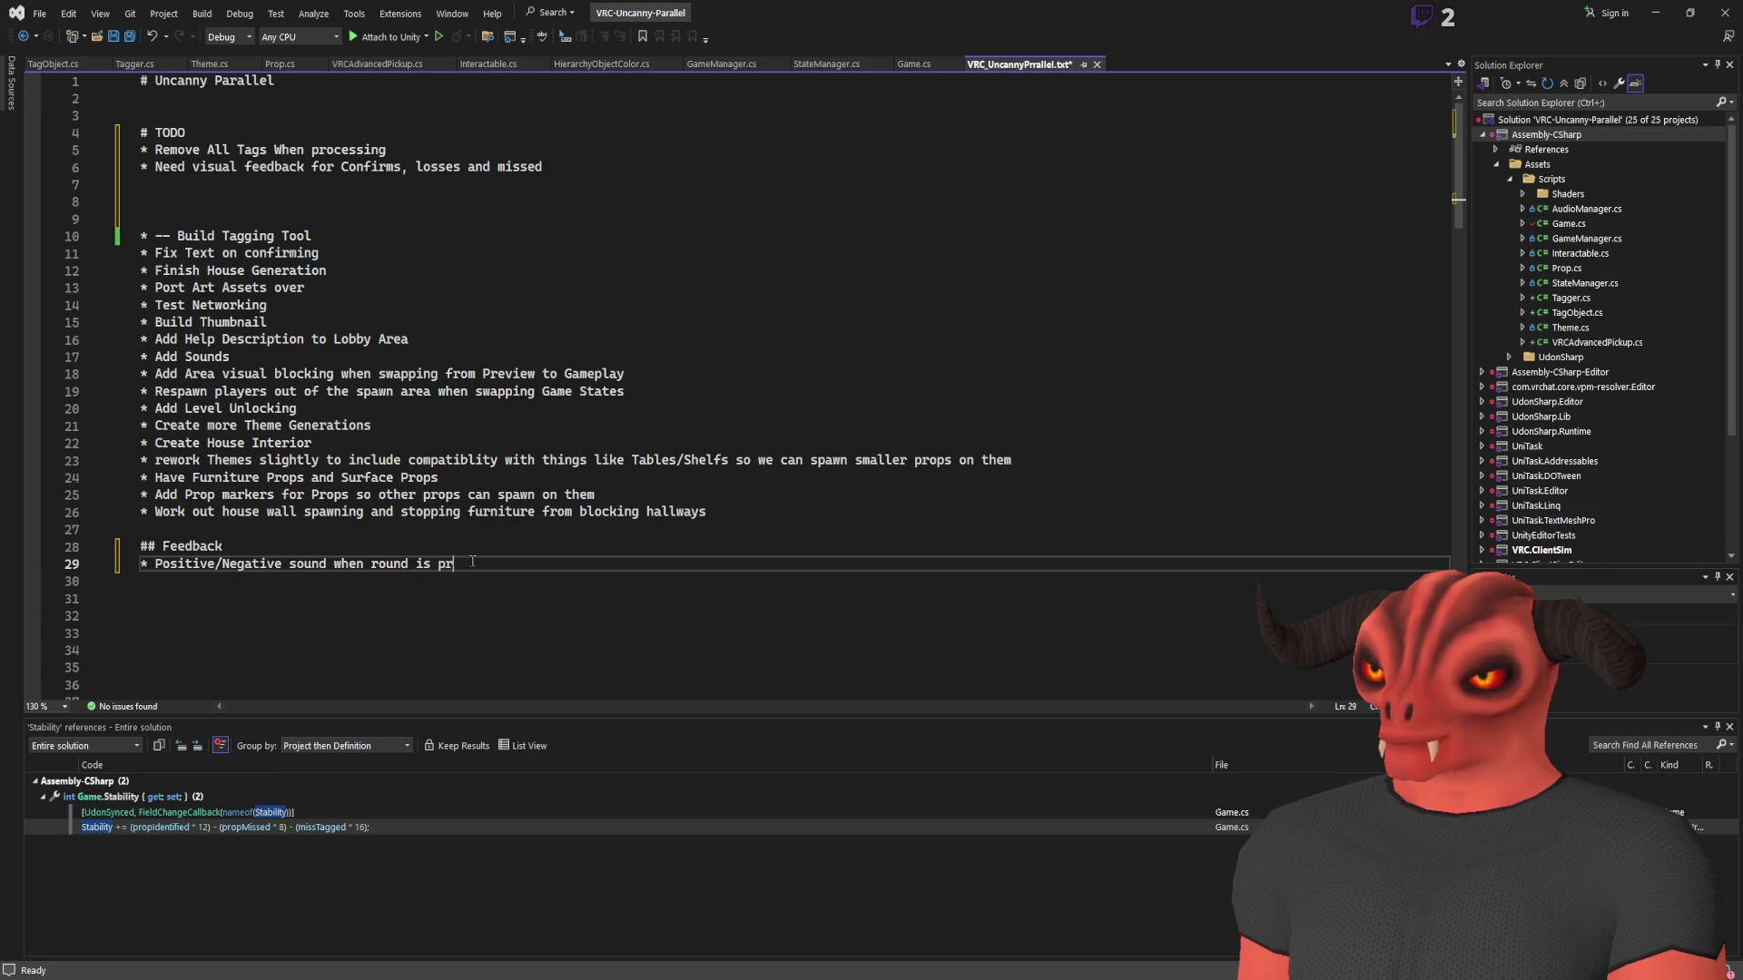
Add 'Adding Tag and removing Tag sound' and 'Display how many tags are currently placed' bullets
{"action": "key", "text": "Return"}
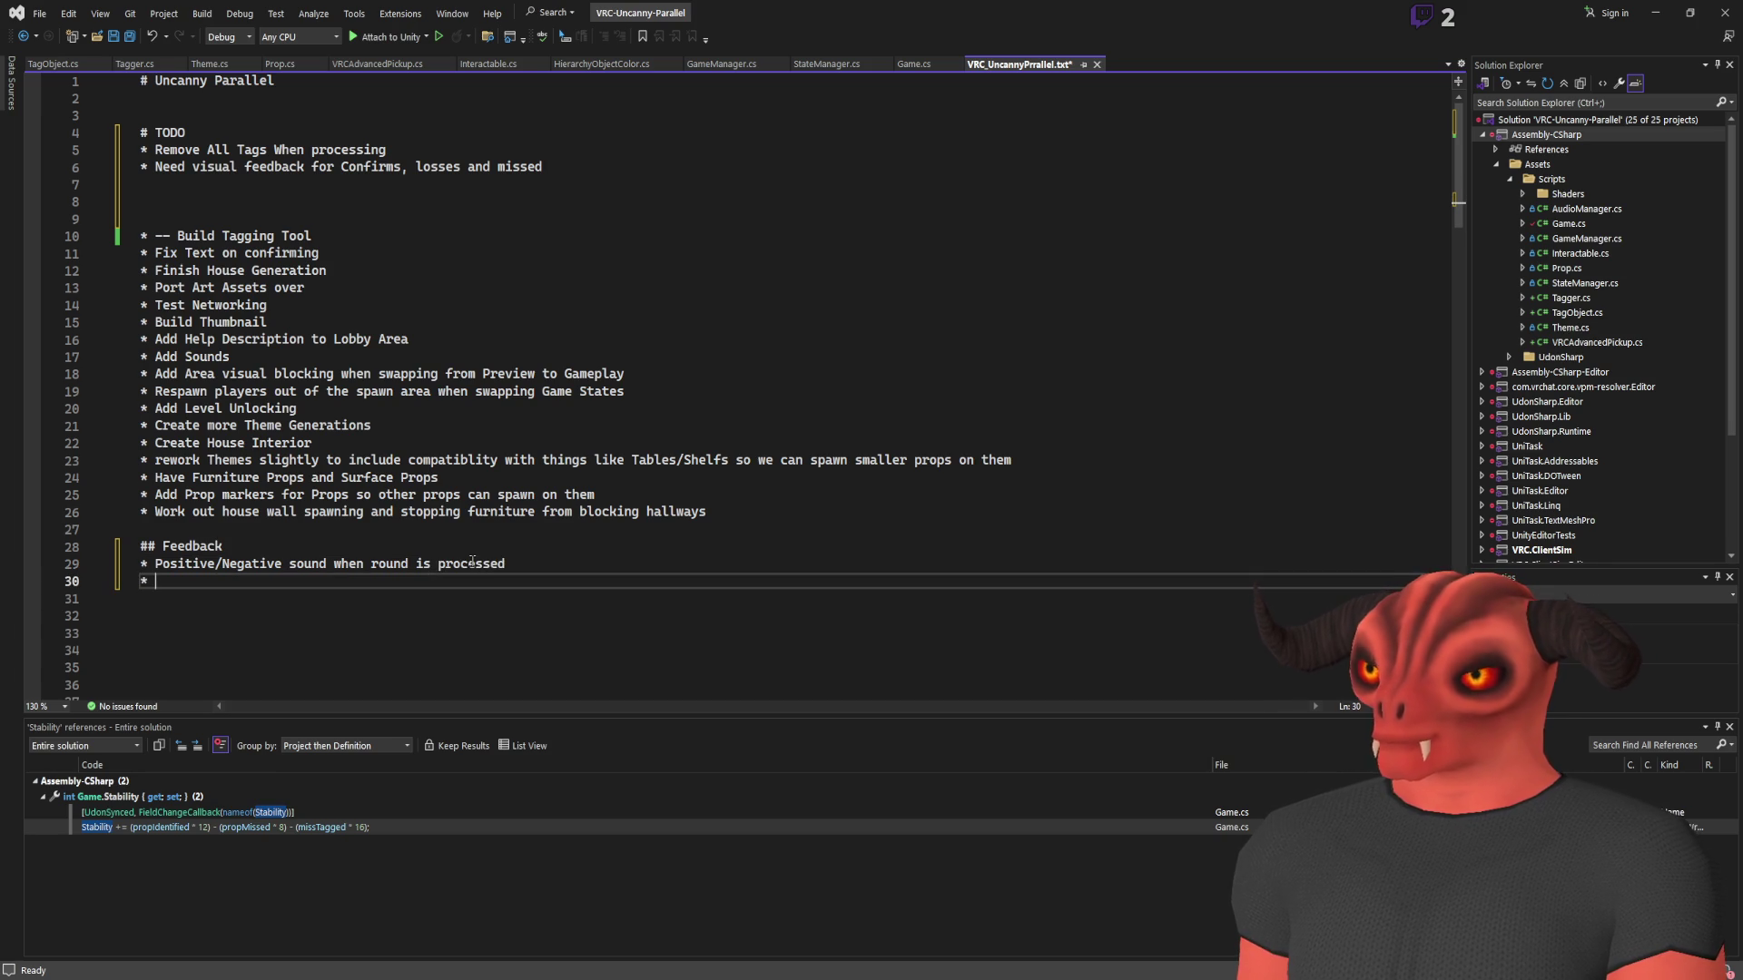
{"action": "type", "text": "Firing "}
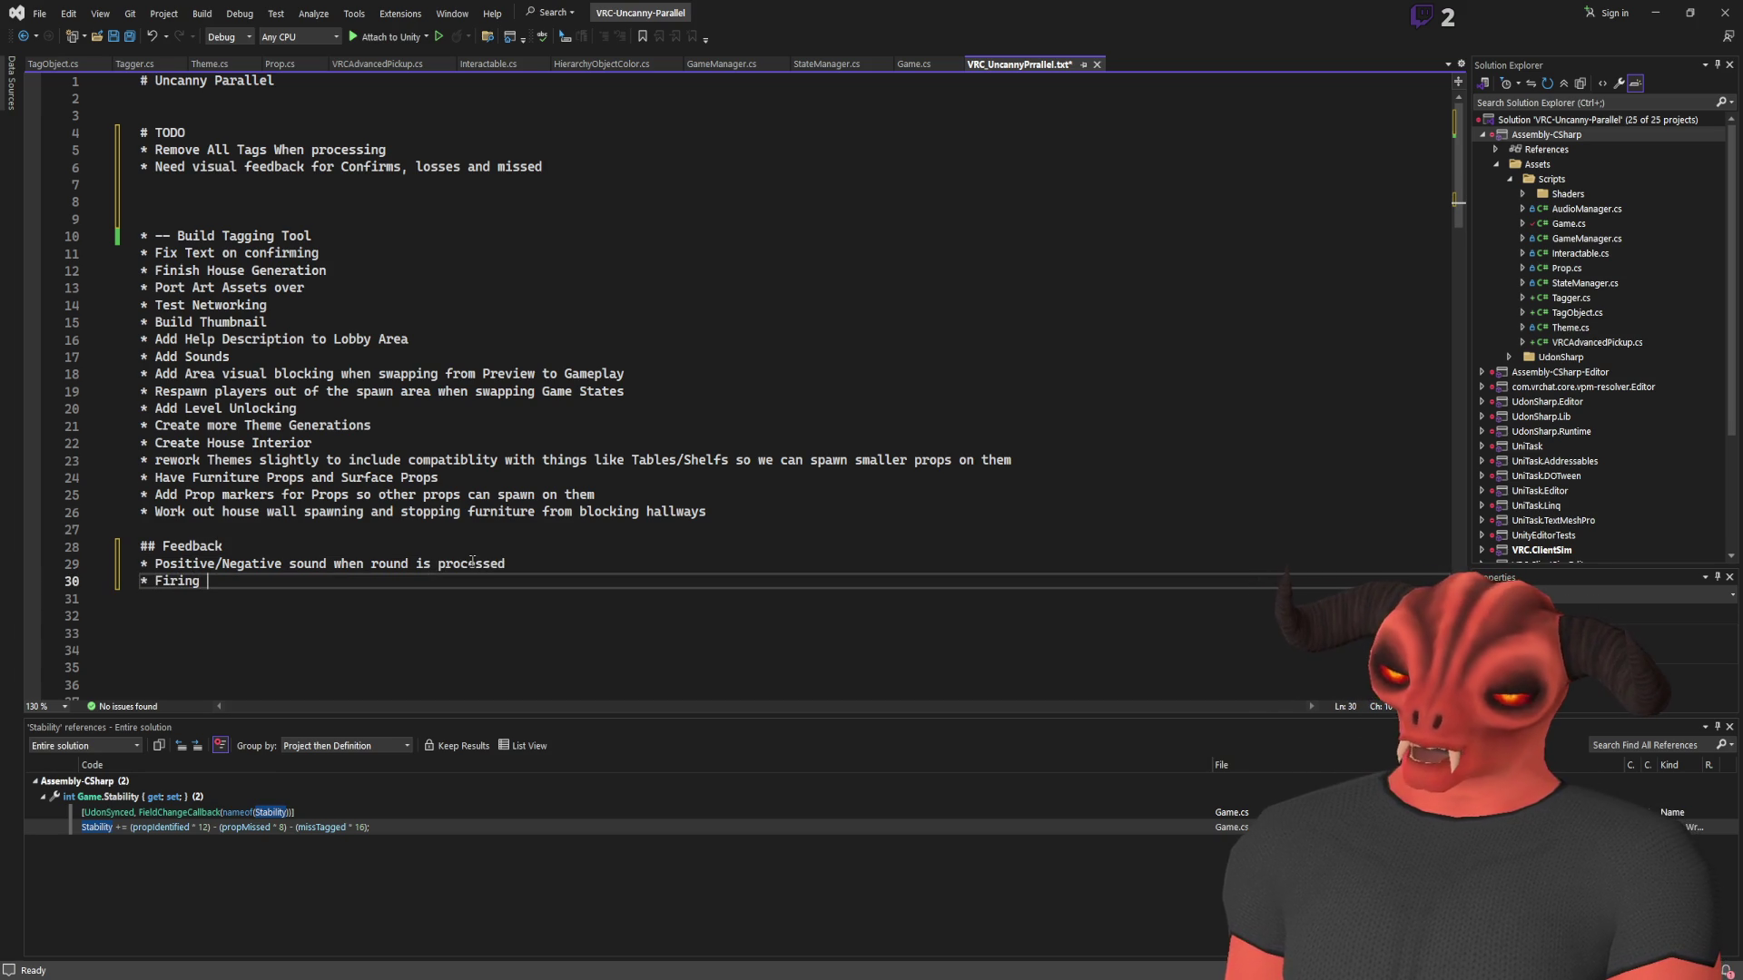
{"action": "type", "text": "Laser,"}
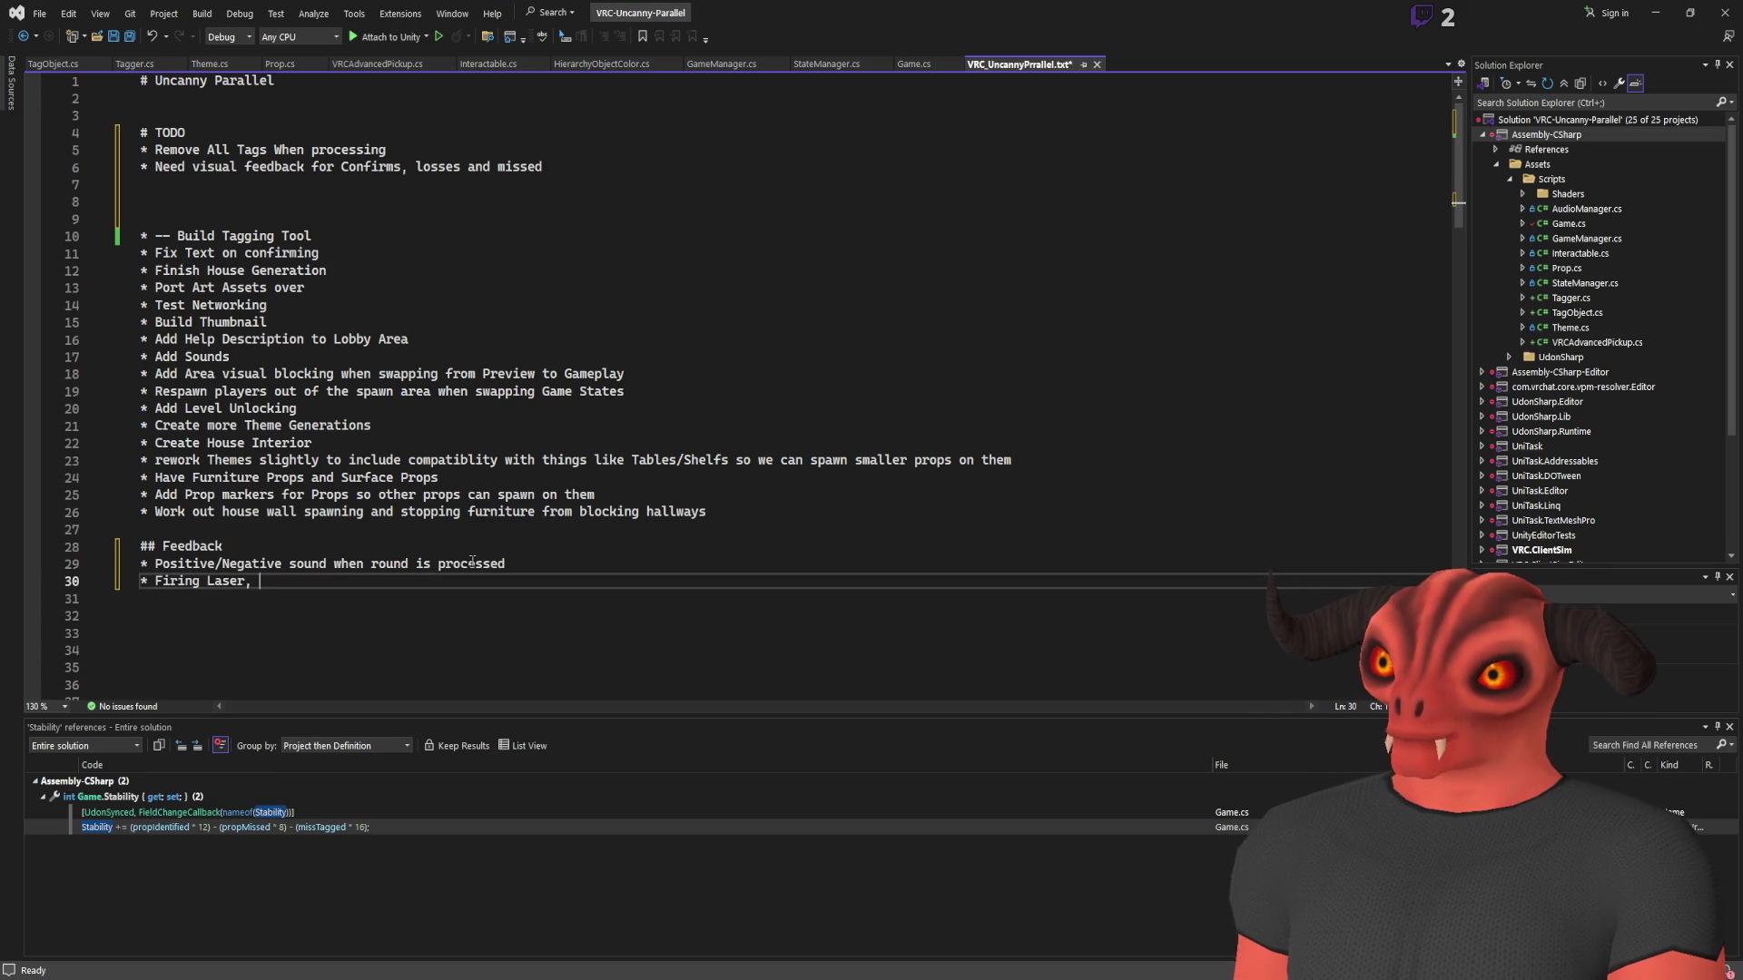
{"action": "key", "text": "BackSpace"}
{"action": "key", "text": "BackSpace"}
{"action": "key", "text": "BackSpace"}
{"action": "type", "text": "Adding Tag and removing Tag sound"}
{"action": "key", "text": "Return"}
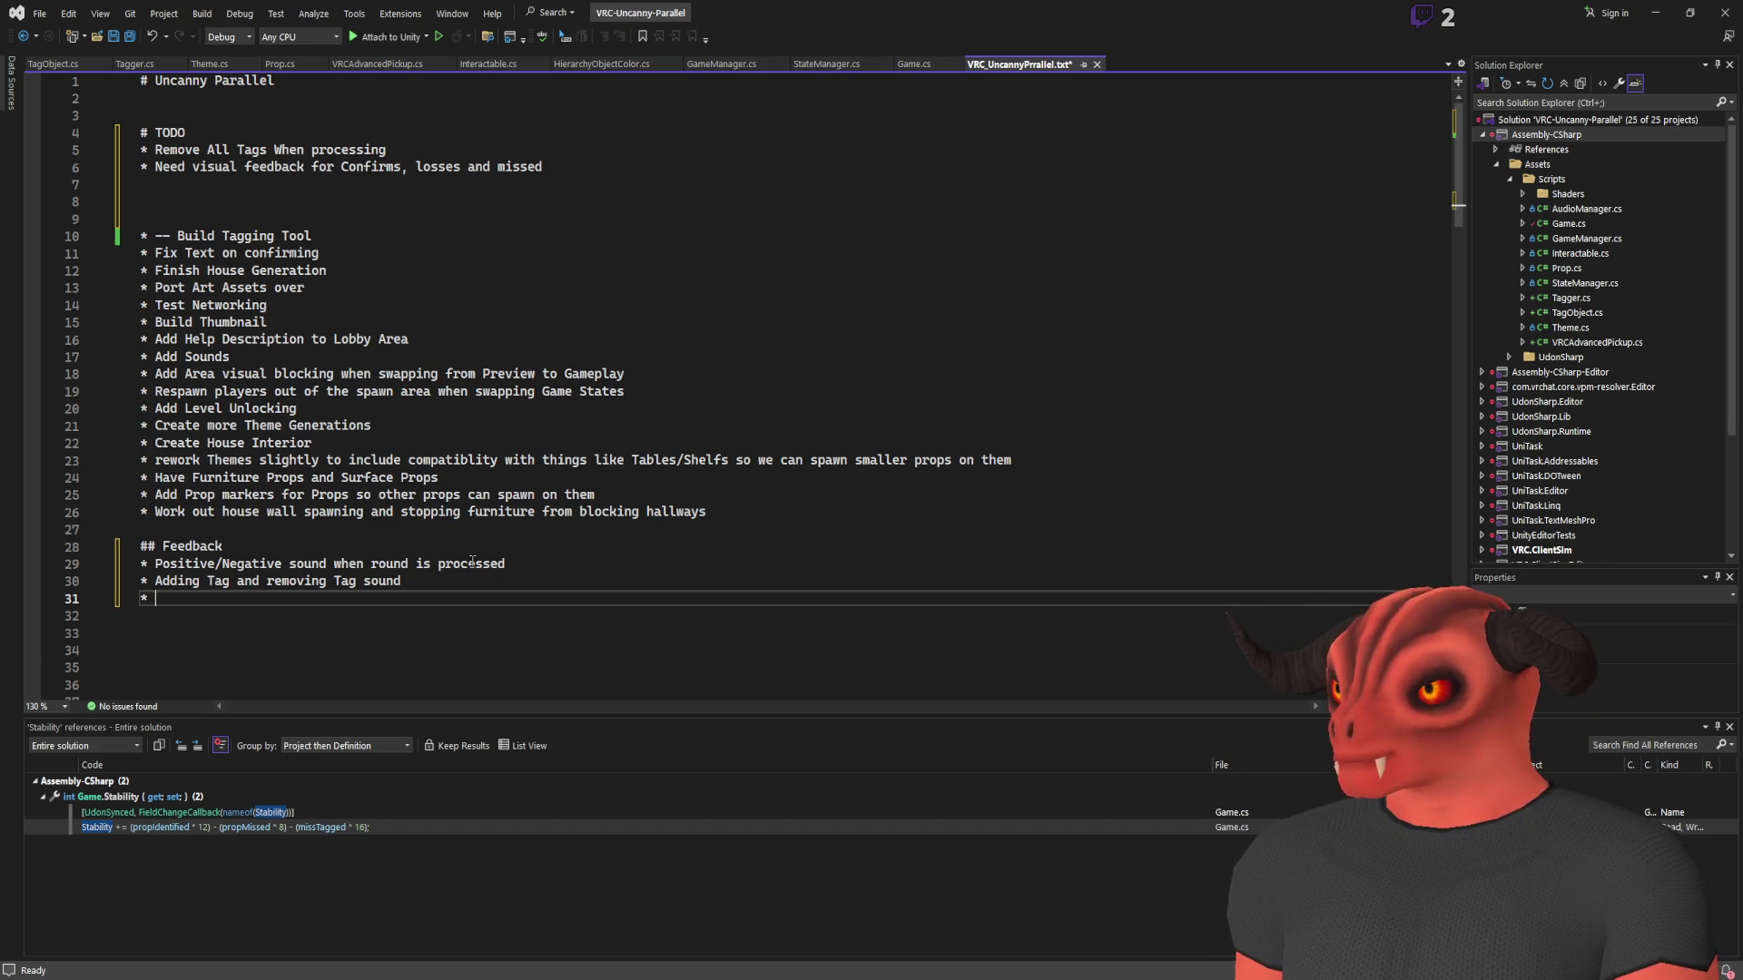
{"action": "type", "text": "Display "}
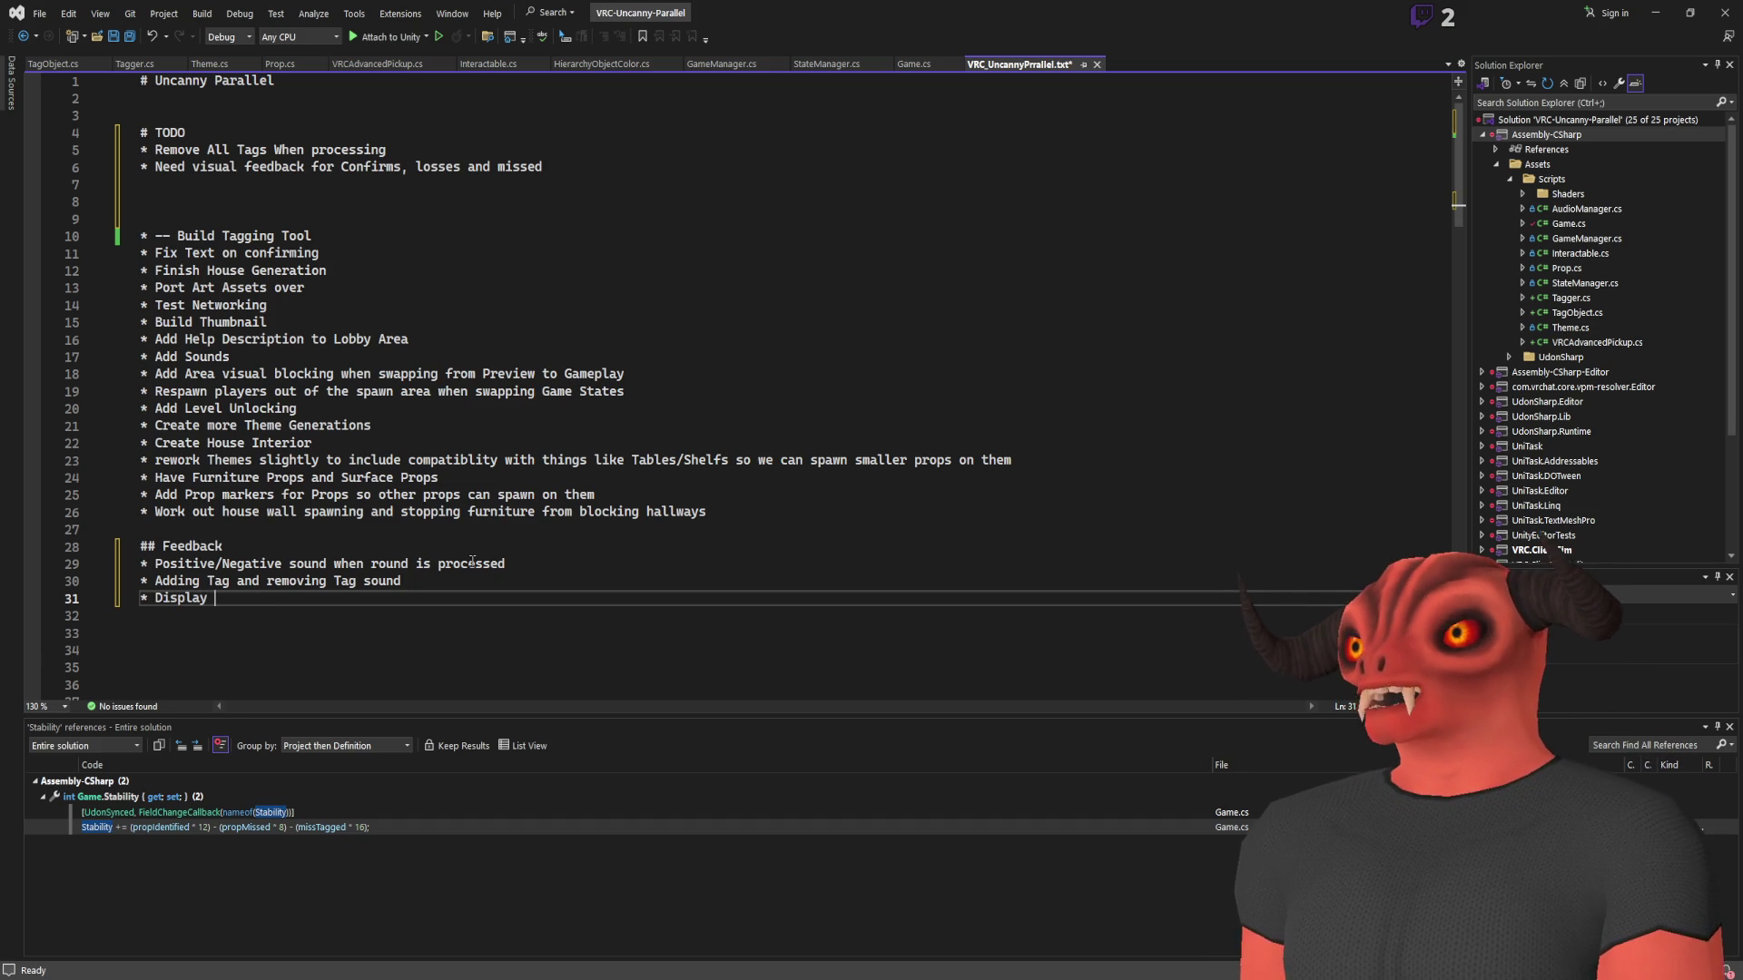
{"action": "type", "text": "how many tags are "}
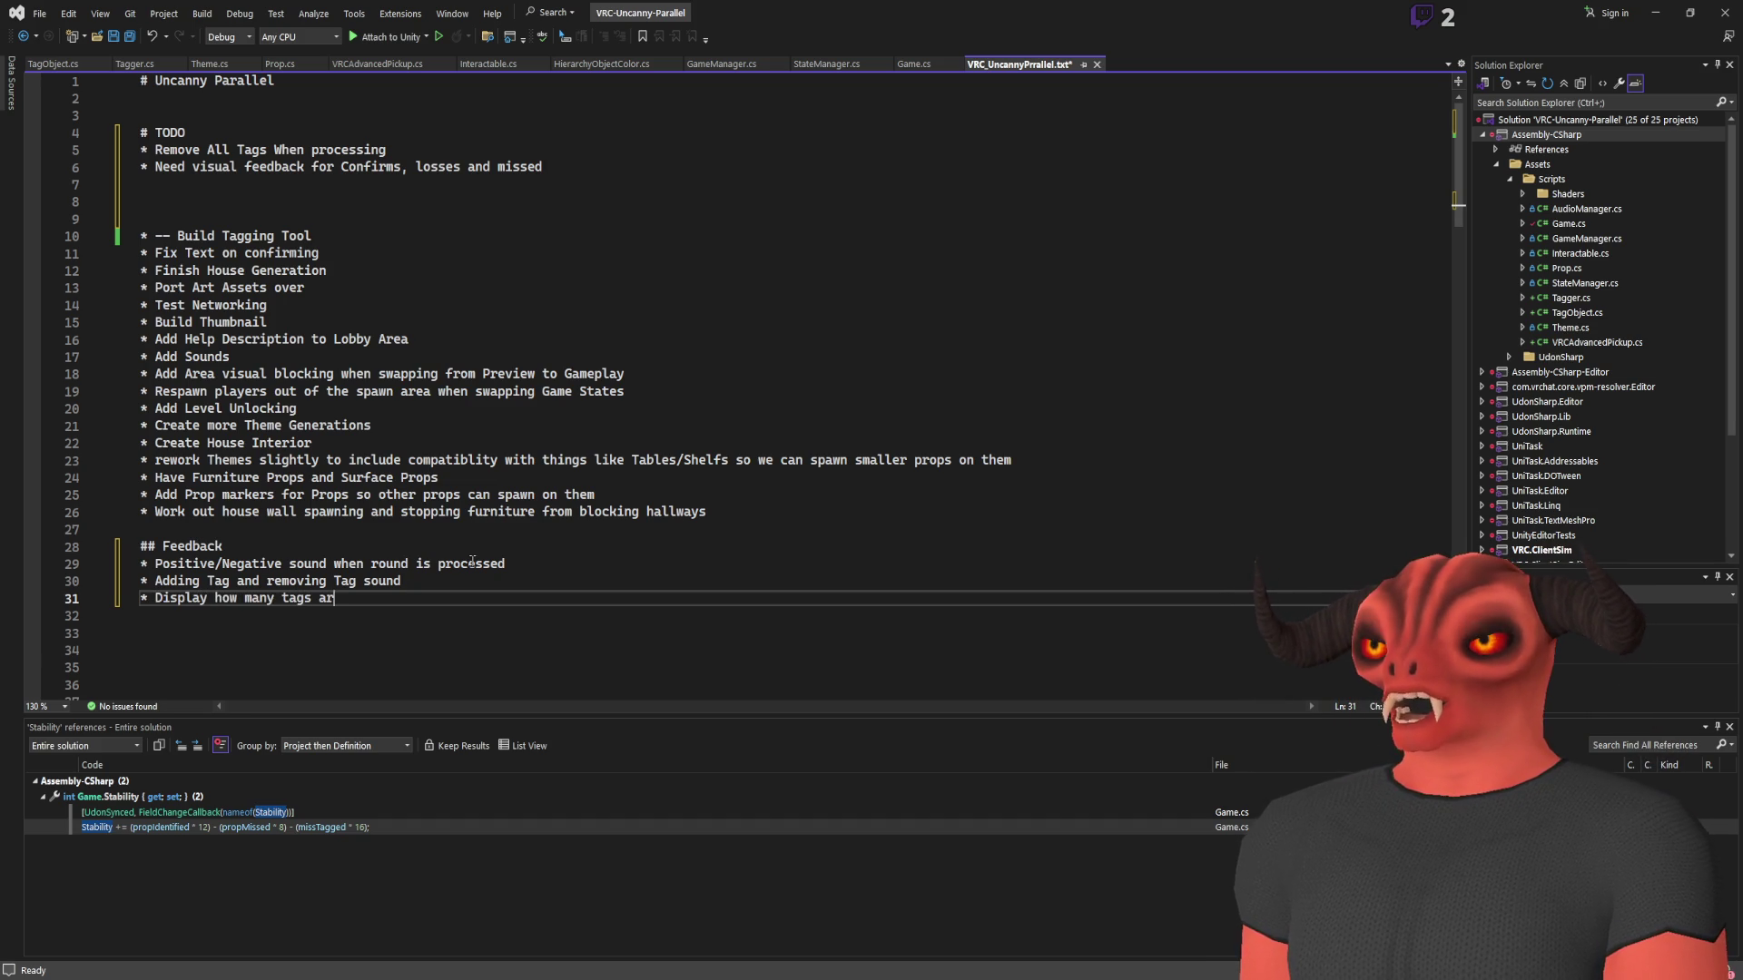
{"action": "type", "text": "currently placed"}
Add 'Display Total Missed, Confirmed, Misplaced tags (Player total and instance total)' plus an empty bullet
{"action": "key", "text": "Return"}
{"action": "type", "text": "* Display"}
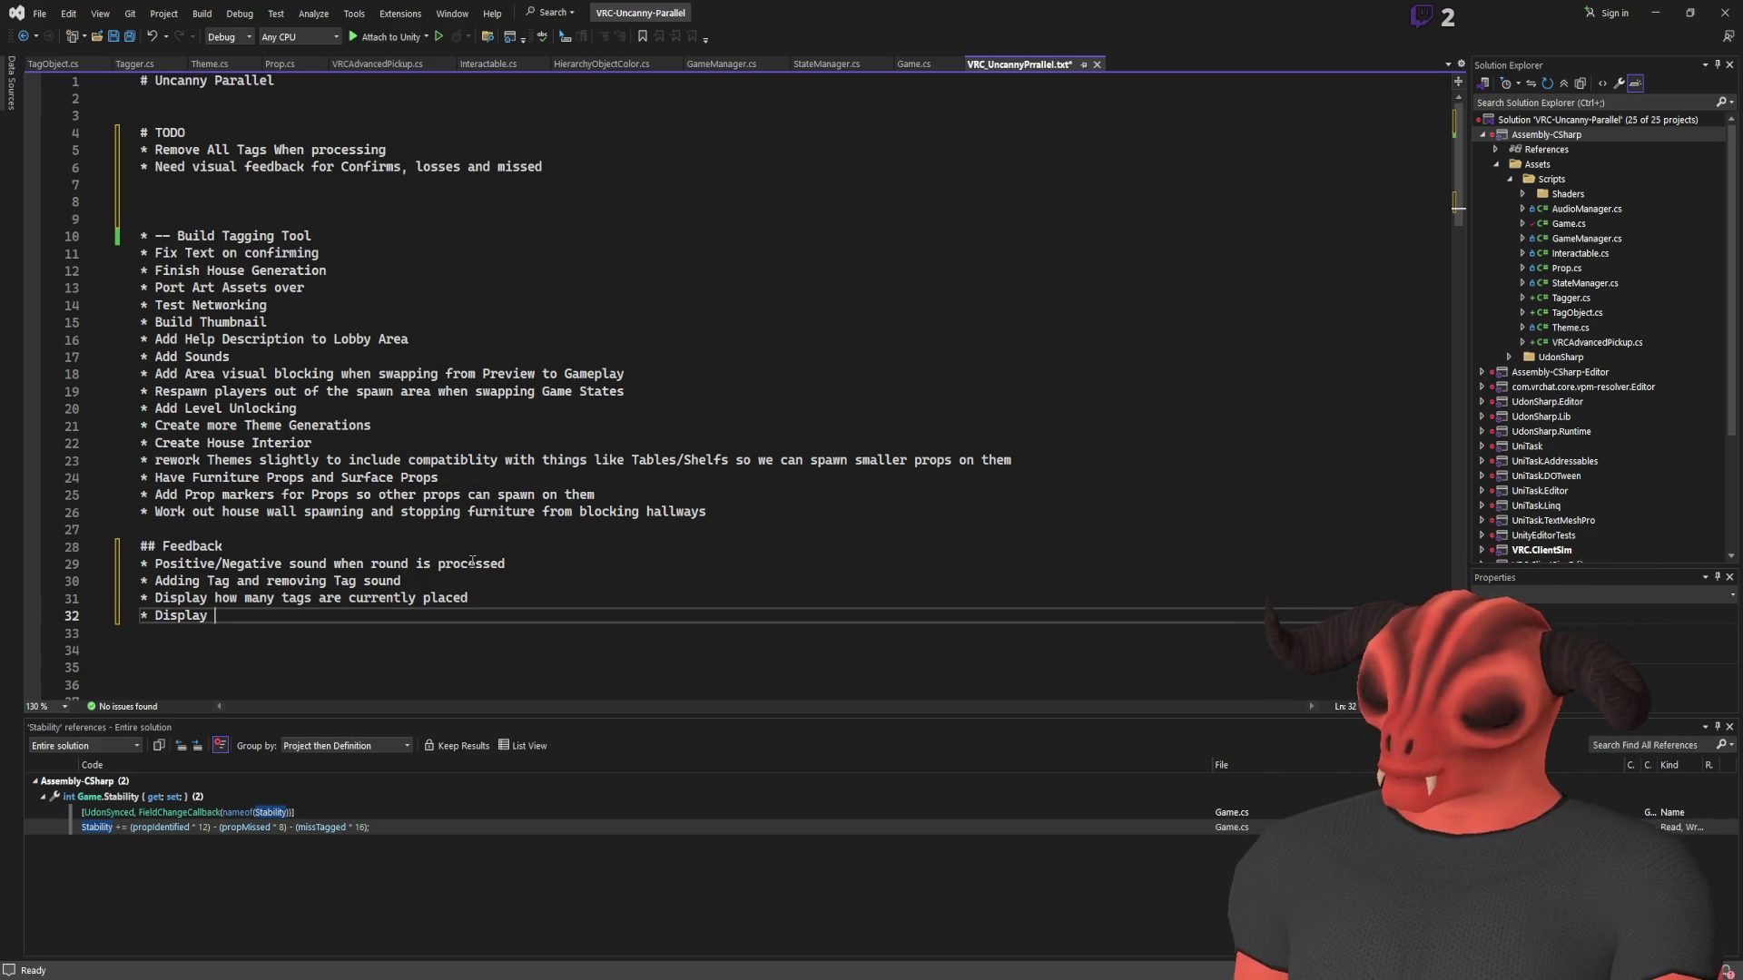
{"action": "type", "text": " Total Mis"}
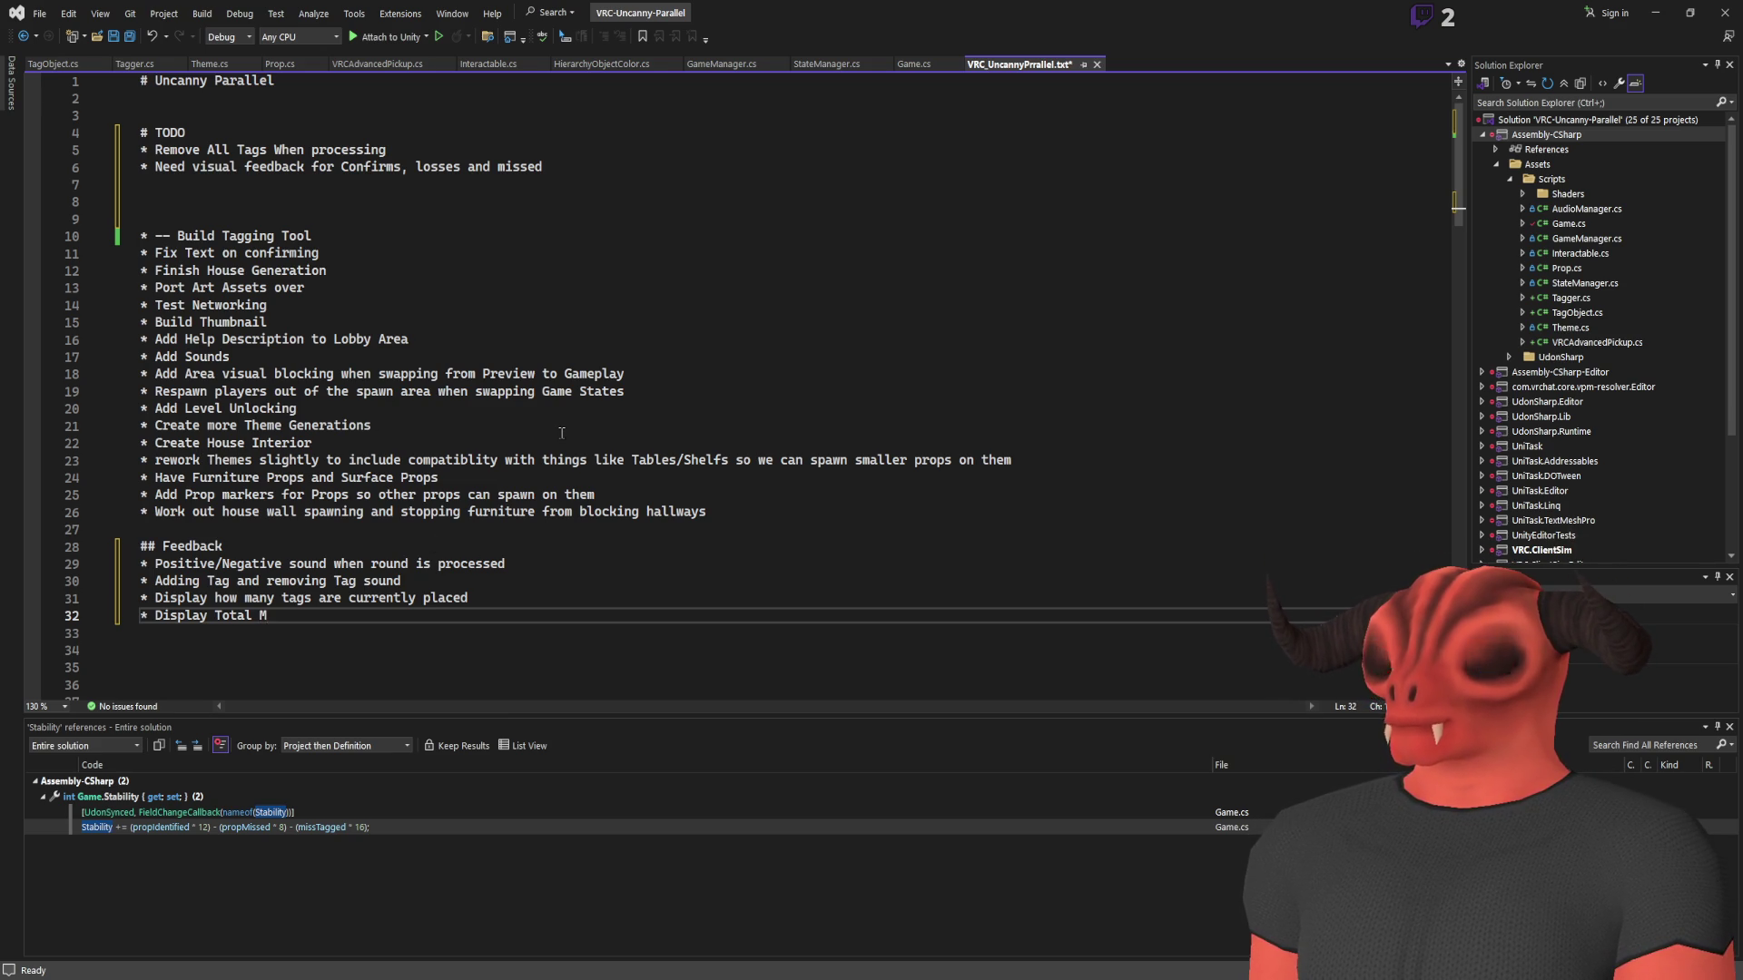
{"action": "type", "text": "ed,"}
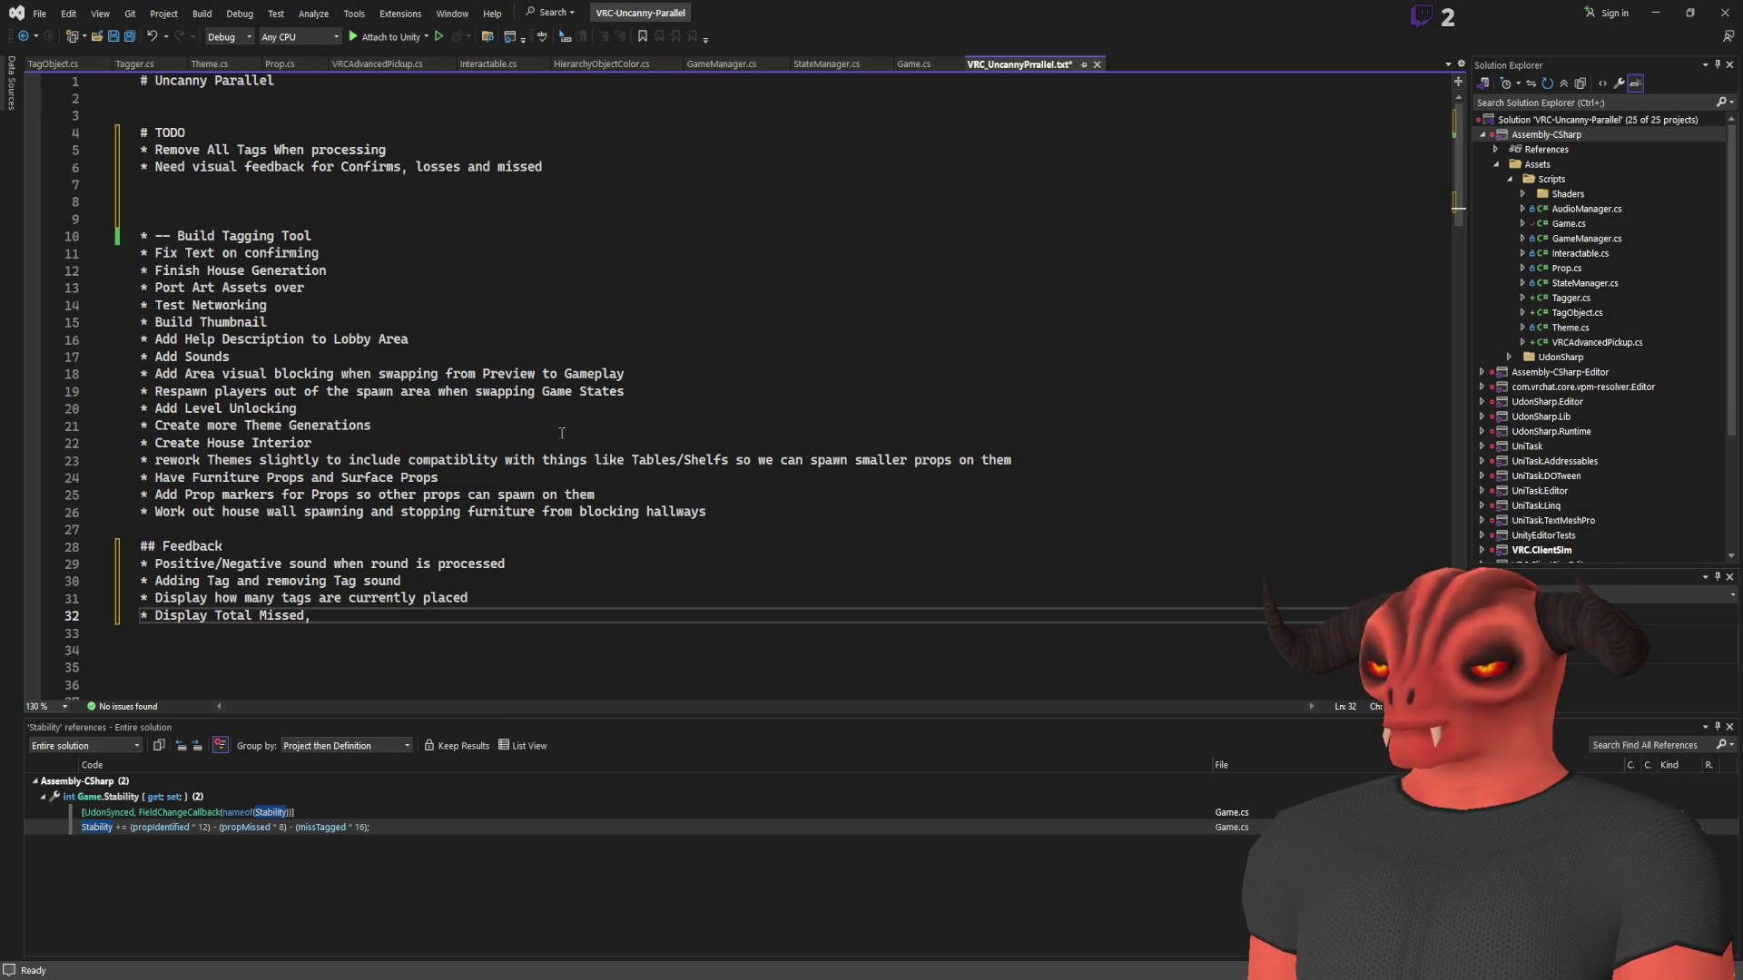
{"action": "type", "text": " Confirmed "}
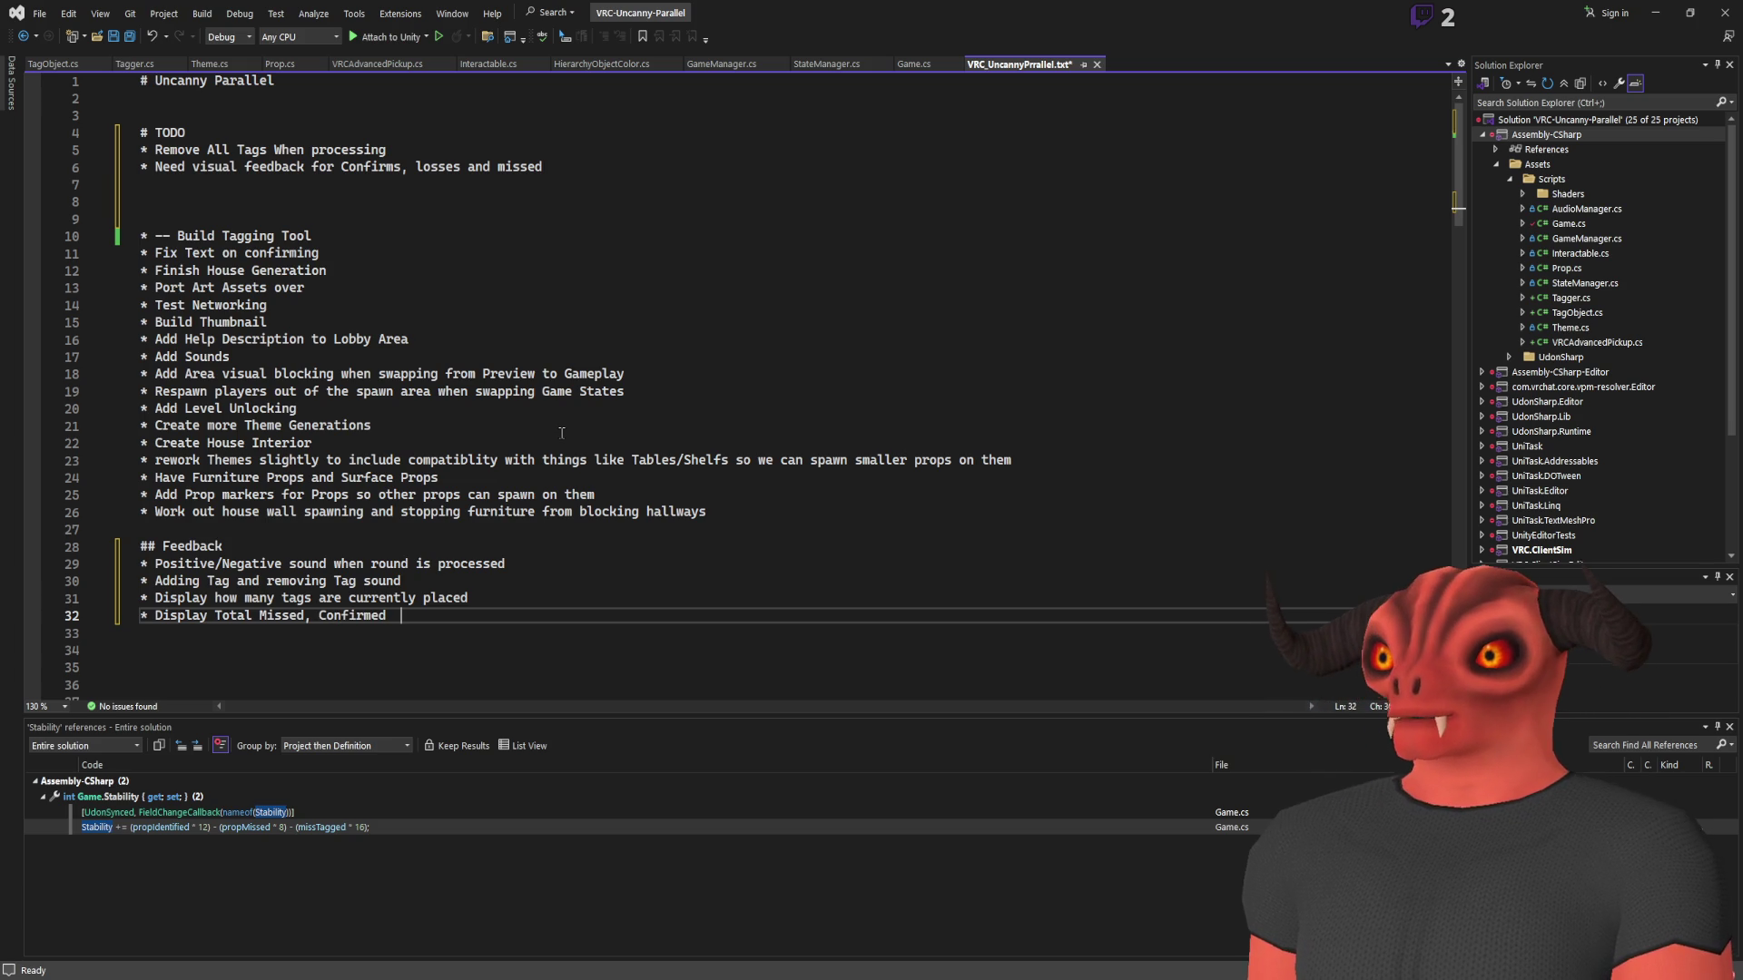
{"action": "type", "text": "miss pl"}
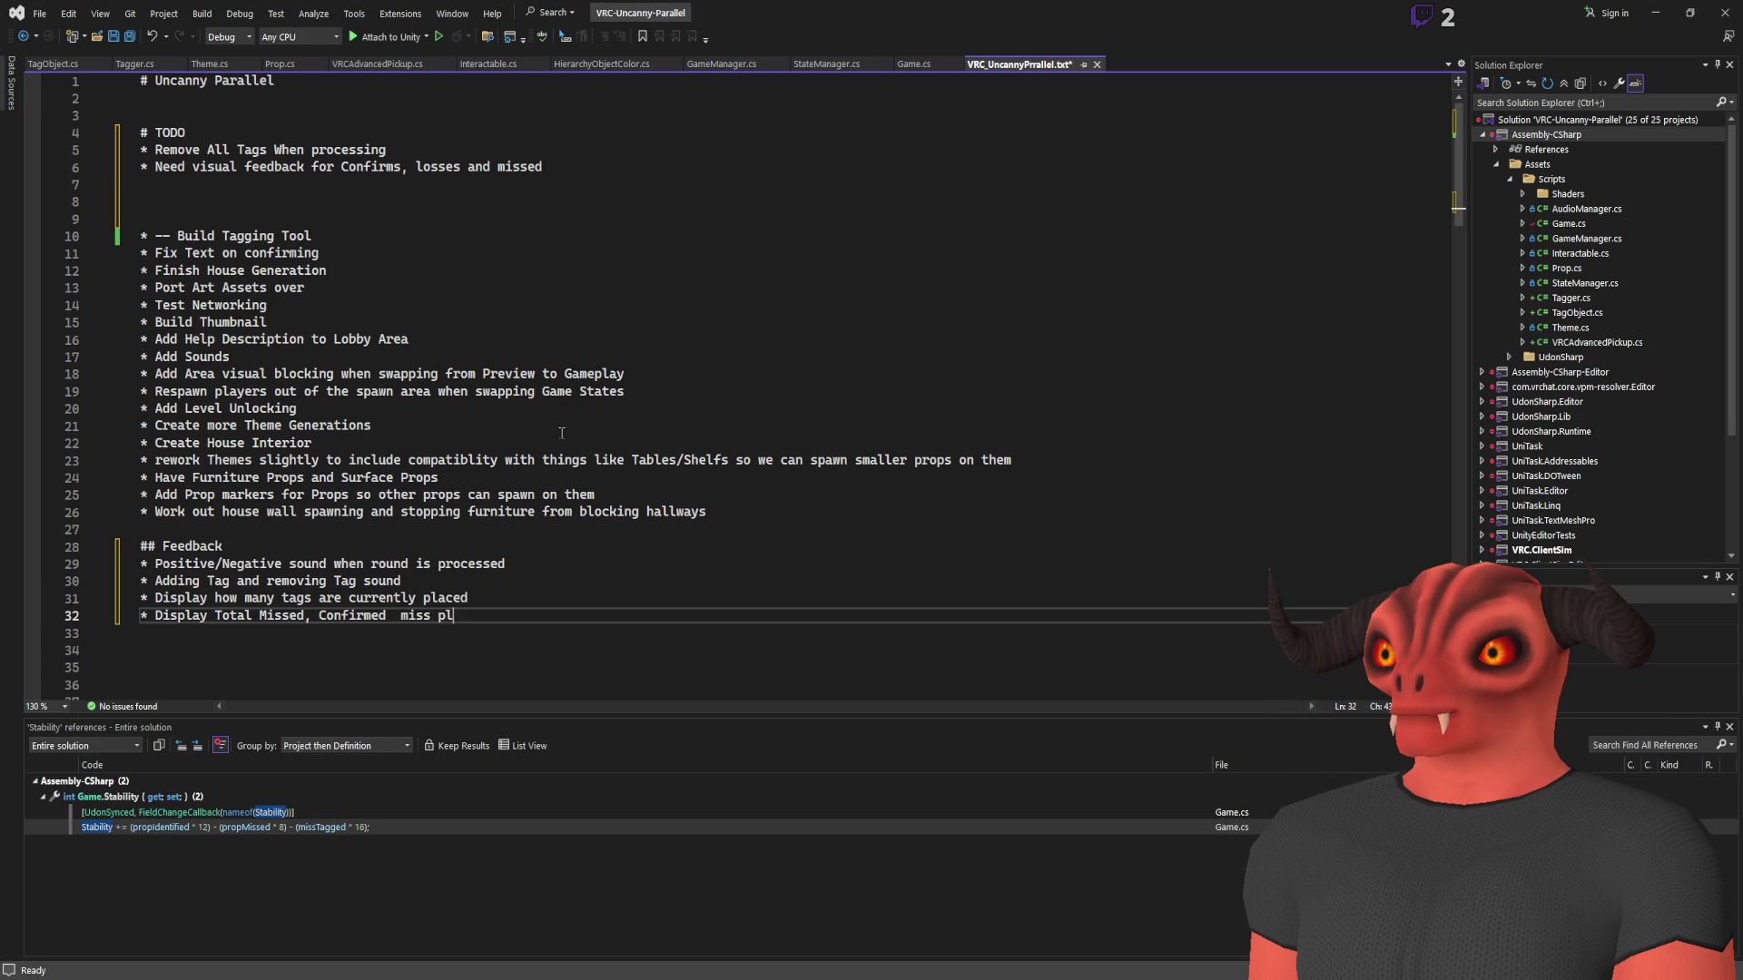
{"action": "type", "text": "aced tags"}
{"action": "key", "text": "Return"}
{"action": "type", "text": "*"}
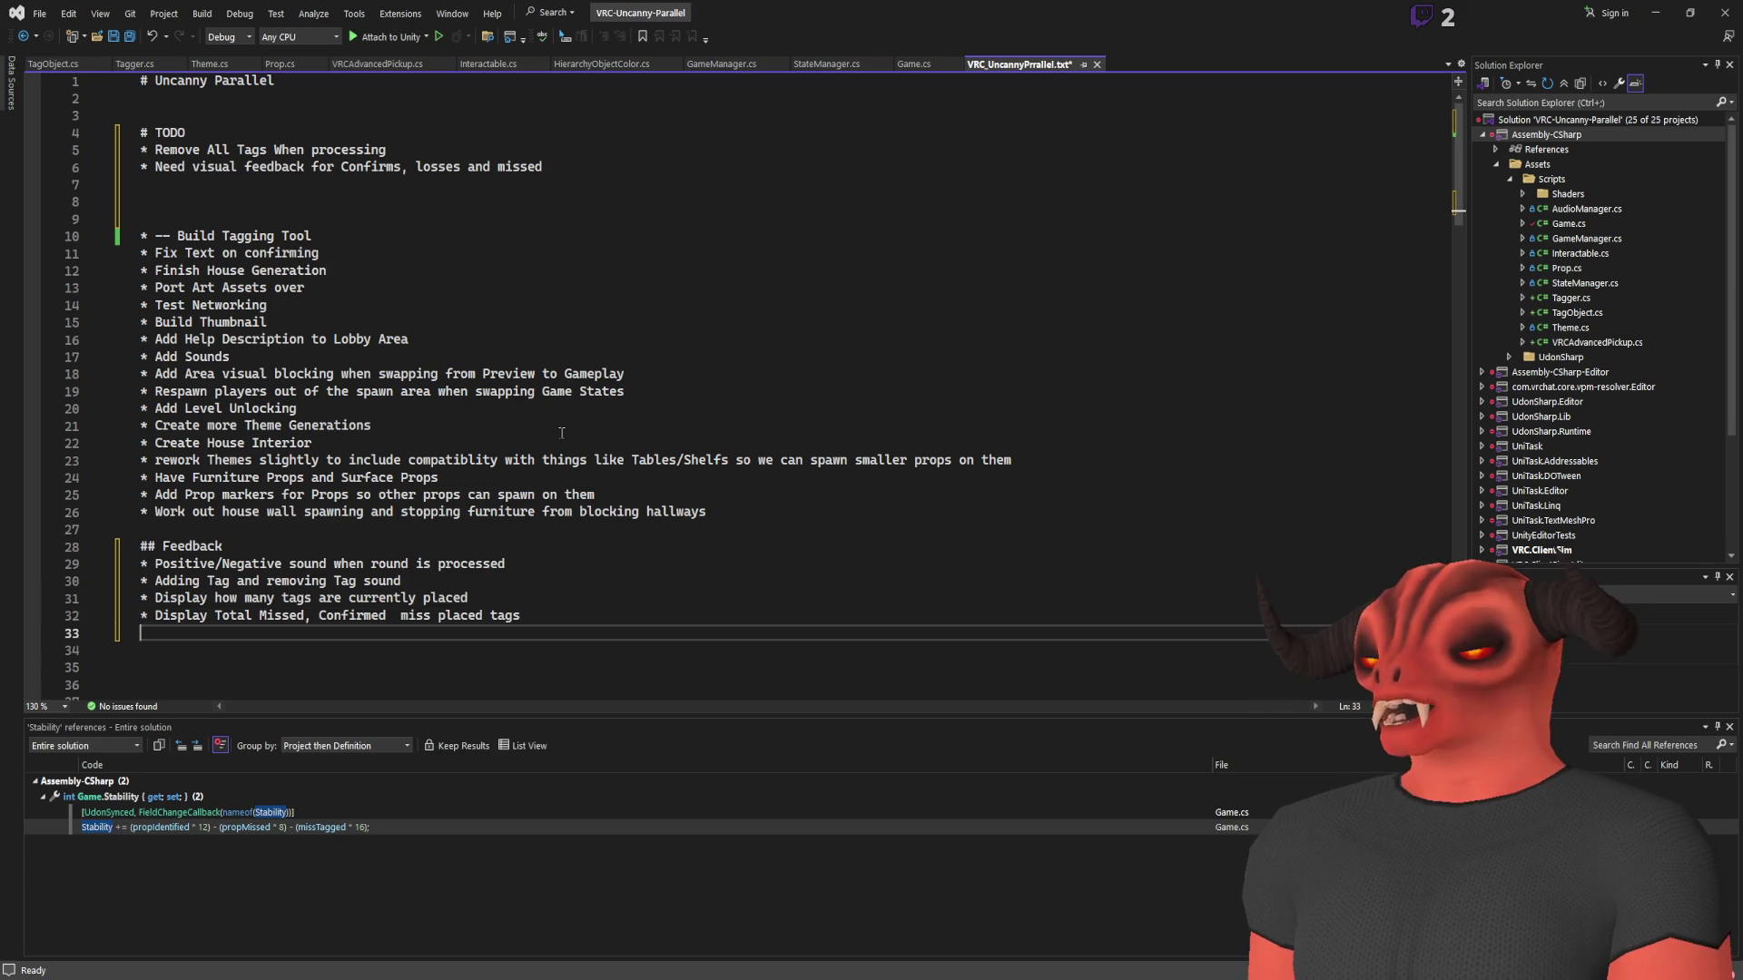
{"action": "scroll", "coordinate": [561, 433], "scroll_direction": "down", "scroll_amount": 2}
{"action": "left_click", "coordinate": [578, 513]}
{"action": "type", "text": "(For"}
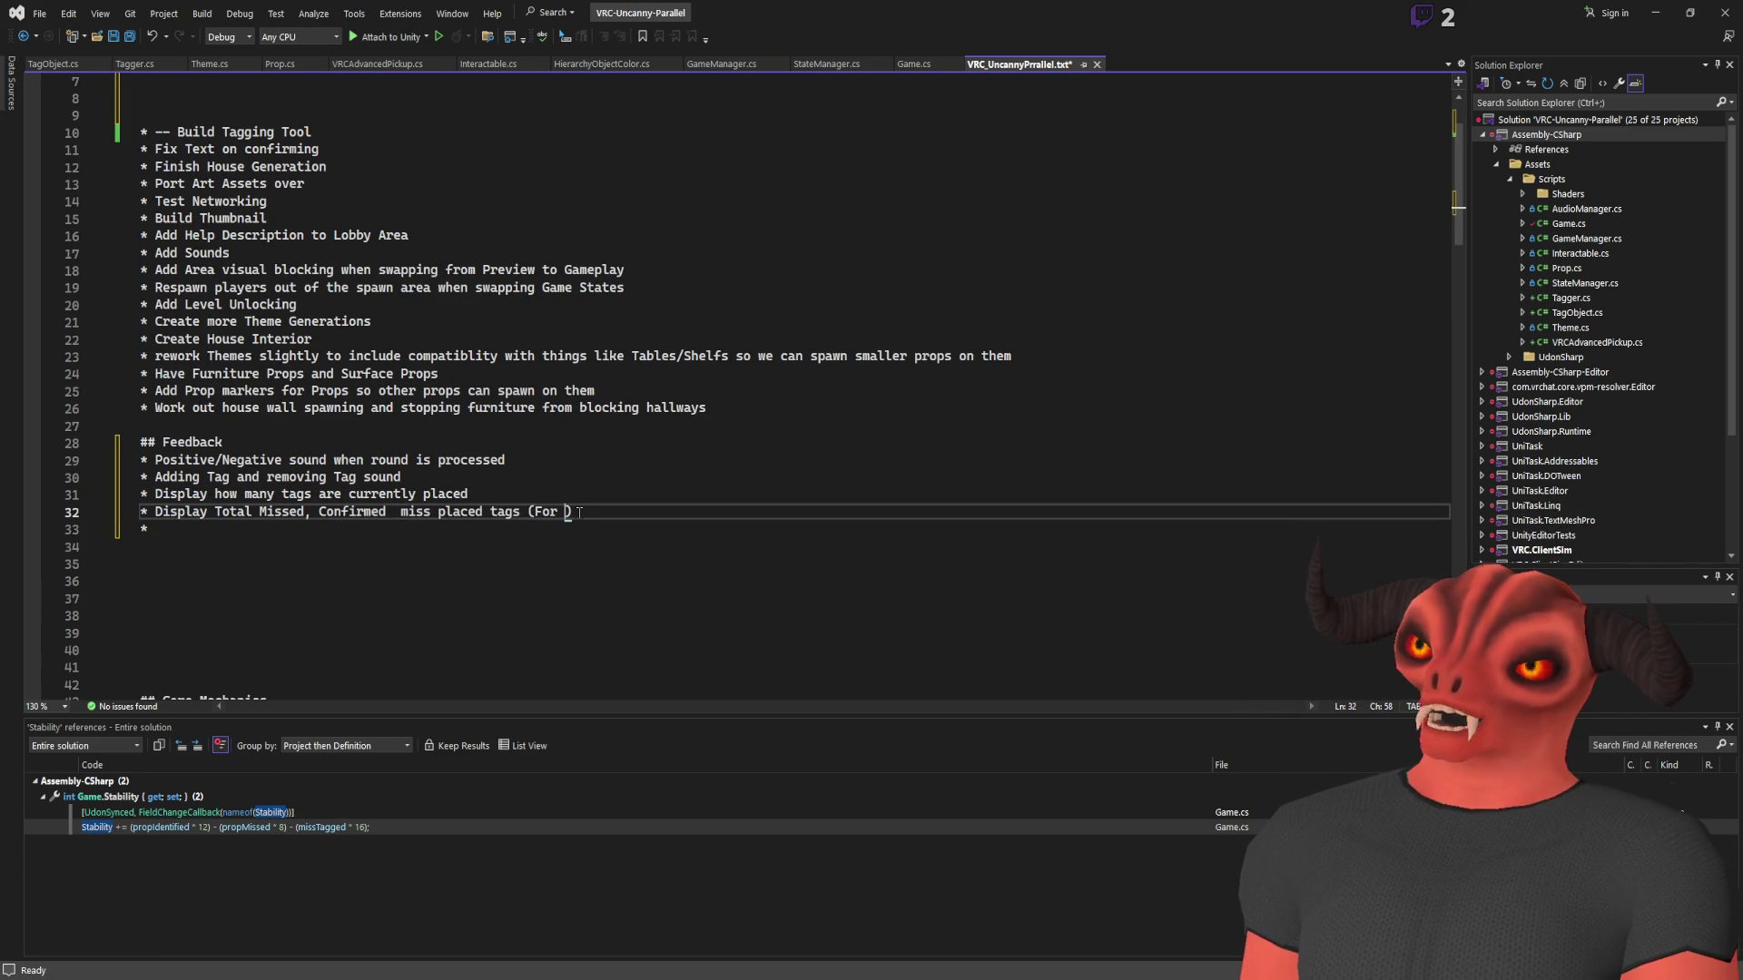
{"action": "key", "text": "BackSpace"}
{"action": "key", "text": "BackSpace"}
{"action": "key", "text": "BackSpace"}
{"action": "type", "text": "Player total and "}
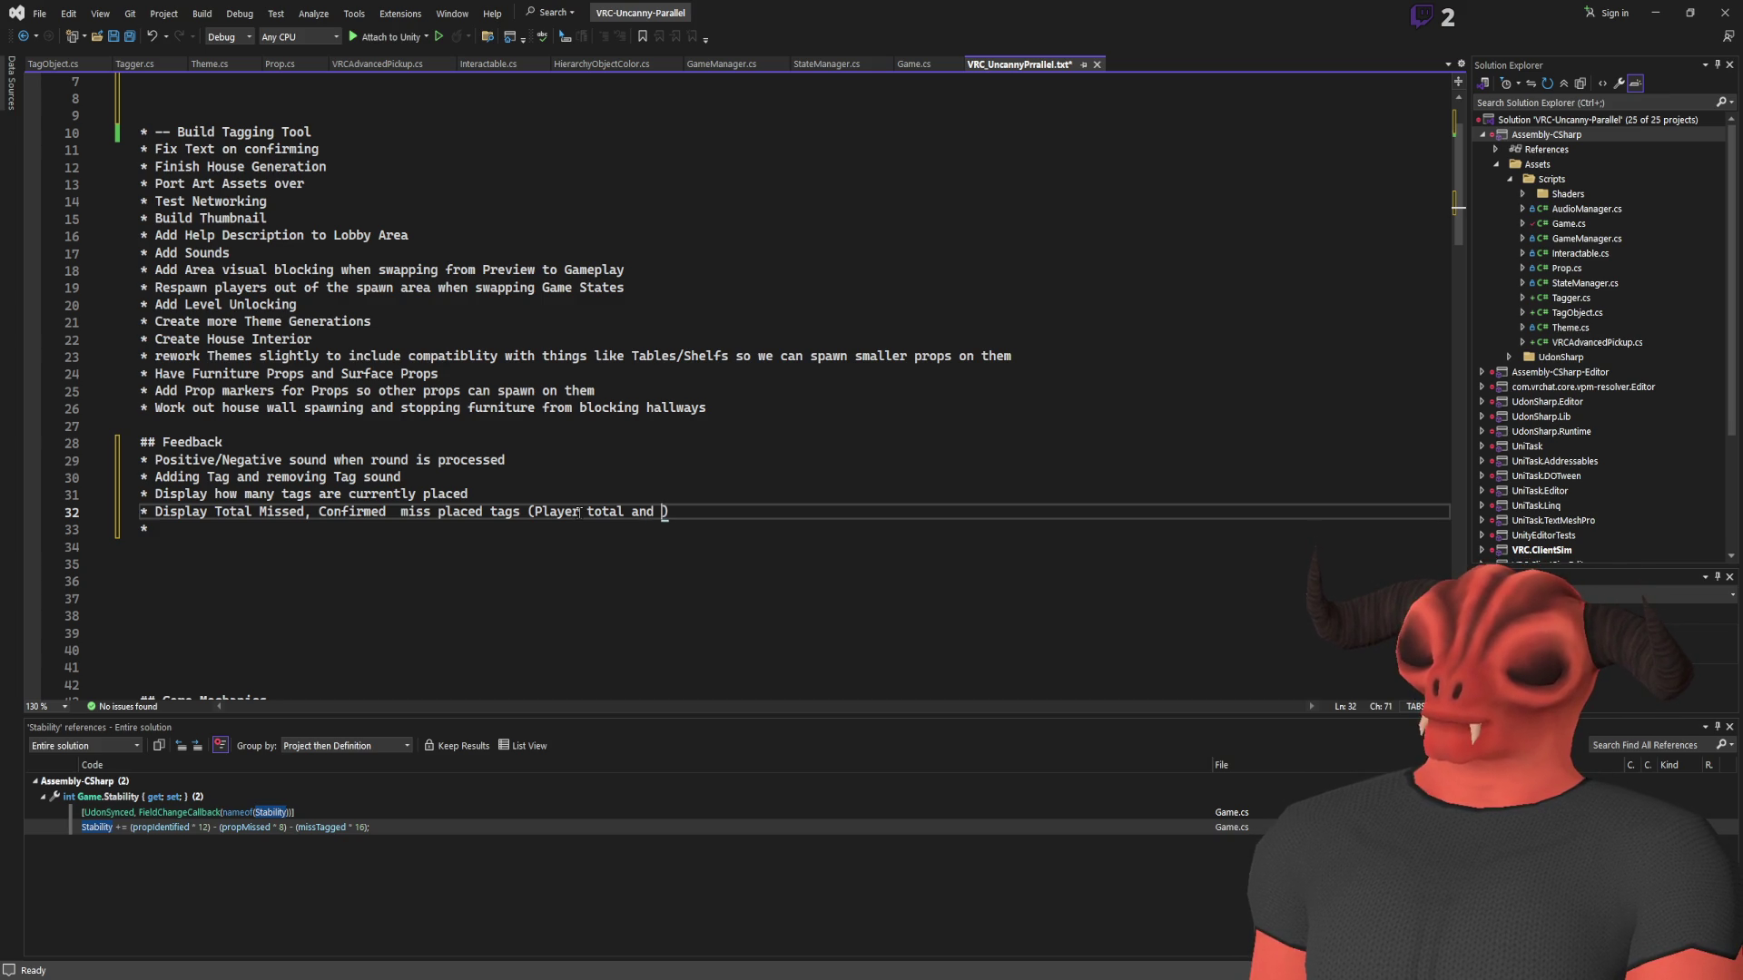
{"action": "type", "text": "instance tota"}
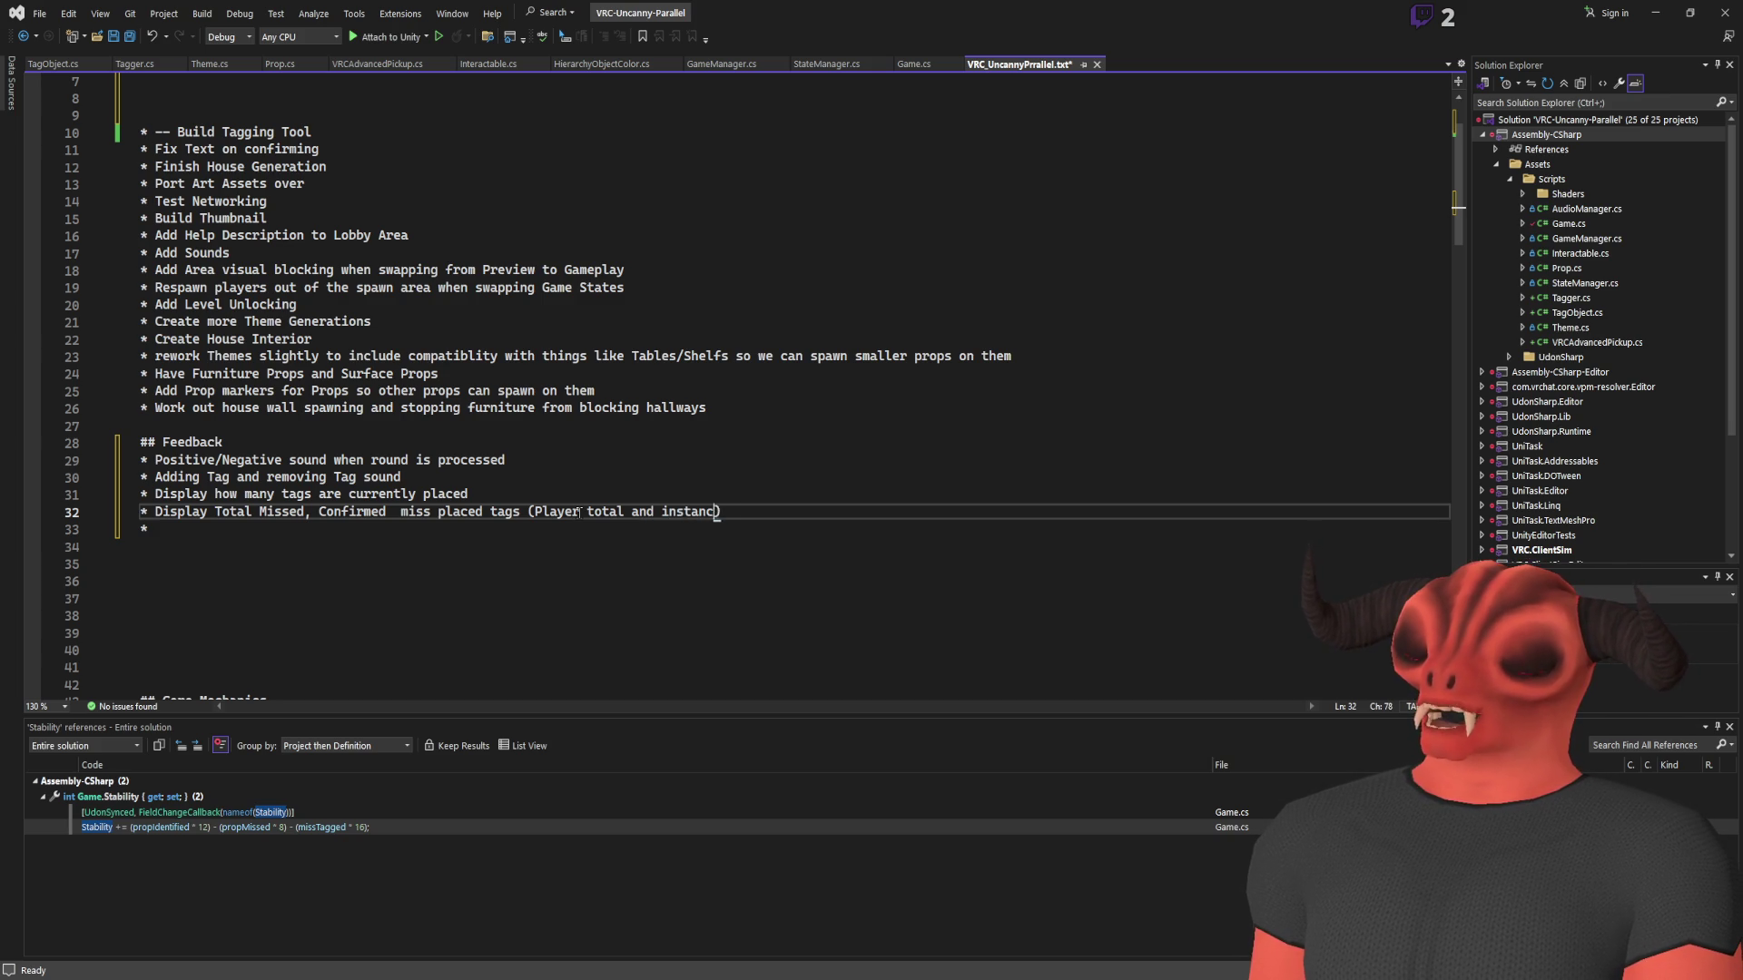
{"action": "type", "text": "l"}
{"action": "key", "text": "Down"}
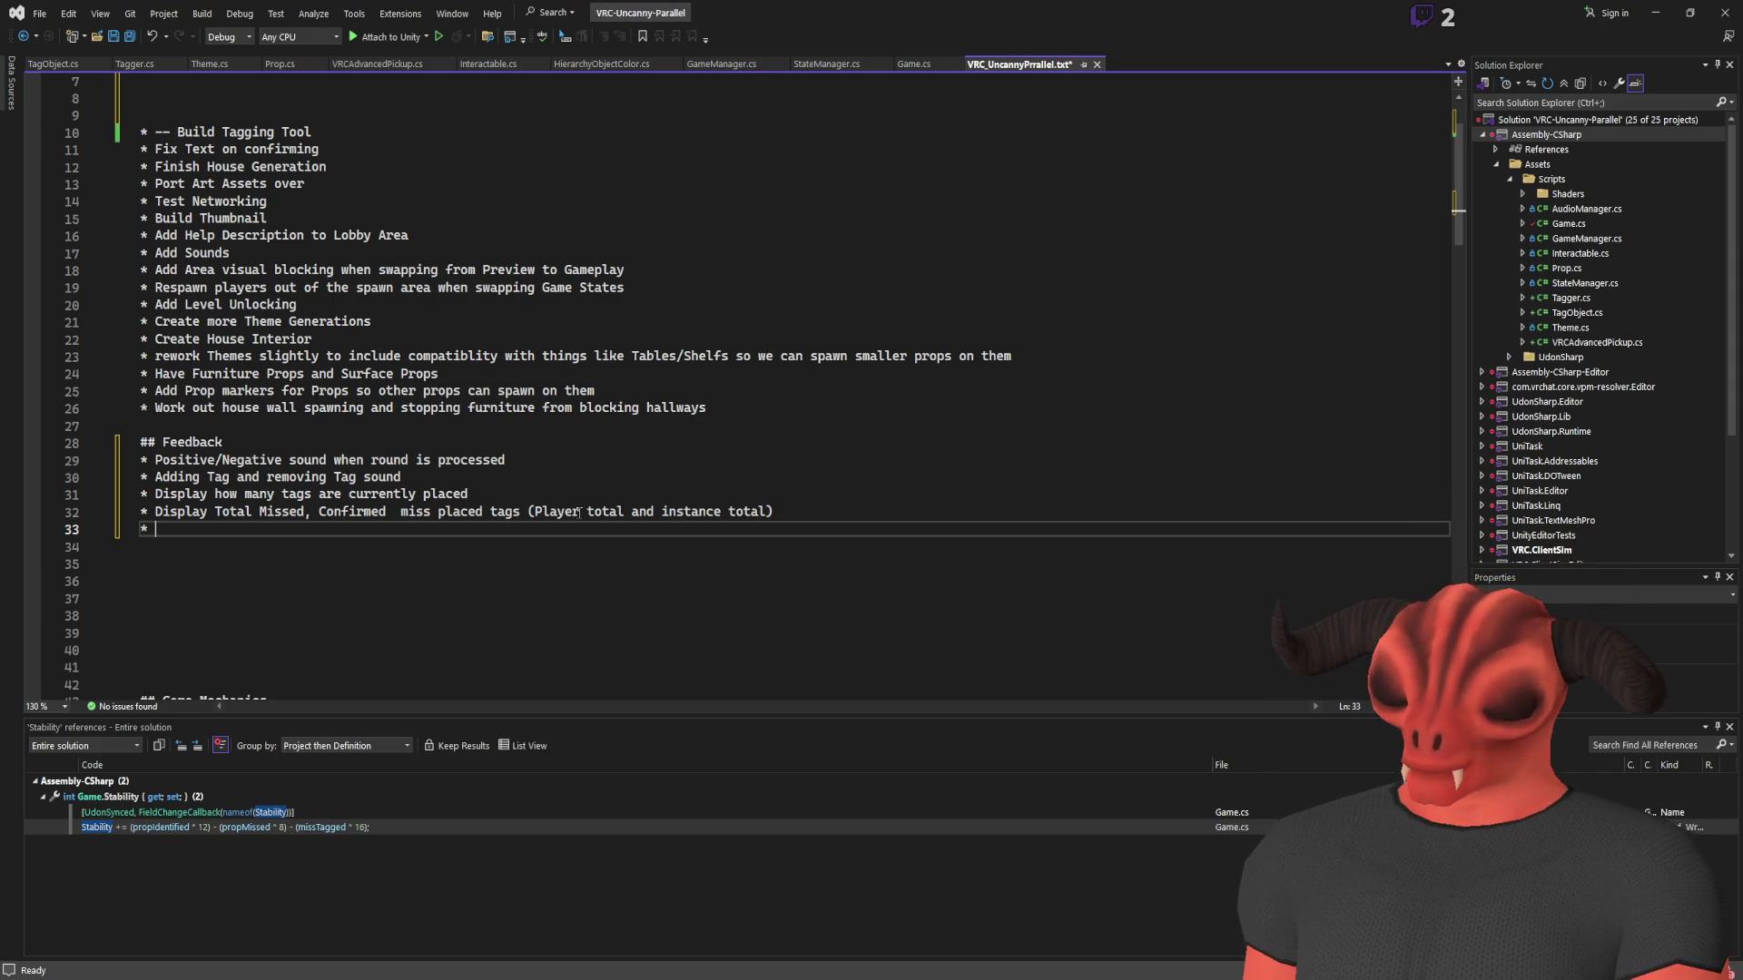
Add the Feedback note 'NEED location for props to spawn on so we can visually see whats valid'
{"action": "type", "text": "Location"}
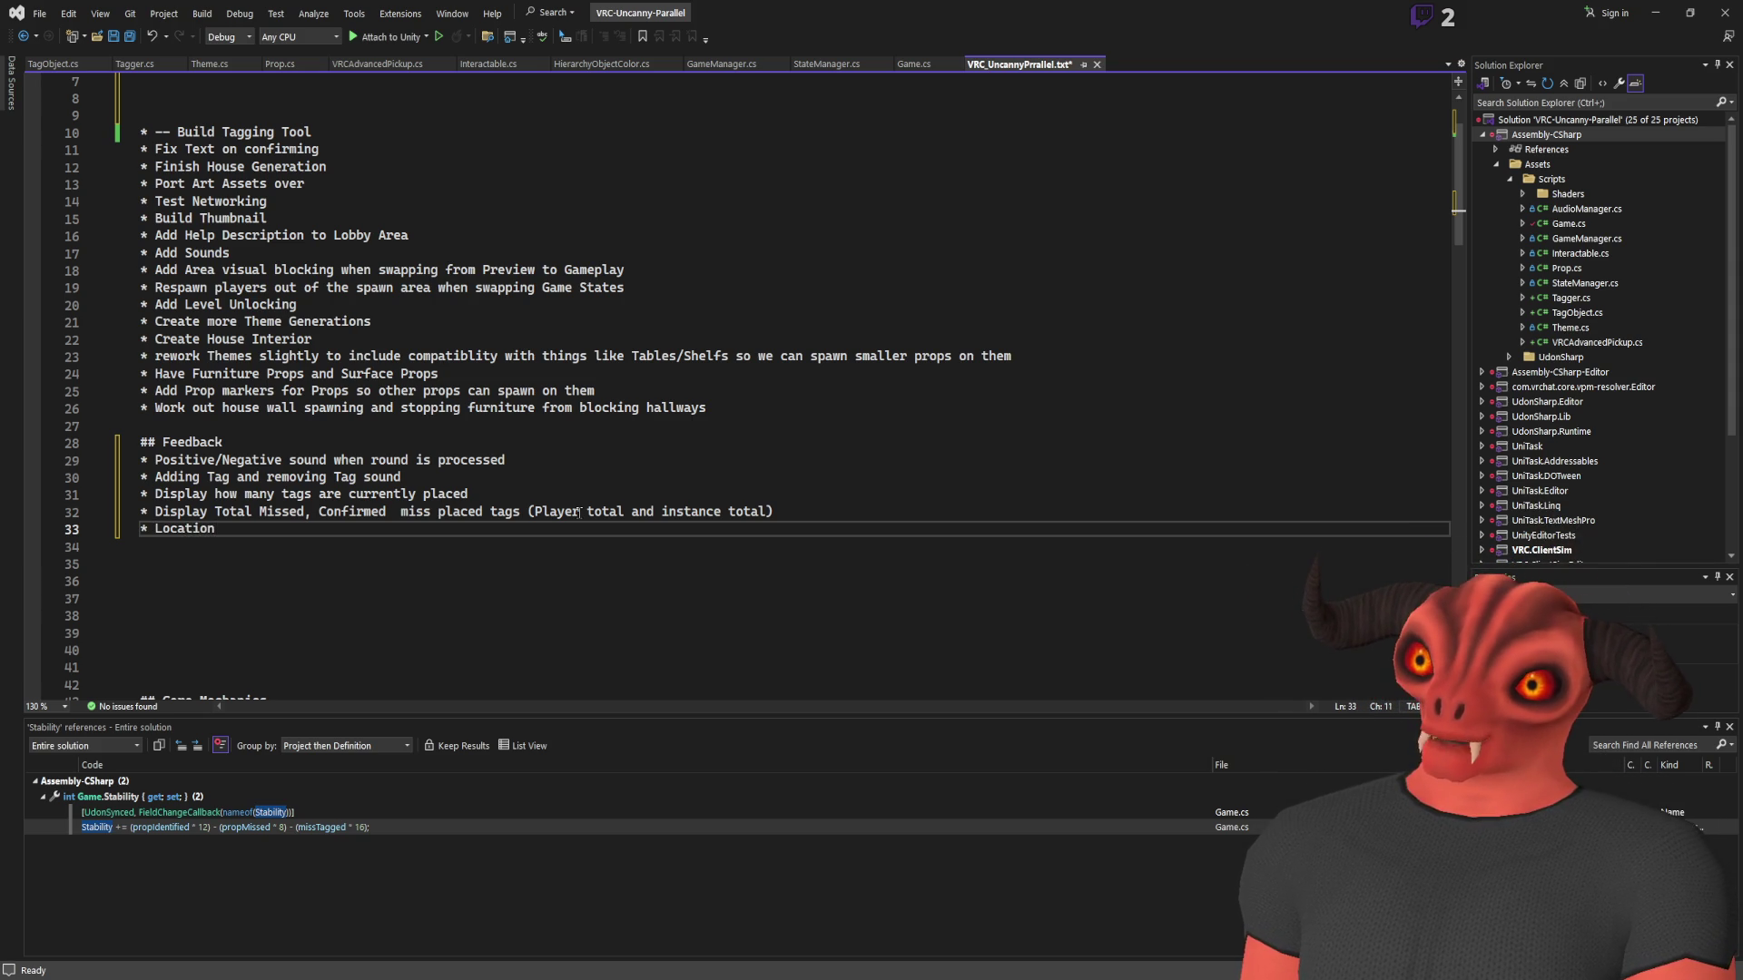
{"action": "type", "text": " needs"}
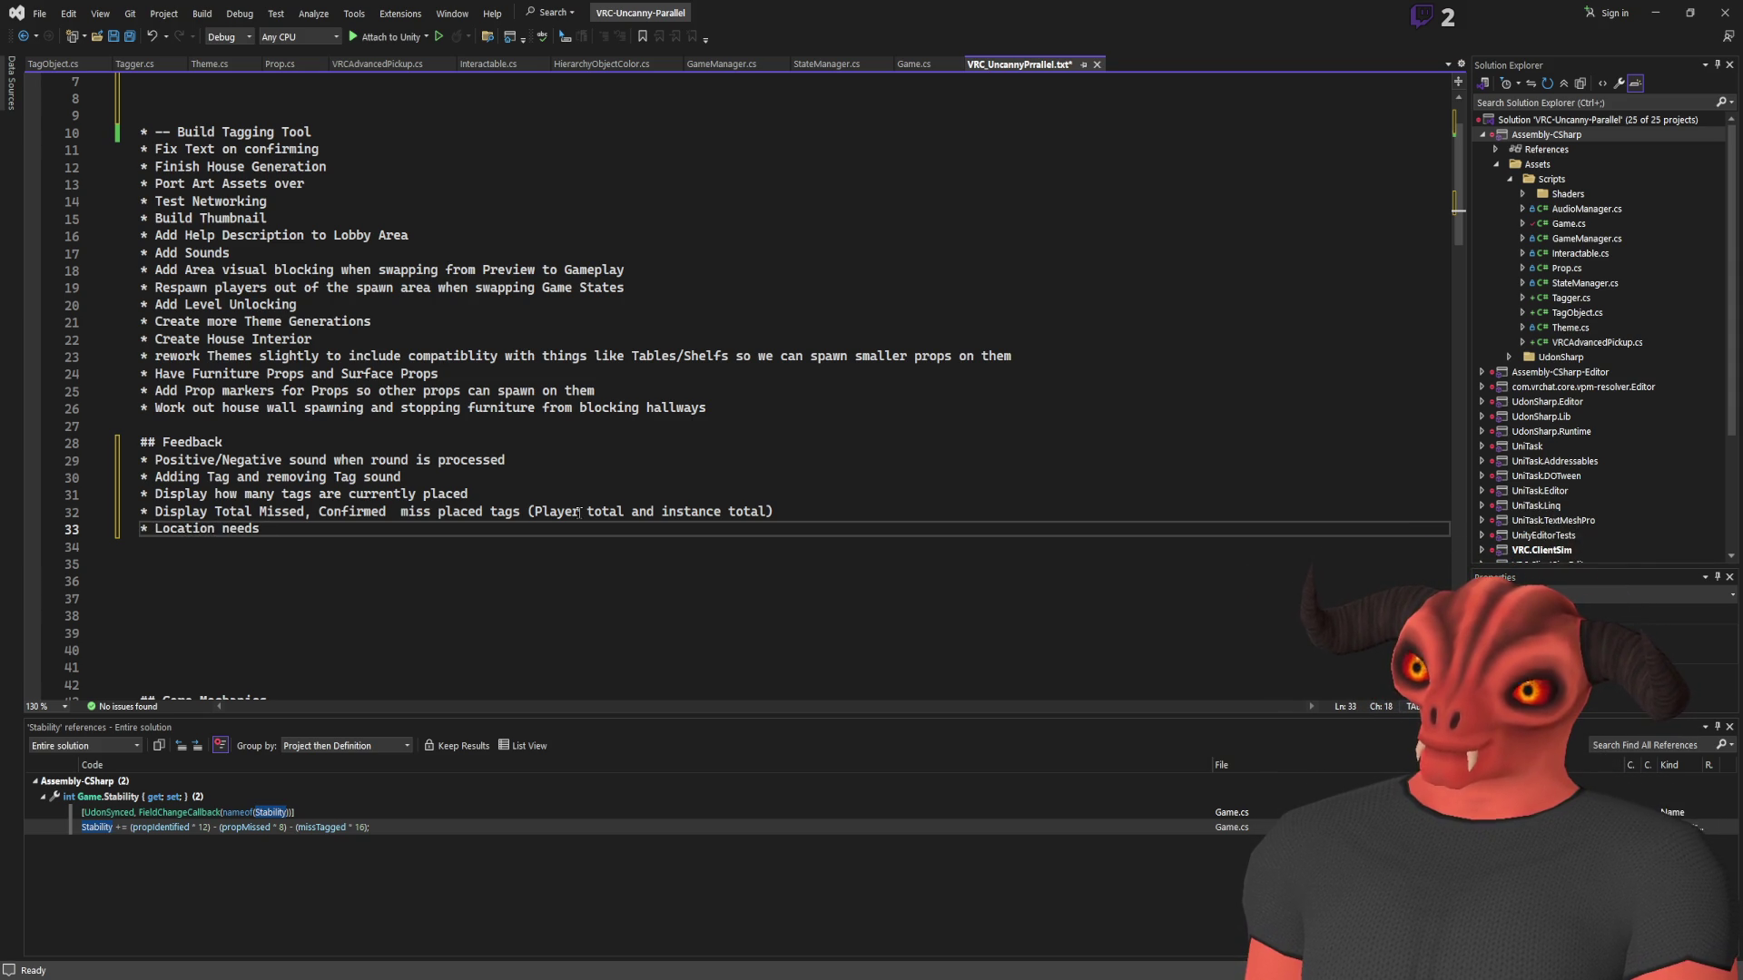
{"action": "key", "text": "BackSpace"}
{"action": "key", "text": "BackSpace"}
{"action": "key", "text": "BackSpace"}
{"action": "type", "text": "NEED location for props to spawn on so we can visually see whats valid"}
{"action": "key", "text": "Return"}
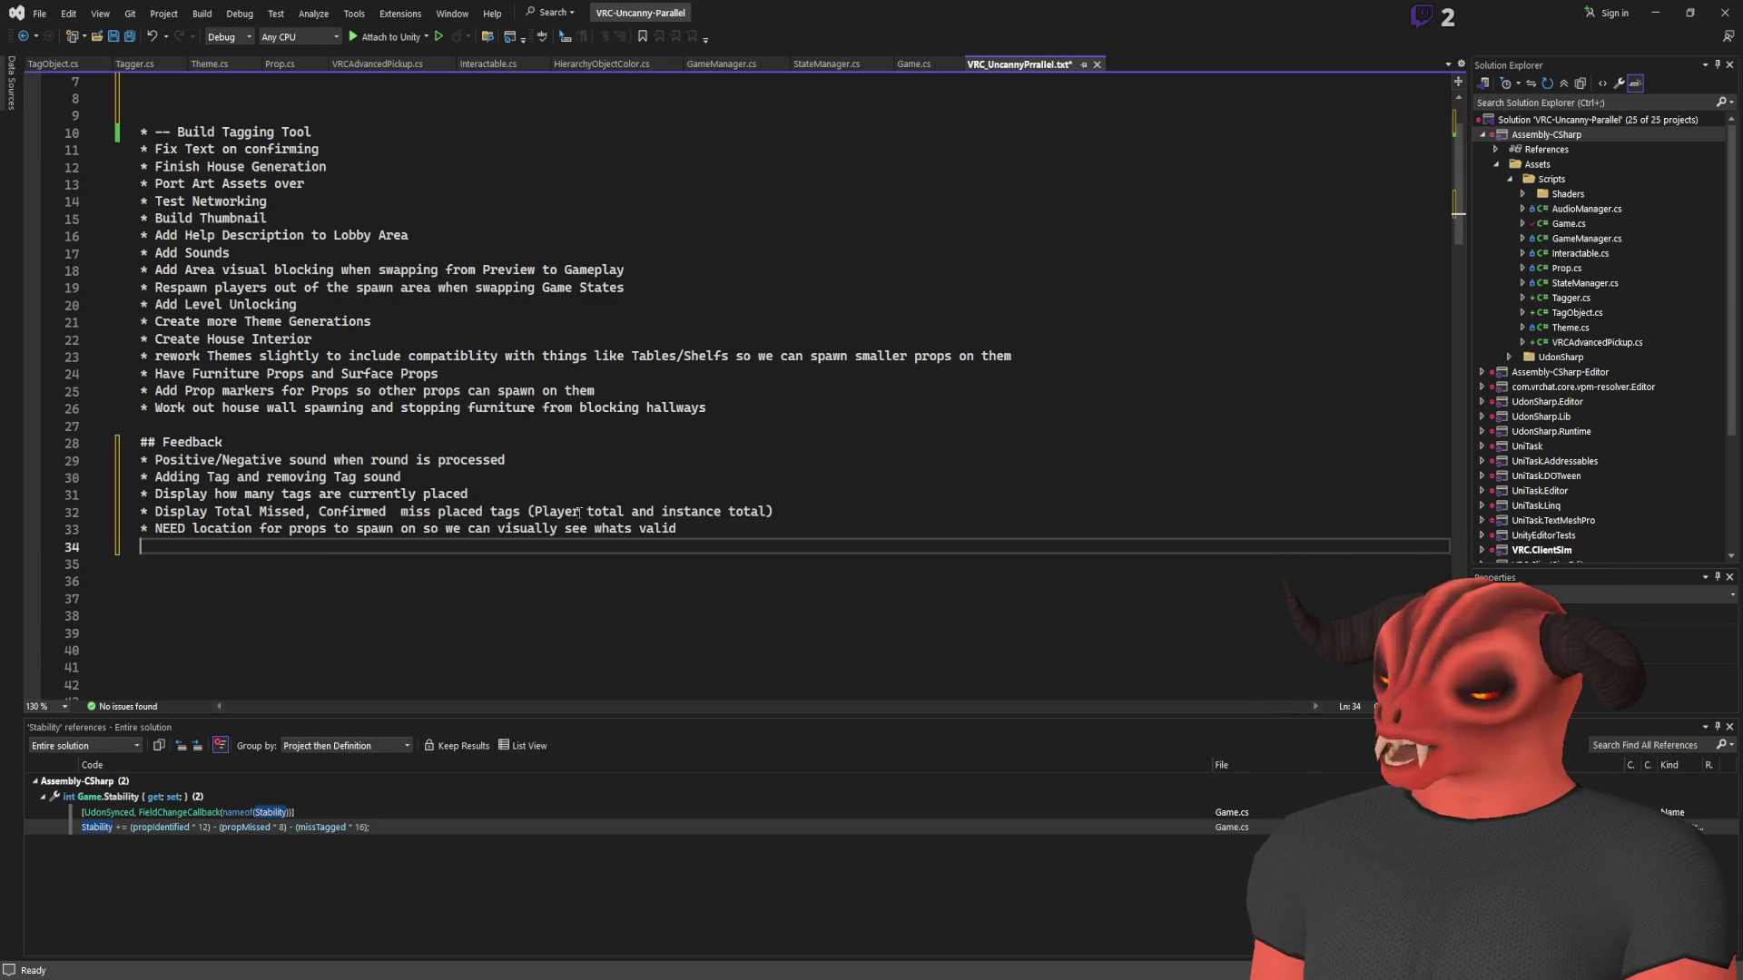
{"action": "left_click", "coordinate": [779, 408]}
{"action": "key", "text": "Return"}
Type the TODO item 'Use Nav Mesh to determine spawn locations for props': near-ground furniture, raised-surface props
{"action": "type", "text": "* Use Nav Mesh to determin"}
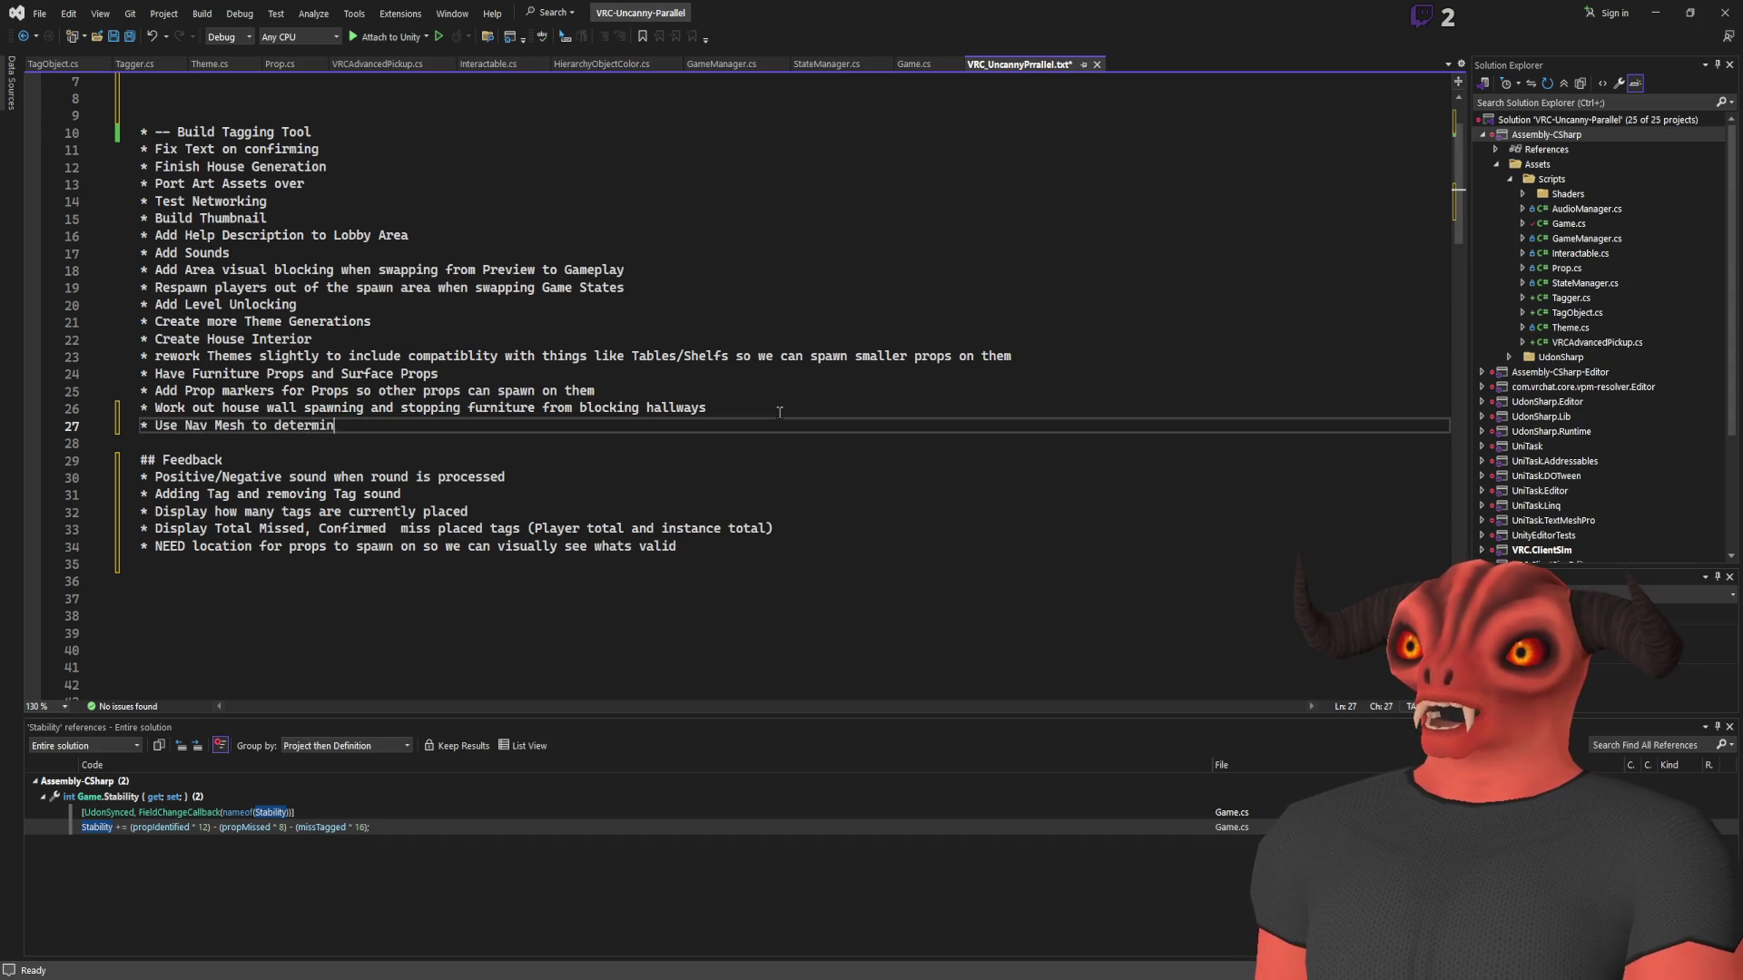
{"action": "type", "text": "e spawn locations for props, "}
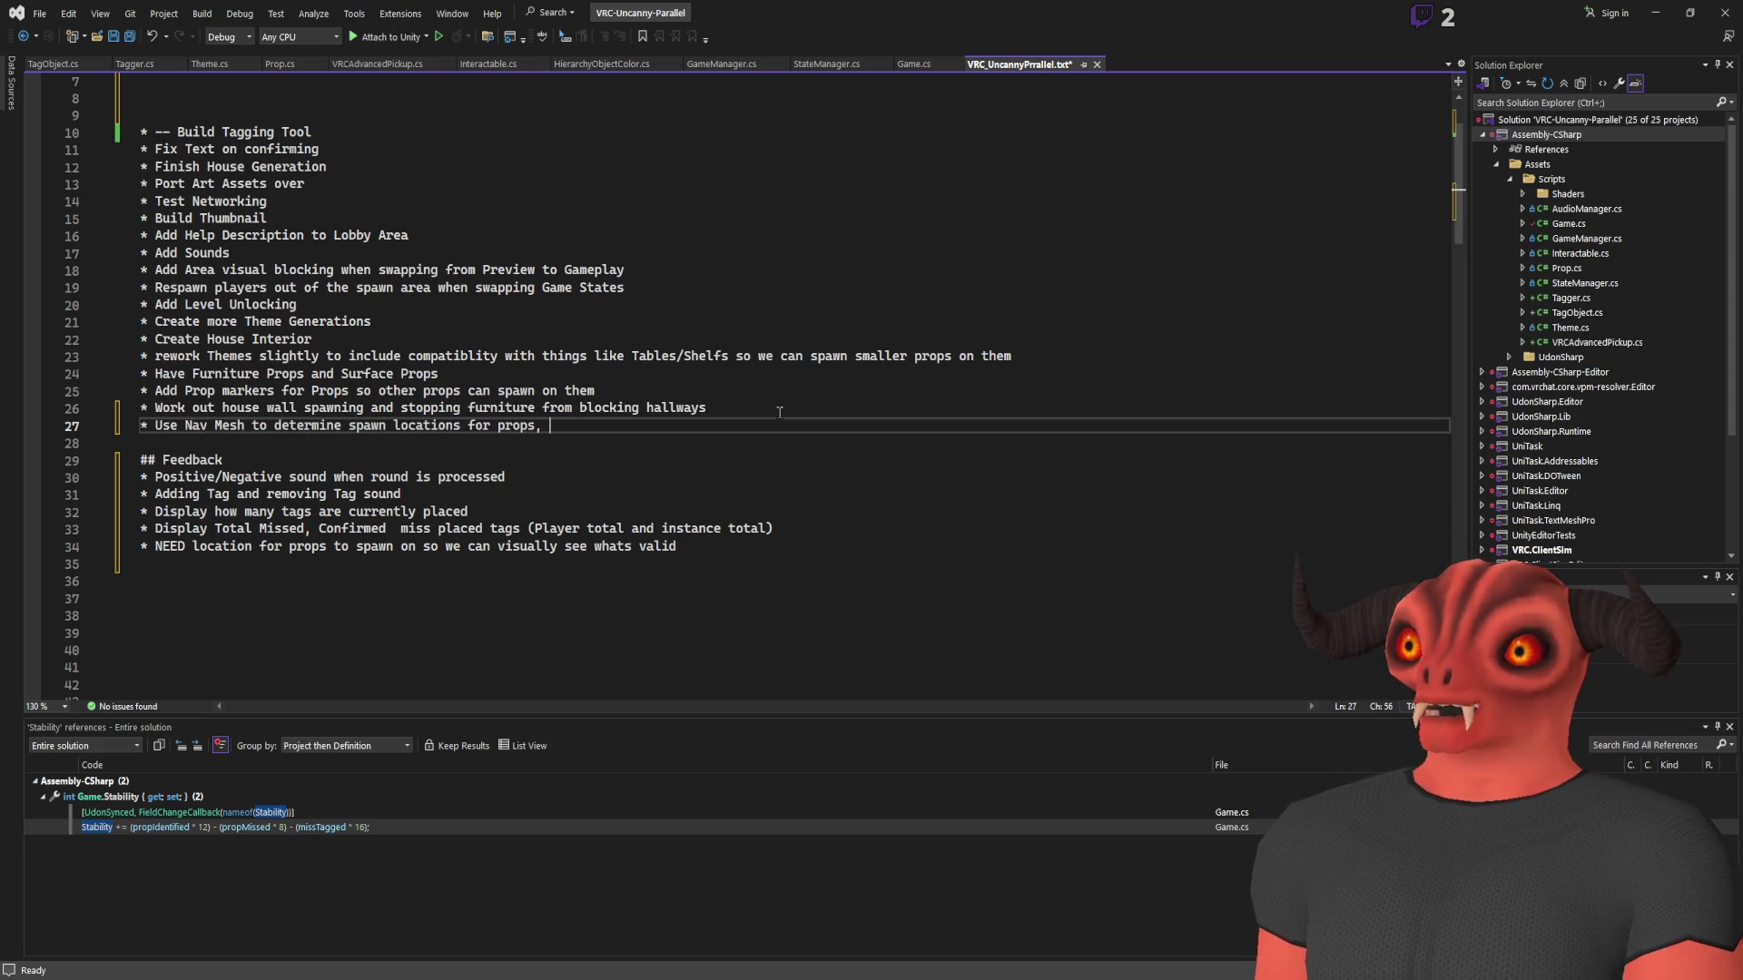
{"action": "type", "text": "if its near the gro"}
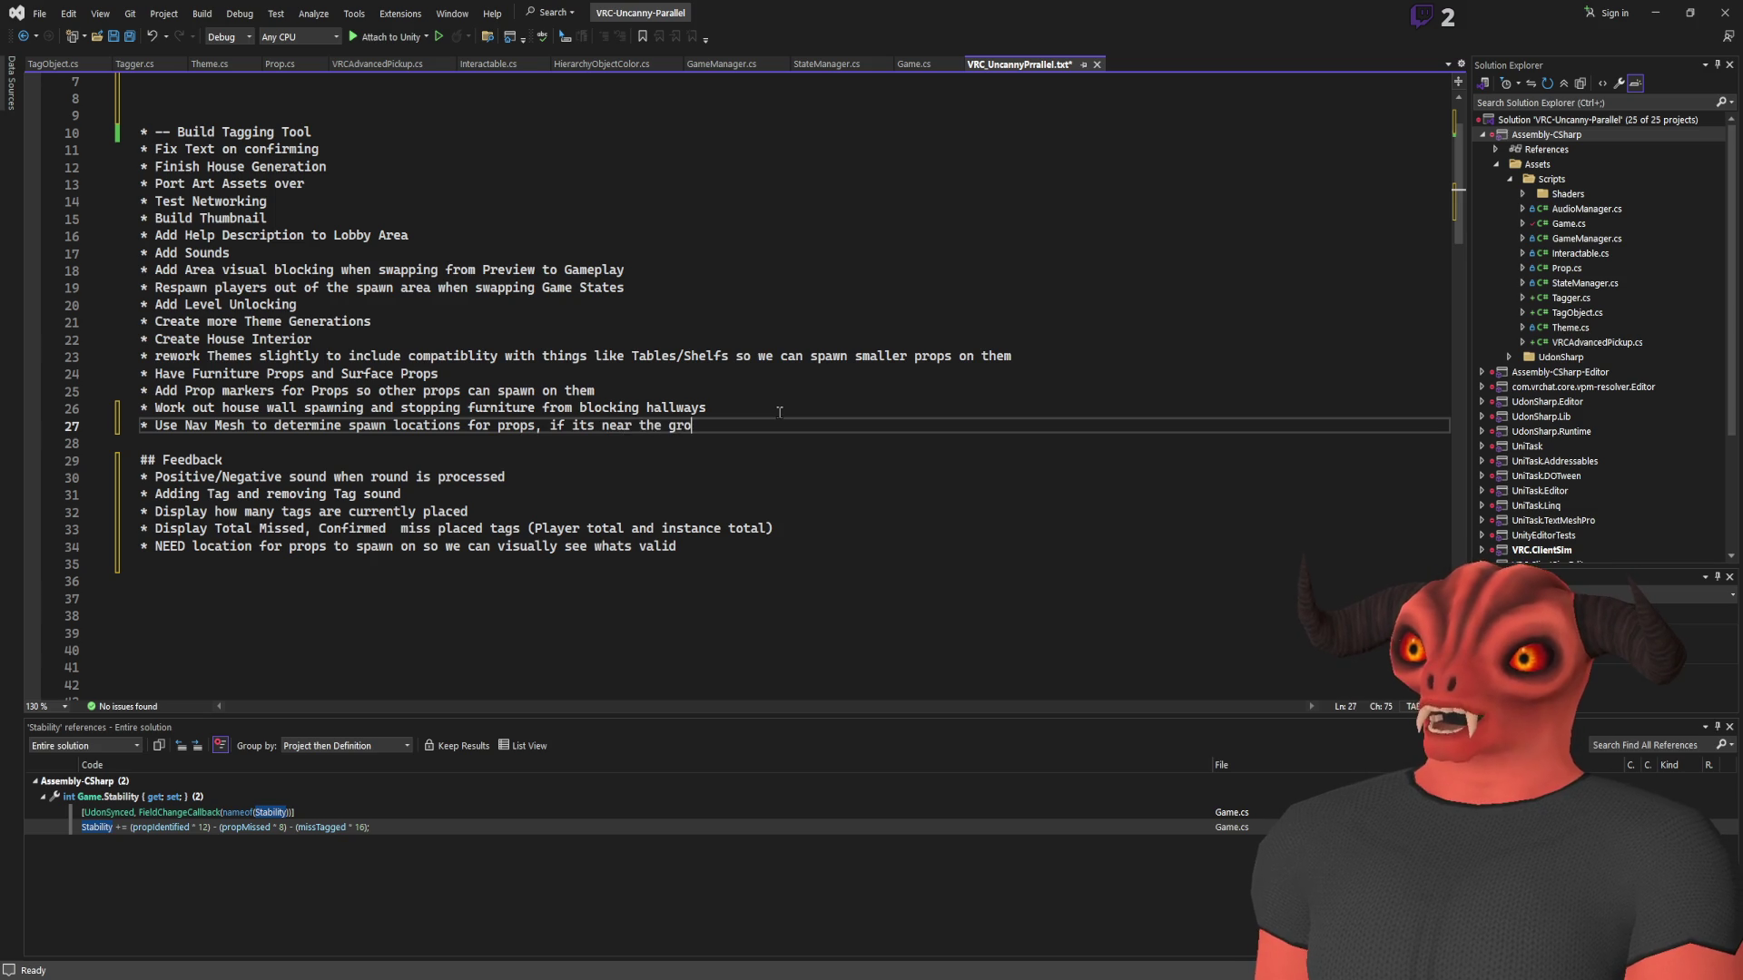
{"action": "type", "text": "und (Y)"}
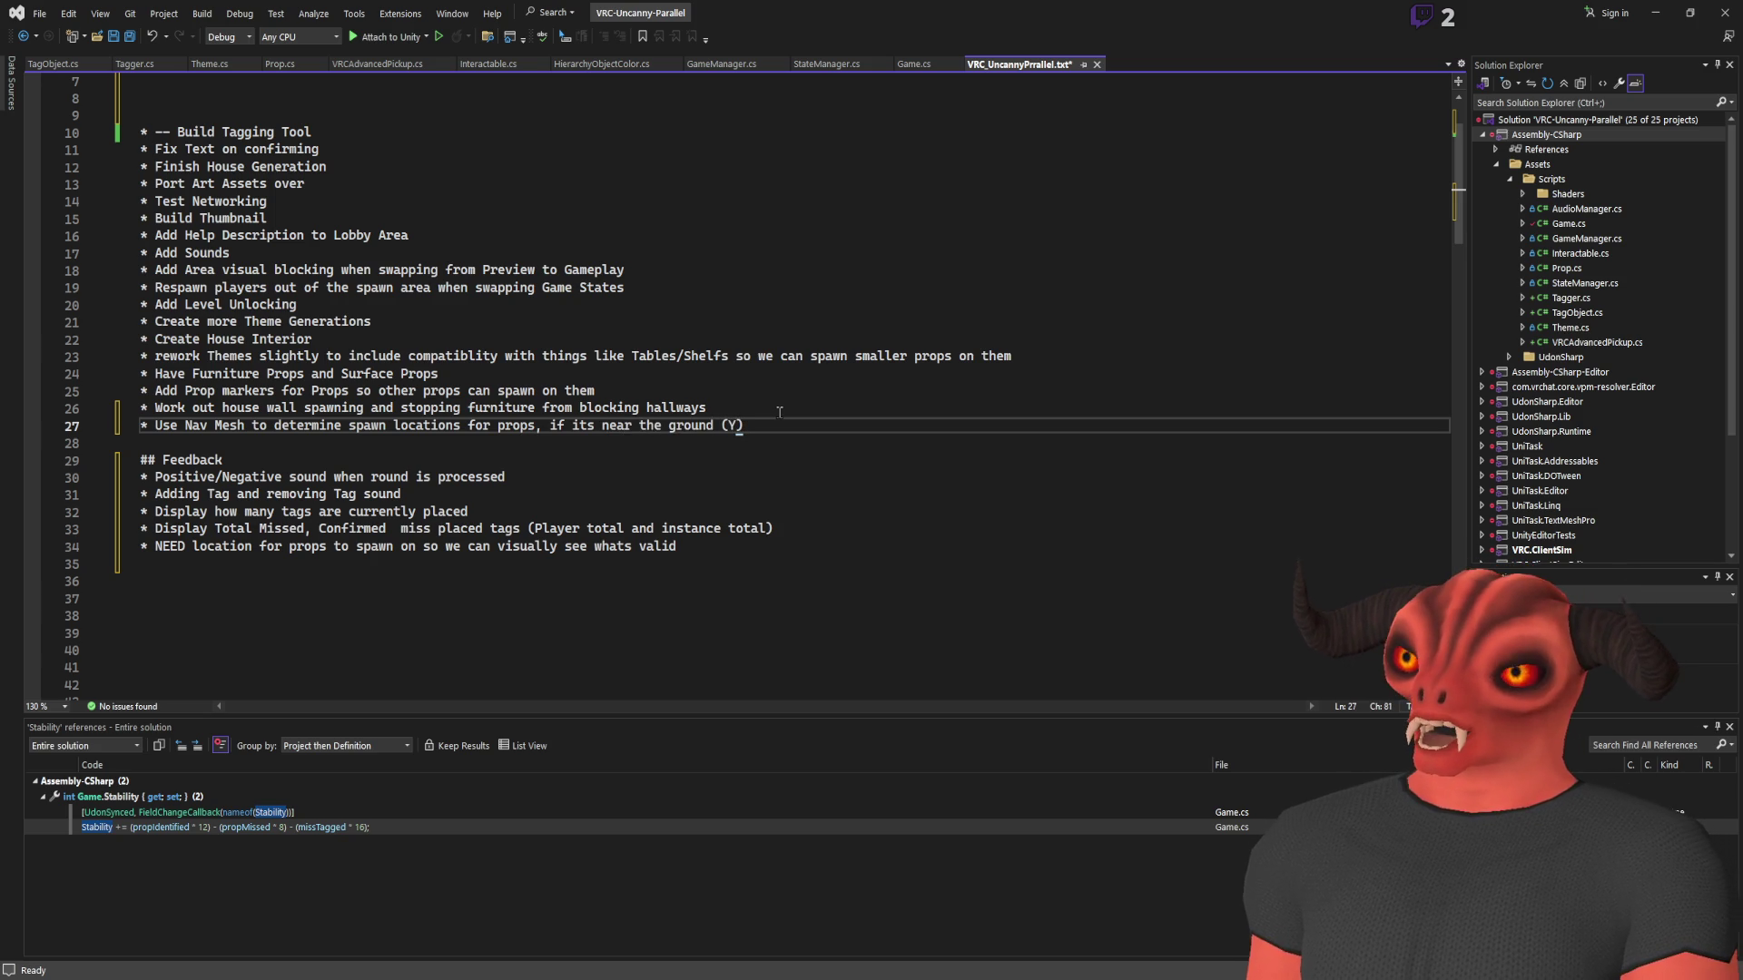
{"action": "type", "text": ") then i"}
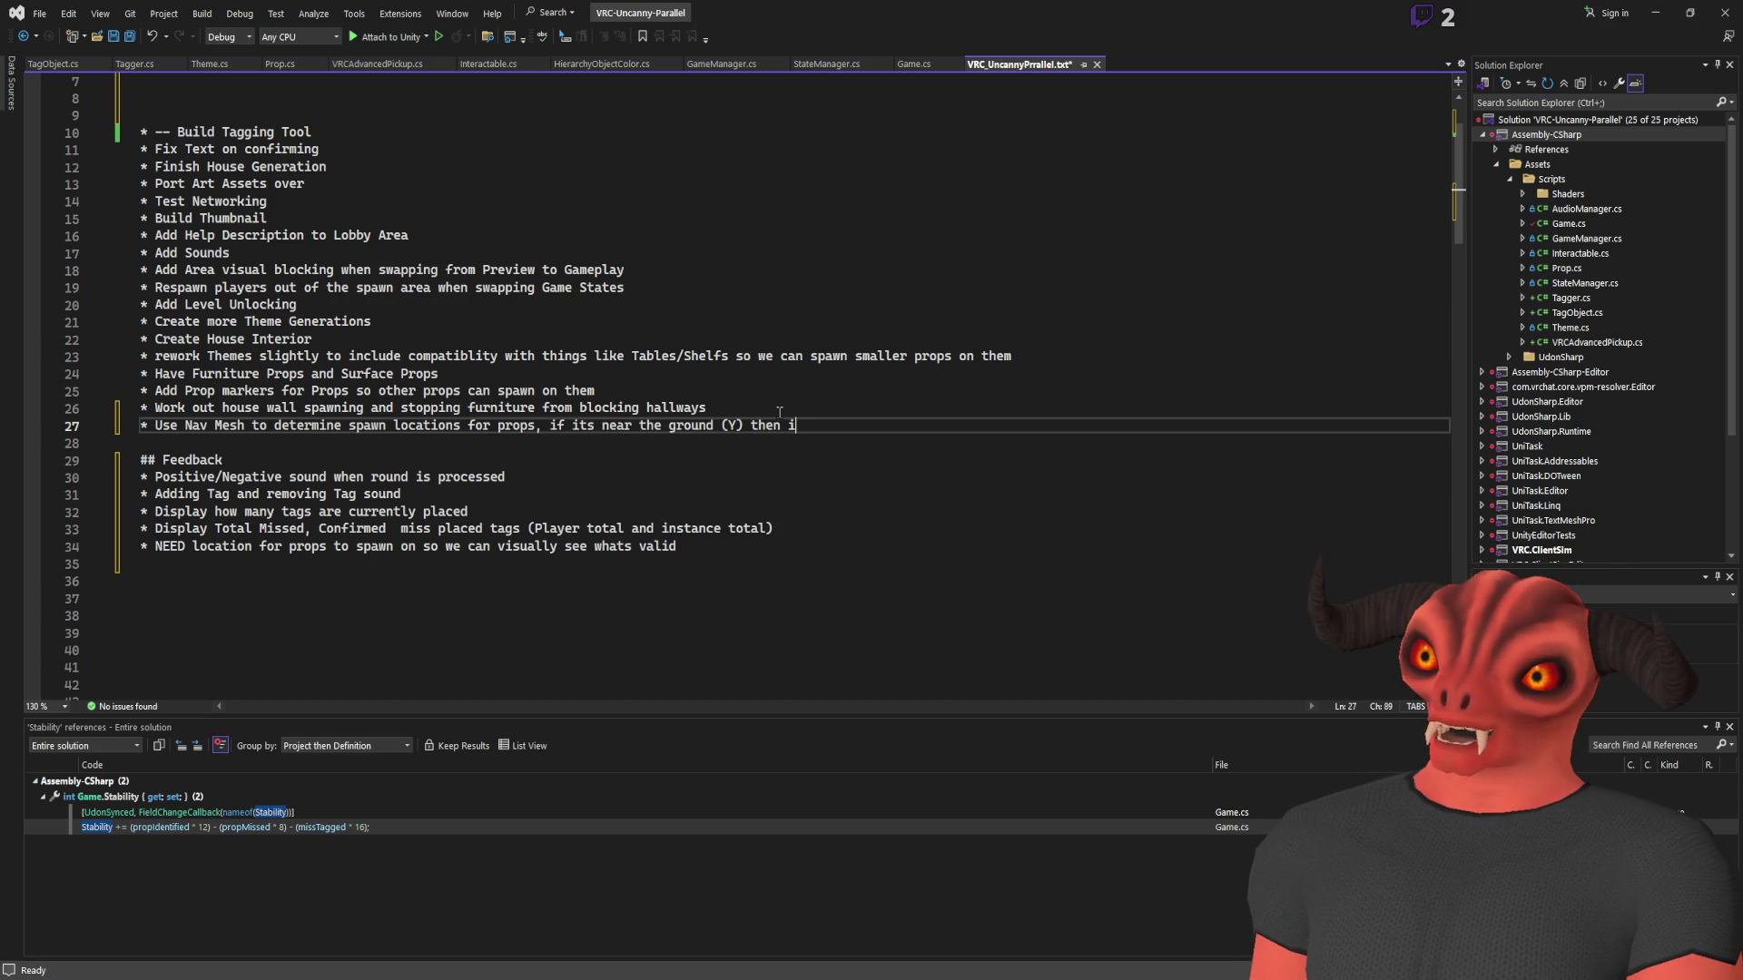
{"action": "type", "text": "tsrniture, "}
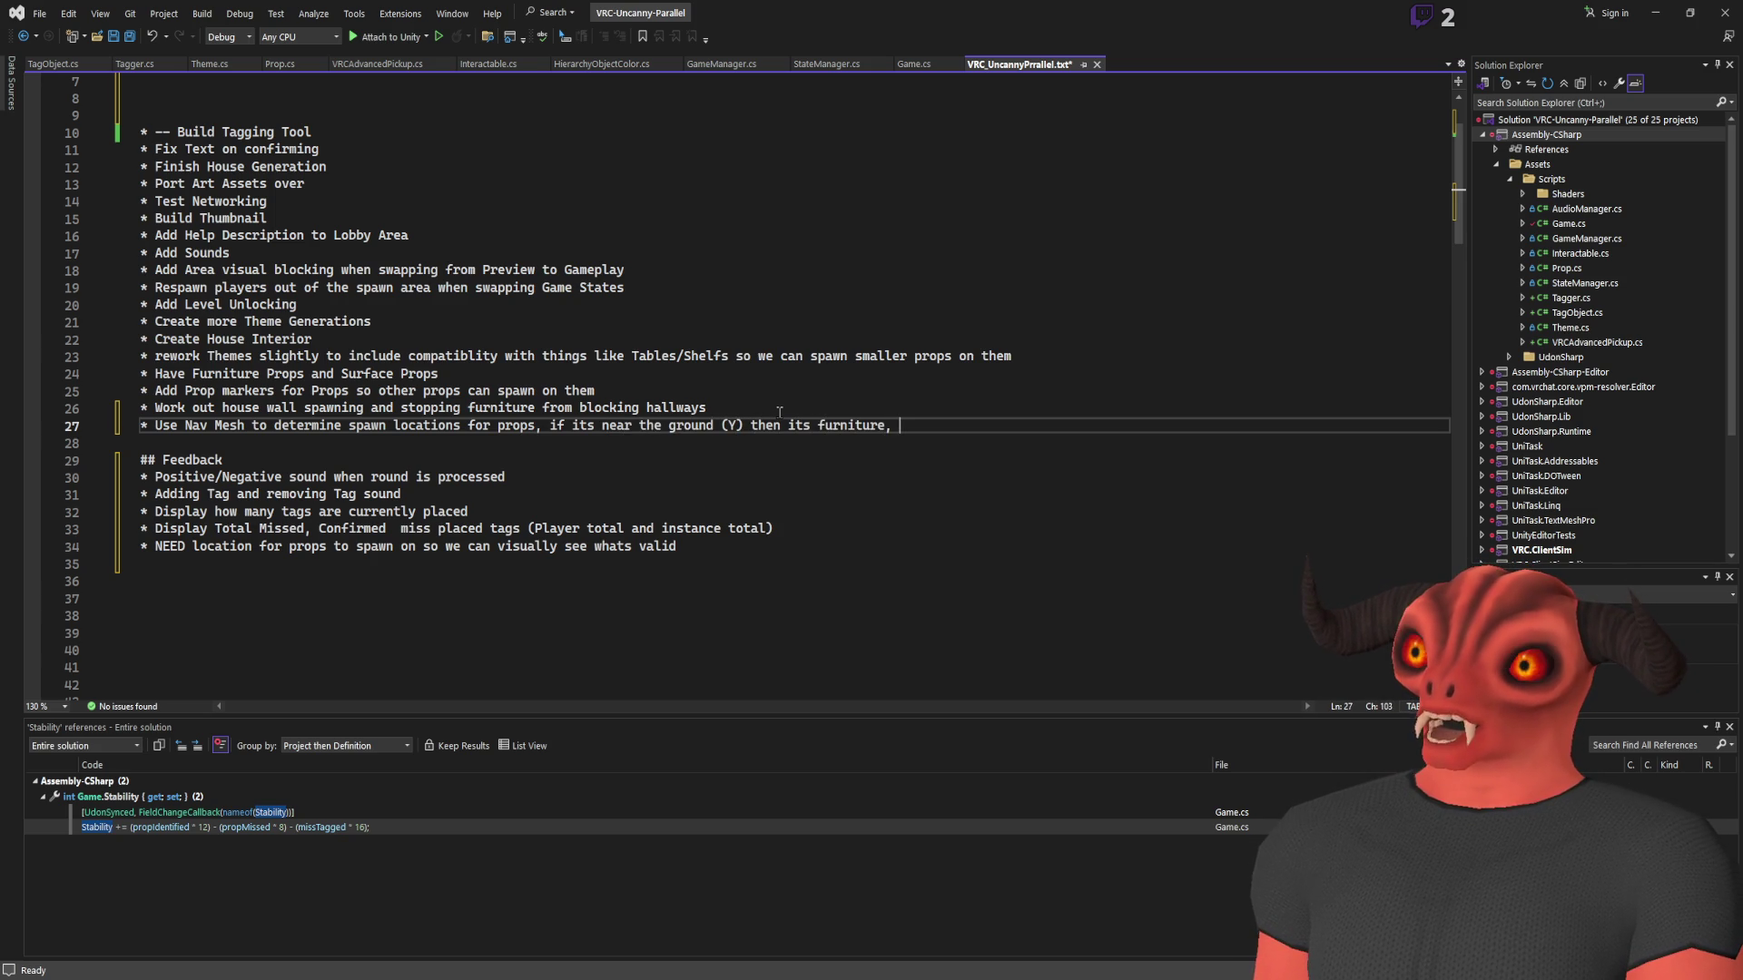
{"action": "type", "text": "iof ts above ground"}
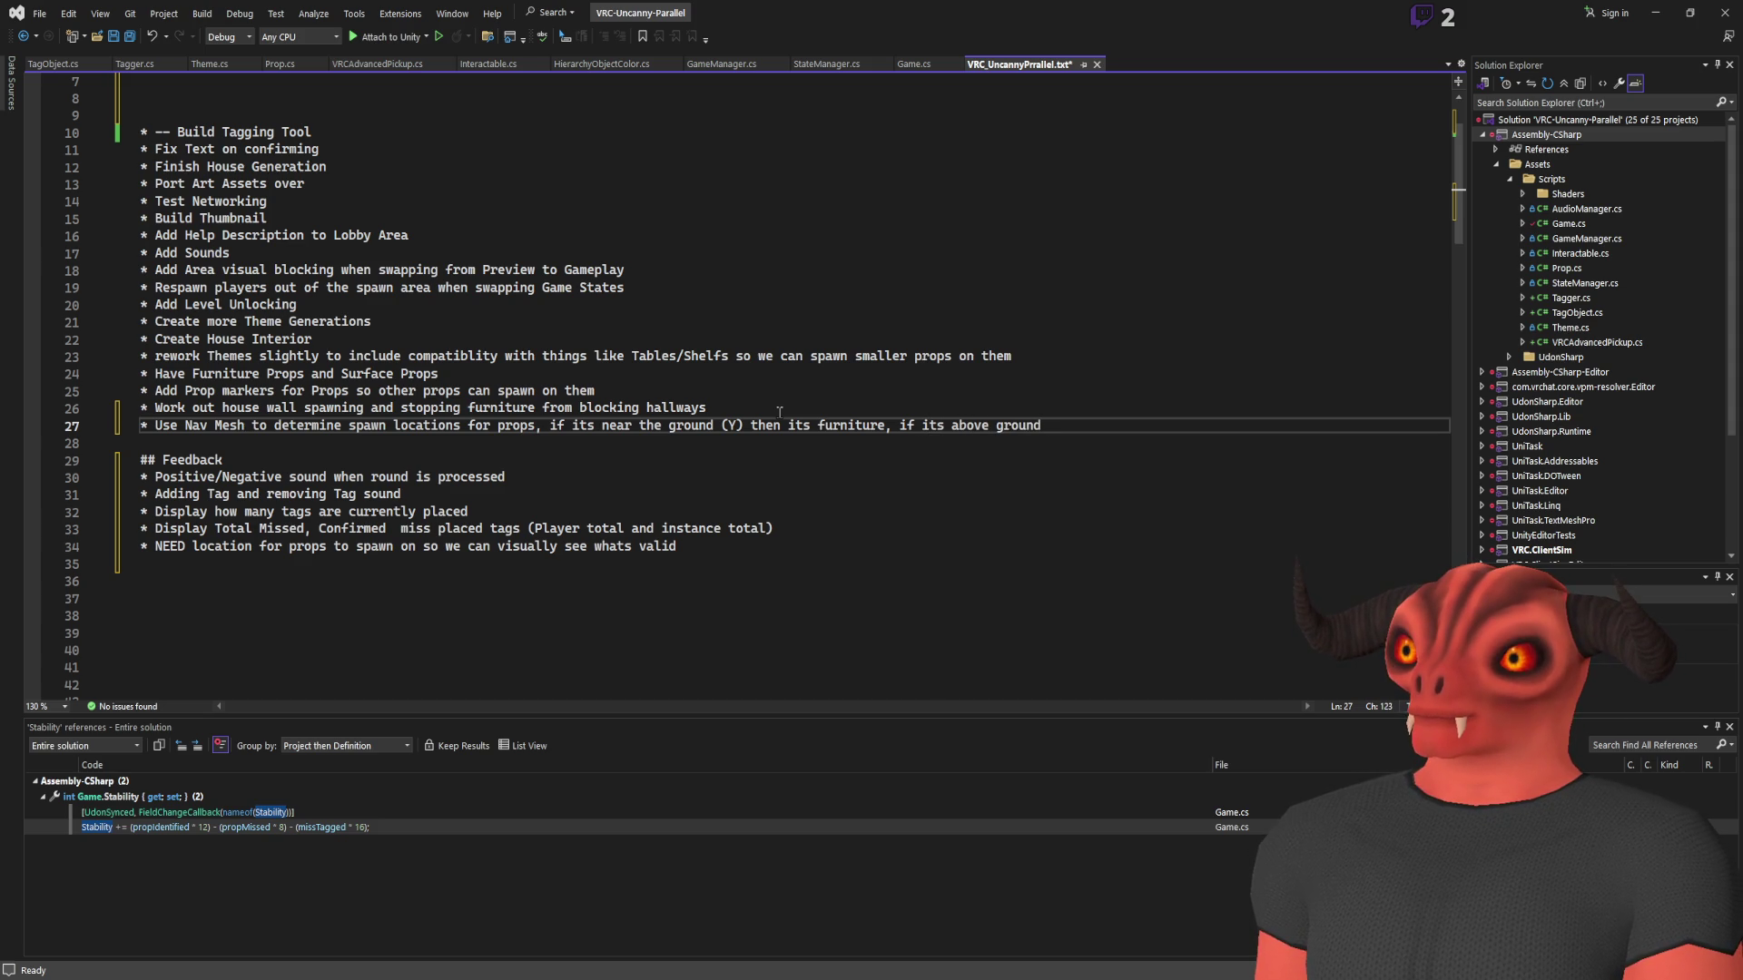
{"action": "type", "text": "props canm "}
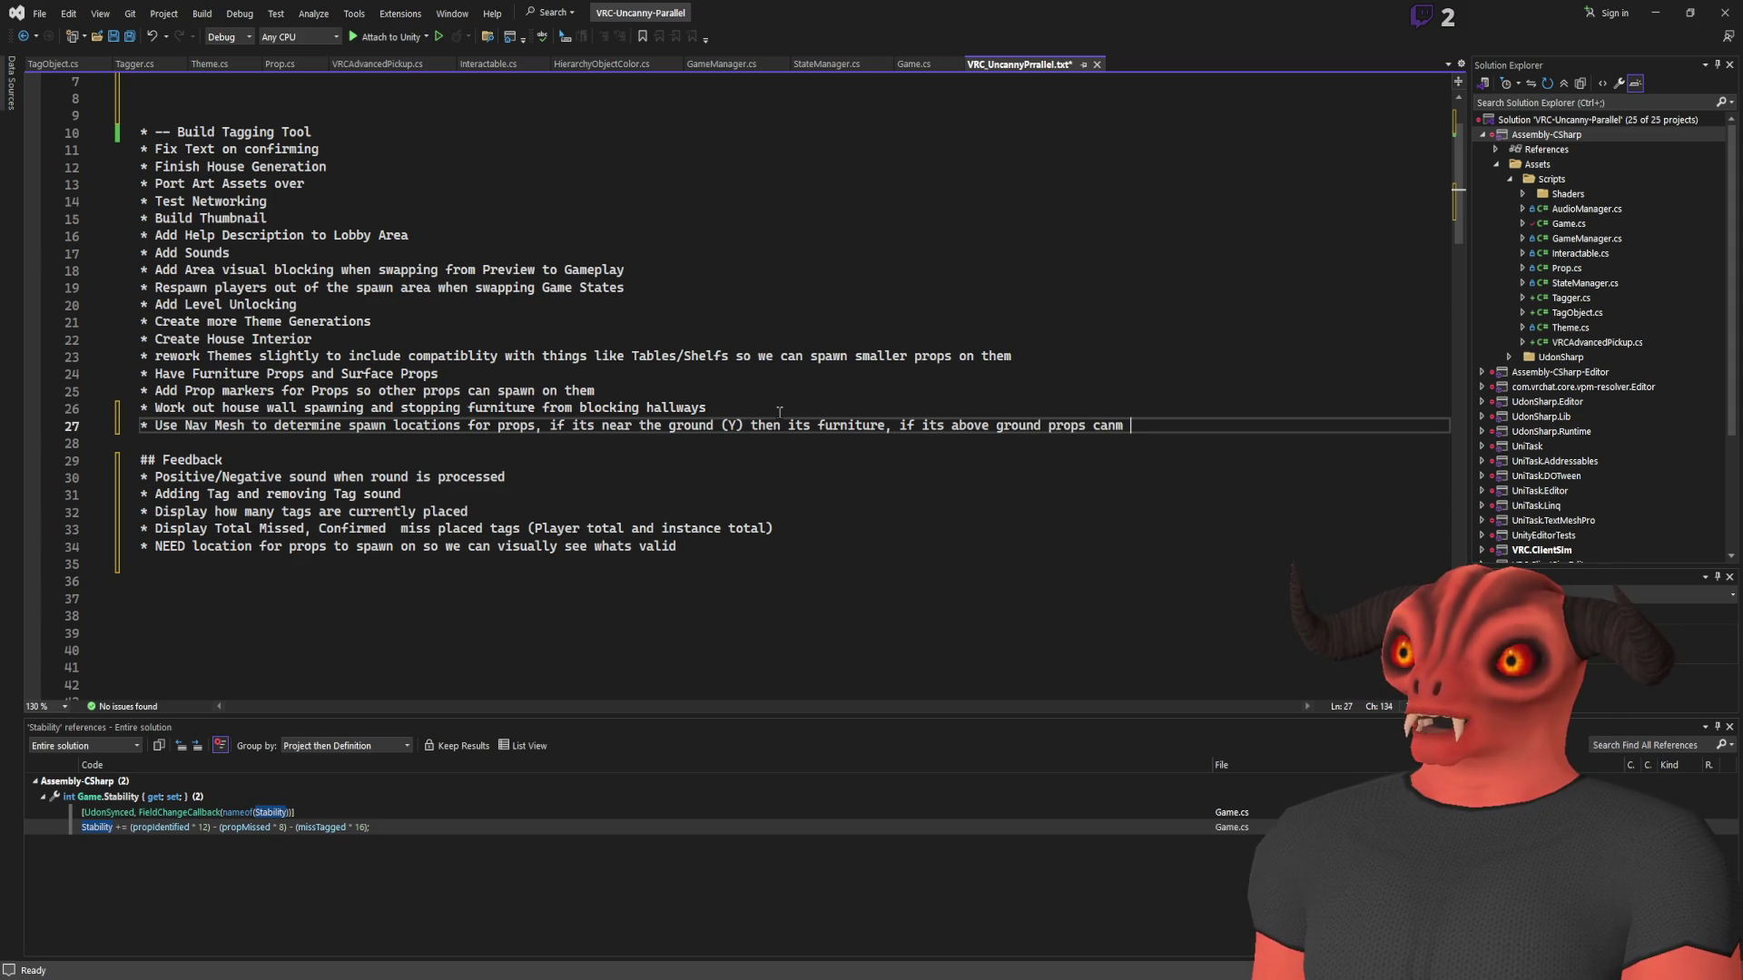
{"action": "key", "text": "BackSpace"}
{"action": "key", "text": "BackSpace"}
{"action": "type", "text": " spawn on th"}
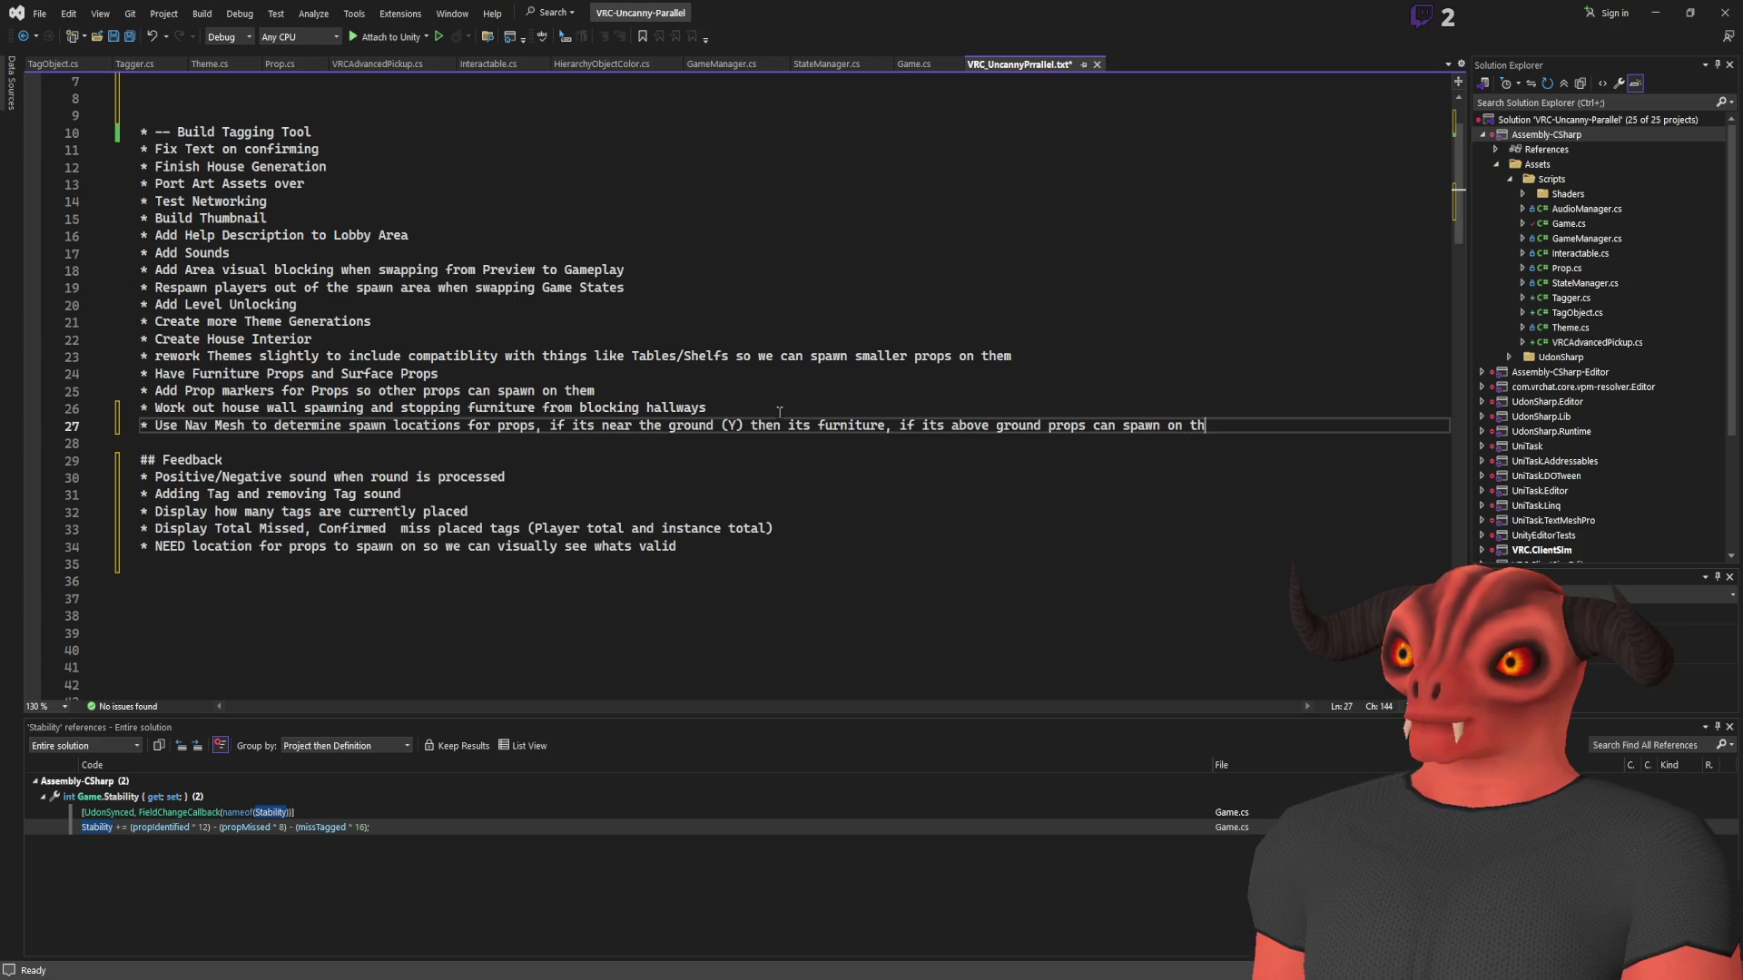
{"action": "type", "text": "e surfaces"}
{"action": "key", "text": "Down"}
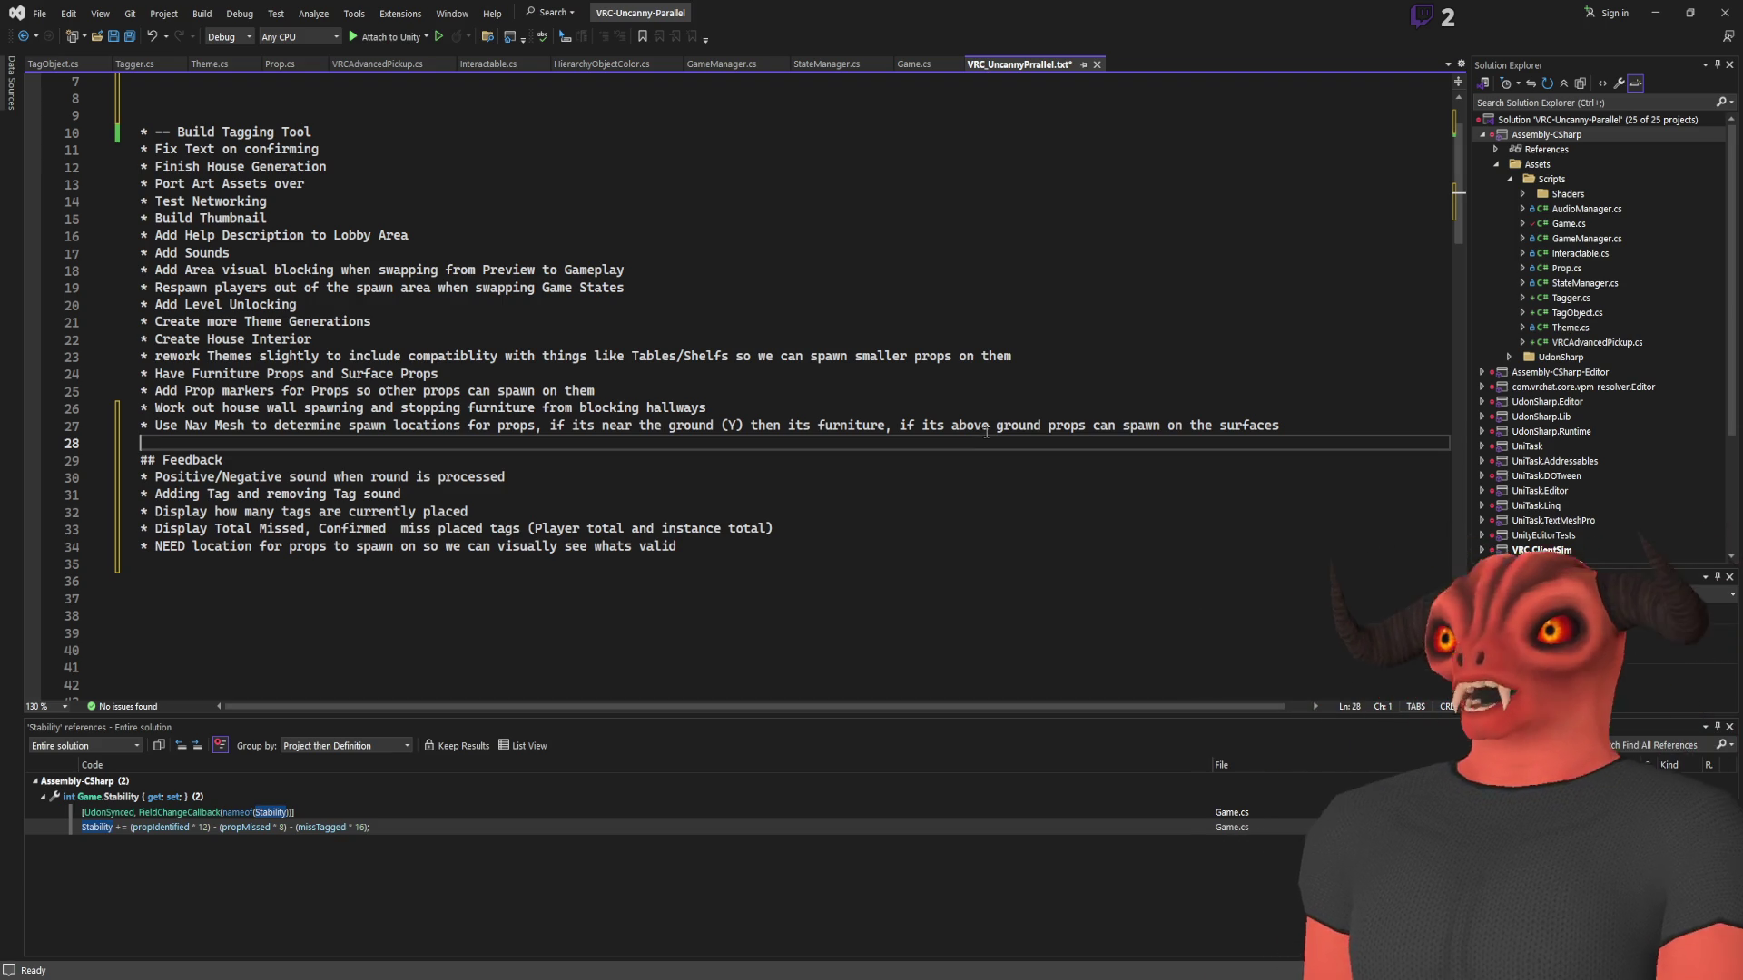
{"action": "key", "text": "Up"}
{"action": "key", "text": "shift+End"}
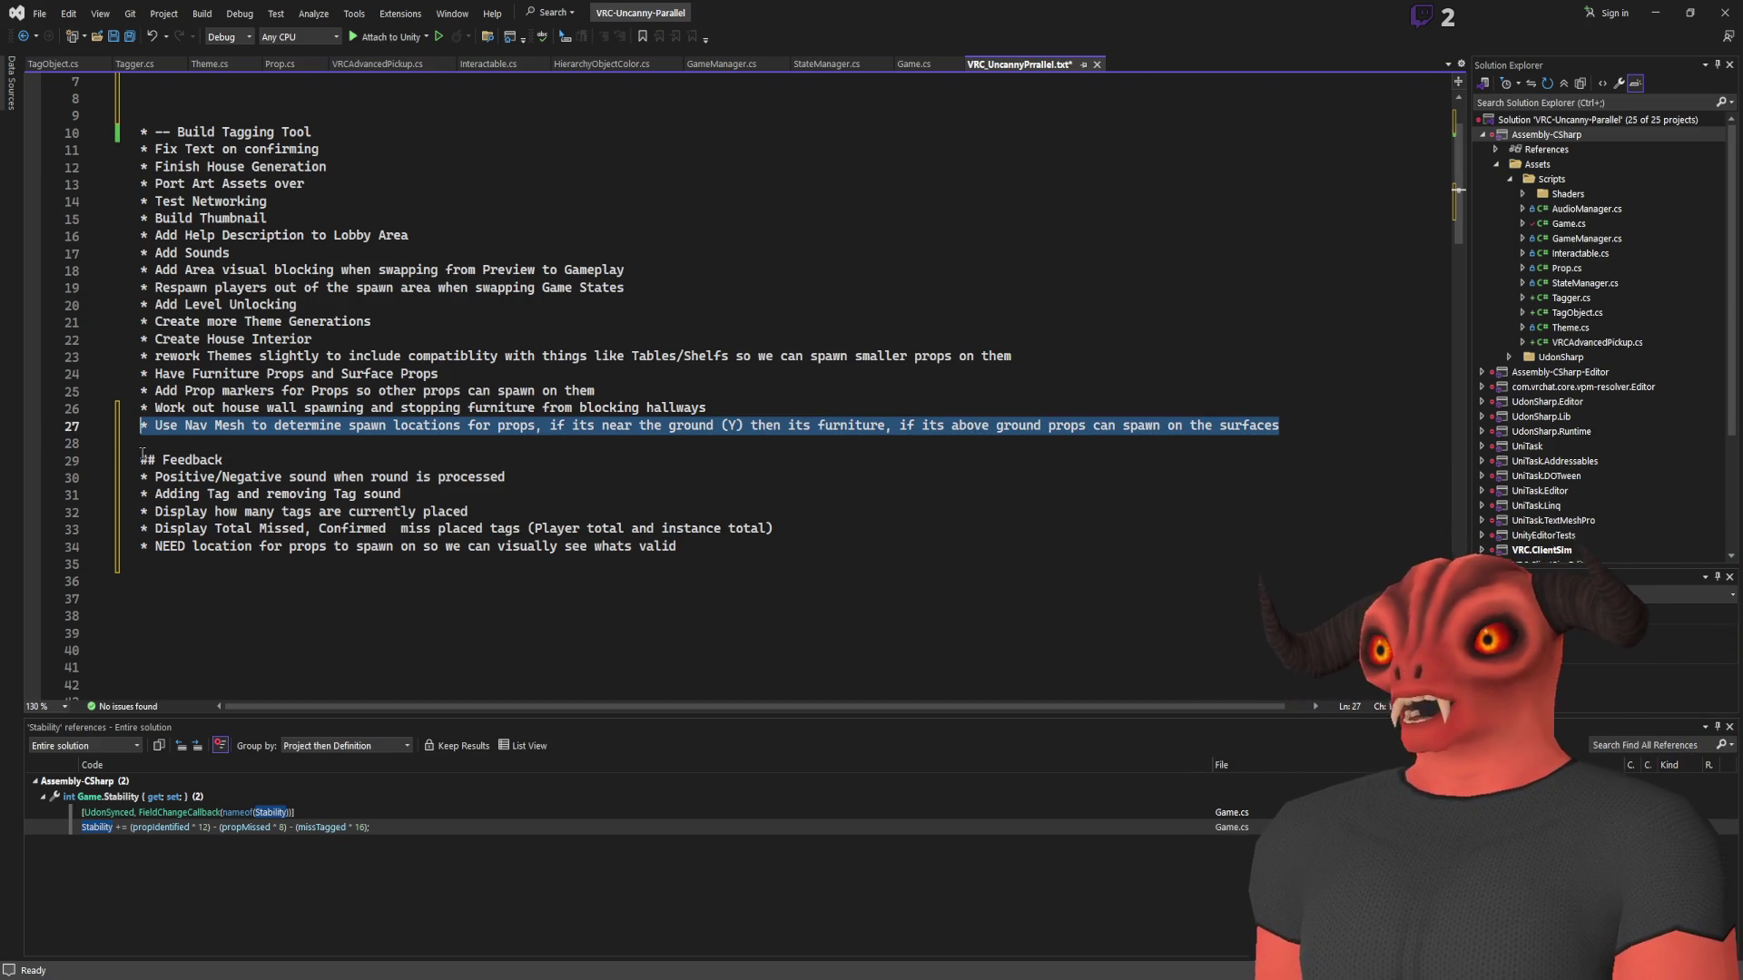
{"action": "left_click", "coordinate": [856, 409]}
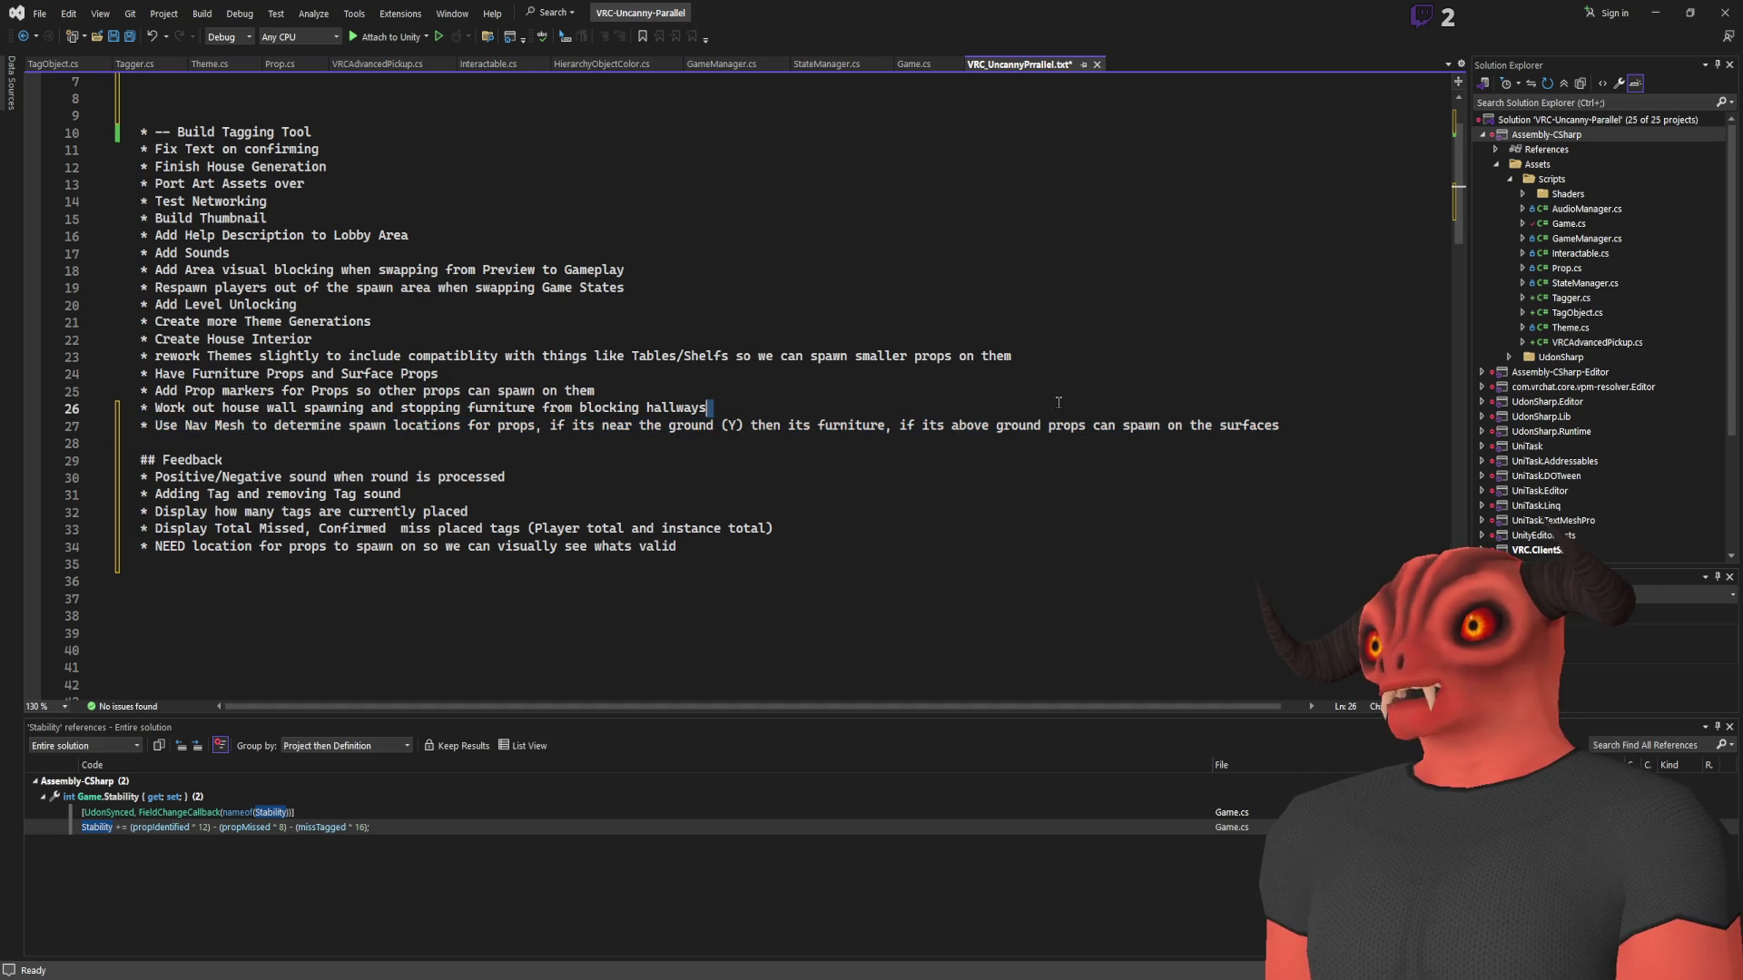
Add 'Play Sound when game State is going to be changed (Send Network event that plays on all players)'
{"action": "left_click", "coordinate": [1353, 419]}
{"action": "key", "text": "shift+Home"}
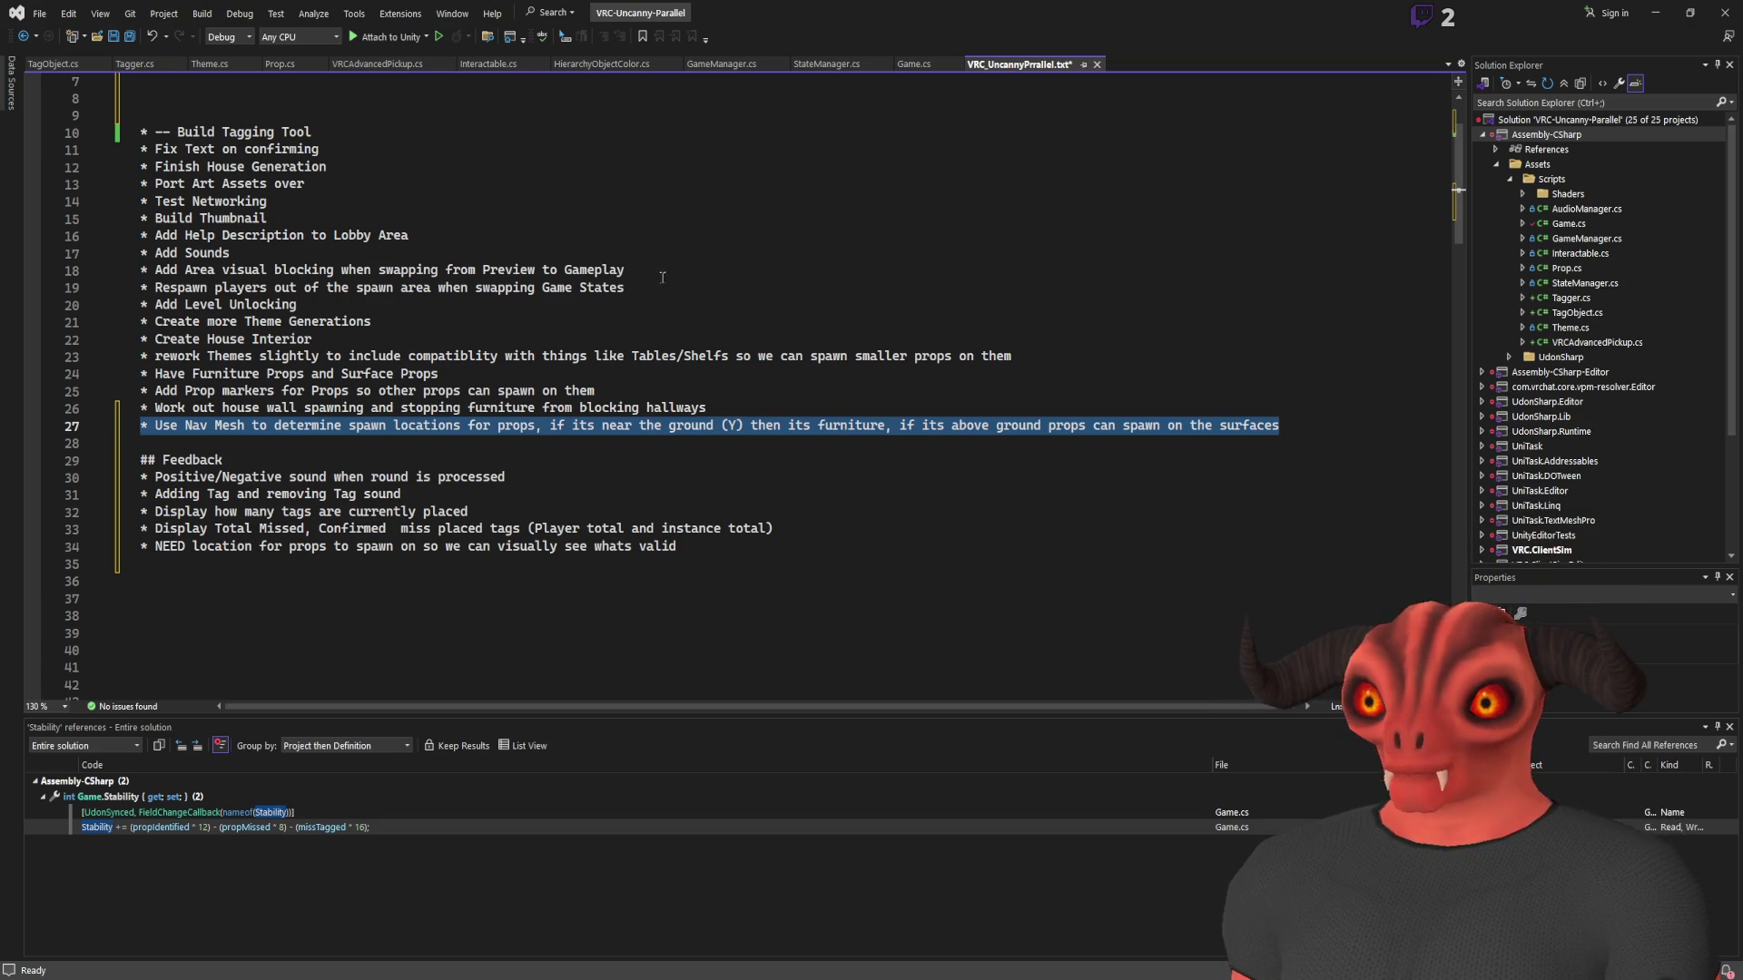
{"action": "left_click", "coordinate": [804, 563]}
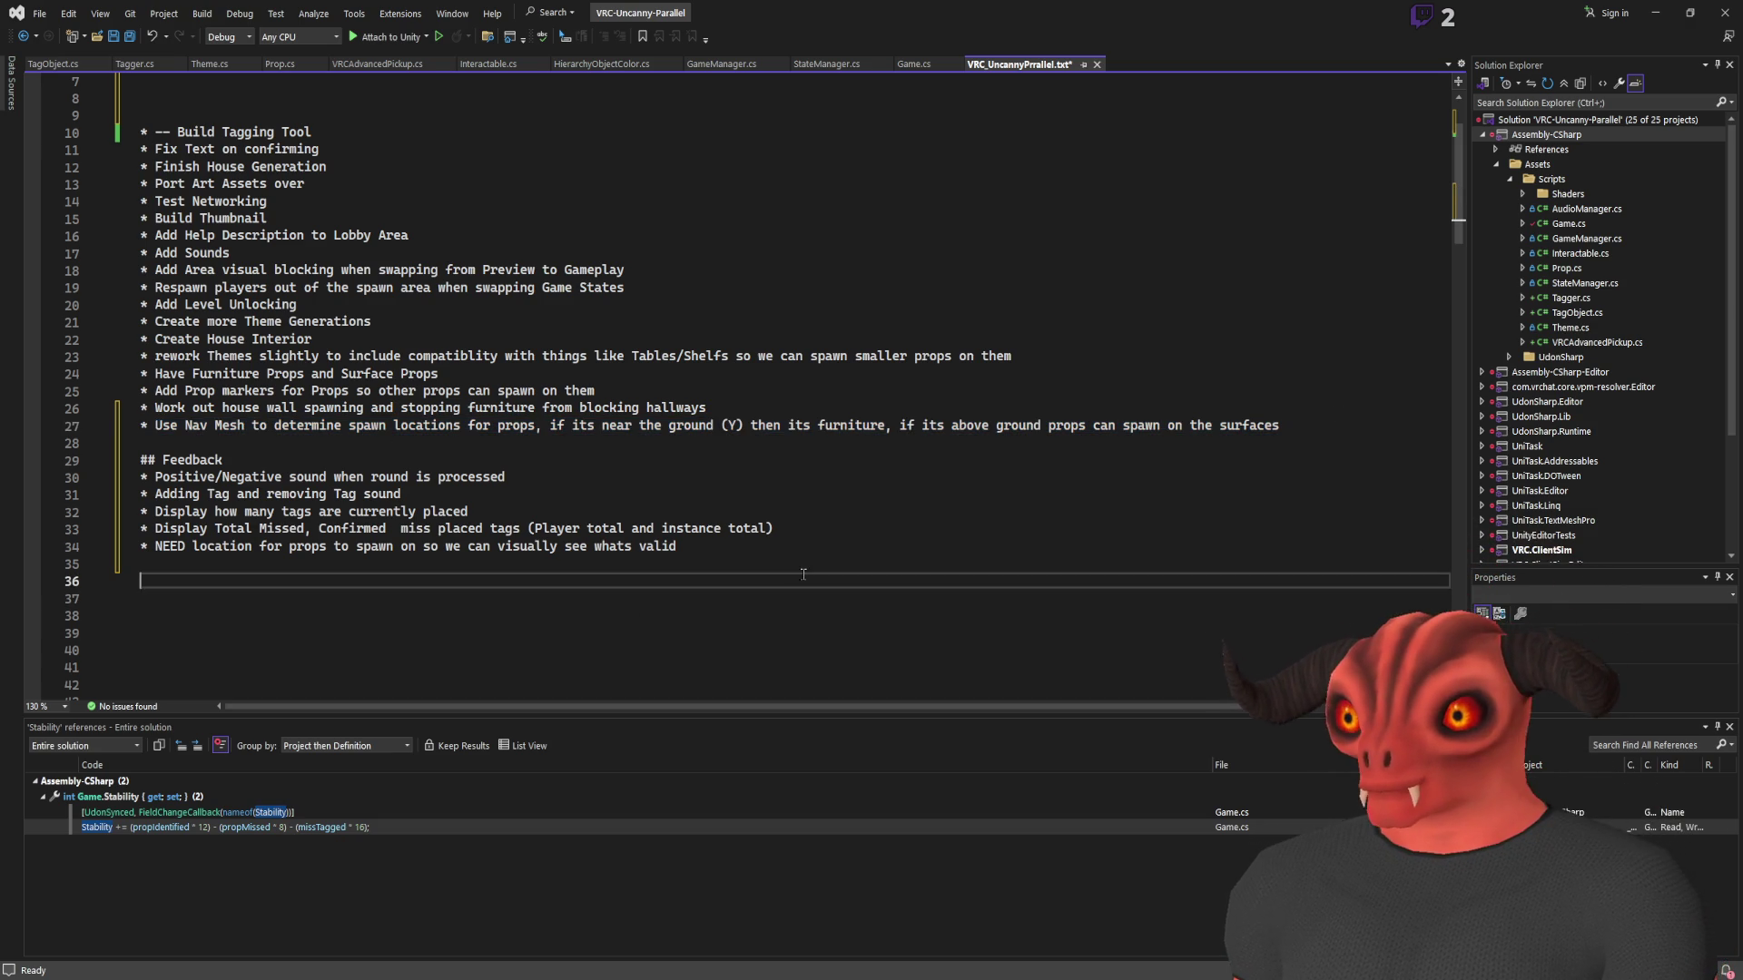
{"action": "type", "text": "* Feed"}
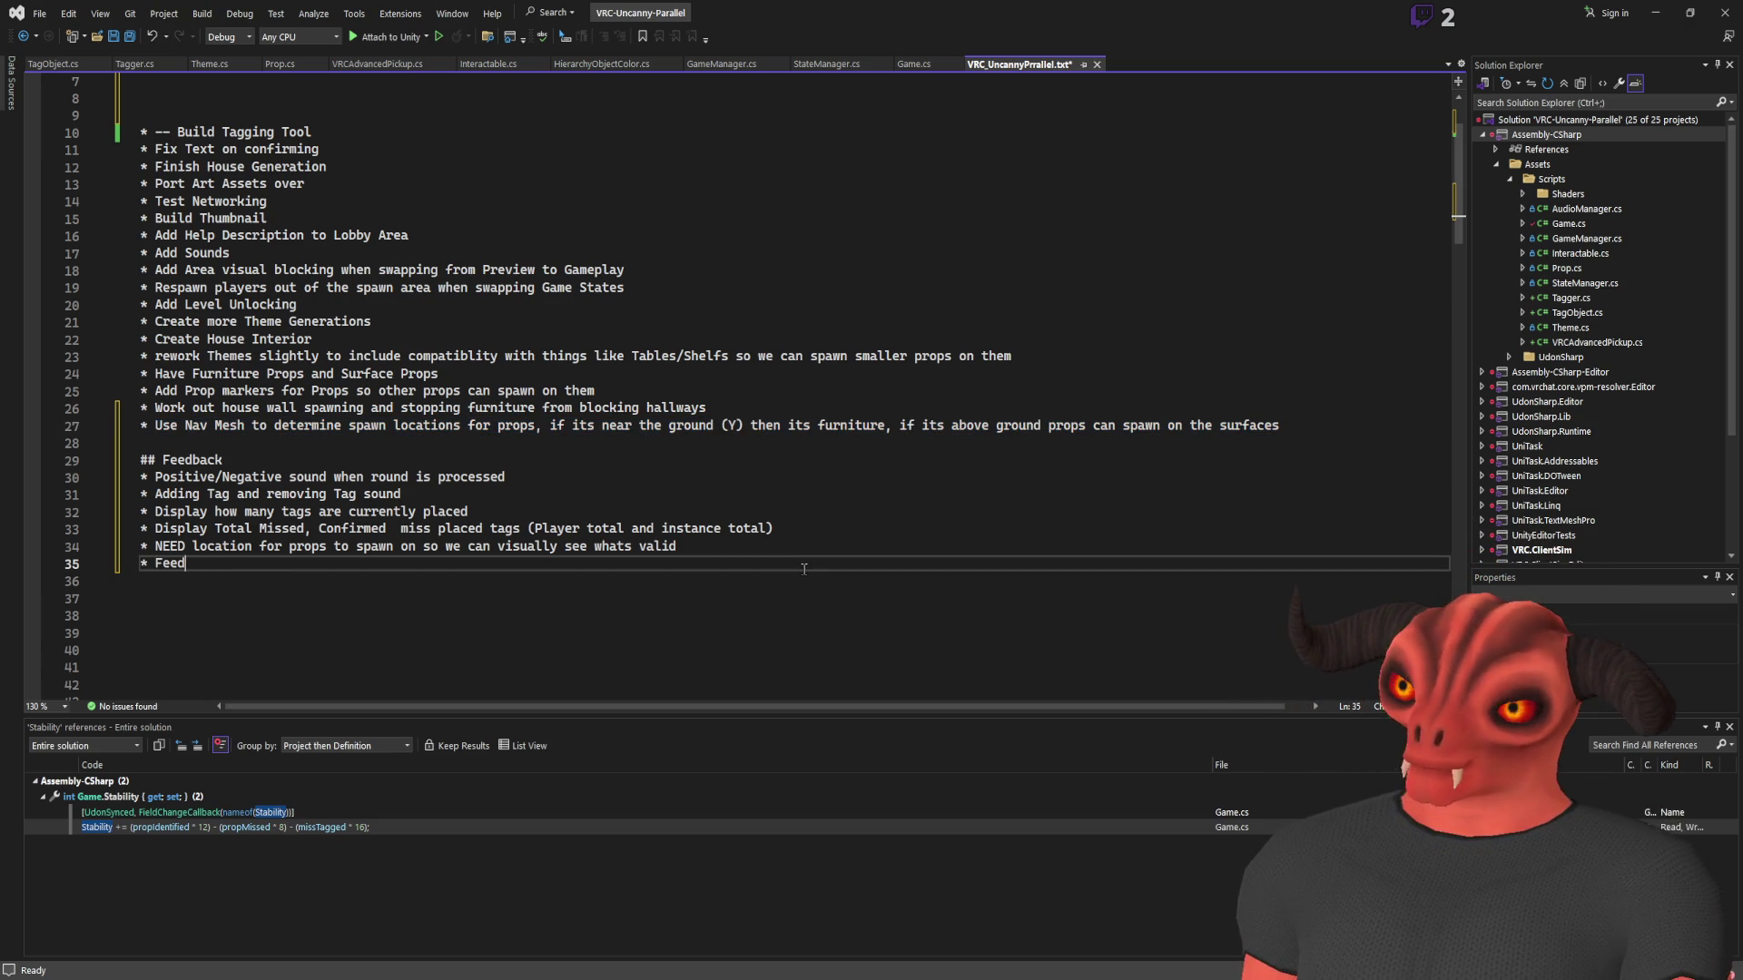
{"action": "type", "text": "back for when"}
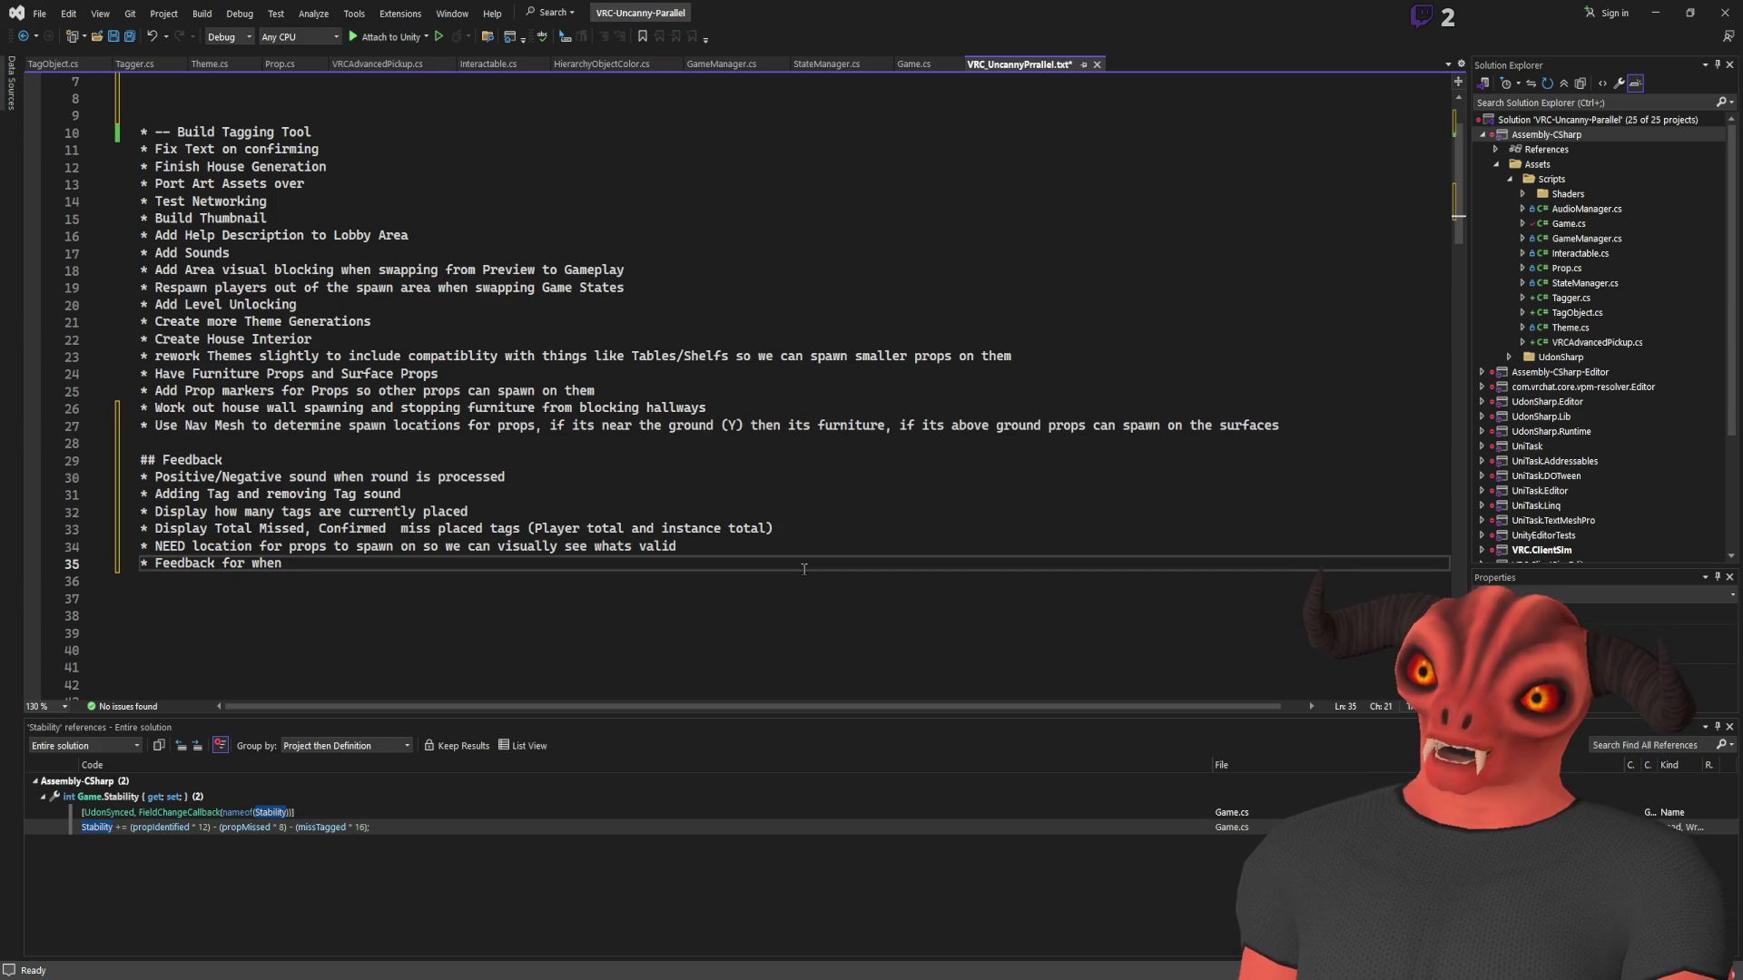
{"action": "key", "text": "BackSpace"}
{"action": "key", "text": "BackSpace"}
{"action": "key", "text": "BackSpace"}
{"action": "key", "text": "BackSpace"}
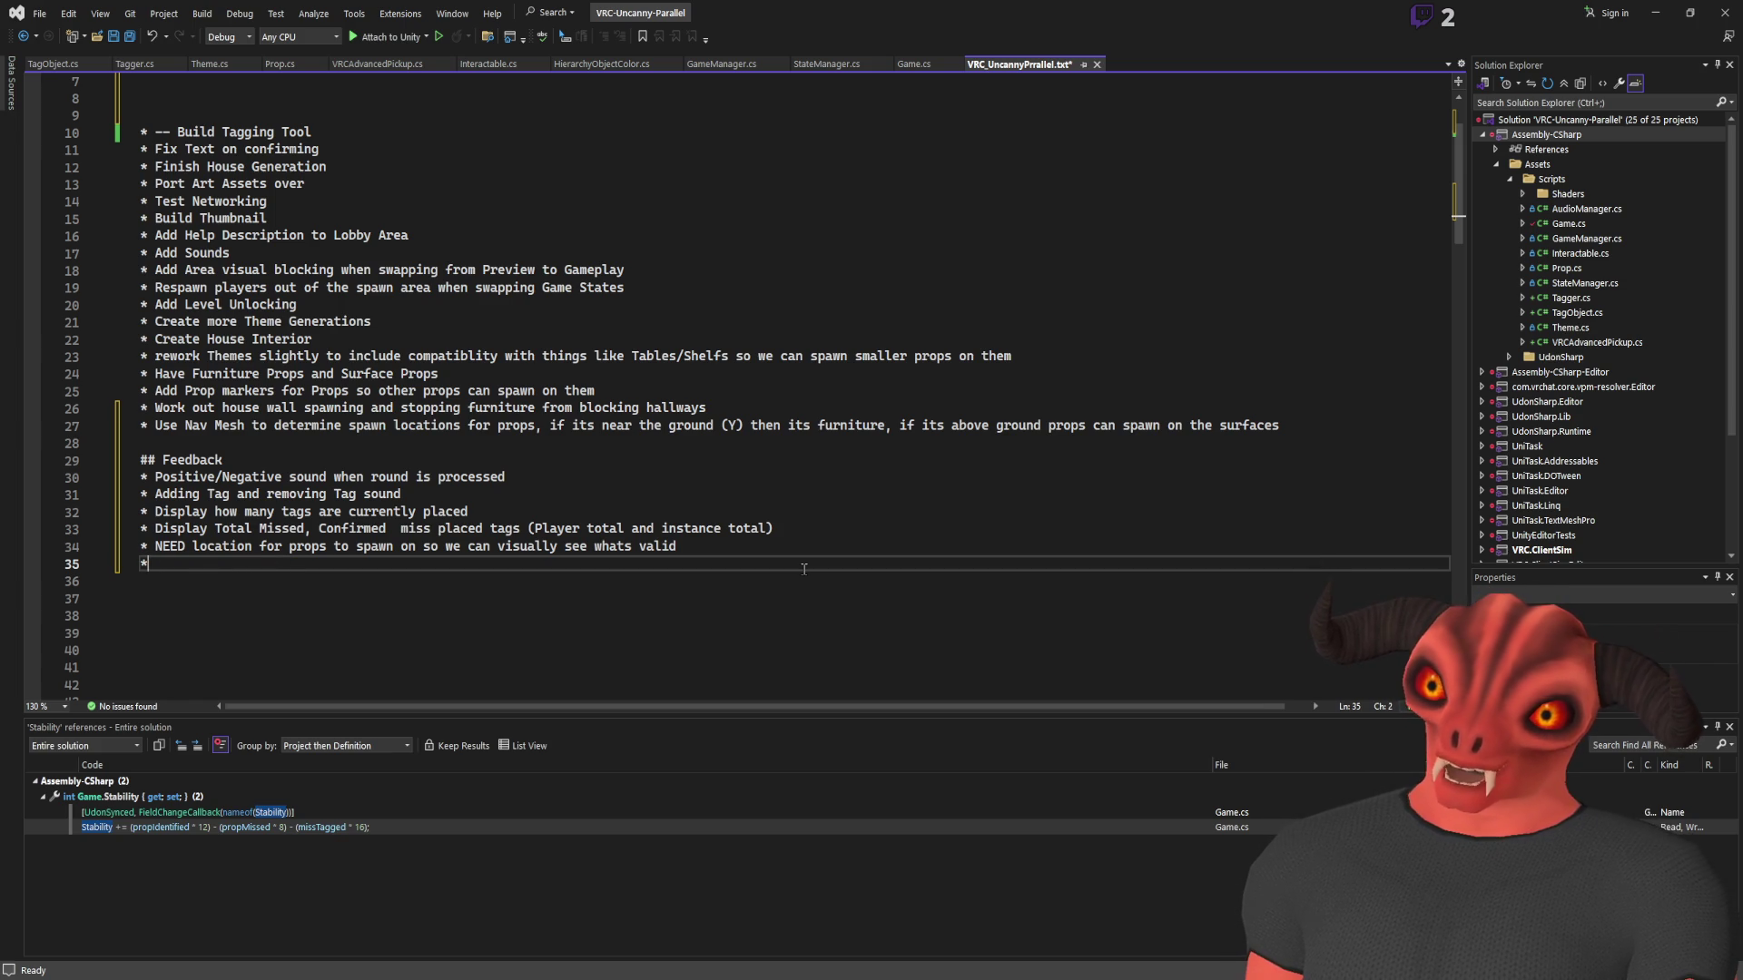
{"action": "type", "text": "Play Sound when game St"}
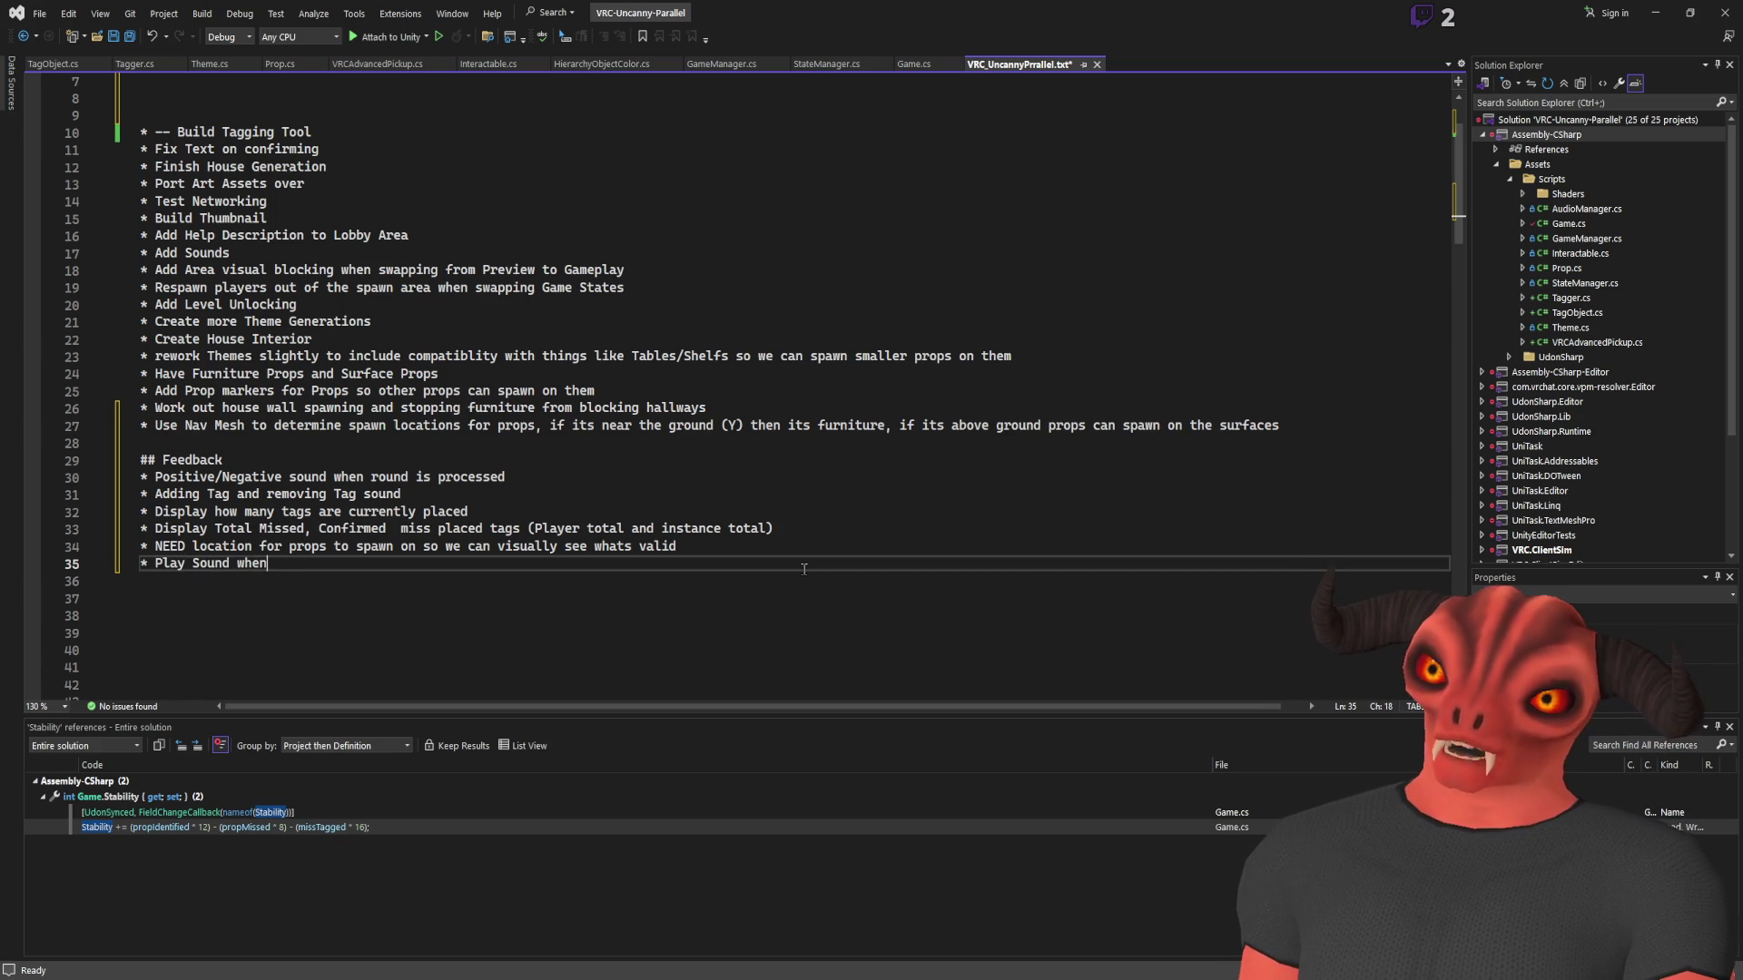
{"action": "type", "text": "ate is going to be change"}
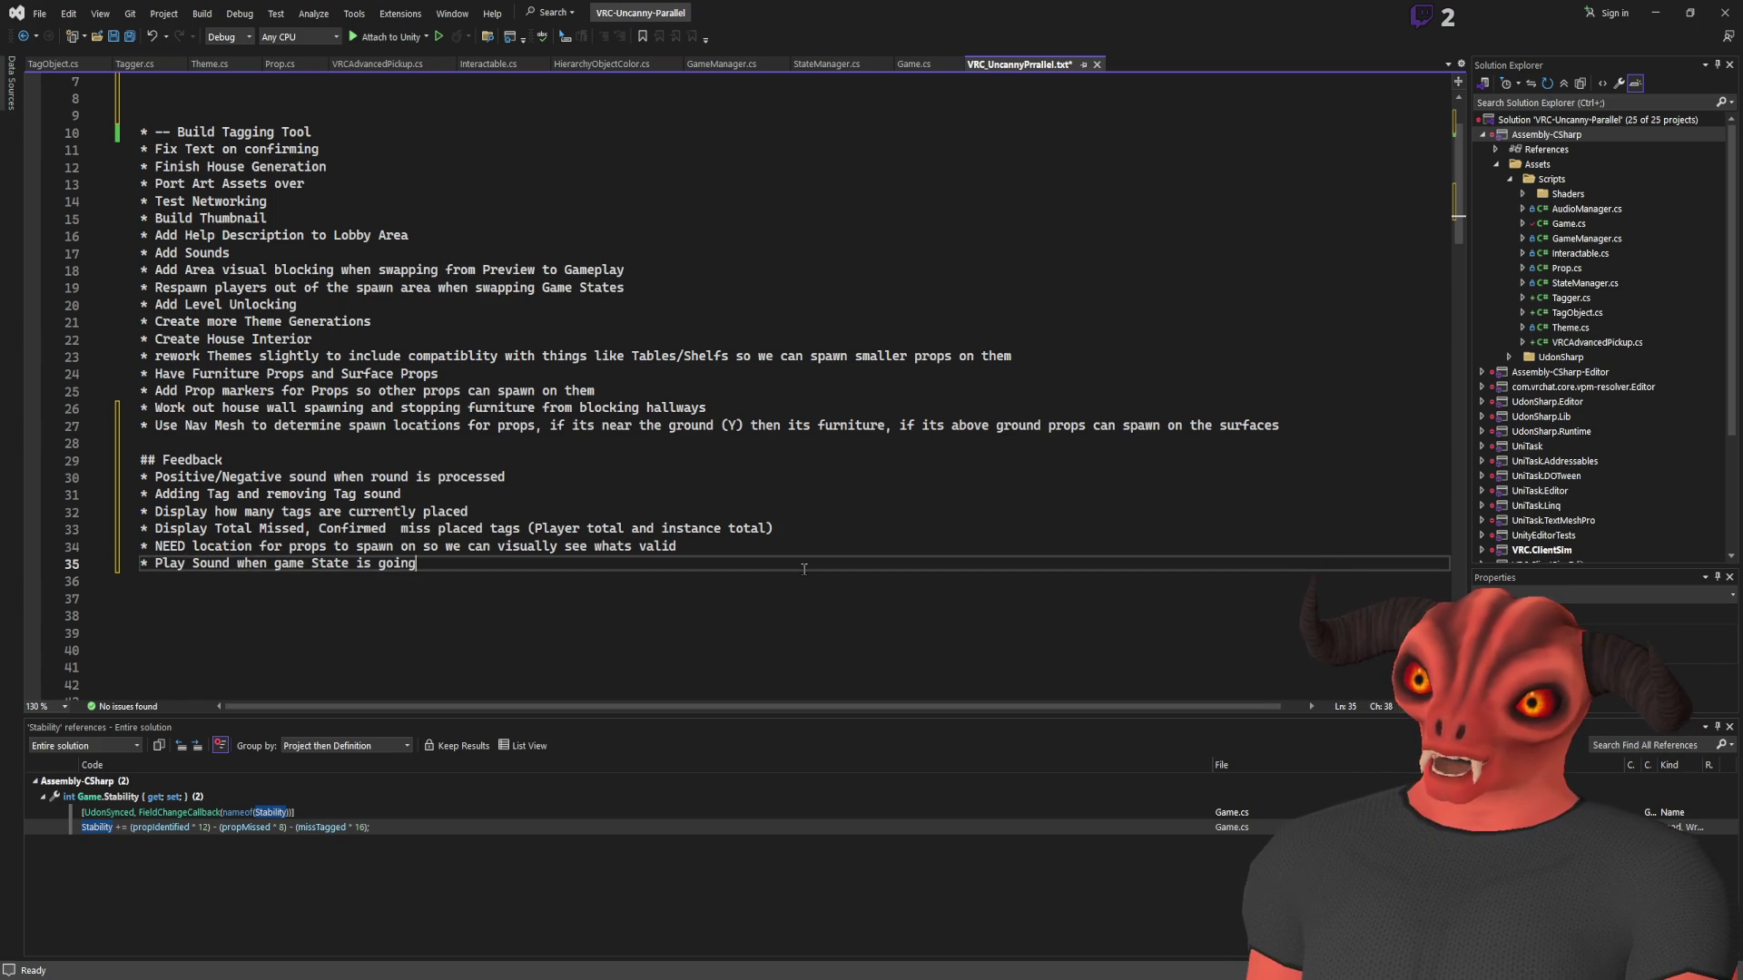
{"action": "key", "text": "BackSpace"}
{"action": "key", "text": "BackSpace"}
{"action": "key", "text": "BackSpace"}
{"action": "type", "text": "d (S"}
{"action": "type", "text": "end Network event"}
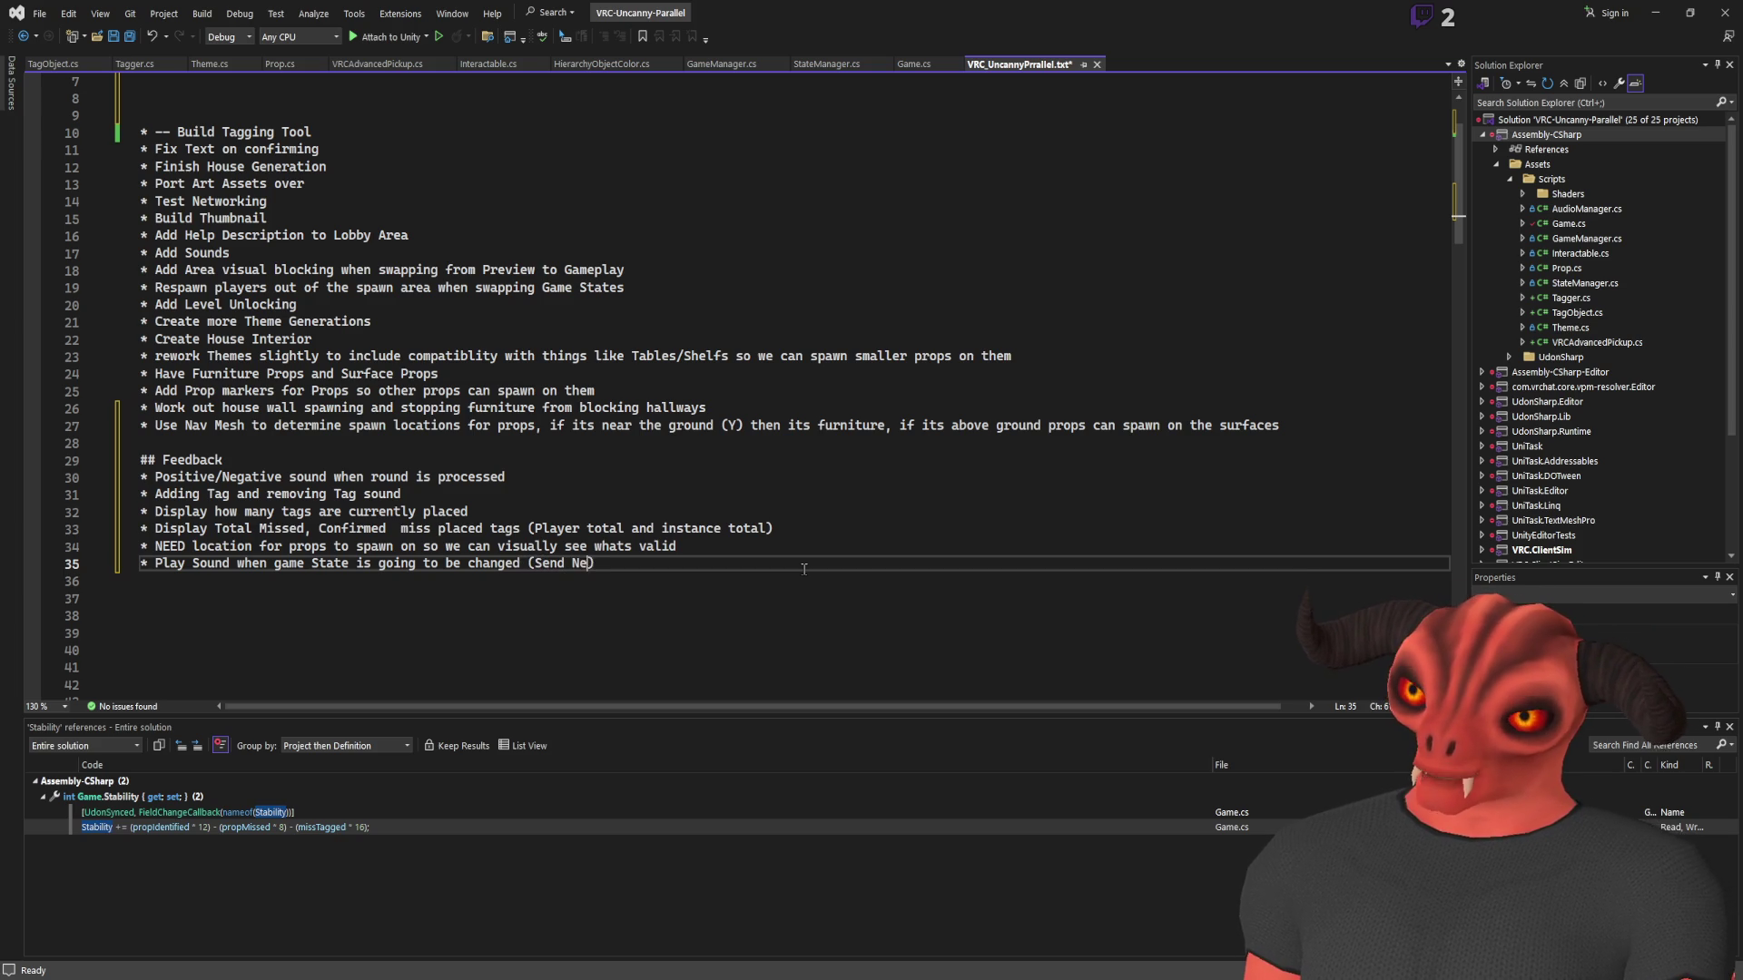
{"action": "type", "text": " w"}
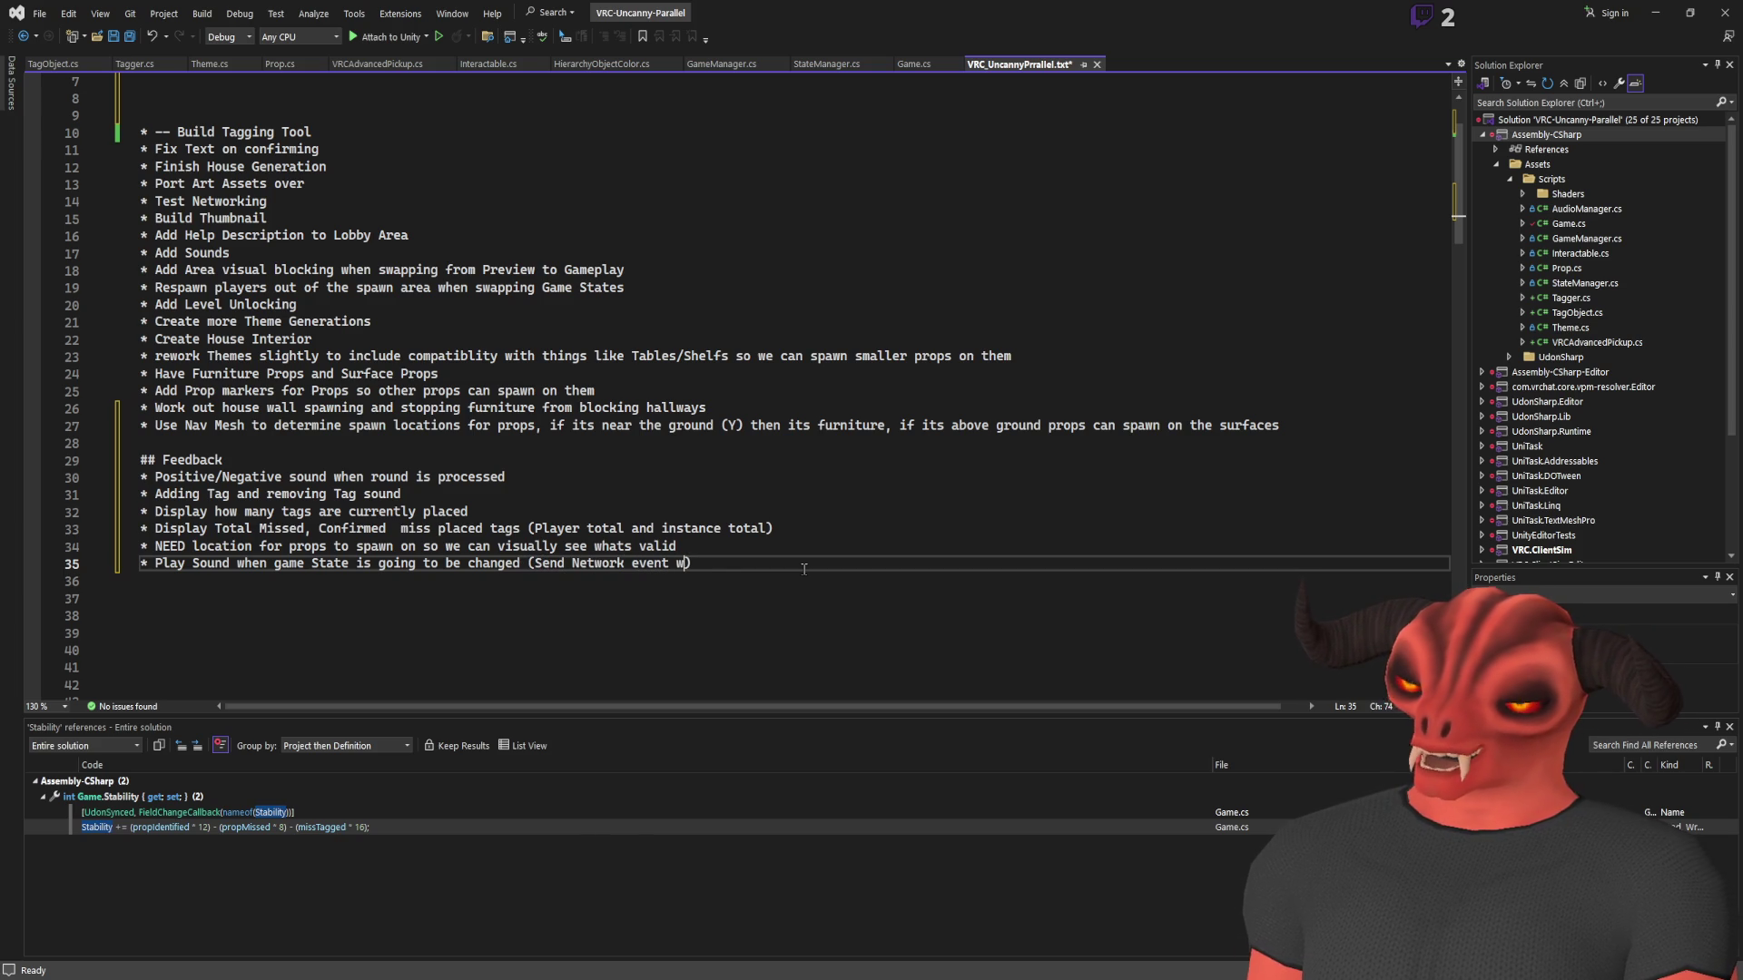
{"action": "key", "text": "BackSpace"}
{"action": "type", "text": "that plays o"}
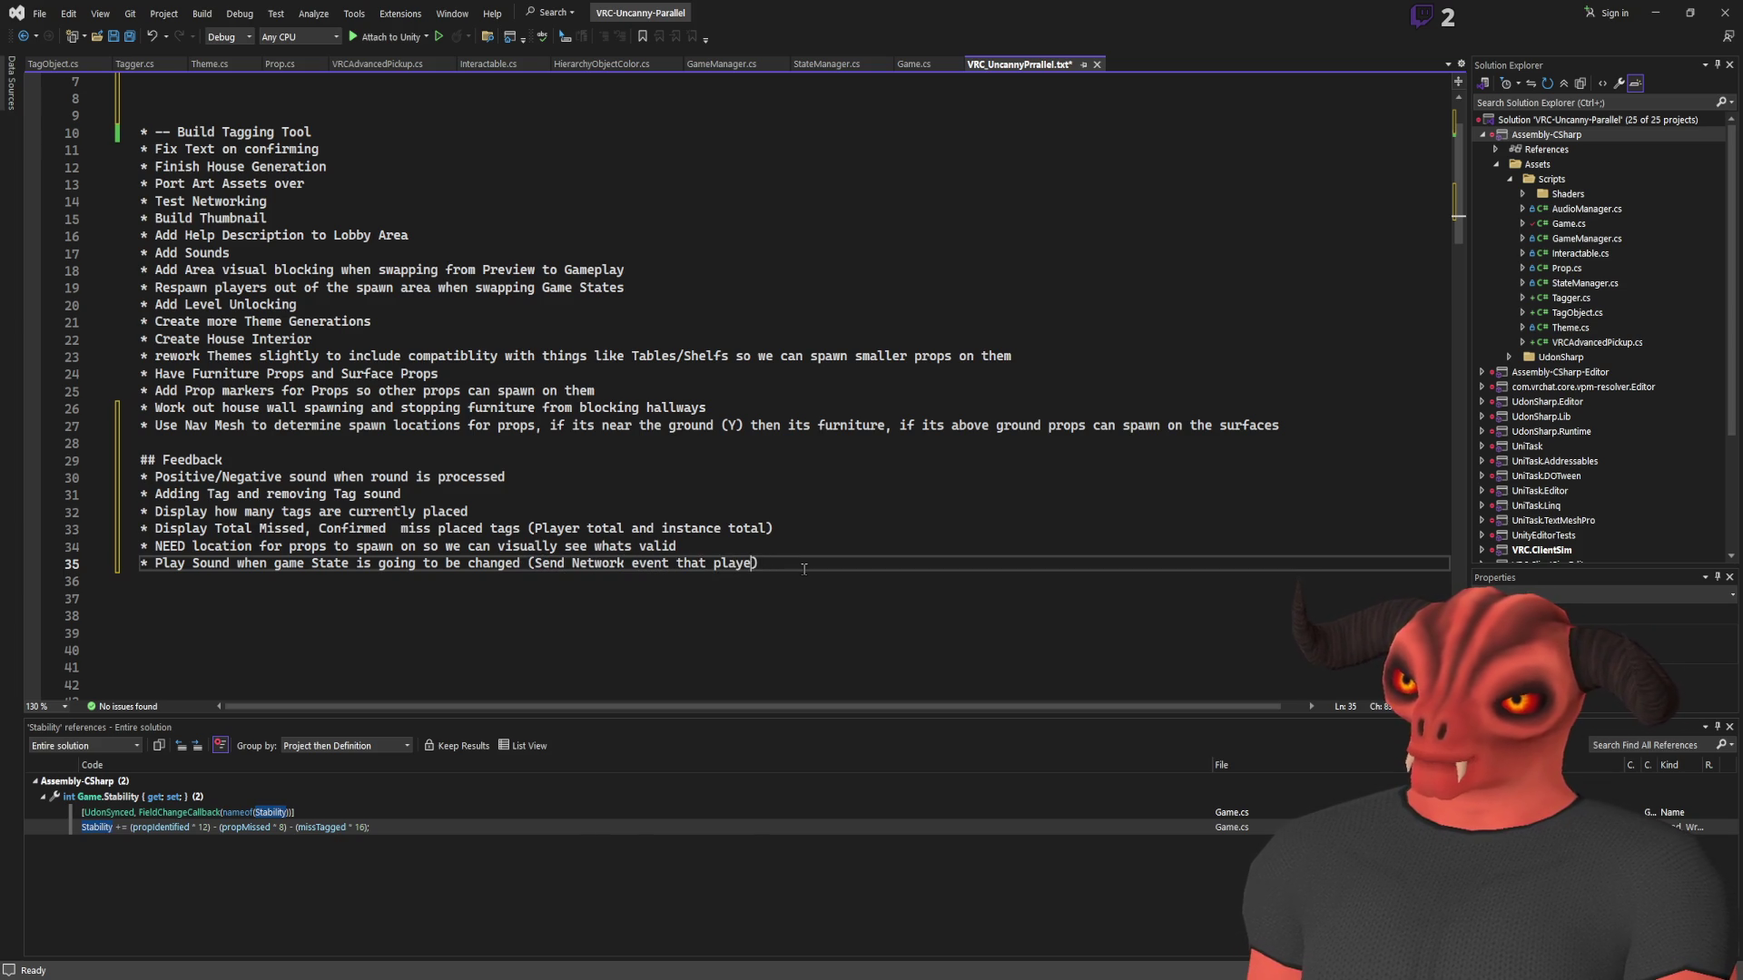
{"action": "type", "text": "n all players"}
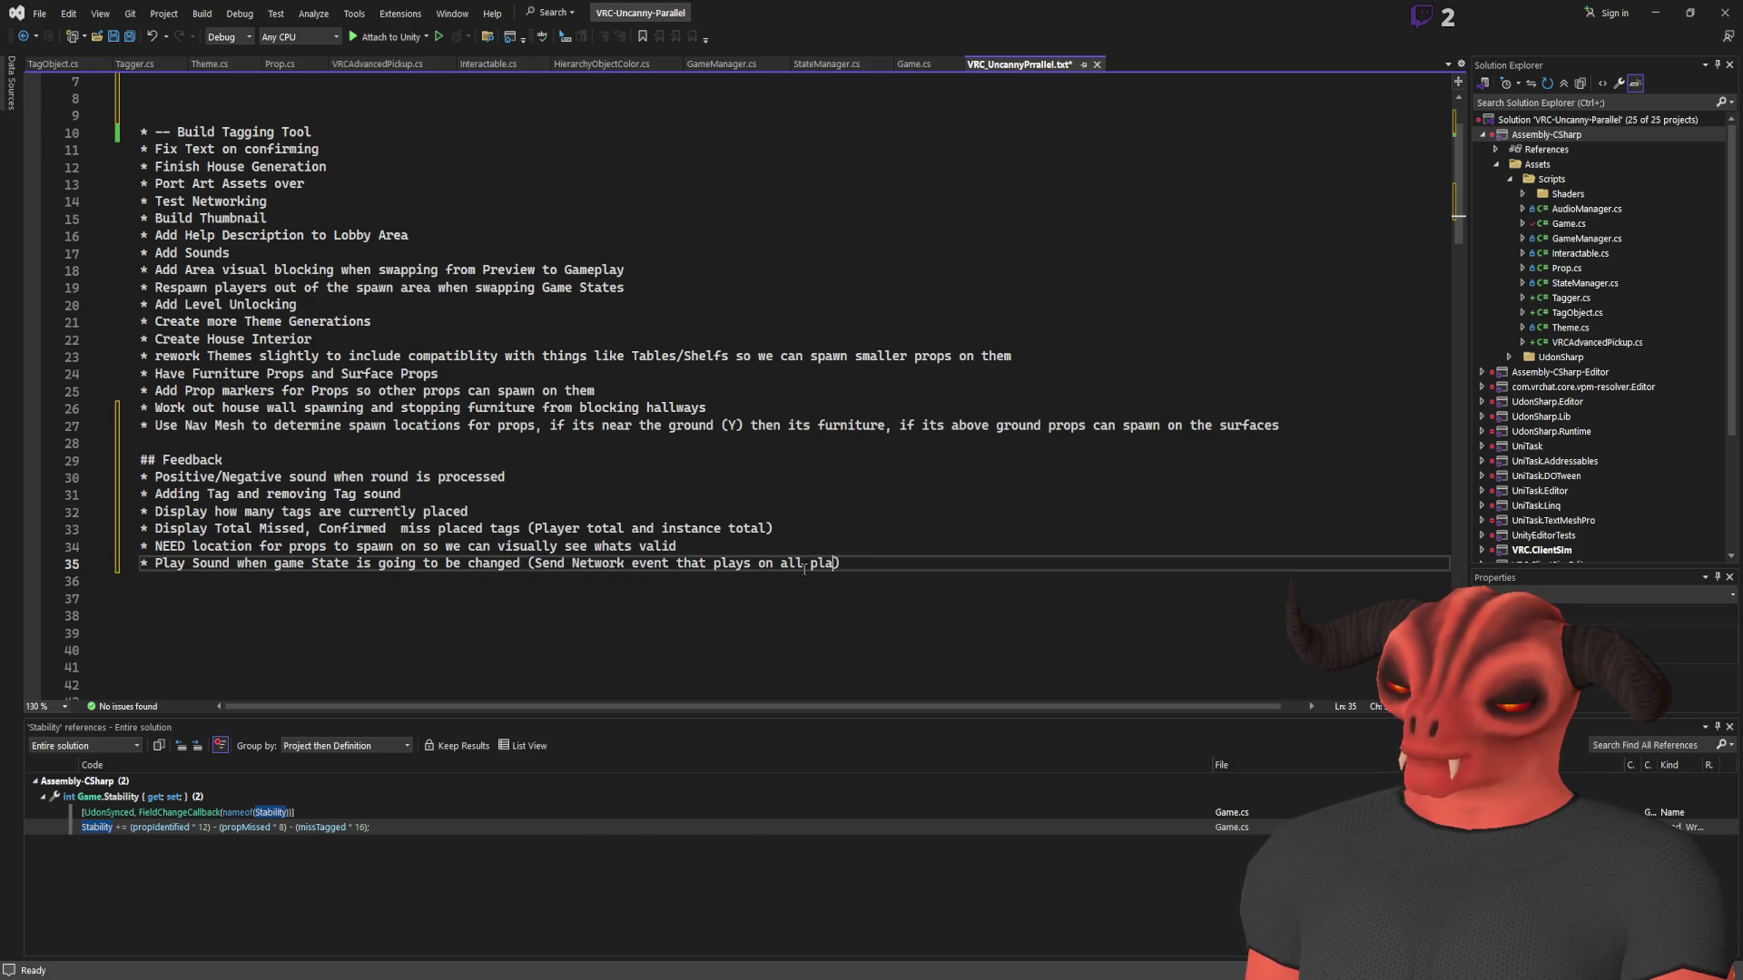
Start a new empty '*' bullet below the game-state sound item
{"action": "key", "text": "End"}
{"action": "key", "text": "Return"}
{"action": "type", "text": "*"}
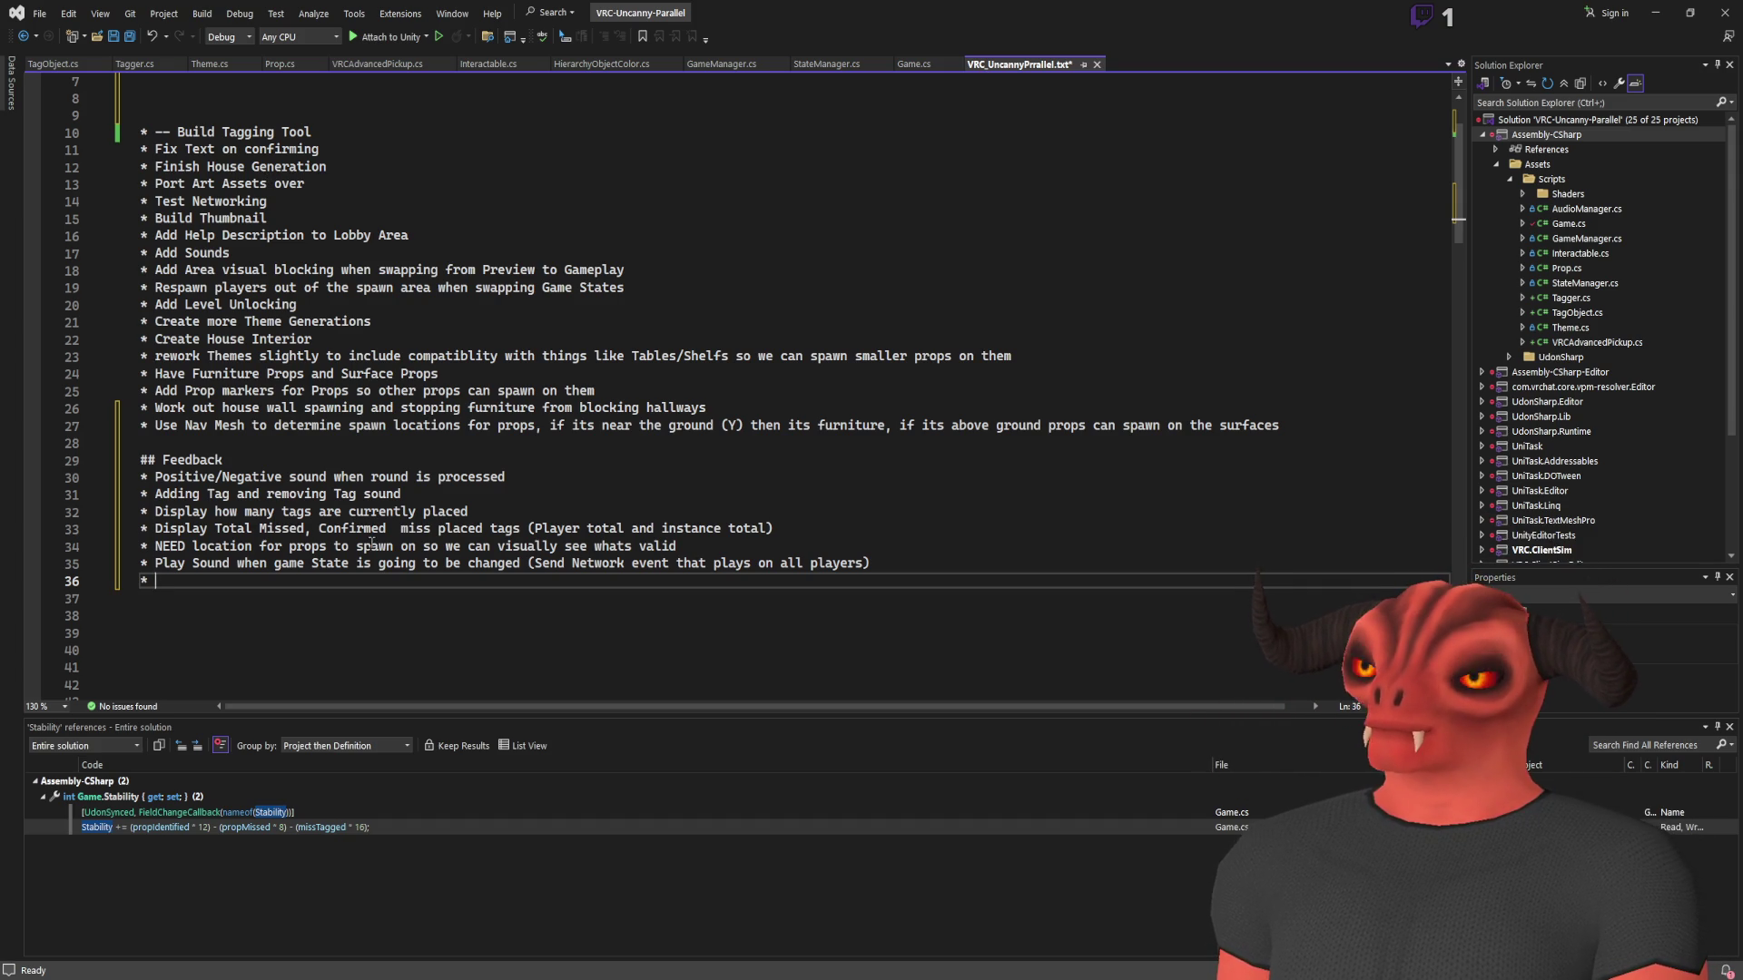
{"action": "left_click_drag", "start_coordinate": [872, 563], "coordinate": [157, 562]}
Capitalise 'Rework' in the themes TODO item and save the notes file
{"action": "left_click", "coordinate": [689, 579]}
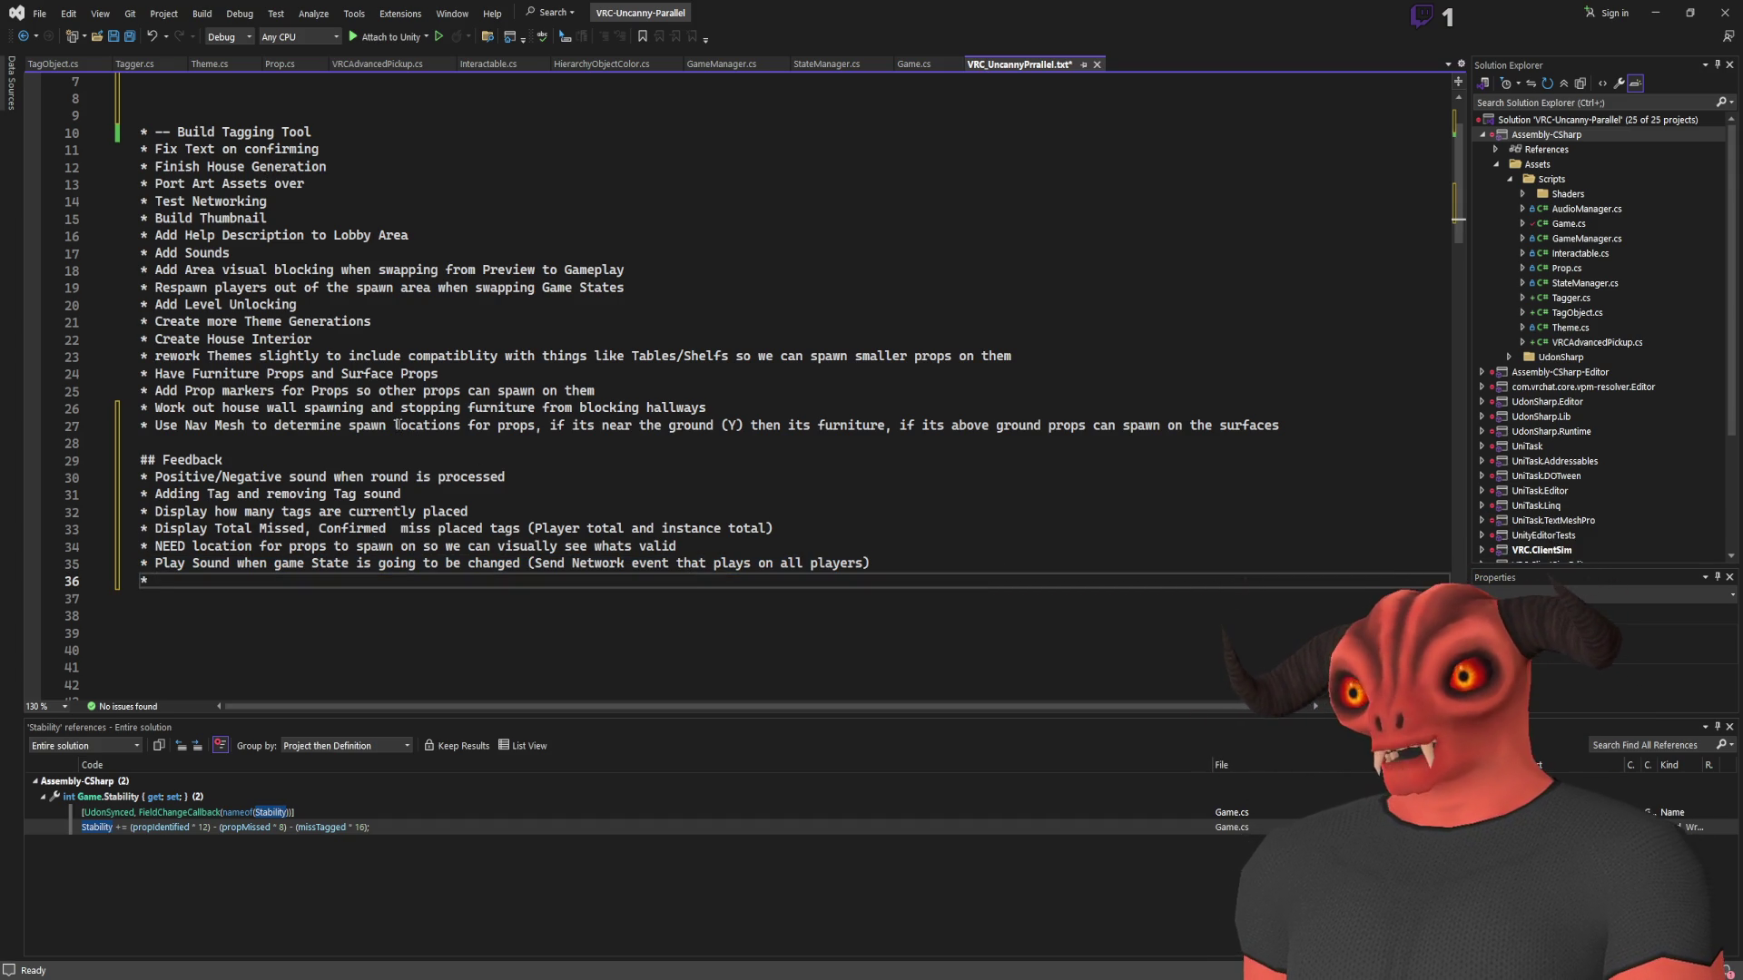
{"action": "left_click", "coordinate": [156, 356]}
{"action": "type", "text": "R"}
{"action": "key", "text": "Down"}
{"action": "key", "text": "Down"}
{"action": "key", "text": "End"}
{"action": "key", "text": "ctrl+s"}
Clear the text selection and switch back to the Unity editor in play mode
{"action": "left_click_drag", "start_coordinate": [142, 131], "coordinate": [349, 287]}
{"action": "scroll", "coordinate": [406, 245], "scroll_direction": "up", "scroll_amount": 2}
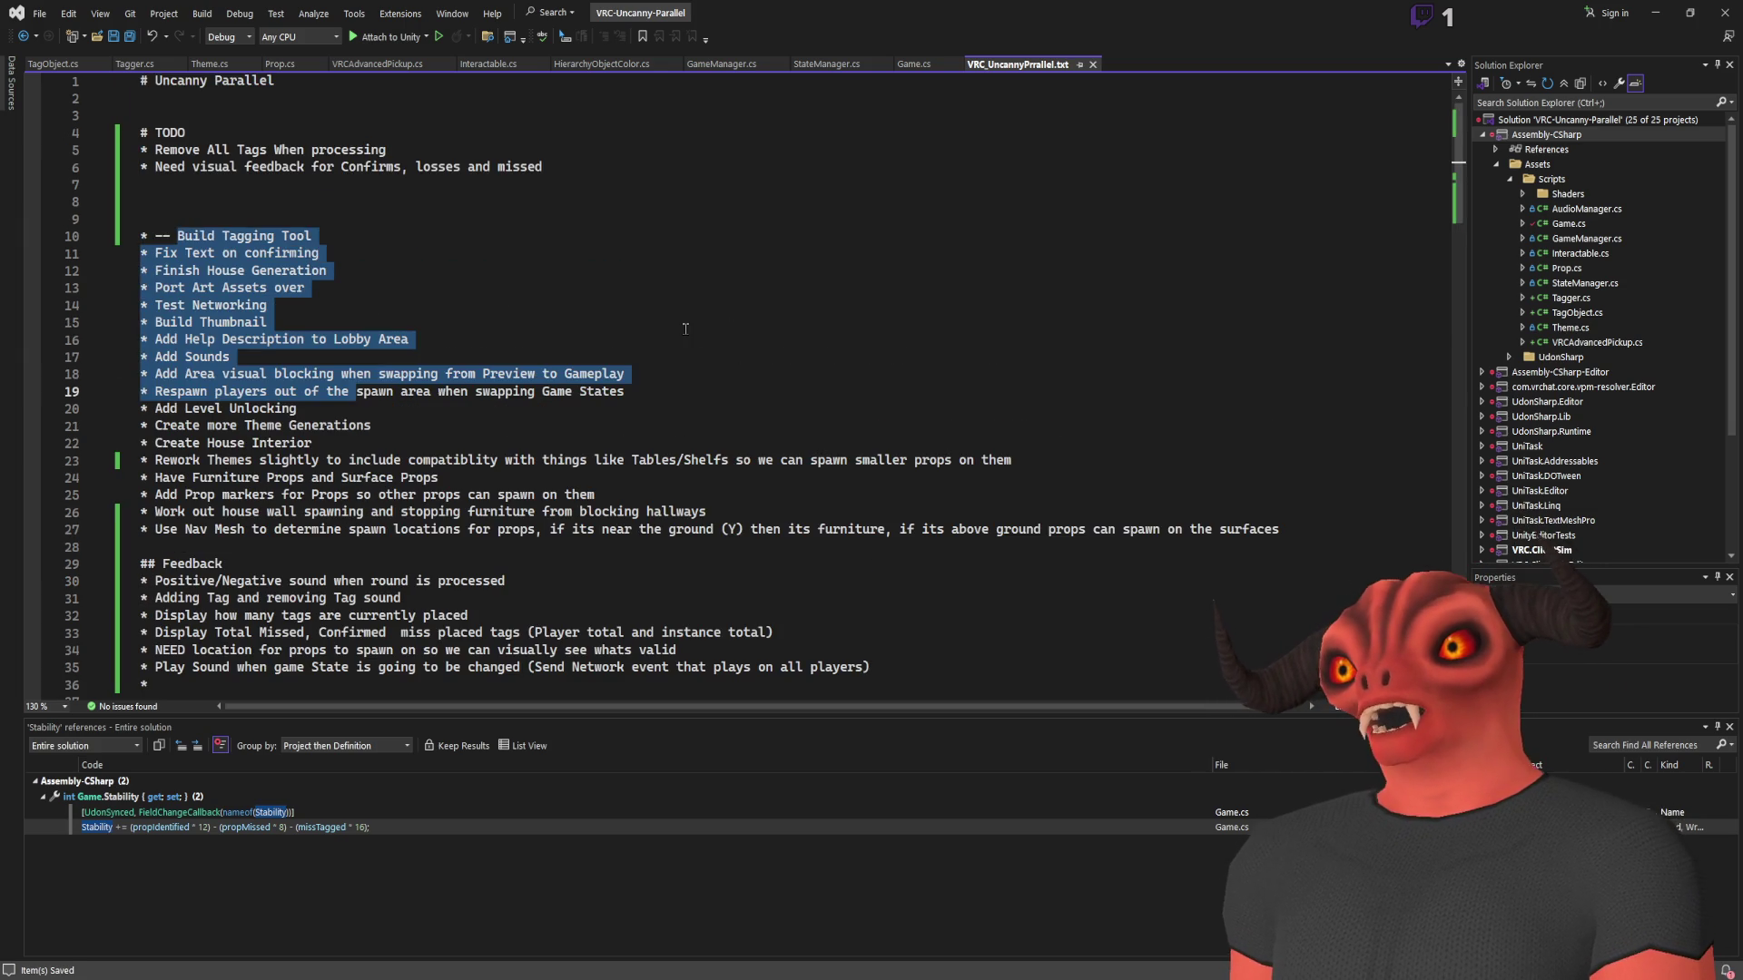
{"action": "left_click", "coordinate": [291, 322]}
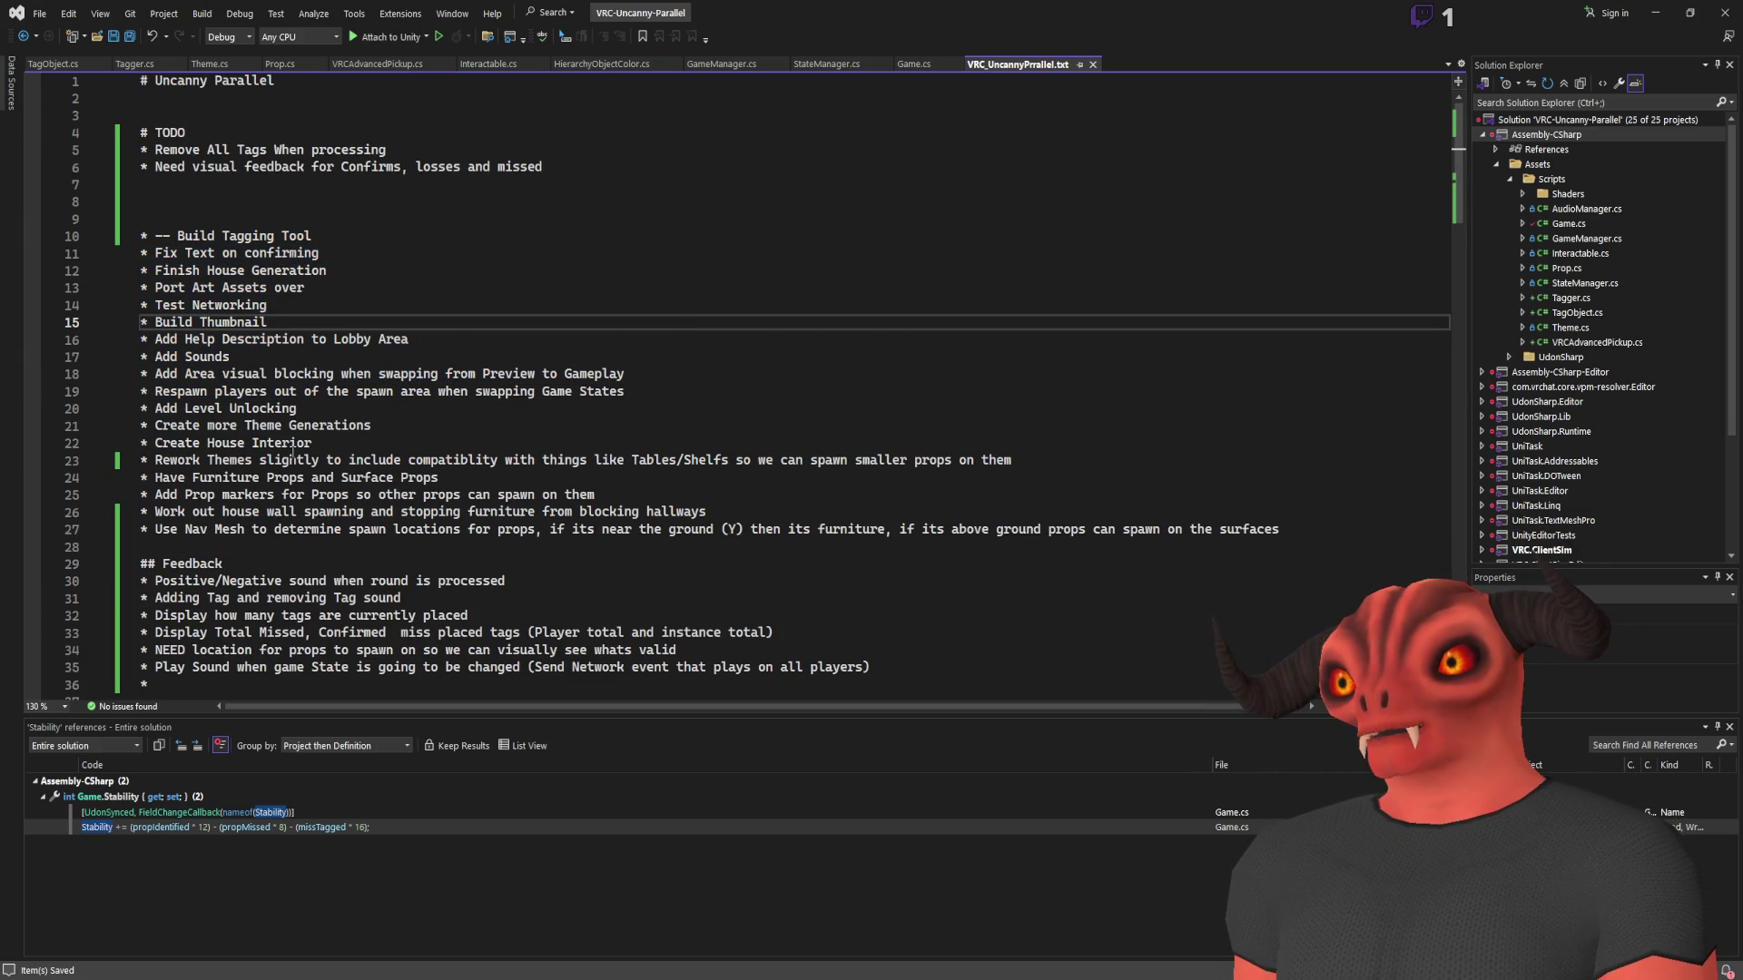
{"action": "key", "text": "alt+Tab"}
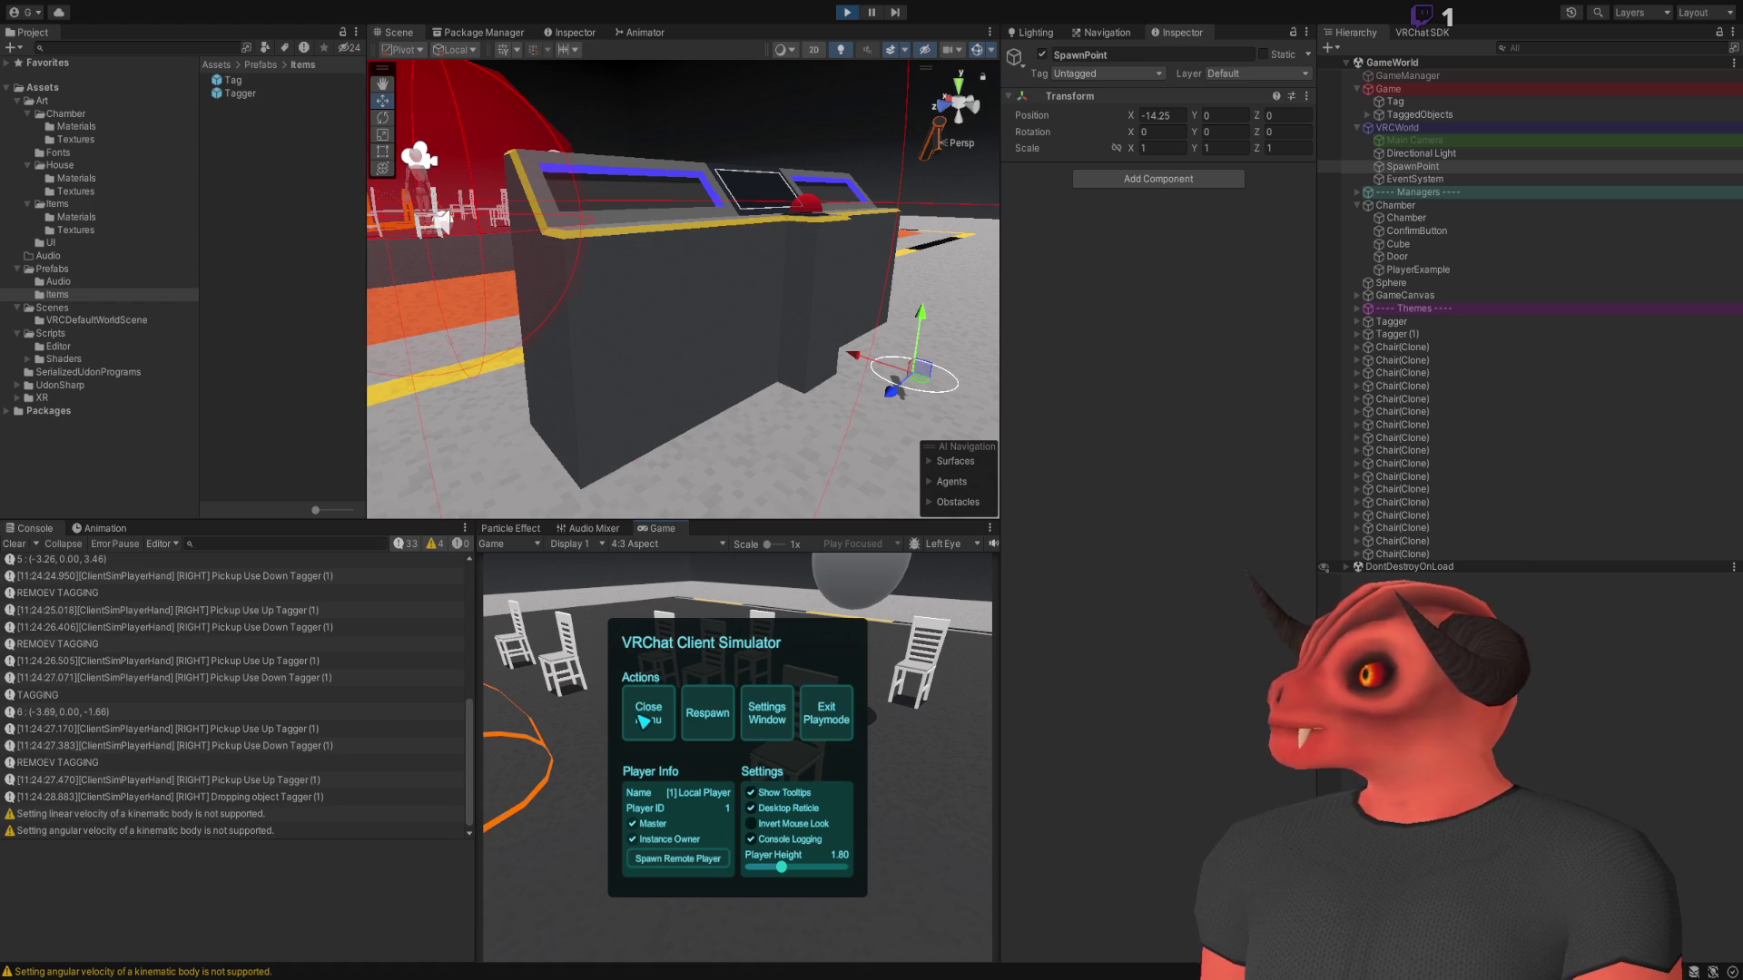
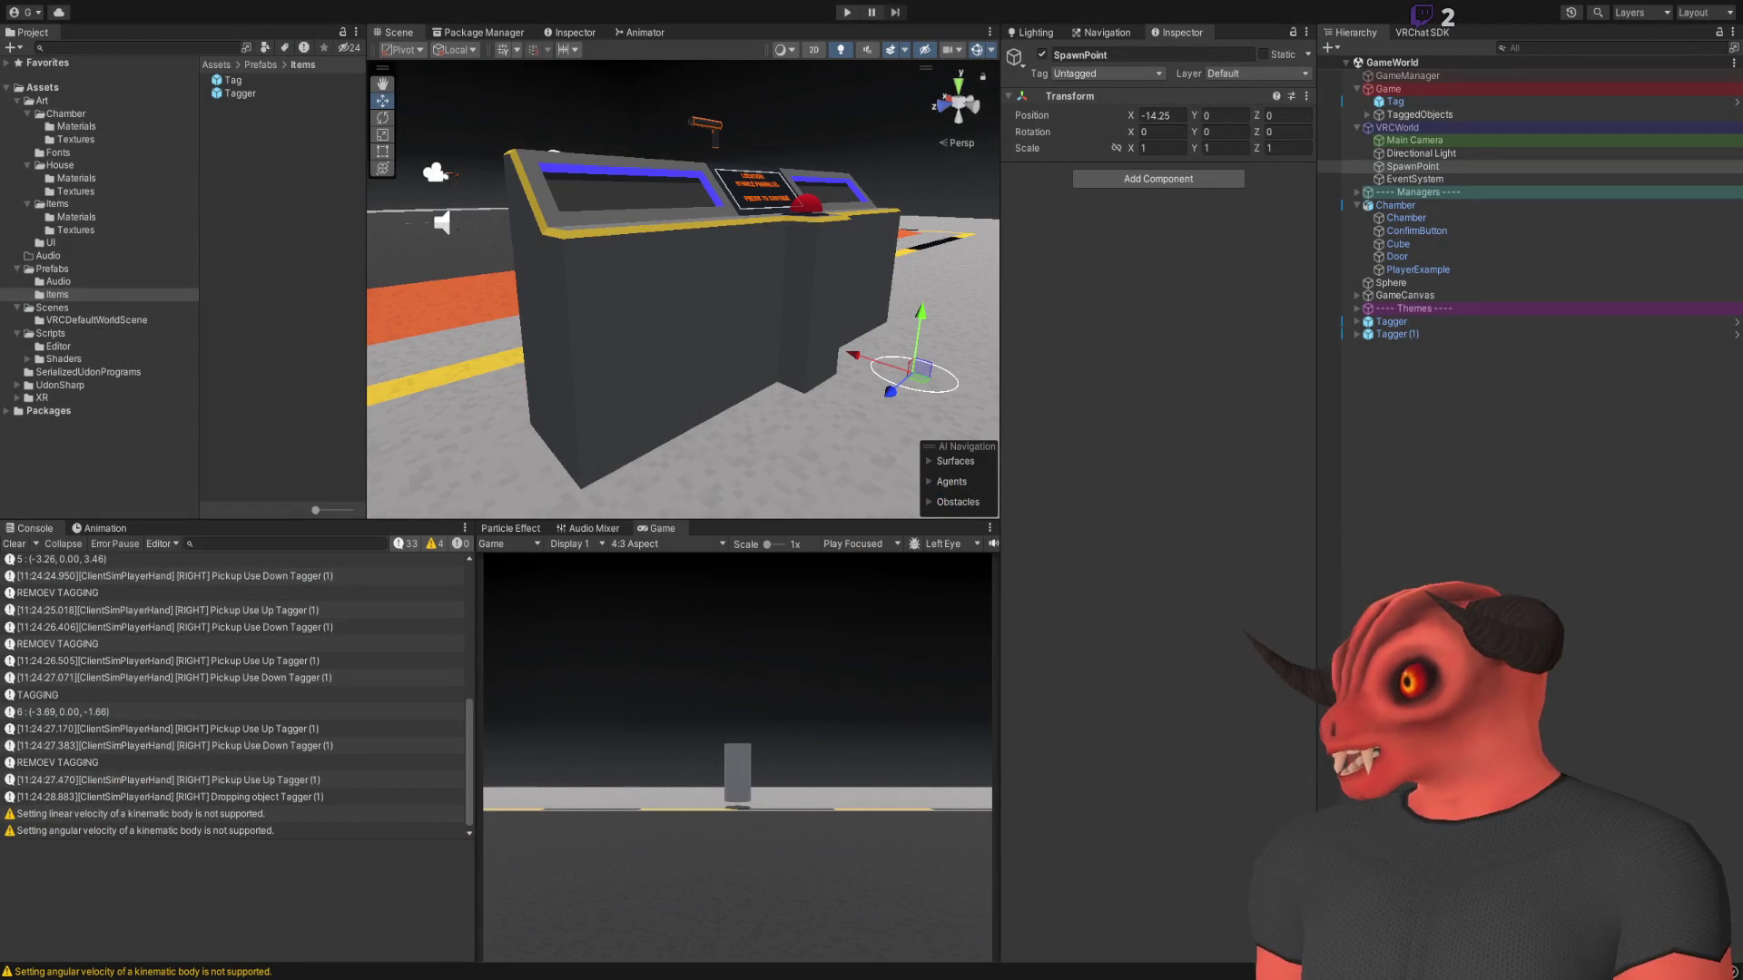
Deselect the spawn point, orbit over the console, and switch to the Visual Studio TODO notes
{"action": "key", "text": "ctrl+shift+d"}
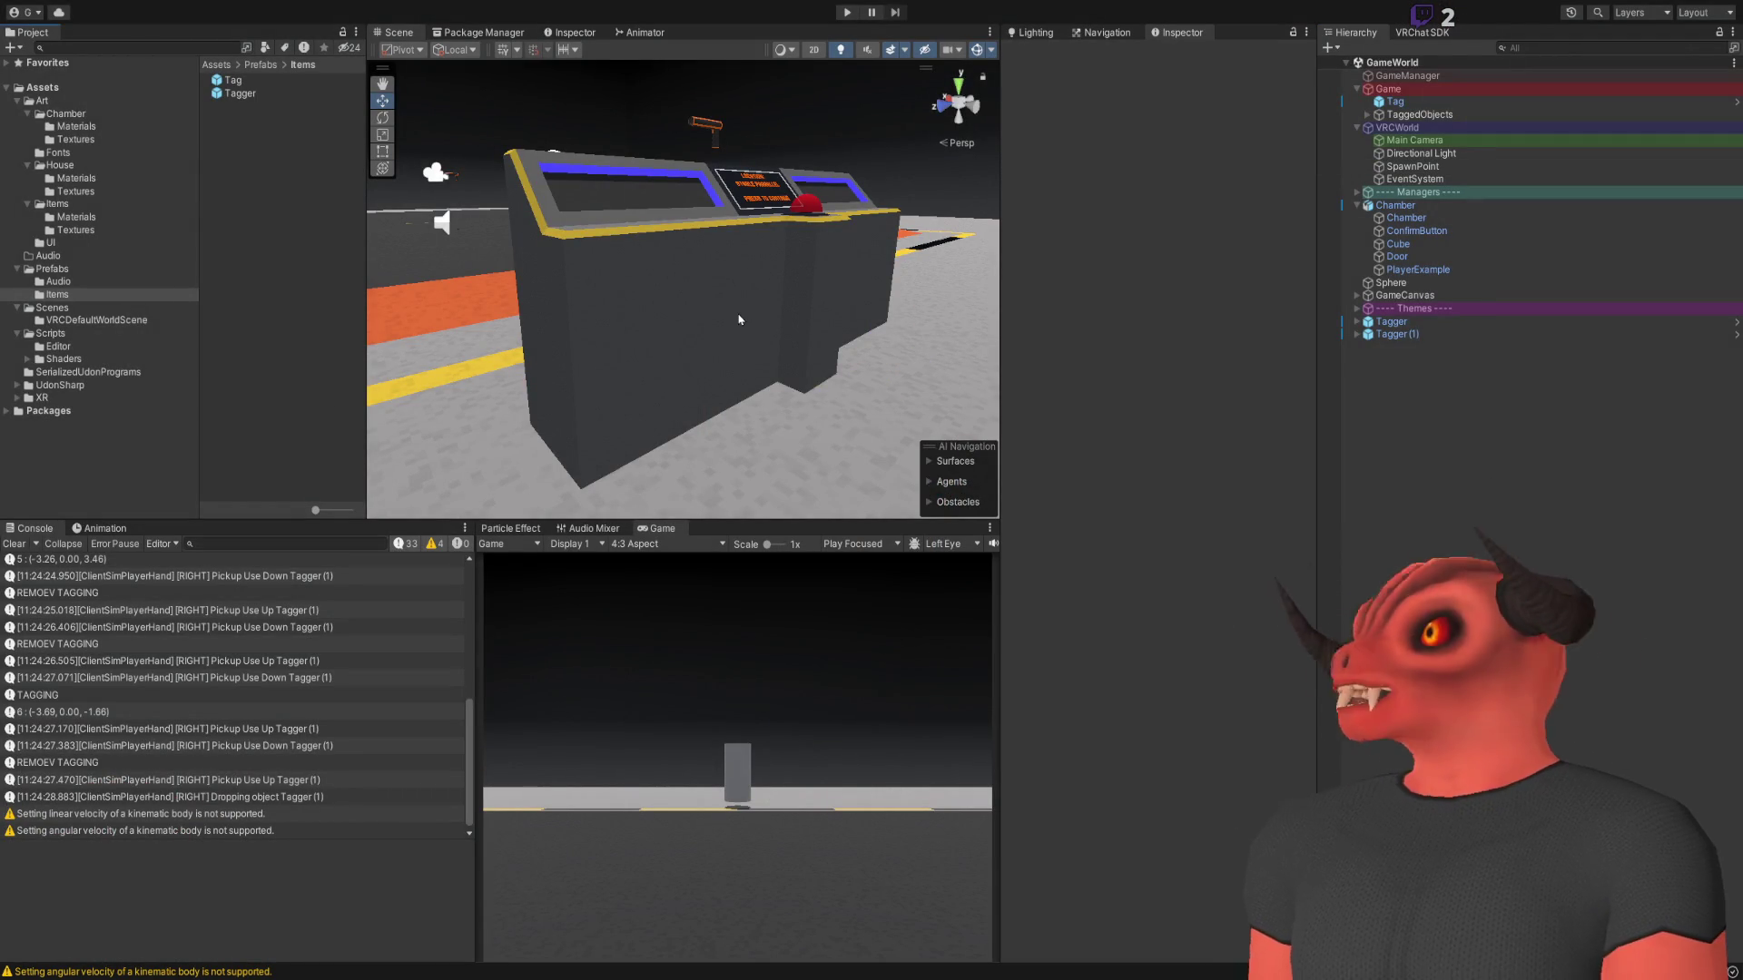
{"action": "mouse_move", "coordinate": [740, 320]}
{"action": "left_mouse_down"}
{"action": "mouse_move", "coordinate": [676, 325]}
{"action": "mouse_move", "coordinate": [699, 356]}
{"action": "left_mouse_up"}
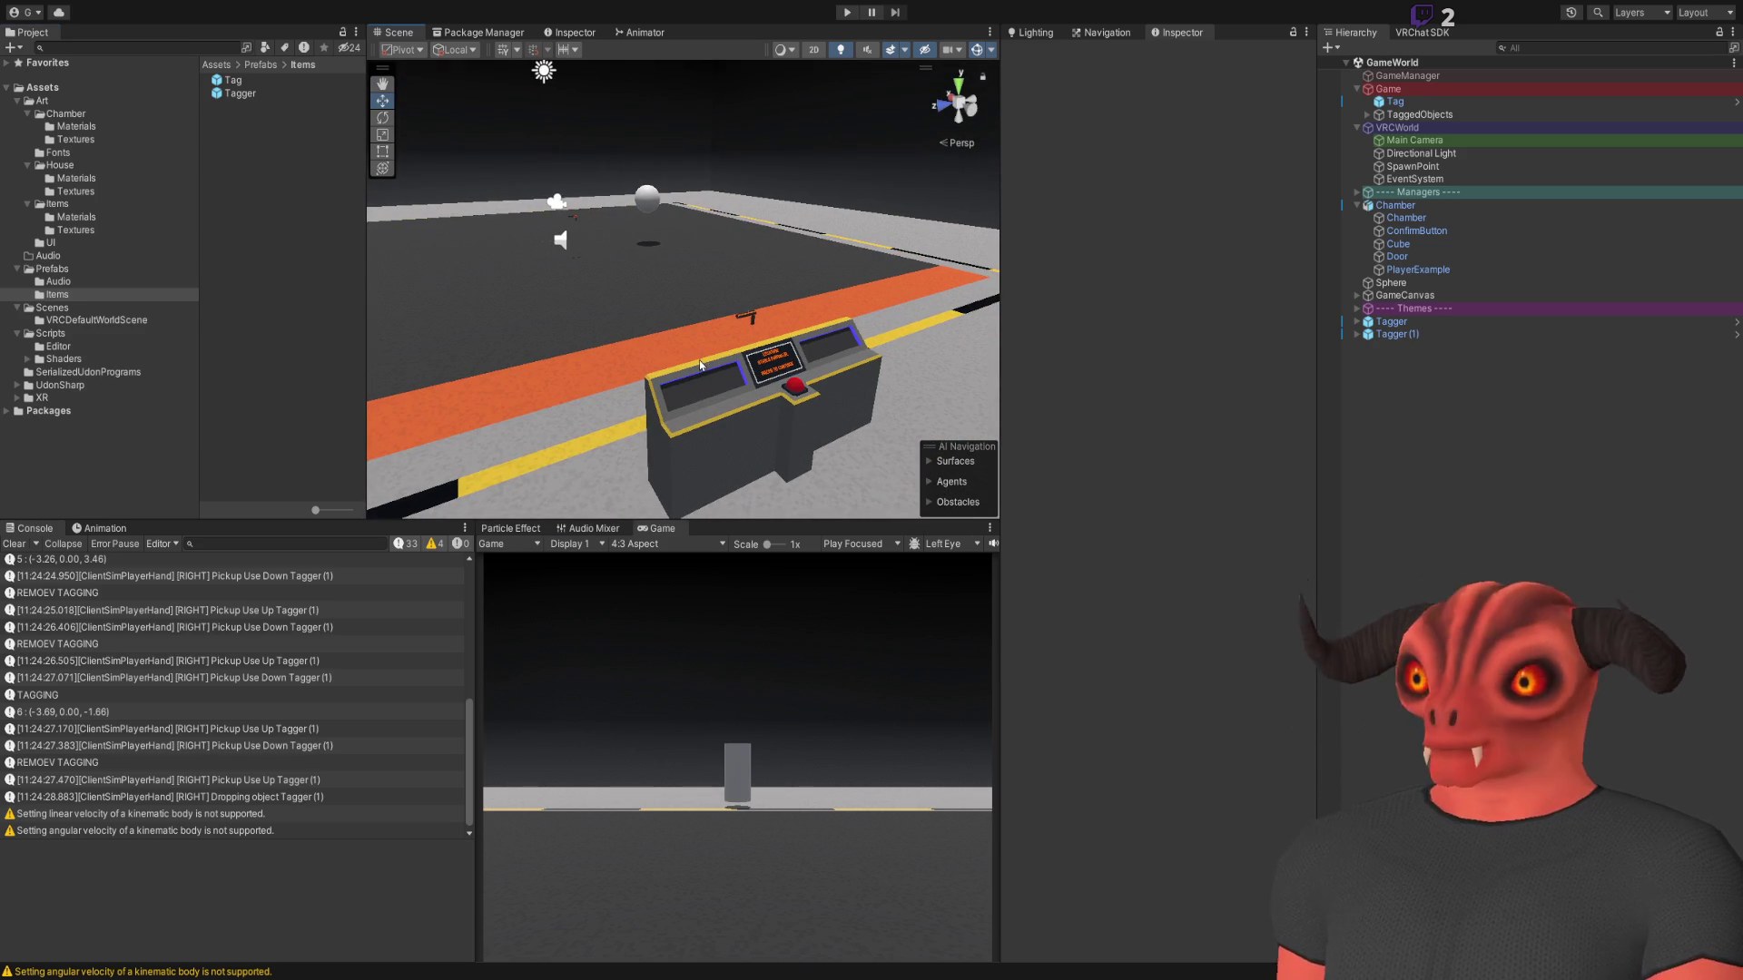
{"action": "key", "text": "alt+Tab"}
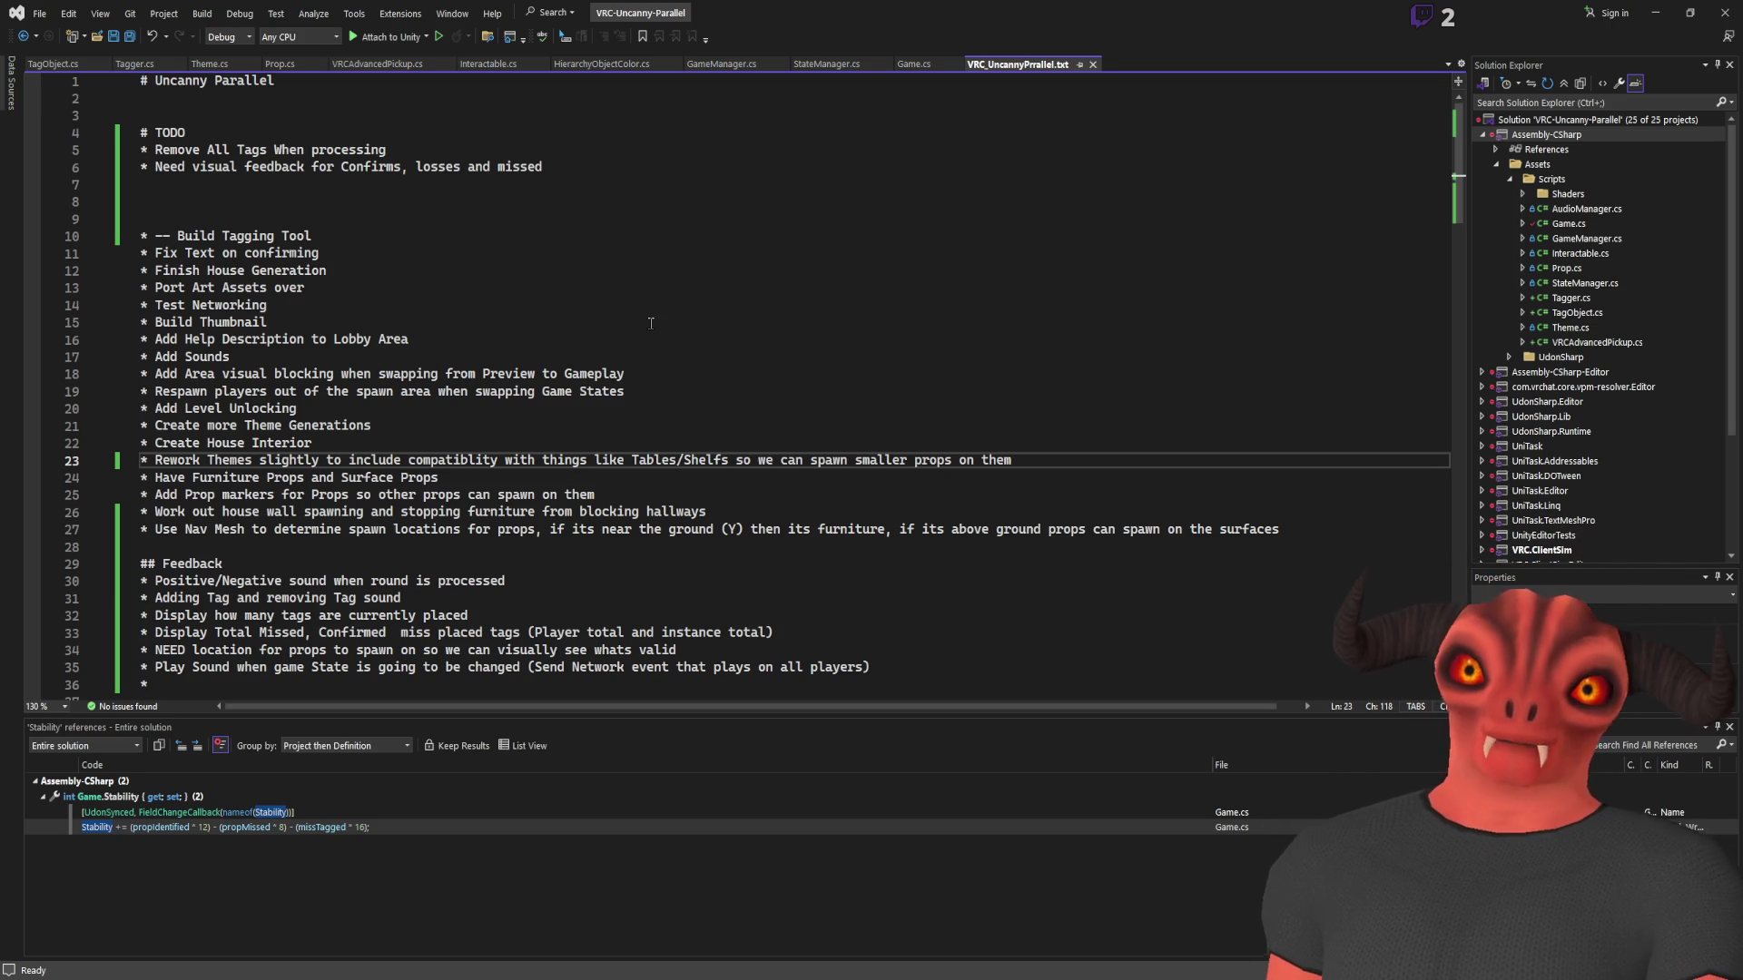
Read through the TODO list in VRC_UncannyPrallel.txt, then return to Unity and orbit toward the floor
{"action": "left_click", "coordinate": [535, 322]}
{"action": "scroll", "coordinate": [534, 323], "scroll_direction": "down", "scroll_amount": 4}
{"action": "scroll", "coordinate": [535, 322], "scroll_direction": "up", "scroll_amount": 3}
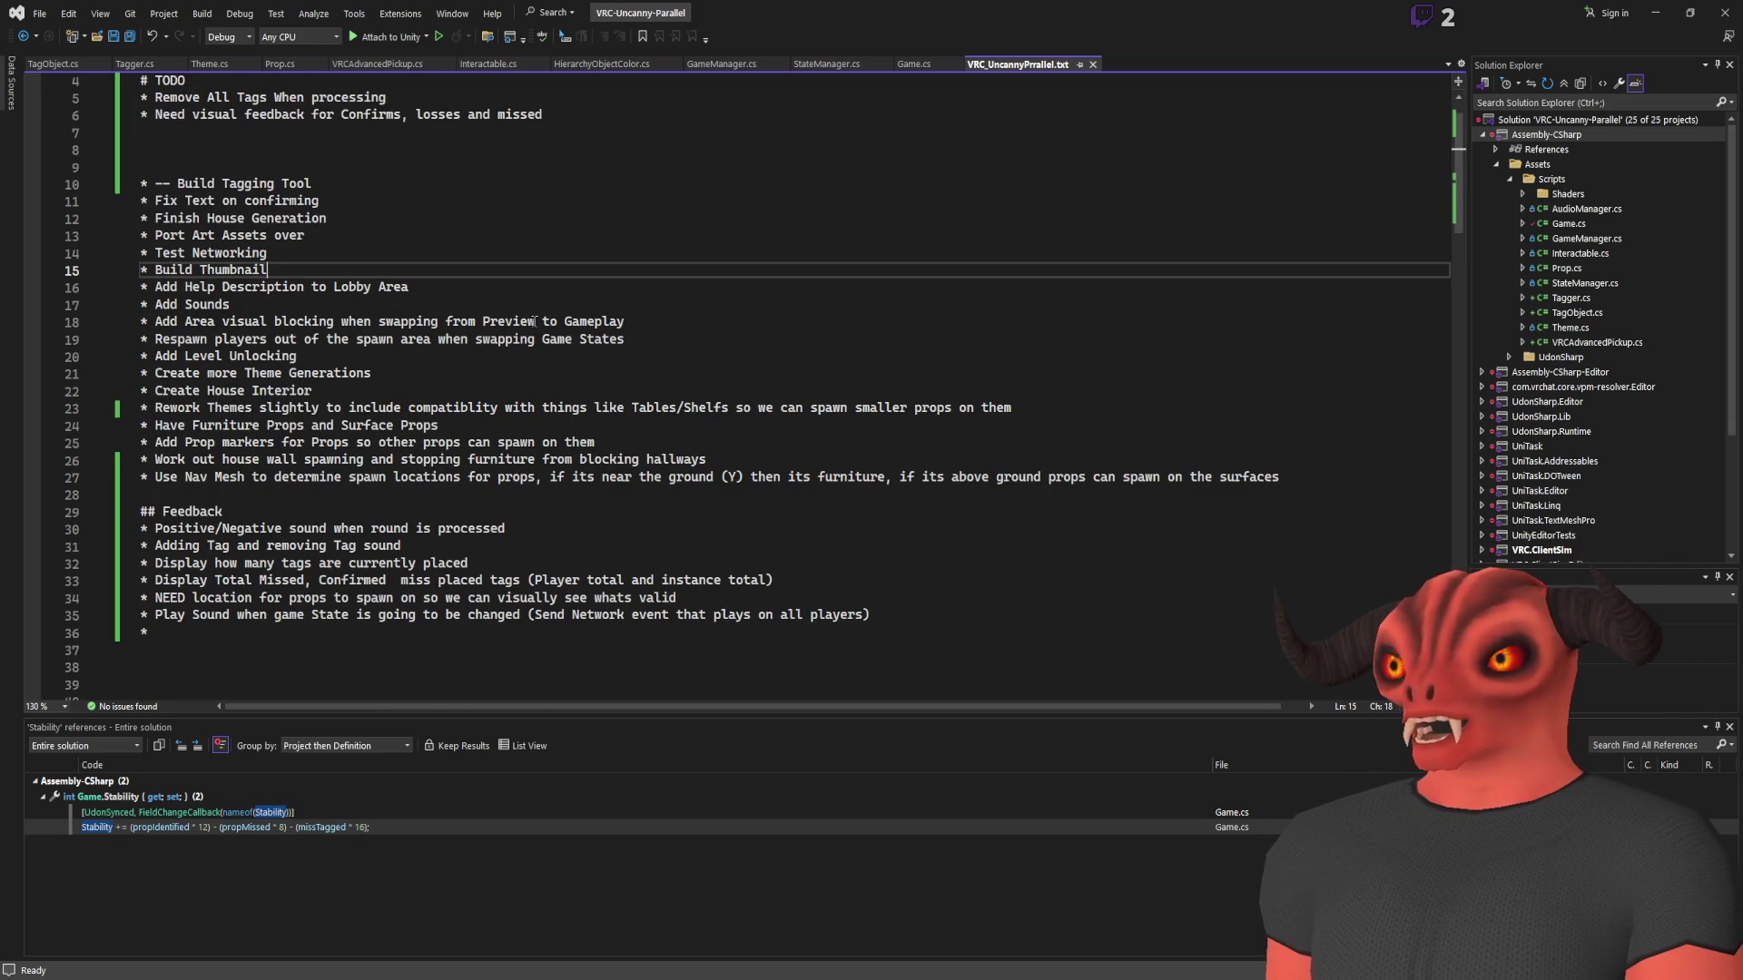
{"action": "scroll", "coordinate": [534, 321], "scroll_direction": "up", "scroll_amount": 1}
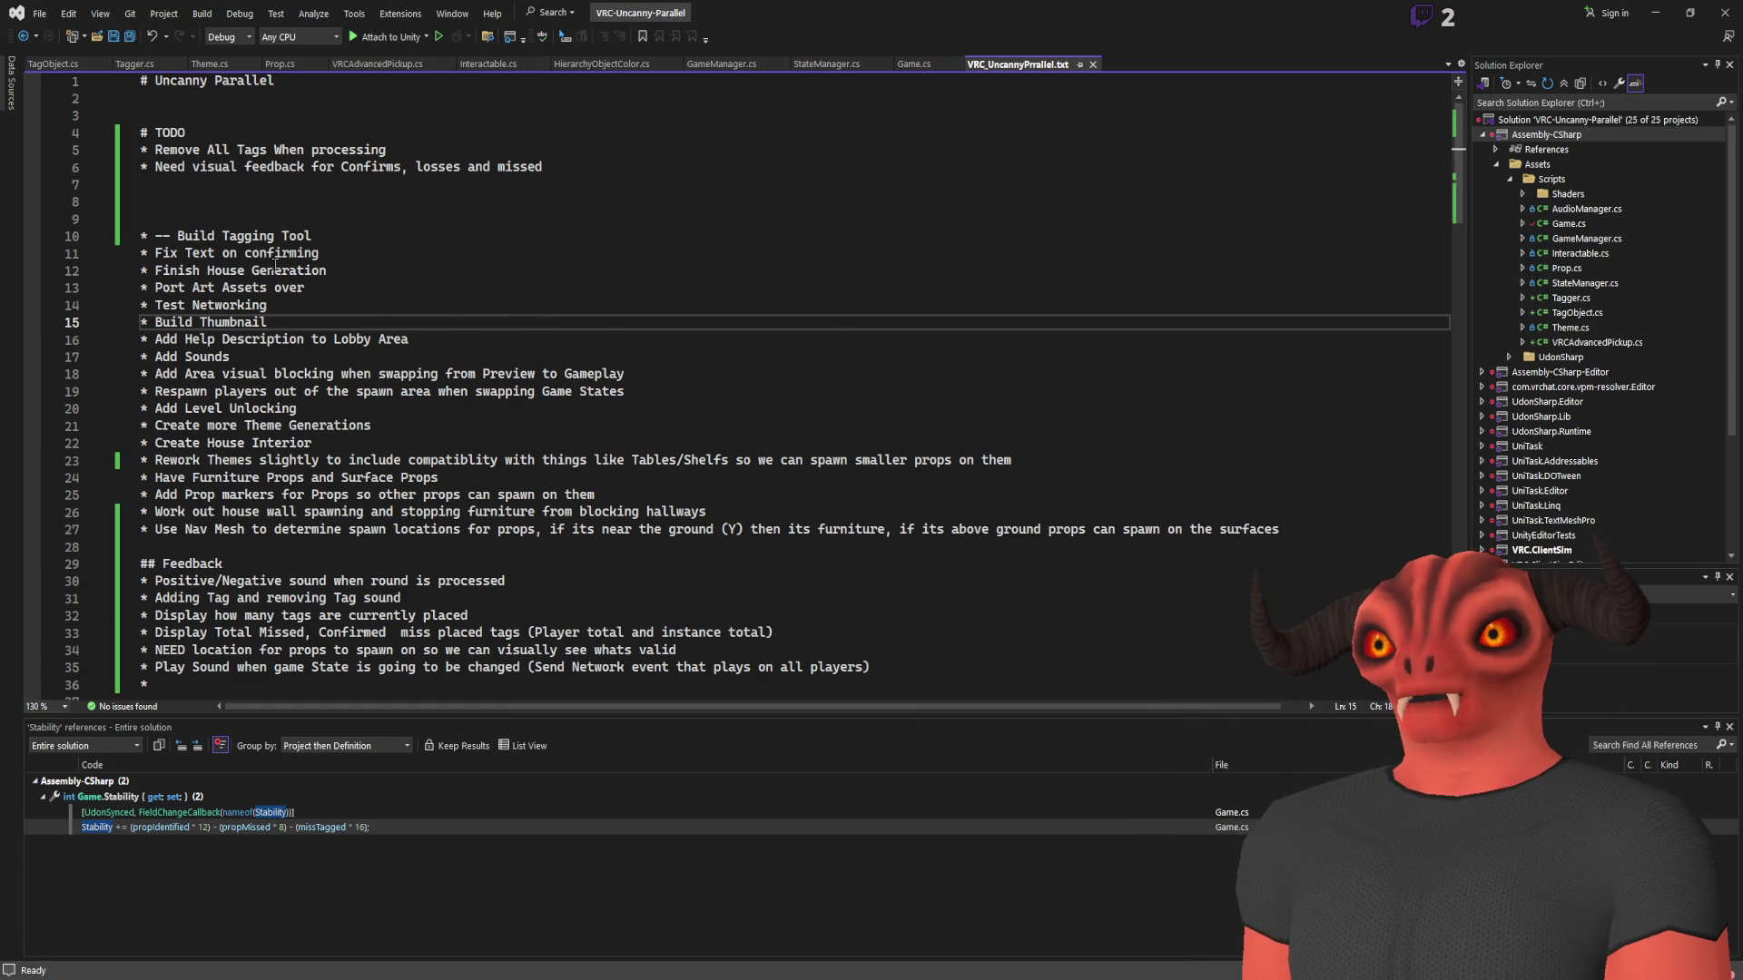
{"action": "left_click", "coordinate": [278, 186]}
{"action": "left_click", "coordinate": [281, 203]}
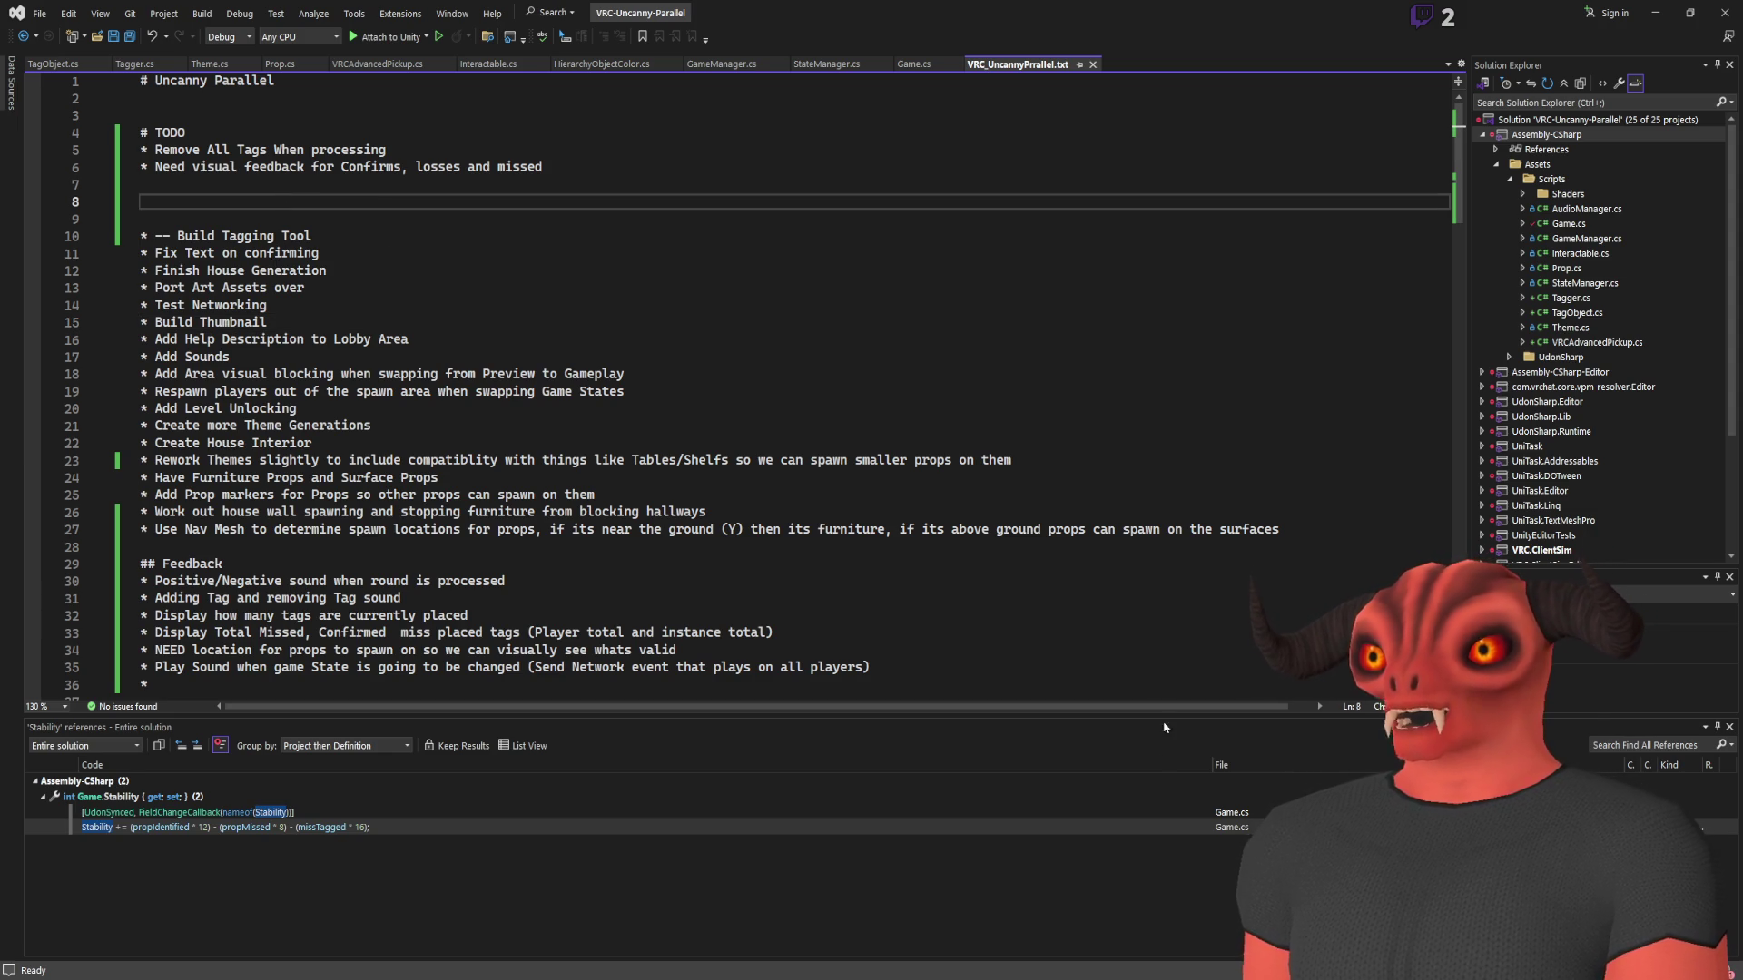
{"action": "key", "text": "alt+Tab"}
{"action": "key", "text": "alt+Tab"}
{"action": "key", "text": "alt+Tab"}
{"action": "mouse_move", "coordinate": [682, 294]}
{"action": "left_mouse_down"}
{"action": "mouse_move", "coordinate": [793, 319]}
{"action": "mouse_move", "coordinate": [541, 424]}
{"action": "mouse_move", "coordinate": [646, 420]}
{"action": "mouse_move", "coordinate": [654, 382]}
{"action": "mouse_move", "coordinate": [766, 284]}
{"action": "mouse_move", "coordinate": [750, 300]}
{"action": "left_mouse_up"}
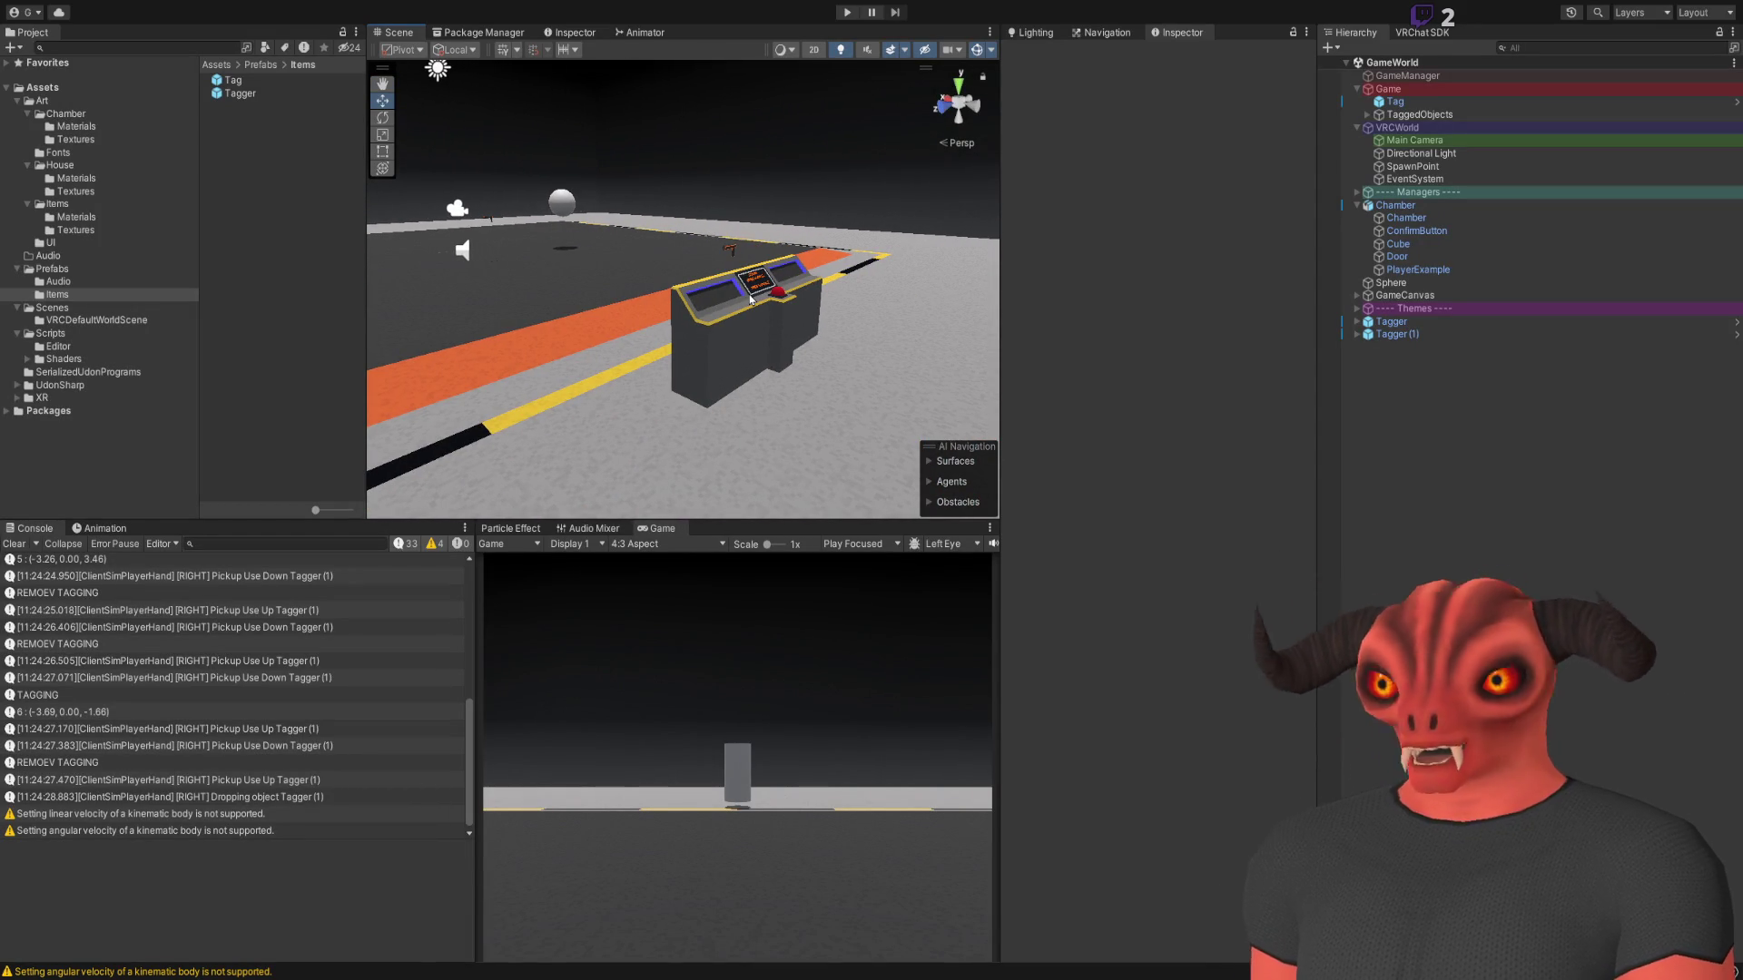
{"action": "mouse_move", "coordinate": [736, 270]}
{"action": "left_mouse_down"}
{"action": "mouse_move", "coordinate": [654, 245]}
{"action": "mouse_move", "coordinate": [575, 187]}
{"action": "mouse_move", "coordinate": [489, 230]}
{"action": "mouse_move", "coordinate": [476, 317]}
{"action": "left_mouse_up"}
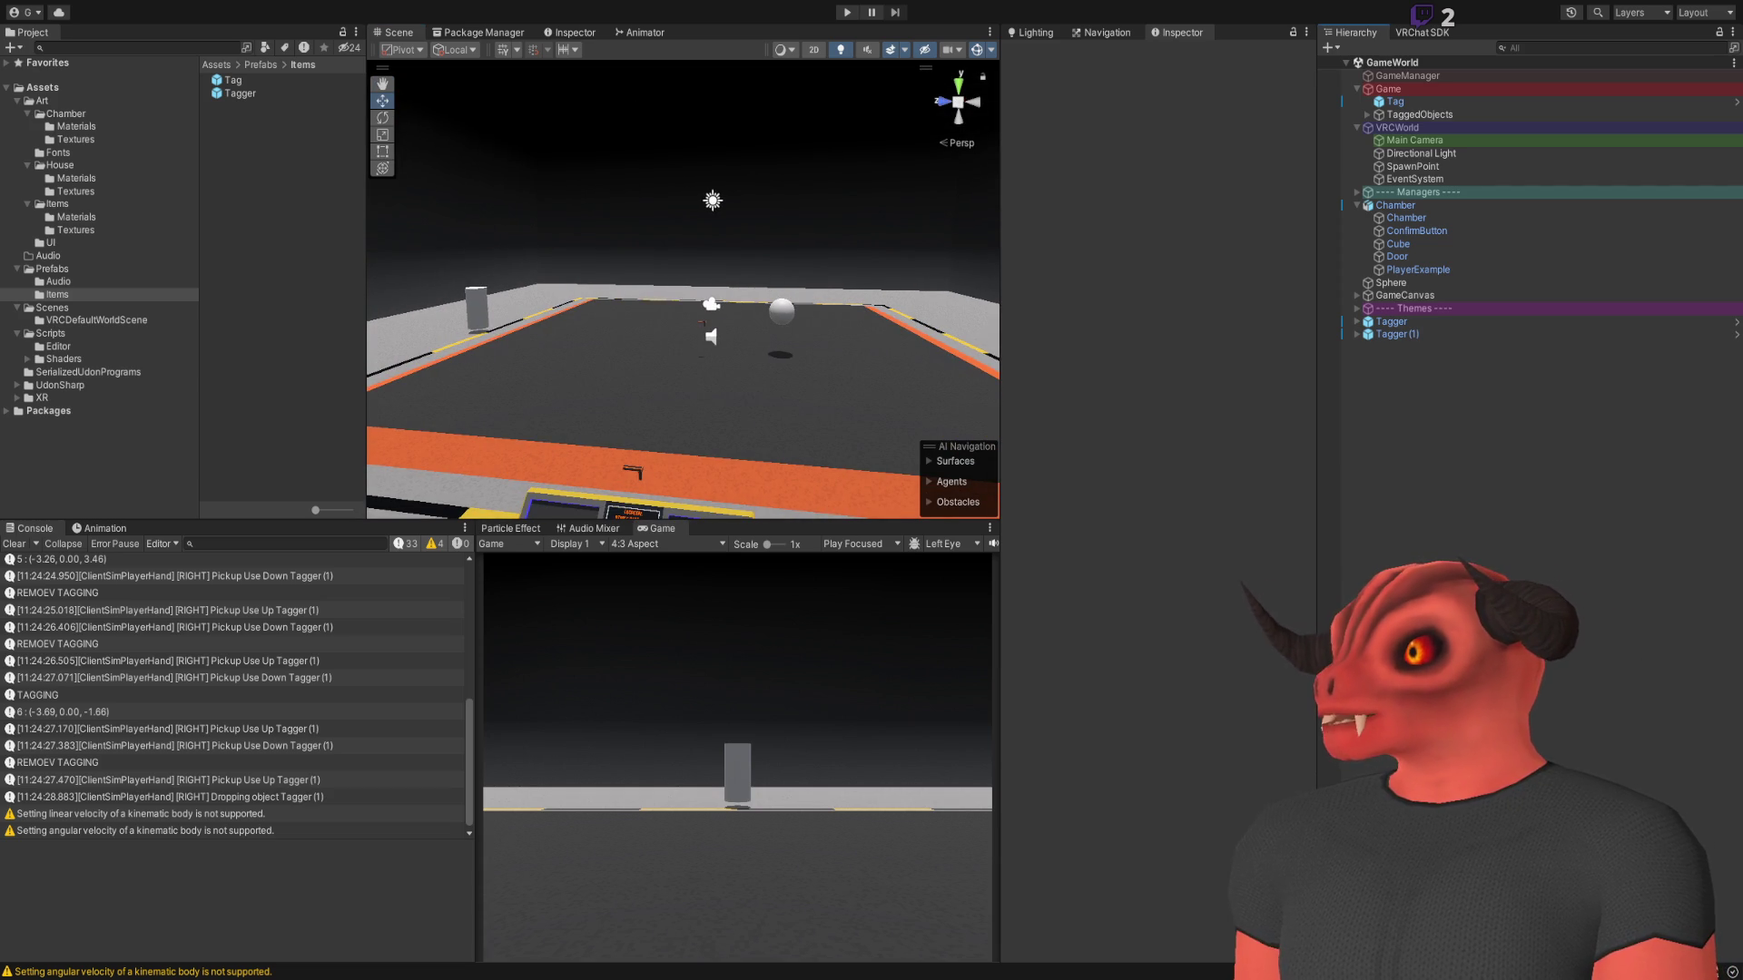
{"action": "key", "text": "Delete"}
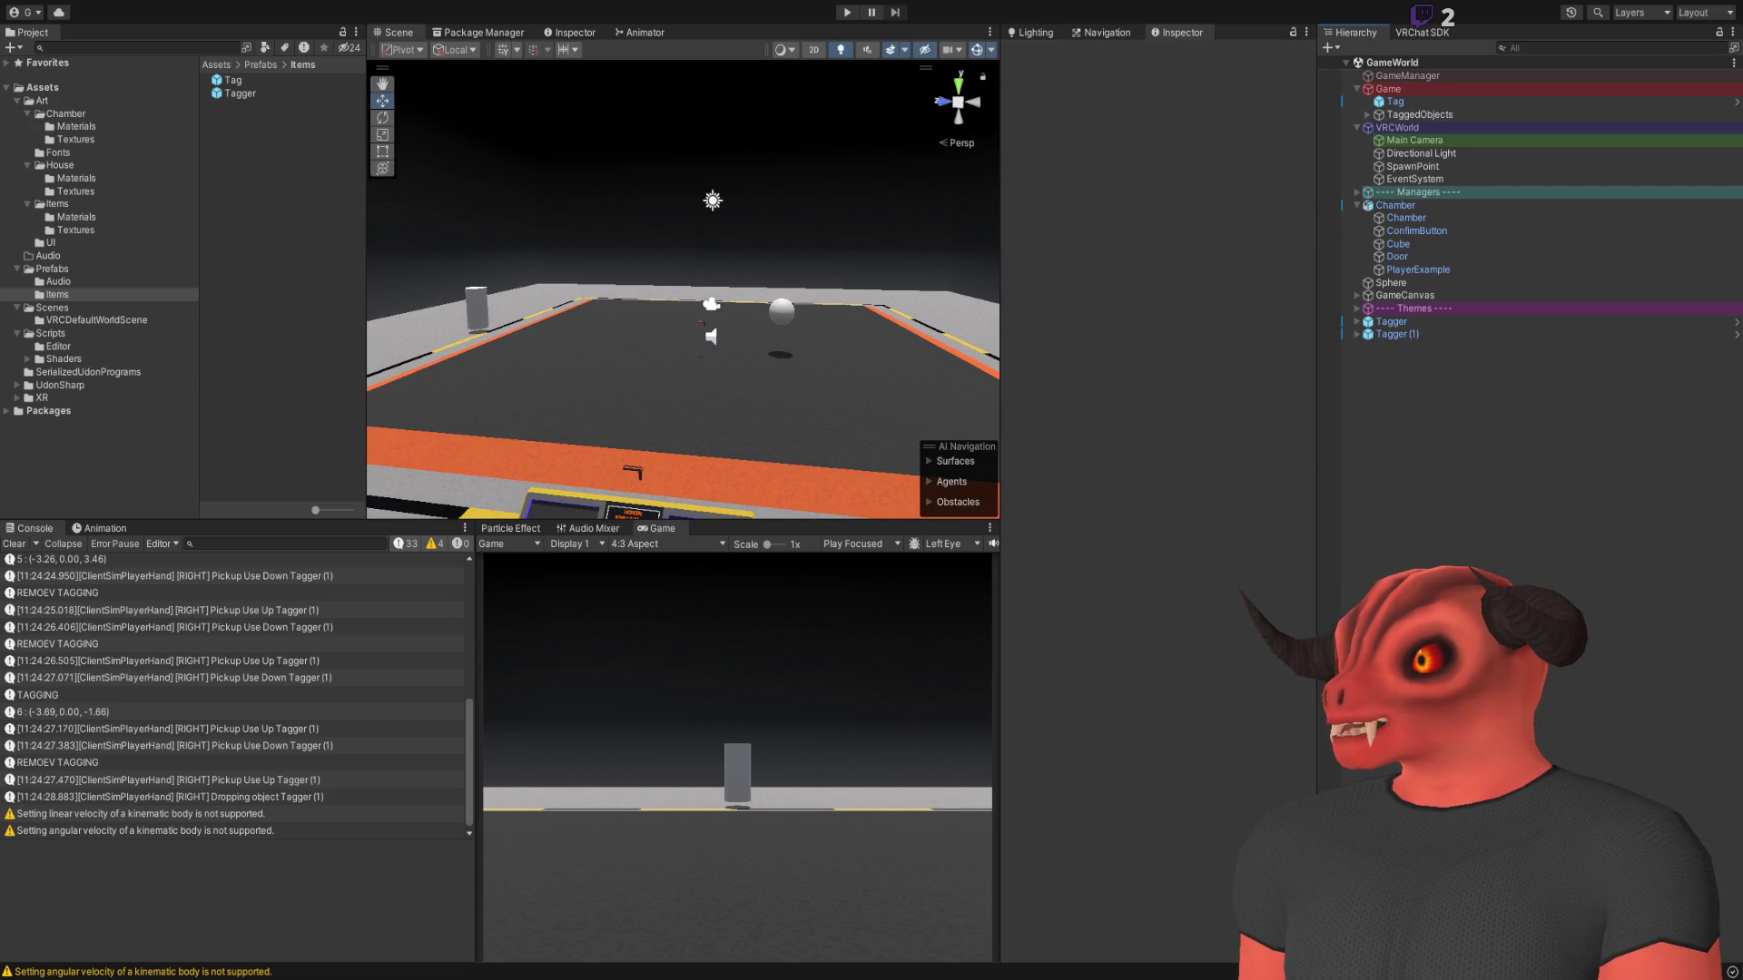
{"action": "left_click", "coordinate": [1162, 148]}
{"action": "type", "text": "20"}
{"action": "key", "text": "Tab"}
{"action": "key", "text": "Tab"}
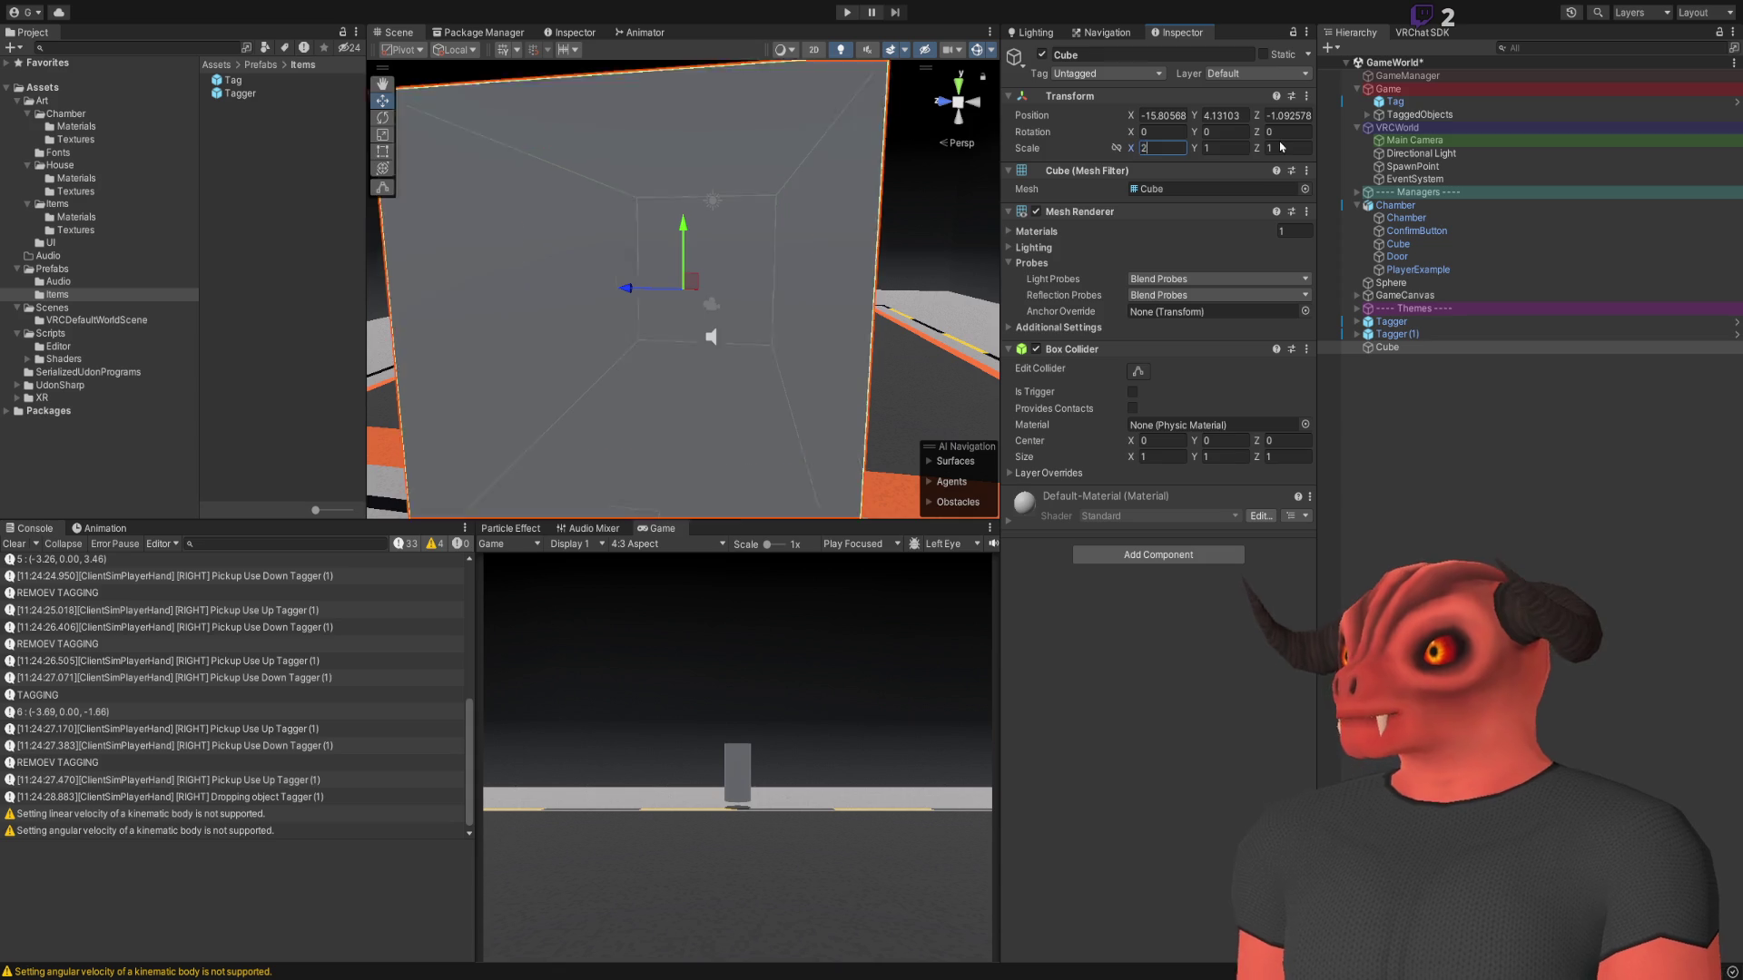
{"action": "type", "text": "20"}
{"action": "left_click", "coordinate": [1216, 148]}
{"action": "type", "text": "20"}
{"action": "left_click", "coordinate": [1162, 116]}
{"action": "type", "text": "0"}
{"action": "key", "text": "Tab"}
{"action": "type", "text": "0"}
{"action": "left_click", "coordinate": [1280, 116]}
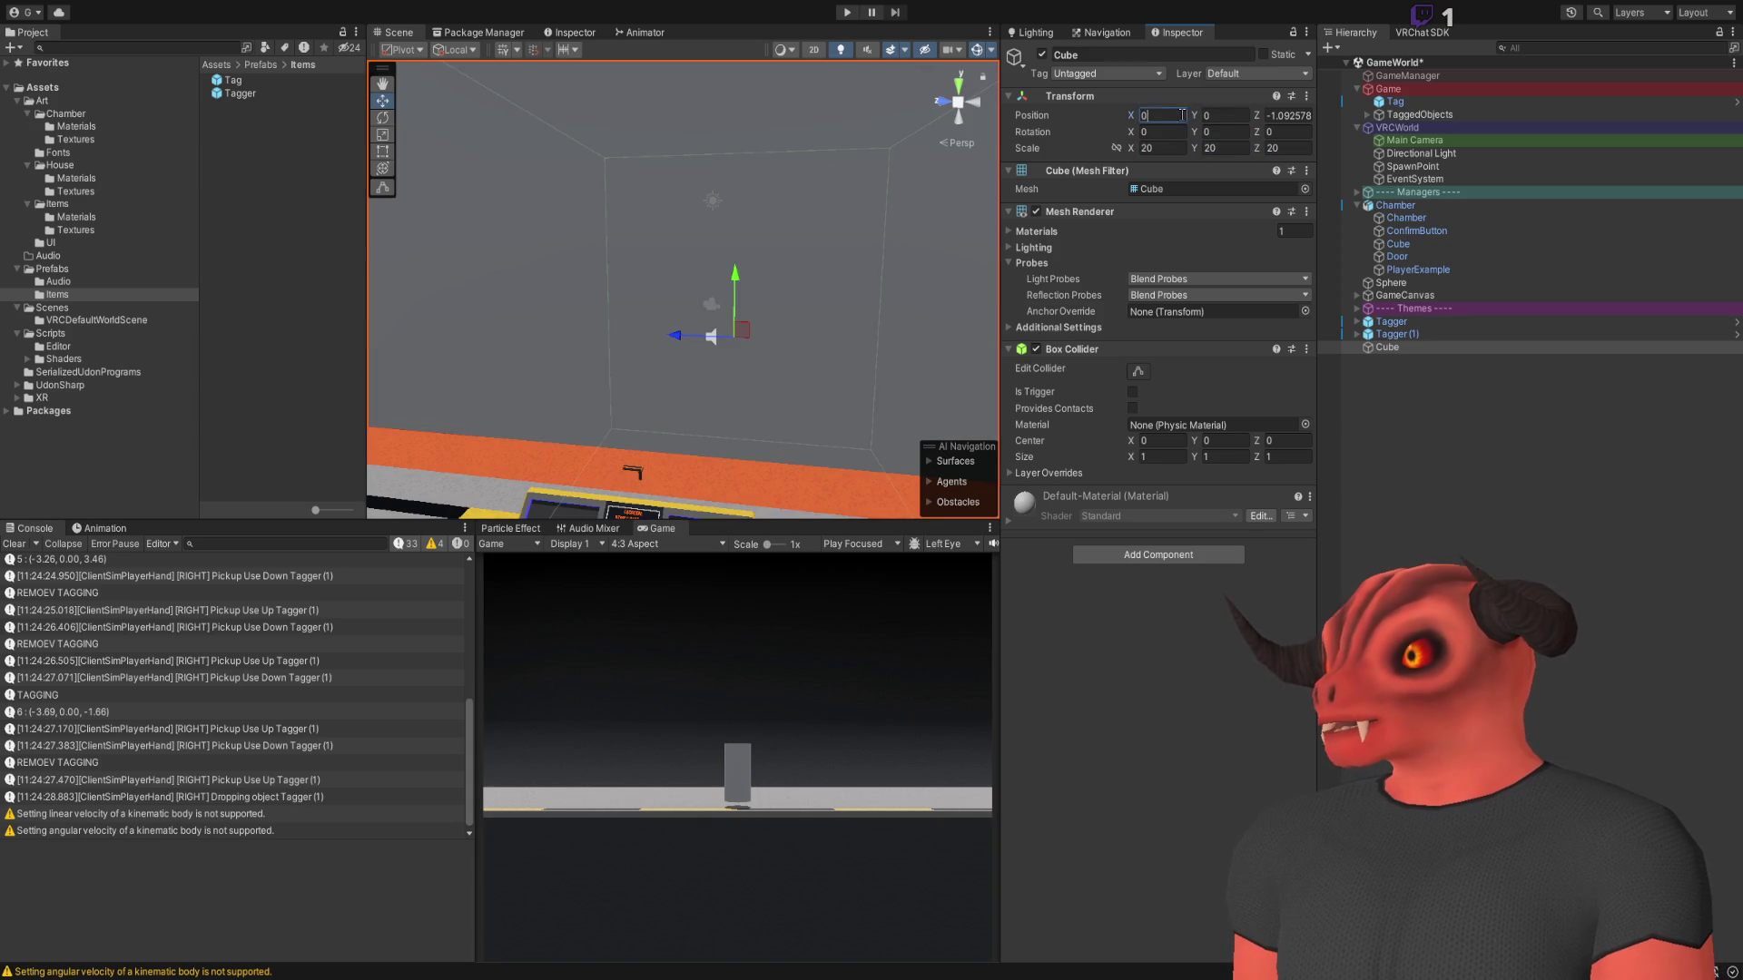
{"action": "left_click_drag", "start_coordinate": [898, 255], "coordinate": [996, 210]}
{"action": "key", "text": "f"}
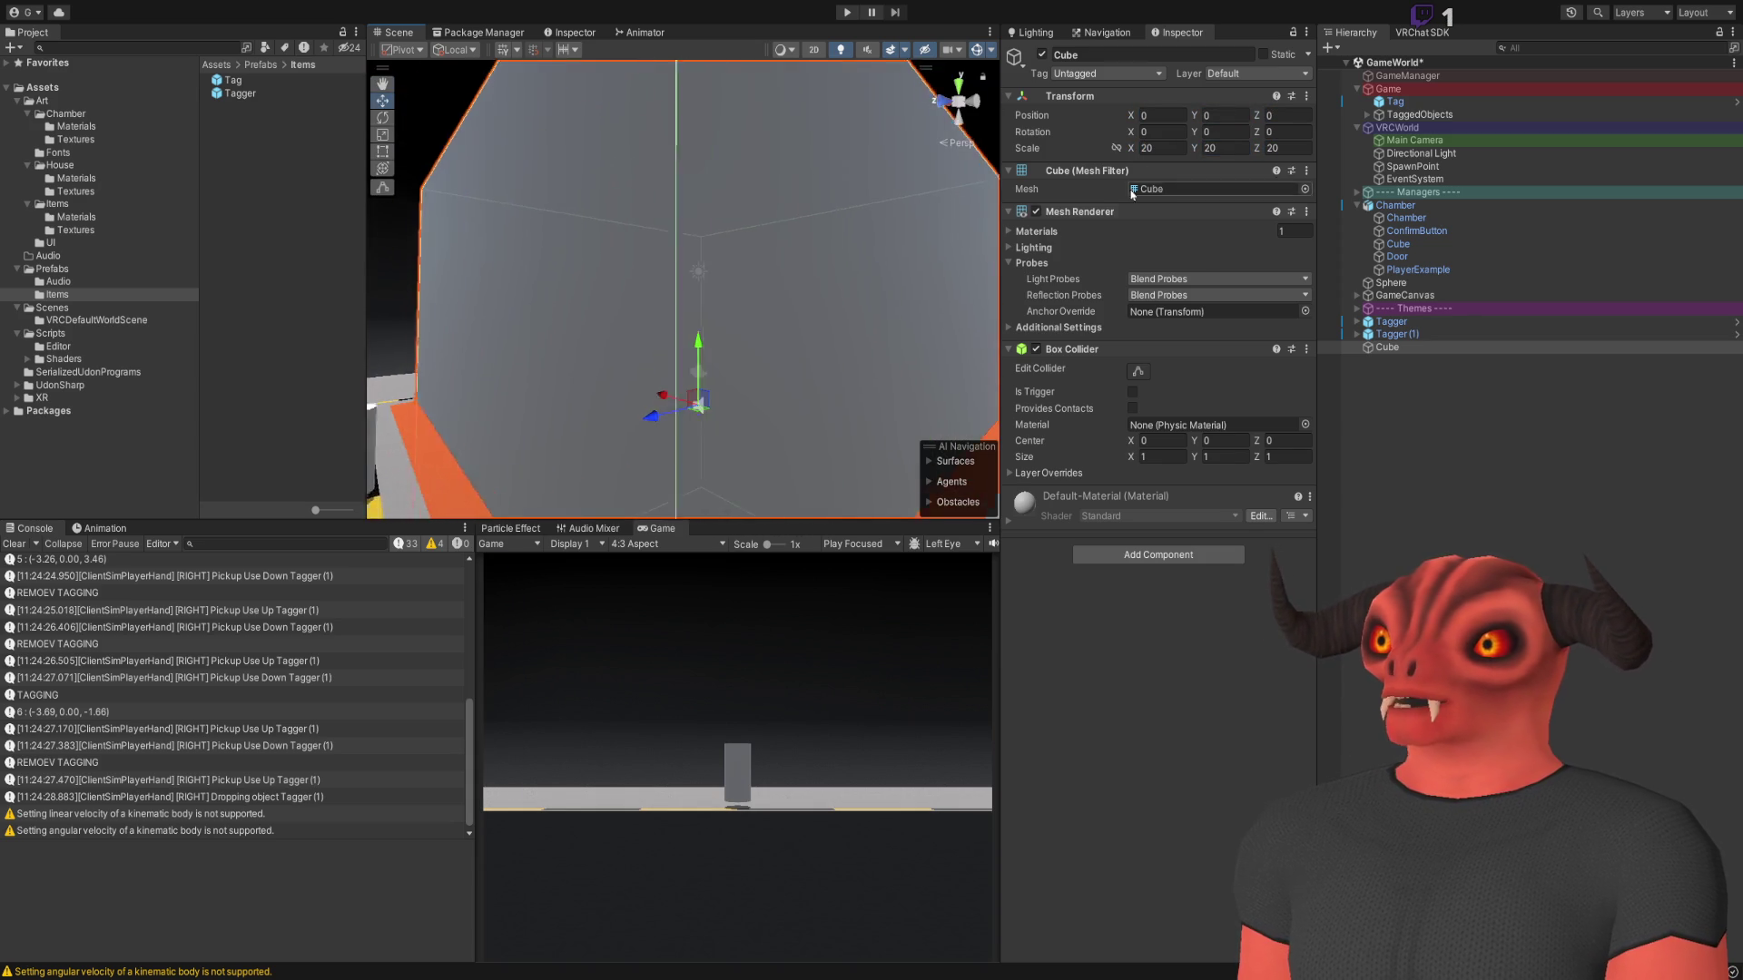
{"action": "type", "text": "-20"}
{"action": "key", "text": "Return"}
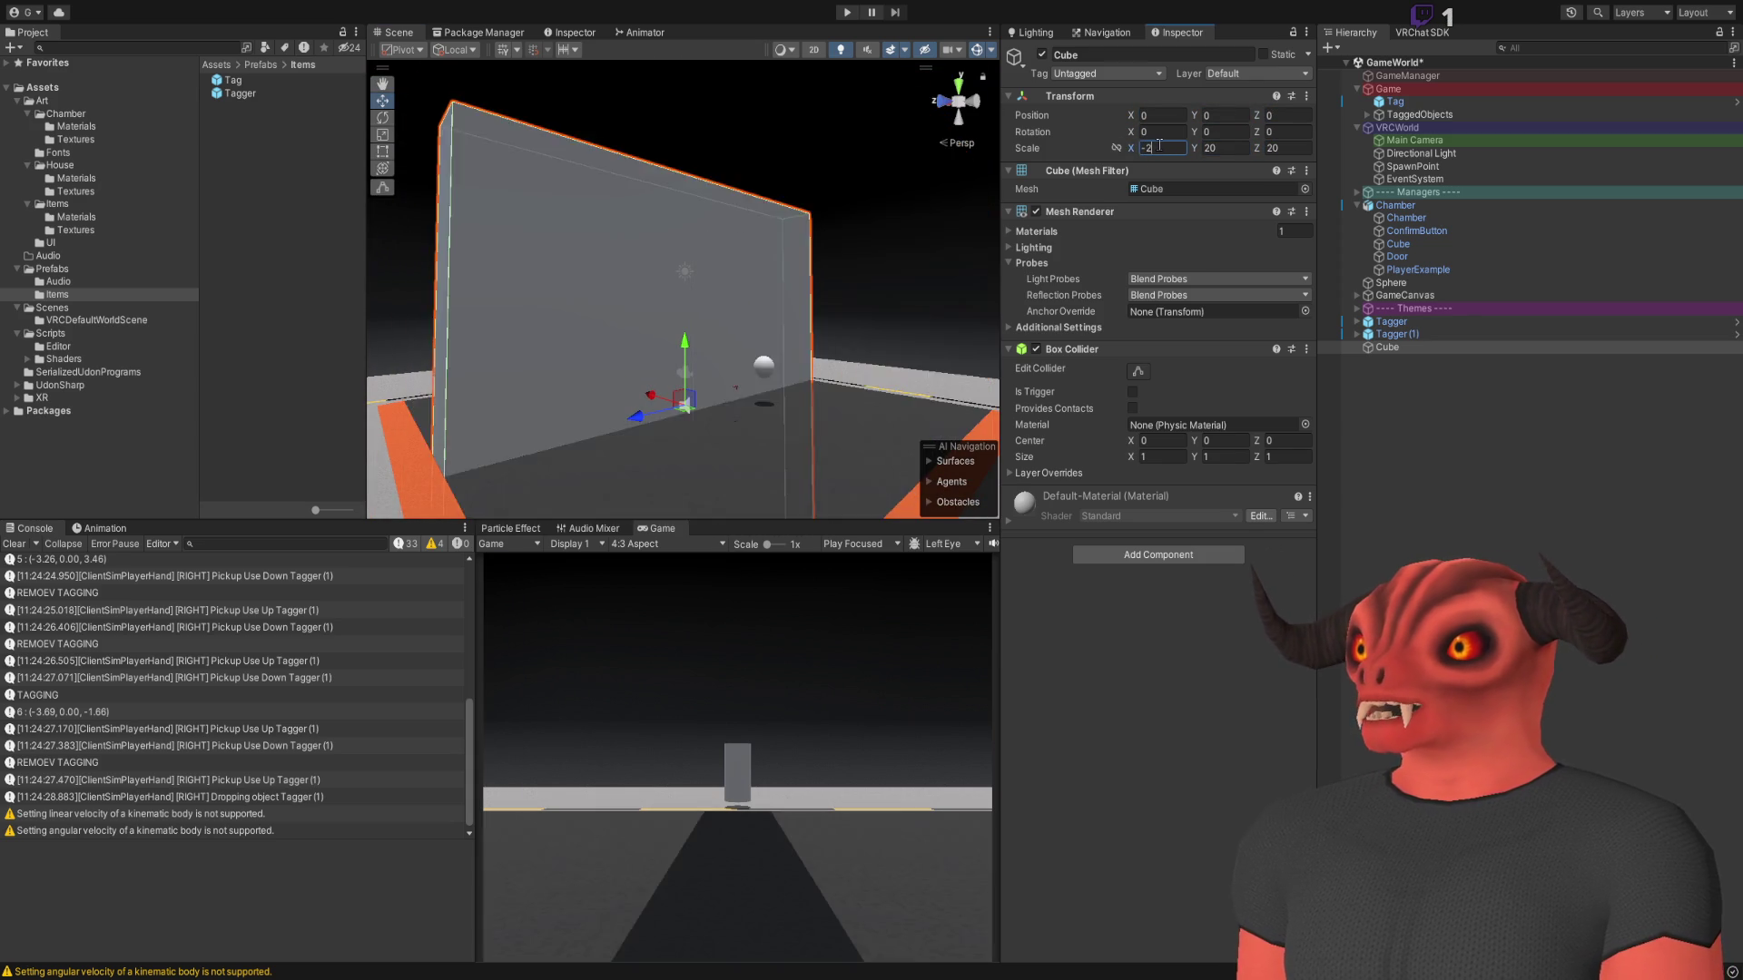
{"action": "left_click_drag", "start_coordinate": [817, 272], "coordinate": [754, 304]}
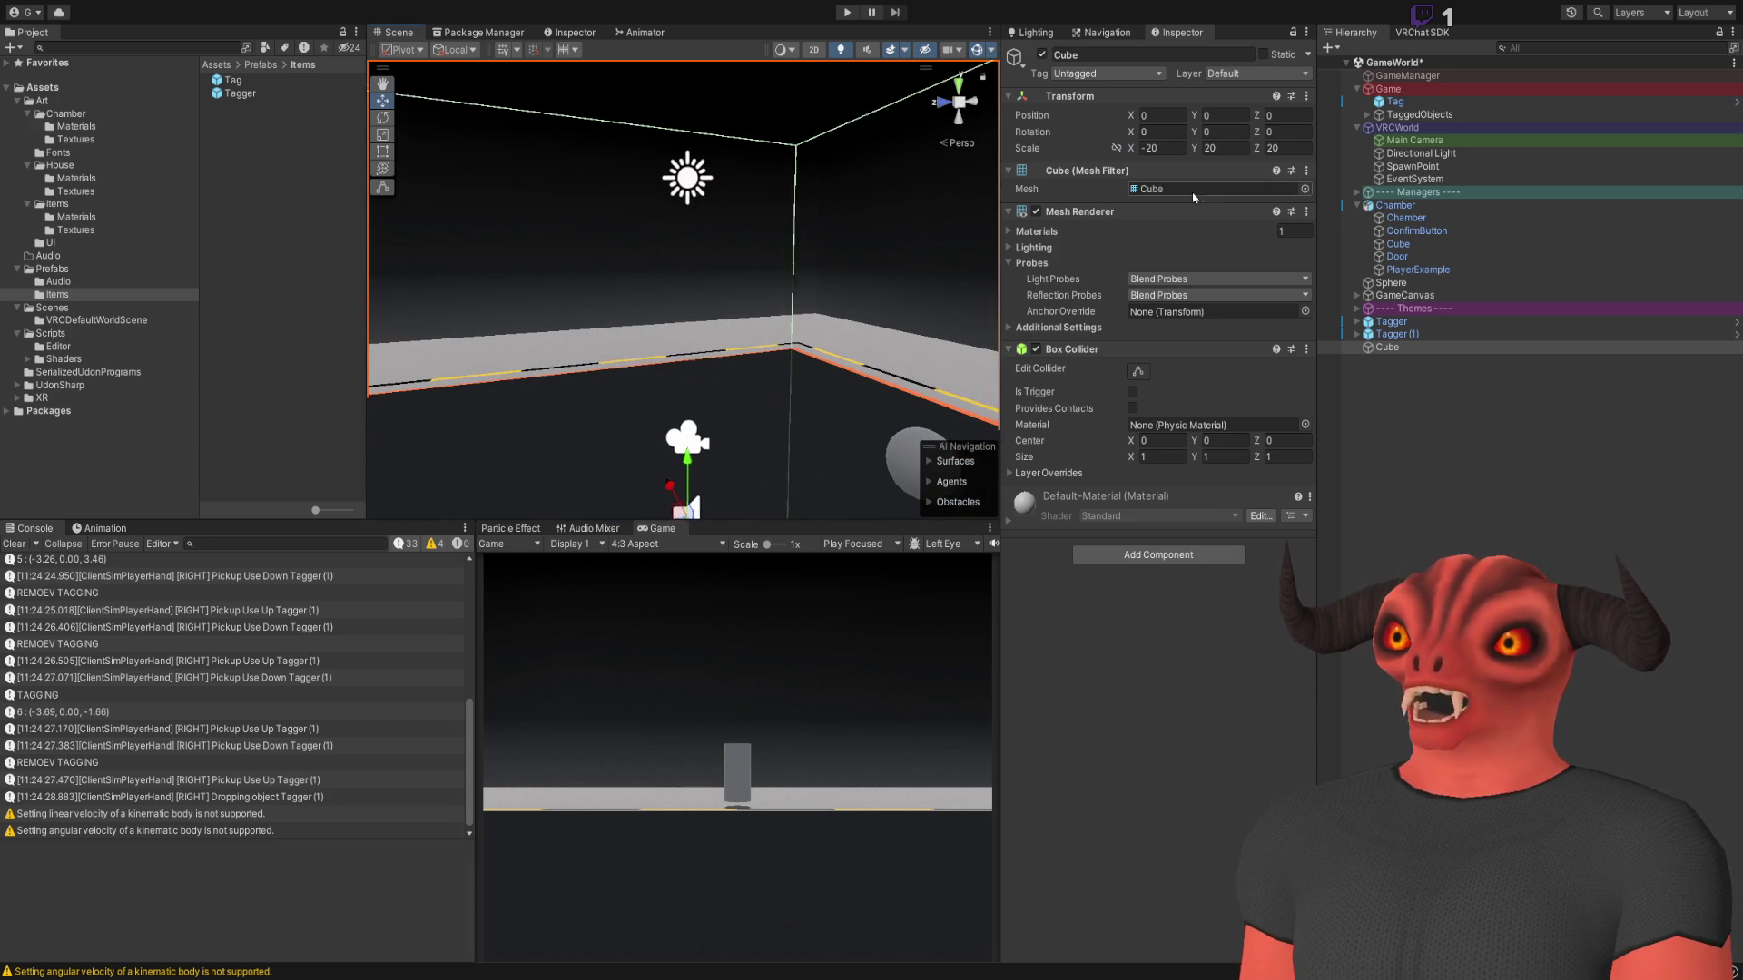
{"action": "mouse_move", "coordinate": [1132, 148]}
{"action": "left_mouse_down"}
{"action": "mouse_move", "coordinate": [817, 149]}
{"action": "mouse_move", "coordinate": [1670, 163]}
{"action": "mouse_move", "coordinate": [181, 181]}
{"action": "mouse_move", "coordinate": [553, 187]}
{"action": "mouse_move", "coordinate": [324, 191]}
{"action": "left_mouse_up"}
{"action": "key", "text": "ctrl+z"}
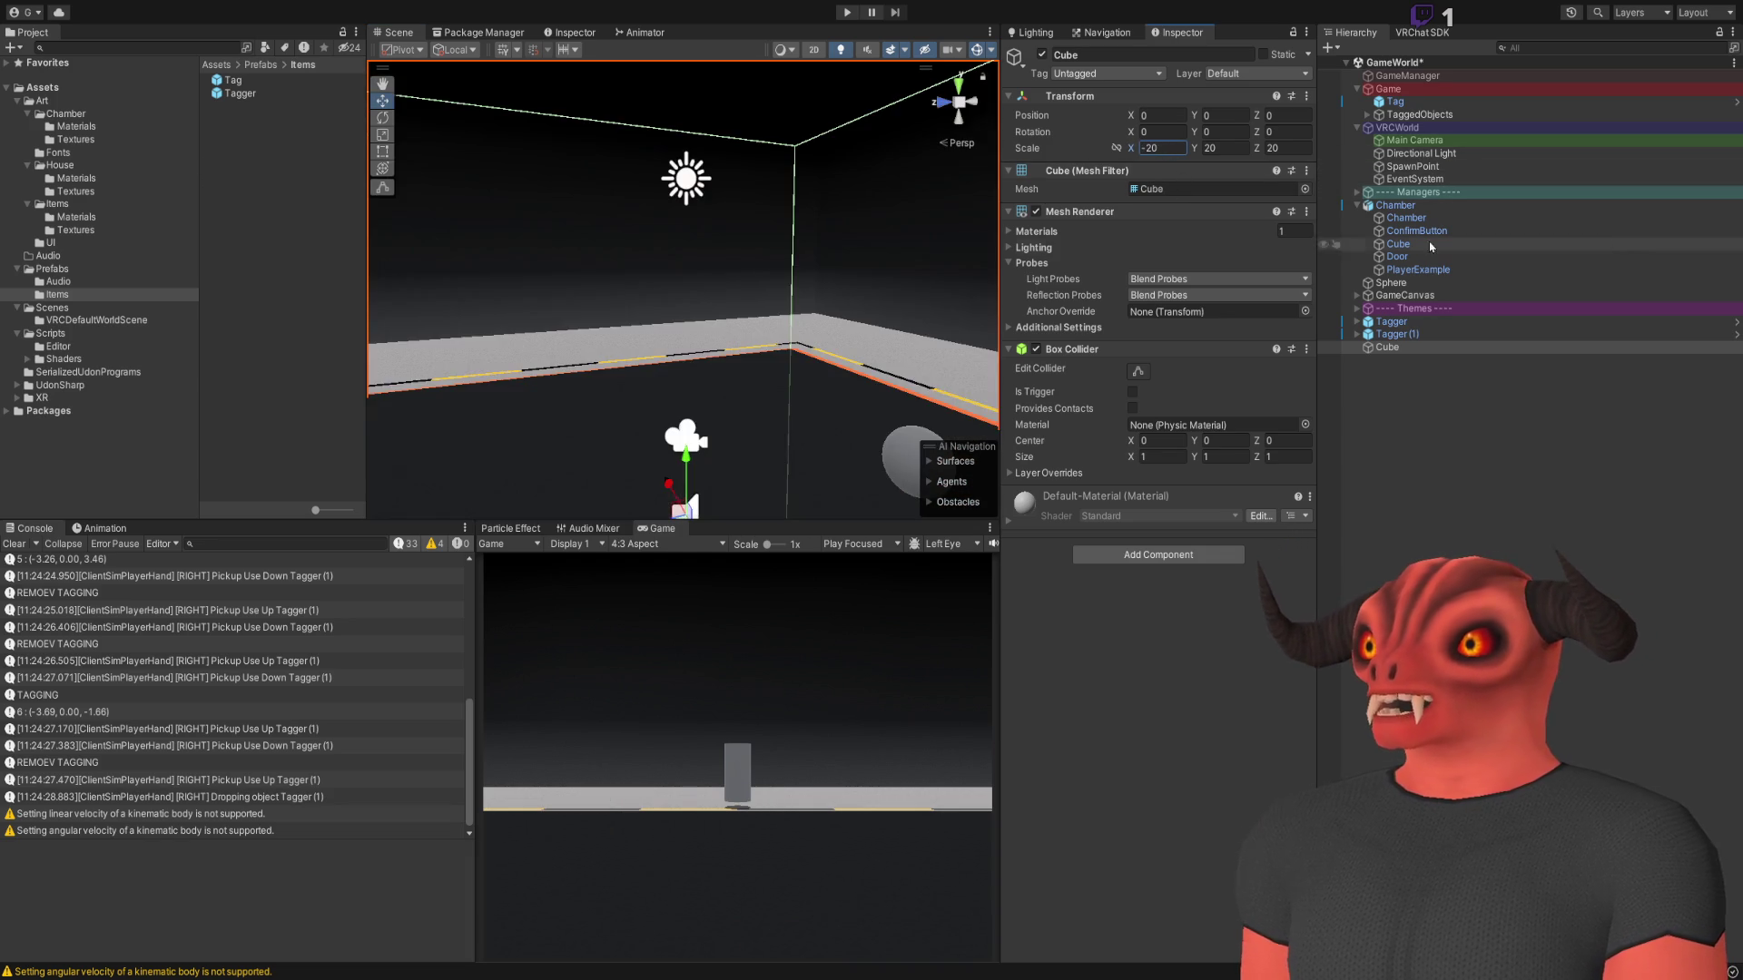
{"action": "key", "text": "f"}
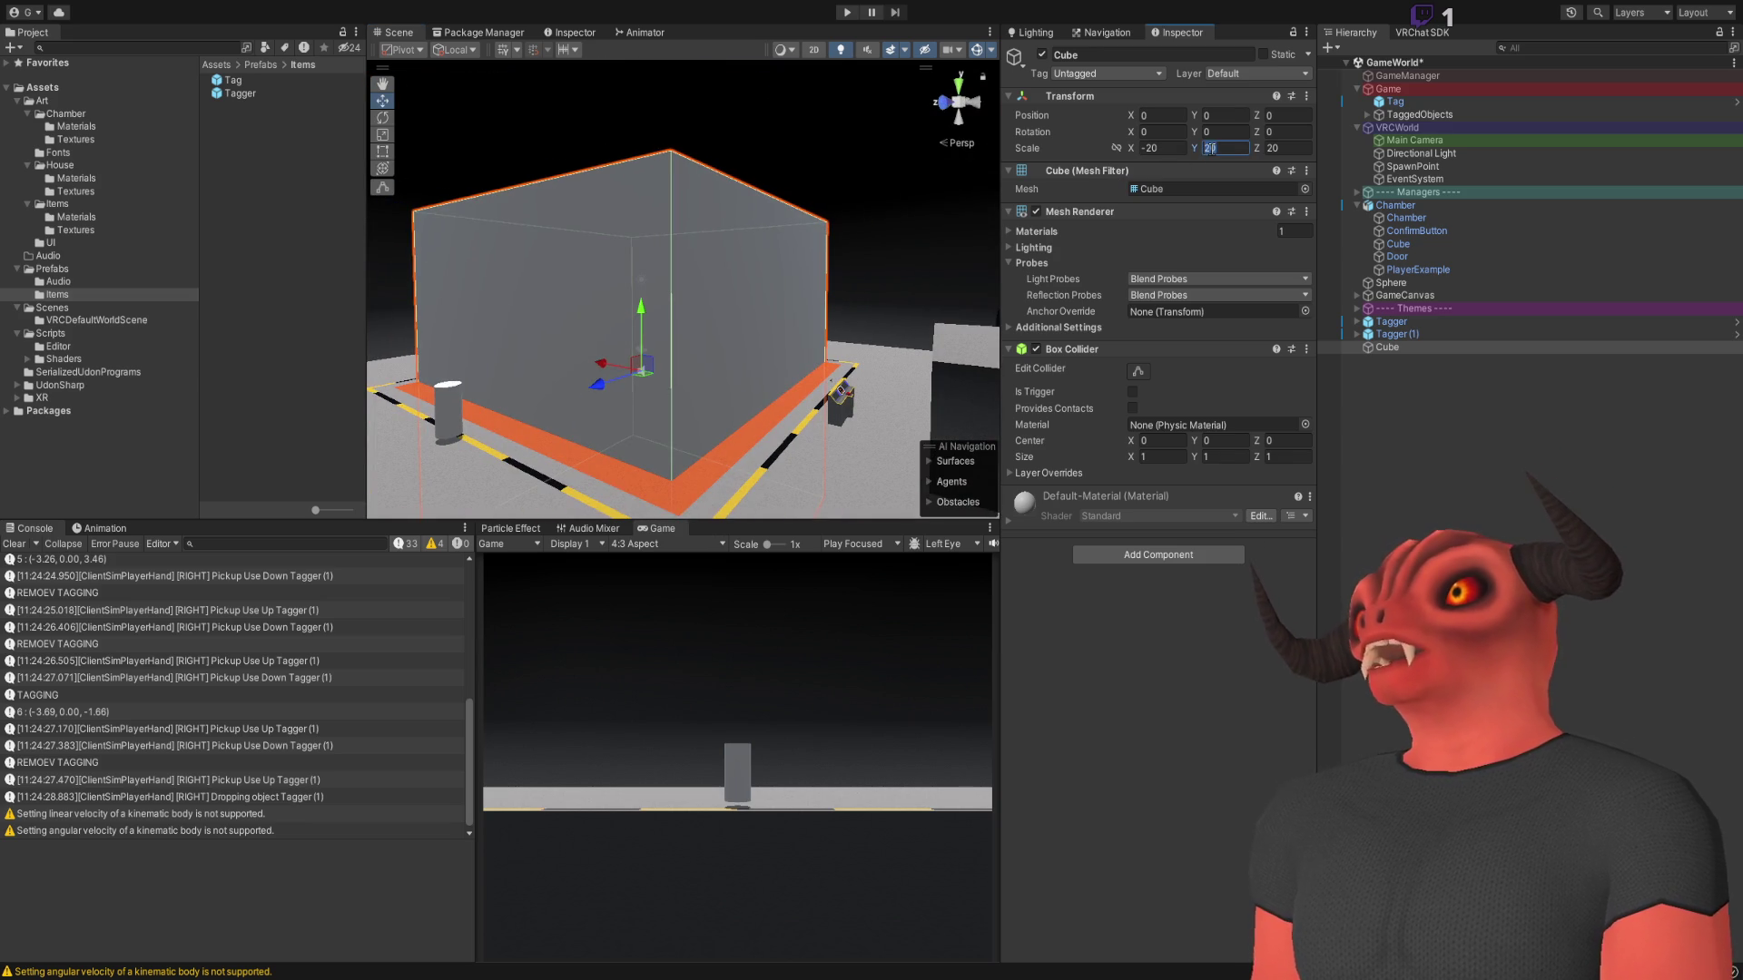
{"action": "type", "text": "-20"}
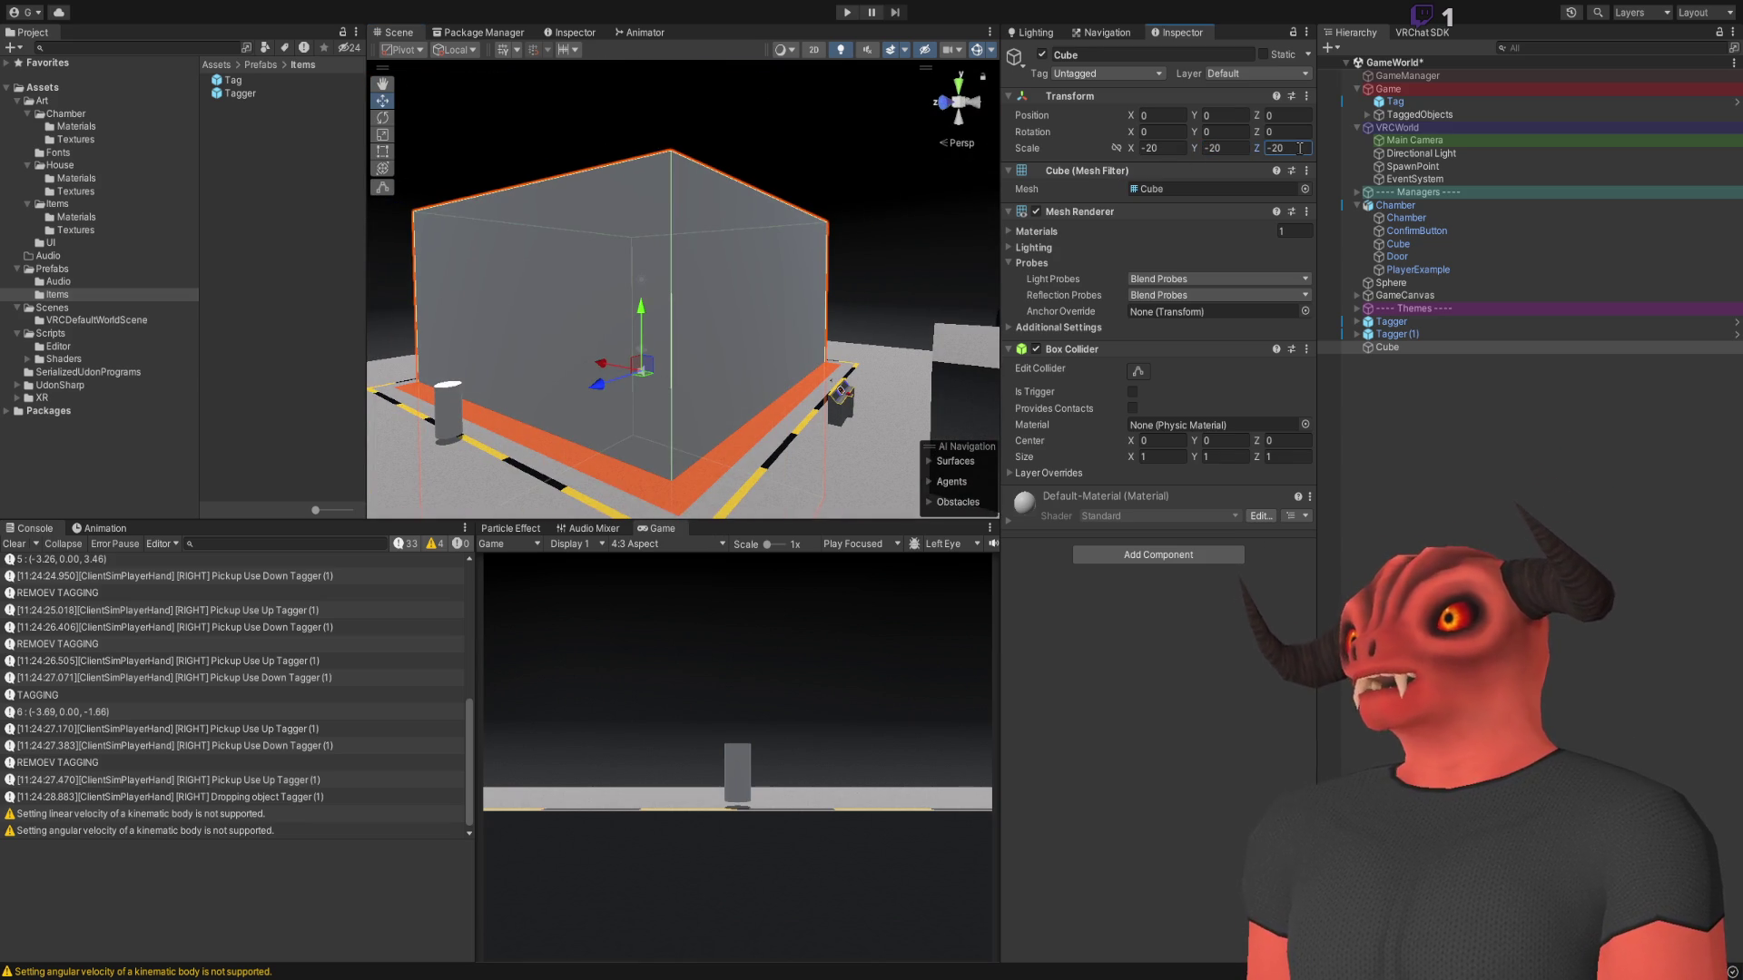
{"action": "mouse_move", "coordinate": [795, 220]}
{"action": "left_mouse_down"}
{"action": "mouse_move", "coordinate": [292, 312]}
{"action": "mouse_move", "coordinate": [832, 315]}
{"action": "mouse_move", "coordinate": [545, 187]}
{"action": "mouse_move", "coordinate": [726, 367]}
{"action": "left_mouse_up"}
{"action": "left_click_drag", "start_coordinate": [927, 202], "coordinate": [522, 210]}
{"action": "mouse_move", "coordinate": [840, 201]}
{"action": "left_mouse_down"}
{"action": "mouse_move", "coordinate": [1044, 233]}
{"action": "mouse_move", "coordinate": [381, 227]}
{"action": "mouse_move", "coordinate": [436, 221]}
{"action": "left_mouse_up"}
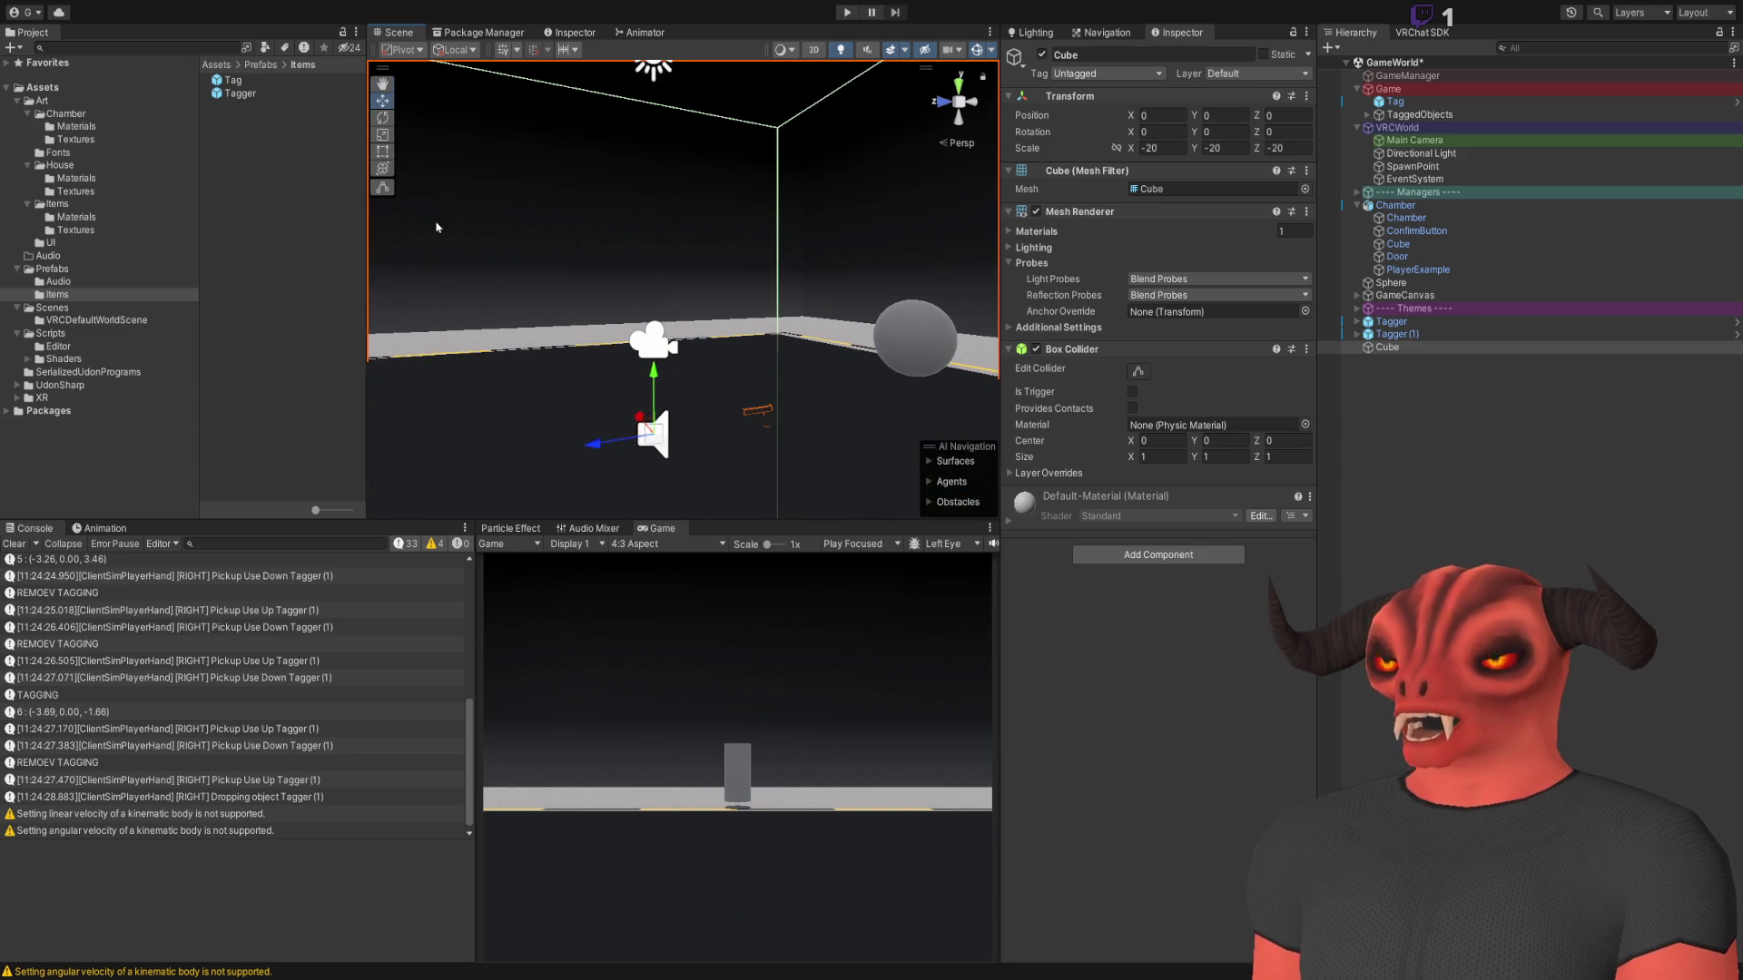
{"action": "left_click", "coordinate": [1396, 351]}
{"action": "mouse_move", "coordinate": [606, 231]}
{"action": "left_mouse_down"}
{"action": "mouse_move", "coordinate": [705, 280]}
{"action": "mouse_move", "coordinate": [757, 277]}
{"action": "left_mouse_up"}
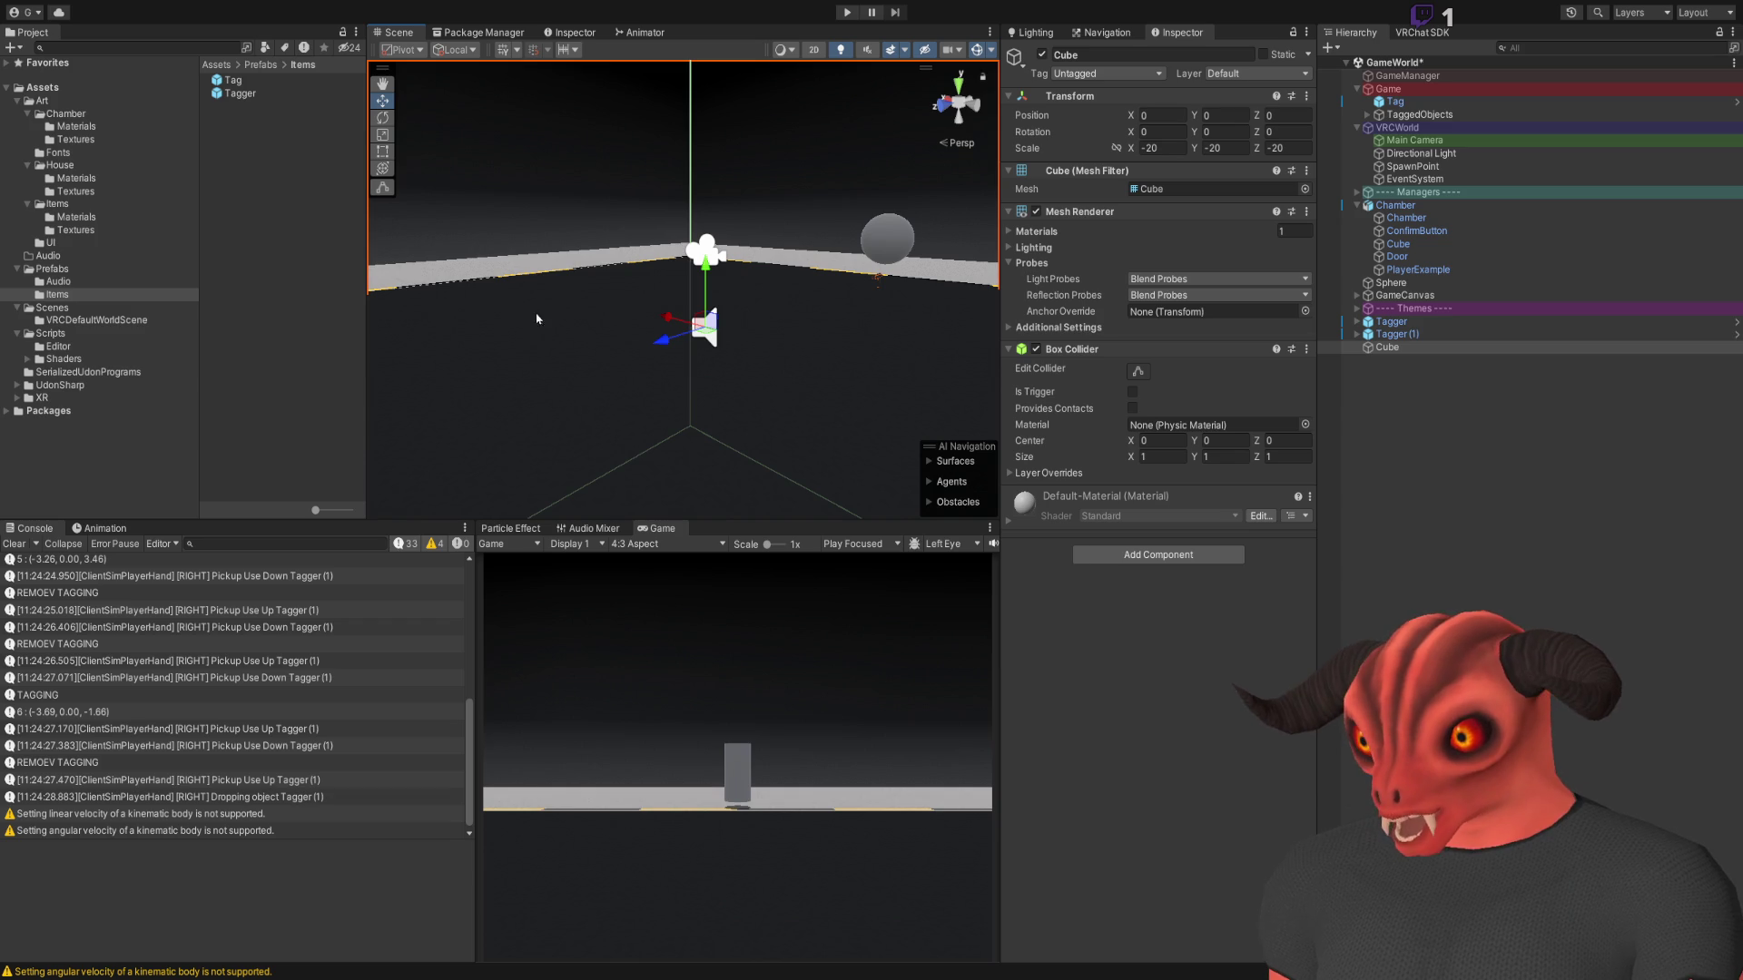
{"action": "key", "text": "Delete"}
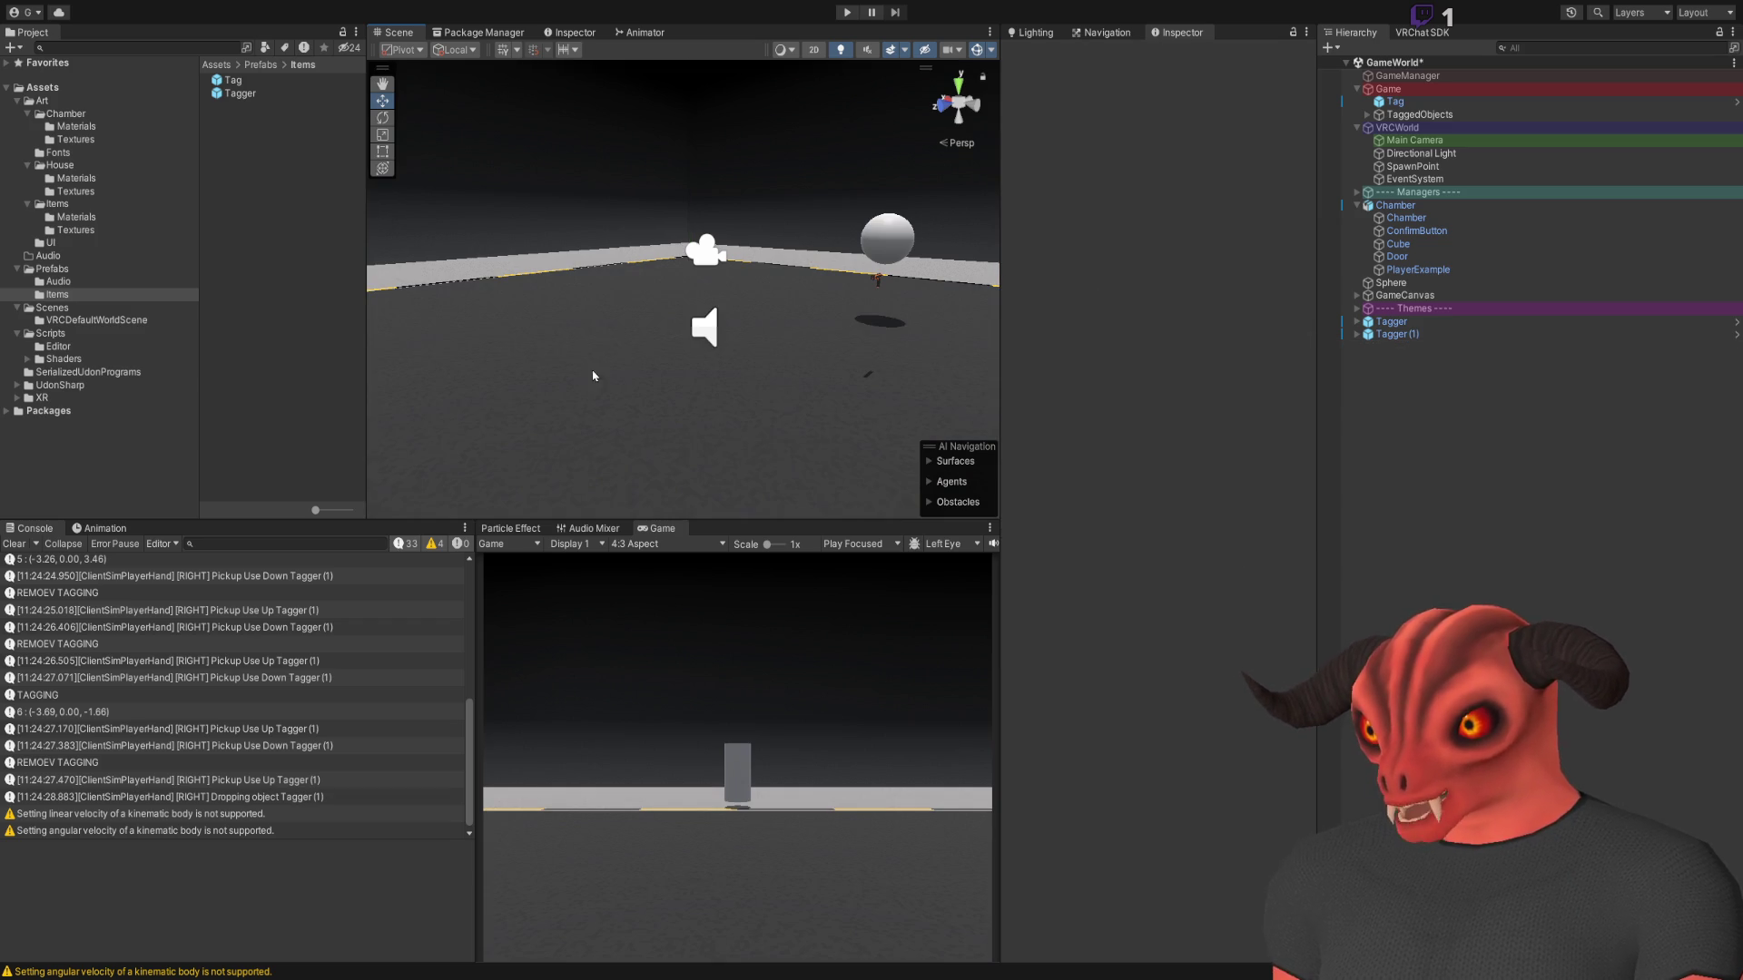
Survey the arena and the console's Stable Parrallel location screen, checking the TODO notes in between
{"action": "mouse_move", "coordinate": [811, 166]}
{"action": "left_mouse_down"}
{"action": "mouse_move", "coordinate": [1113, 264]}
{"action": "mouse_move", "coordinate": [1222, 260]}
{"action": "mouse_move", "coordinate": [934, 109]}
{"action": "mouse_move", "coordinate": [625, 220]}
{"action": "mouse_move", "coordinate": [1047, 282]}
{"action": "mouse_move", "coordinate": [481, 200]}
{"action": "left_mouse_up"}
{"action": "scroll", "coordinate": [648, 263], "scroll_direction": "down", "scroll_amount": 8}
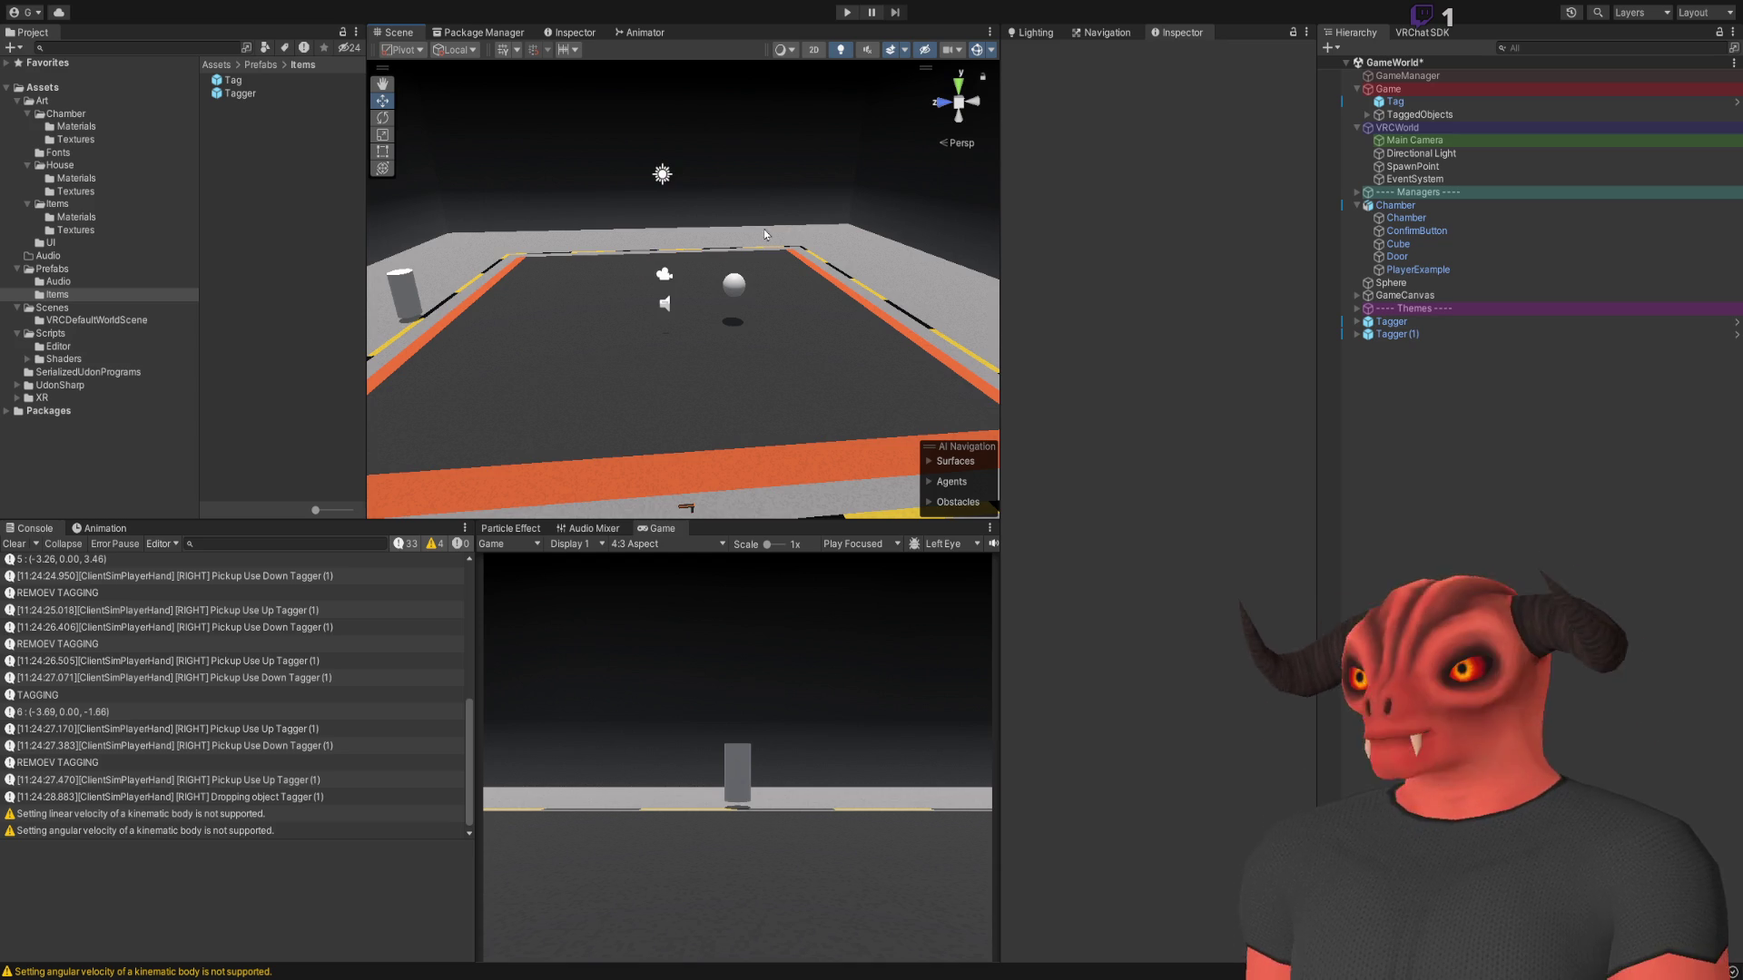
{"action": "left_click_drag", "start_coordinate": [687, 239], "coordinate": [1552, 391]}
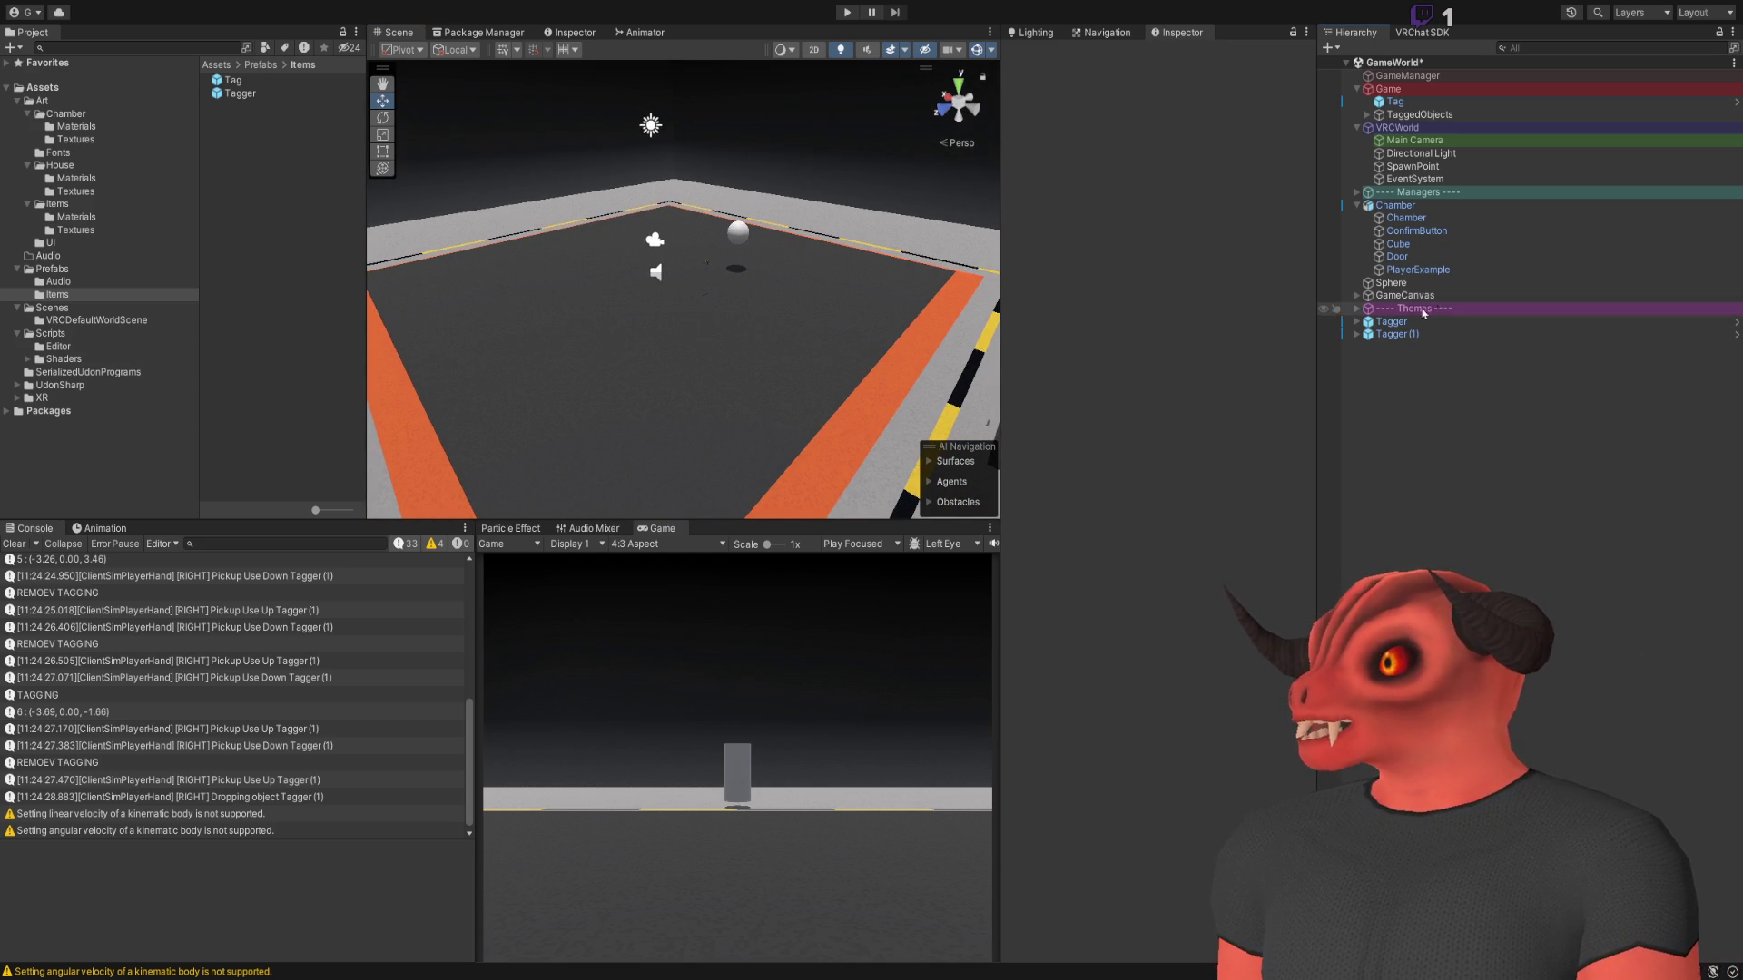
{"action": "key", "text": "alt+Tab"}
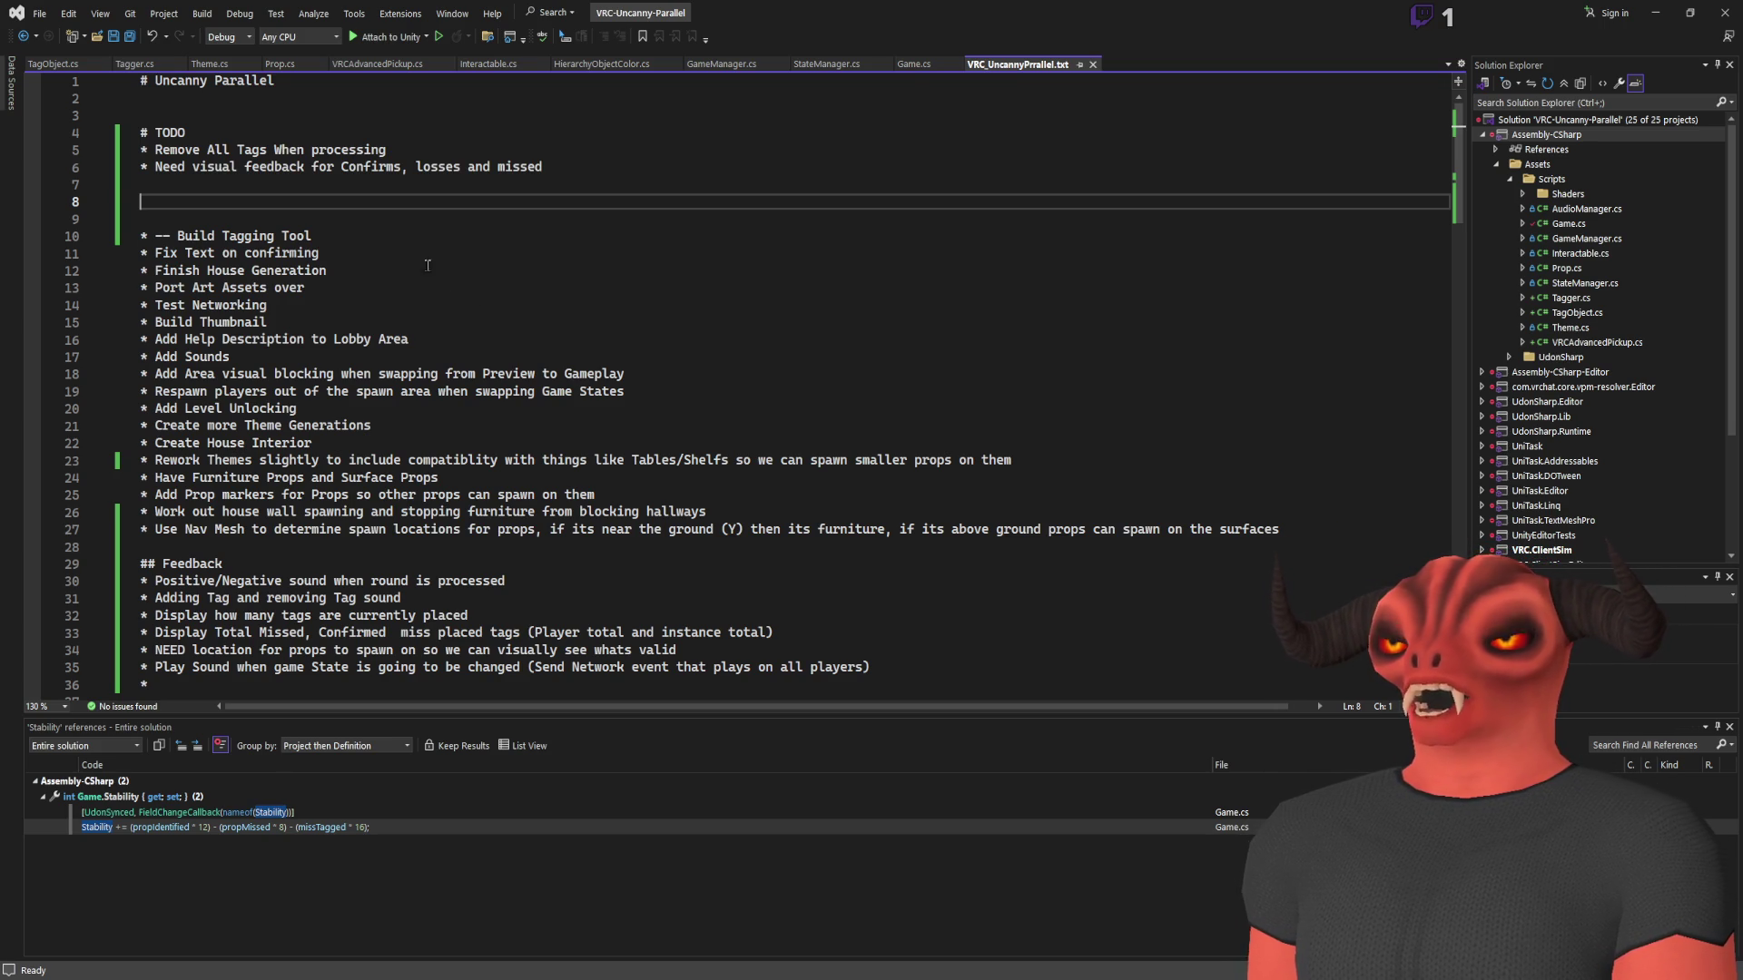
{"action": "key", "text": "alt+Tab"}
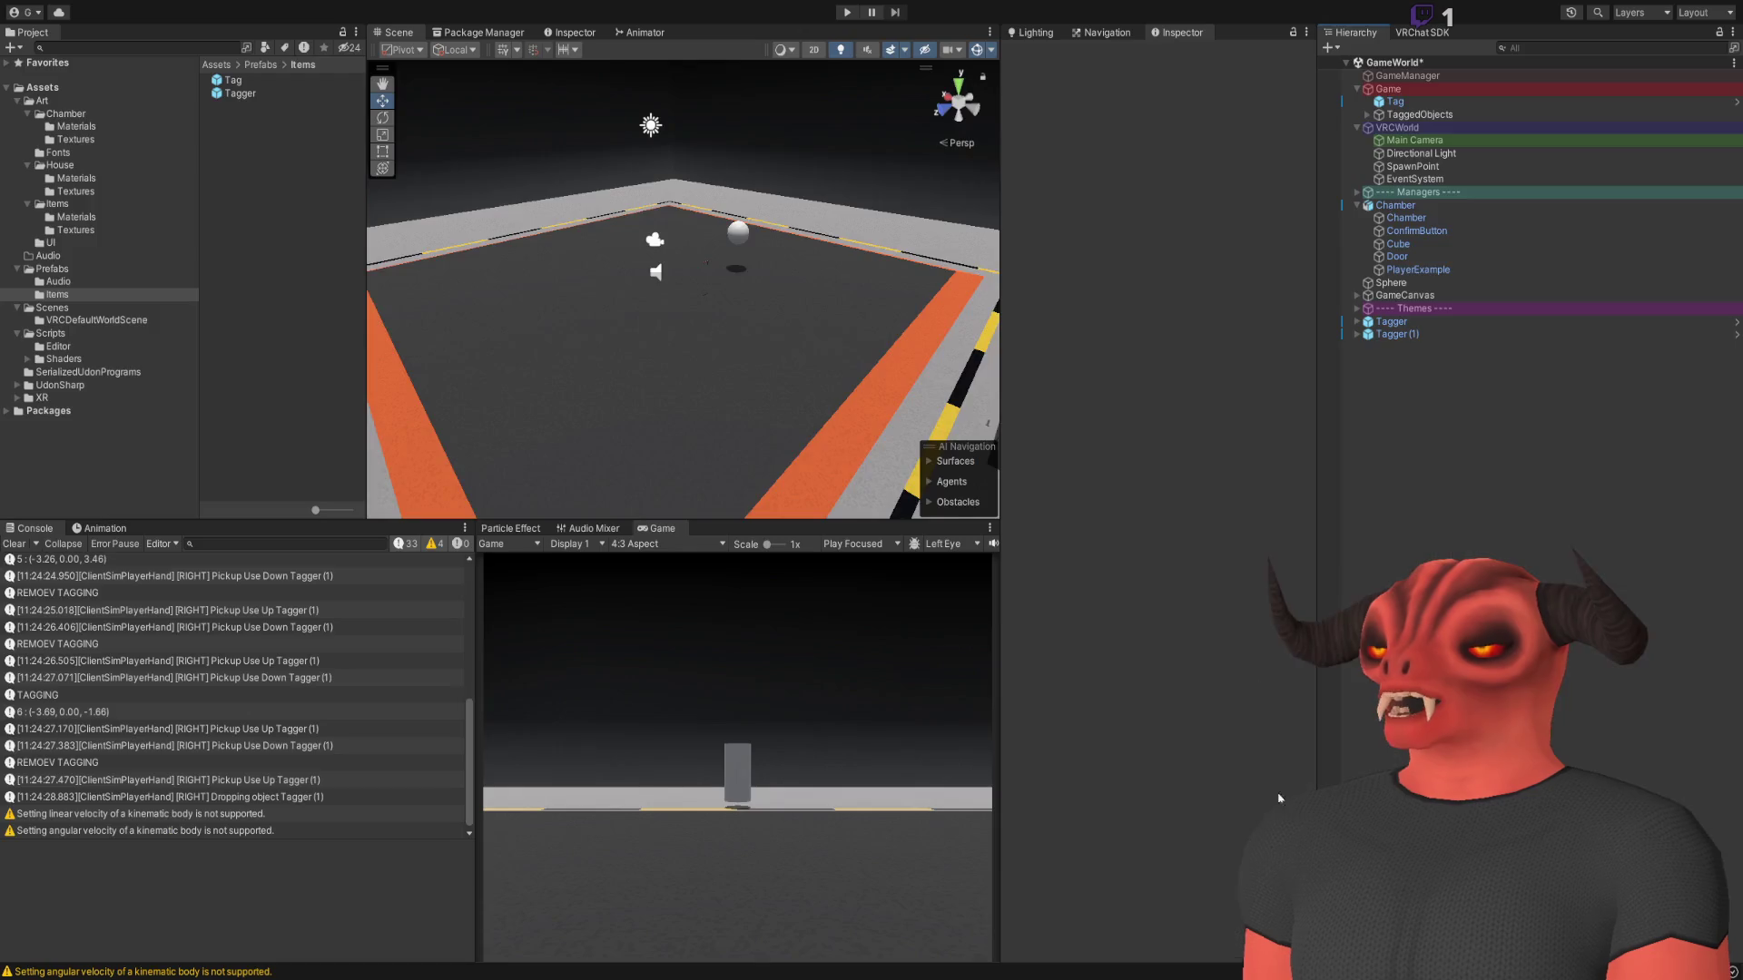
{"action": "left_click_drag", "start_coordinate": [732, 297], "coordinate": [557, 391]}
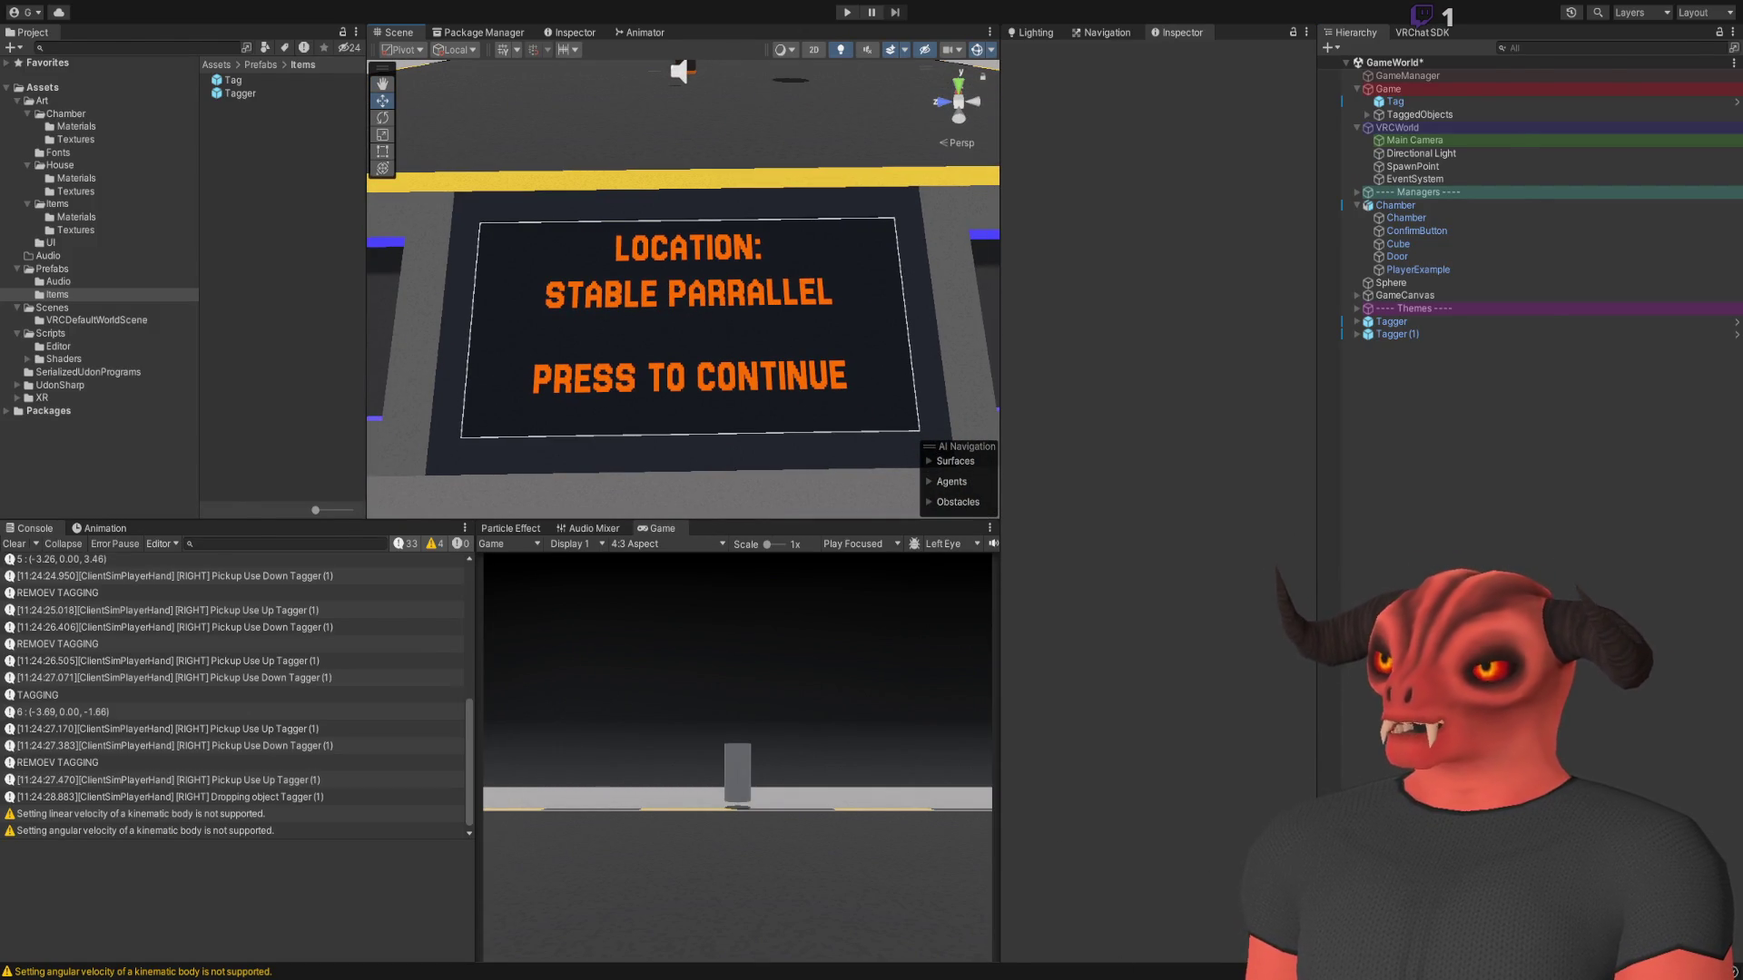
{"action": "key", "text": "alt+Tab"}
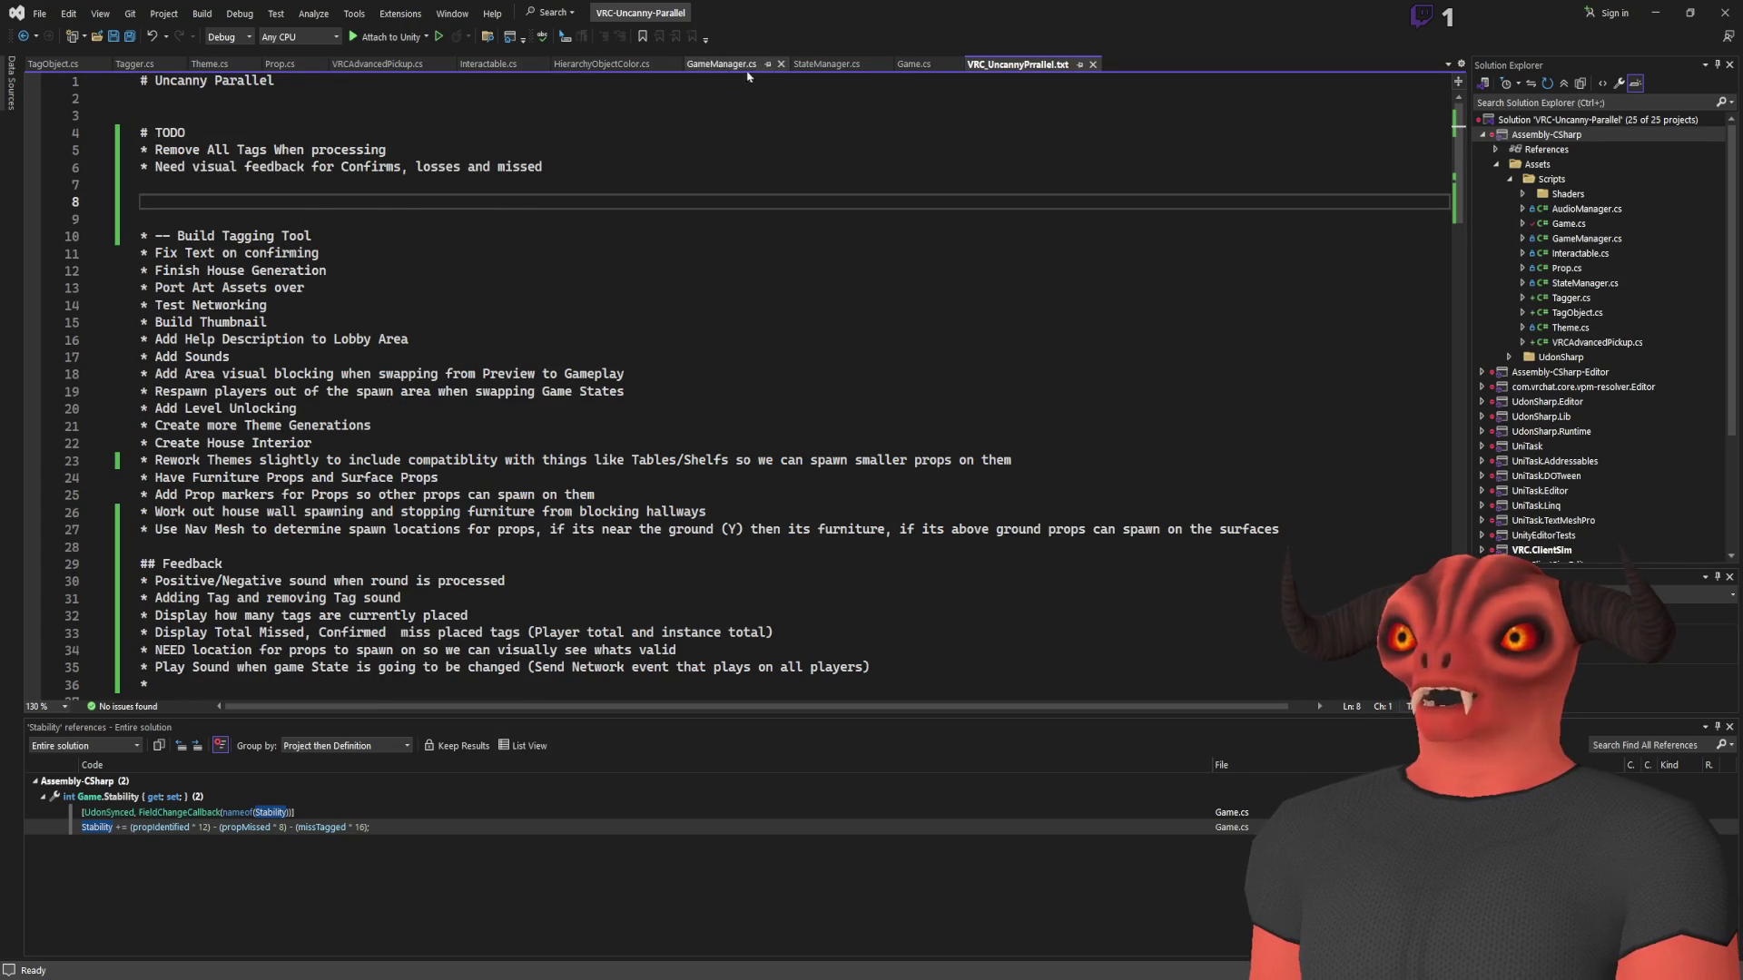
Scroll through the Game.cs script
{"action": "left_click", "coordinate": [913, 63]}
{"action": "scroll", "coordinate": [1464, 464], "scroll_direction": "up", "scroll_amount": 5}
{"action": "scroll", "coordinate": [1464, 464], "scroll_direction": "down", "scroll_amount": 20}
{"action": "scroll", "coordinate": [753, 176], "scroll_direction": "up", "scroll_amount": 11}
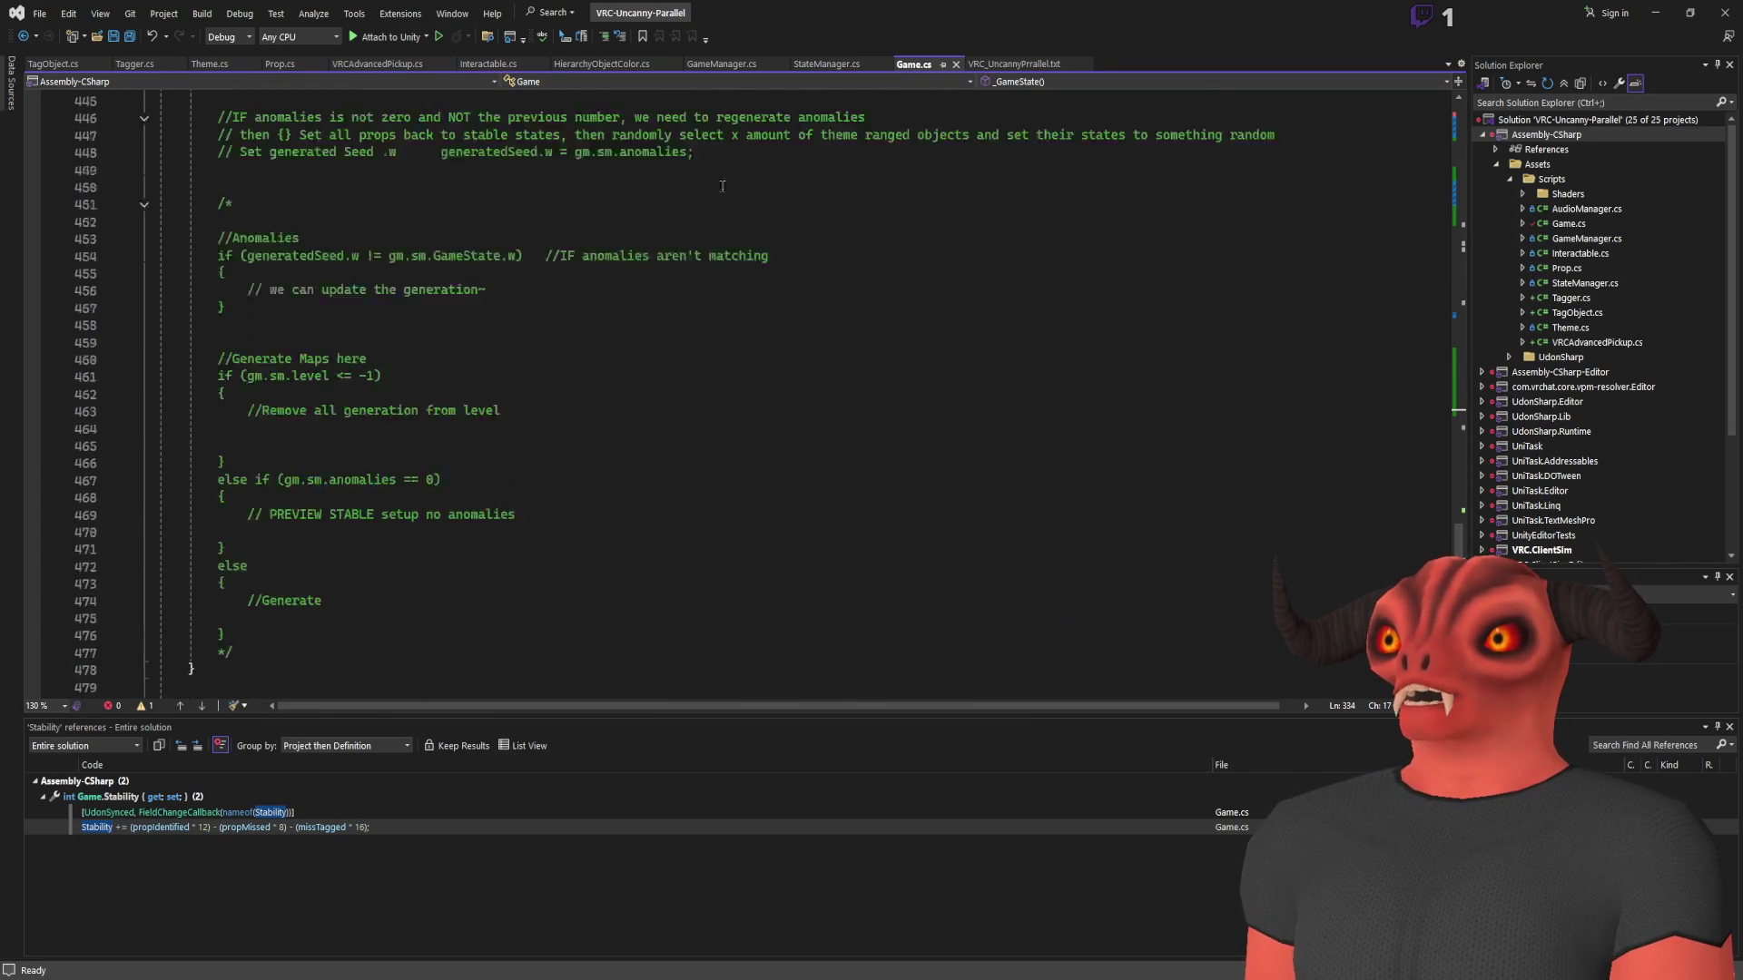
{"action": "scroll", "coordinate": [752, 176], "scroll_direction": "up", "scroll_amount": 20}
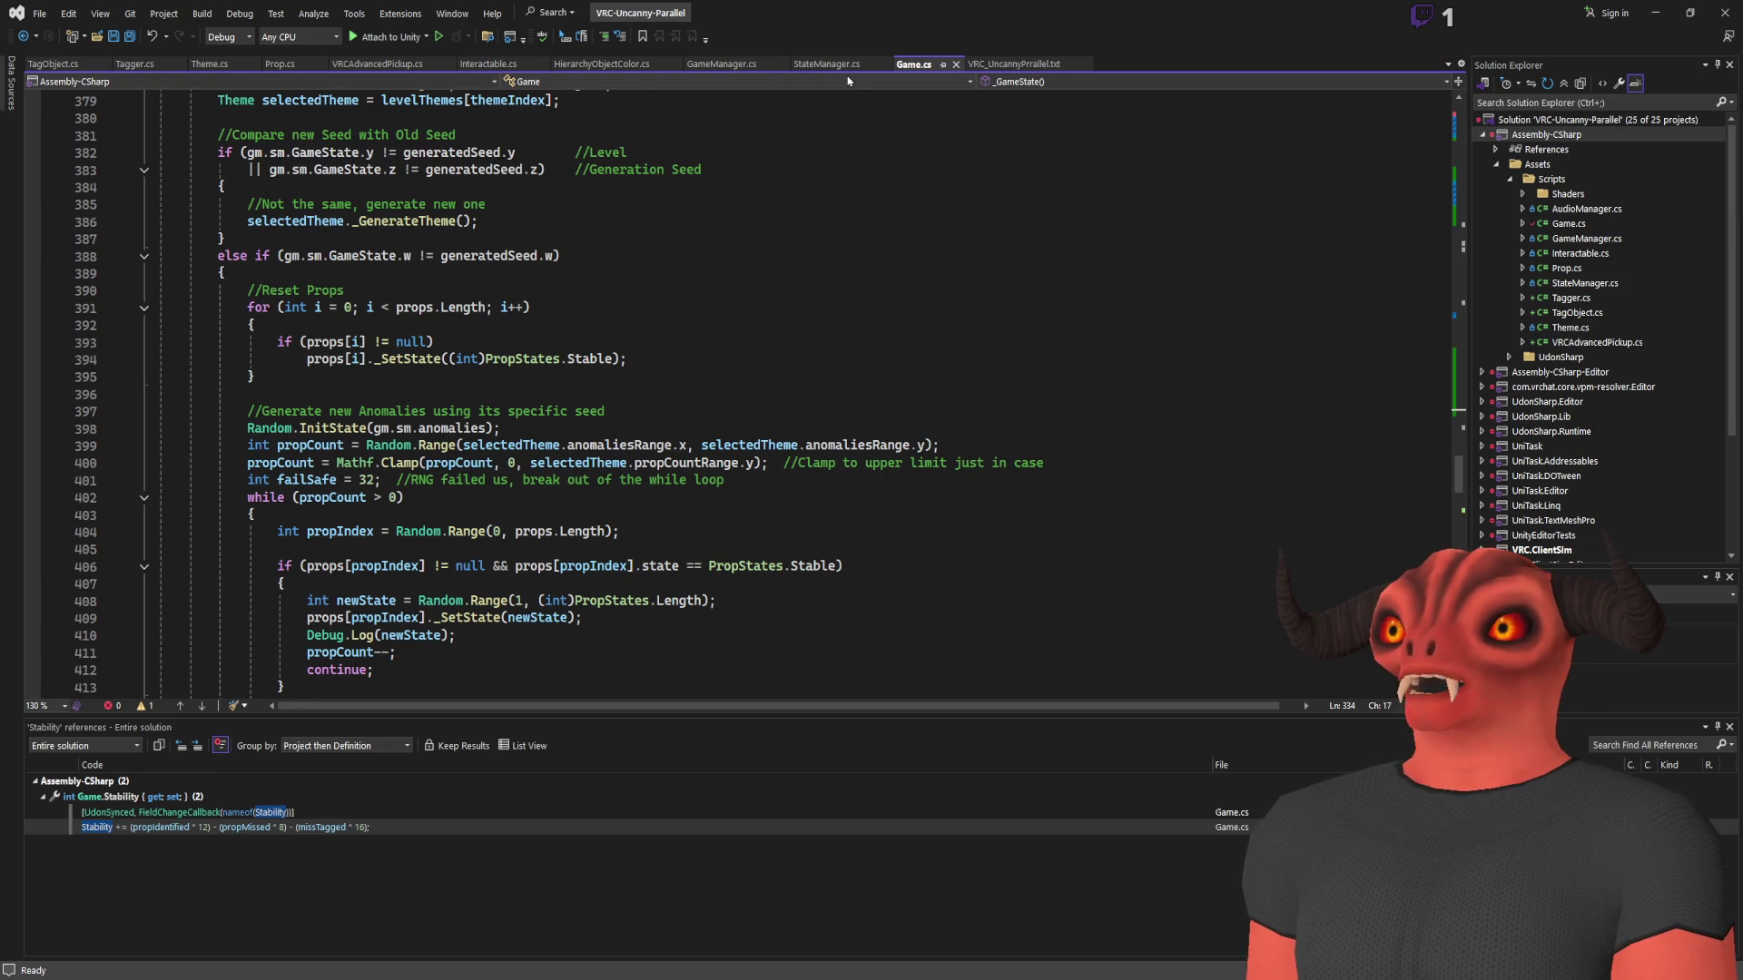
In StateManager.cs, change the clientTimeoutDelay value from 5 to 2
{"action": "left_click", "coordinate": [826, 63]}
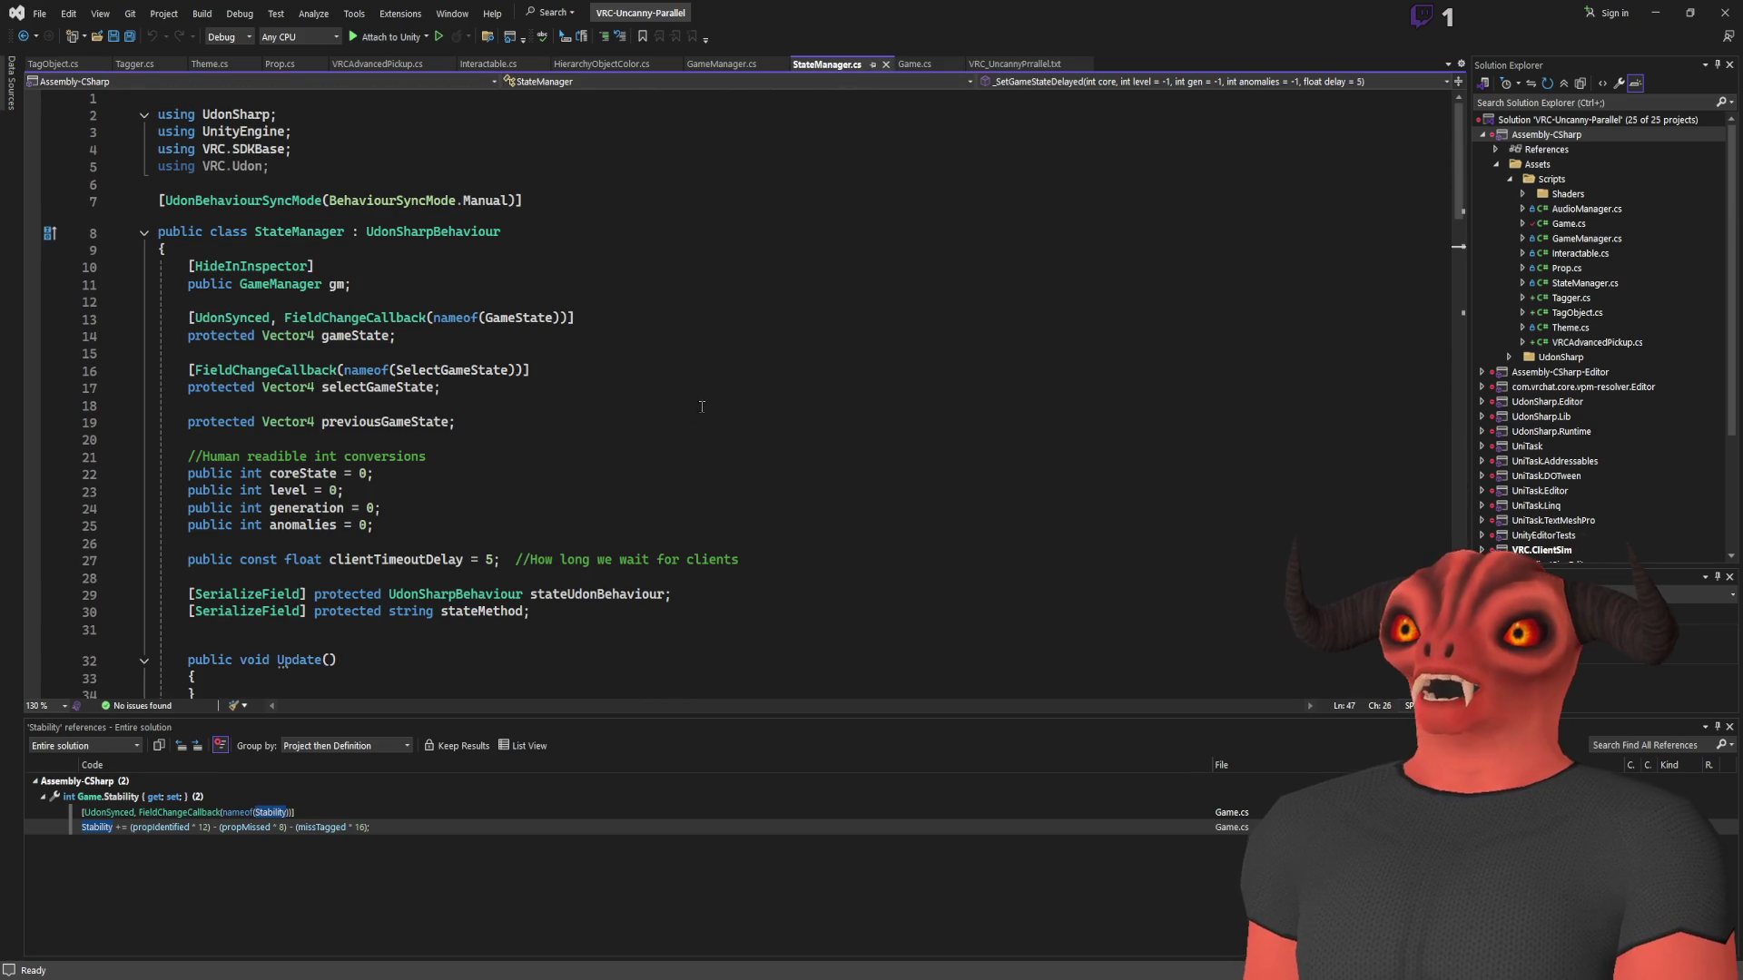
{"action": "left_click", "coordinate": [1038, 434]}
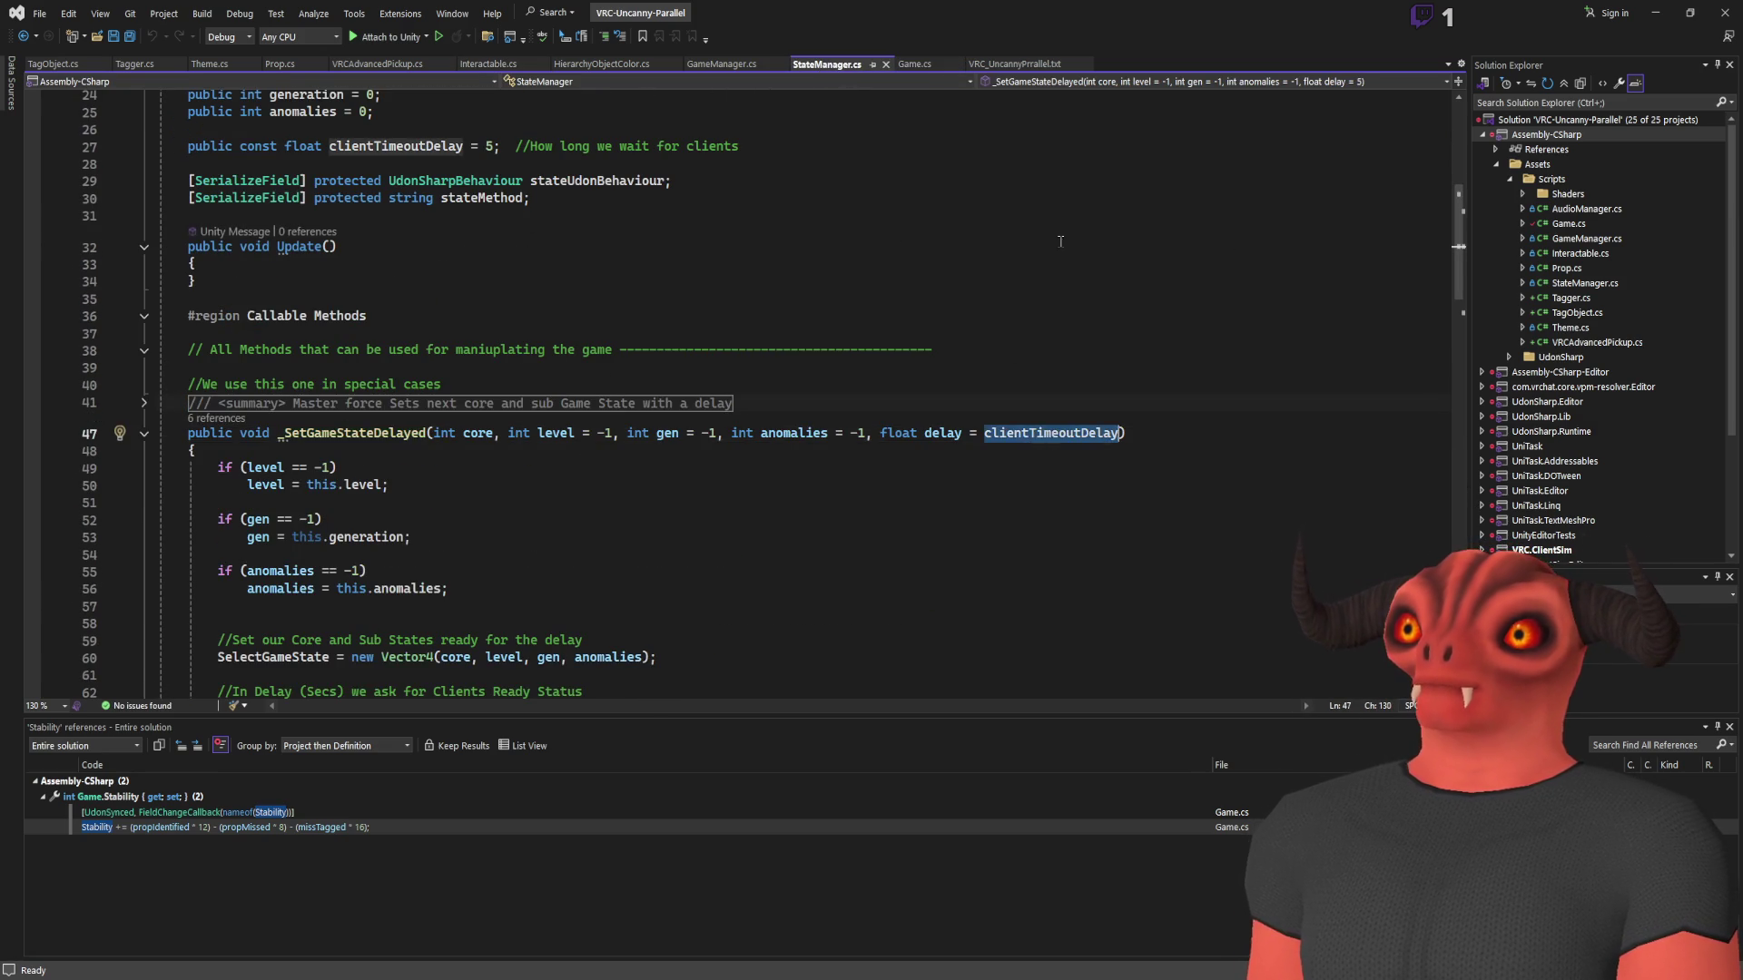
{"action": "scroll", "coordinate": [944, 315], "scroll_direction": "up", "scroll_amount": 6}
{"action": "left_click", "coordinate": [491, 455]}
{"action": "key", "text": "BackSpace"}
{"action": "type", "text": "2"}
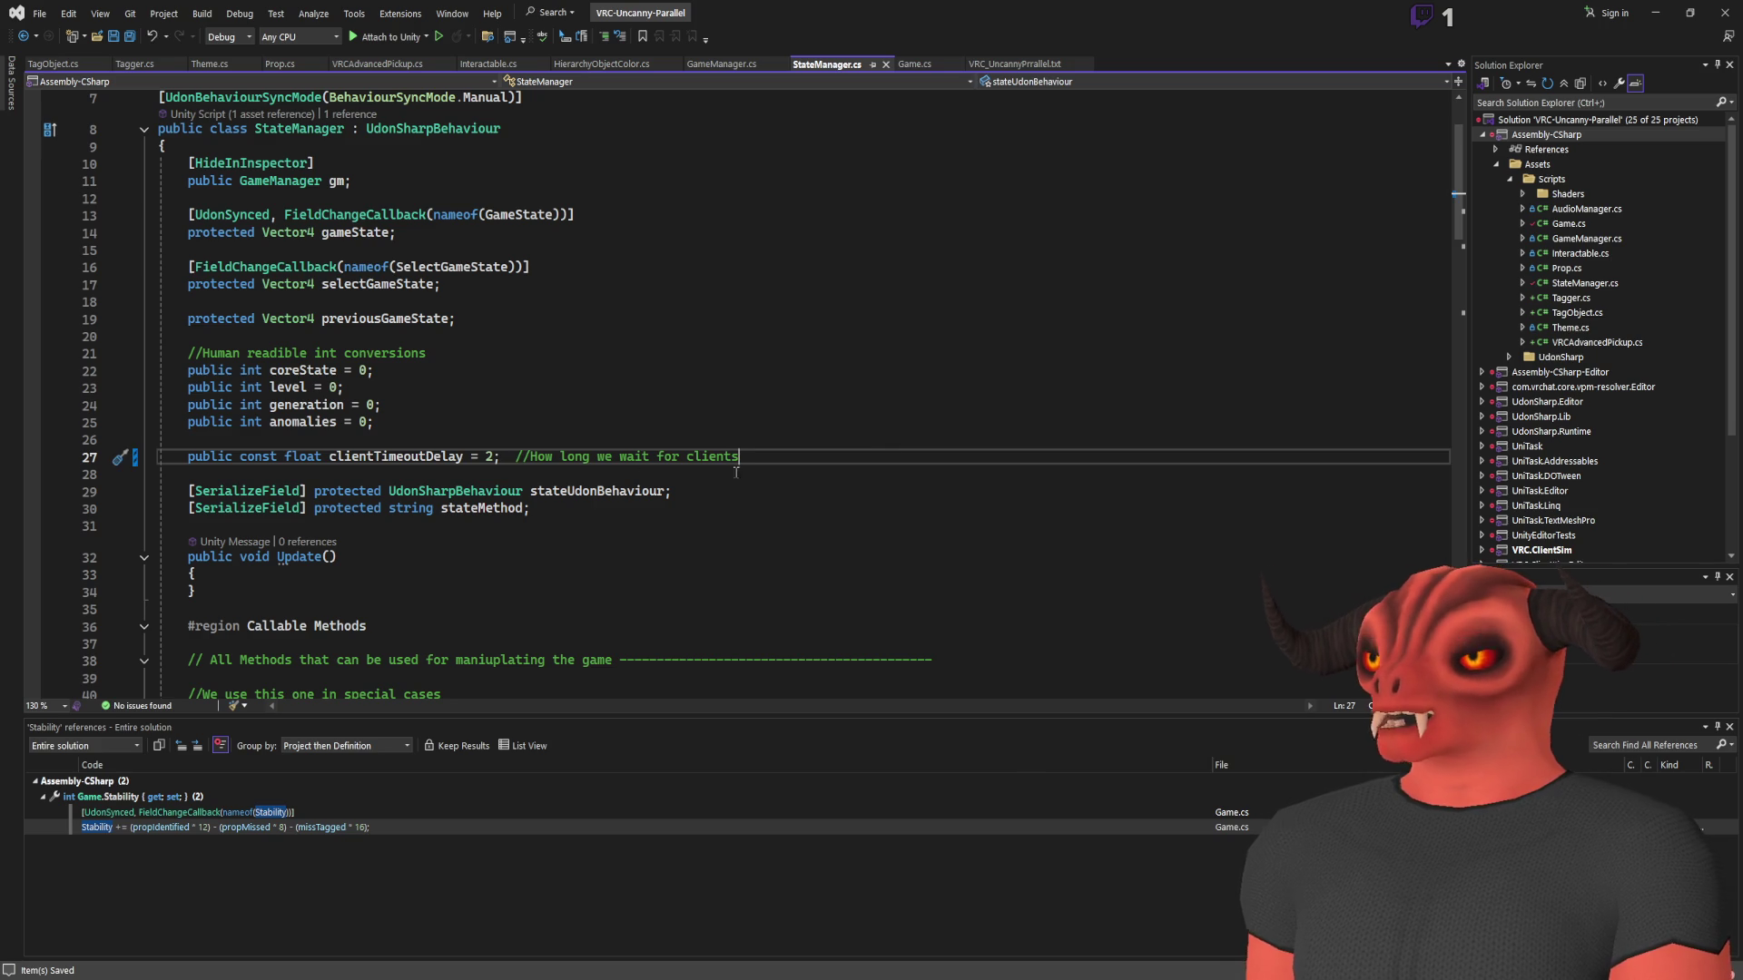
Search StateManager.cs for the other uses of clientTimeoutDelay
{"action": "double_click", "coordinate": [430, 456]}
{"action": "key", "text": "ctrl+f"}
{"action": "key", "text": "Return"}
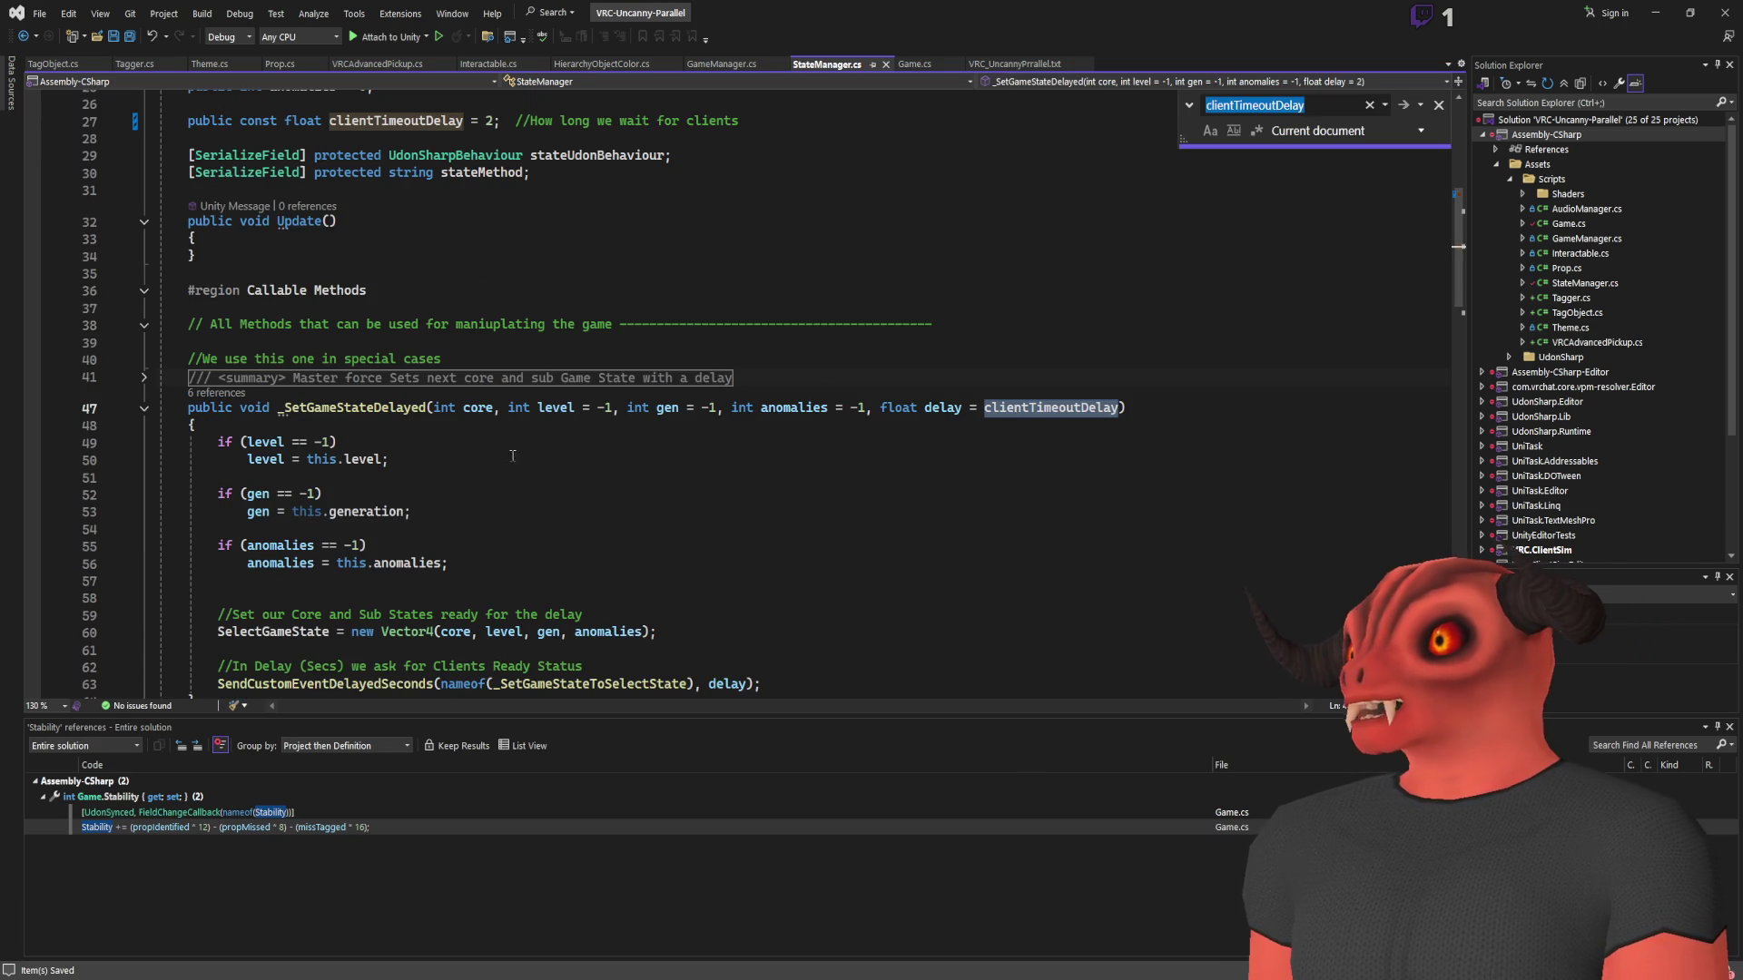
{"action": "key", "text": "Escape"}
{"action": "scroll", "coordinate": [969, 373], "scroll_direction": "up", "scroll_amount": 8}
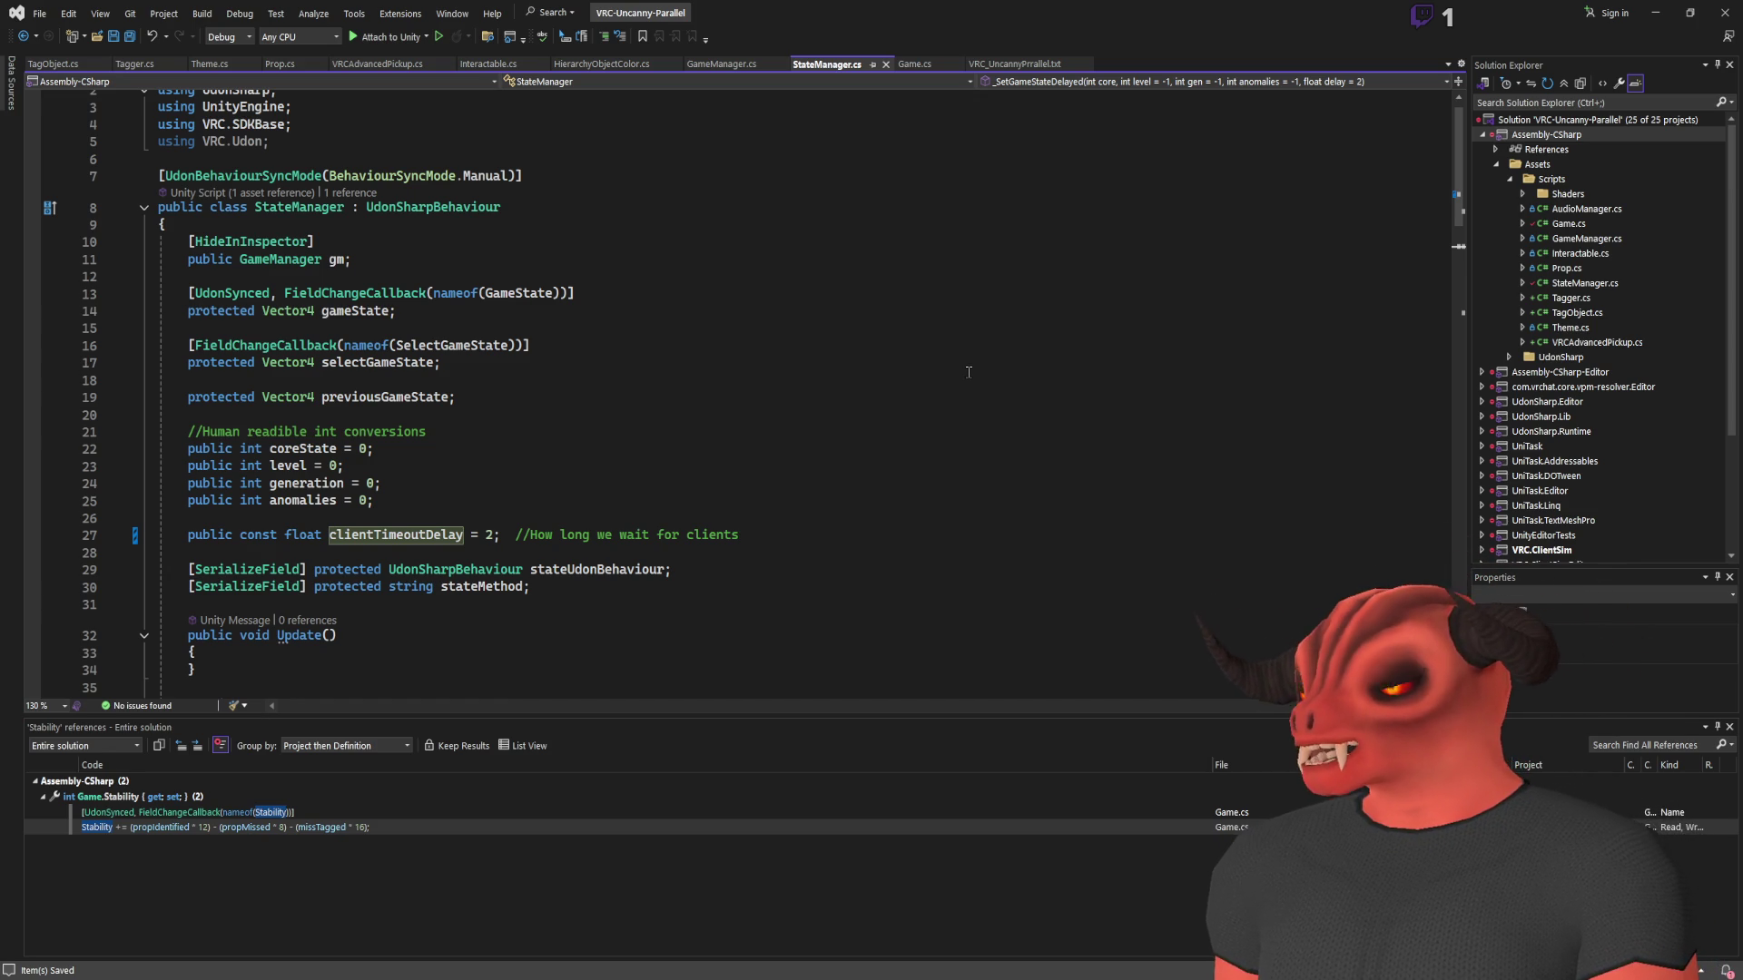
Review the clientTimeoutDelay declaration on line 27, then return to Unity
{"action": "double_click", "coordinate": [376, 536]}
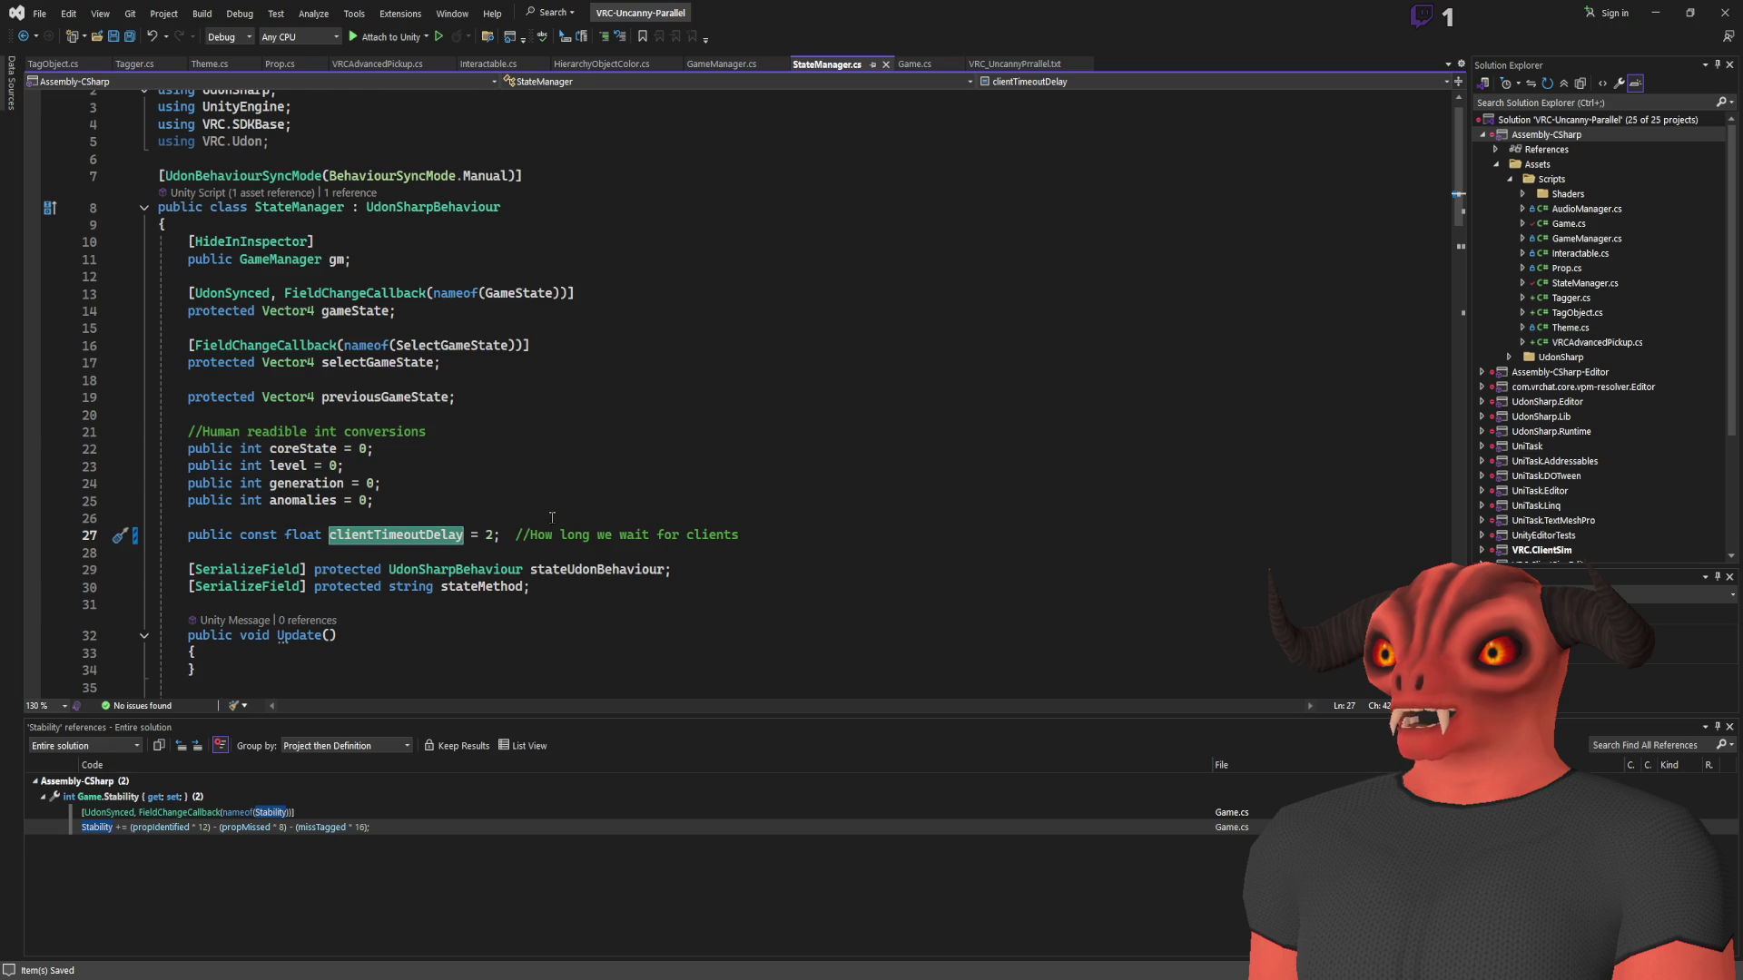
{"action": "scroll", "coordinate": [552, 524], "scroll_direction": "down", "scroll_amount": 7}
{"action": "scroll", "coordinate": [505, 279], "scroll_direction": "up", "scroll_amount": 2}
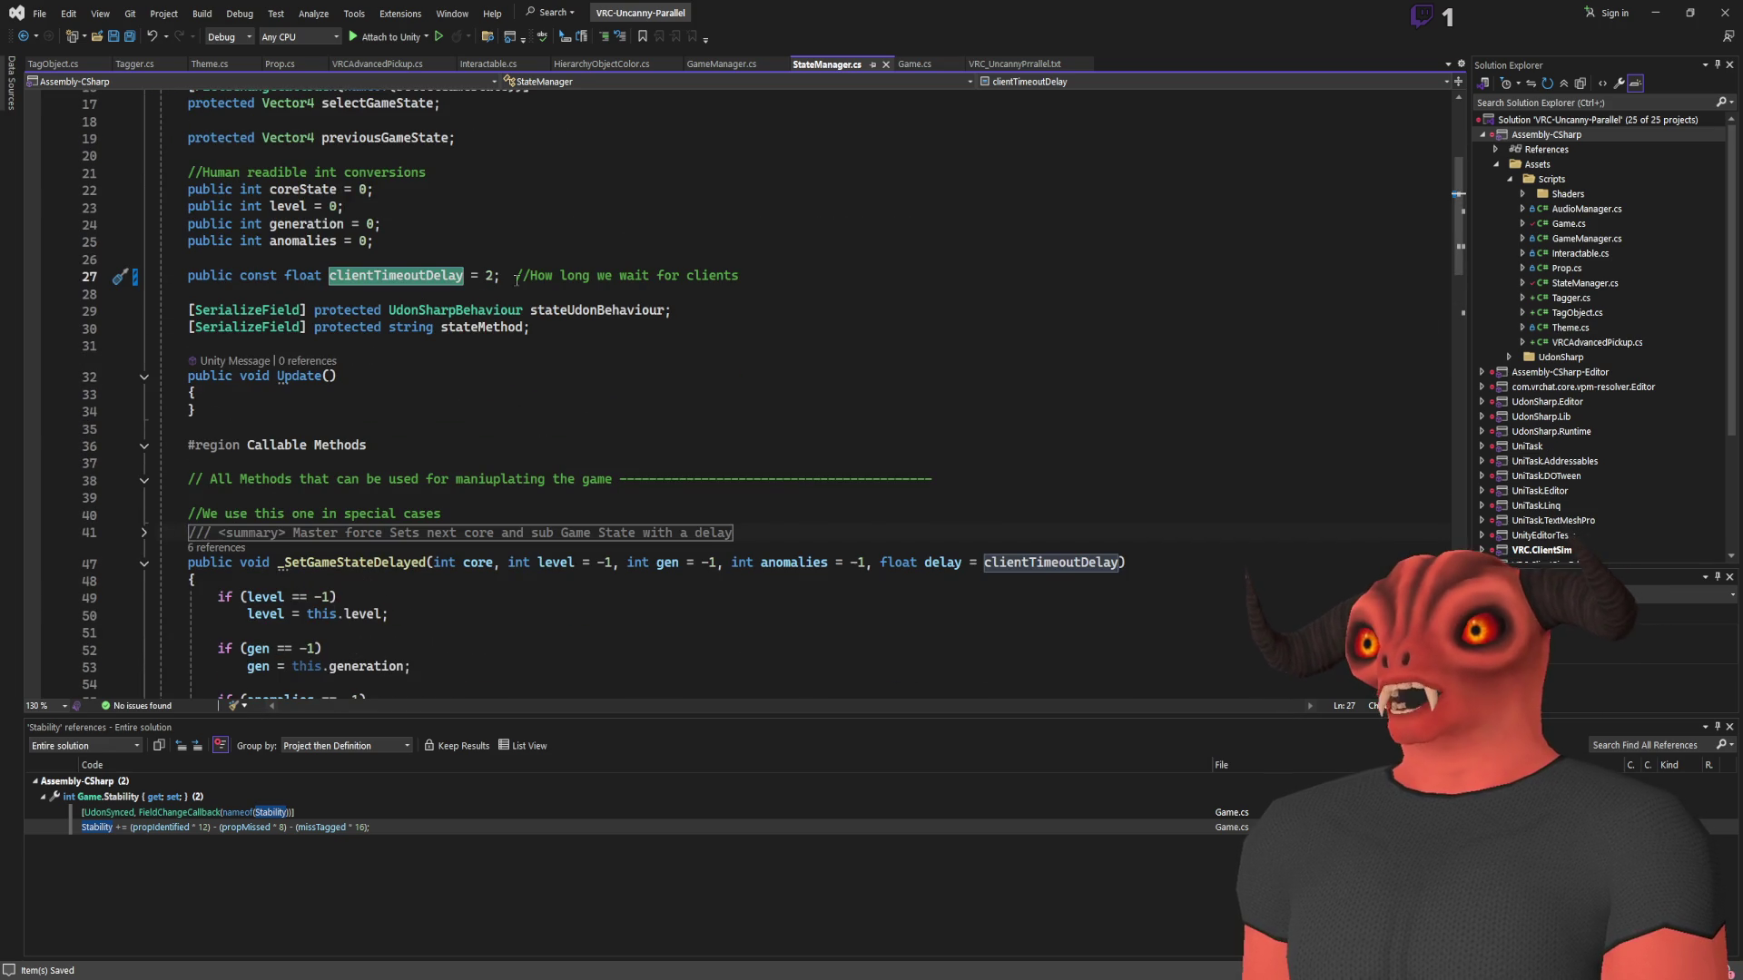
{"action": "left_click_drag", "start_coordinate": [188, 275], "coordinate": [740, 275]}
{"action": "left_click", "coordinate": [740, 275]}
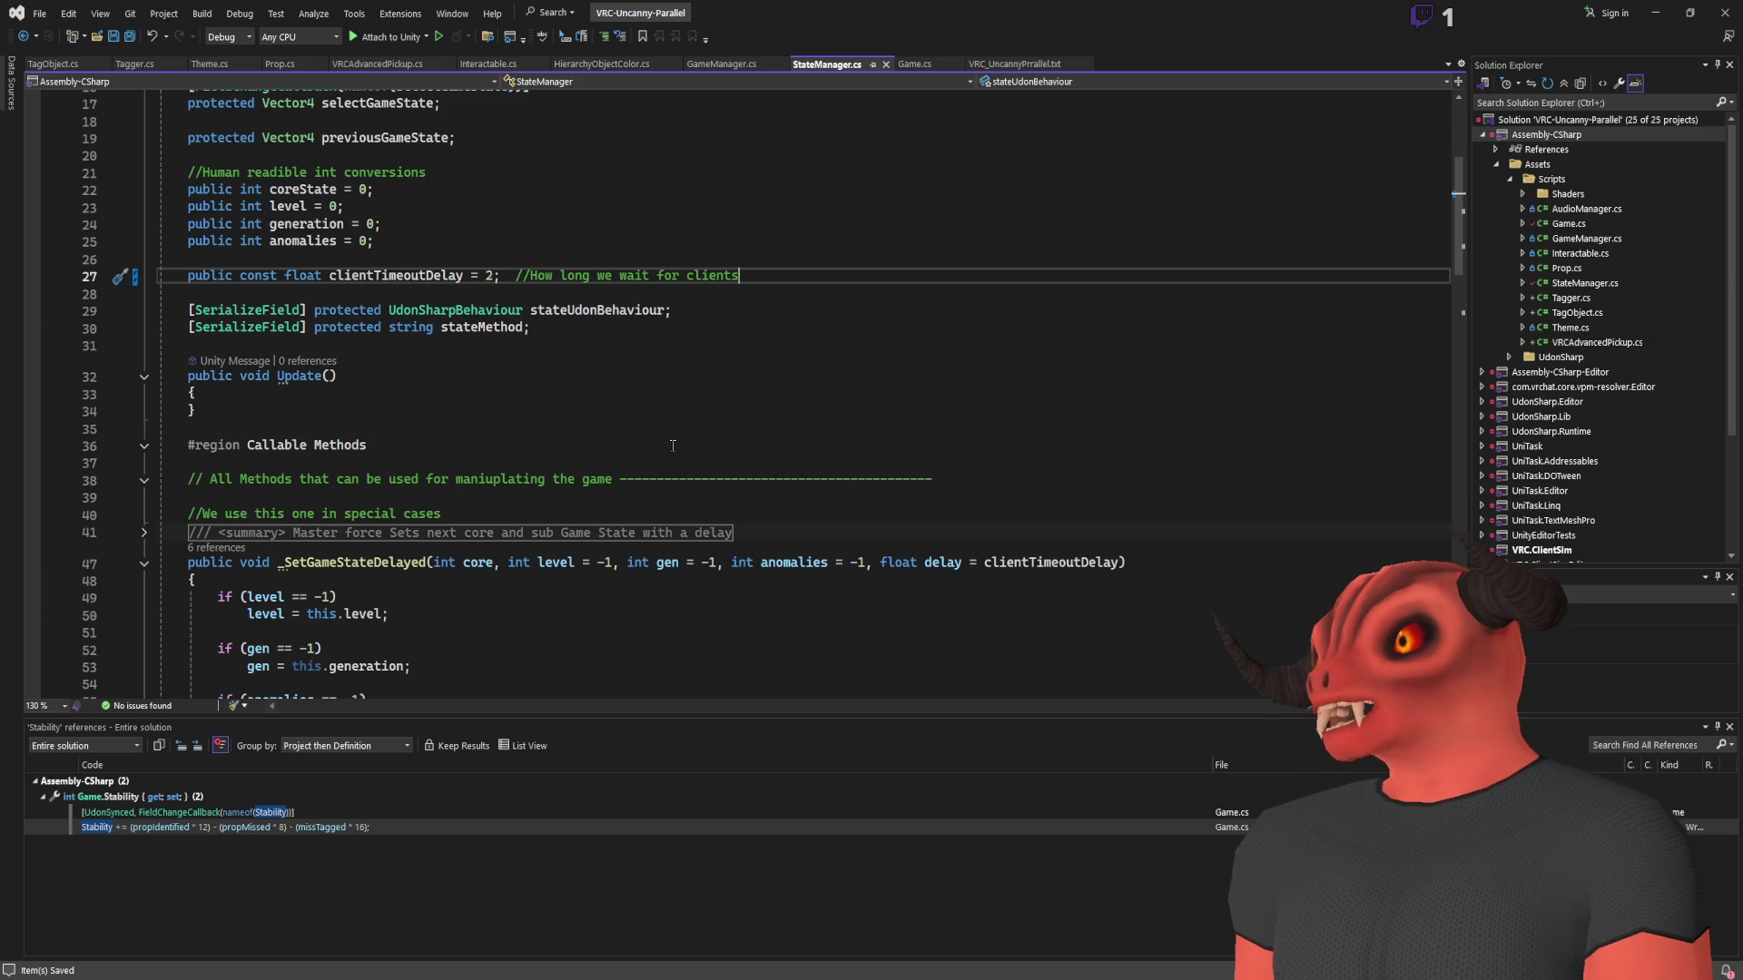
{"action": "scroll", "coordinate": [673, 446], "scroll_direction": "down", "scroll_amount": 3}
{"action": "scroll", "coordinate": [669, 453], "scroll_direction": "down", "scroll_amount": 4}
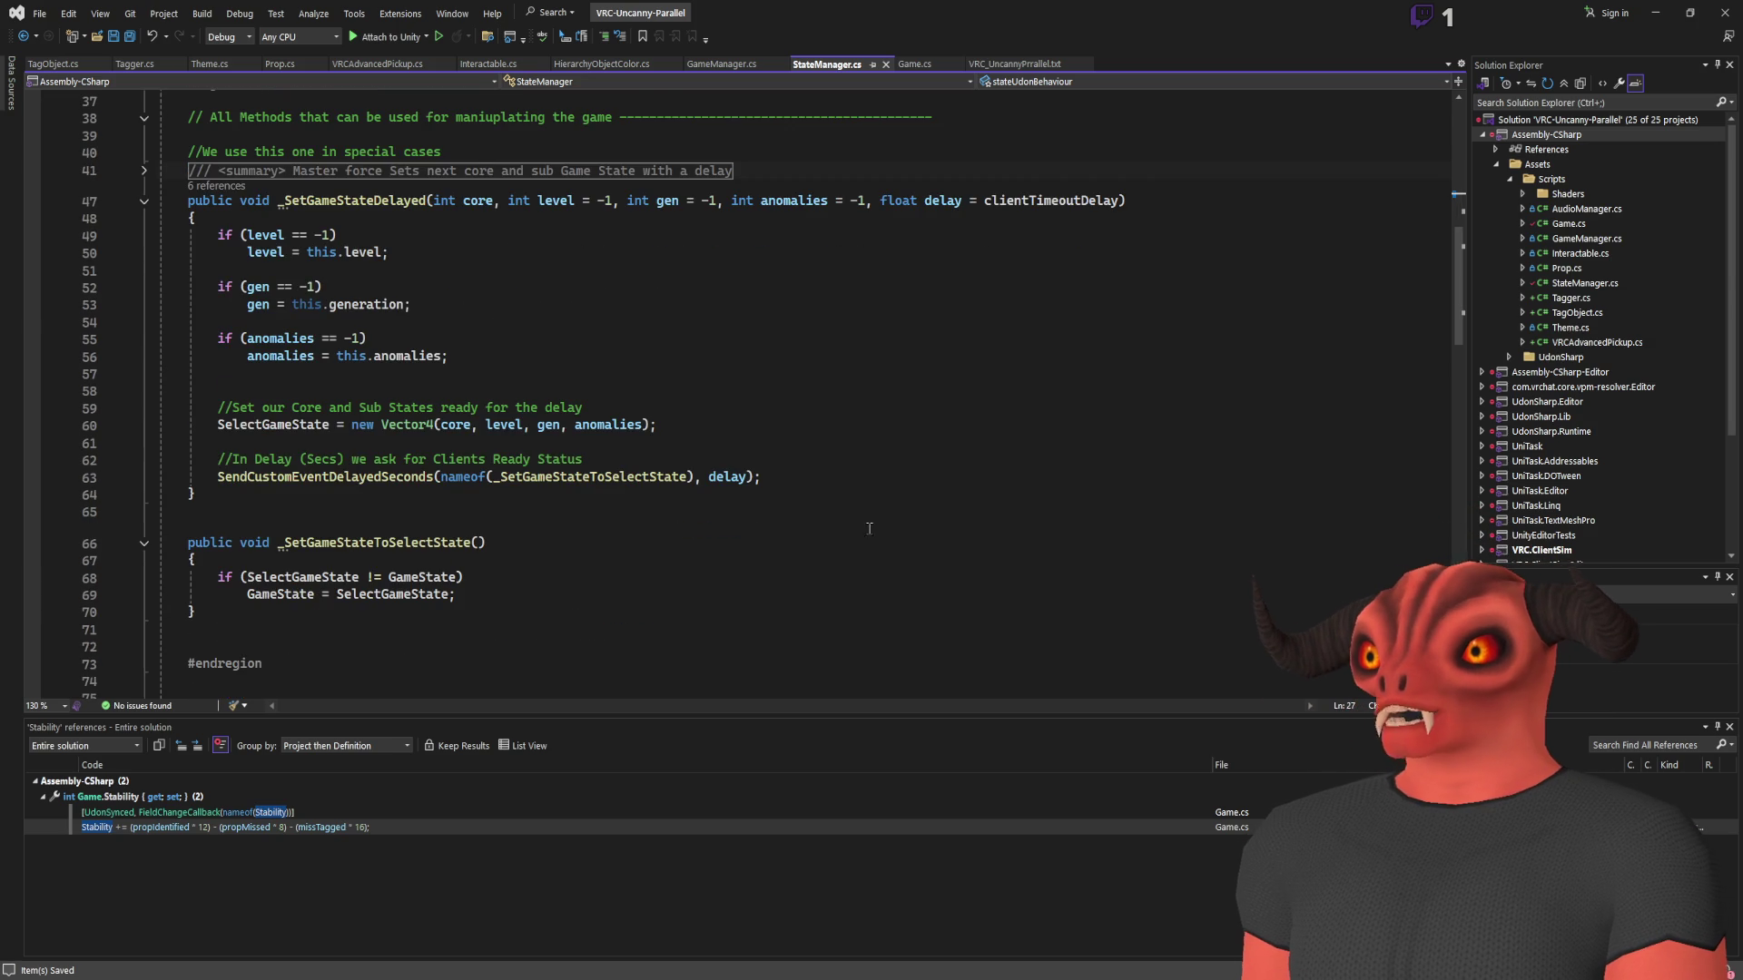
{"action": "key", "text": "alt+Tab"}
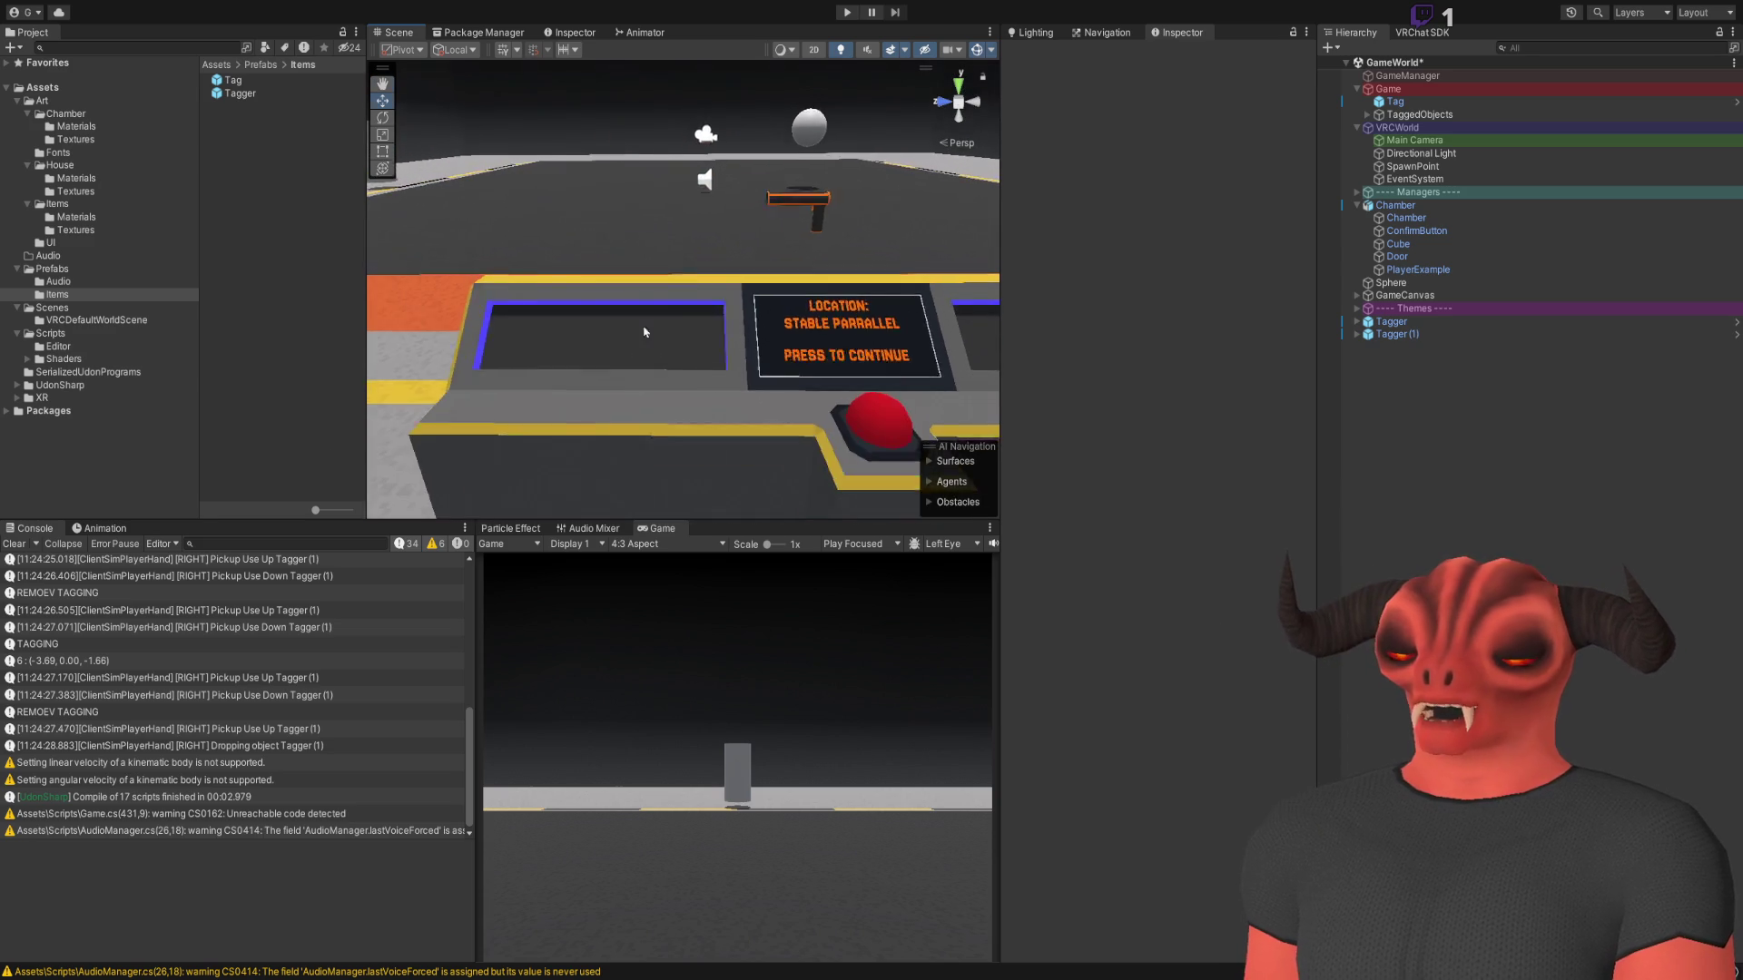
Set both Taggers' position X to -12, then delete Tagger (1)
{"action": "scroll", "coordinate": [615, 401], "scroll_direction": "up", "scroll_amount": 6}
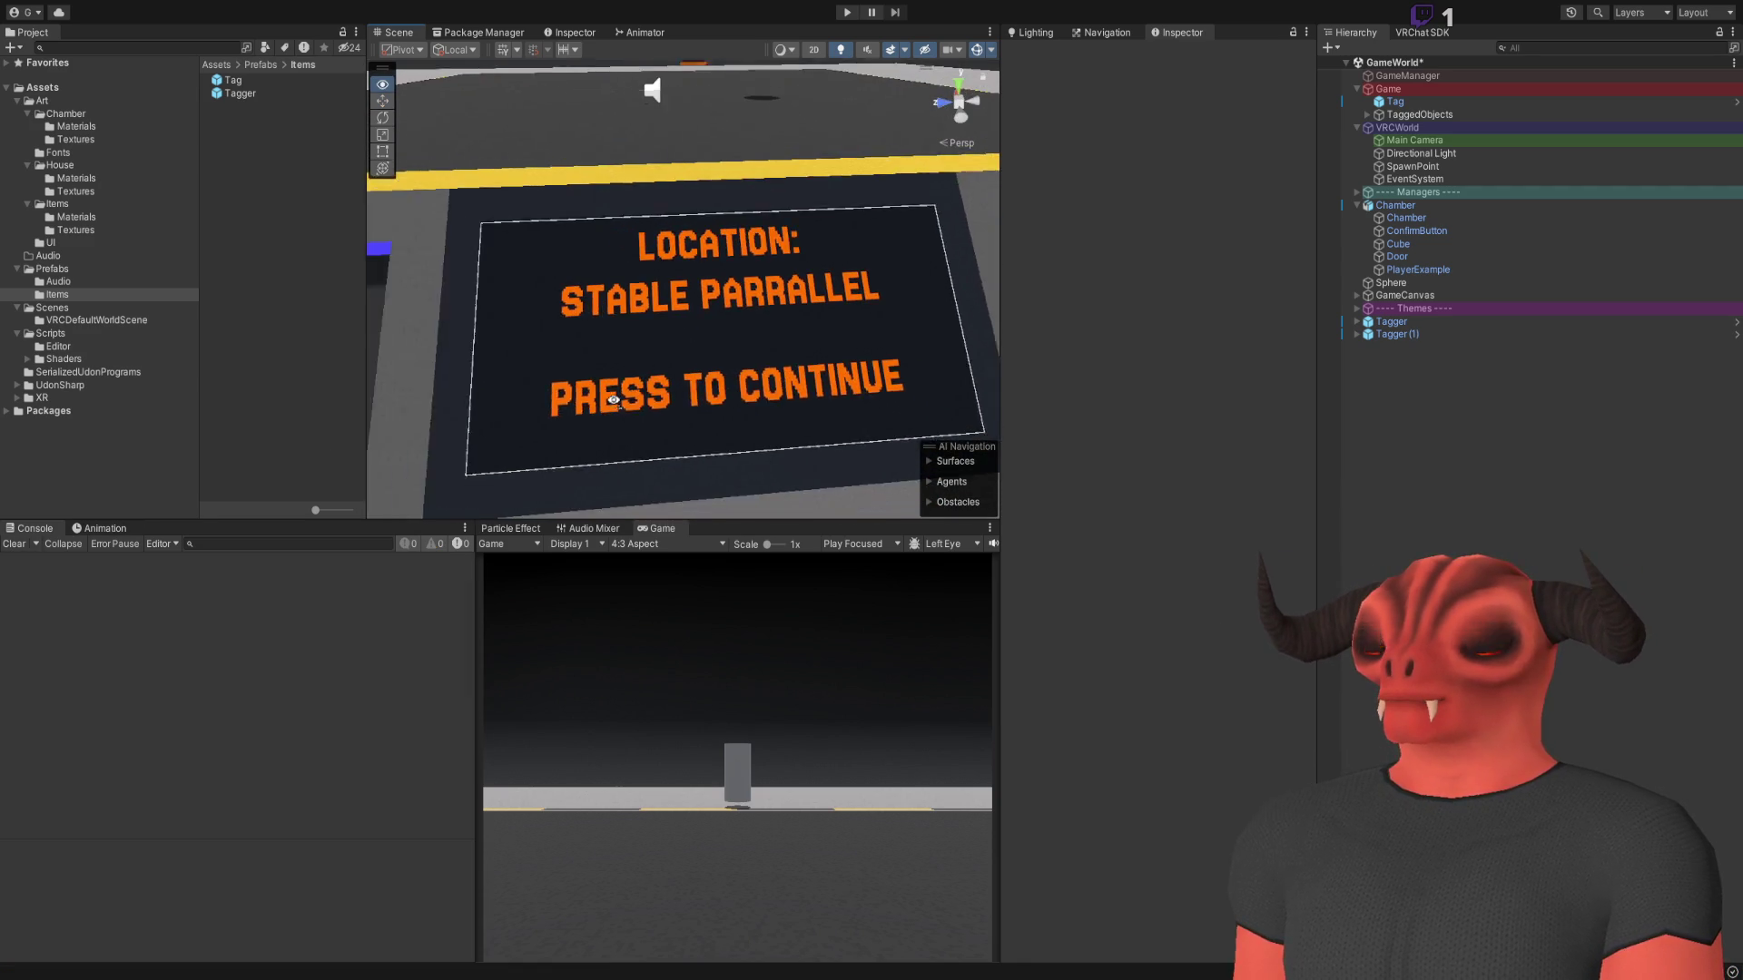
{"action": "scroll", "coordinate": [614, 400], "scroll_direction": "down", "scroll_amount": 5}
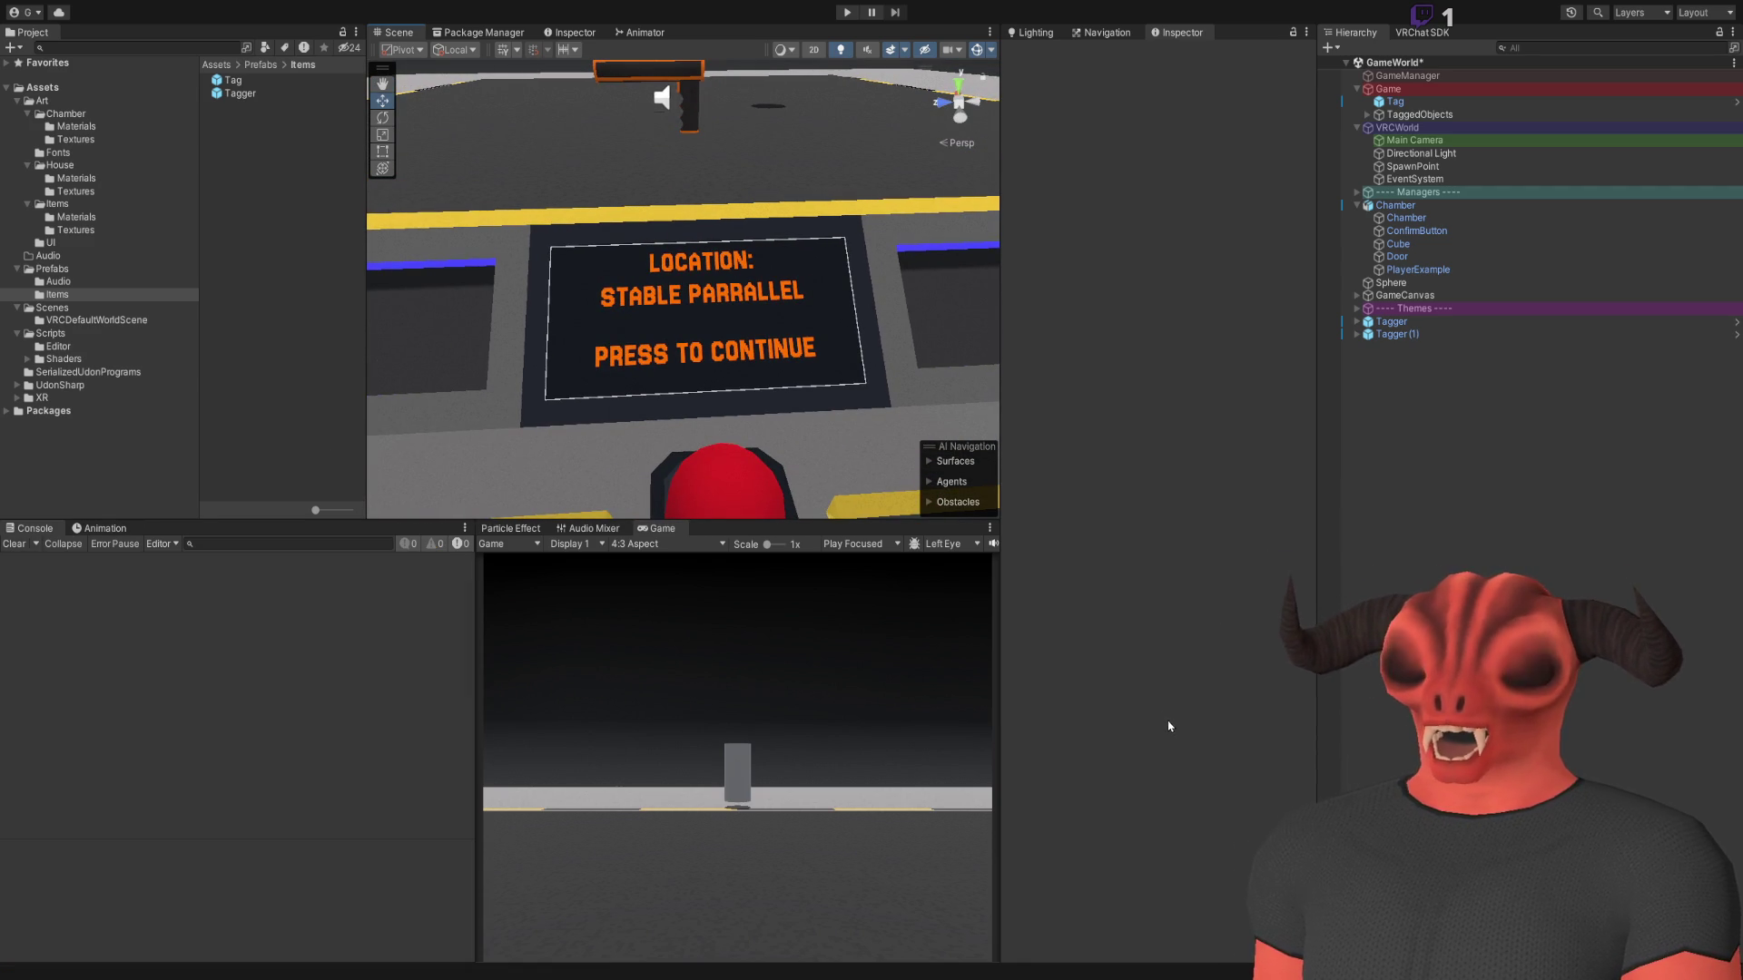
{"action": "left_click_drag", "start_coordinate": [862, 382], "coordinate": [518, 354]}
{"action": "left_click", "coordinate": [1421, 335]}
{"action": "left_click", "coordinate": [1391, 322], "text": "ctrl"}
{"action": "left_click", "coordinate": [1208, 155]}
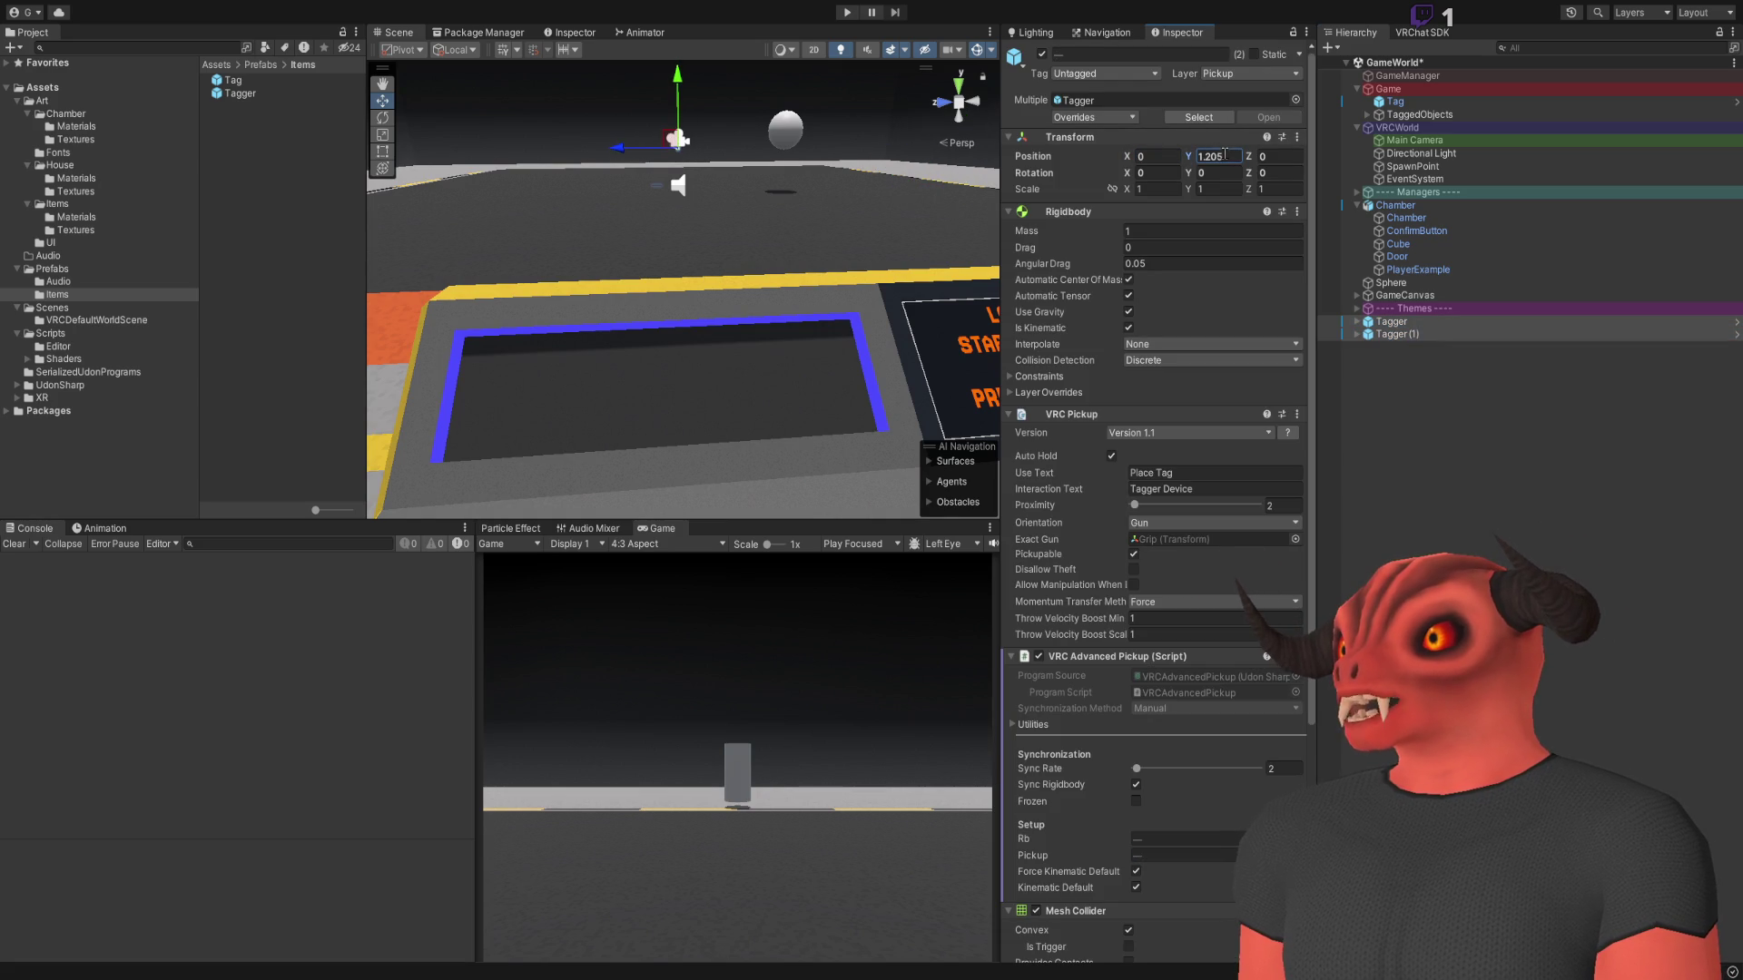
{"action": "left_click_drag", "start_coordinate": [719, 200], "coordinate": [672, 299]}
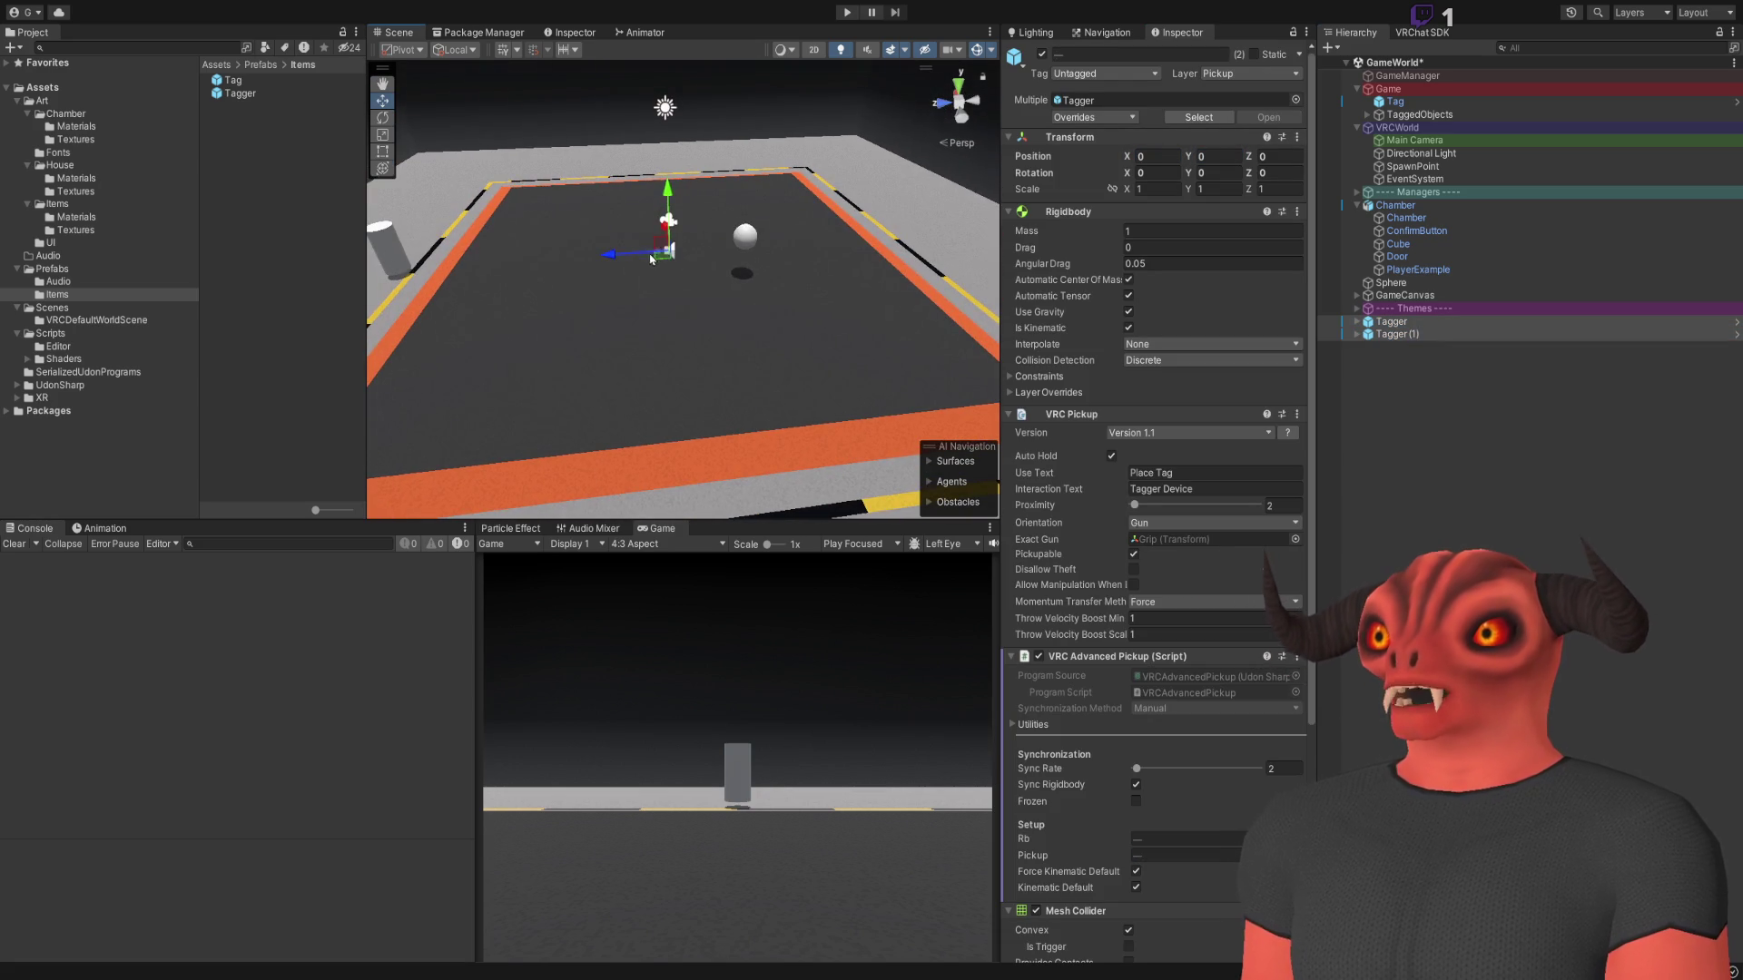
{"action": "left_click", "coordinate": [1399, 333]}
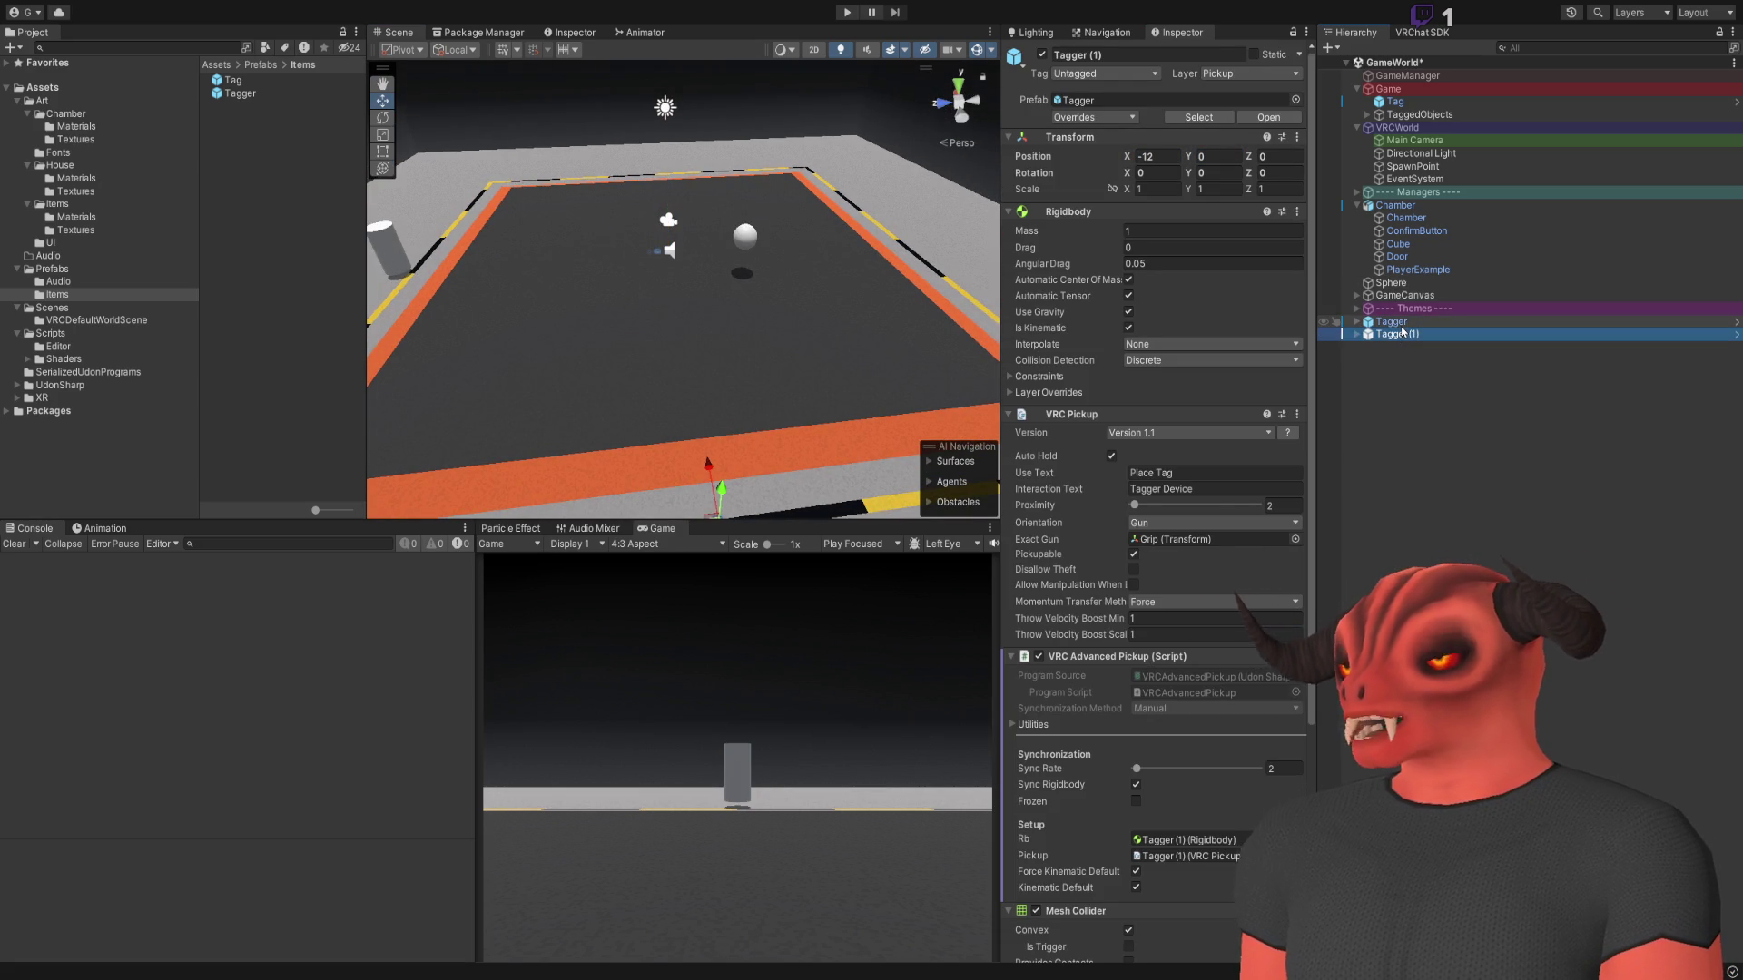
{"action": "key", "text": "Delete"}
Move the remaining Tagger into the console tray and set its Z rotation to -45
{"action": "double_click", "coordinate": [1392, 323]}
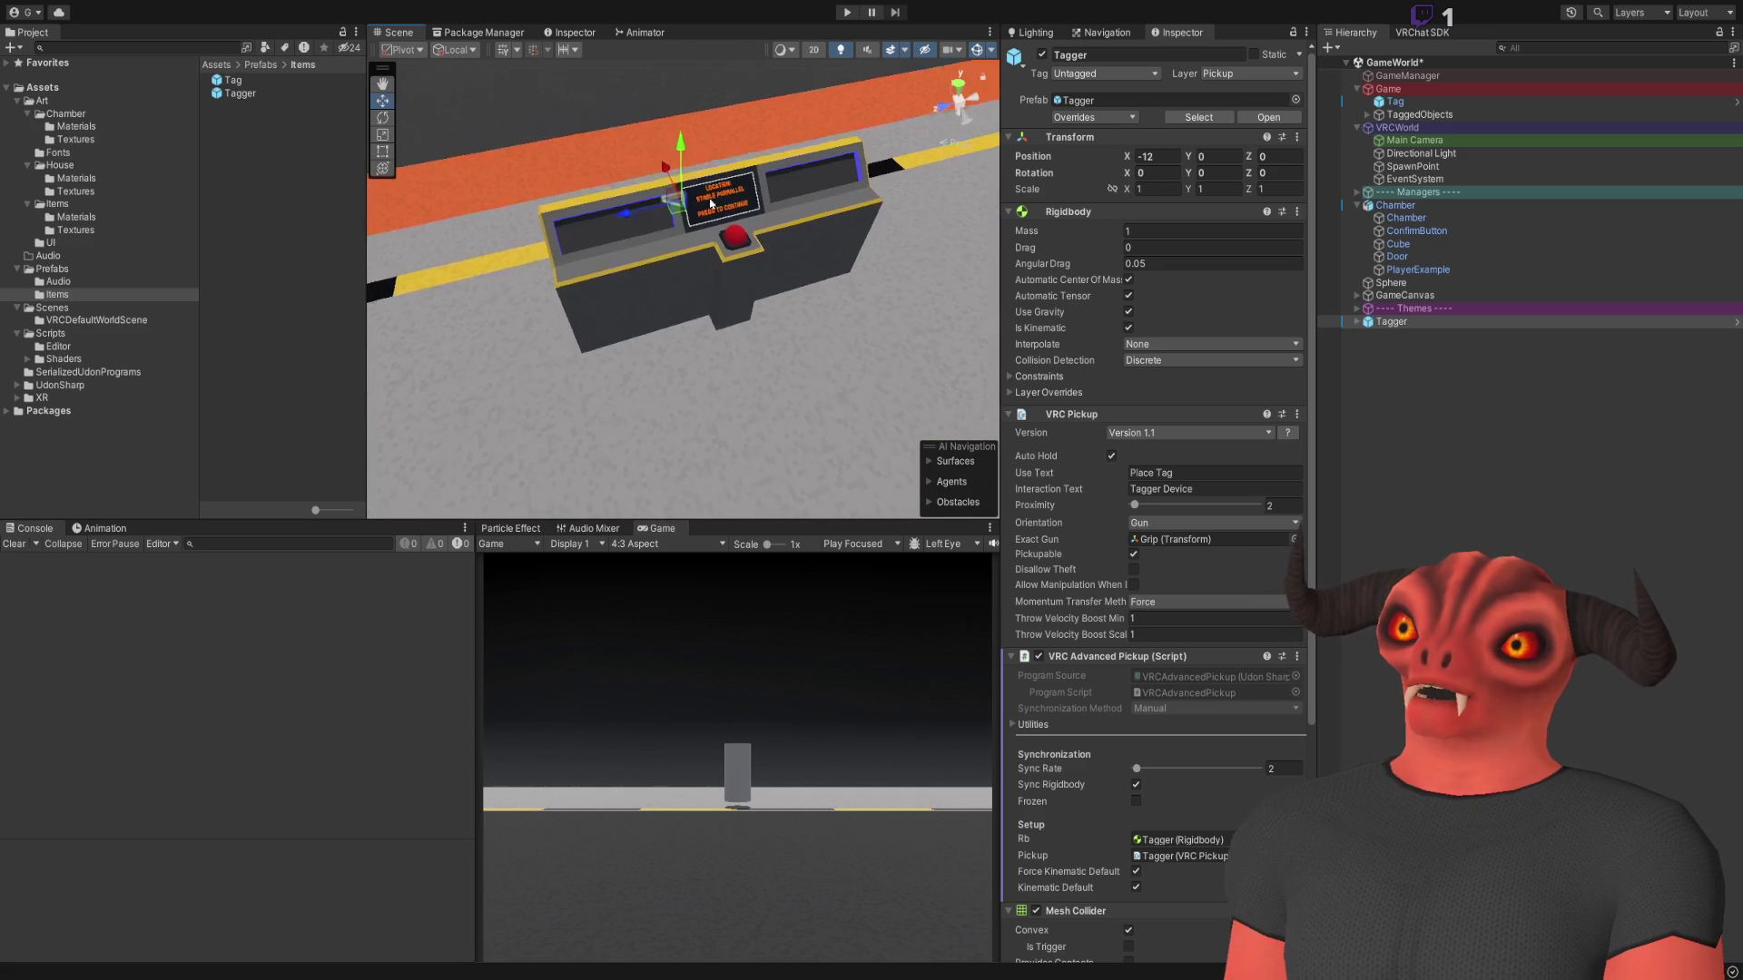
{"action": "left_click_drag", "start_coordinate": [677, 195], "coordinate": [622, 300]}
{"action": "mouse_move", "coordinate": [799, 272]}
{"action": "left_mouse_down"}
{"action": "mouse_move", "coordinate": [889, 222]}
{"action": "mouse_move", "coordinate": [630, 240]}
{"action": "mouse_move", "coordinate": [558, 91]}
{"action": "mouse_move", "coordinate": [527, 227]}
{"action": "mouse_move", "coordinate": [470, 336]}
{"action": "mouse_move", "coordinate": [658, 382]}
{"action": "mouse_move", "coordinate": [690, 358]}
{"action": "mouse_move", "coordinate": [672, 359]}
{"action": "mouse_move", "coordinate": [843, 341]}
{"action": "mouse_move", "coordinate": [799, 318]}
{"action": "mouse_move", "coordinate": [772, 246]}
{"action": "left_mouse_up"}
{"action": "left_click_drag", "start_coordinate": [871, 290], "coordinate": [927, 265]}
{"action": "left_click", "coordinate": [1153, 172]}
{"action": "type", "text": "45"}
{"action": "key", "text": "Escape"}
{"action": "left_click", "coordinate": [1274, 173]}
{"action": "type", "text": "4"}
{"action": "type", "text": "45"}
{"action": "key", "text": "Return"}
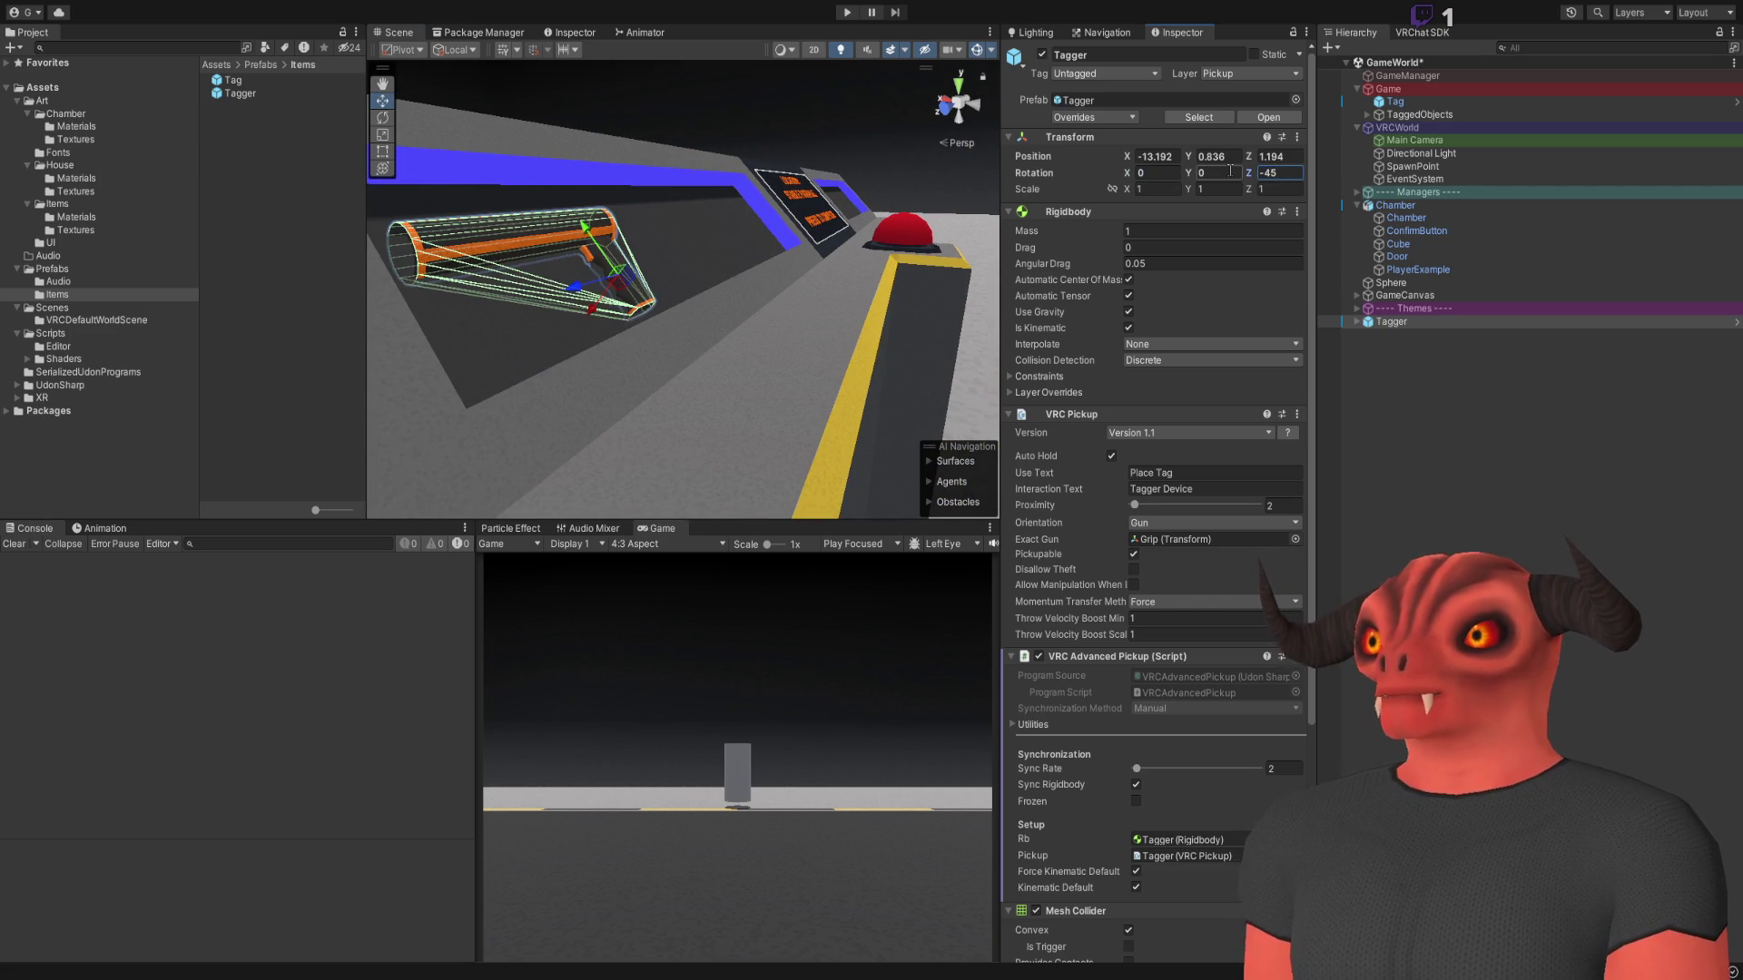
Fine-tune the Tagger's position so it fits neatly inside the tray
{"action": "key", "text": "f"}
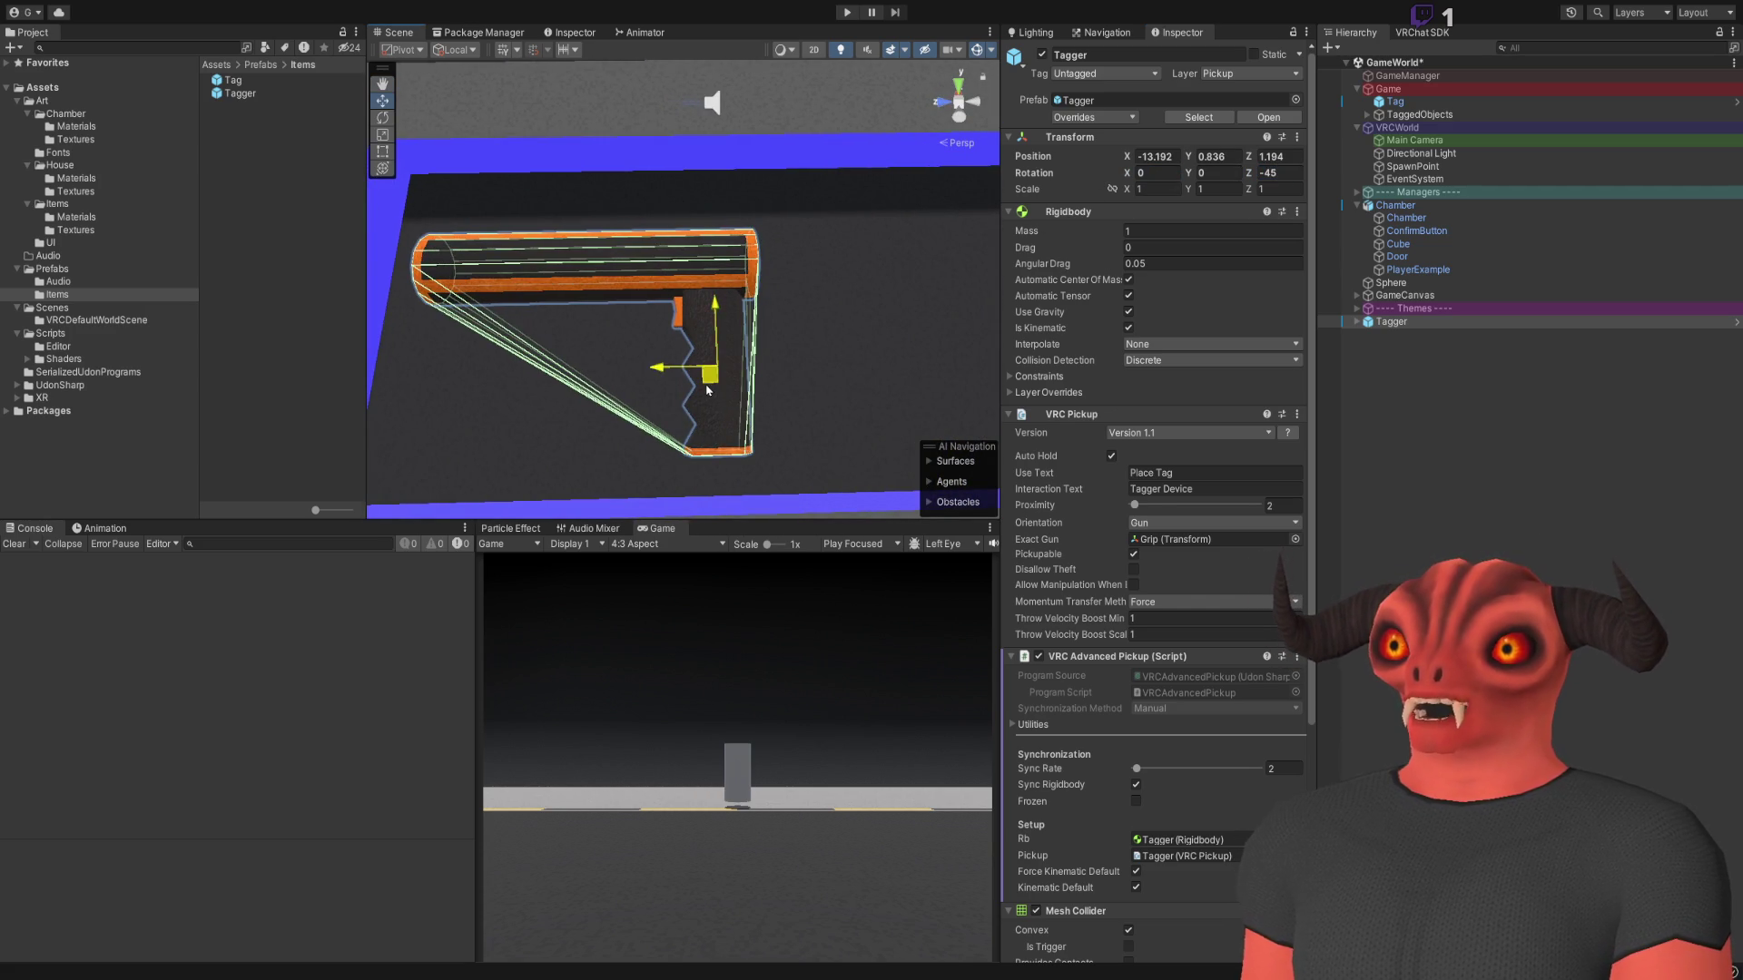
{"action": "mouse_move", "coordinate": [708, 390]}
{"action": "left_mouse_down"}
{"action": "mouse_move", "coordinate": [475, 319]}
{"action": "mouse_move", "coordinate": [539, 226]}
{"action": "mouse_move", "coordinate": [513, 221]}
{"action": "mouse_move", "coordinate": [793, 288]}
{"action": "mouse_move", "coordinate": [779, 294]}
{"action": "left_mouse_up"}
{"action": "left_click_drag", "start_coordinate": [645, 290], "coordinate": [662, 293]}
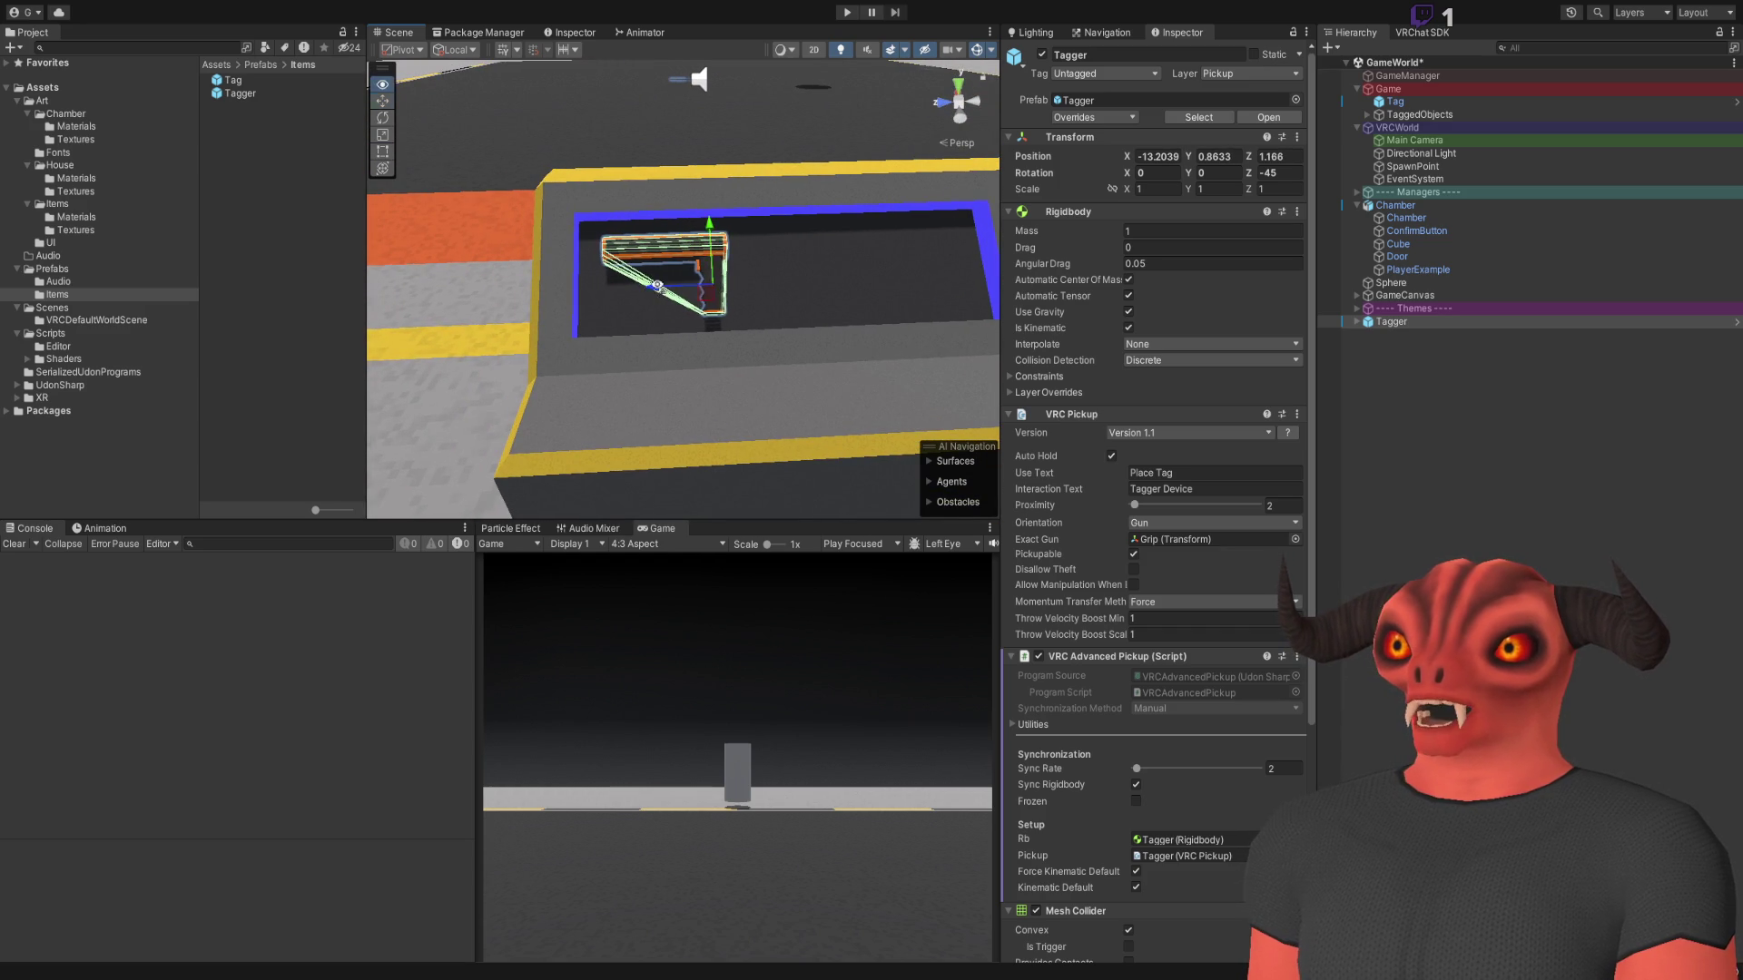
{"action": "scroll", "coordinate": [661, 290], "scroll_direction": "up", "scroll_amount": 3}
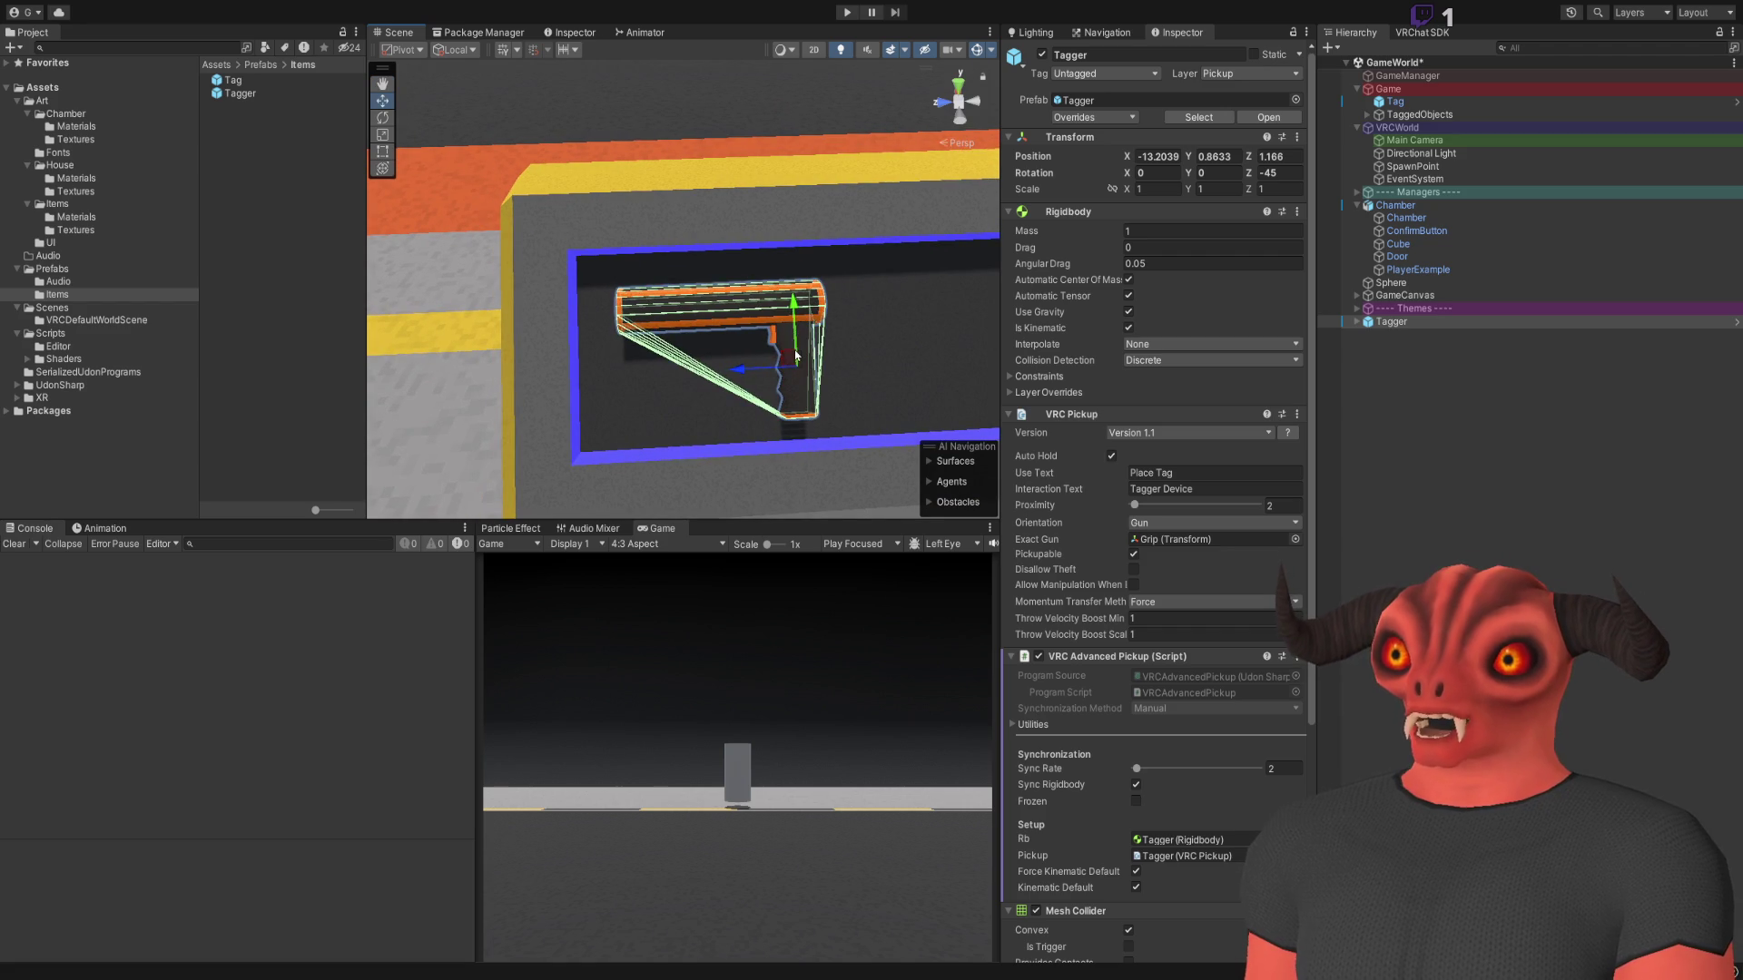
{"action": "mouse_move", "coordinate": [790, 359]}
{"action": "left_mouse_down"}
{"action": "mouse_move", "coordinate": [810, 345]}
{"action": "mouse_move", "coordinate": [765, 338]}
{"action": "left_mouse_up"}
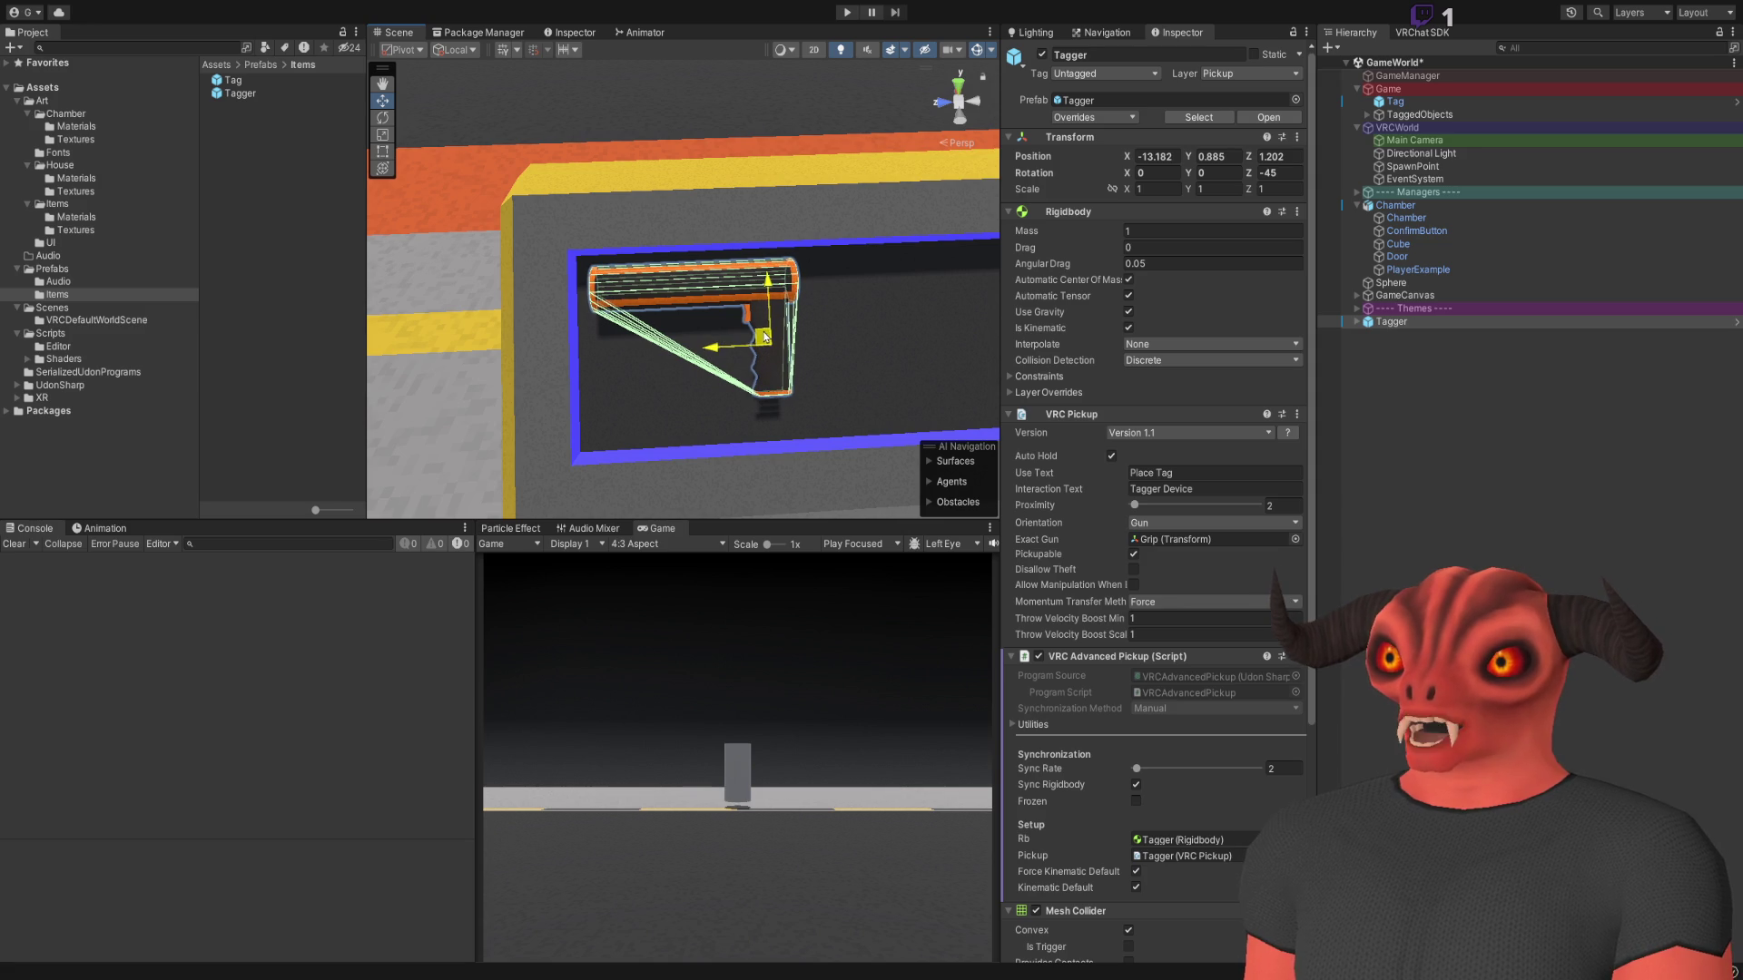
Duplicate the Tagger, trying 180 and 135 rotations on the copy before cancelling them
{"action": "key", "text": "ctrl+d"}
{"action": "left_click", "coordinate": [1217, 172]}
{"action": "type", "text": "180"}
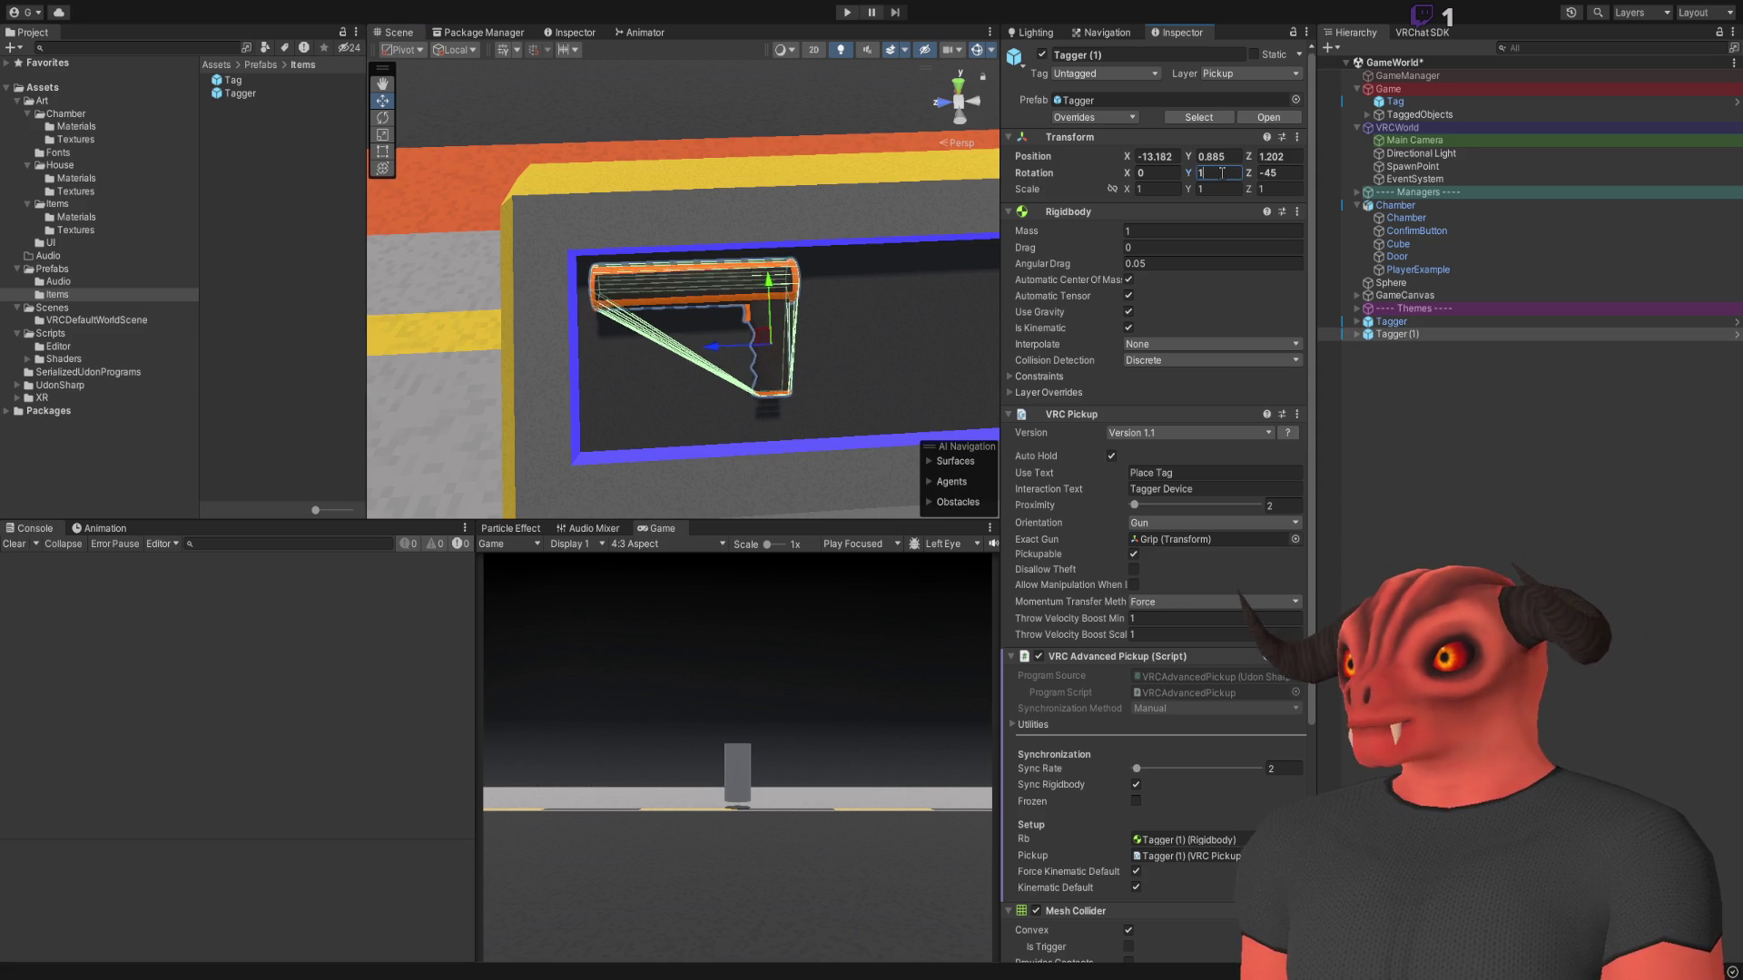
{"action": "key", "text": "Escape"}
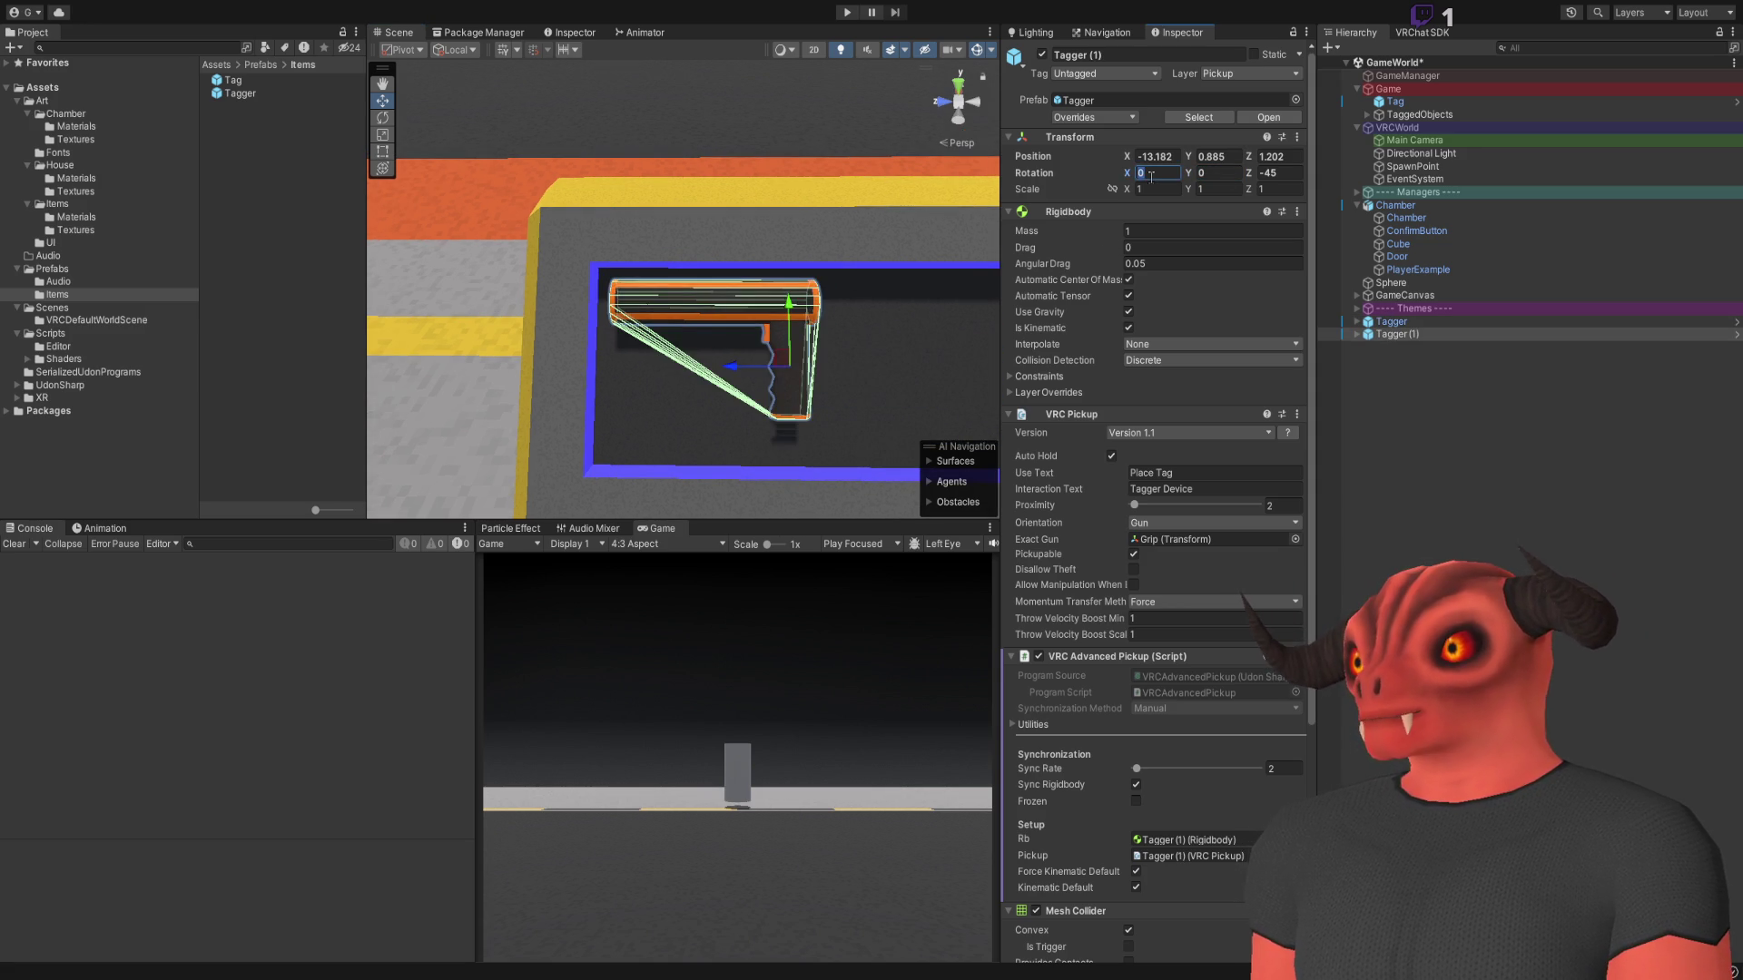
{"action": "type", "text": "180"}
{"action": "key", "text": "Escape"}
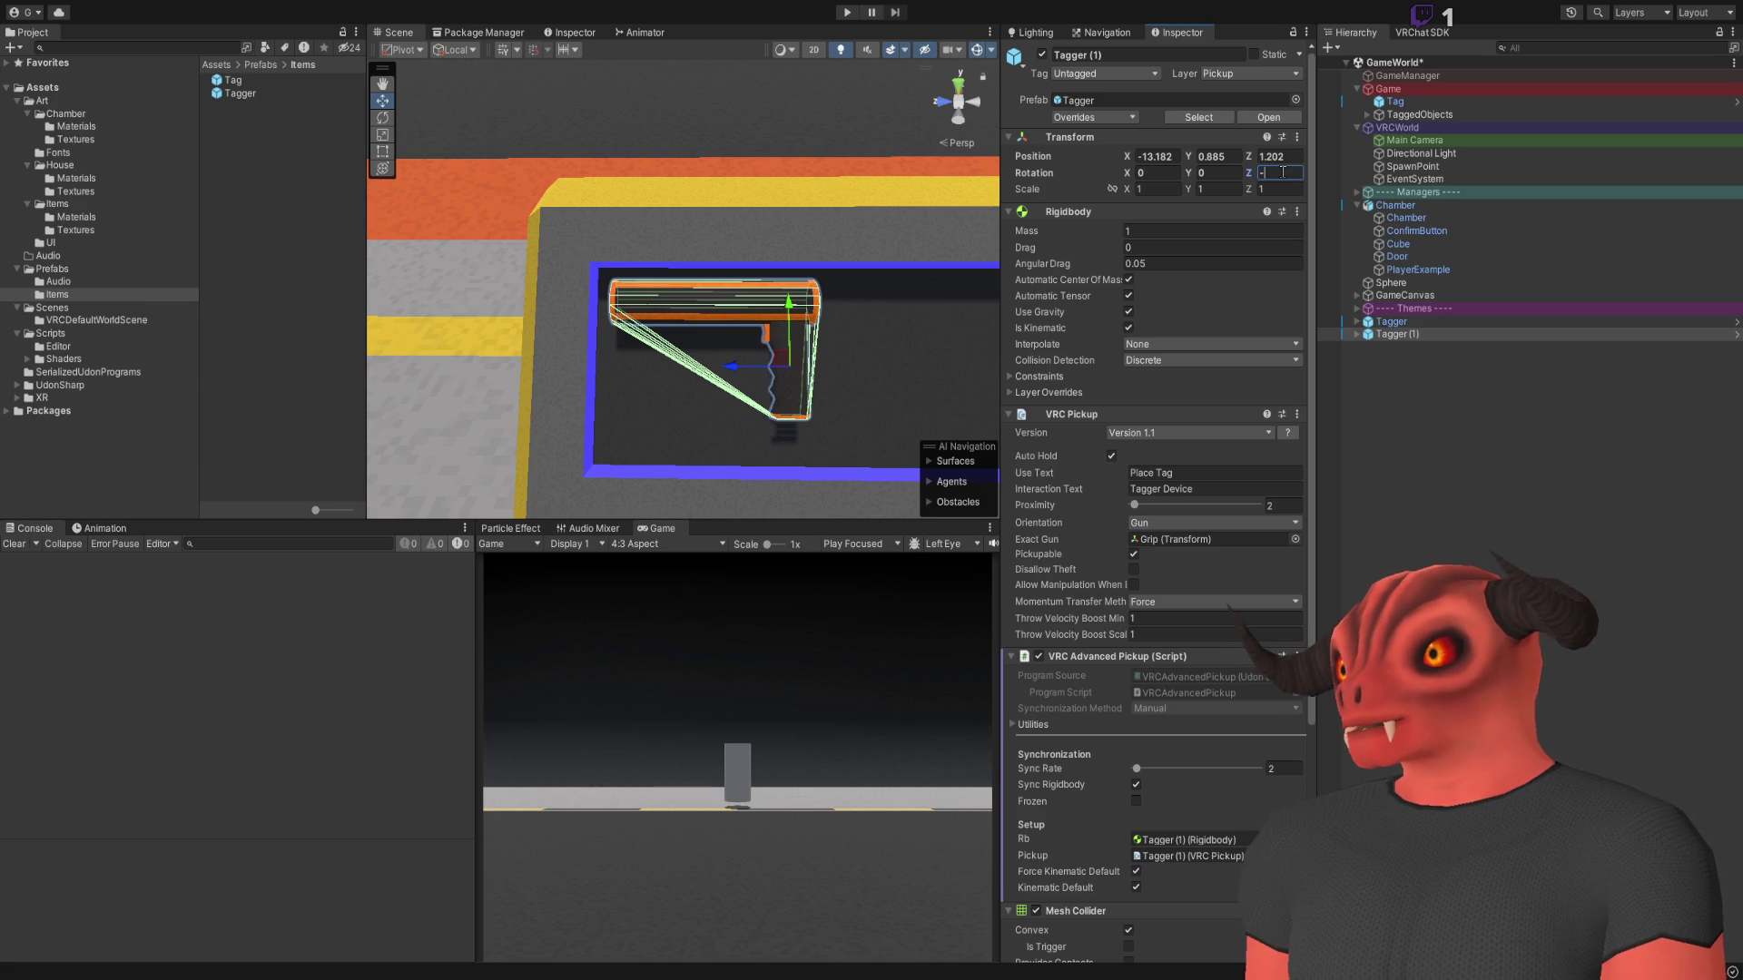
{"action": "type", "text": "135"}
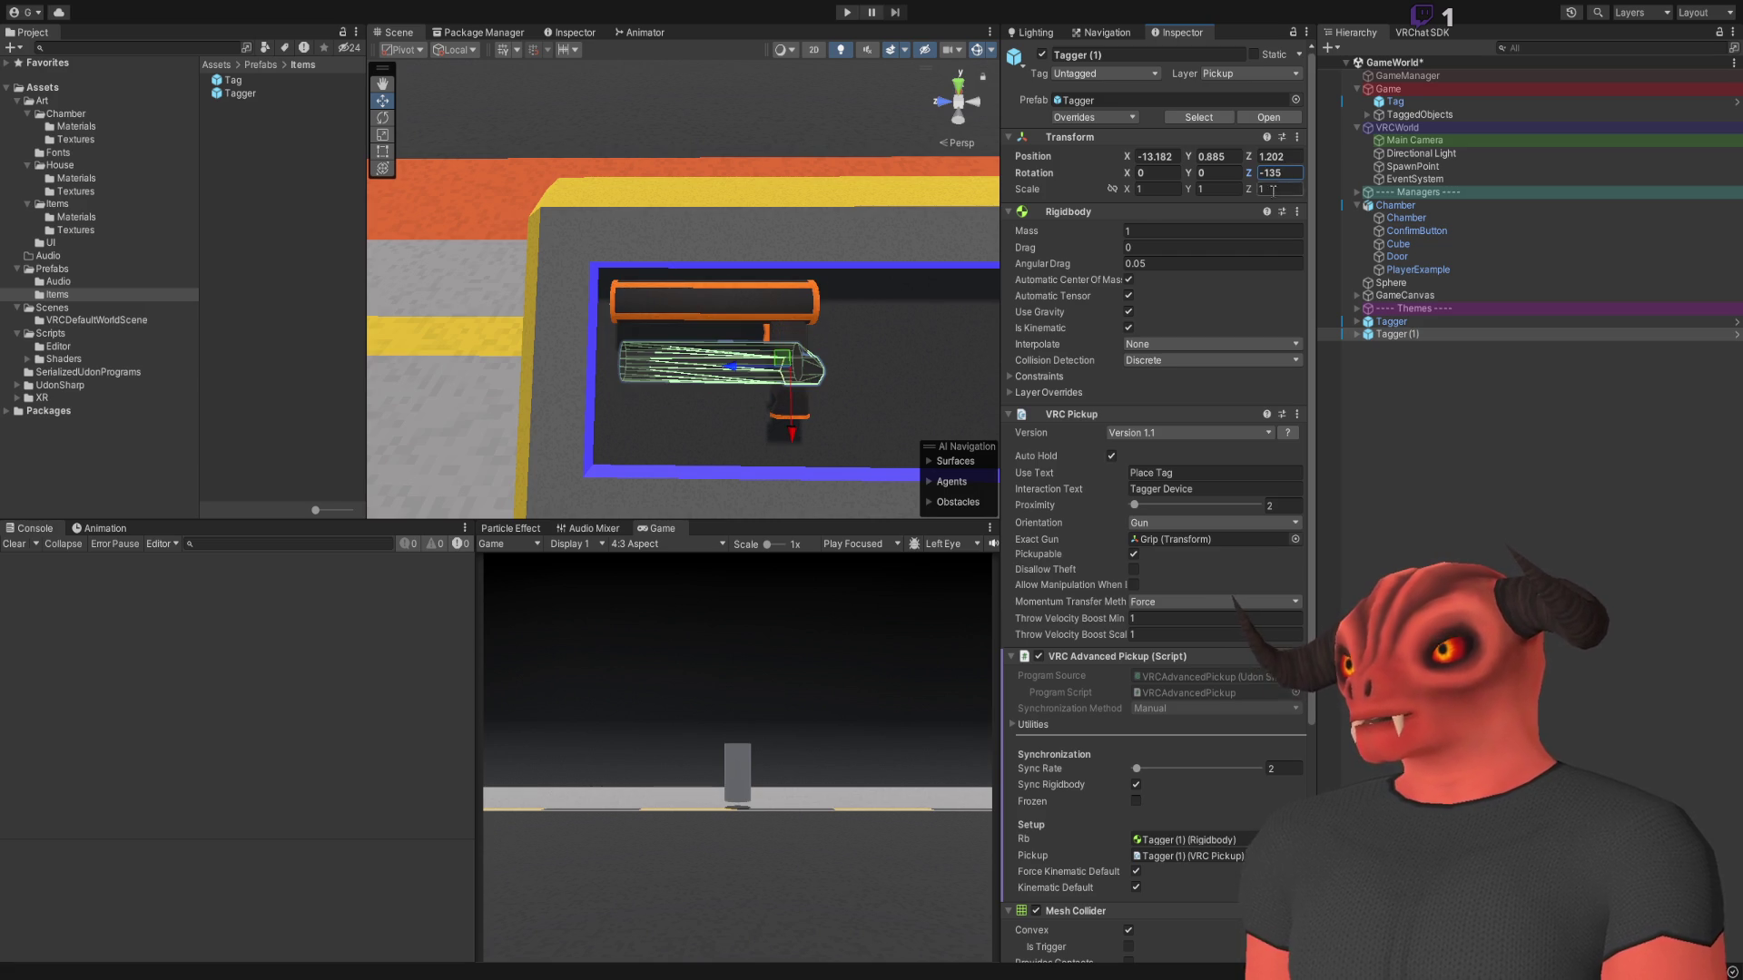
{"action": "key", "text": "Escape"}
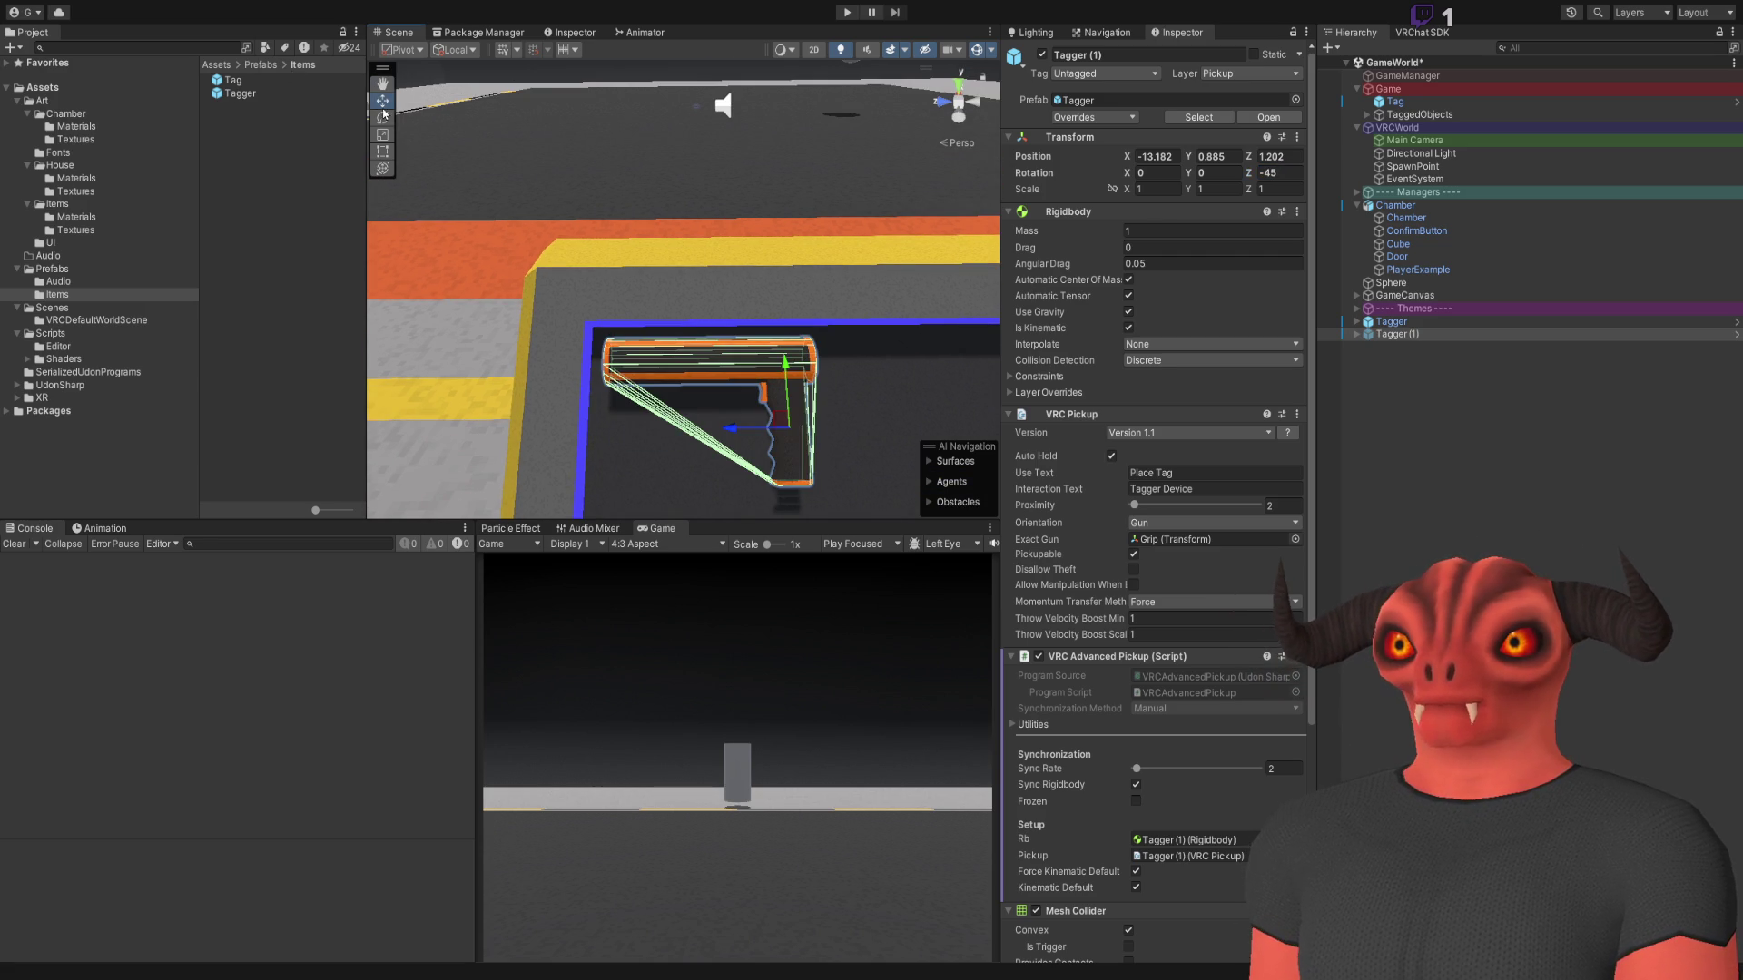
{"action": "left_click", "coordinate": [383, 118]}
{"action": "mouse_move", "coordinate": [767, 358]}
{"action": "left_mouse_down"}
{"action": "mouse_move", "coordinate": [786, 409]}
{"action": "mouse_move", "coordinate": [360, 435]}
{"action": "mouse_move", "coordinate": [380, 427]}
{"action": "left_mouse_up"}
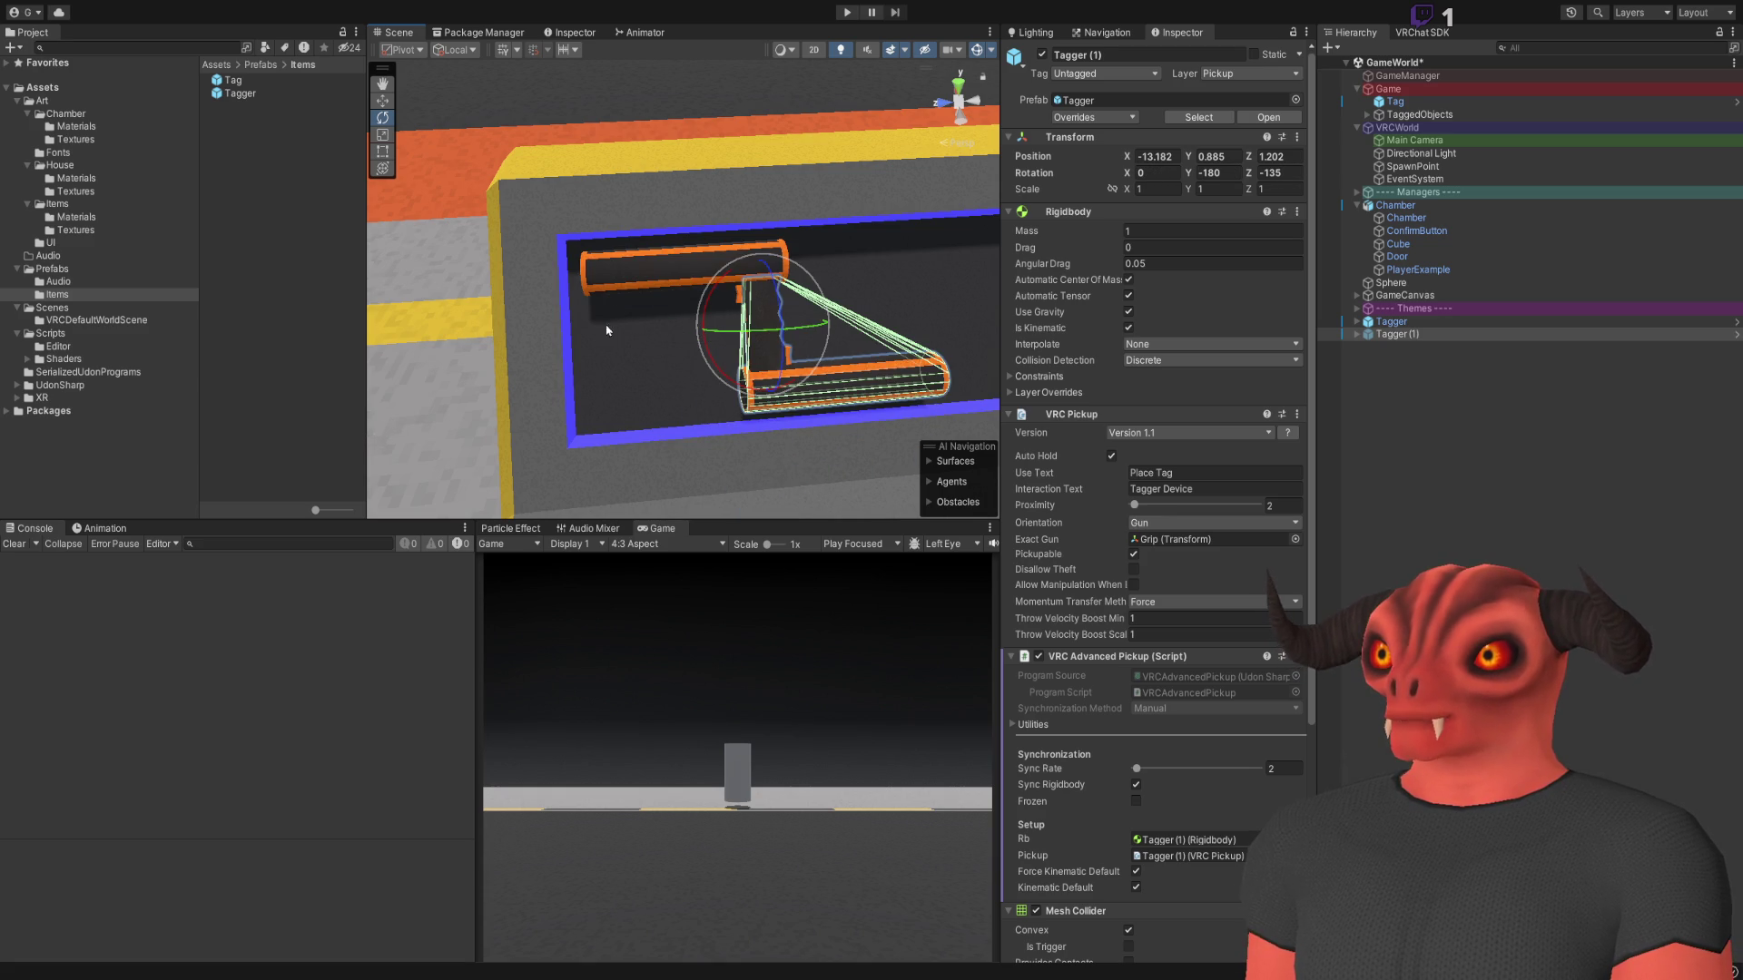
{"action": "mouse_move", "coordinate": [805, 327]}
{"action": "left_mouse_down"}
{"action": "mouse_move", "coordinate": [643, 332]}
{"action": "mouse_move", "coordinate": [642, 241]}
{"action": "mouse_move", "coordinate": [627, 340]}
{"action": "mouse_move", "coordinate": [572, 327]}
{"action": "mouse_move", "coordinate": [681, 303]}
{"action": "left_mouse_up"}
{"action": "left_click", "coordinate": [667, 299]}
{"action": "left_click_drag", "start_coordinate": [831, 315], "coordinate": [737, 293]}
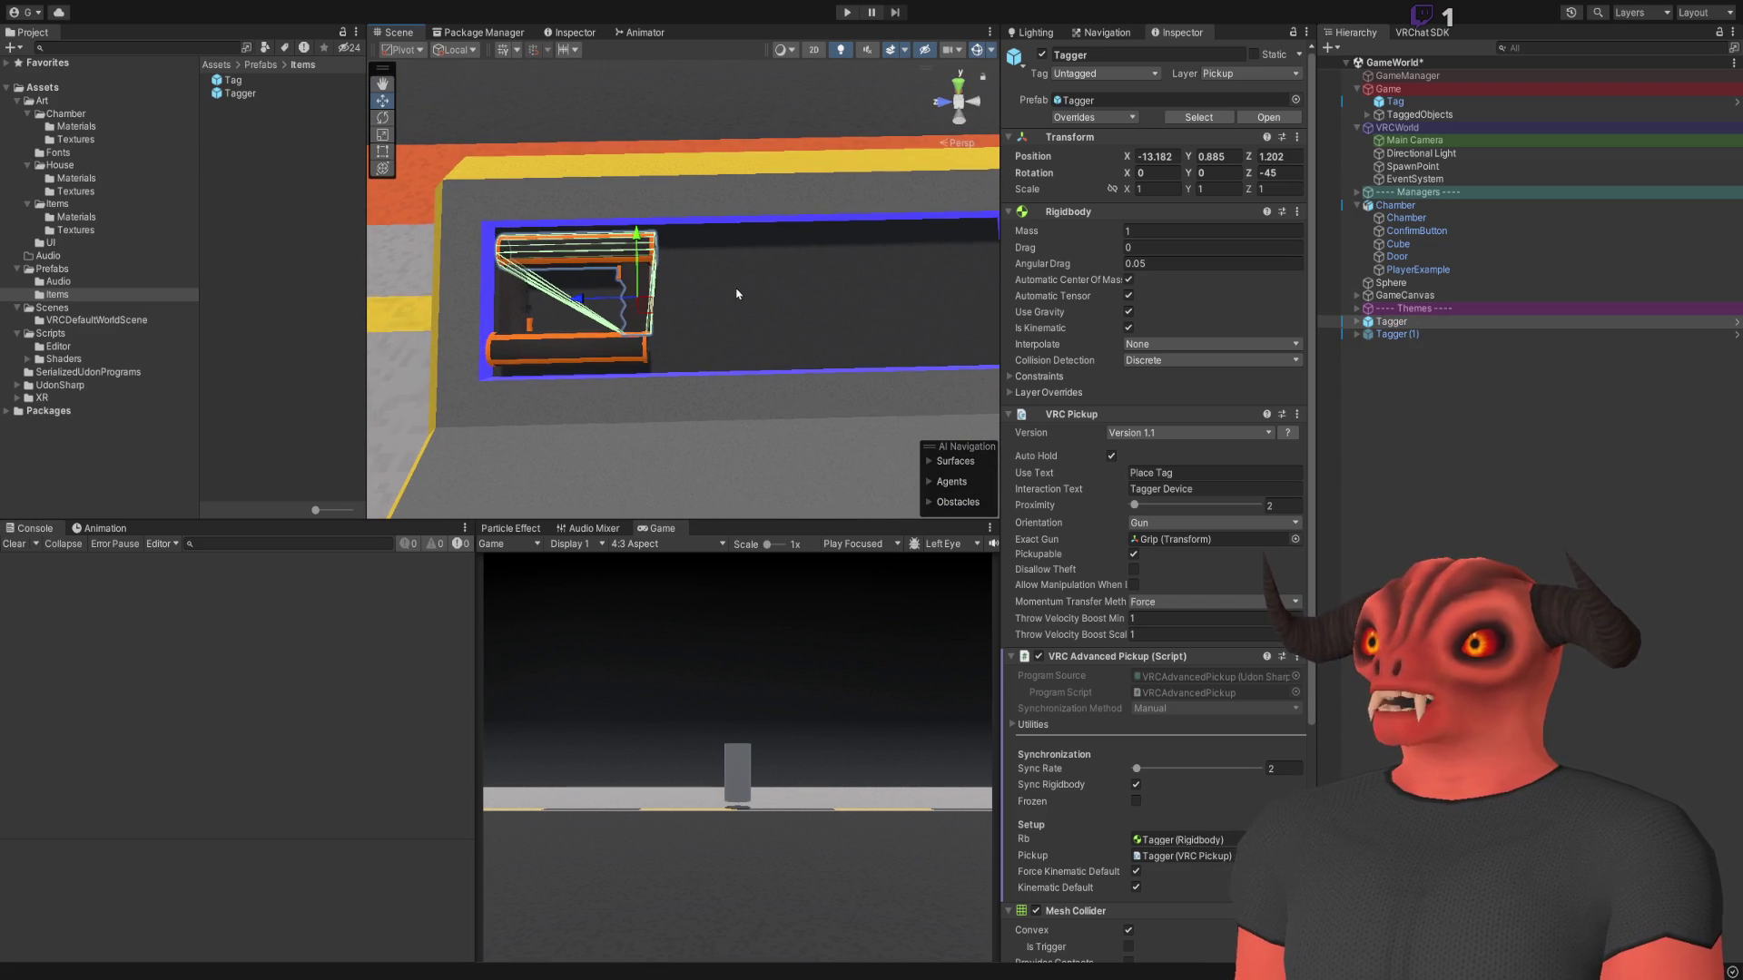
{"action": "key", "text": "ctrl+d"}
{"action": "mouse_move", "coordinate": [633, 306]}
{"action": "left_mouse_down"}
{"action": "mouse_move", "coordinate": [908, 302]}
{"action": "mouse_move", "coordinate": [890, 241]}
{"action": "mouse_move", "coordinate": [711, 392]}
{"action": "left_mouse_up"}
{"action": "key", "text": "ctrl+d"}
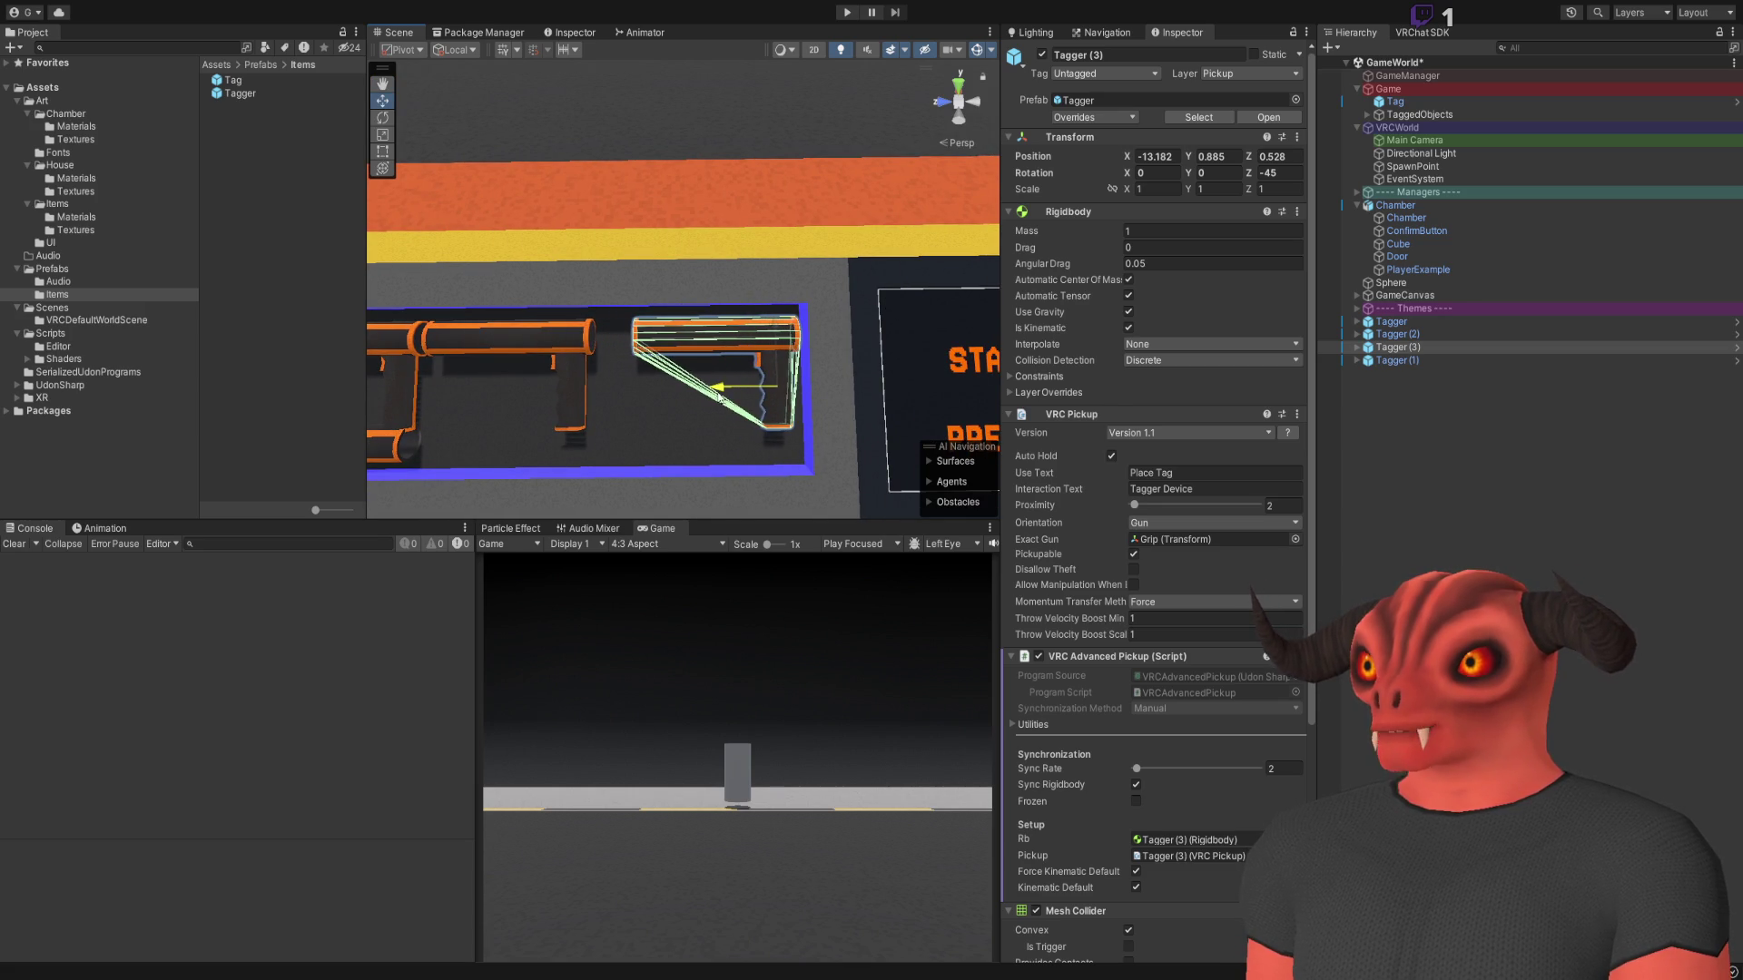
{"action": "mouse_move", "coordinate": [581, 363]}
{"action": "left_mouse_down"}
{"action": "mouse_move", "coordinate": [516, 337]}
{"action": "mouse_move", "coordinate": [650, 328]}
{"action": "left_mouse_up"}
{"action": "key", "text": "Delete"}
{"action": "scroll", "coordinate": [650, 329], "scroll_direction": "down", "scroll_amount": 5}
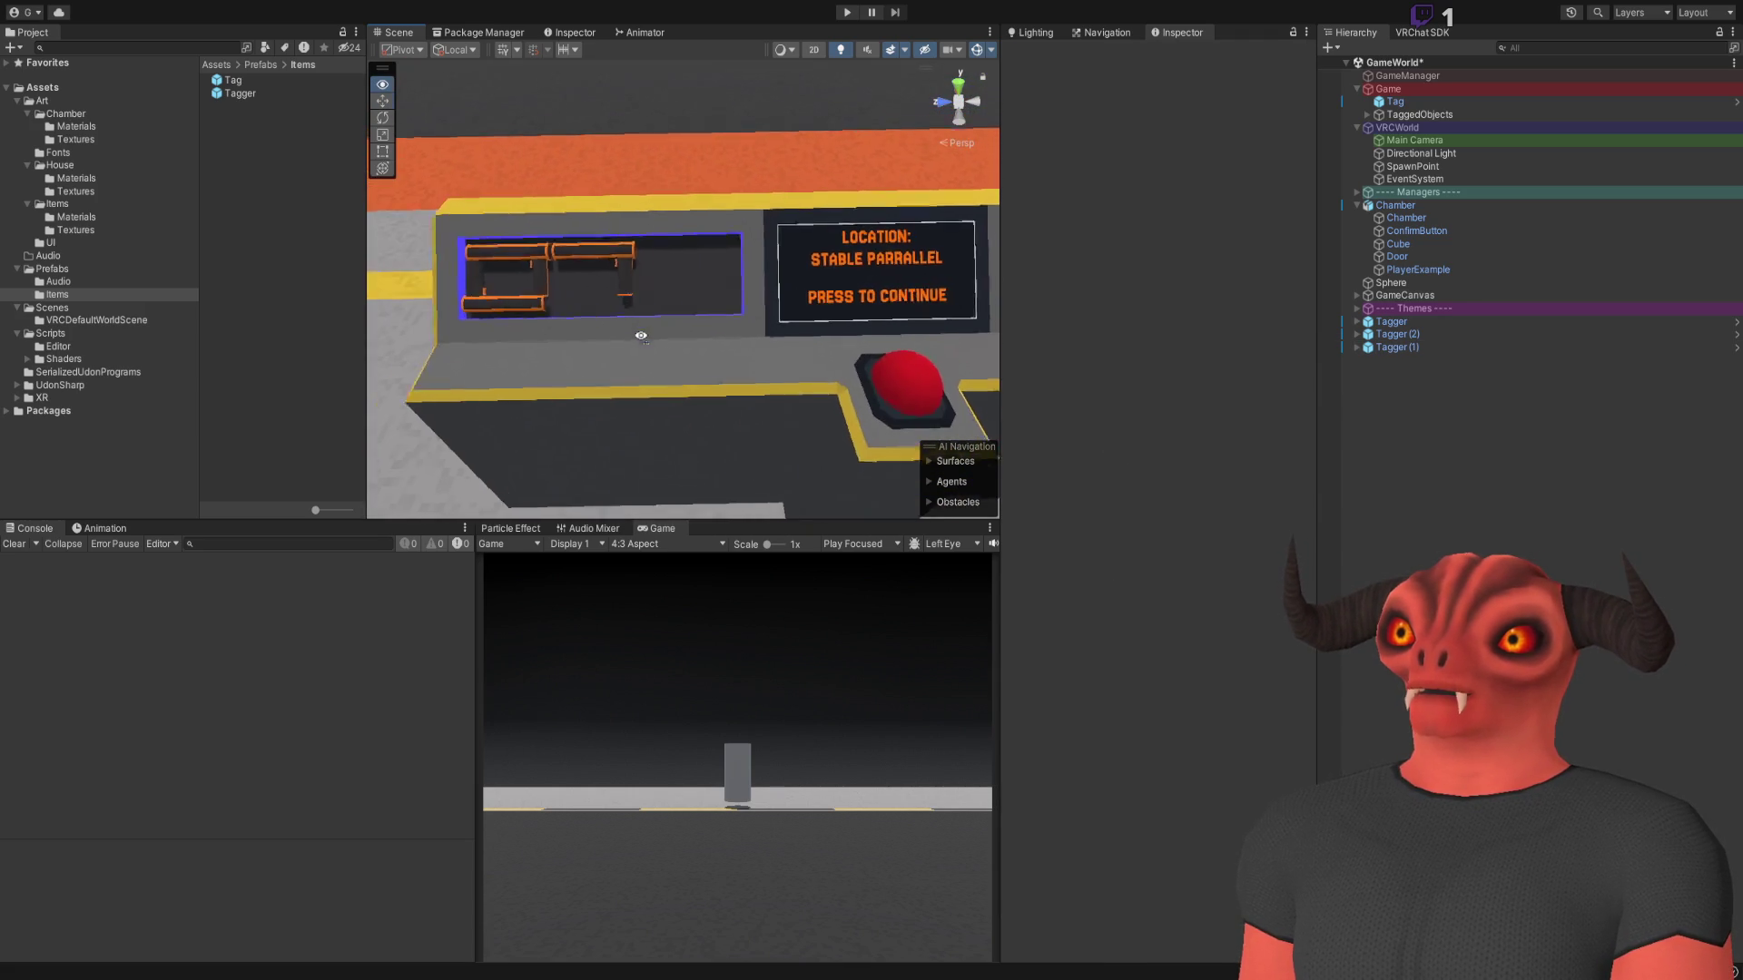
{"action": "mouse_move", "coordinate": [790, 302]}
{"action": "left_mouse_down"}
{"action": "mouse_move", "coordinate": [798, 272]}
{"action": "mouse_move", "coordinate": [727, 281]}
{"action": "mouse_move", "coordinate": [856, 300]}
{"action": "mouse_move", "coordinate": [601, 282]}
{"action": "mouse_move", "coordinate": [732, 269]}
{"action": "mouse_move", "coordinate": [817, 218]}
{"action": "mouse_move", "coordinate": [708, 200]}
{"action": "mouse_move", "coordinate": [755, 181]}
{"action": "mouse_move", "coordinate": [753, 223]}
{"action": "left_mouse_up"}
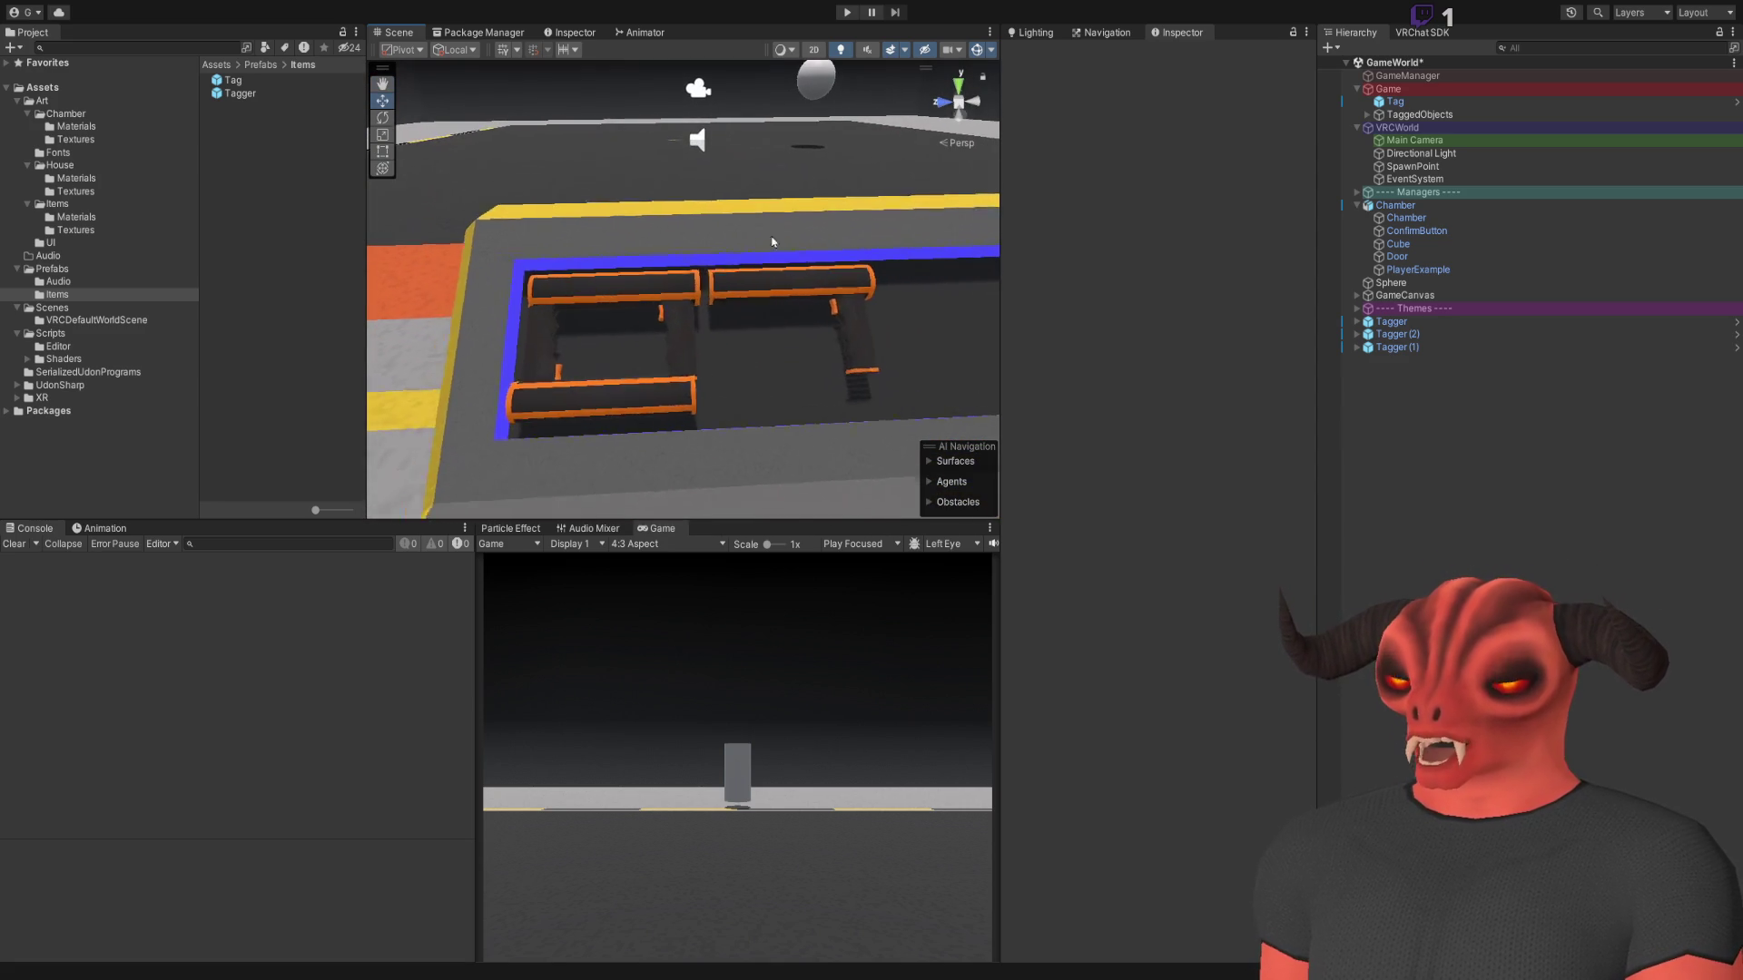
Set Tagger (2)'s rotation to Z 0, X 0 and Y 90
{"action": "left_click", "coordinate": [772, 291]}
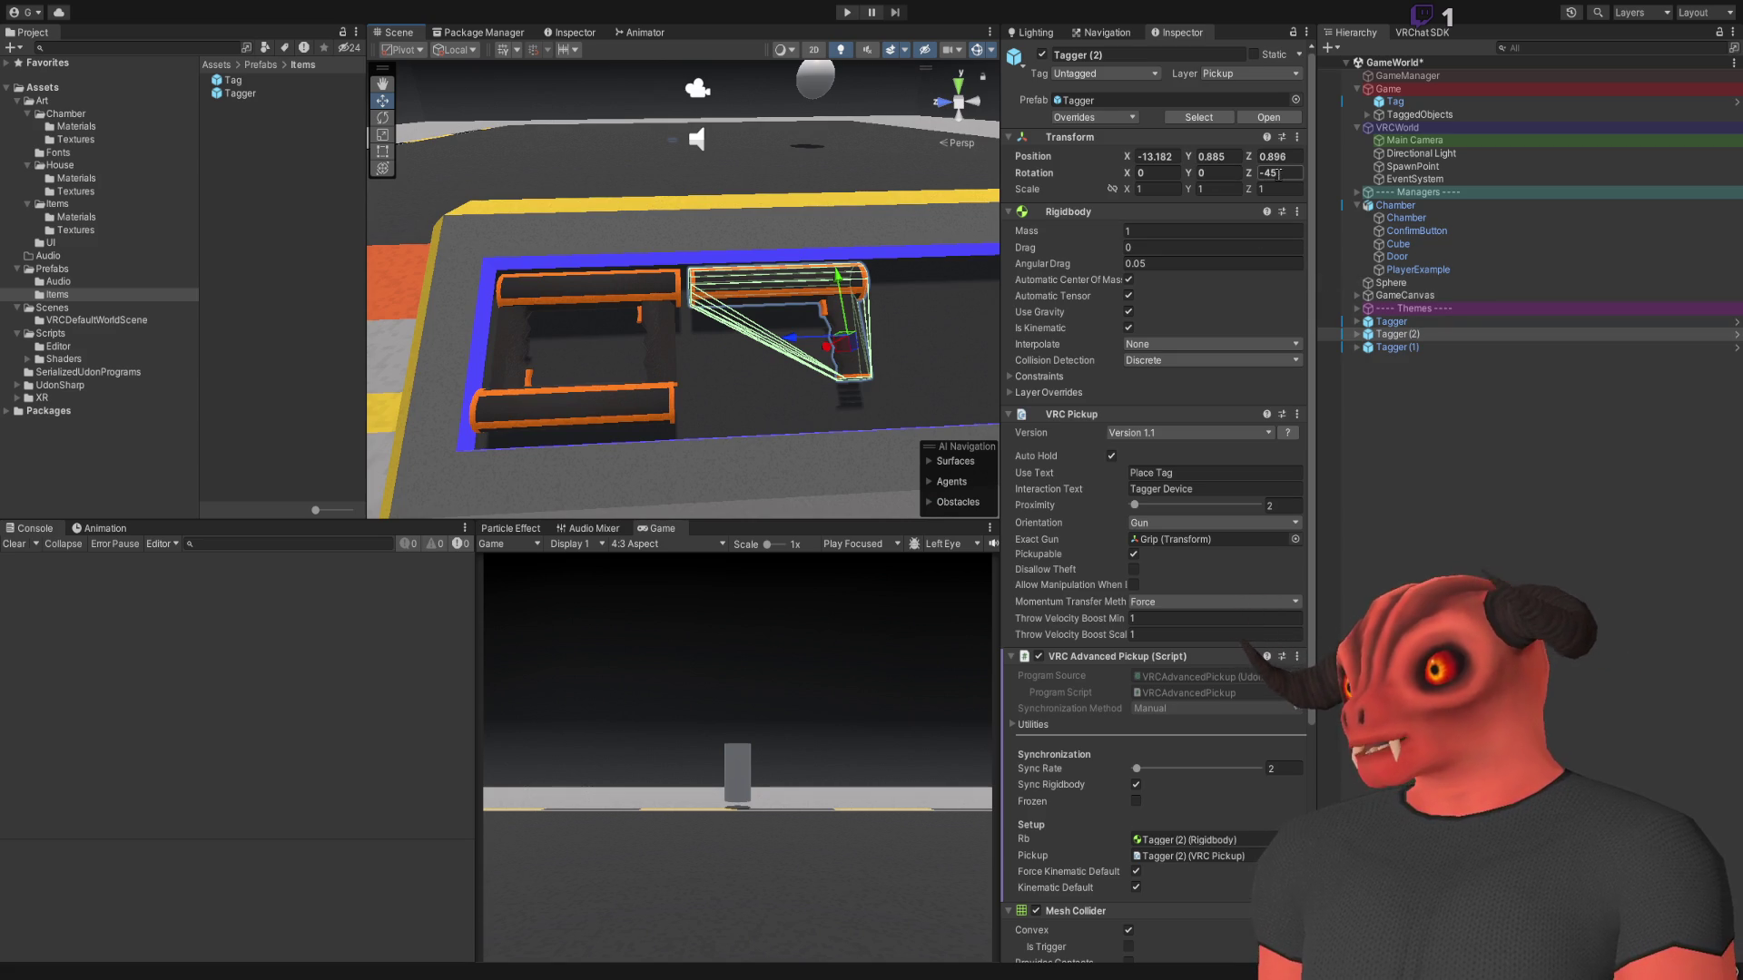
{"action": "key", "text": "Escape"}
{"action": "key", "text": "Tab"}
{"action": "type", "text": "-45"}
{"action": "key", "text": "Return"}
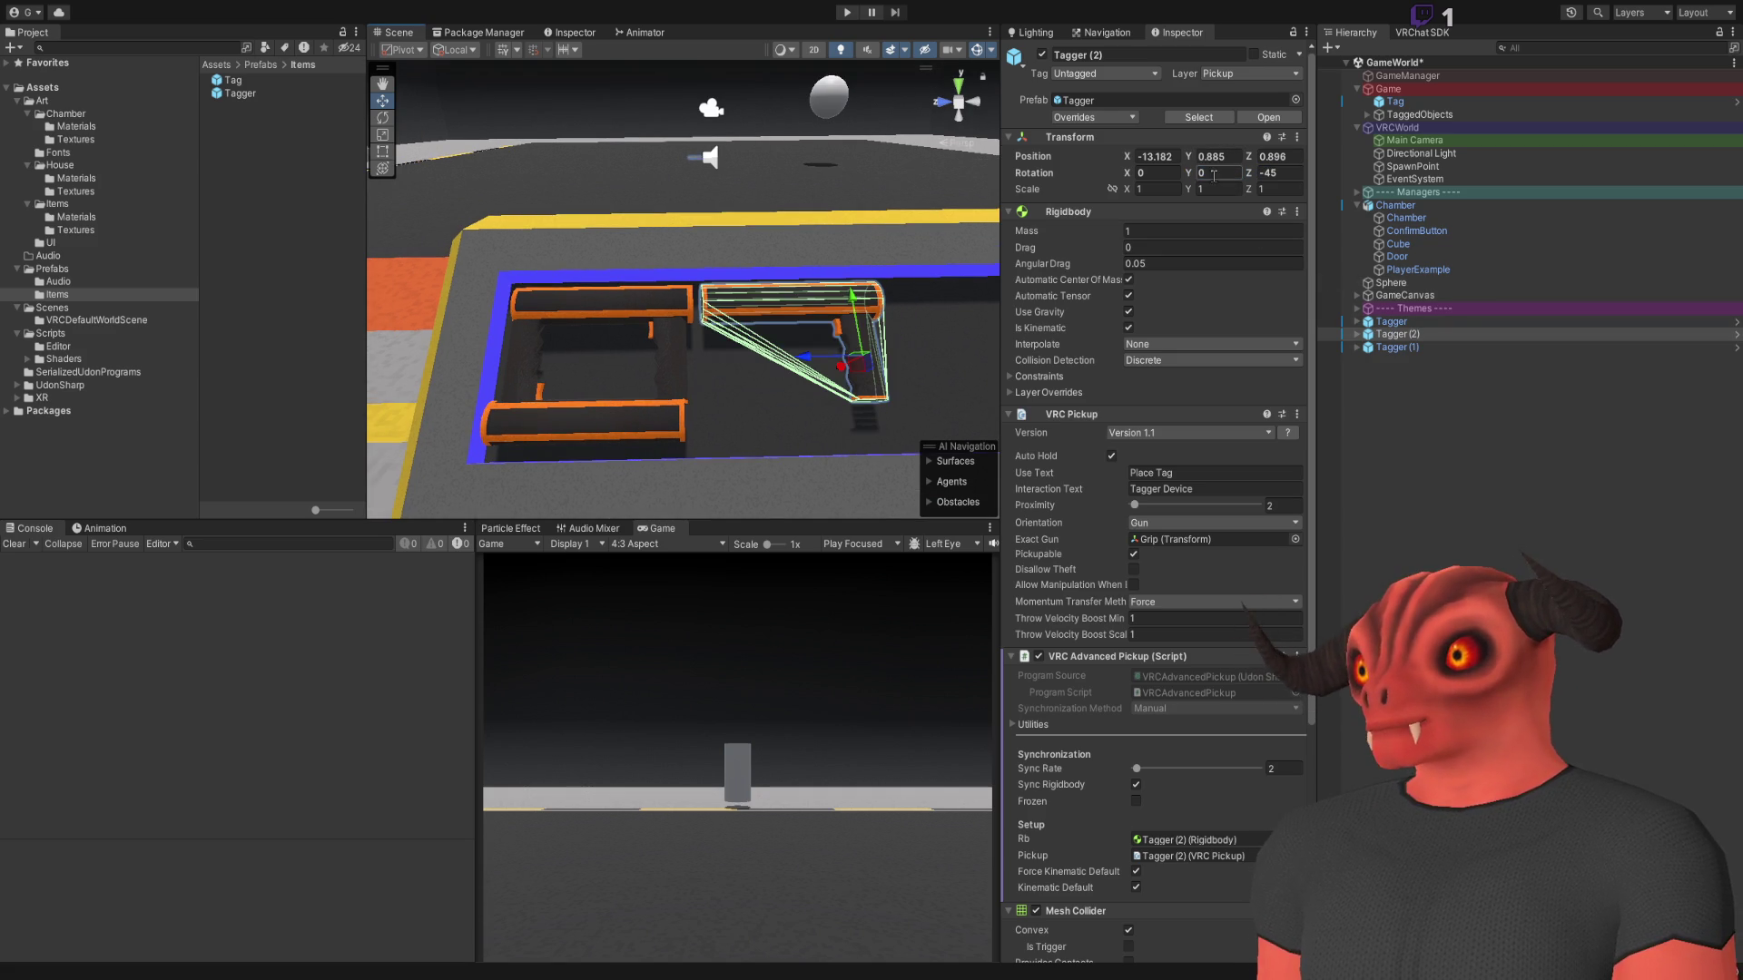
{"action": "type", "text": "0"}
{"action": "key", "text": "Tab"}
{"action": "key", "text": "Tab"}
{"action": "type", "text": "0"}
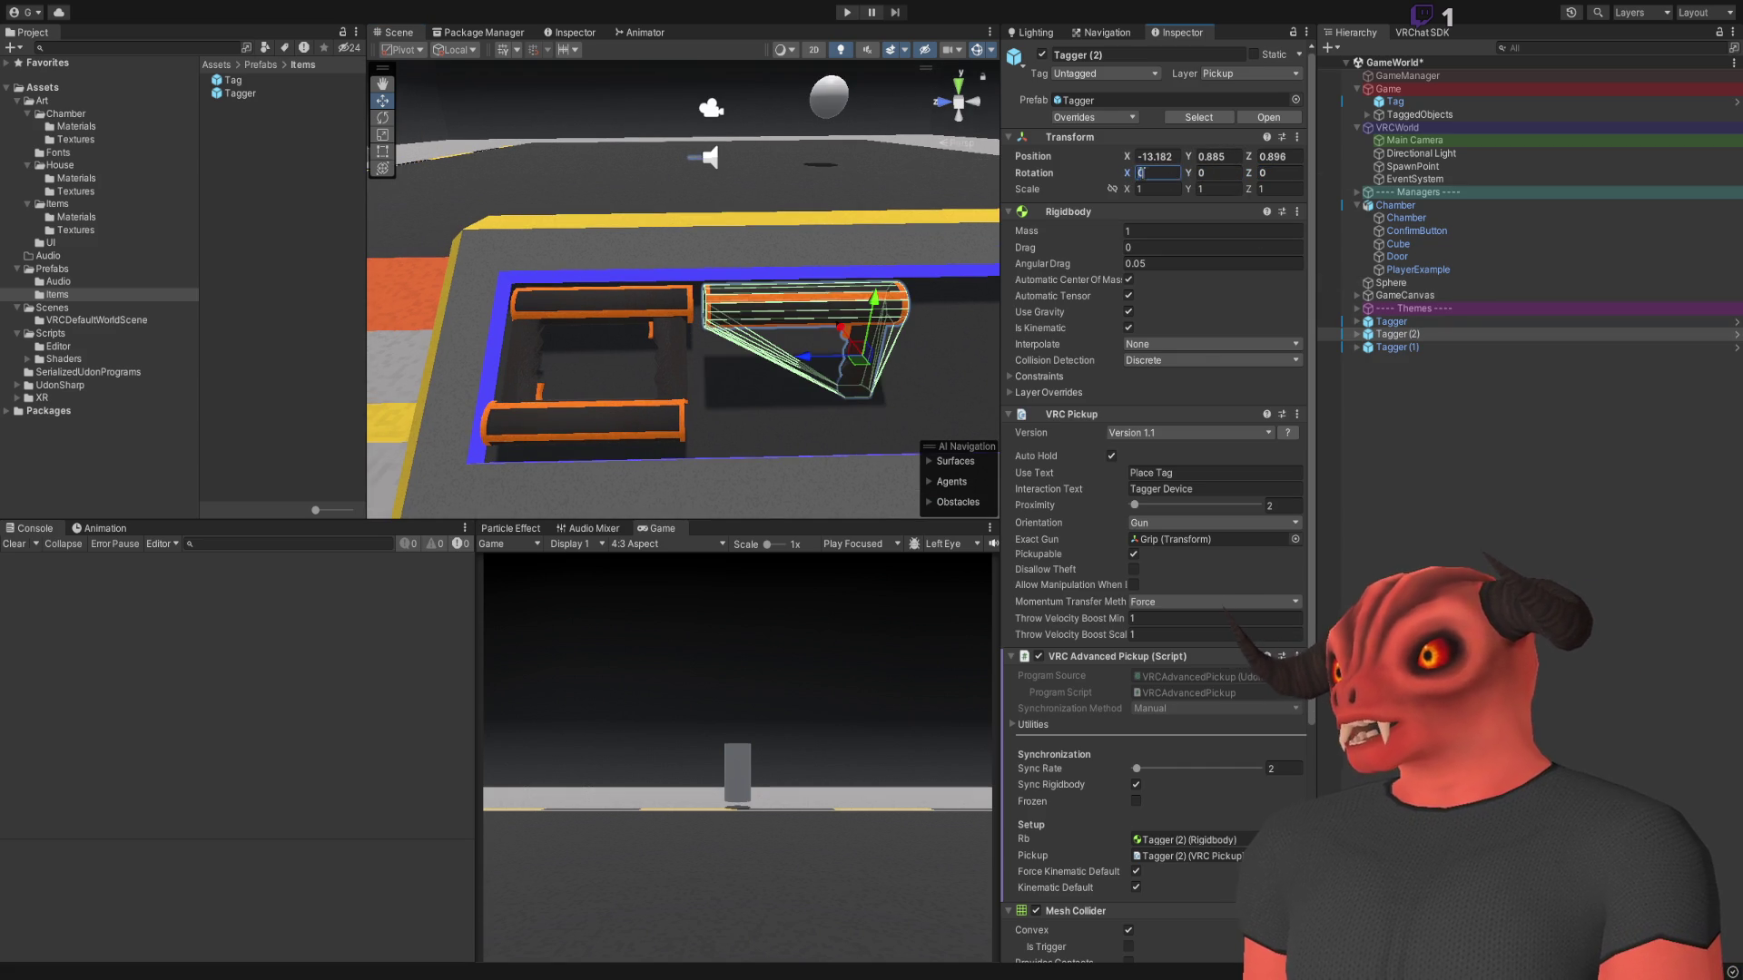
{"action": "left_click_drag", "start_coordinate": [1192, 182], "coordinate": [1213, 171]}
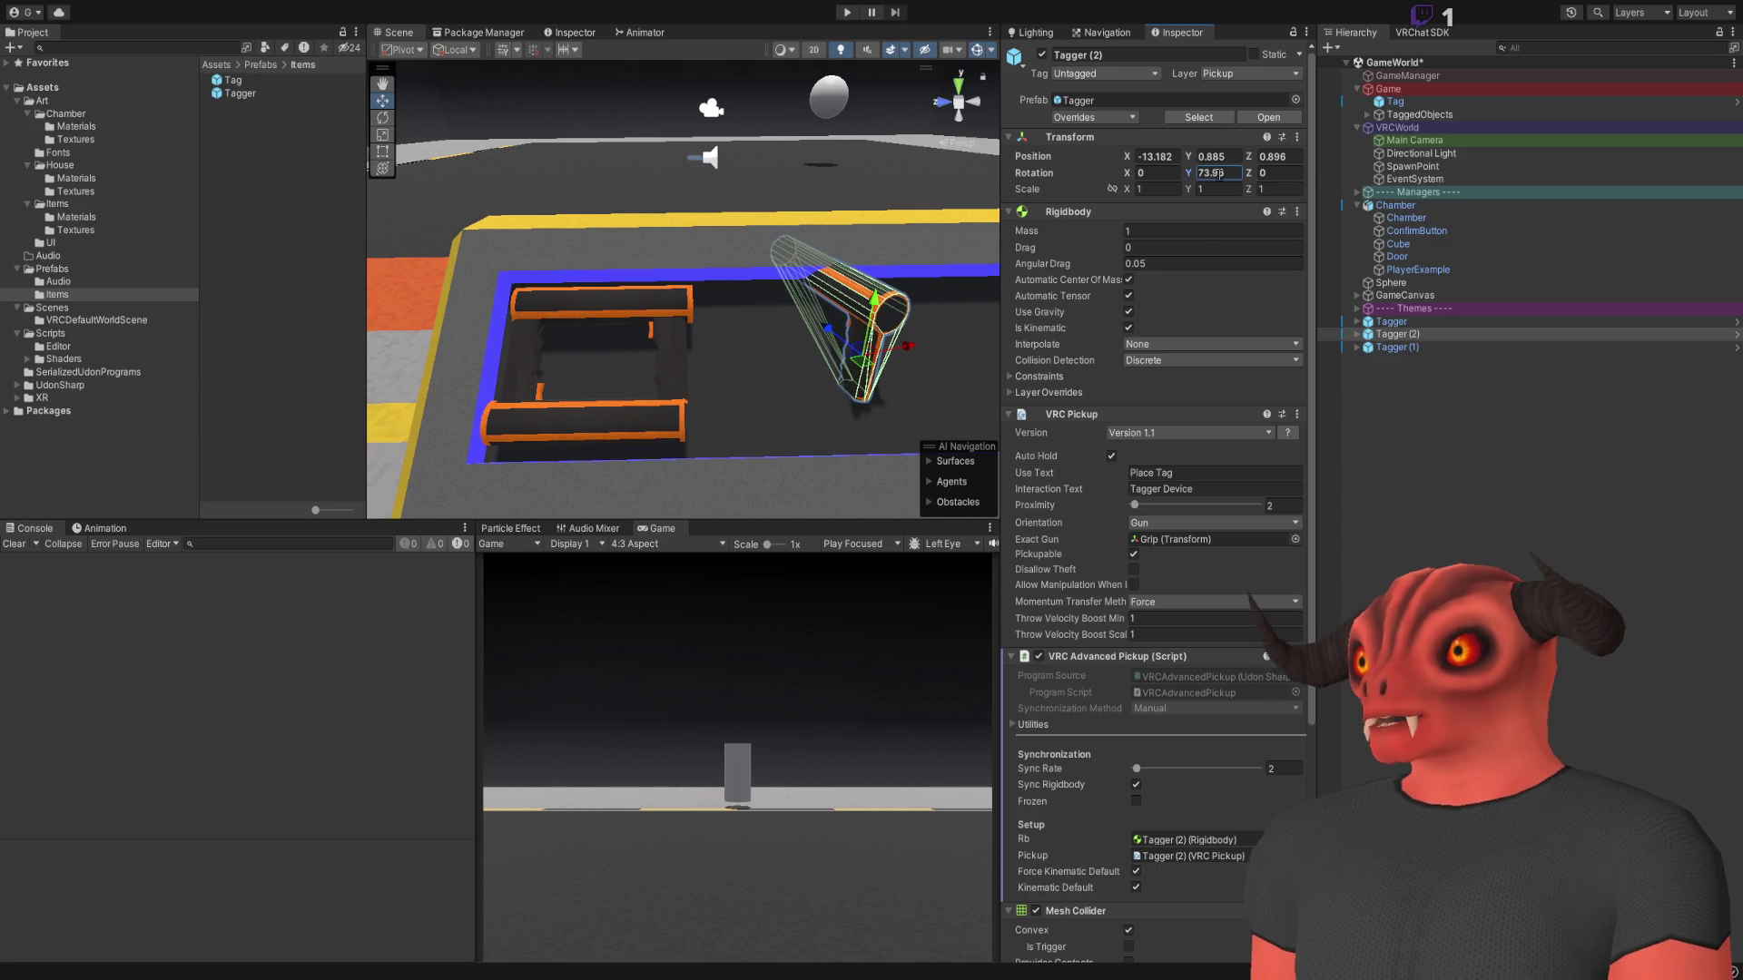
{"action": "type", "text": "90"}
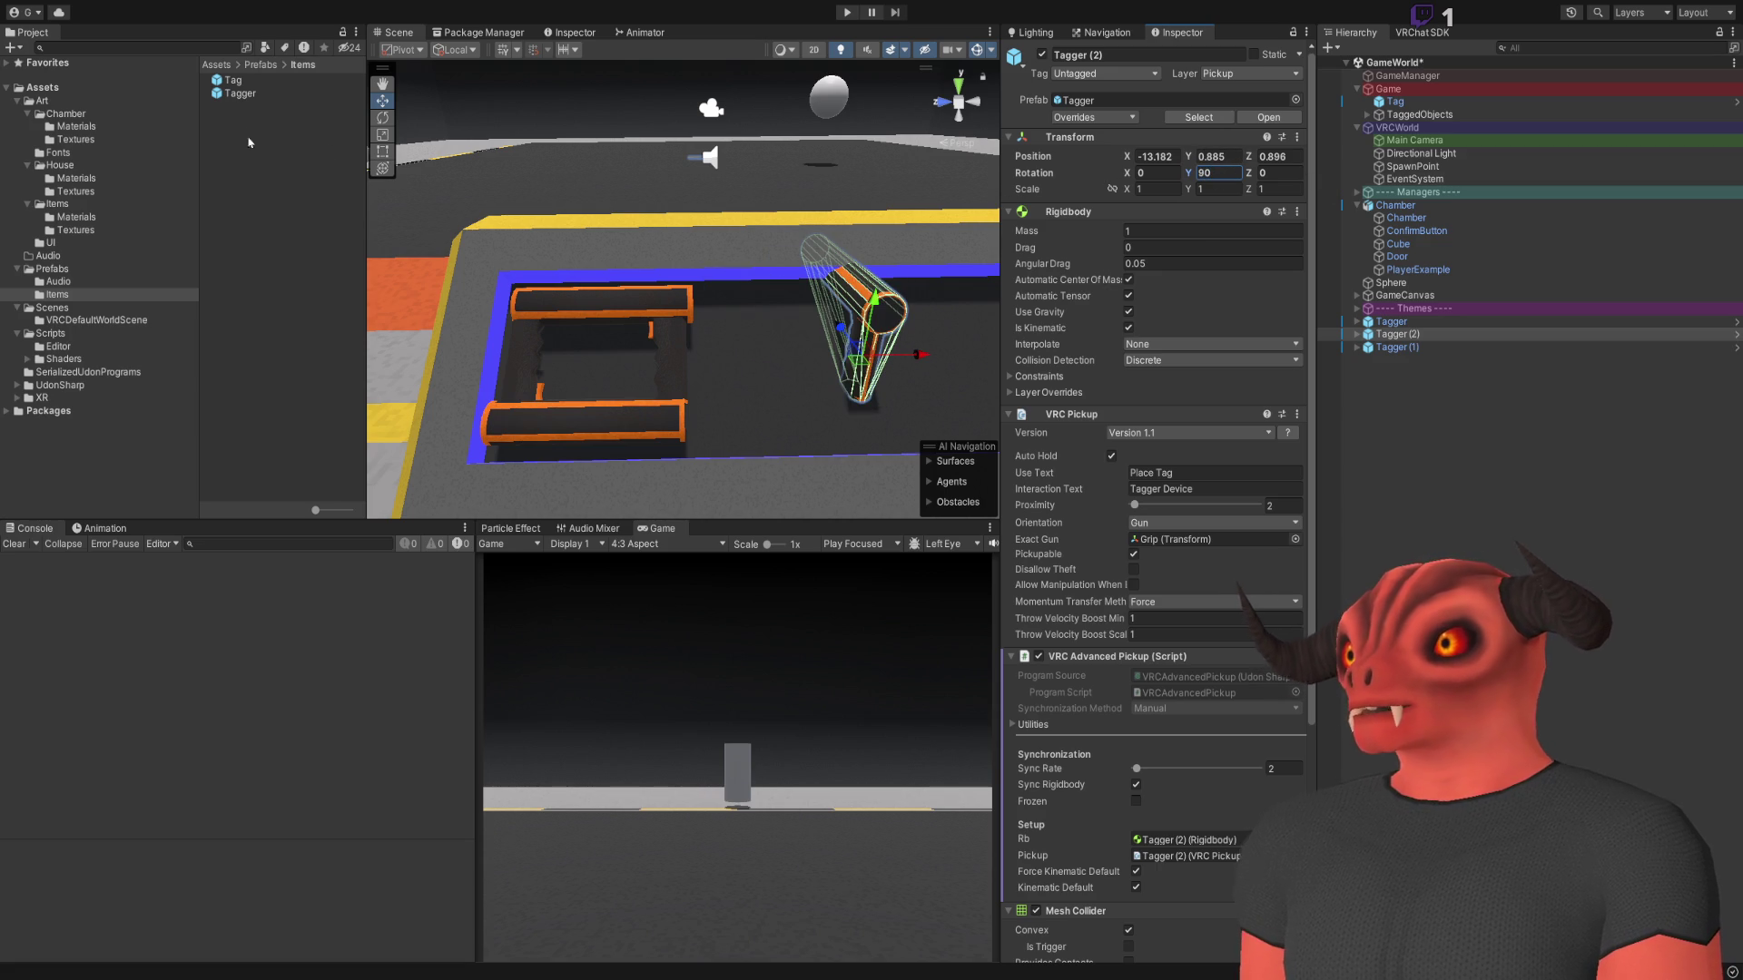
{"action": "left_click", "coordinate": [382, 117]}
Tilt Tagger (2) 45° on X so it stands upright, and check it in the tray
{"action": "left_click_drag", "start_coordinate": [901, 339], "coordinate": [873, 287]}
{"action": "mouse_move", "coordinate": [599, 286]}
{"action": "left_mouse_down"}
{"action": "mouse_move", "coordinate": [584, 291]}
{"action": "mouse_move", "coordinate": [754, 345]}
{"action": "left_mouse_up"}
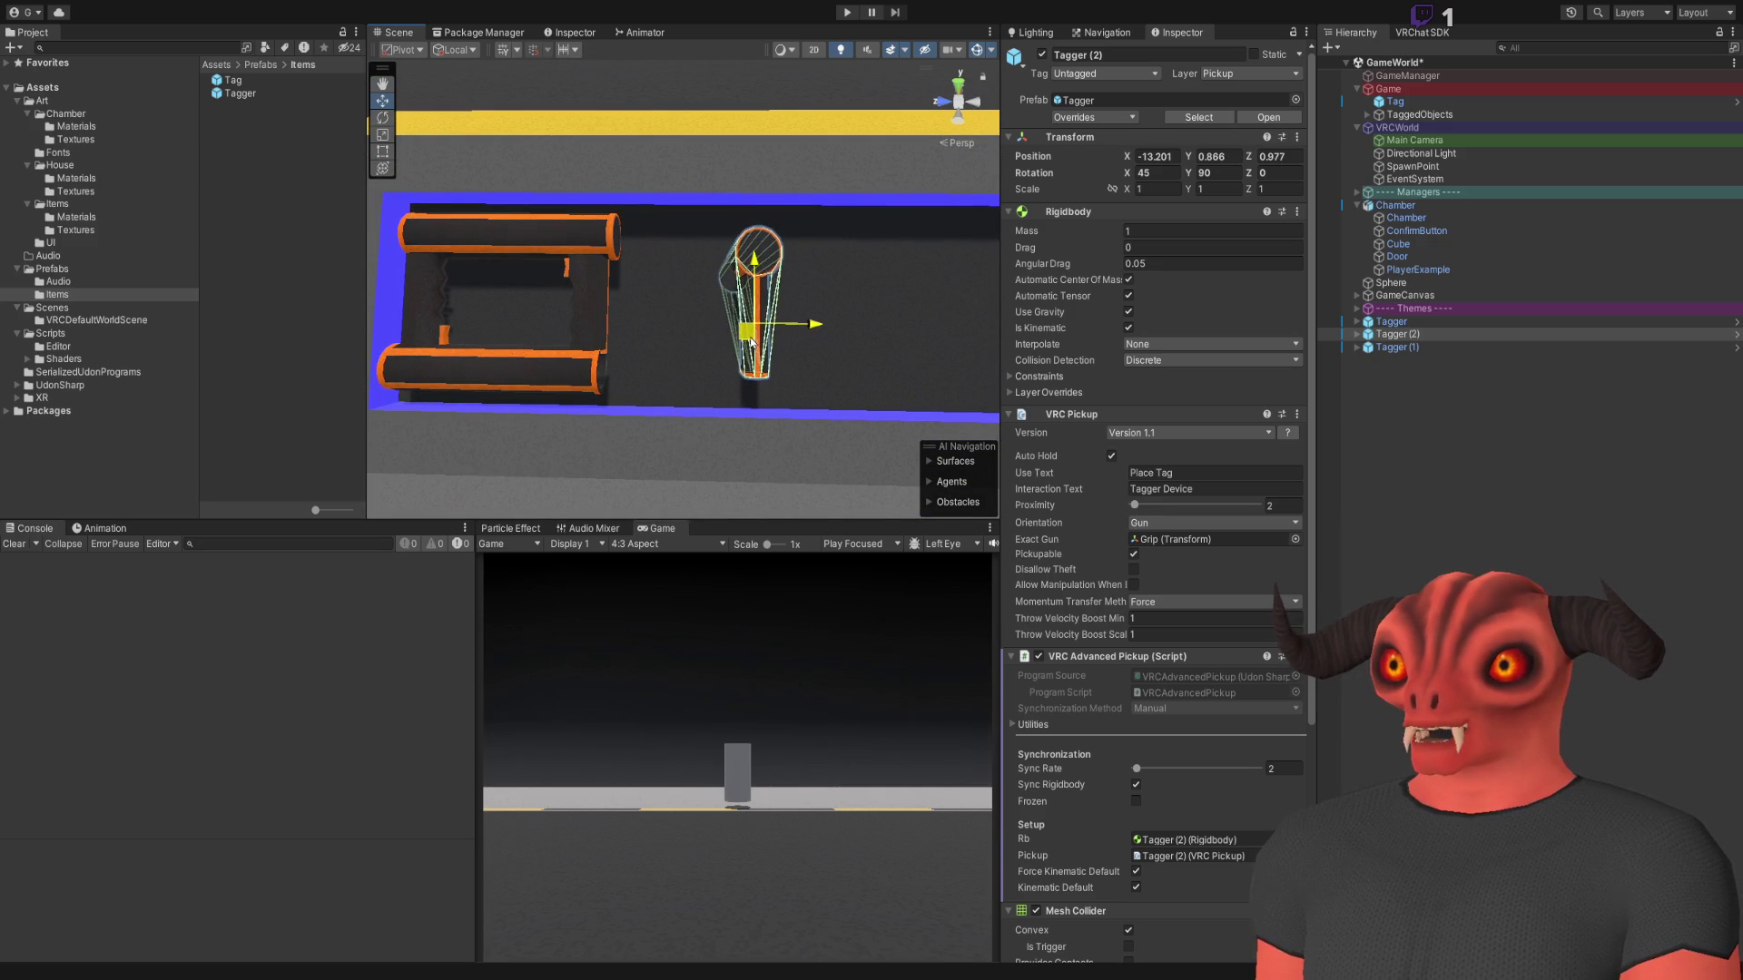
{"action": "left_click", "coordinate": [690, 454]}
{"action": "mouse_move", "coordinate": [690, 454]}
{"action": "left_mouse_down"}
{"action": "mouse_move", "coordinate": [526, 291]}
{"action": "mouse_move", "coordinate": [361, 251]}
{"action": "mouse_move", "coordinate": [600, 292]}
{"action": "left_mouse_up"}
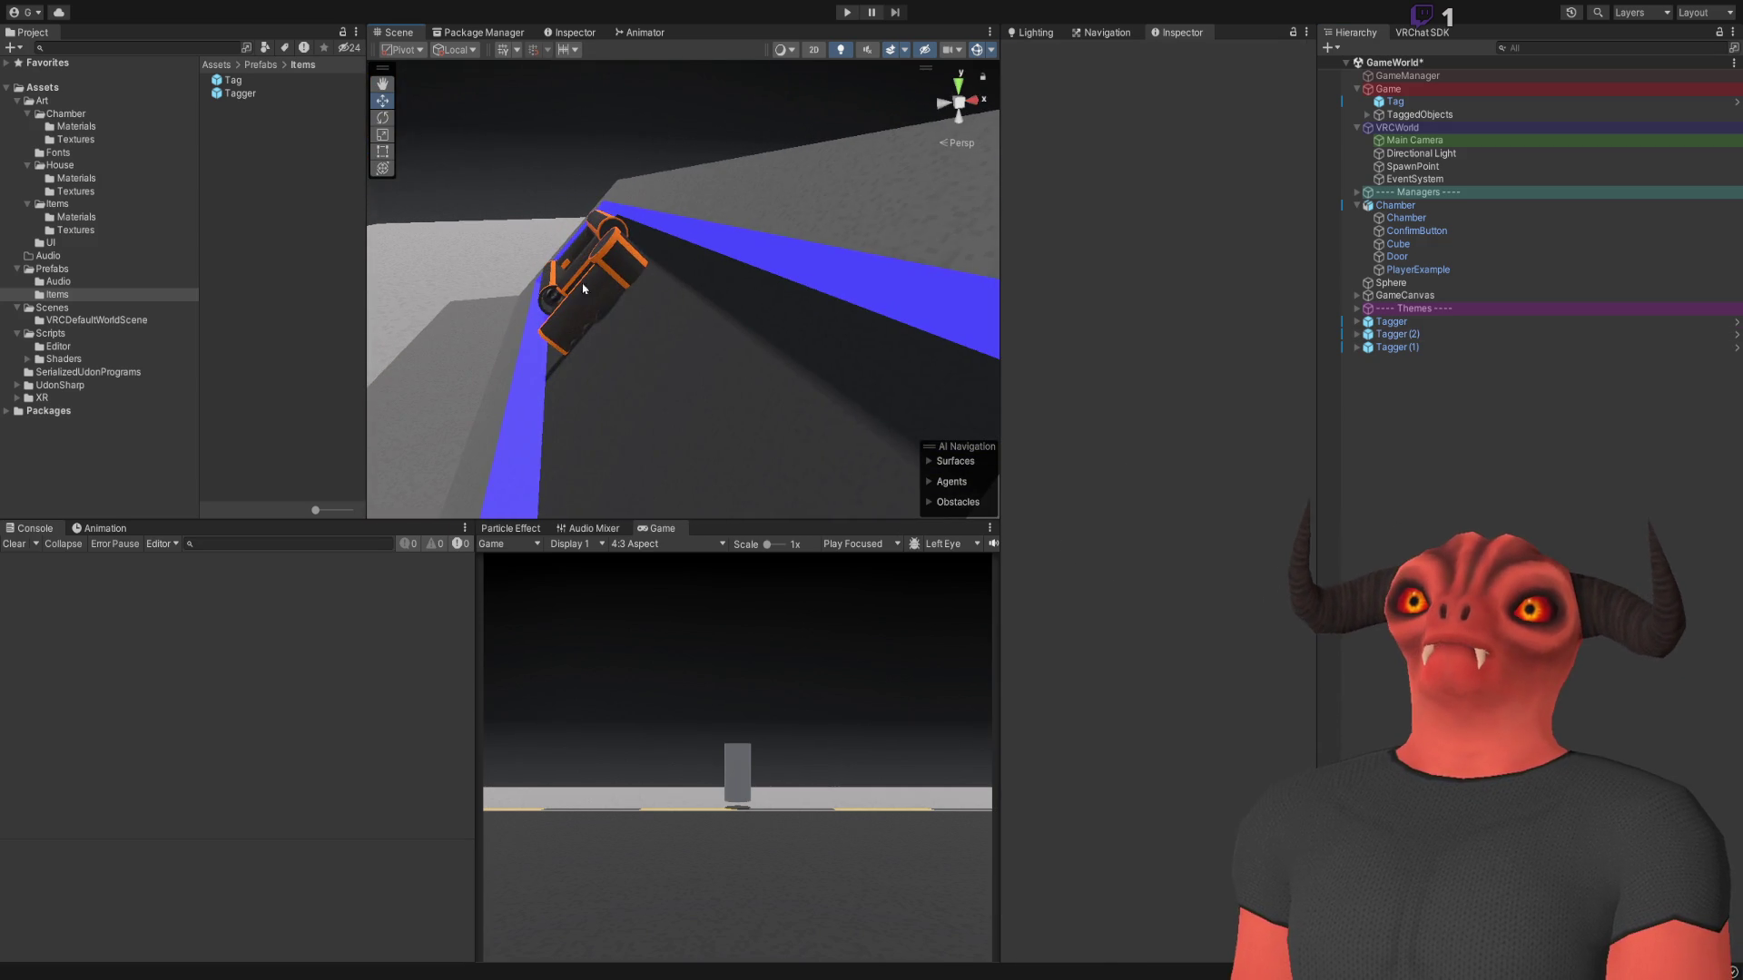
{"action": "left_click", "coordinate": [609, 300]}
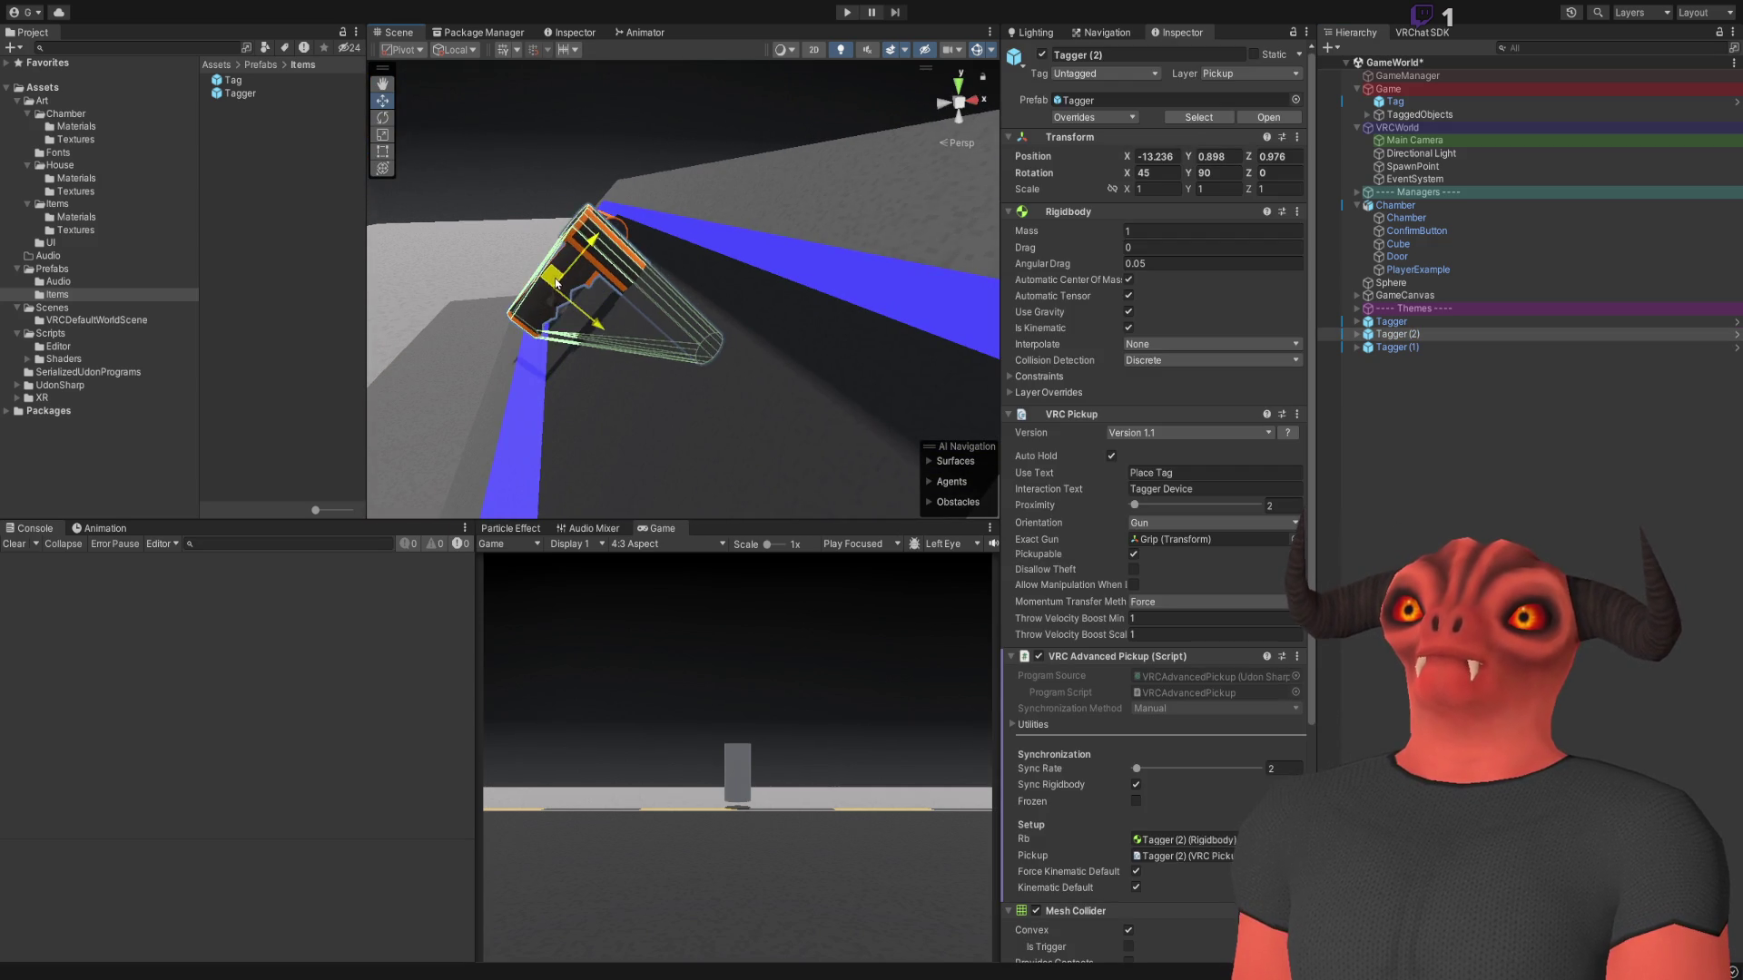
{"action": "left_click", "coordinate": [1099, 498]}
{"action": "mouse_move", "coordinate": [844, 391]}
{"action": "left_mouse_down"}
{"action": "mouse_move", "coordinate": [864, 353]}
{"action": "mouse_move", "coordinate": [1104, 322]}
{"action": "mouse_move", "coordinate": [556, 321]}
{"action": "mouse_move", "coordinate": [646, 327]}
{"action": "left_mouse_up"}
{"action": "left_click", "coordinate": [1398, 334]}
Disable the two old lying tagger objects
{"action": "left_click", "coordinate": [1430, 339], "text": "ctrl"}
{"action": "left_click", "coordinate": [1429, 338]}
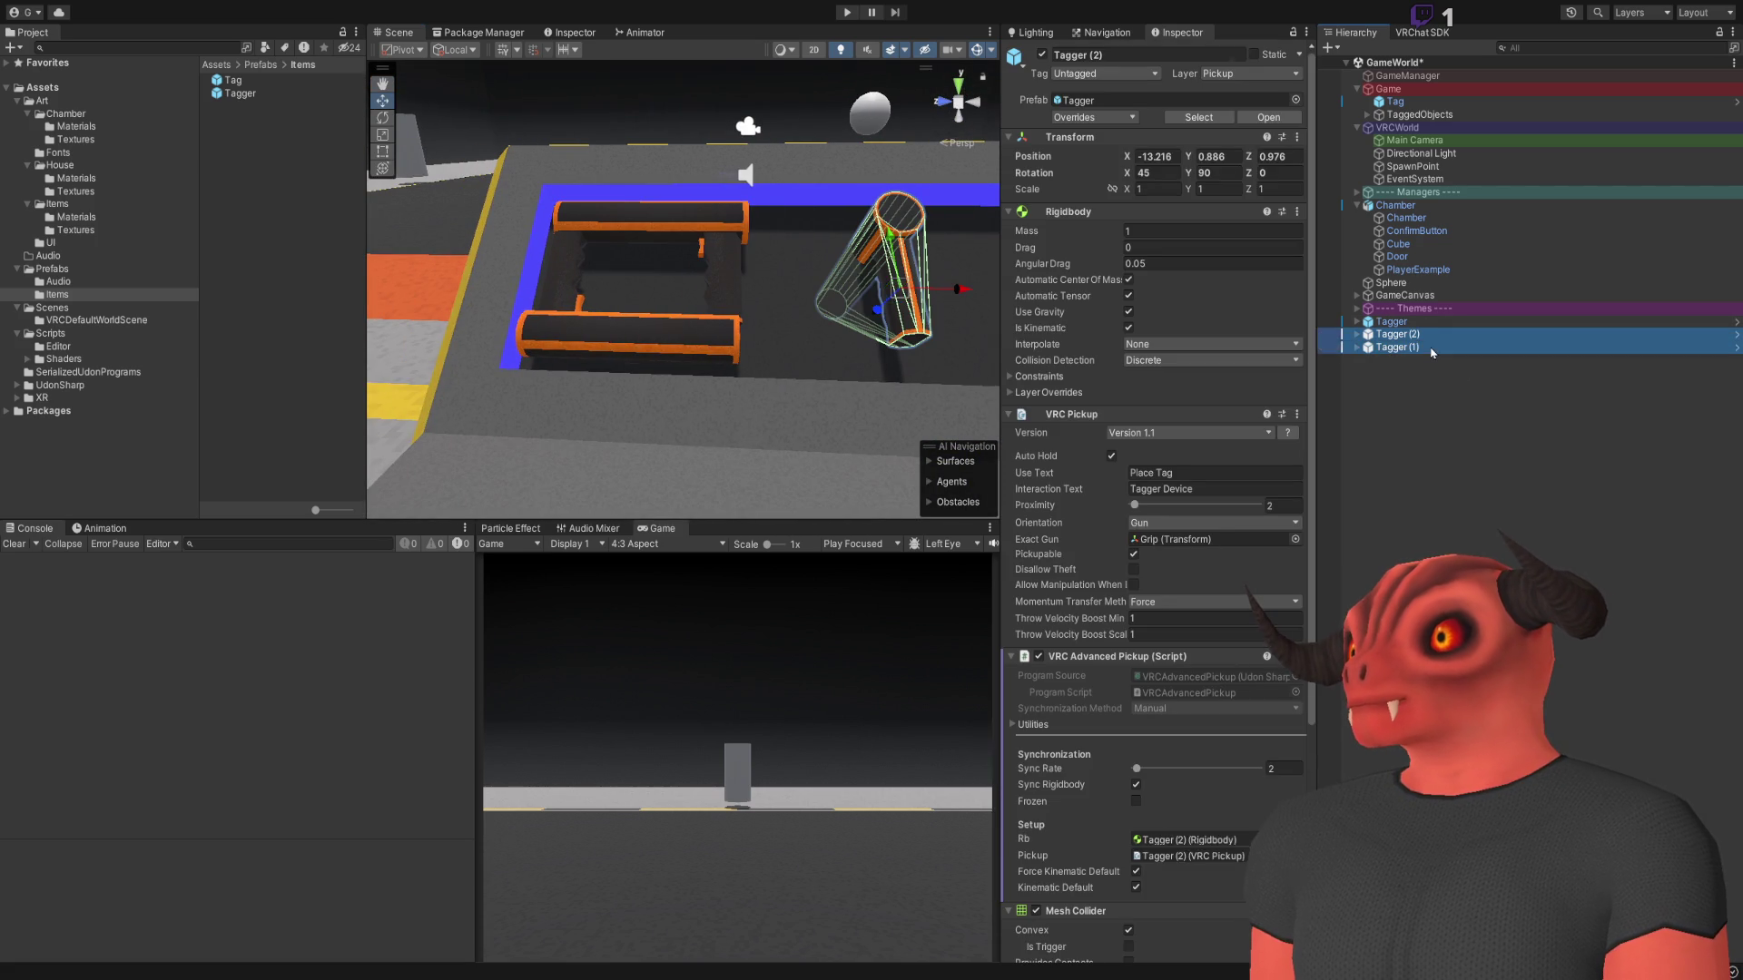
{"action": "left_click", "coordinate": [1392, 322], "text": "ctrl"}
{"action": "left_click", "coordinate": [721, 344]}
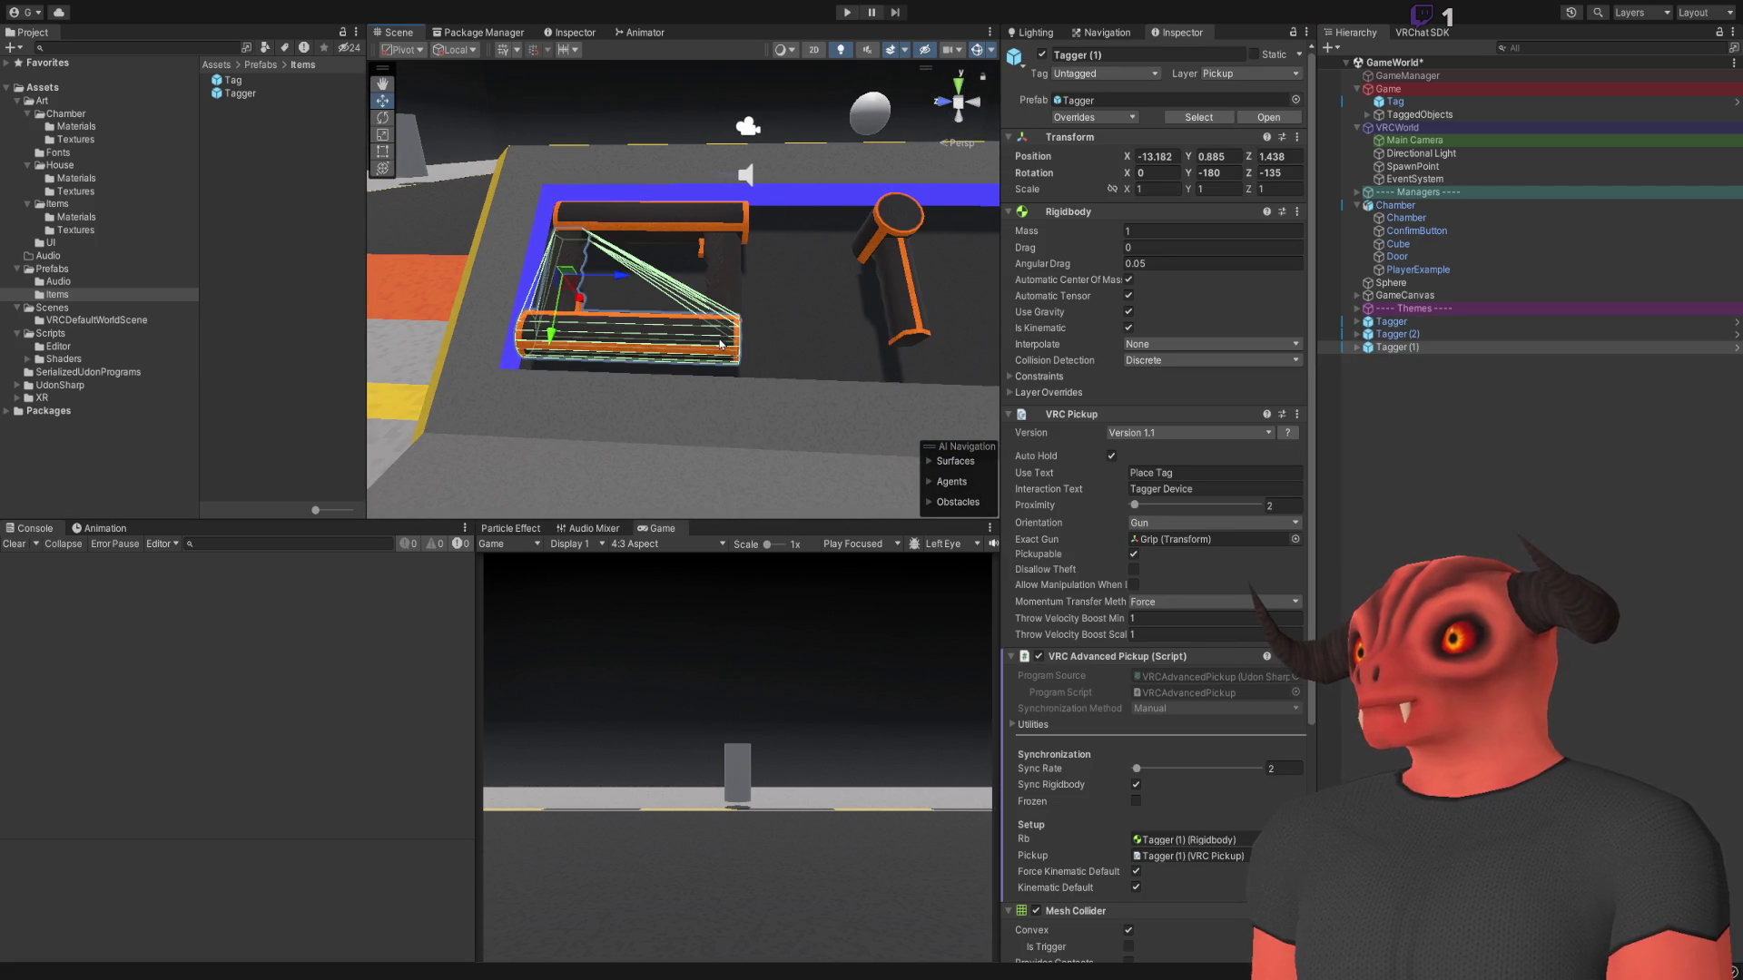
{"action": "left_click", "coordinate": [732, 237], "text": "ctrl"}
{"action": "left_click", "coordinate": [1043, 55]}
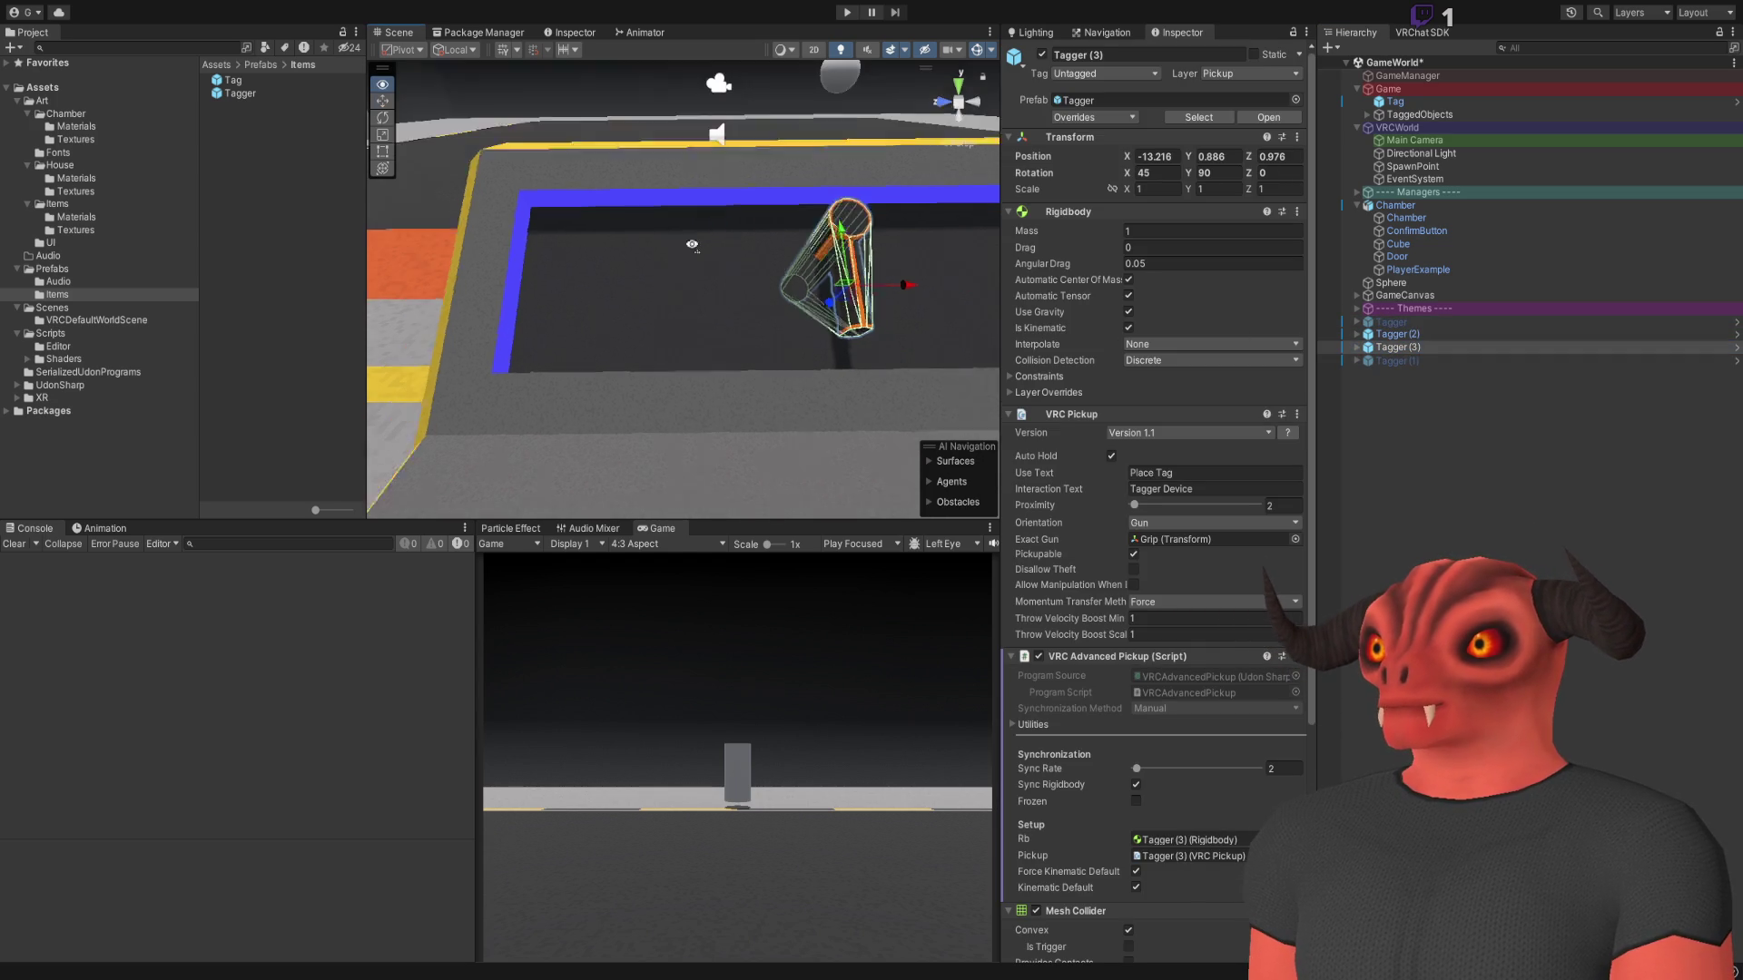
Place Tagger (3) and Tagger (2) side by side in the left tray slot
{"action": "left_click_drag", "start_coordinate": [817, 382], "coordinate": [640, 386]}
{"action": "left_click", "coordinate": [797, 372]}
{"action": "key", "text": "f"}
{"action": "left_click_drag", "start_coordinate": [953, 373], "coordinate": [744, 386]}
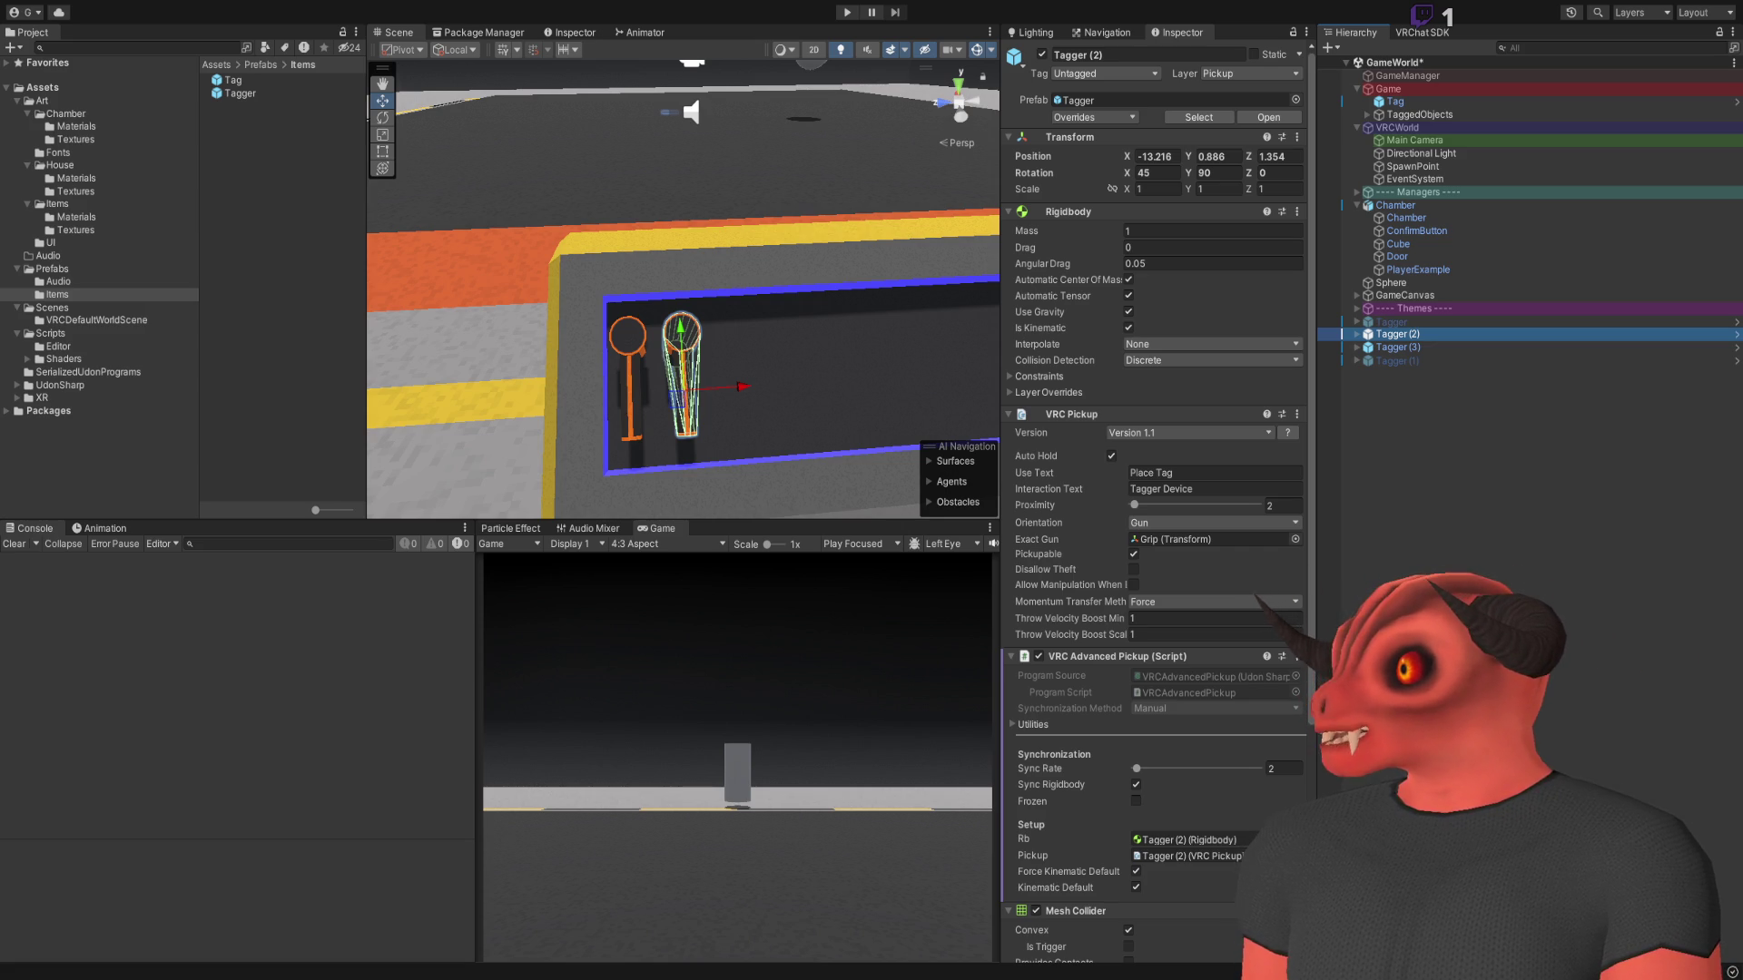
{"action": "key", "text": "f"}
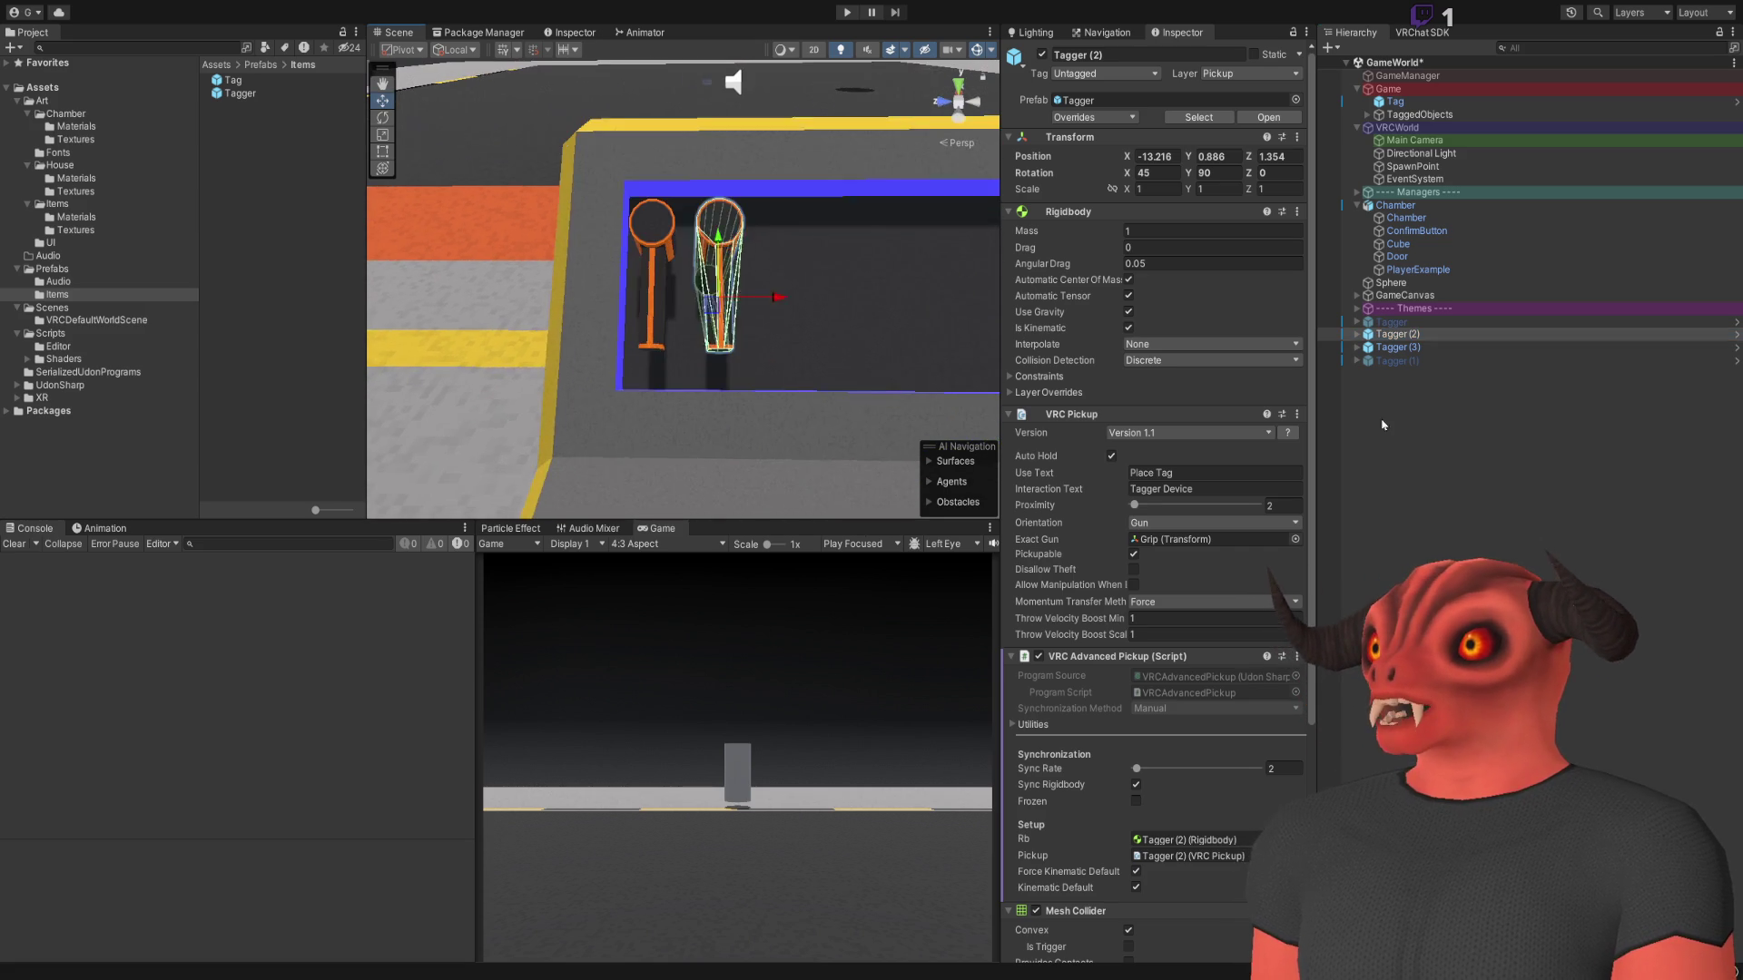
Duplicate the two upright taggers and place the copies beside them
{"action": "left_click", "coordinate": [1402, 347]}
{"action": "left_click", "coordinate": [1398, 334], "text": "shift"}
{"action": "key", "text": "ctrl+d"}
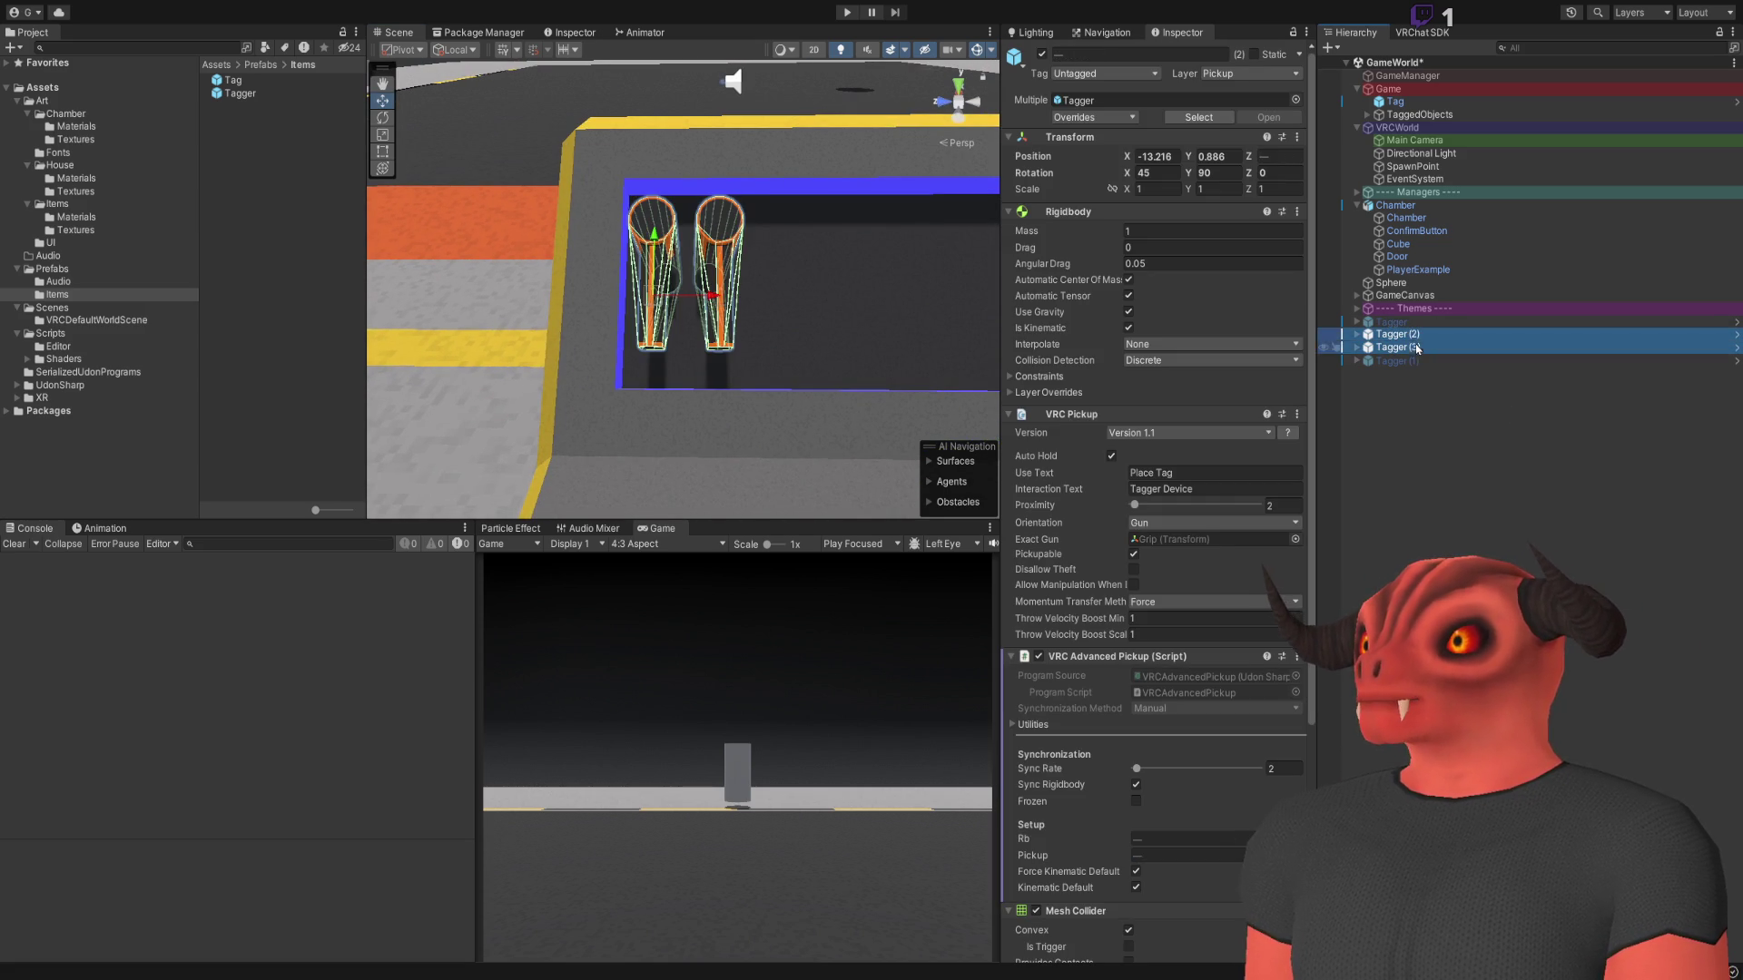
{"action": "key", "text": "f"}
{"action": "left_click_drag", "start_coordinate": [702, 299], "coordinate": [838, 296]}
{"action": "left_click", "coordinate": [968, 392]}
Duplicate Tagger (2) through Tagger (5) and slide the copies further along the tray
{"action": "scroll", "coordinate": [967, 392], "scroll_direction": "down", "scroll_amount": 5}
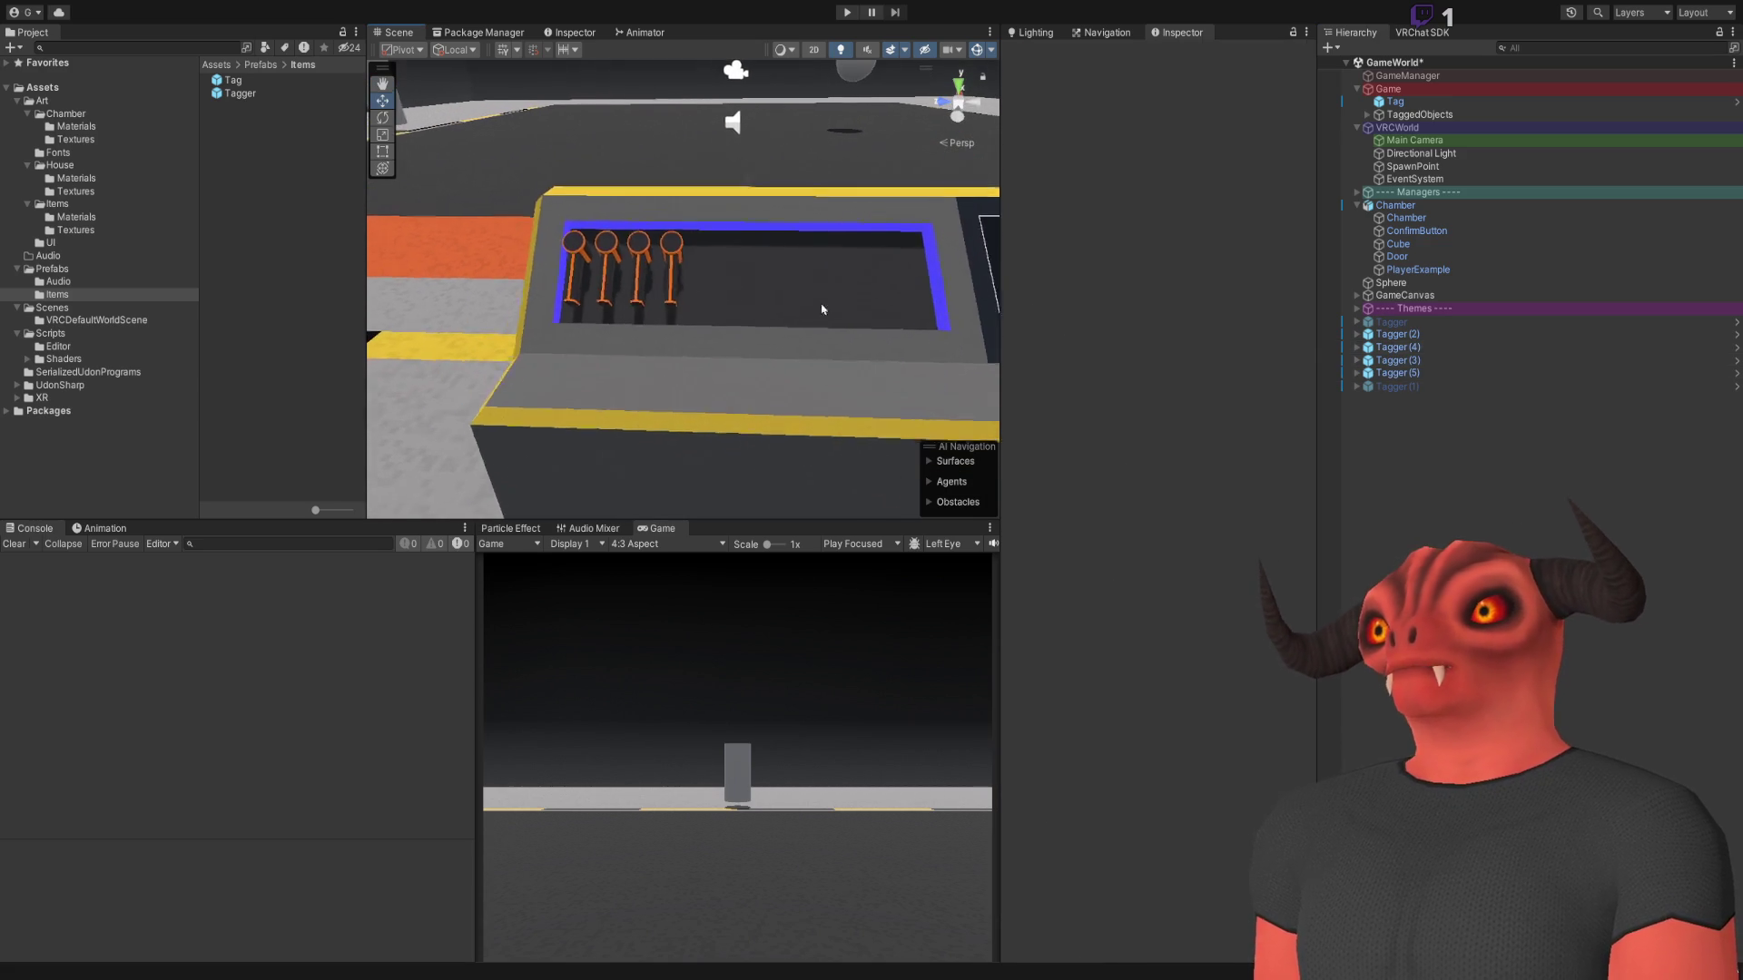
{"action": "left_click", "coordinate": [1398, 334]}
{"action": "left_click", "coordinate": [1449, 374], "text": "shift"}
{"action": "key", "text": "ctrl+d"}
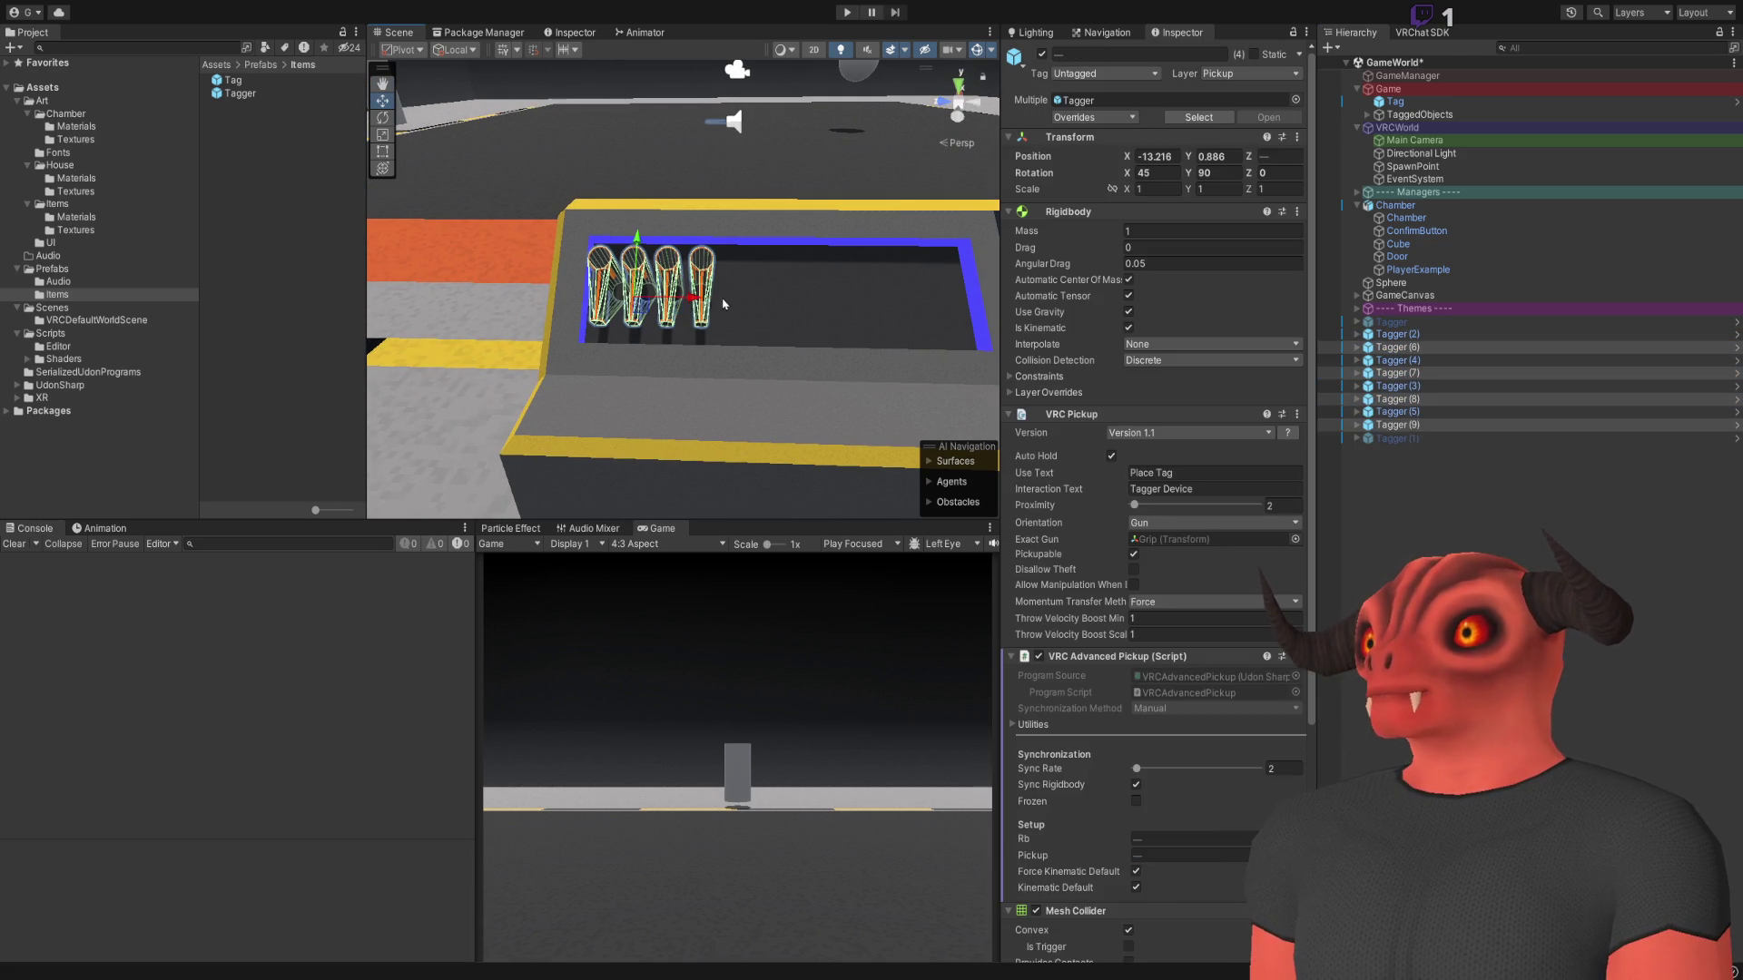
{"action": "mouse_move", "coordinate": [679, 306]}
{"action": "left_mouse_down"}
{"action": "mouse_move", "coordinate": [831, 306]}
{"action": "mouse_move", "coordinate": [817, 306]}
{"action": "left_mouse_up"}
{"action": "scroll", "coordinate": [635, 318], "scroll_direction": "up", "scroll_amount": 5}
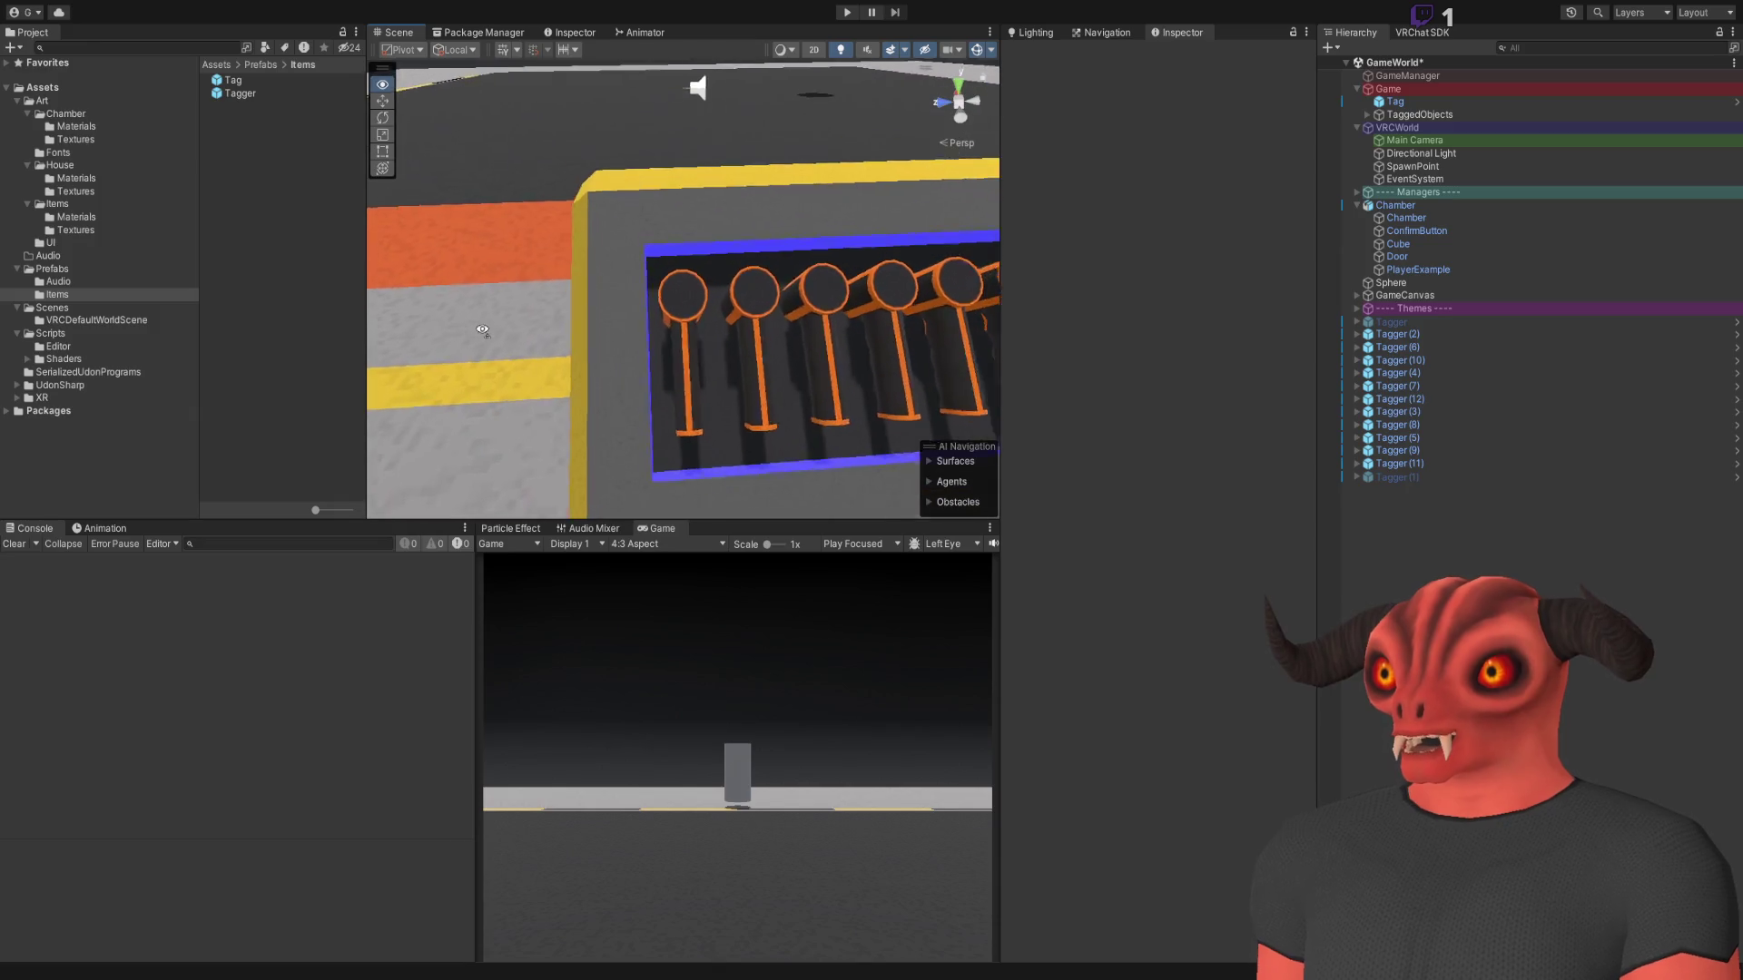
{"action": "mouse_move", "coordinate": [458, 348]}
{"action": "left_mouse_down"}
{"action": "mouse_move", "coordinate": [516, 312]}
{"action": "mouse_move", "coordinate": [488, 308]}
{"action": "left_mouse_up"}
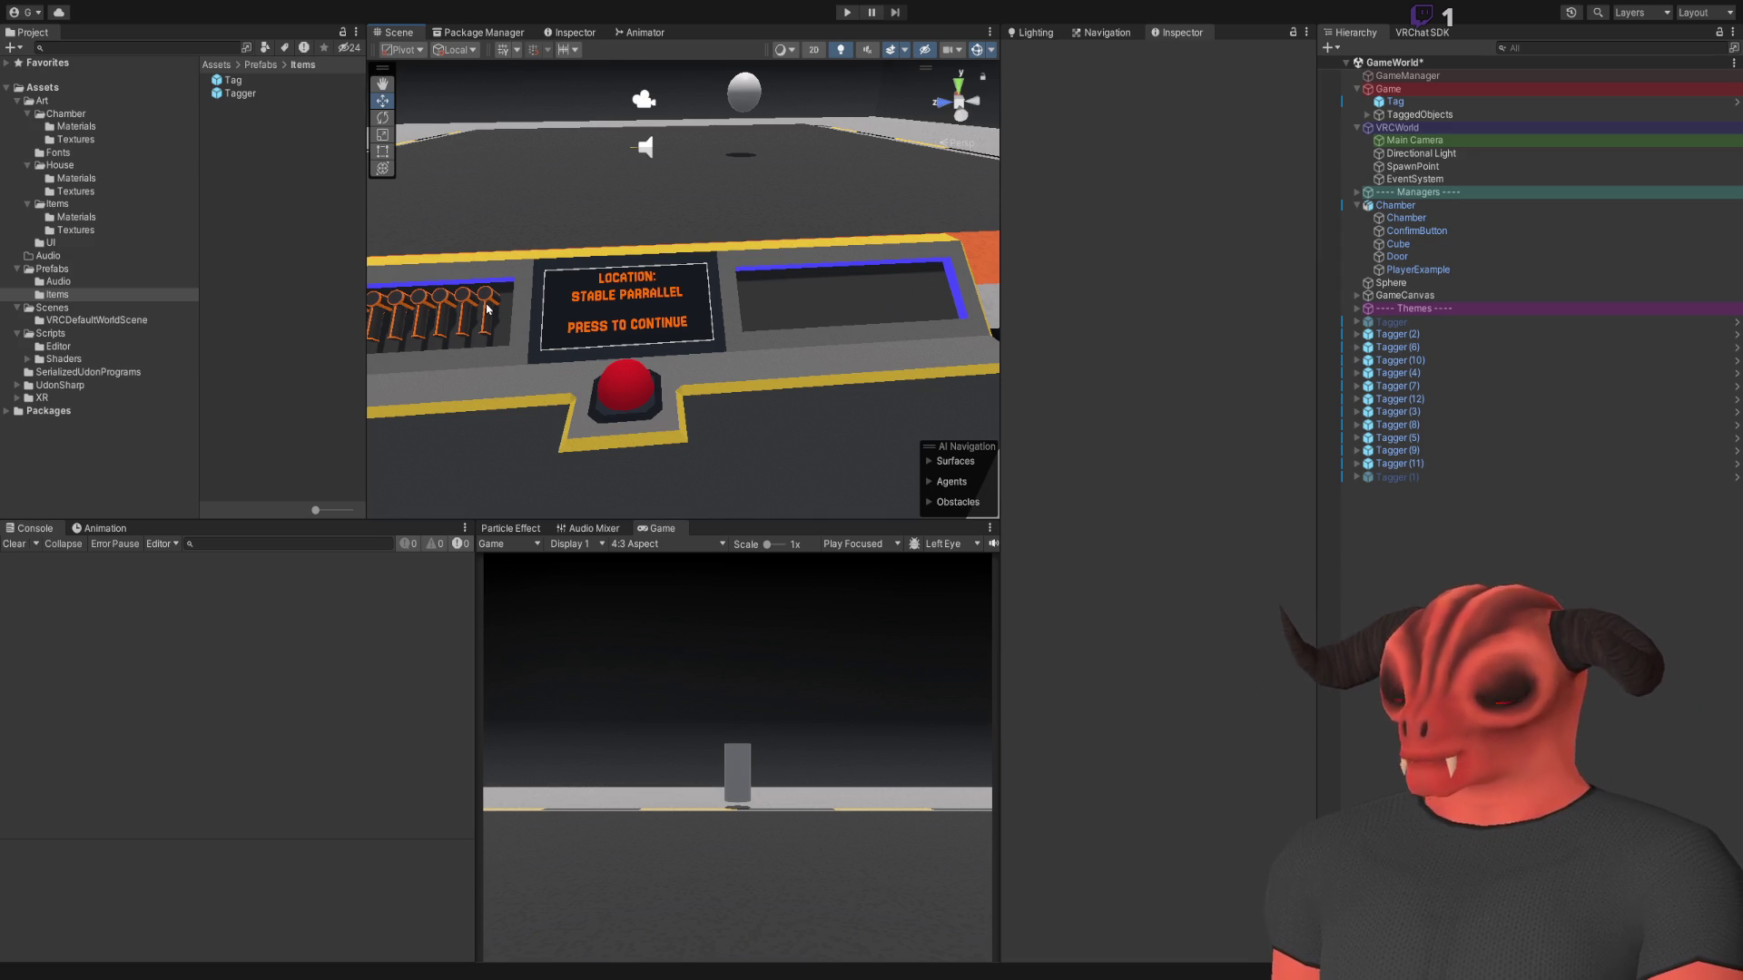
{"action": "mouse_move", "coordinate": [487, 309]}
{"action": "left_mouse_down"}
{"action": "mouse_move", "coordinate": [498, 291]}
{"action": "mouse_move", "coordinate": [900, 271]}
{"action": "mouse_move", "coordinate": [626, 227]}
{"action": "mouse_move", "coordinate": [534, 356]}
{"action": "mouse_move", "coordinate": [484, 311]}
{"action": "mouse_move", "coordinate": [545, 299]}
{"action": "left_mouse_up"}
{"action": "left_click", "coordinate": [1399, 334]}
Duplicate the eleven upright taggers into the right tray slot
{"action": "left_click", "coordinate": [1399, 464], "text": "shift"}
{"action": "left_click_drag", "start_coordinate": [726, 290], "coordinate": [731, 287]}
{"action": "key", "text": "w"}
{"action": "key", "text": "ctrl+d"}
{"action": "left_click_drag", "start_coordinate": [613, 338], "coordinate": [940, 357]}
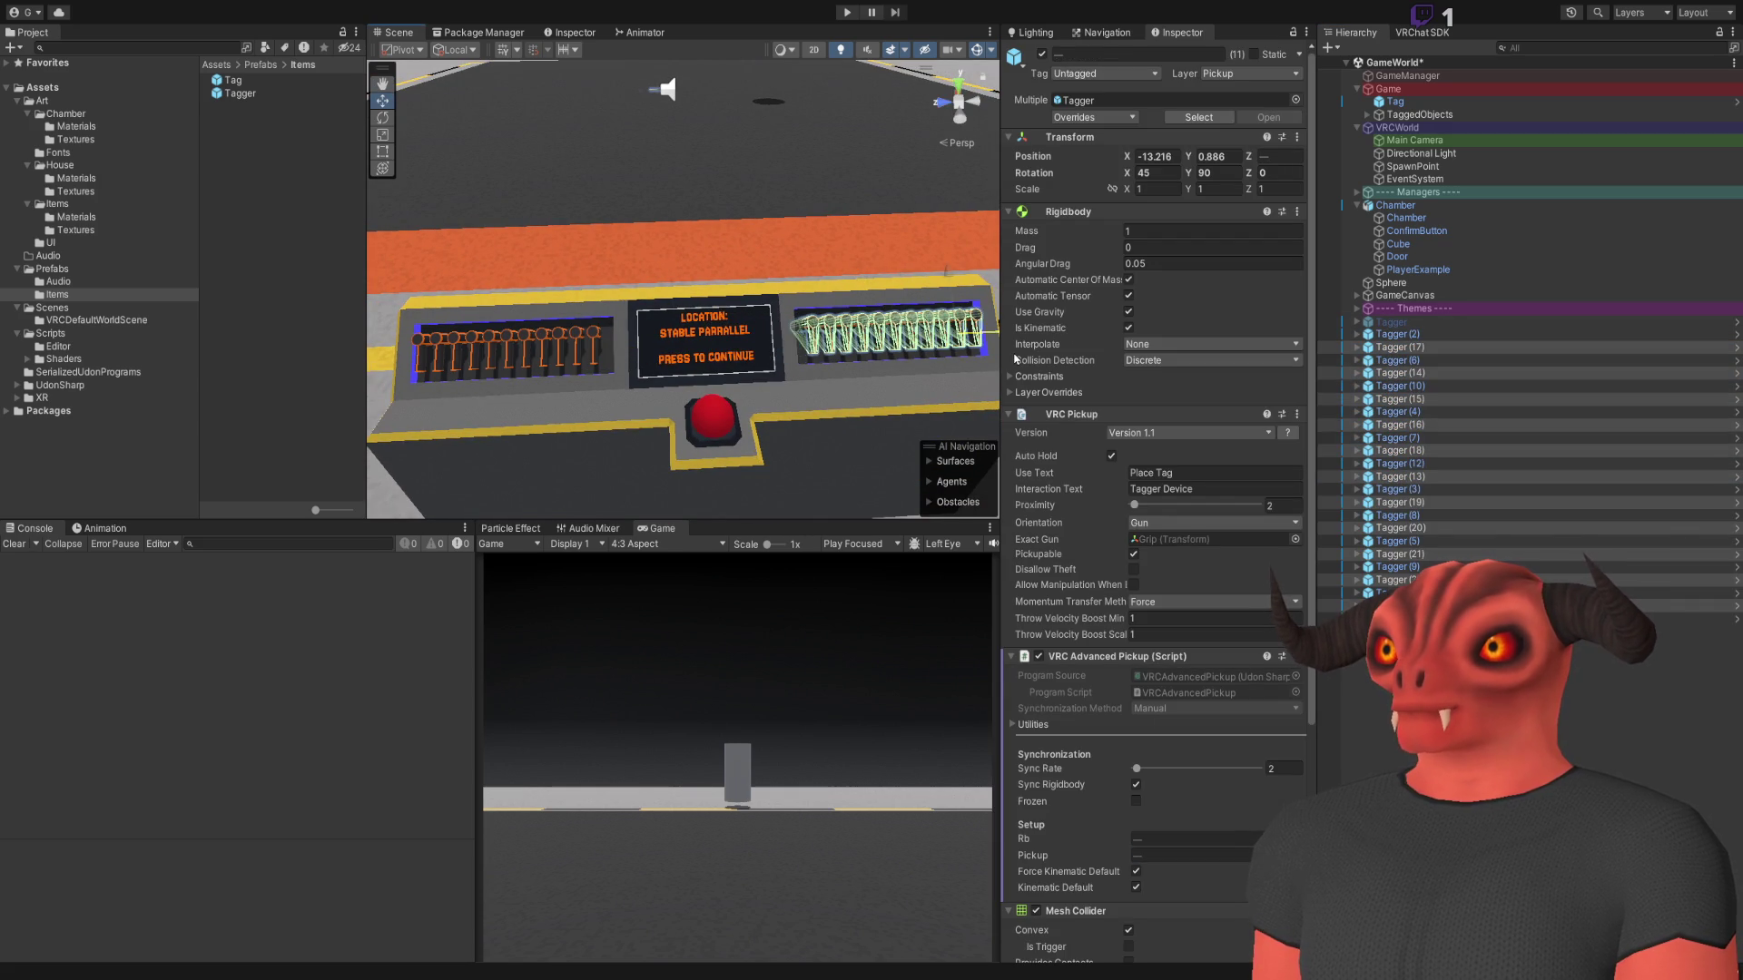
{"action": "left_click_drag", "start_coordinate": [690, 299], "coordinate": [761, 234]}
{"action": "left_click", "coordinate": [623, 389]}
{"action": "mouse_move", "coordinate": [623, 389]}
{"action": "left_mouse_down"}
{"action": "mouse_move", "coordinate": [778, 369]}
{"action": "mouse_move", "coordinate": [789, 350]}
{"action": "mouse_move", "coordinate": [762, 288]}
{"action": "mouse_move", "coordinate": [899, 299]}
{"action": "mouse_move", "coordinate": [698, 288]}
{"action": "mouse_move", "coordinate": [608, 365]}
{"action": "left_mouse_up"}
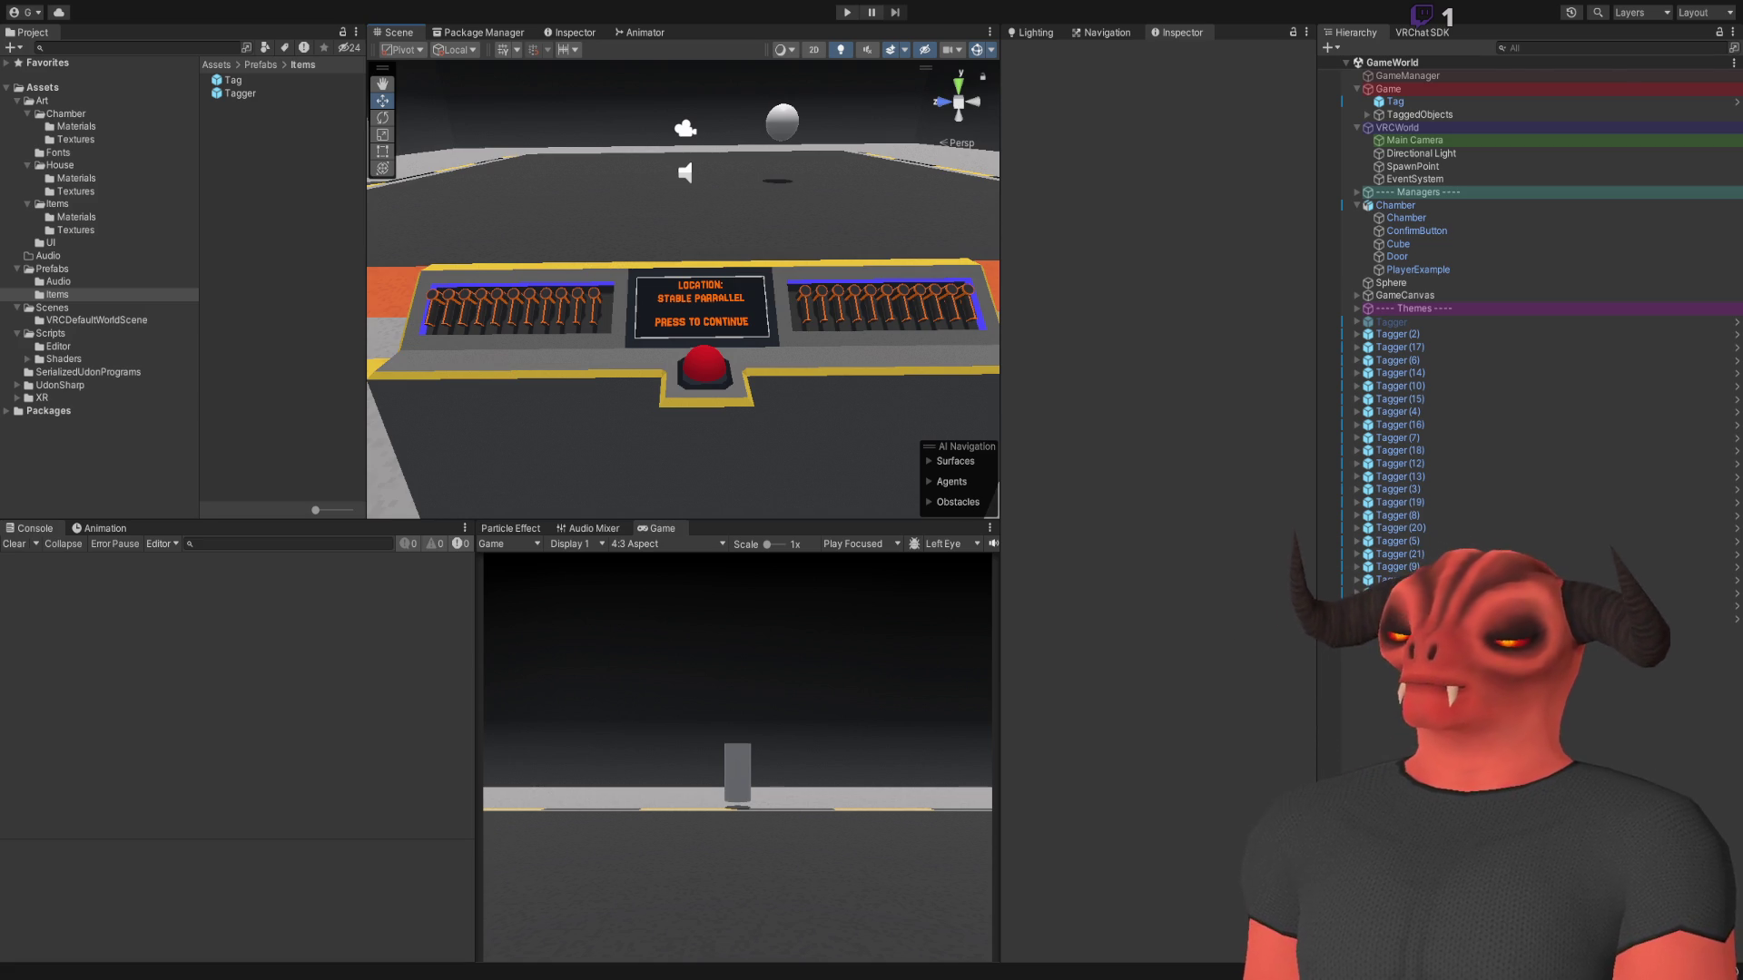
Open Tagger.cs in Visual Studio at the pickup declaration
{"action": "key", "text": "alt+Tab"}
{"action": "left_click", "coordinate": [134, 63]}
{"action": "scroll", "coordinate": [349, 370], "scroll_direction": "down", "scroll_amount": 15}
{"action": "scroll", "coordinate": [349, 370], "scroll_direction": "up", "scroll_amount": 15}
{"action": "left_click", "coordinate": [505, 338]}
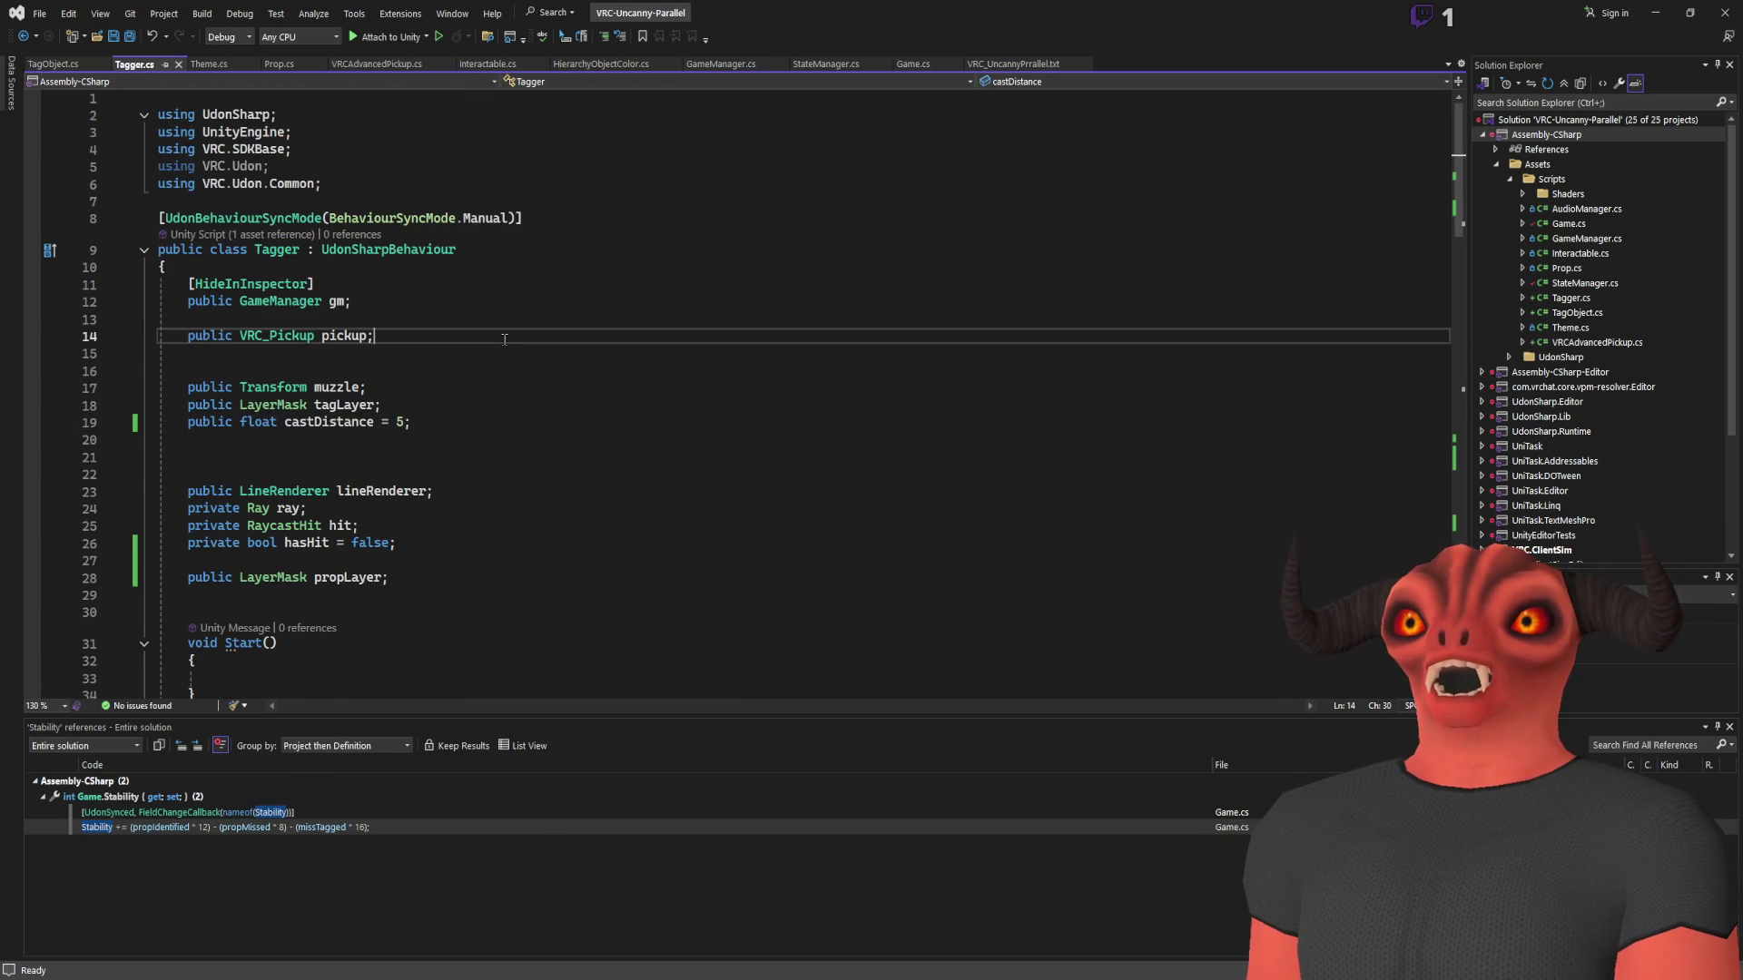
Add a respawnPoint = transform line inside Start() and save the script
{"action": "key", "text": "Return"}
{"action": "key", "text": "Return"}
{"action": "type", "text": "public Vector3 respawnPoint;"}
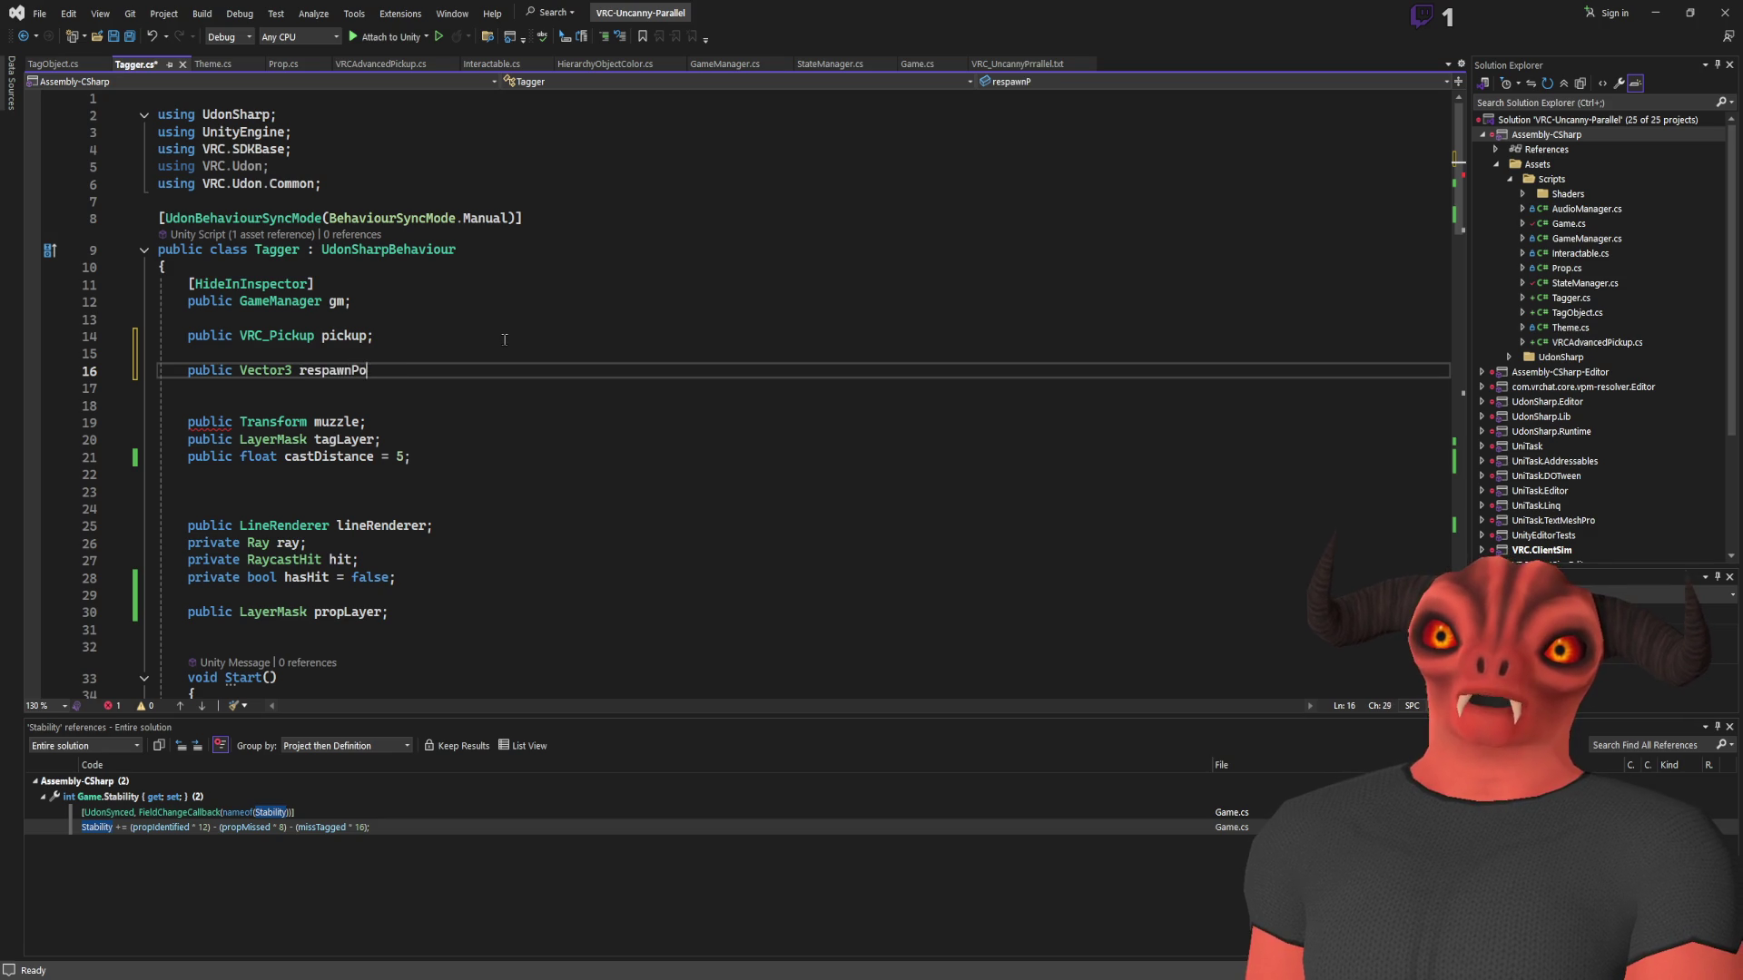
{"action": "scroll", "coordinate": [394, 349], "scroll_direction": "down", "scroll_amount": 12}
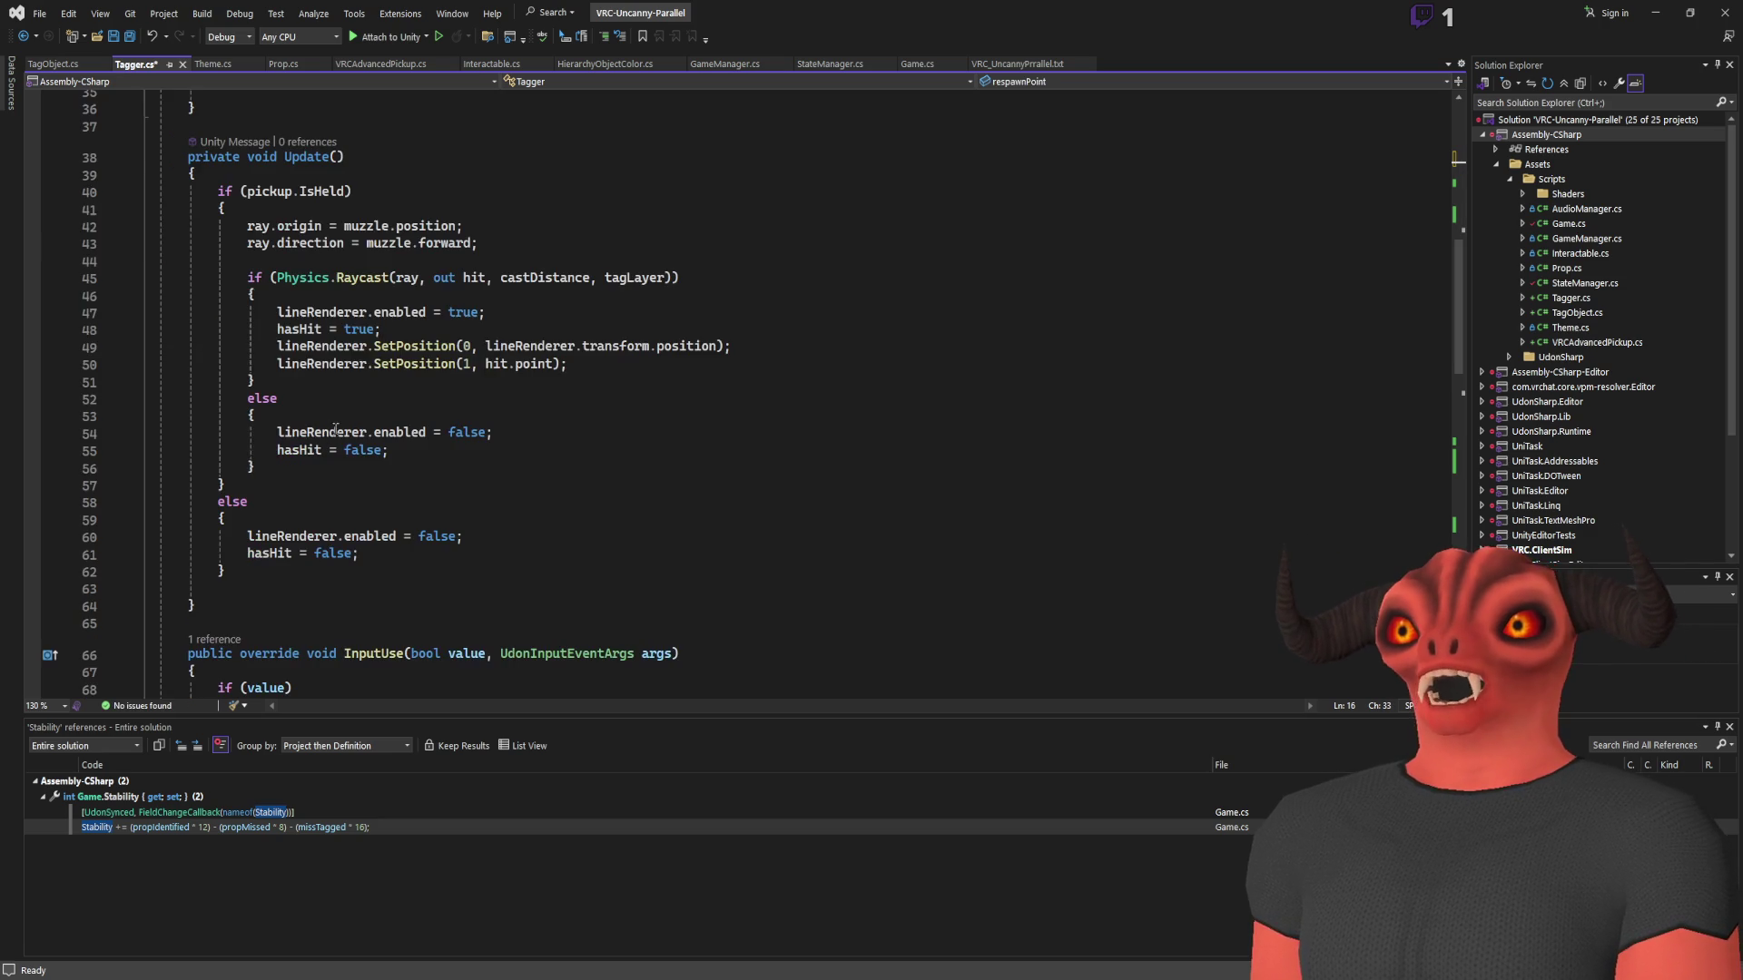
{"action": "scroll", "coordinate": [346, 349], "scroll_direction": "up", "scroll_amount": 5}
{"action": "left_click", "coordinate": [346, 348]}
{"action": "type", "text": "respawnPoint"}
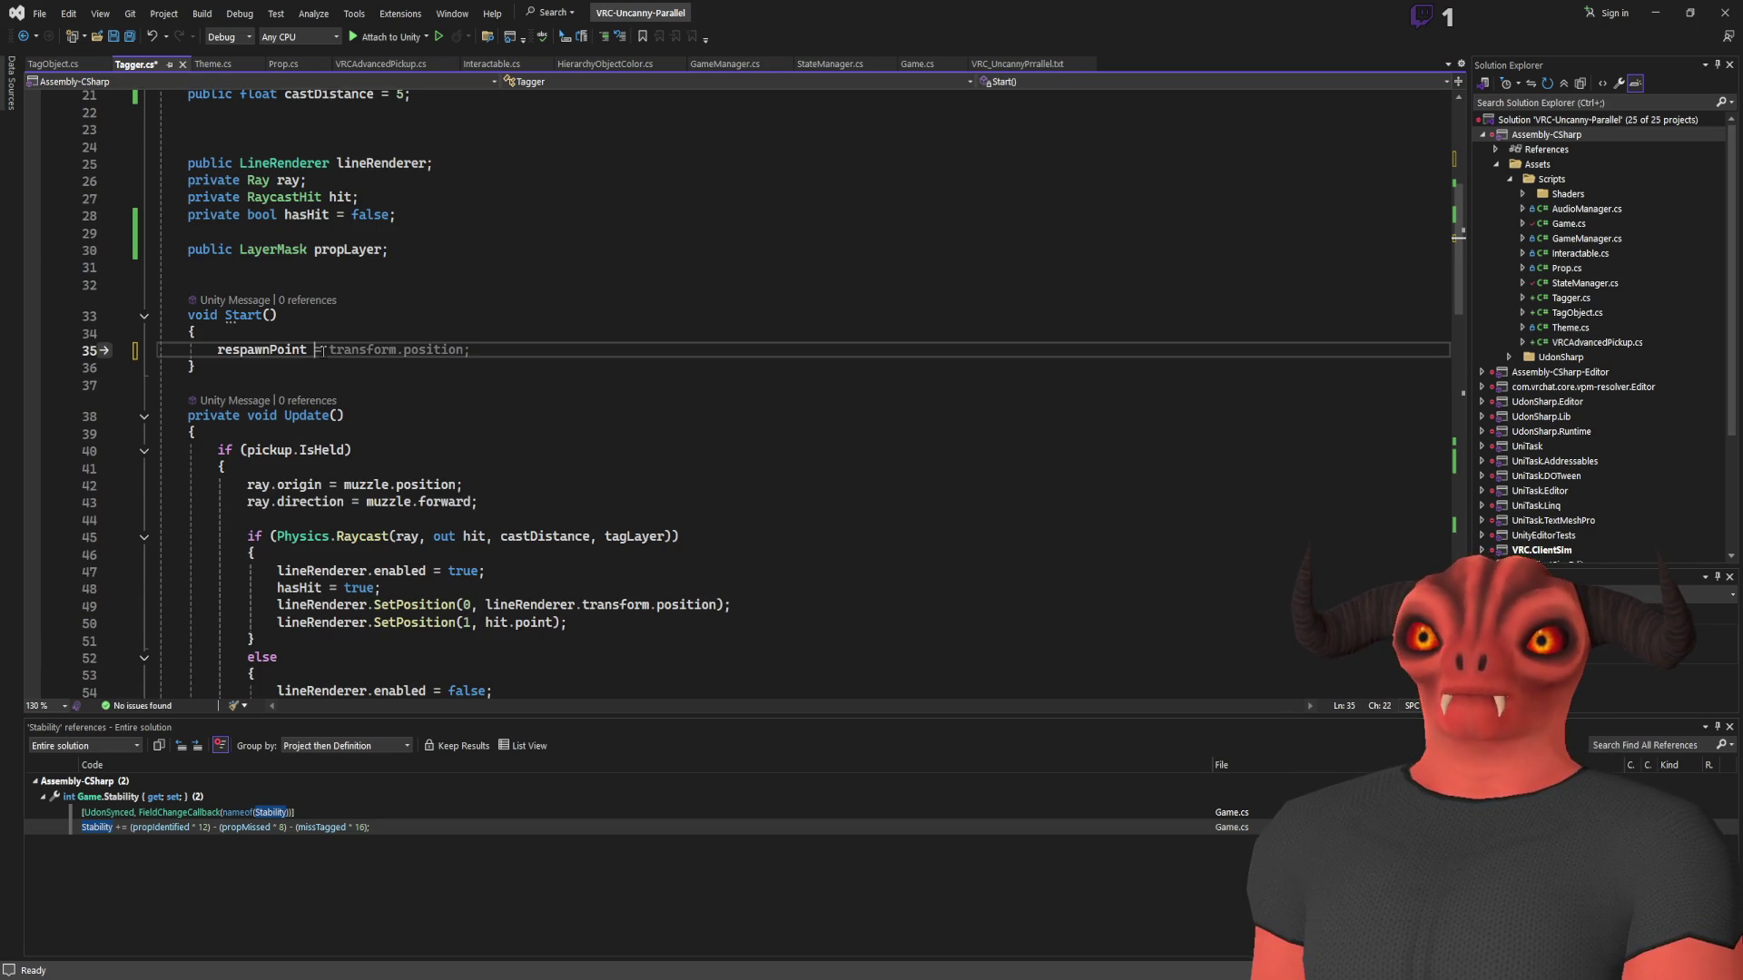
{"action": "type", "text": " = TransferFunction"}
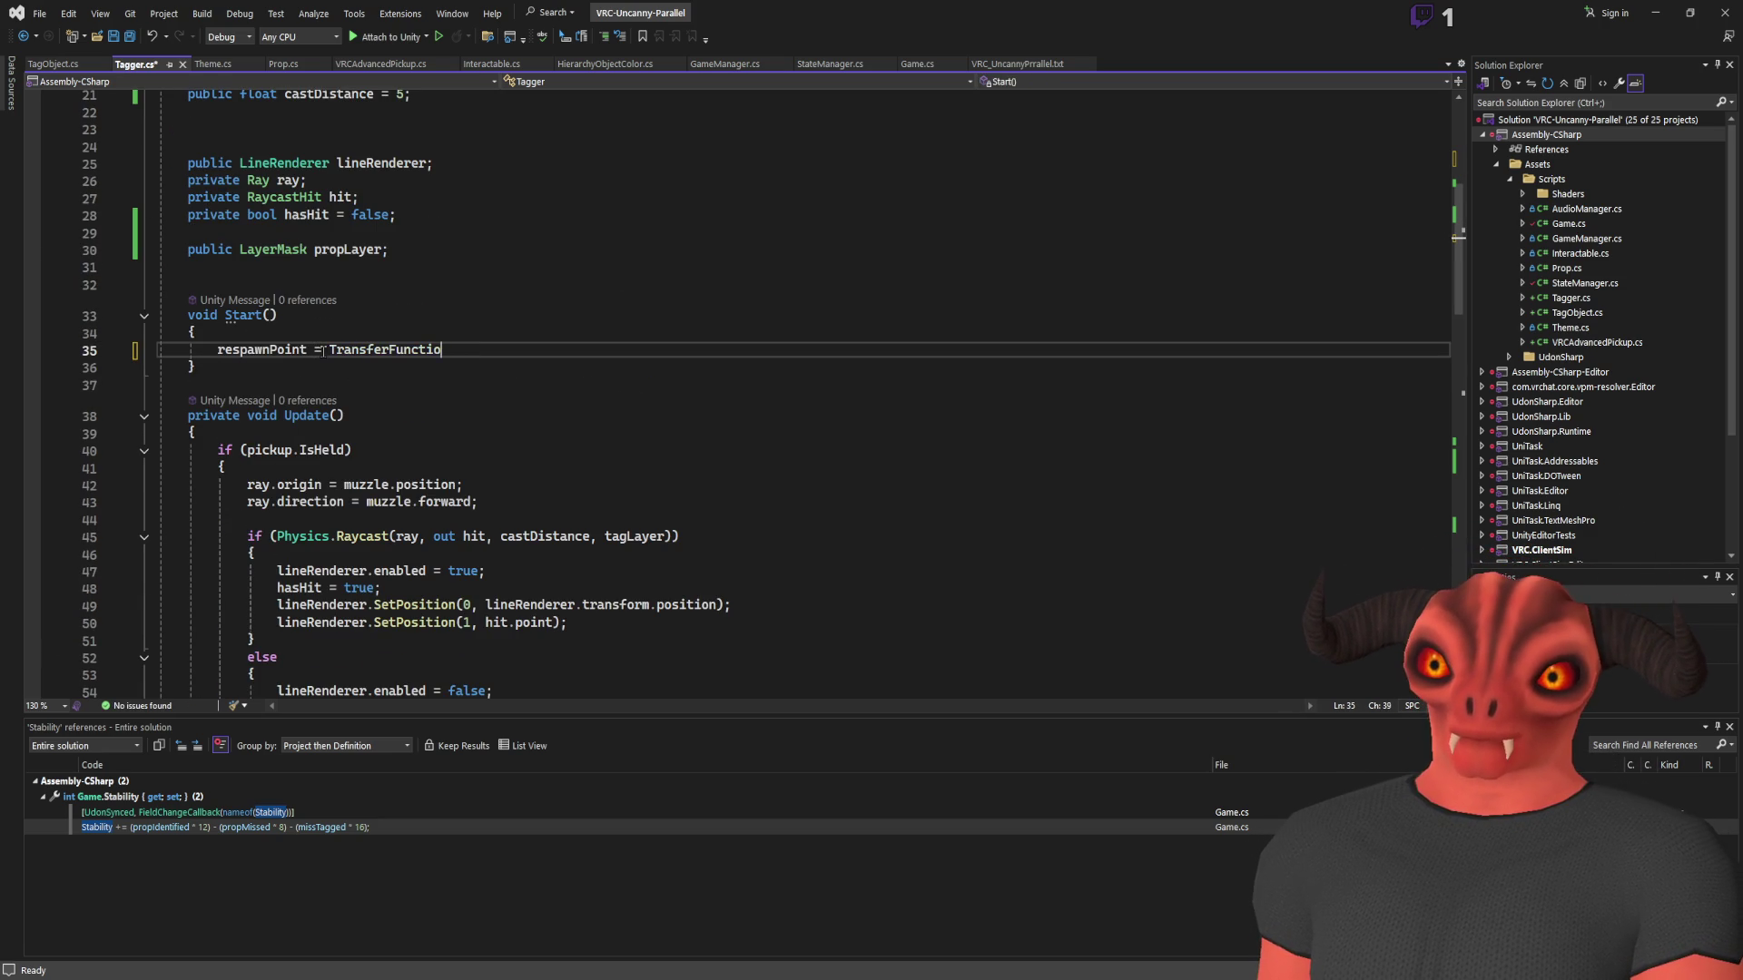
{"action": "key", "text": "BackSpace"}
{"action": "key", "text": "BackSpace"}
{"action": "key", "text": "BackSpace"}
{"action": "type", "text": "t"}
{"action": "type", "text": "form."}
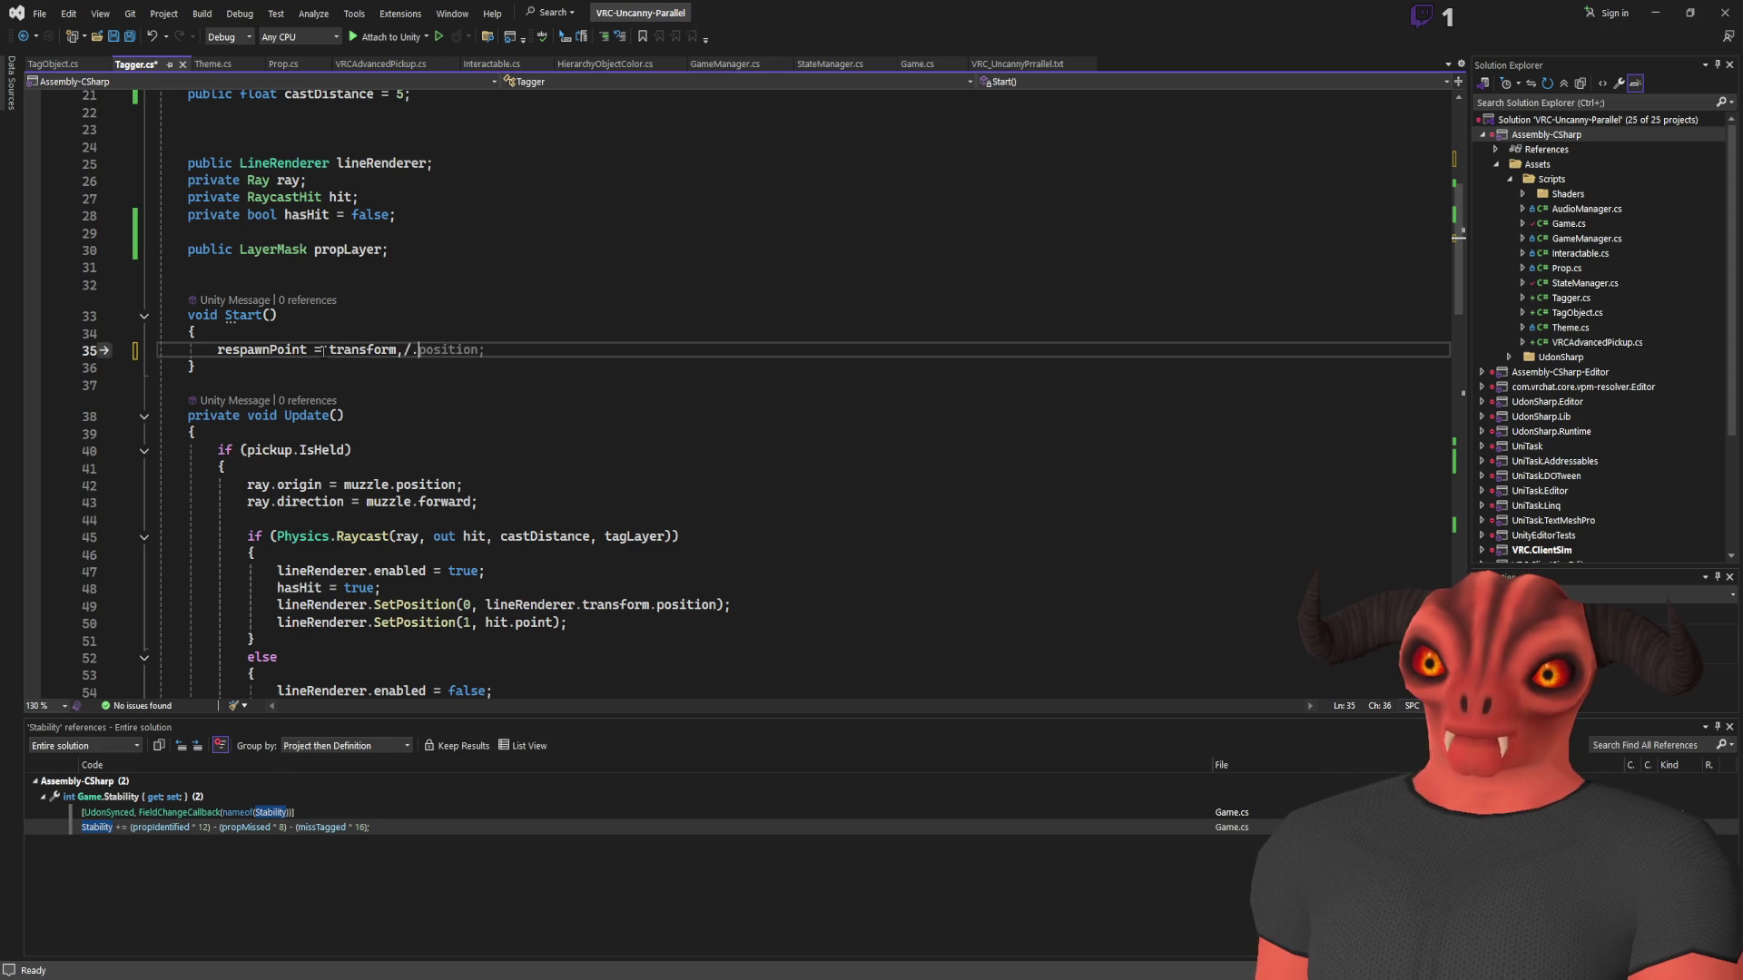
{"action": "type", "text": ";"}
{"action": "key", "text": "ctrl+s"}
Declare 'public VRCAdvancedPickup advPickup;' below the pickup field, save, and return to Unity
{"action": "scroll", "coordinate": [464, 269], "scroll_direction": "down", "scroll_amount": 3}
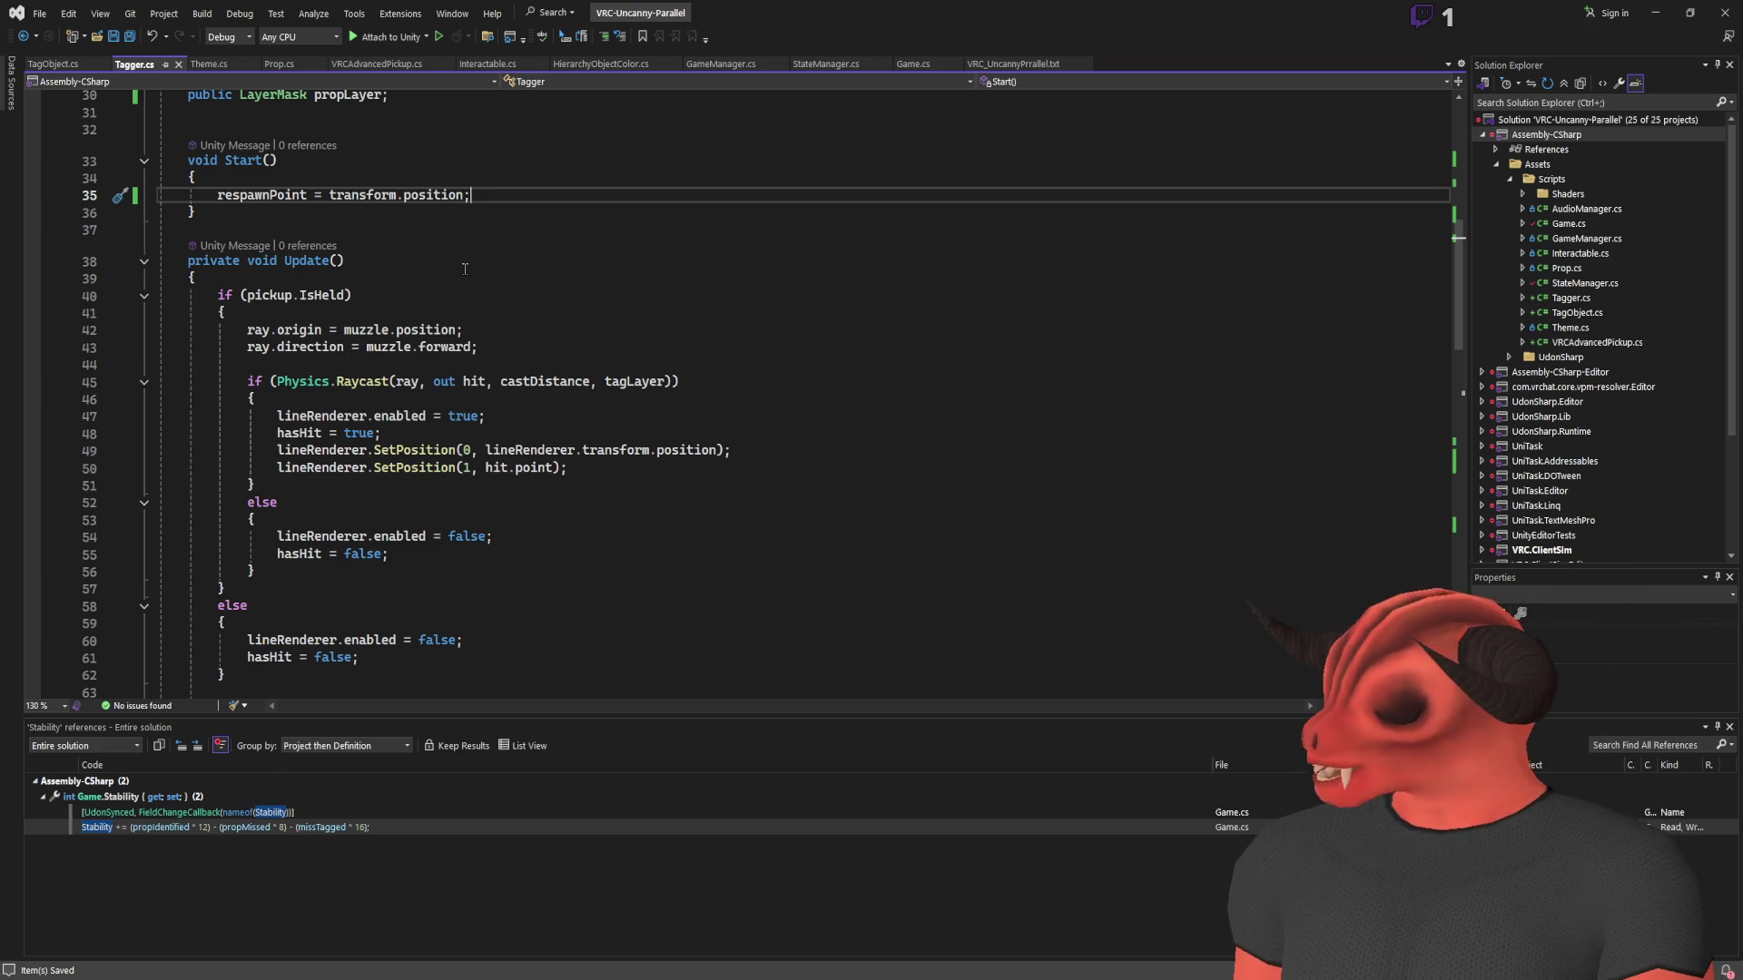
{"action": "scroll", "coordinate": [502, 319], "scroll_direction": "up", "scroll_amount": 4}
{"action": "scroll", "coordinate": [502, 319], "scroll_direction": "up", "scroll_amount": 3}
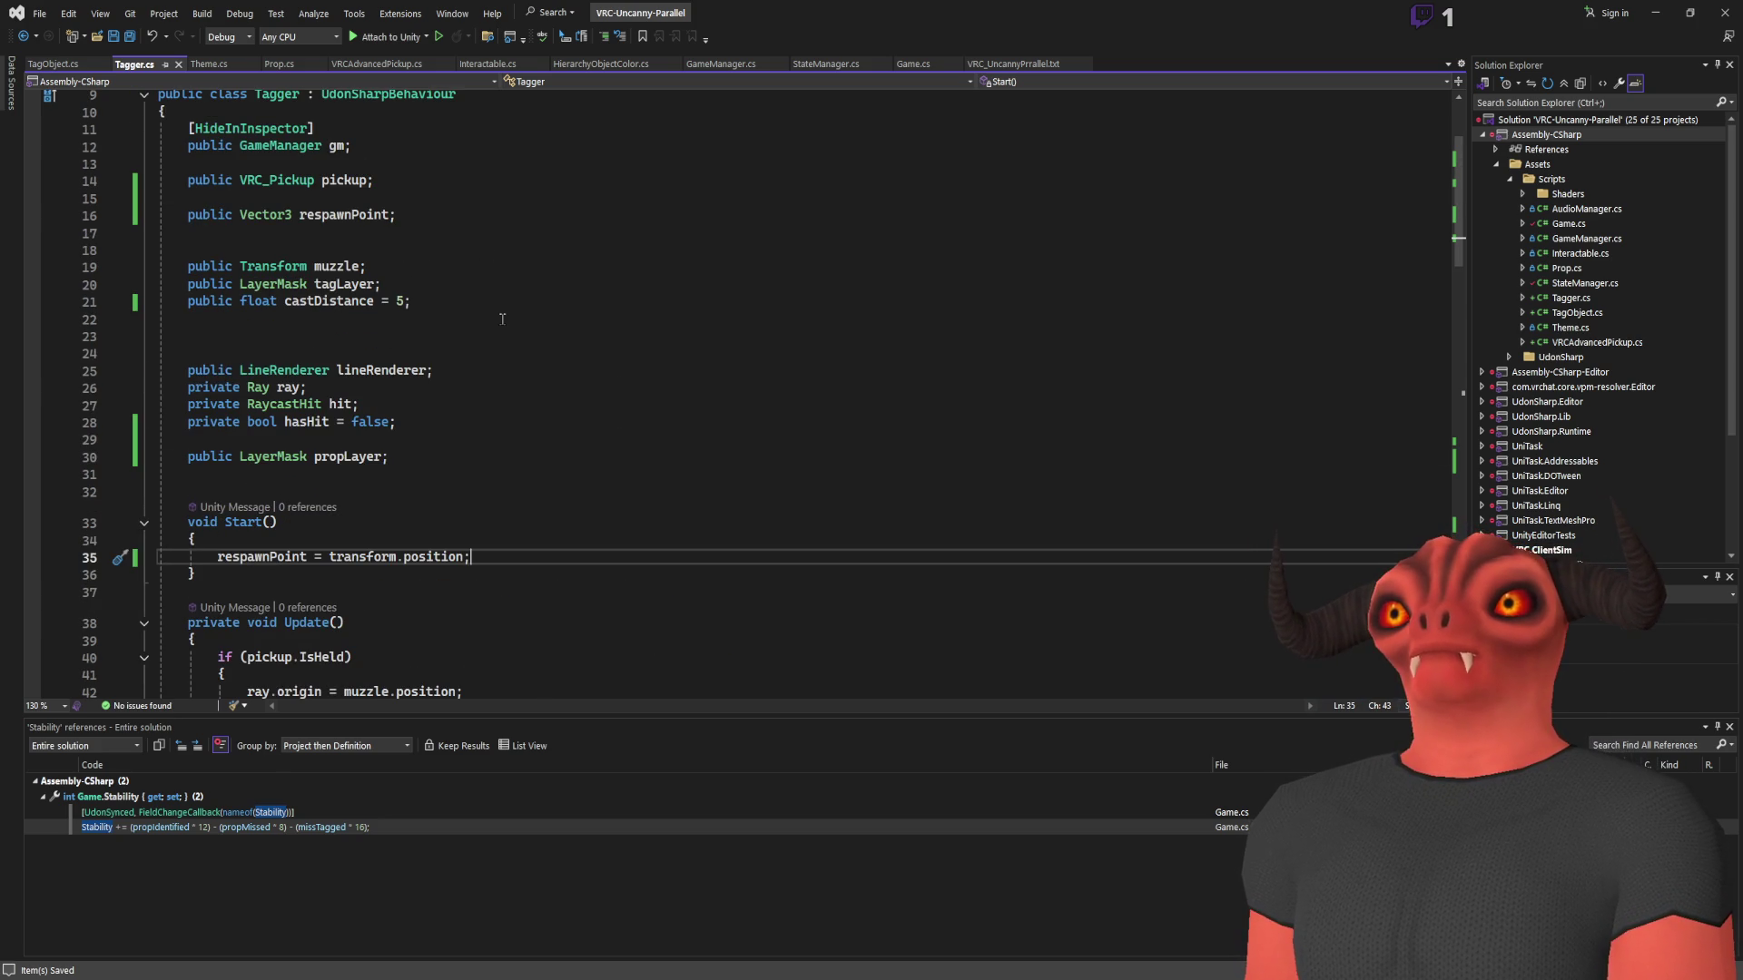
{"action": "scroll", "coordinate": [502, 318], "scroll_direction": "down", "scroll_amount": 8}
{"action": "scroll", "coordinate": [502, 319], "scroll_direction": "up", "scroll_amount": 8}
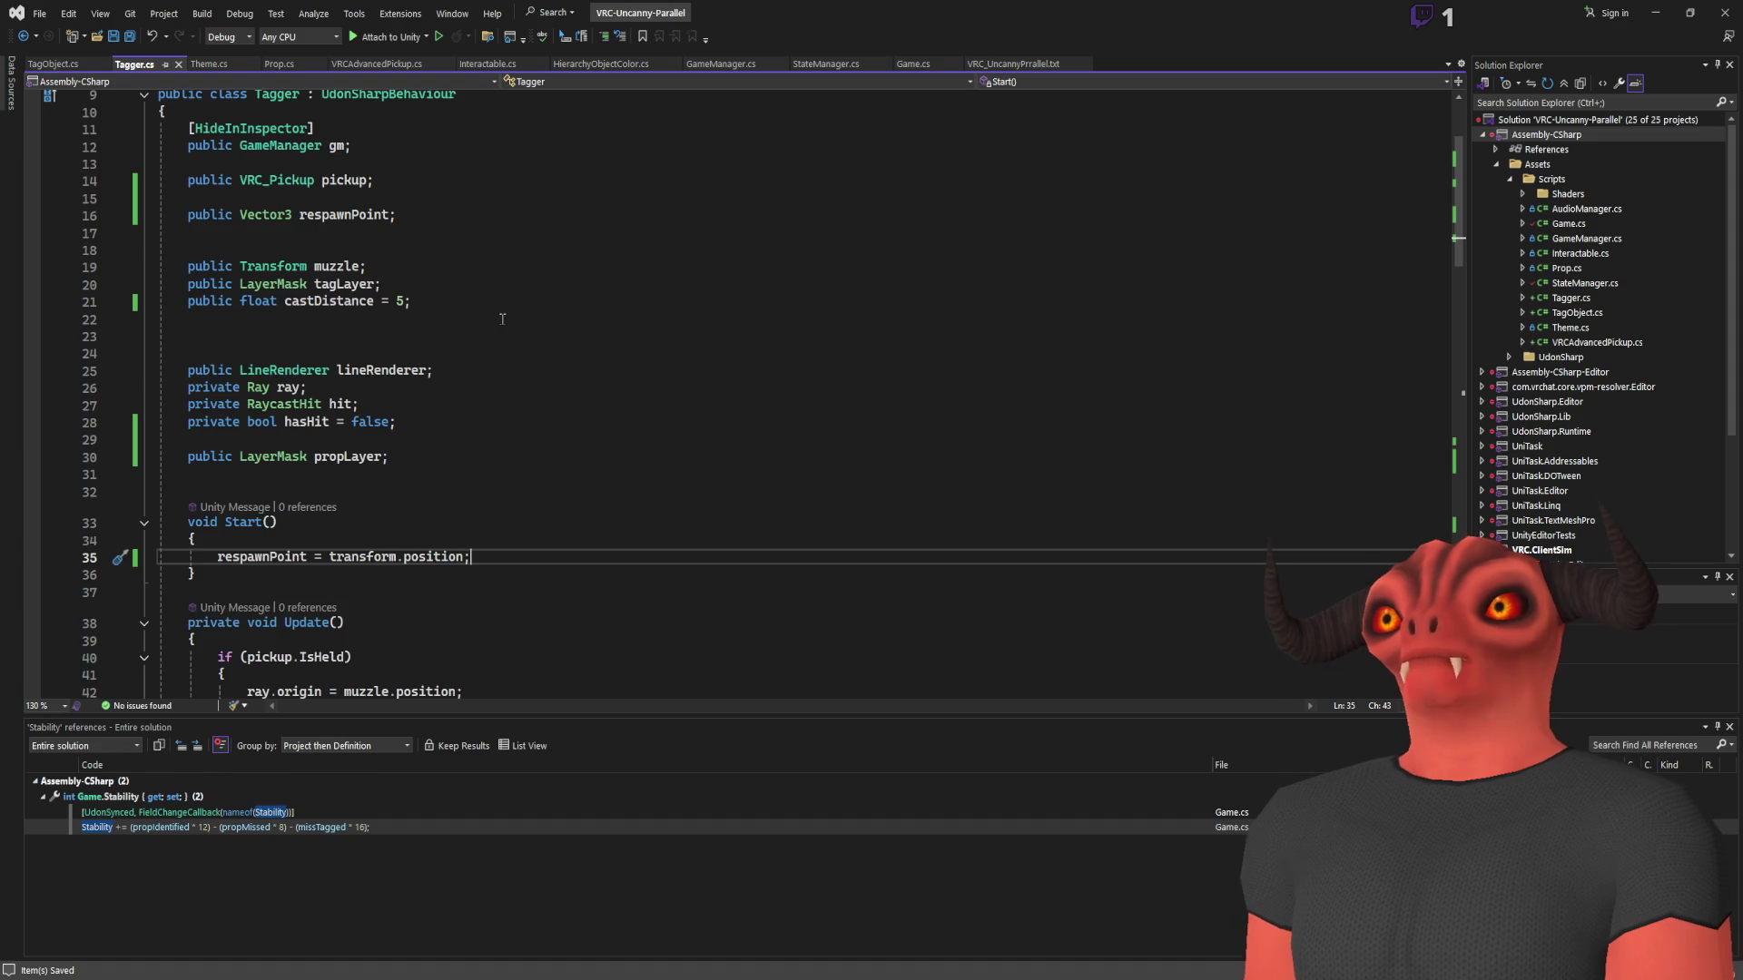
{"action": "scroll", "coordinate": [502, 319], "scroll_direction": "up", "scroll_amount": 3}
{"action": "left_click", "coordinate": [418, 335]}
{"action": "key", "text": "Return"}
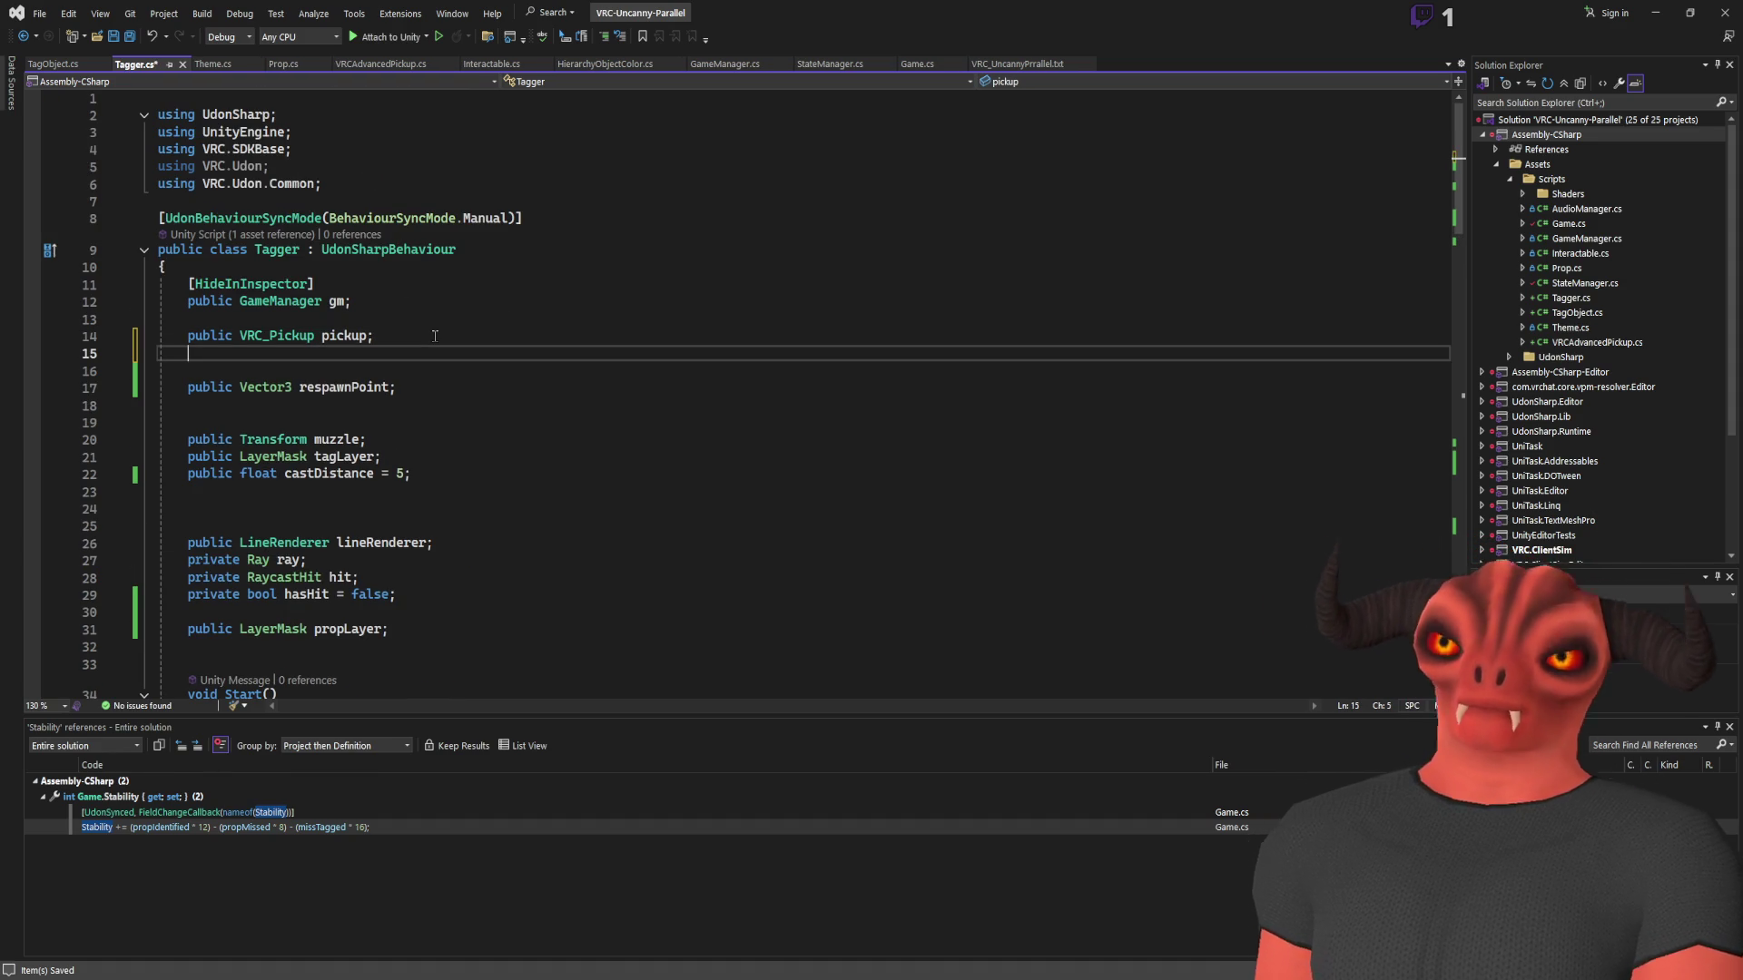
{"action": "type", "text": "public VRCAdvancedPickup advPic"}
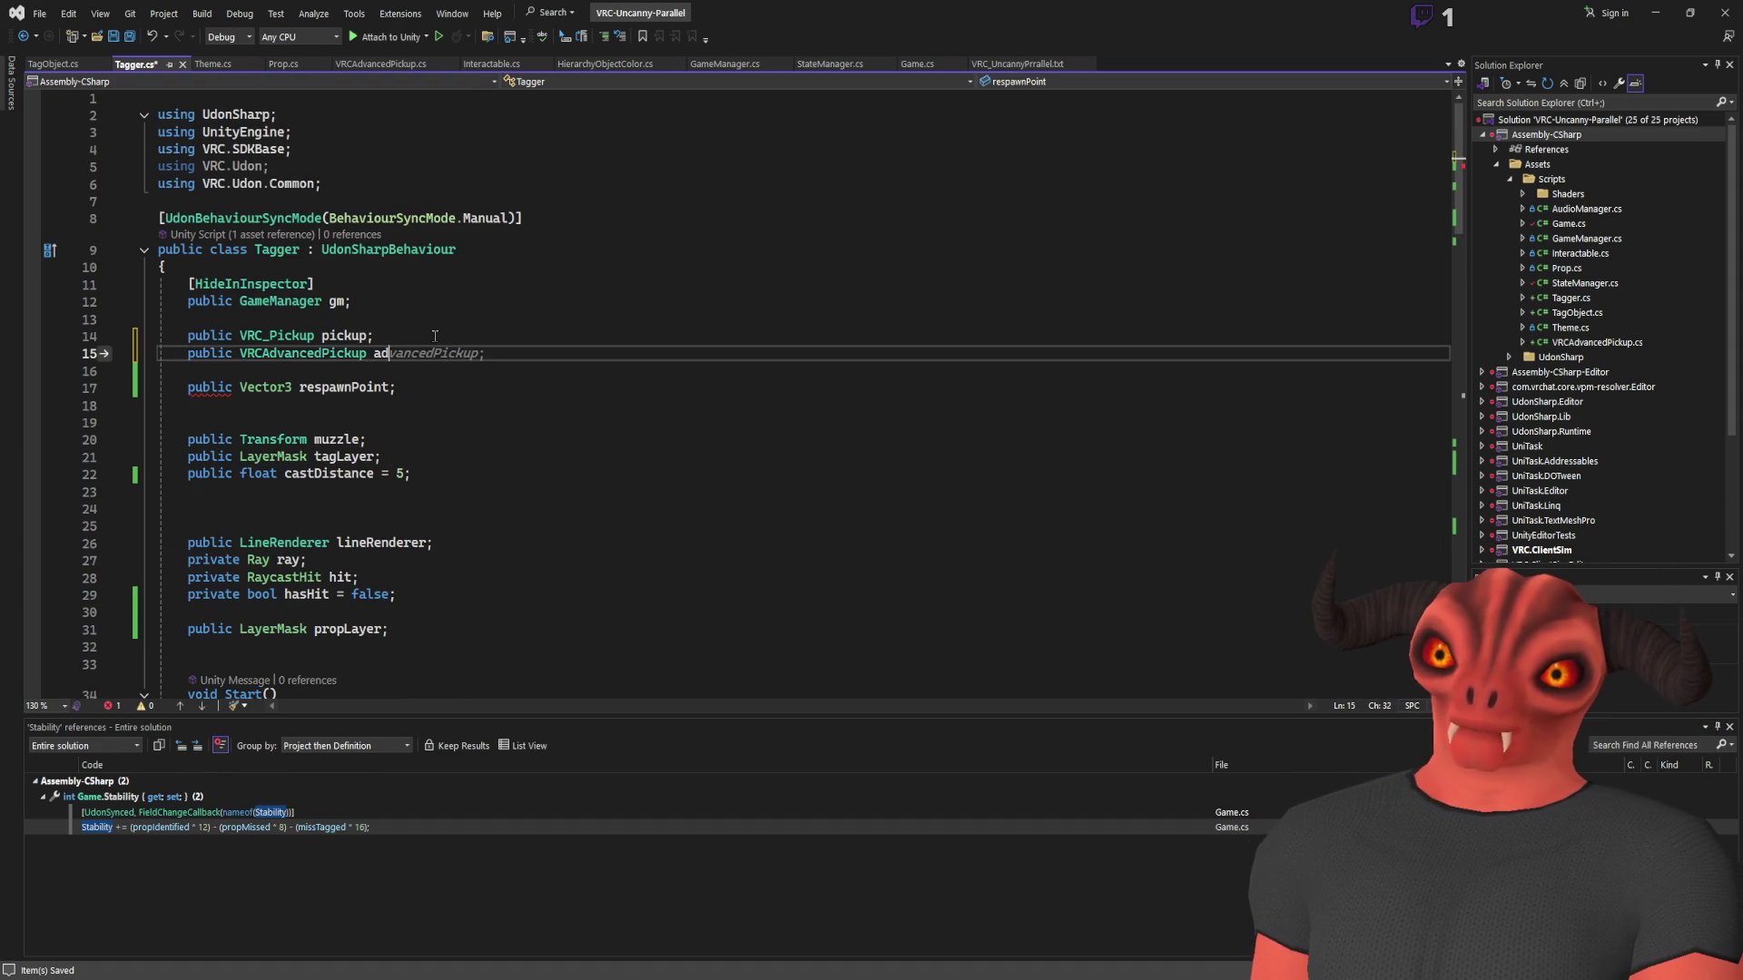
{"action": "type", "text": "kup;"}
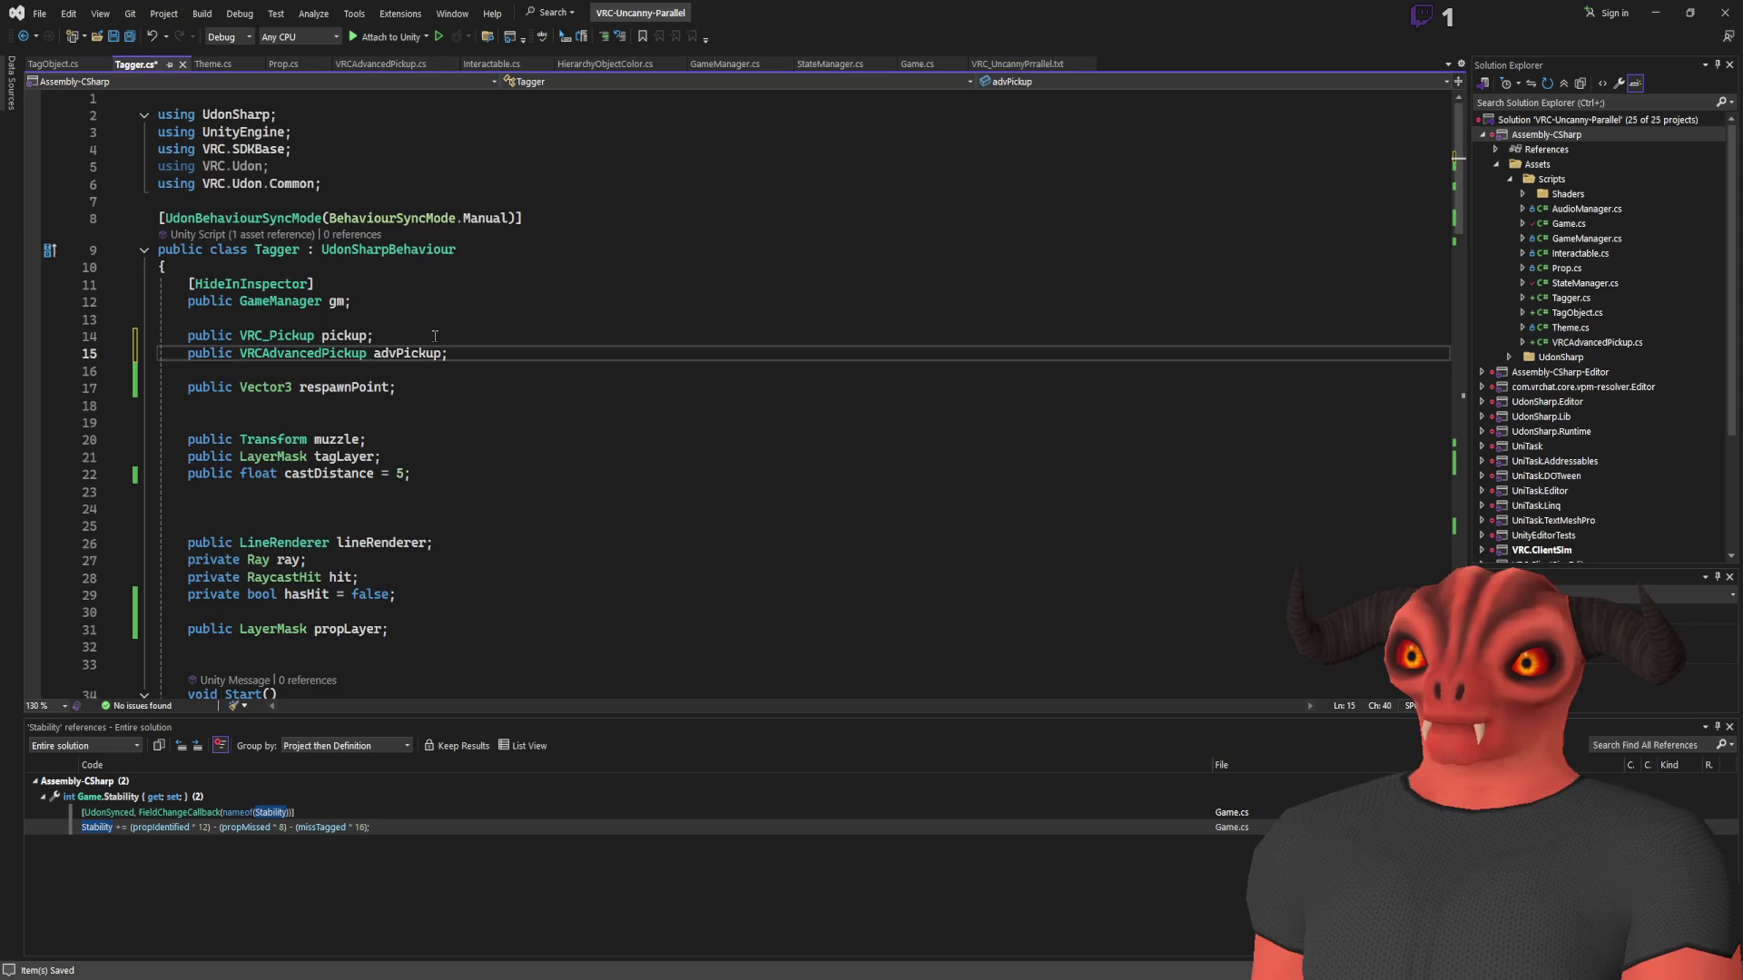
{"action": "scroll", "coordinate": [435, 337], "scroll_direction": "down", "scroll_amount": 9}
{"action": "key", "text": "ctrl+s"}
{"action": "scroll", "coordinate": [410, 381], "scroll_direction": "up", "scroll_amount": 4}
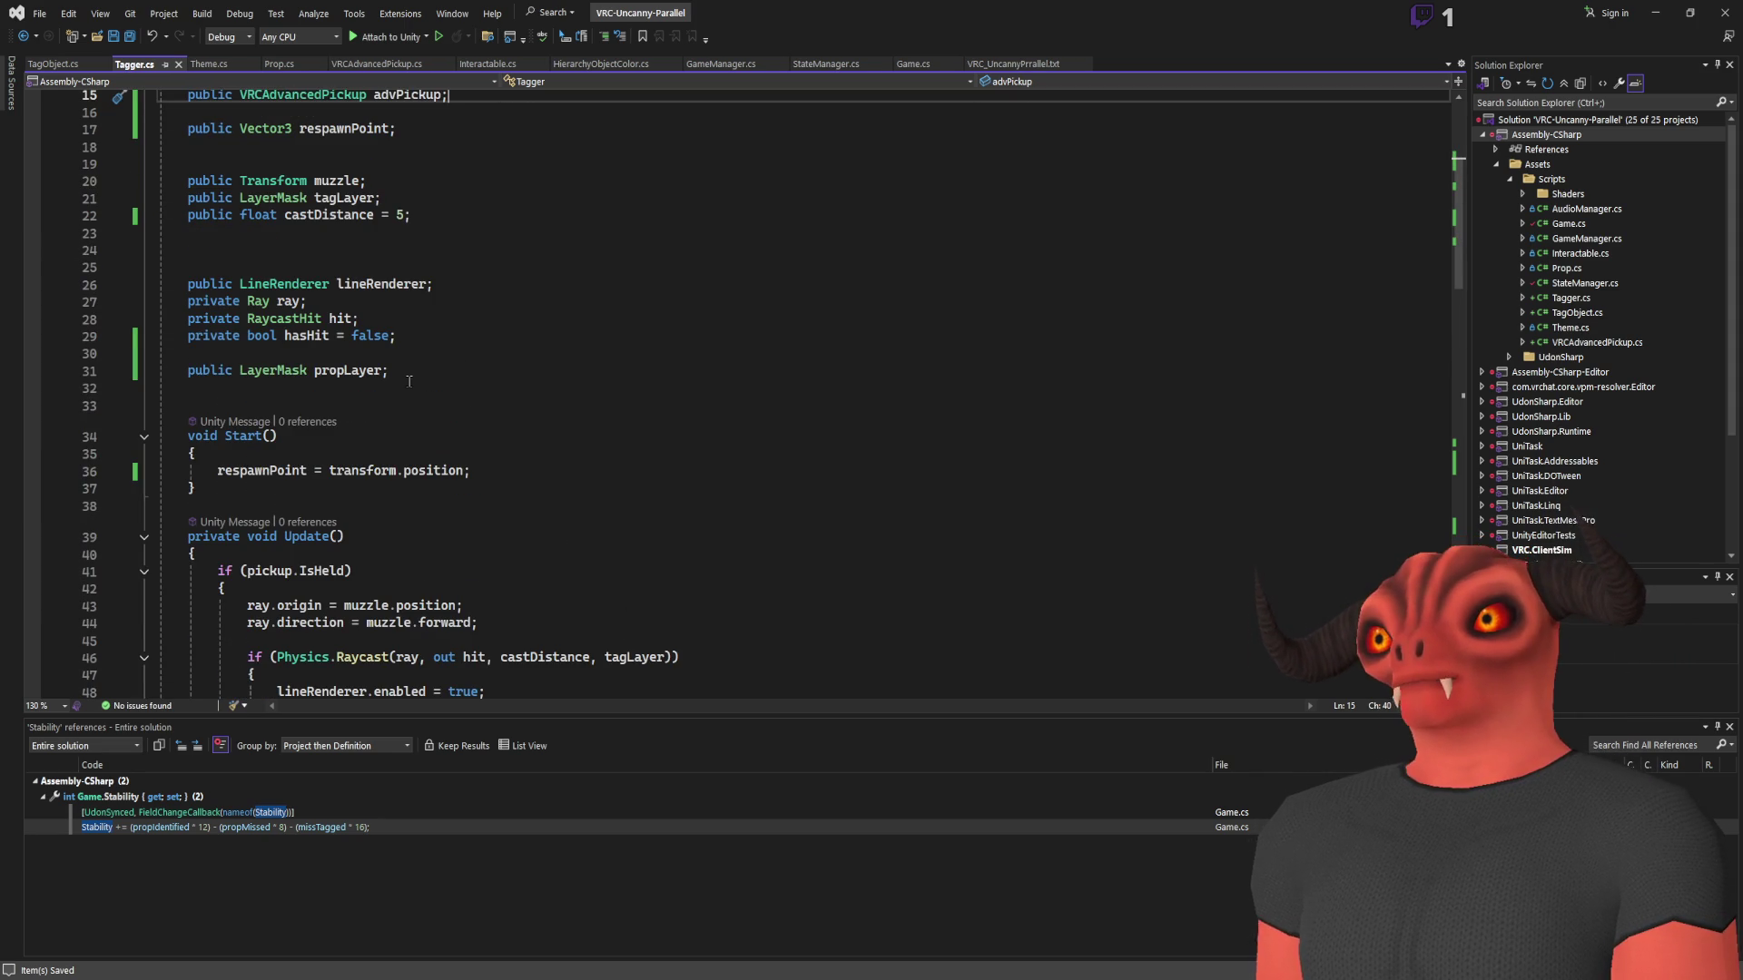
{"action": "scroll", "coordinate": [409, 381], "scroll_direction": "up", "scroll_amount": 5}
{"action": "key", "text": "alt+Tab"}
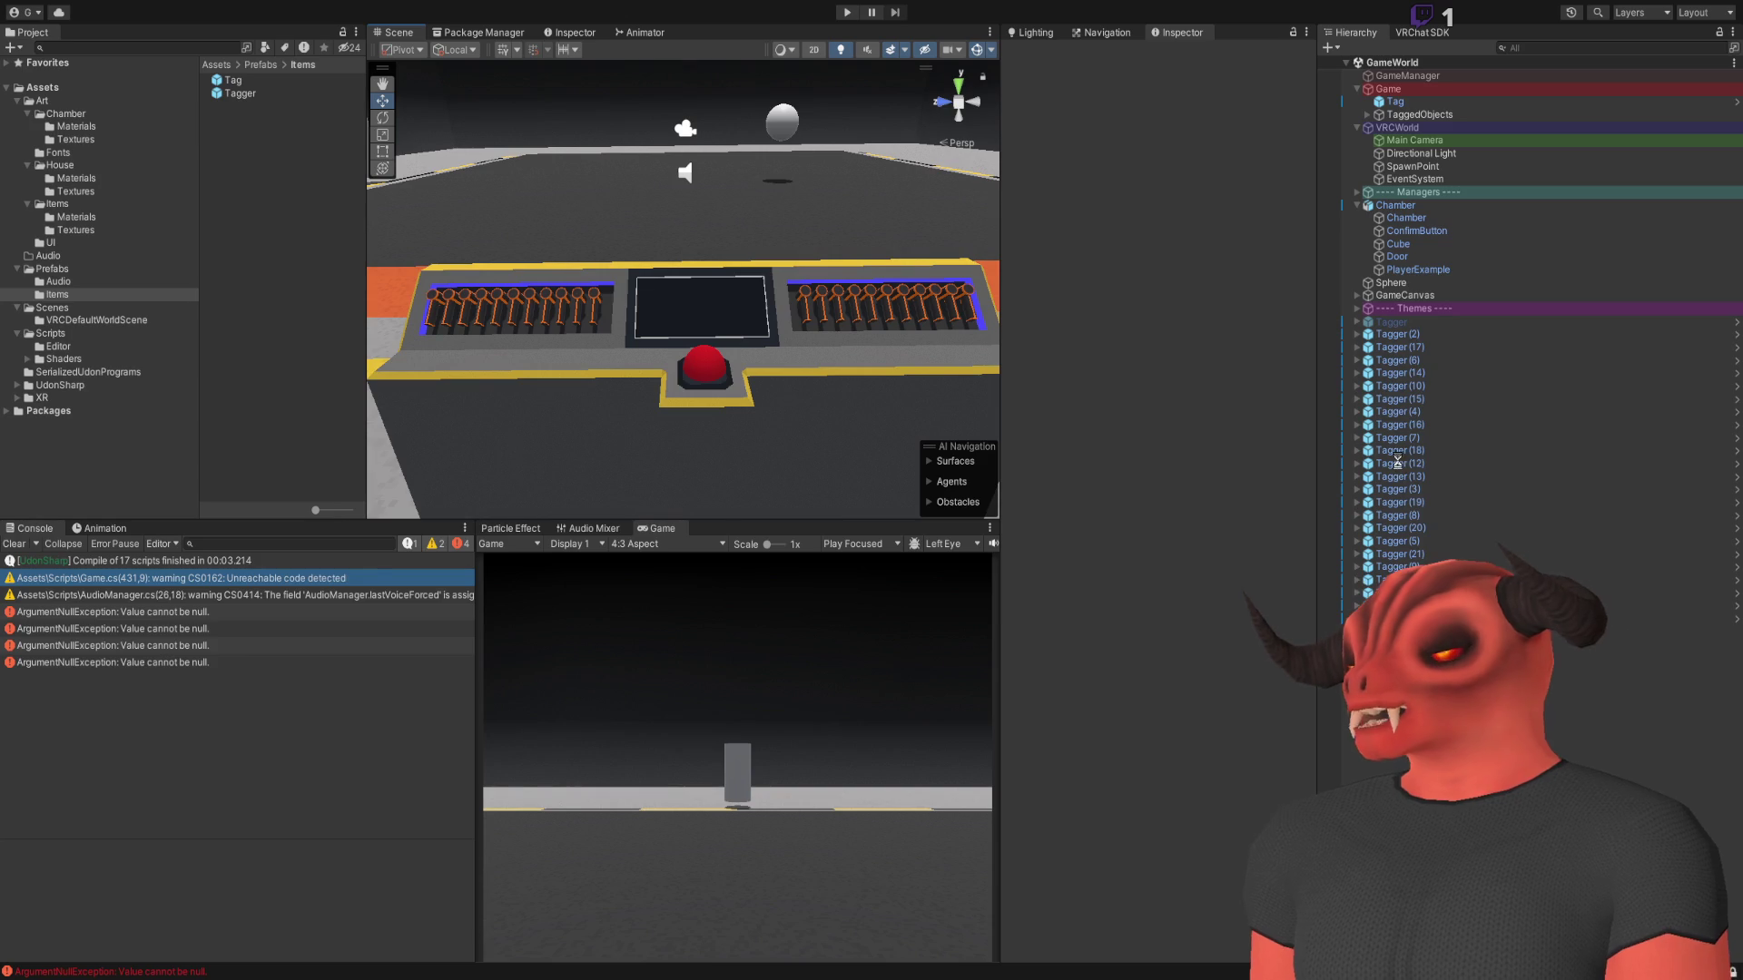
Select Tagger (2) and confirm its Tagger script shows an empty Adv Pickup slot
{"action": "left_click", "coordinate": [1422, 335]}
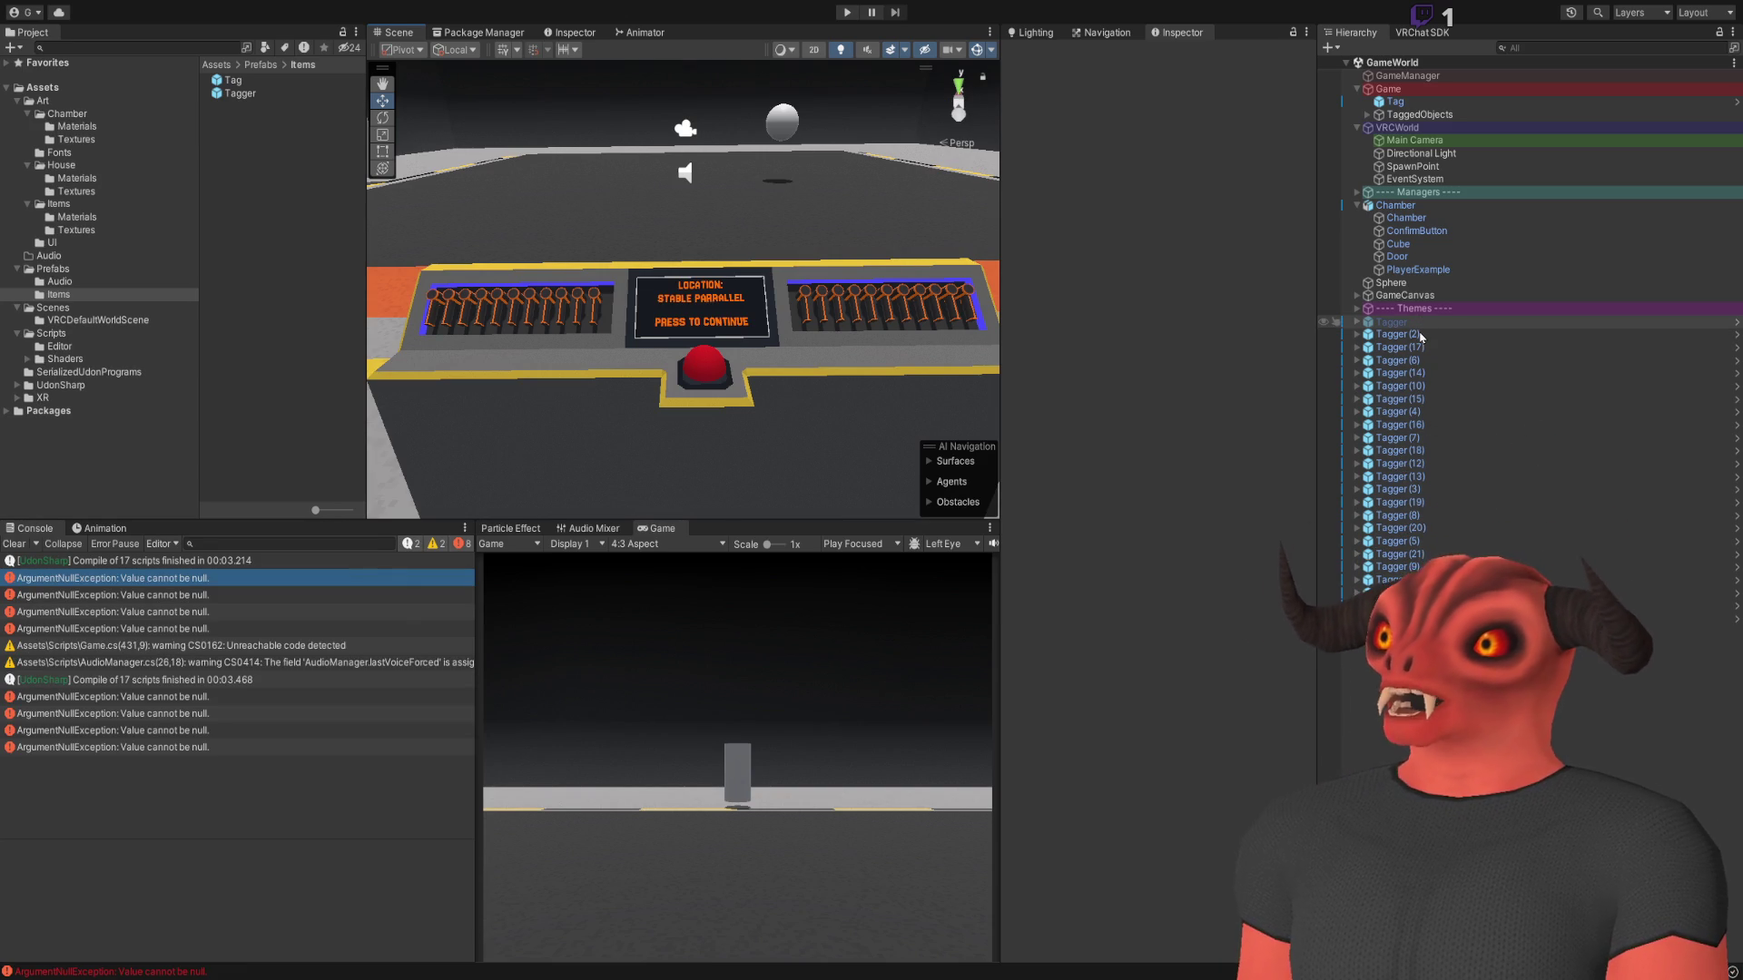
{"action": "scroll", "coordinate": [1119, 632], "scroll_direction": "down", "scroll_amount": 5}
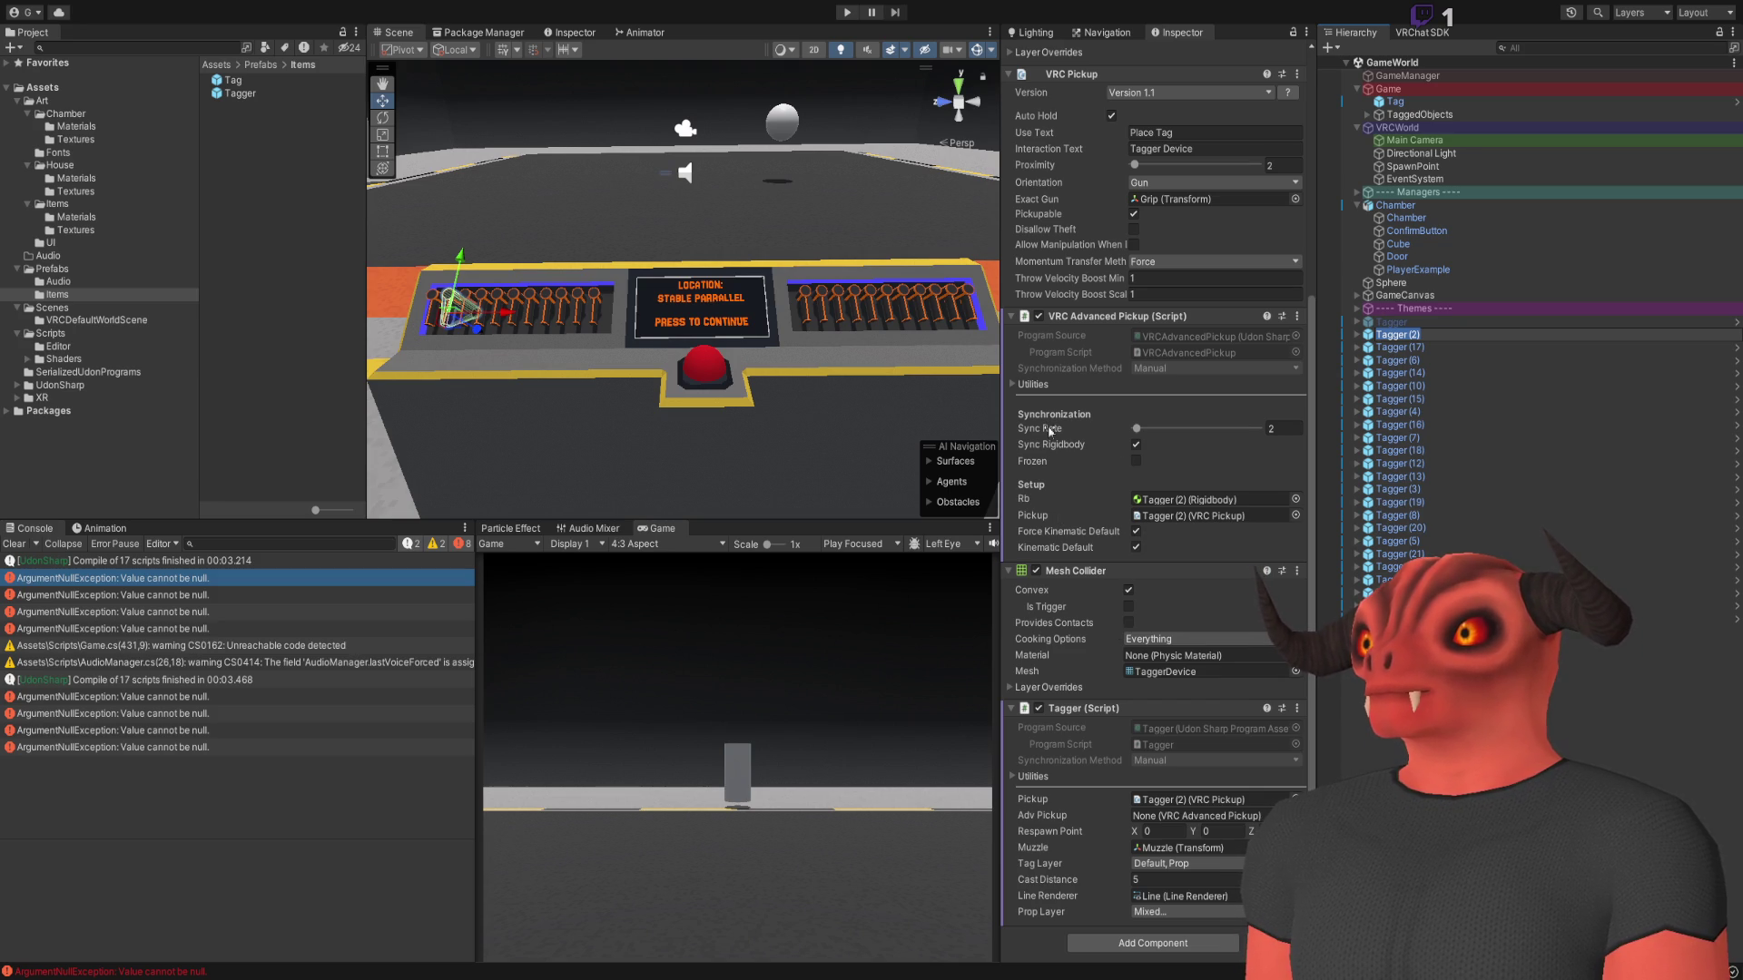
{"action": "key", "text": "alt+Tab"}
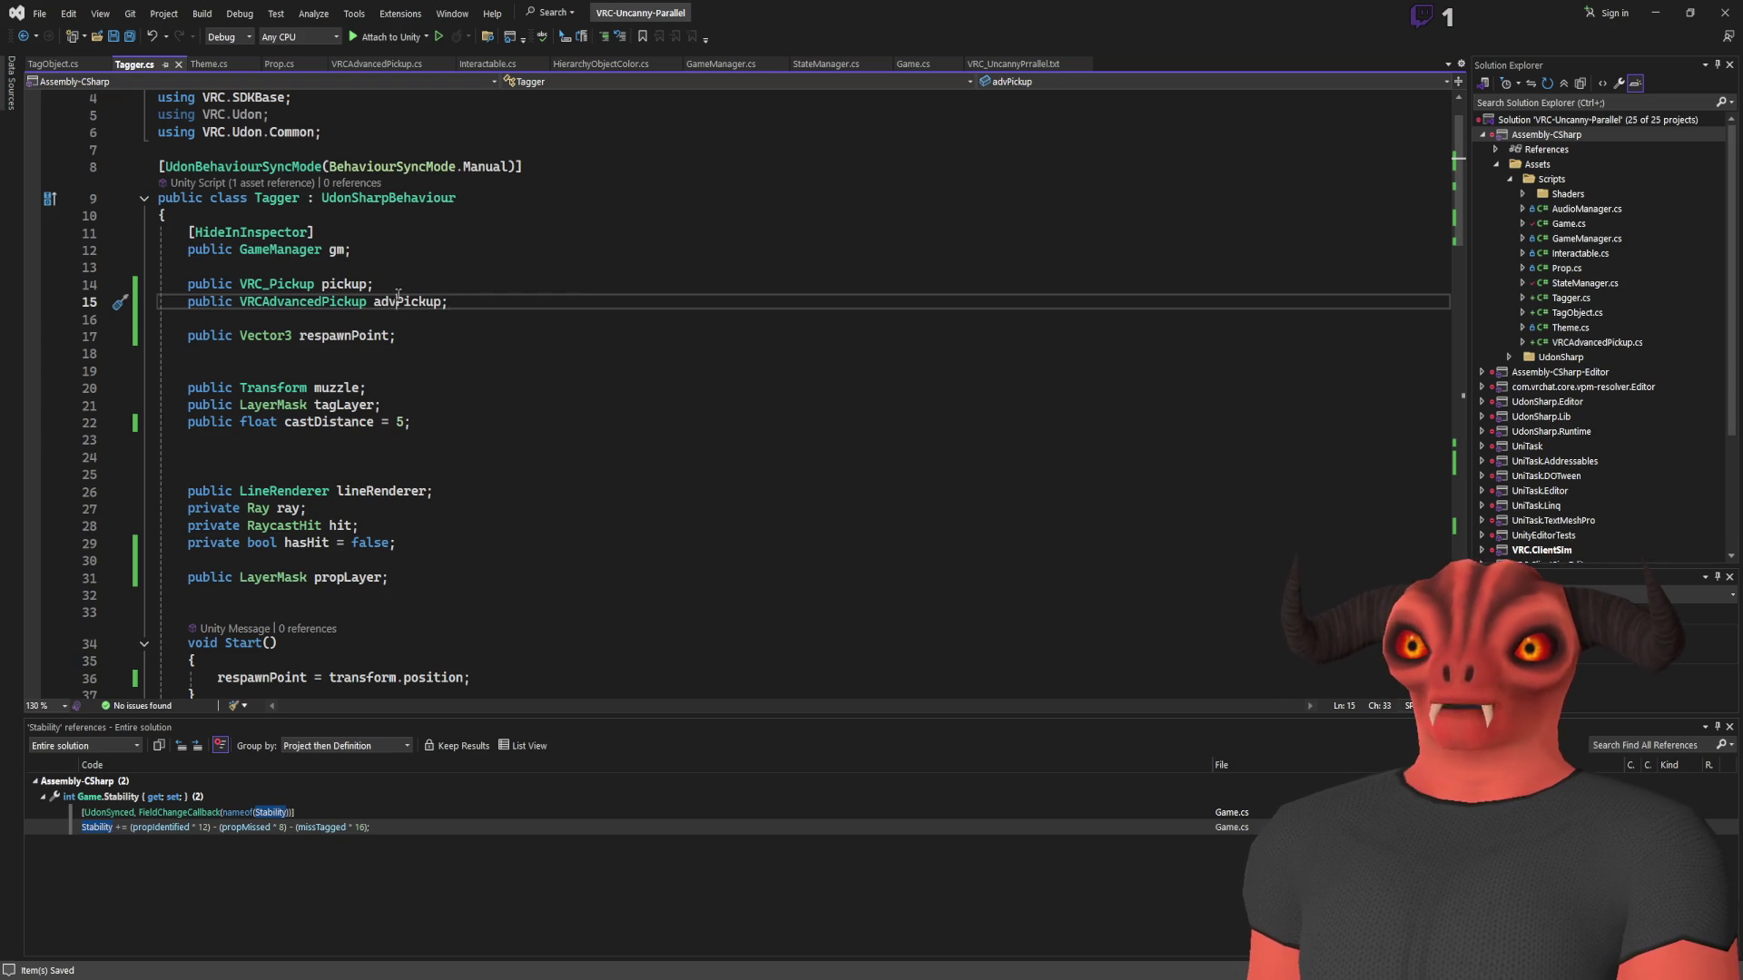
Declare 'private float respawnTimer = 0;' on a new line below the respawnPoint field
{"action": "scroll", "coordinate": [515, 357], "scroll_direction": "down", "scroll_amount": 10}
{"action": "scroll", "coordinate": [517, 364], "scroll_direction": "up", "scroll_amount": 6}
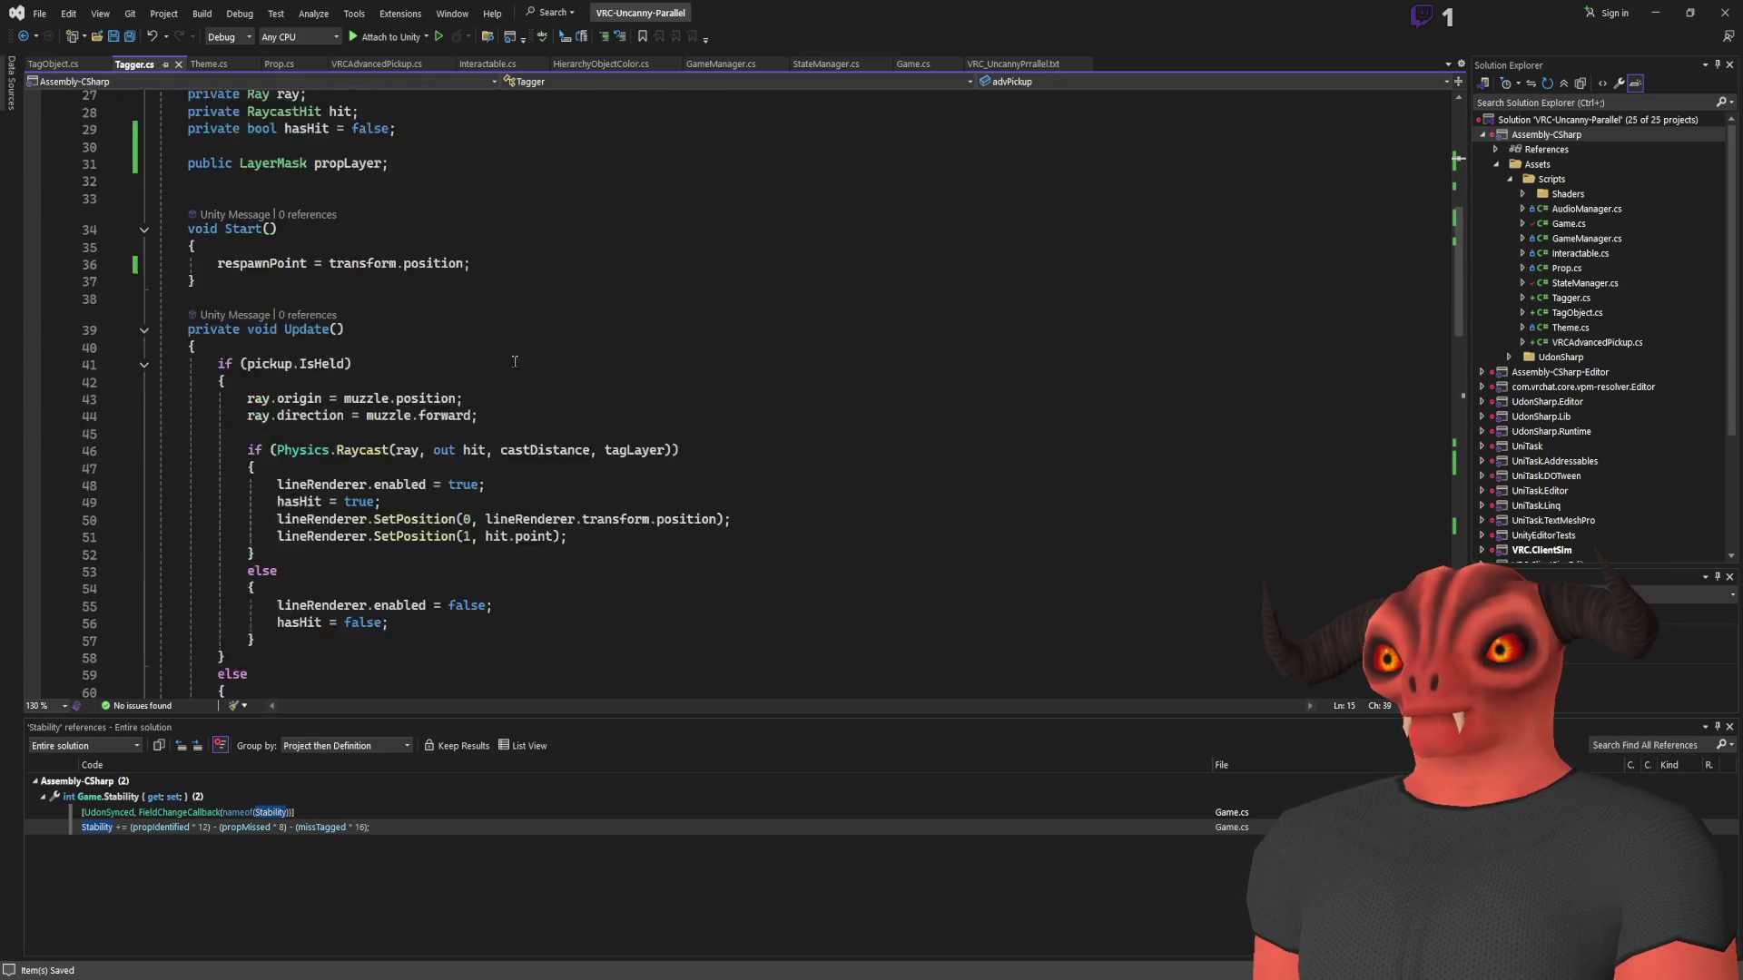
{"action": "scroll", "coordinate": [520, 370], "scroll_direction": "down", "scroll_amount": 13}
{"action": "scroll", "coordinate": [515, 366], "scroll_direction": "down", "scroll_amount": 9}
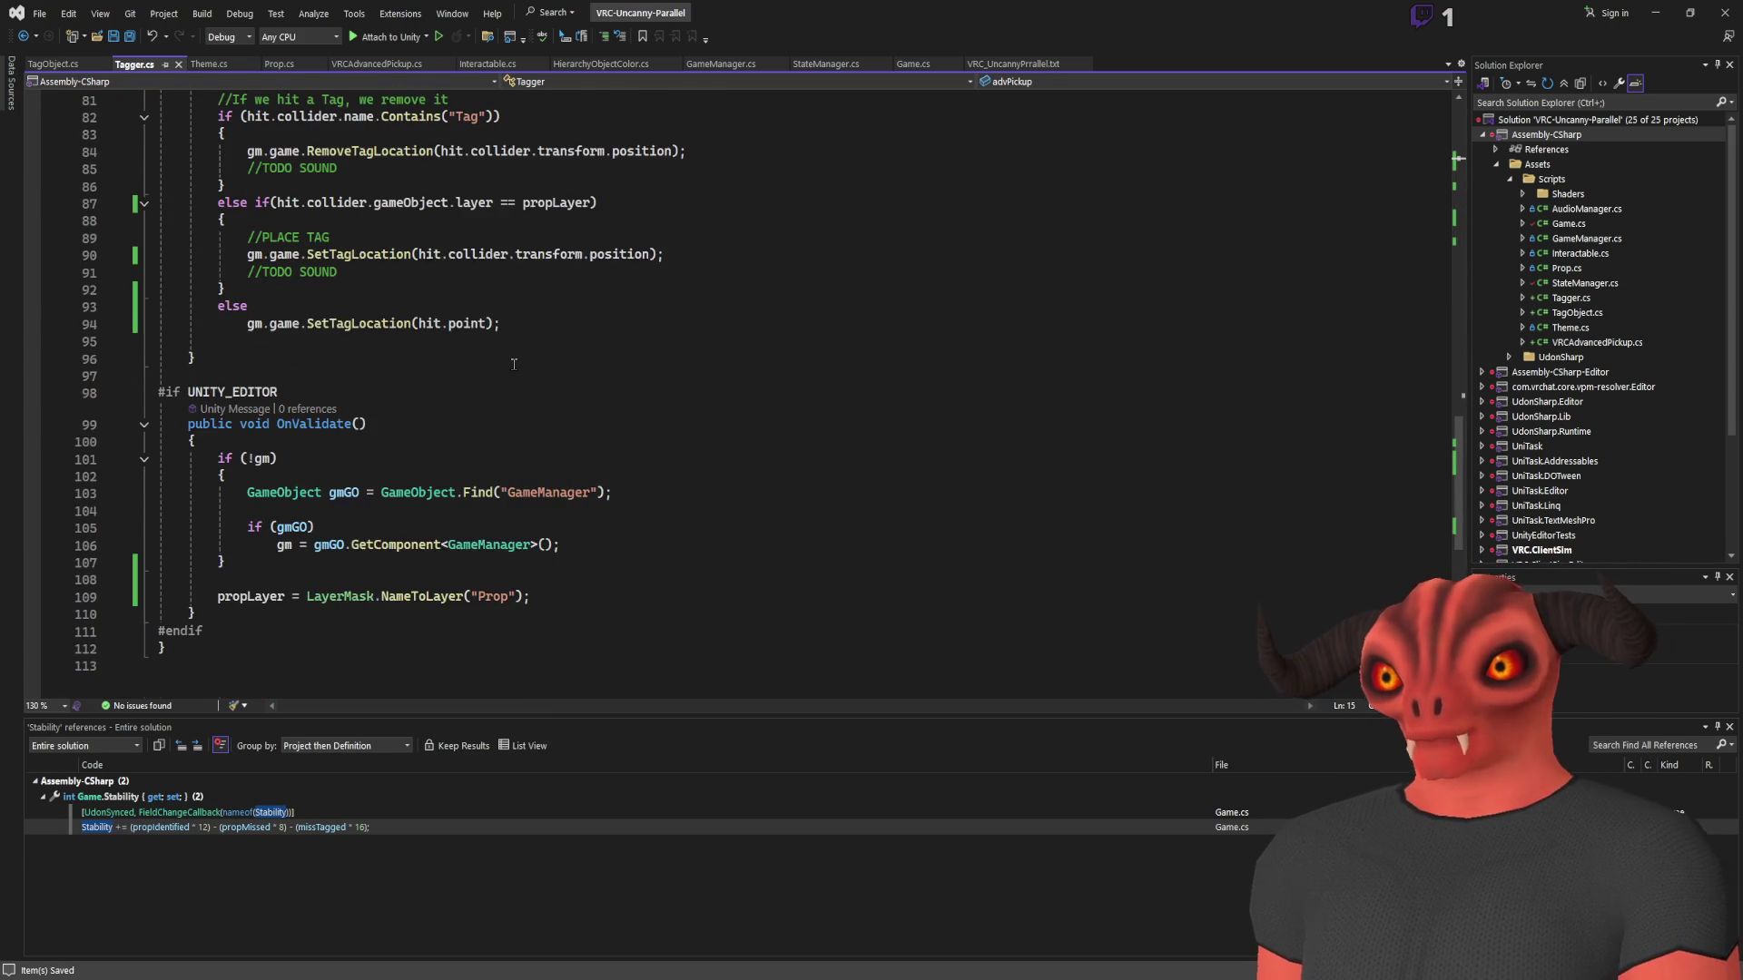
{"action": "scroll", "coordinate": [510, 357], "scroll_direction": "up", "scroll_amount": 18}
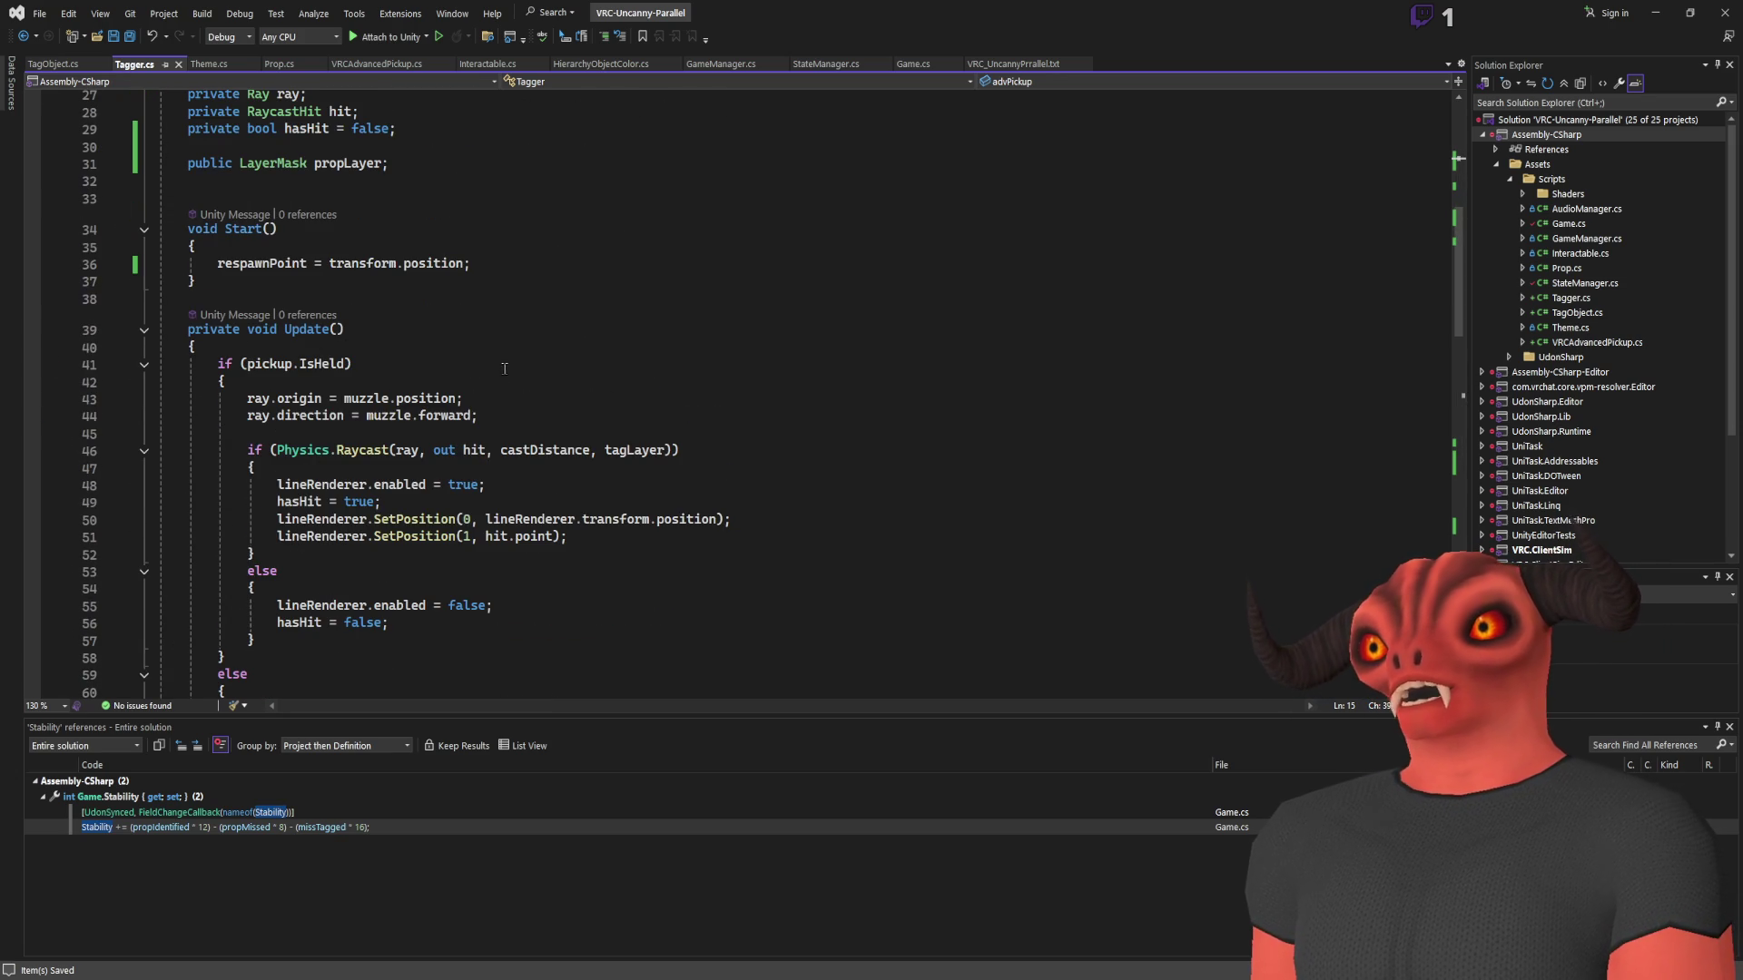
{"action": "scroll", "coordinate": [463, 339], "scroll_direction": "down", "scroll_amount": 3}
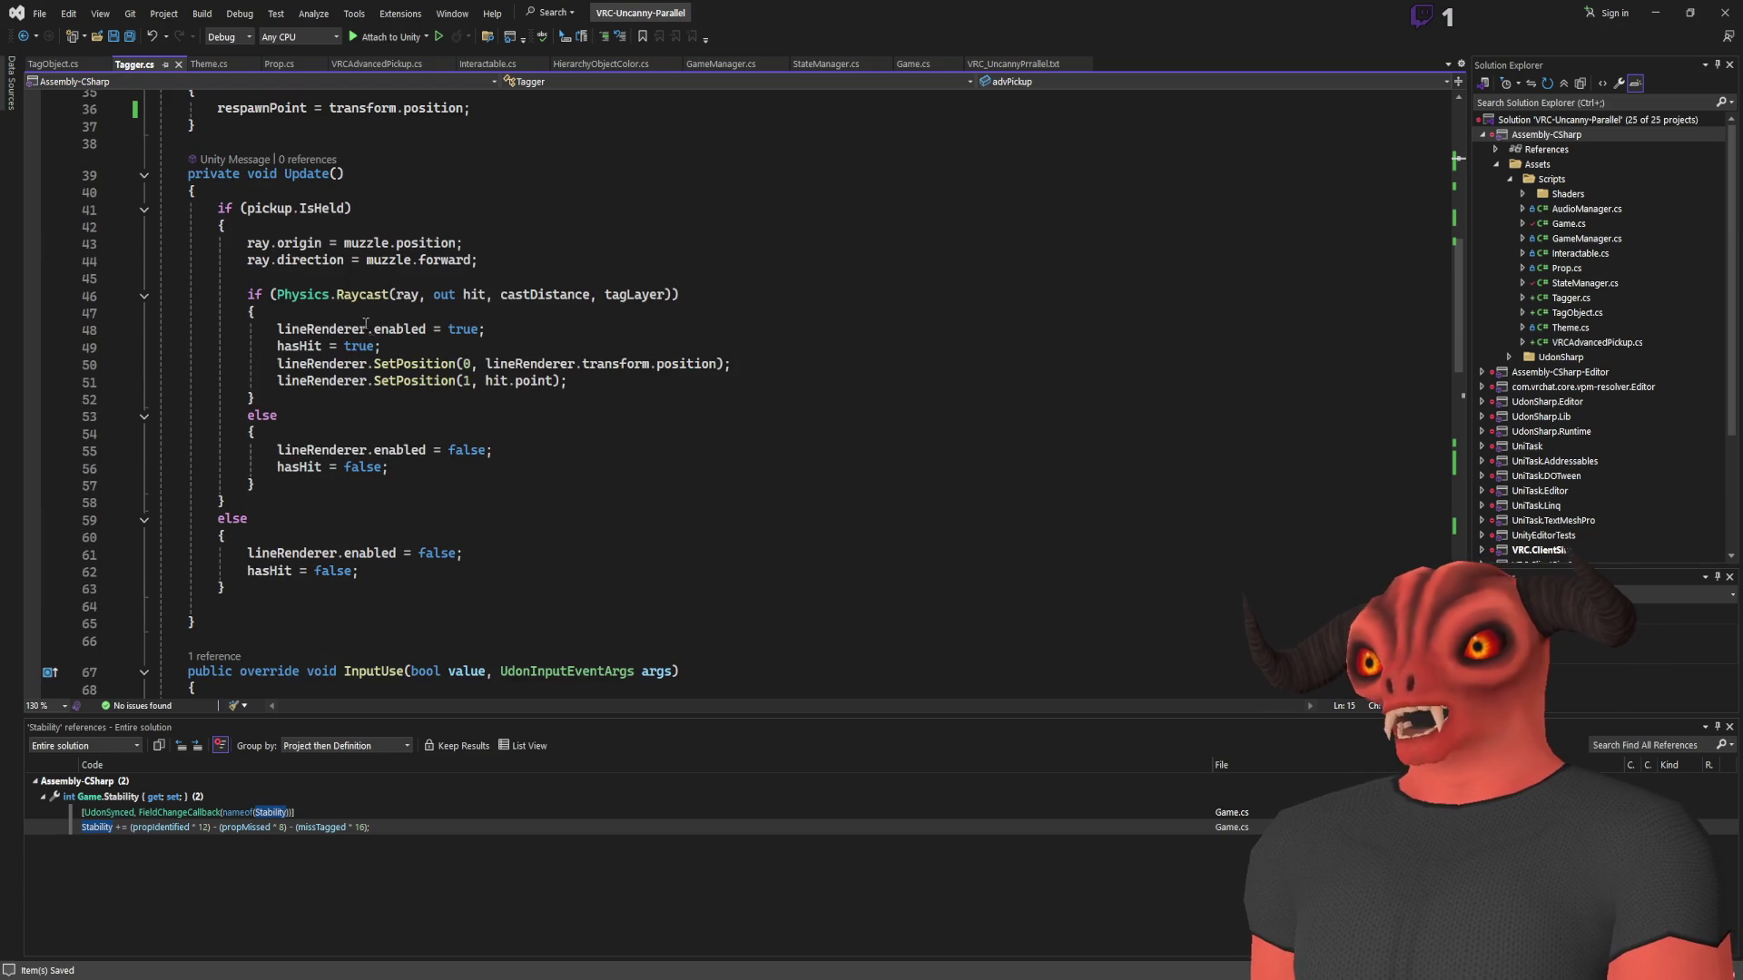
{"action": "left_click", "coordinate": [373, 570]}
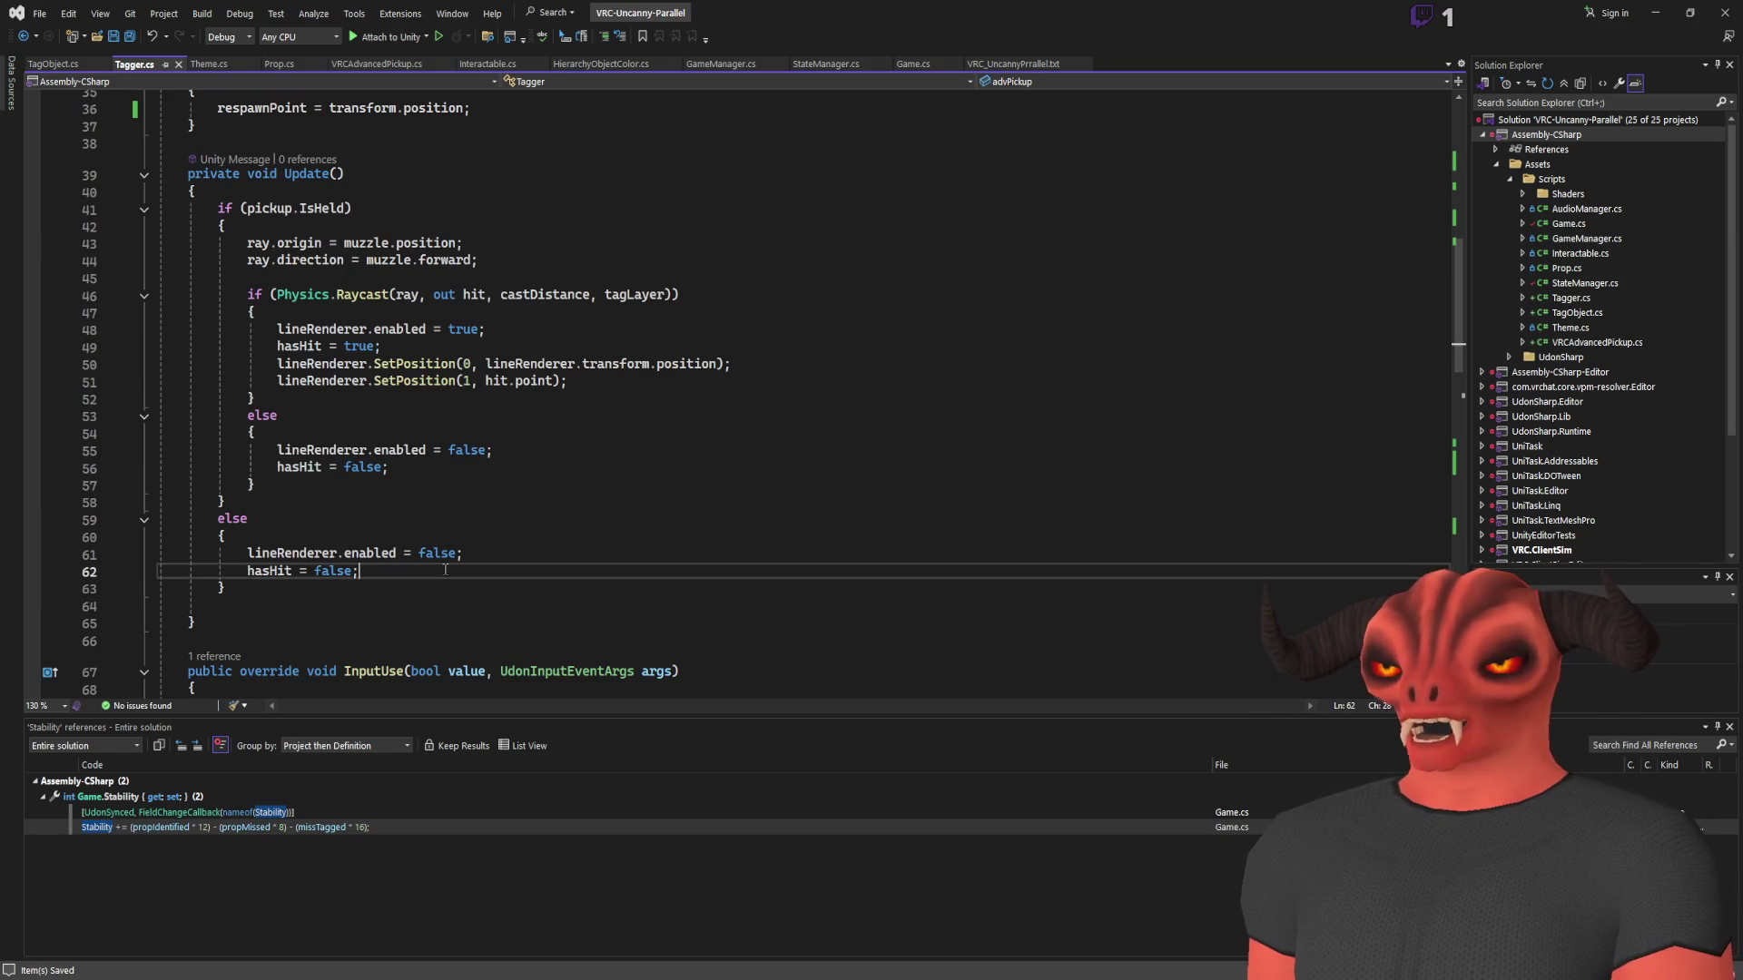
{"action": "scroll", "coordinate": [511, 436], "scroll_direction": "up", "scroll_amount": 1}
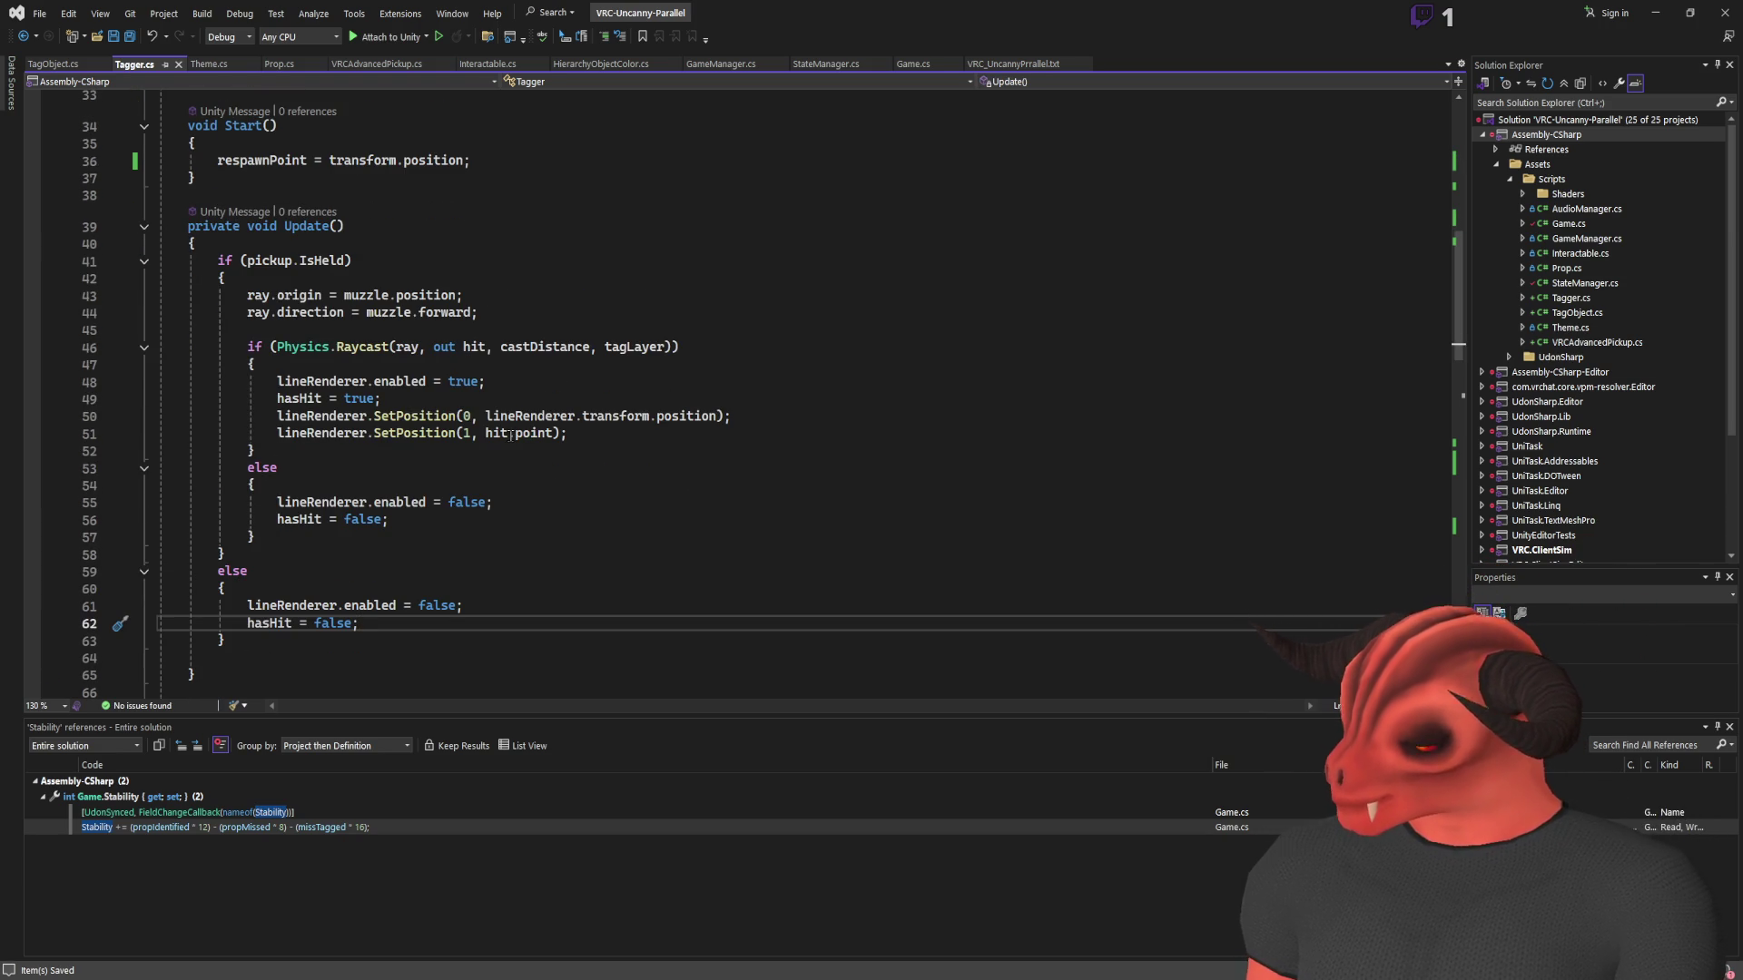
{"action": "scroll", "coordinate": [393, 357], "scroll_direction": "up", "scroll_amount": 10}
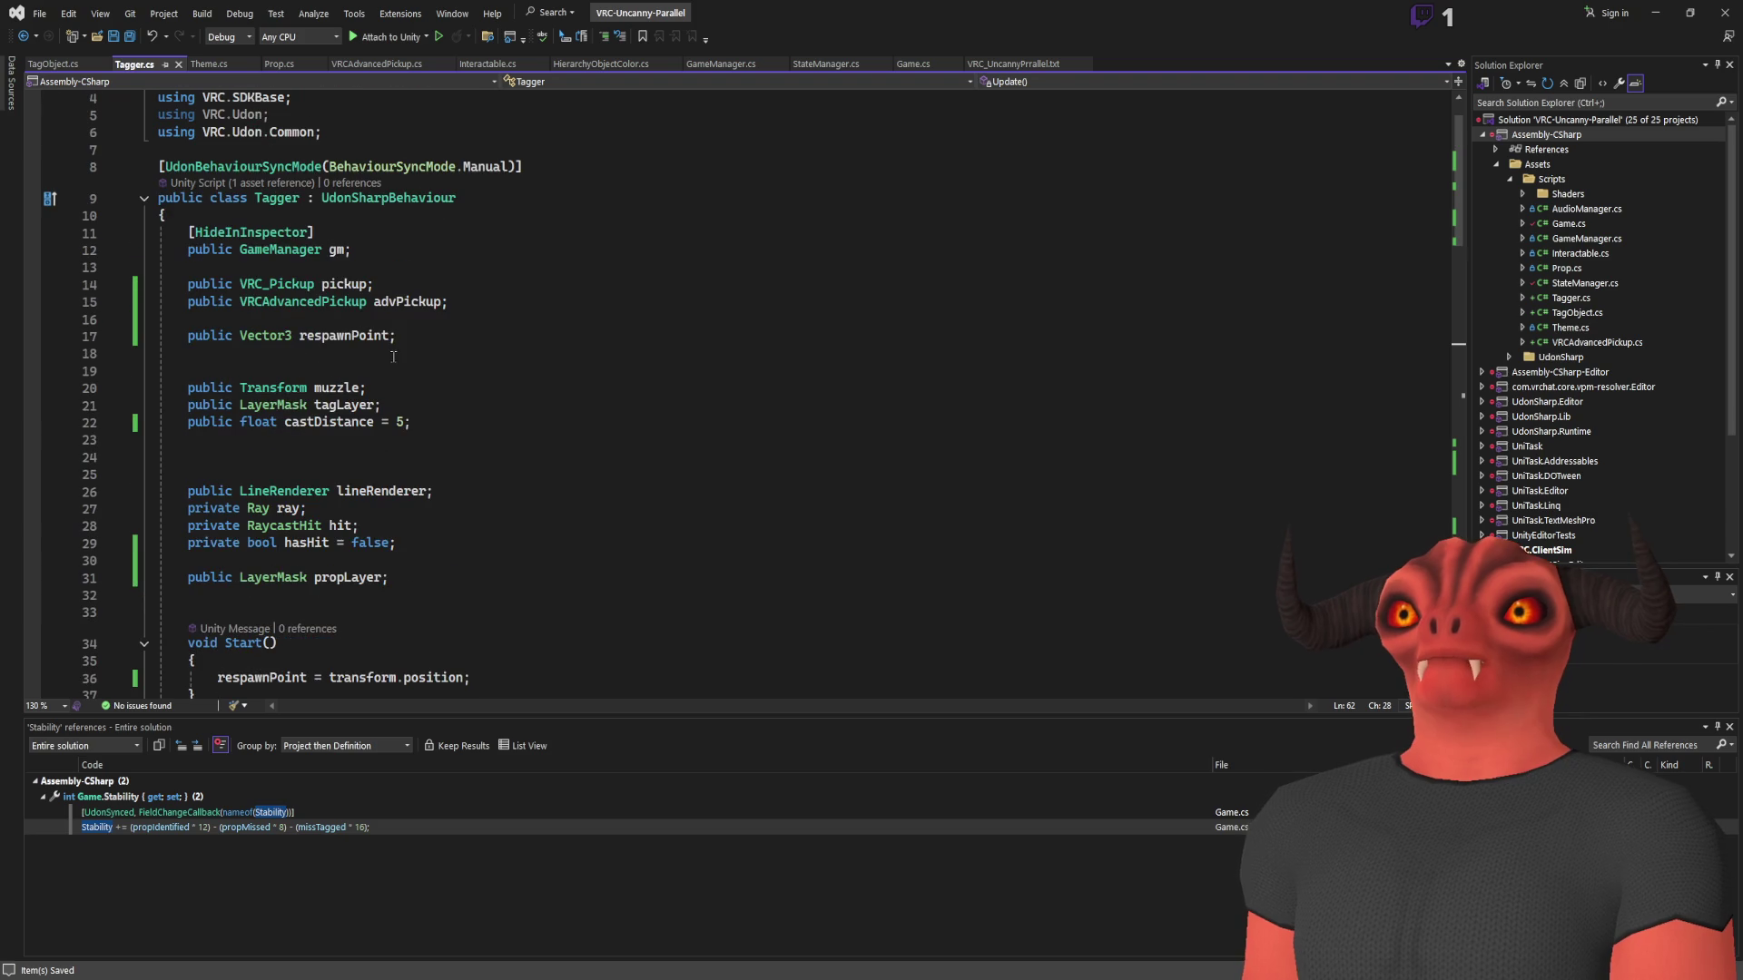
{"action": "left_click", "coordinate": [427, 333]}
{"action": "key", "text": "Return"}
{"action": "type", "text": "p"}
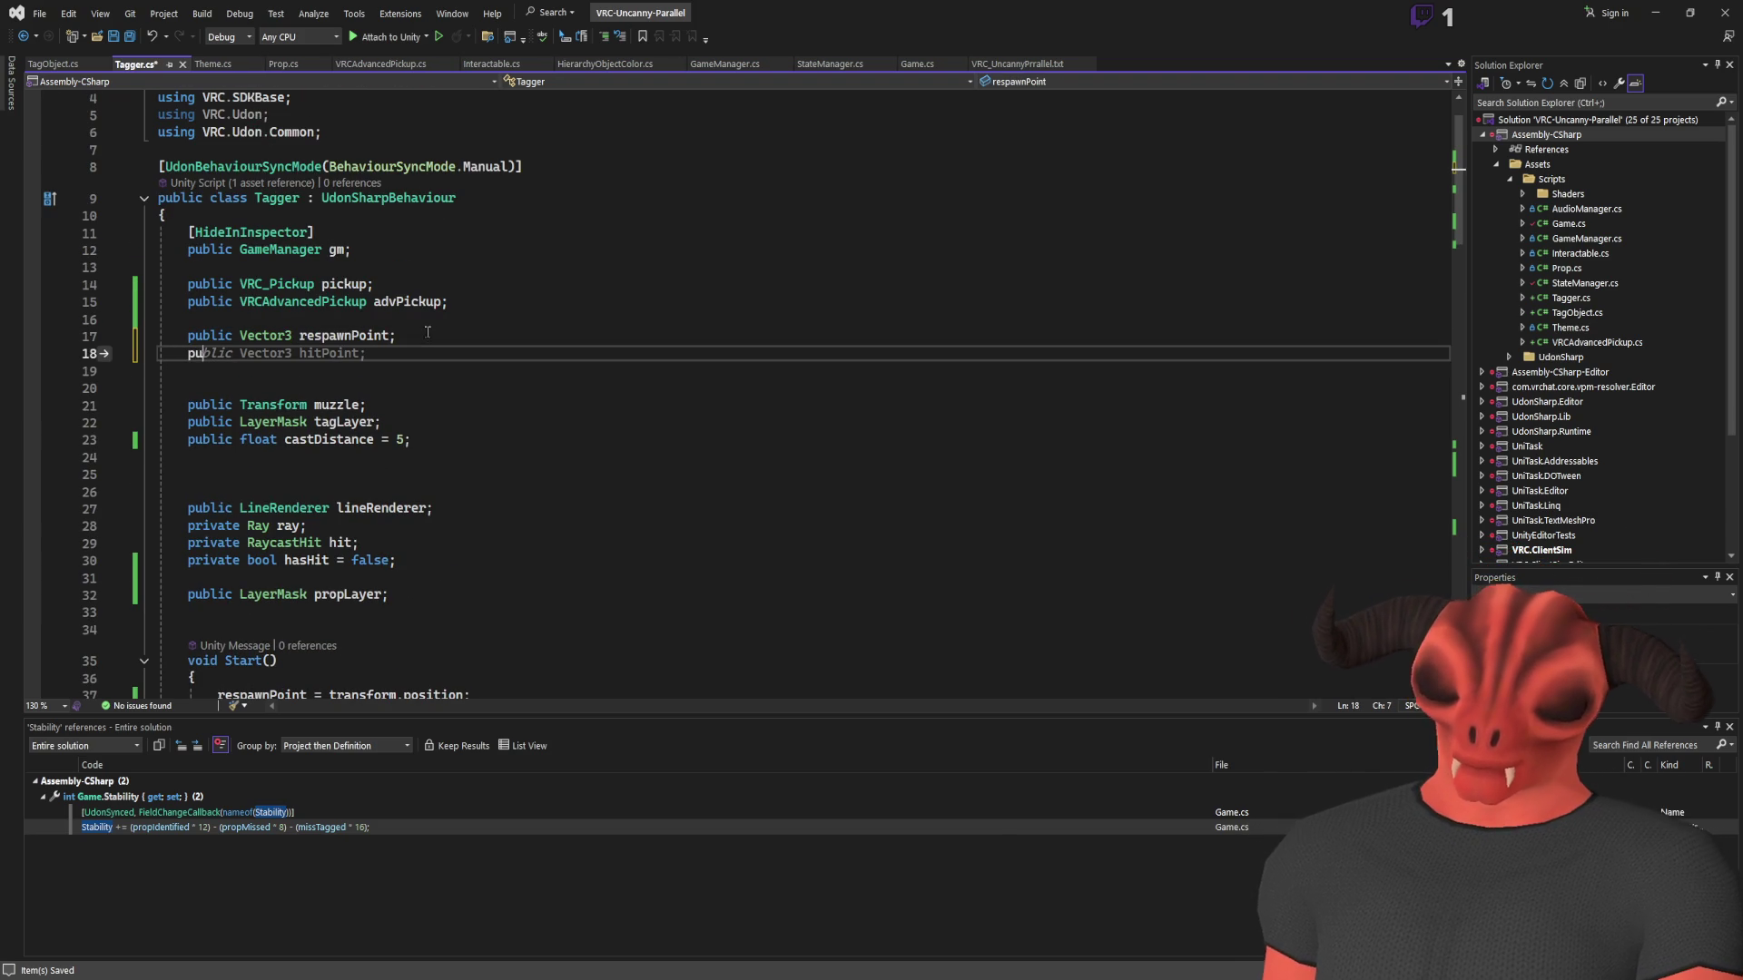
{"action": "key", "text": "BackSpace"}
{"action": "type", "text": "rivate "}
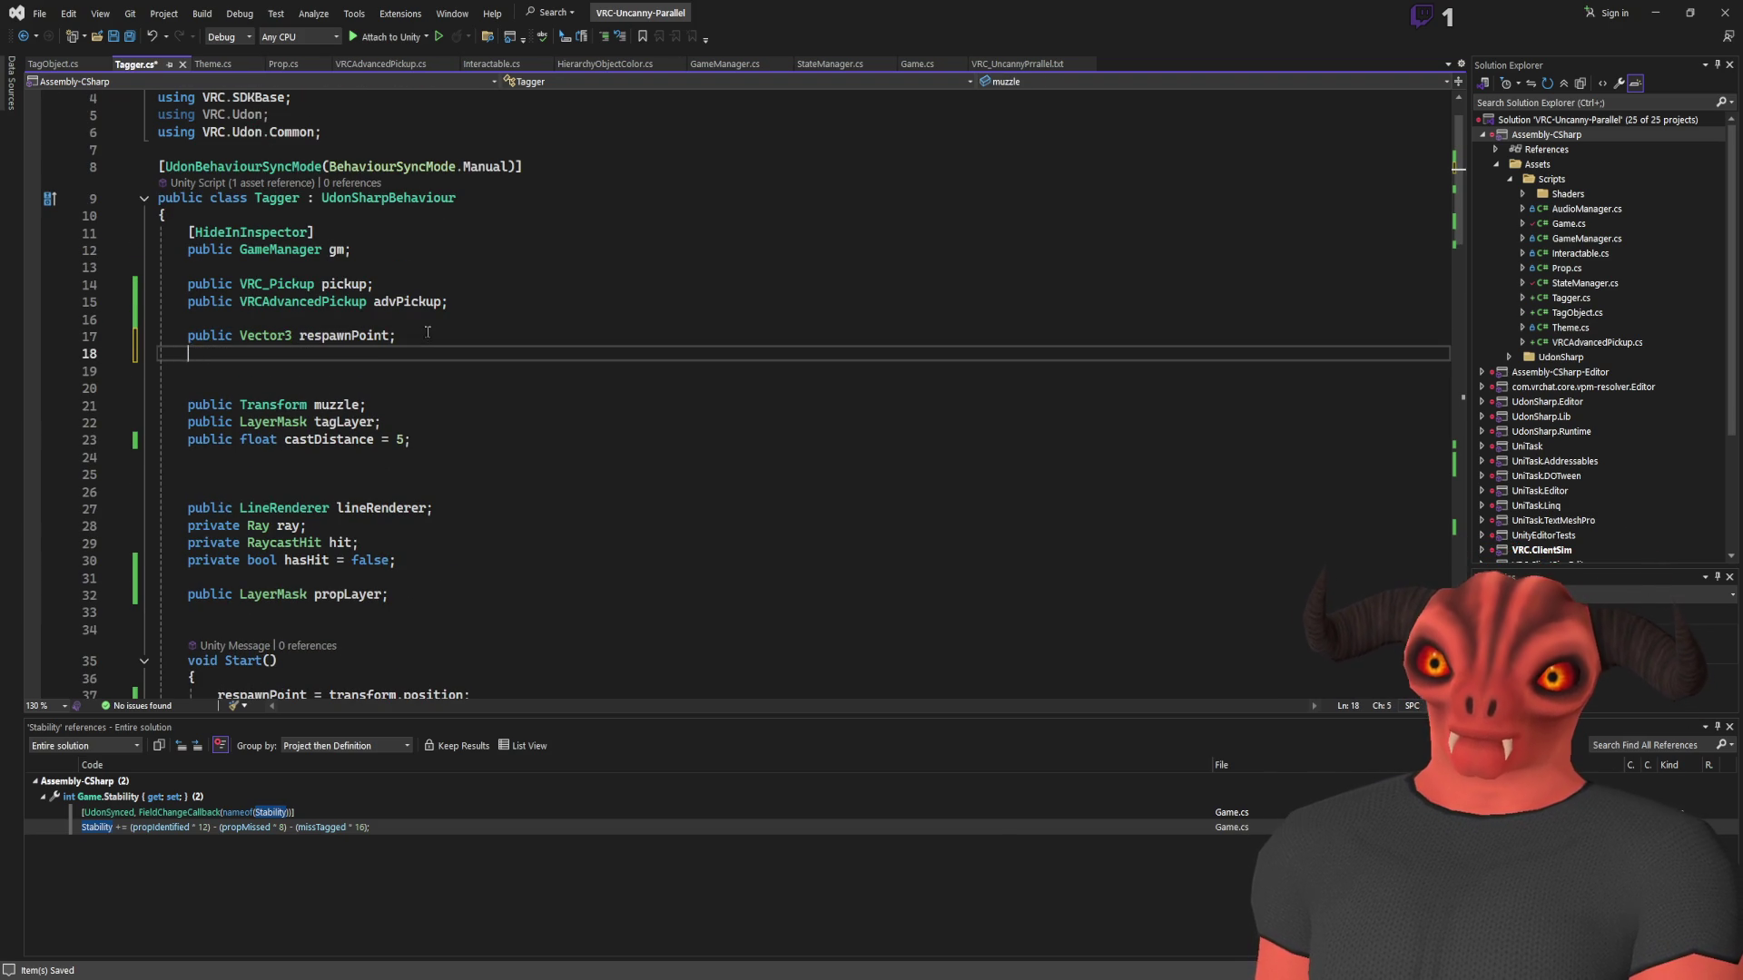
{"action": "type", "text": "ProfilerFlowEventType res"}
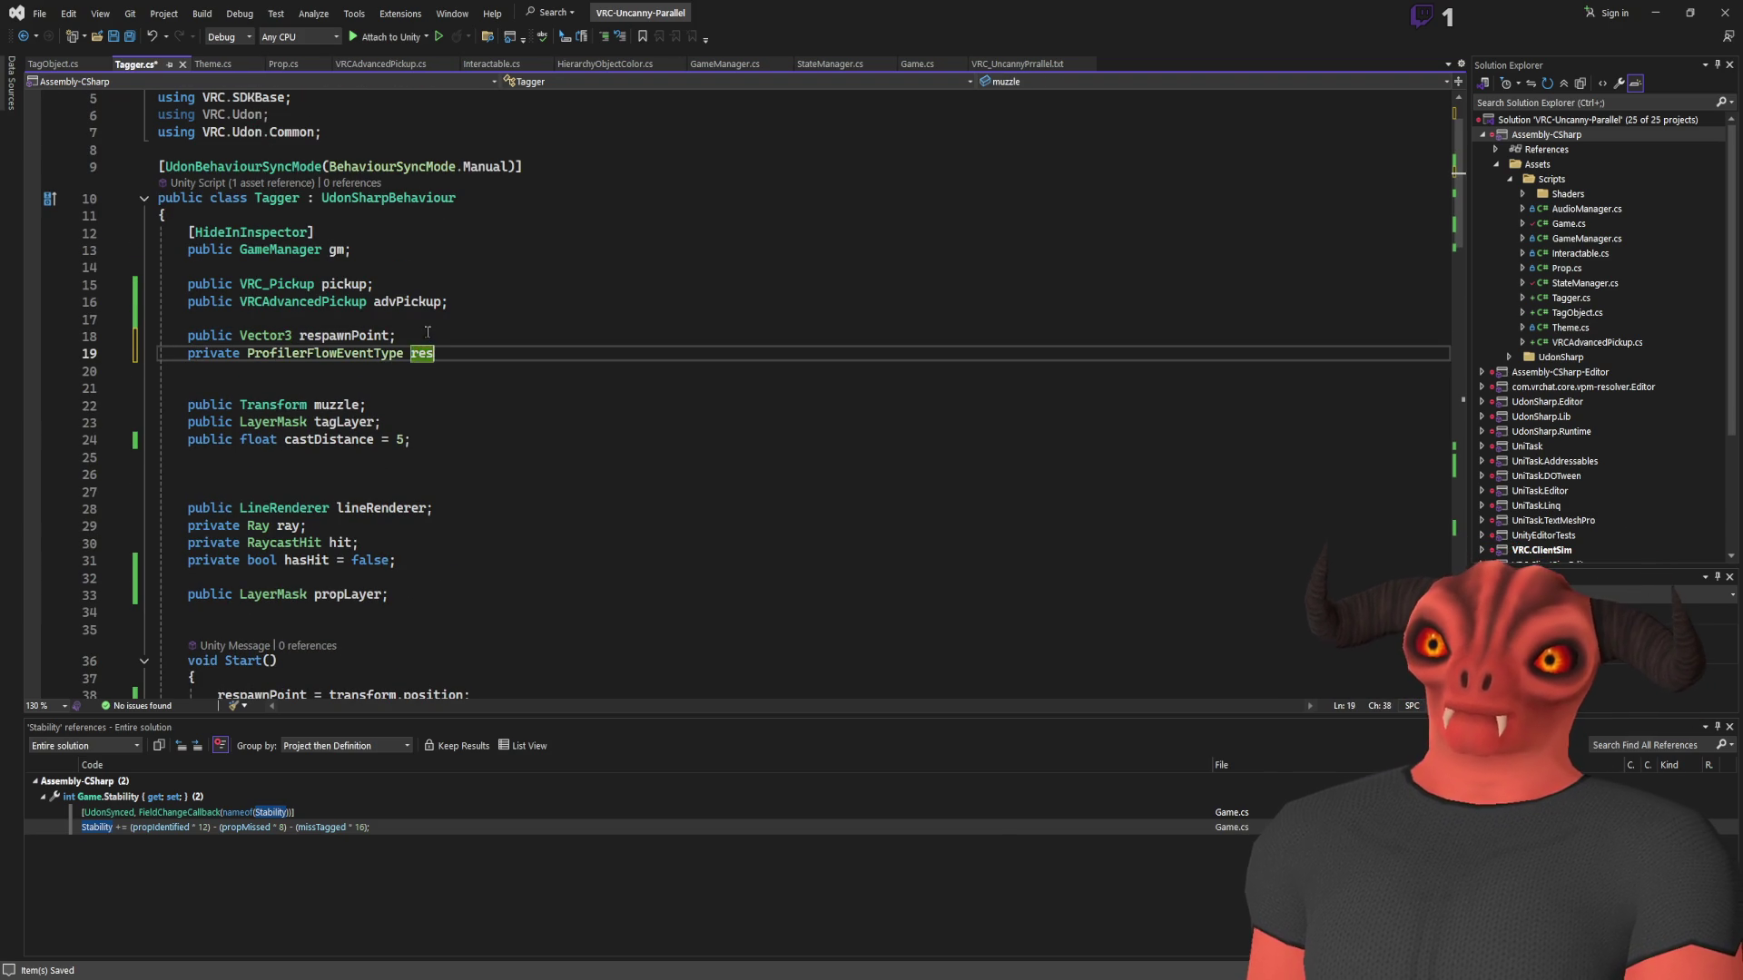
{"action": "key", "text": "ctrl+z"}
{"action": "key", "text": "ctrl+z"}
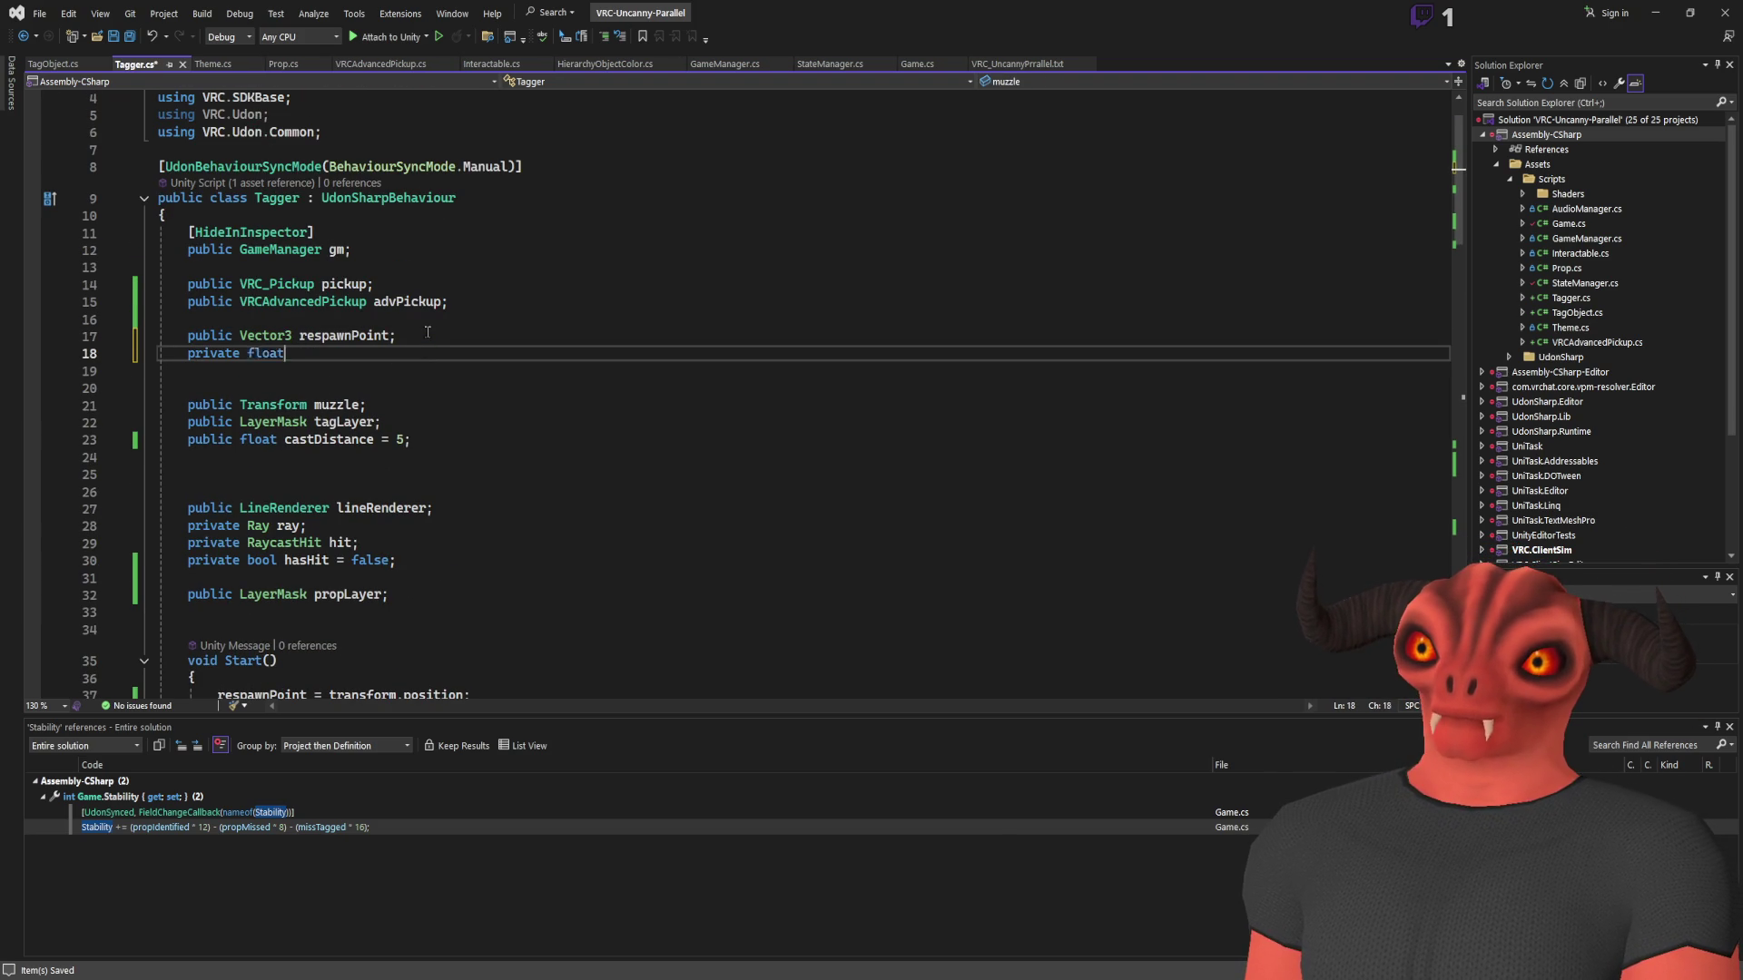
{"action": "type", "text": "respawnTimer = 0;"}
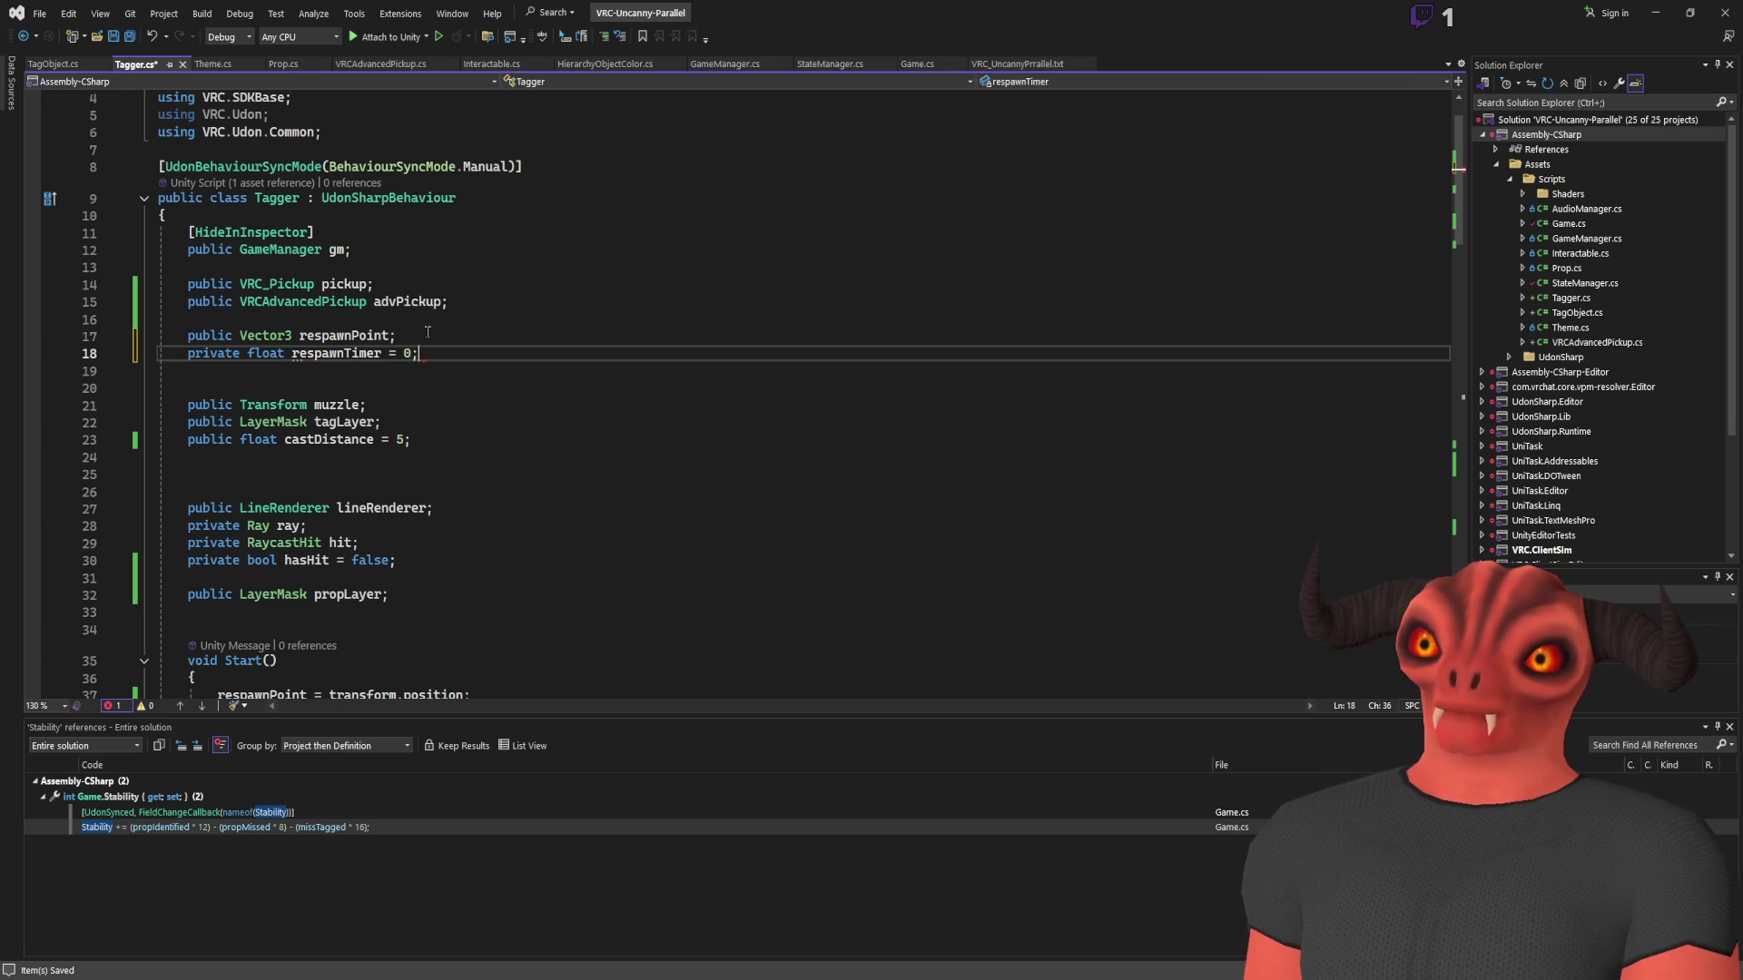
{"action": "double_click", "coordinate": [377, 353]}
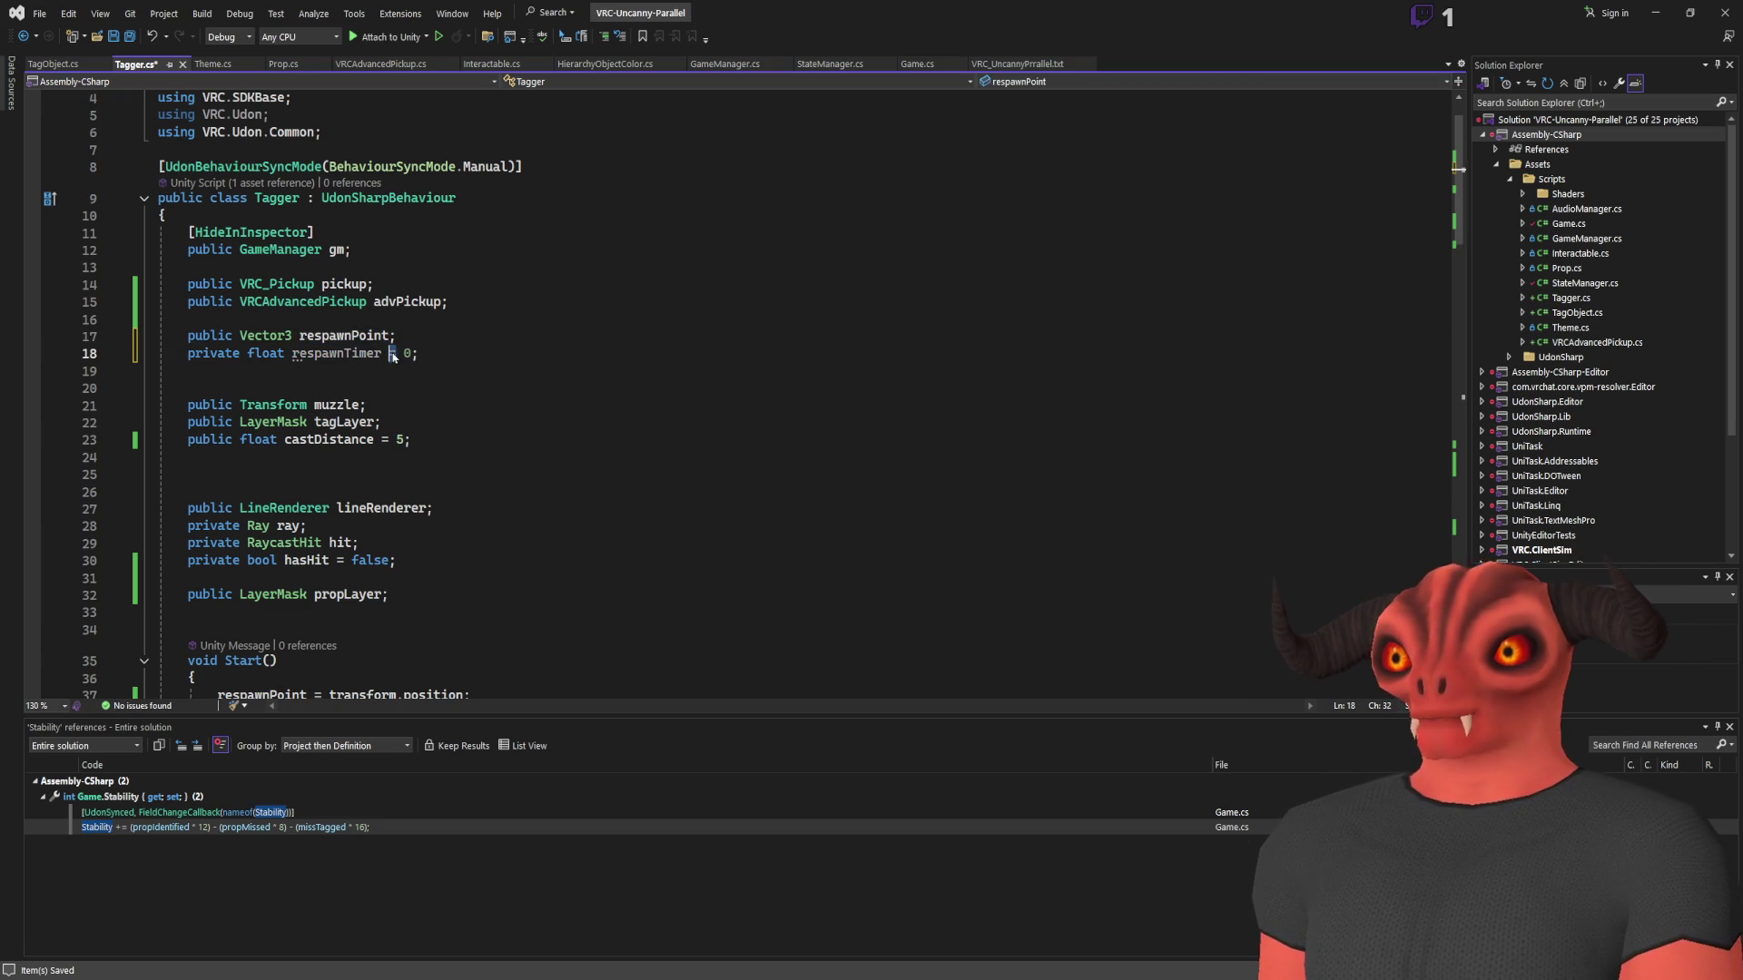
{"action": "scroll", "coordinate": [584, 354], "scroll_direction": "down", "scroll_amount": 12}
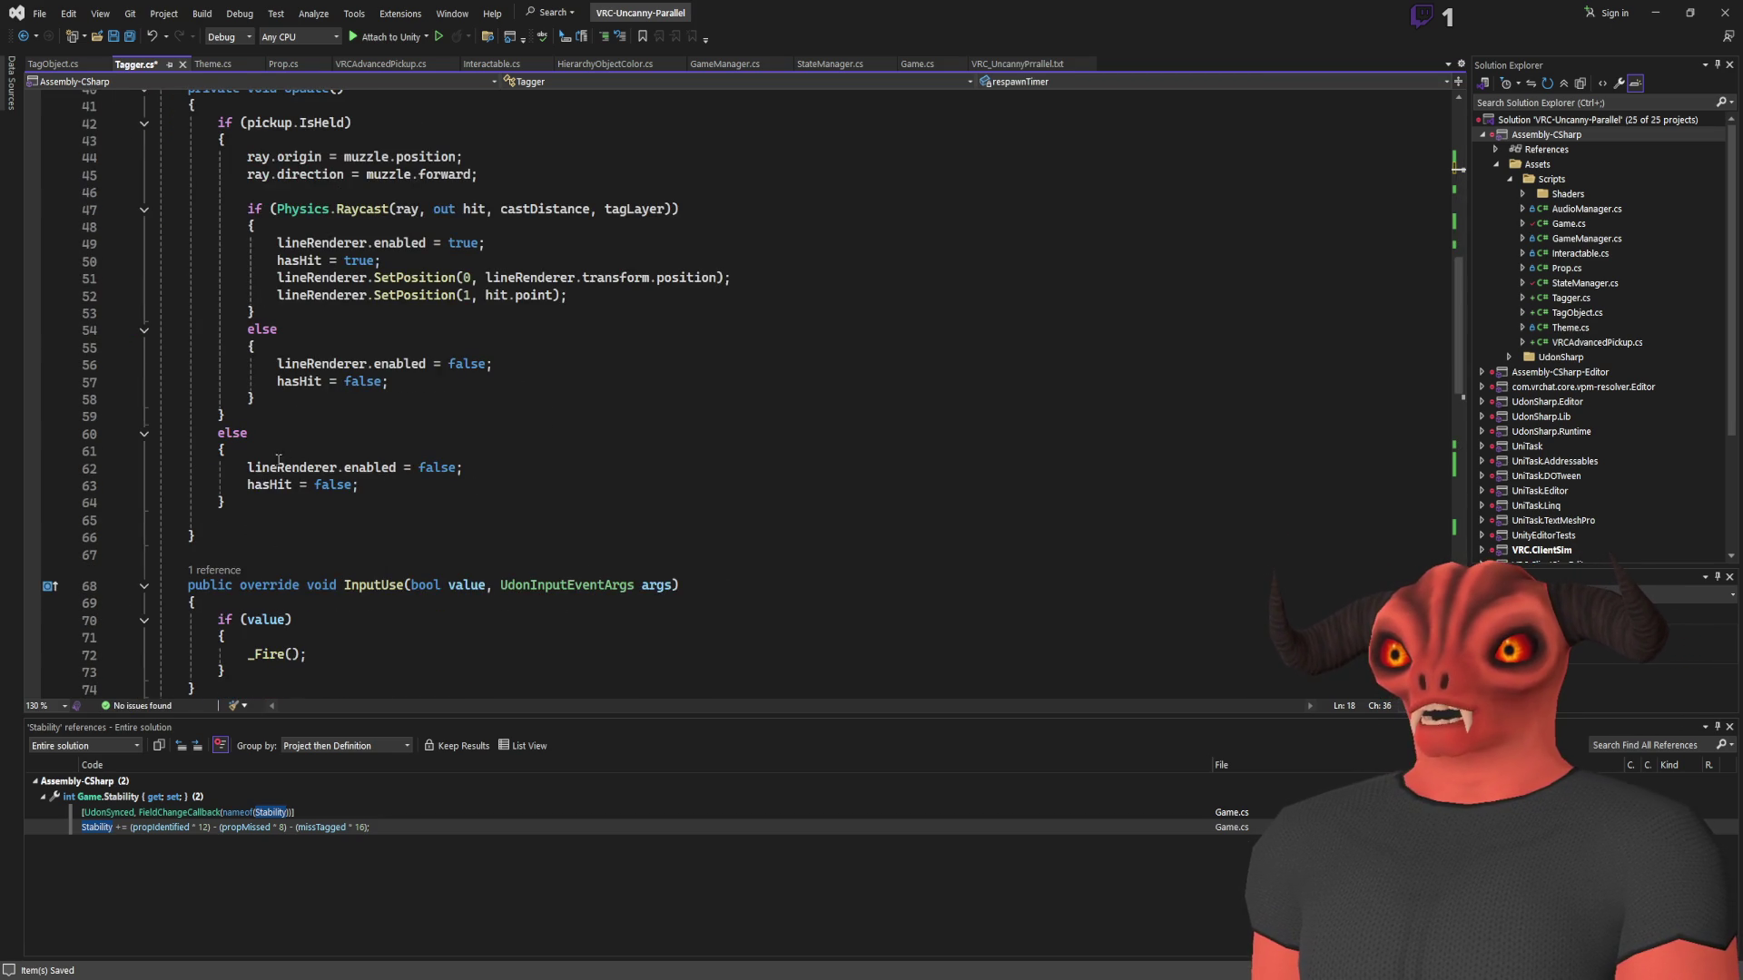
Below hasHit = false, add an if that counts respawnTimer down by Time.deltaTime
{"action": "scroll", "coordinate": [373, 456], "scroll_direction": "up", "scroll_amount": 7}
{"action": "scroll", "coordinate": [390, 473], "scroll_direction": "down", "scroll_amount": 7}
{"action": "left_click", "coordinate": [417, 488]}
{"action": "key", "text": "Return"}
{"action": "key", "text": "Return"}
{"action": "type", "text": "if(respawnTimer > "}
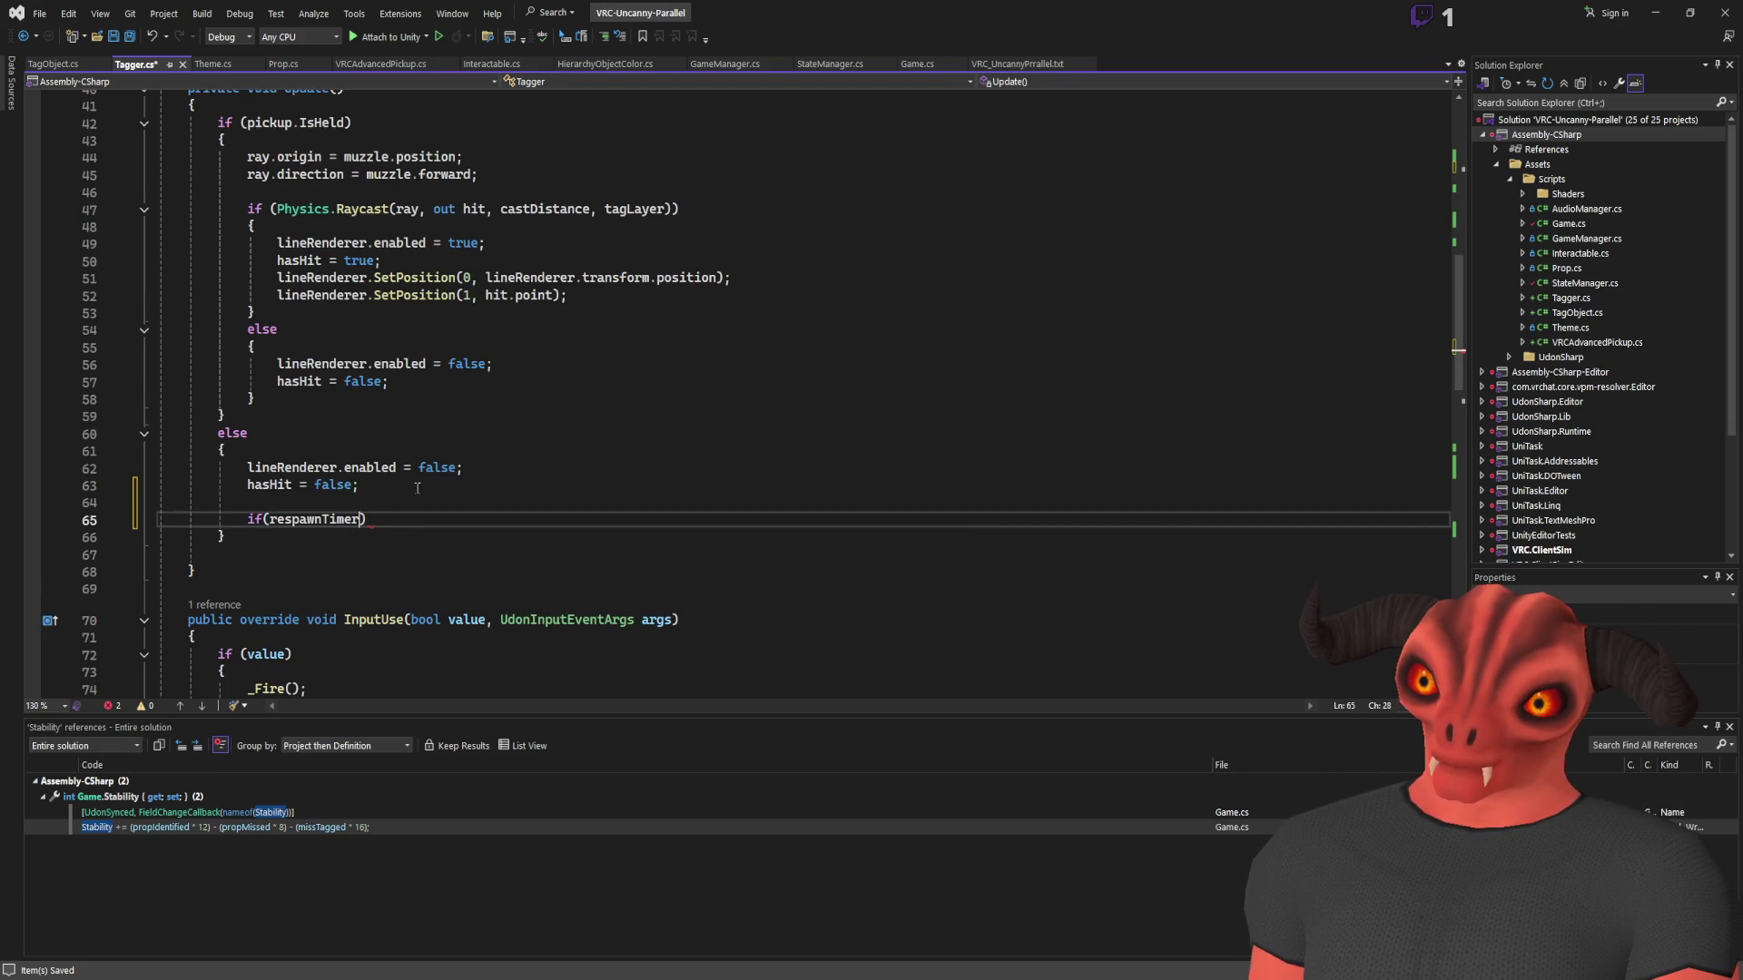
{"action": "type", "text": " > 0 "}
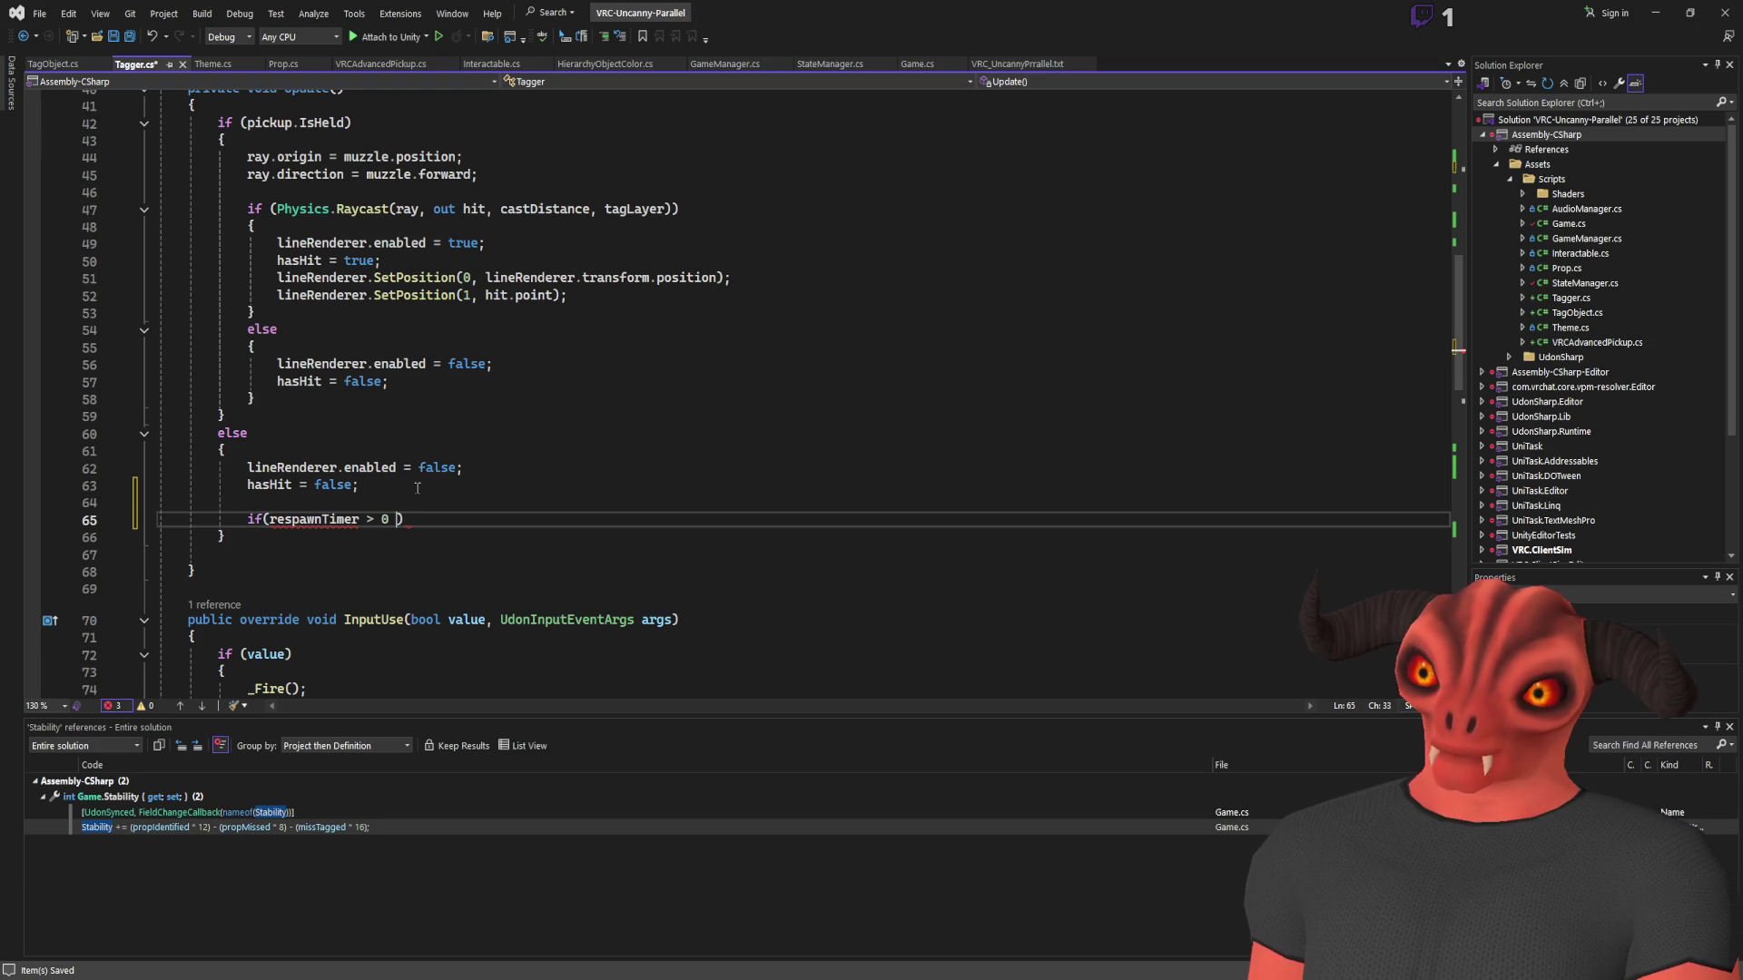
{"action": "type", "text": "& respawnTimer - delta"}
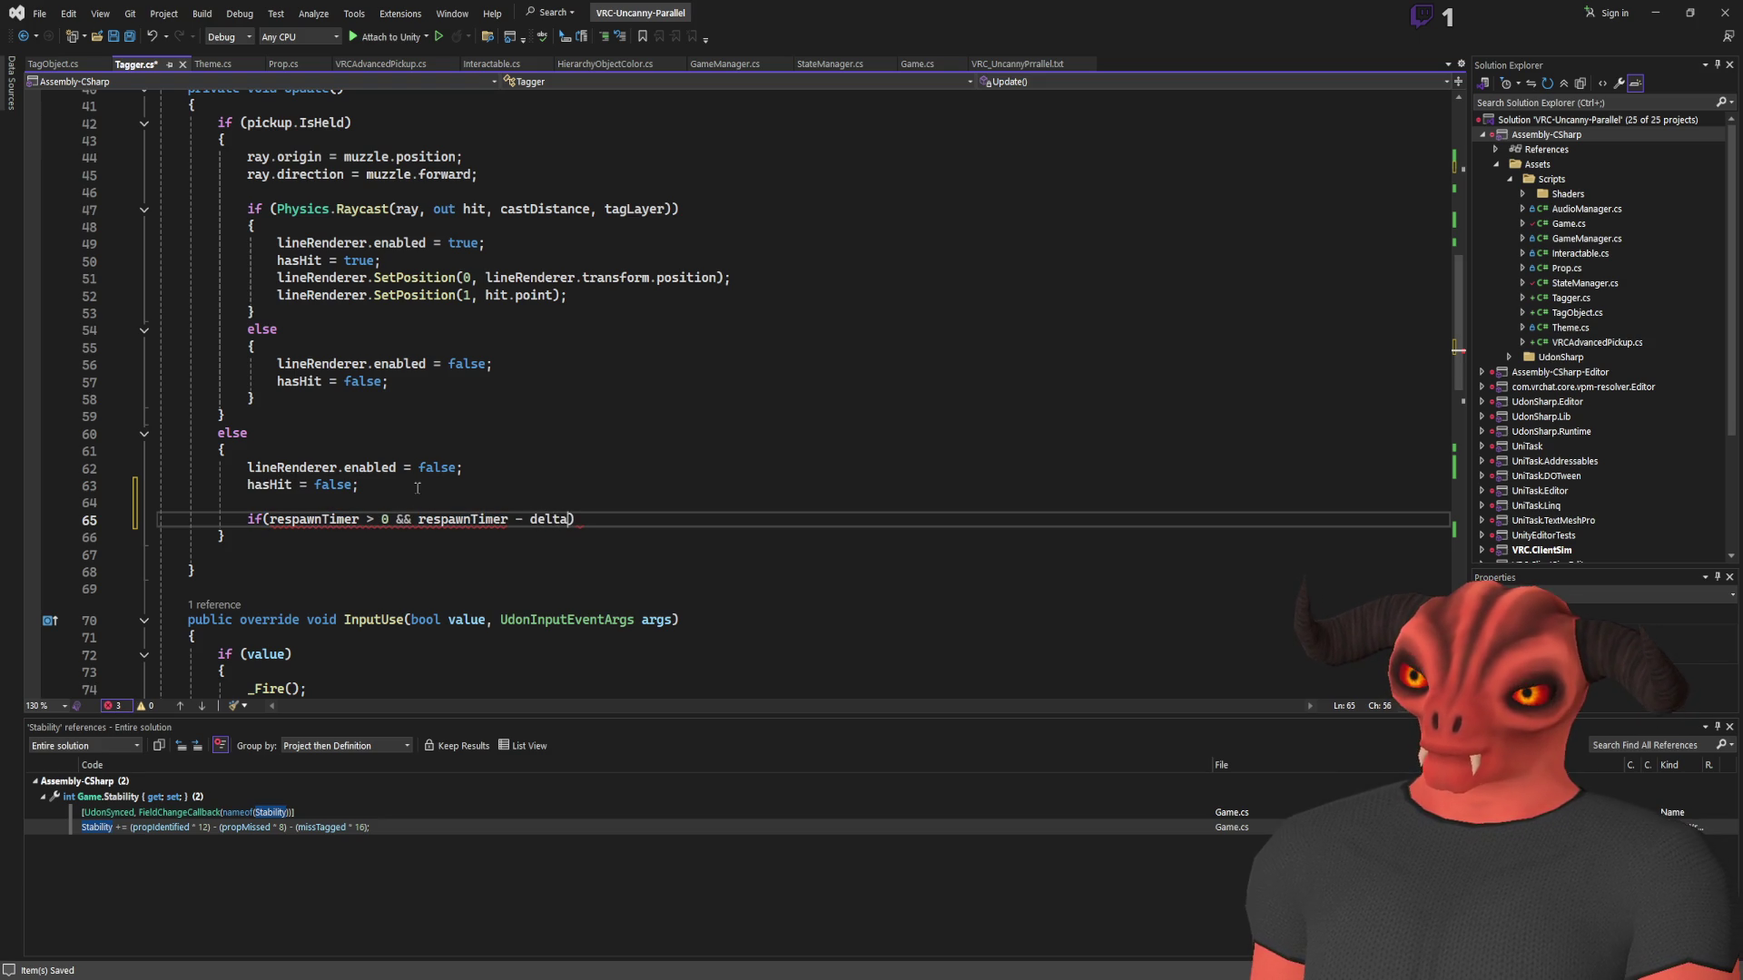
{"action": "key", "text": "BackSpace"}
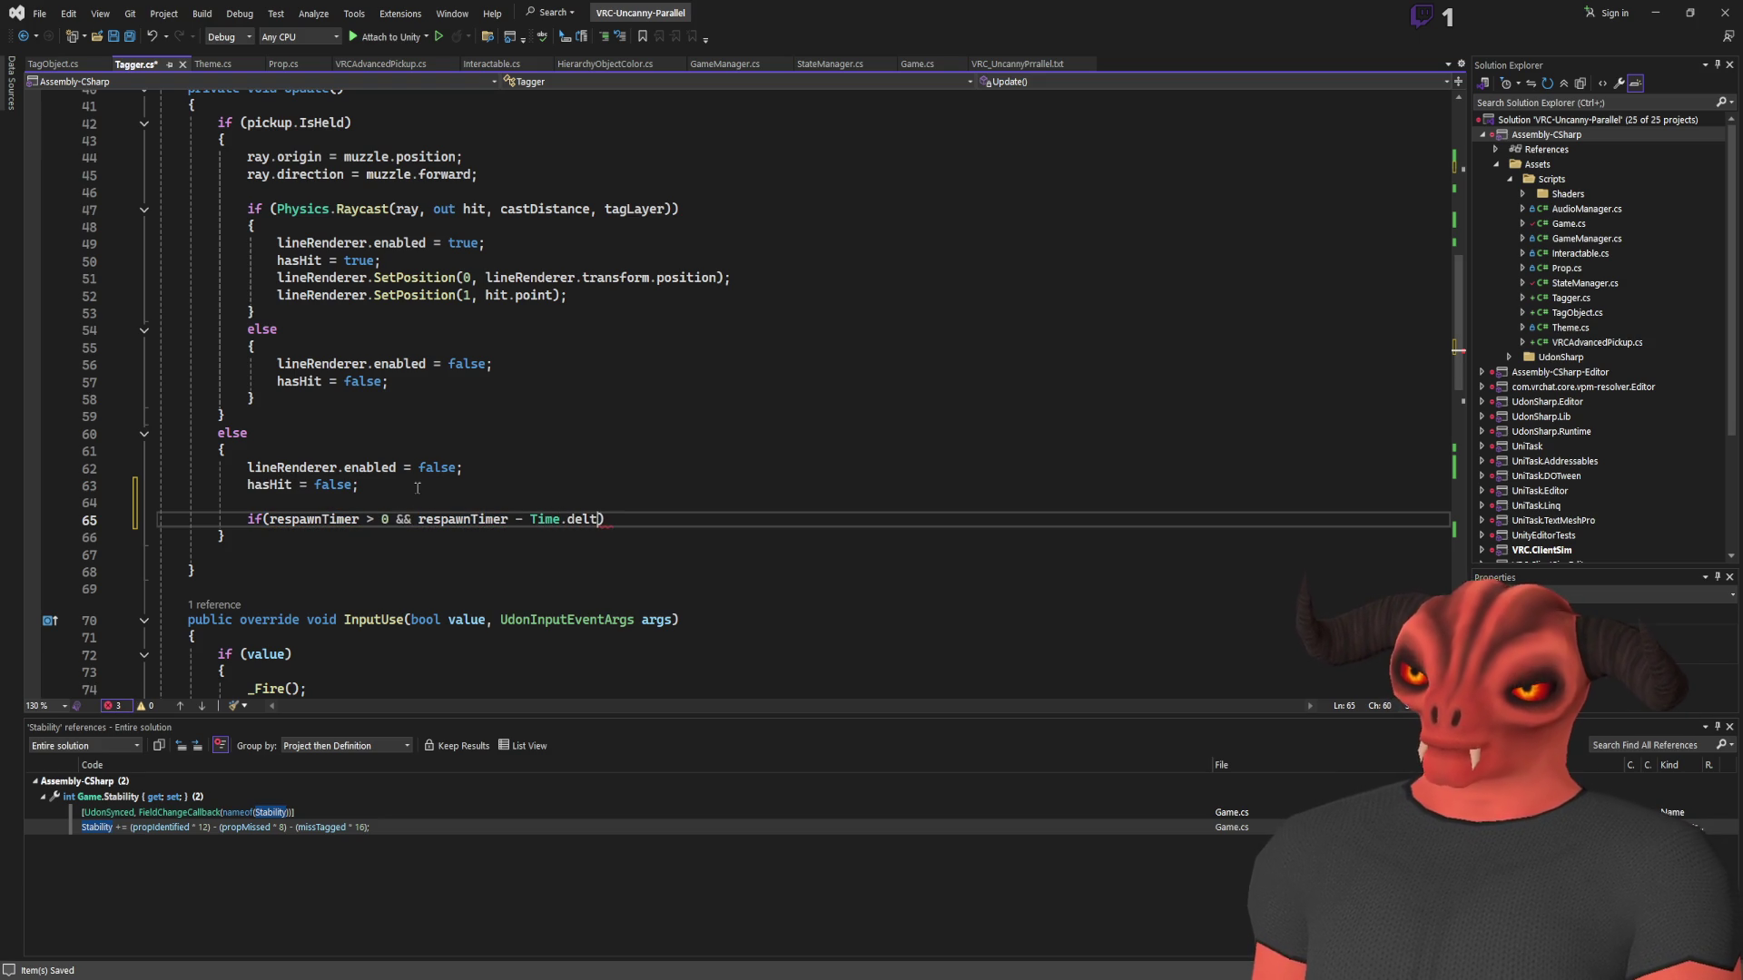
{"action": "left_click", "coordinate": [418, 518]}
{"action": "type", "text": "("}
{"action": "left_click", "coordinate": [533, 518]}
{"action": "type", "text": "="}
{"action": "type", "text": ")"}
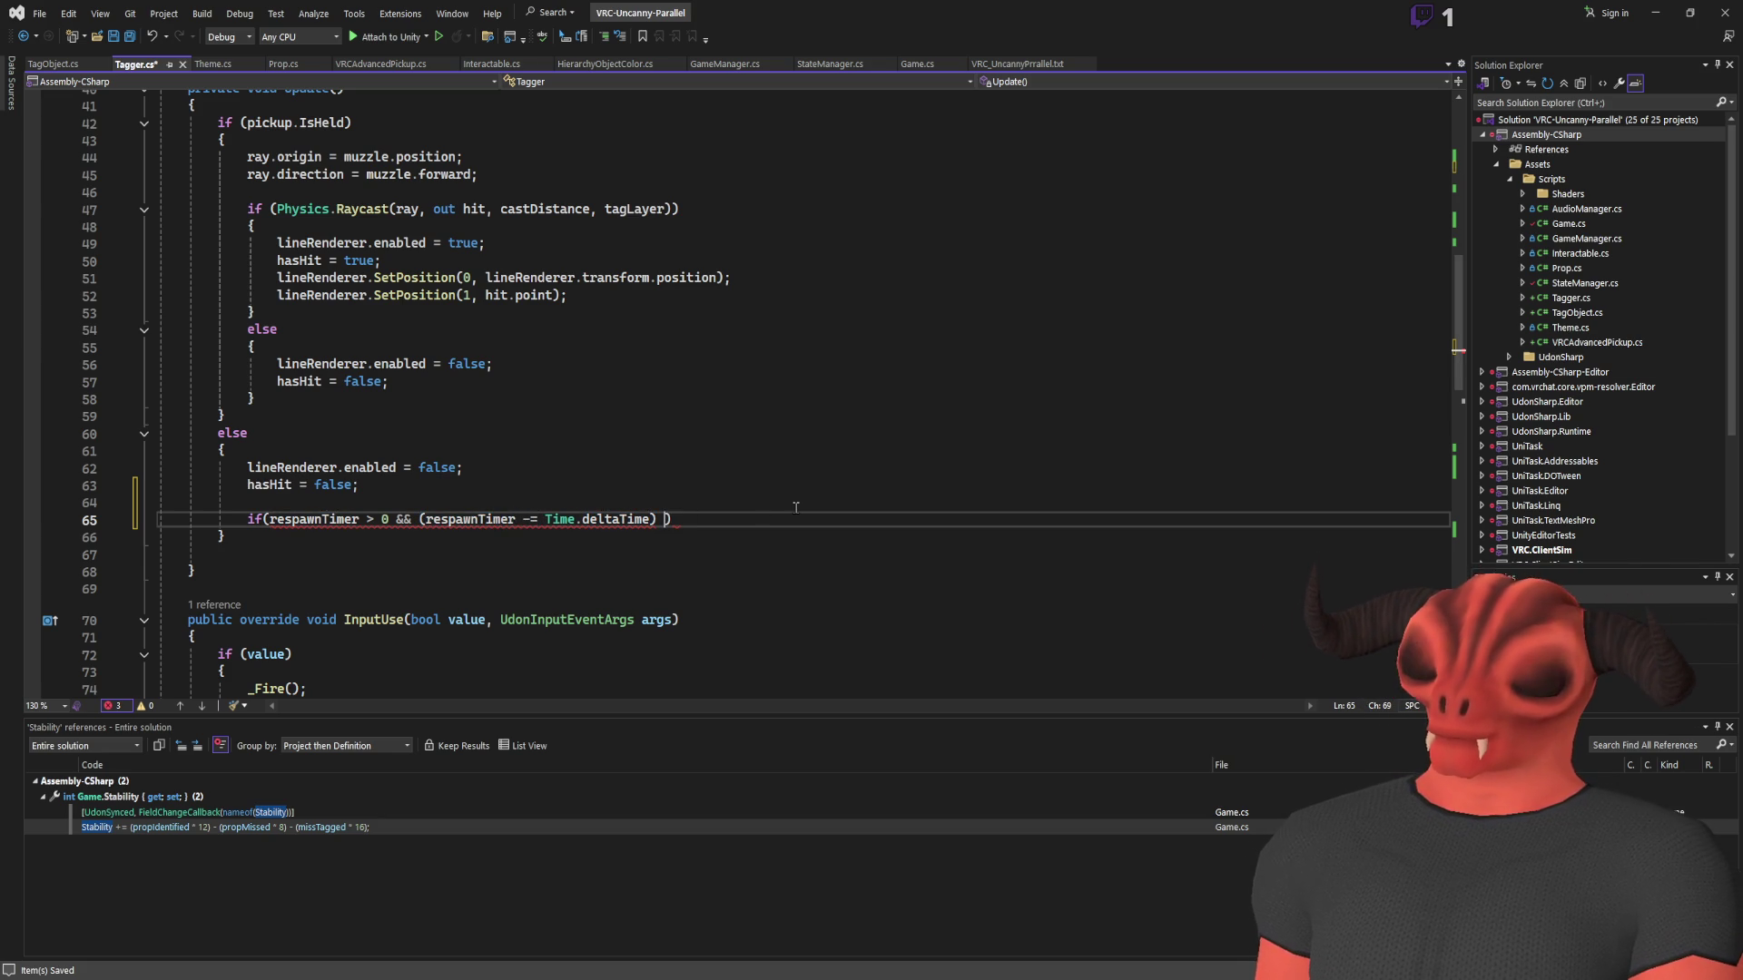
{"action": "type", "text": ")"}
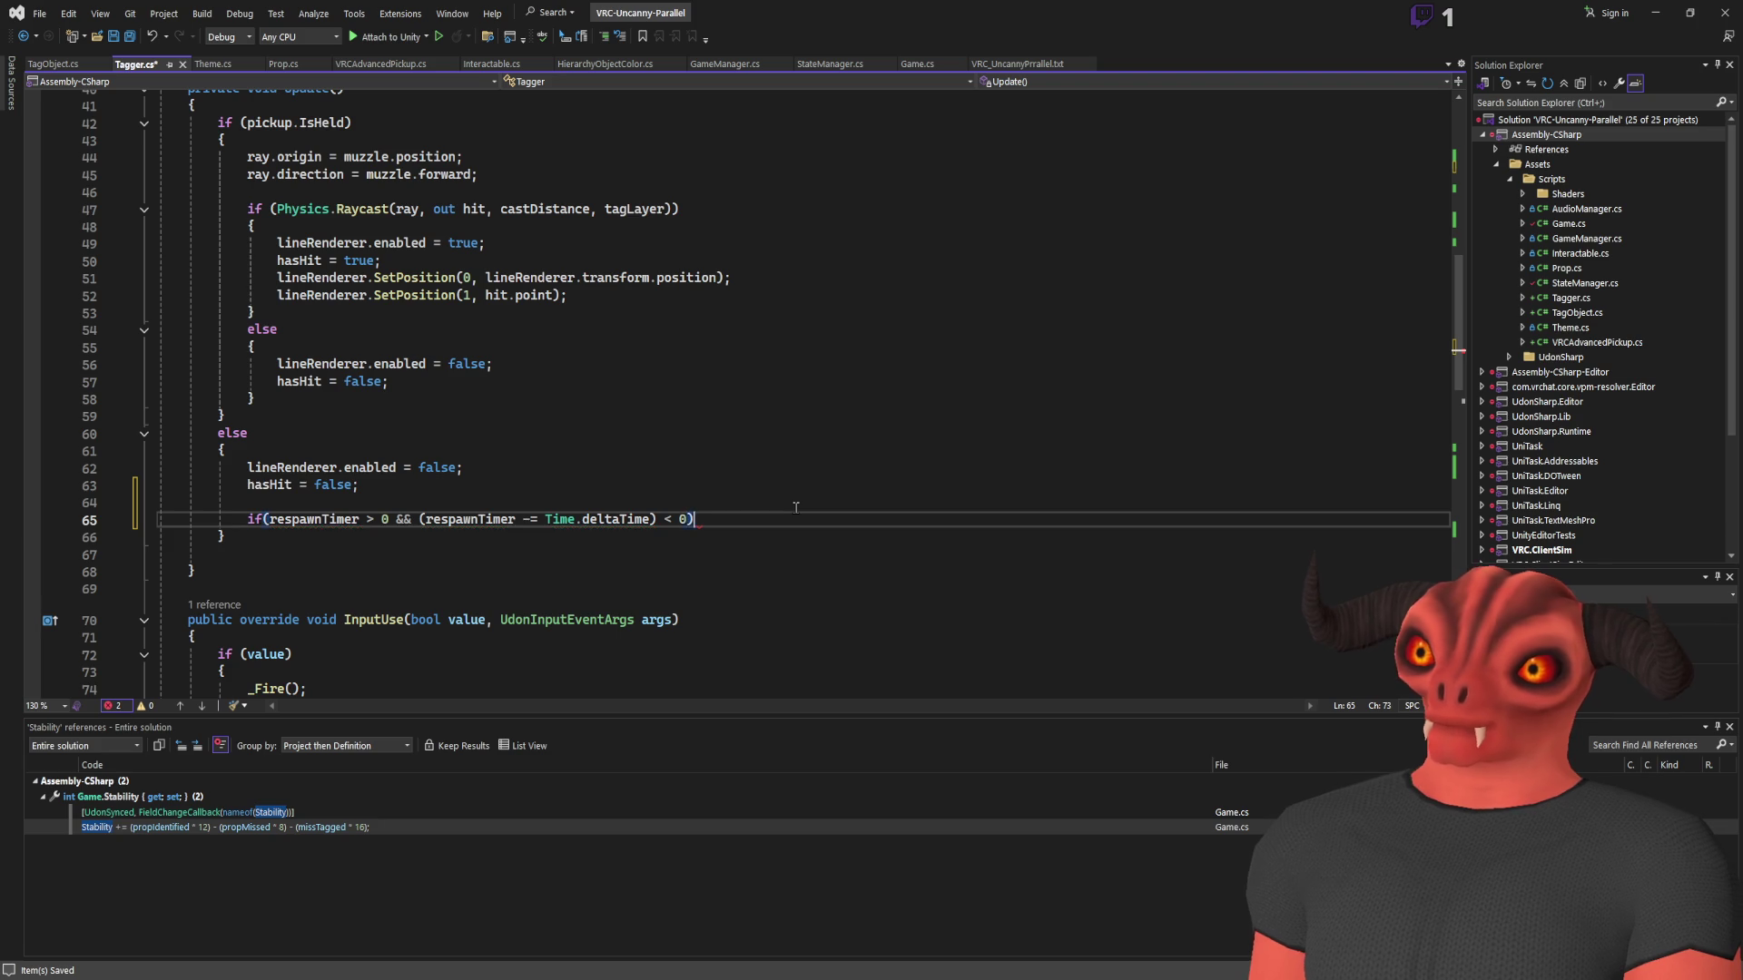
{"action": "key", "text": "Return"}
Open a block under the condition calling advPickup.Respawn and peek at its definition
{"action": "type", "text": "{"}
{"action": "key", "text": "Return"}
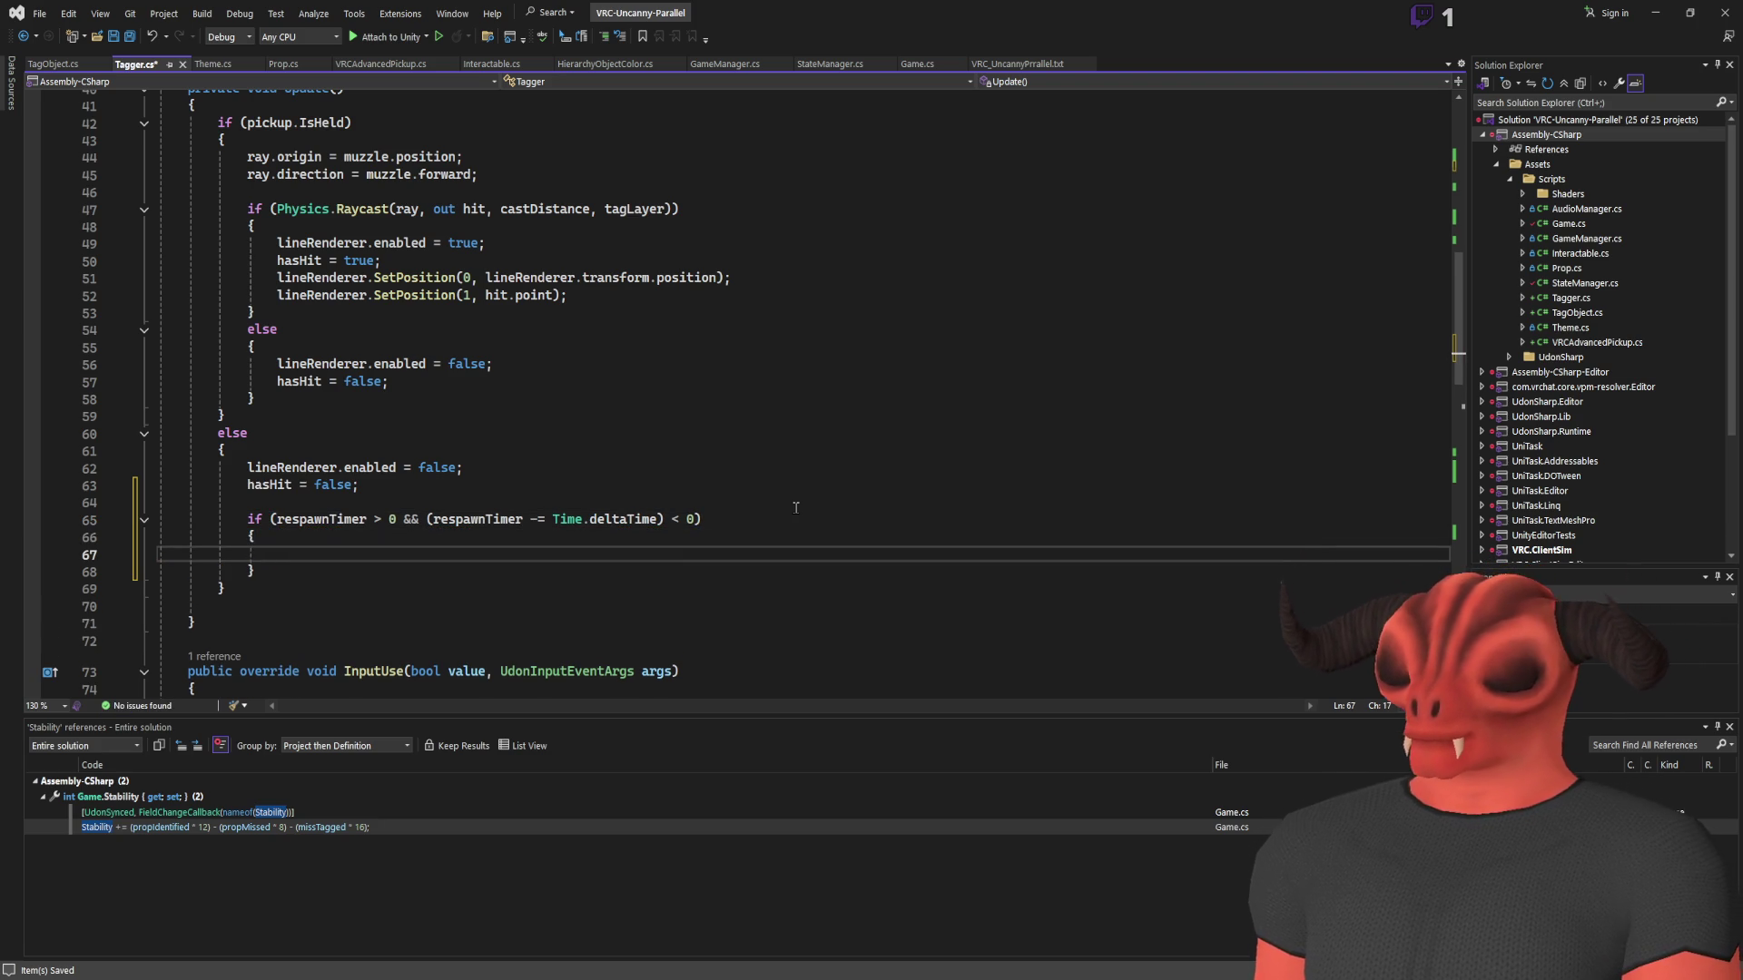
{"action": "type", "text": "advPickup\\"}
{"action": "key", "text": "Return"}
{"action": "type", "text": "."}
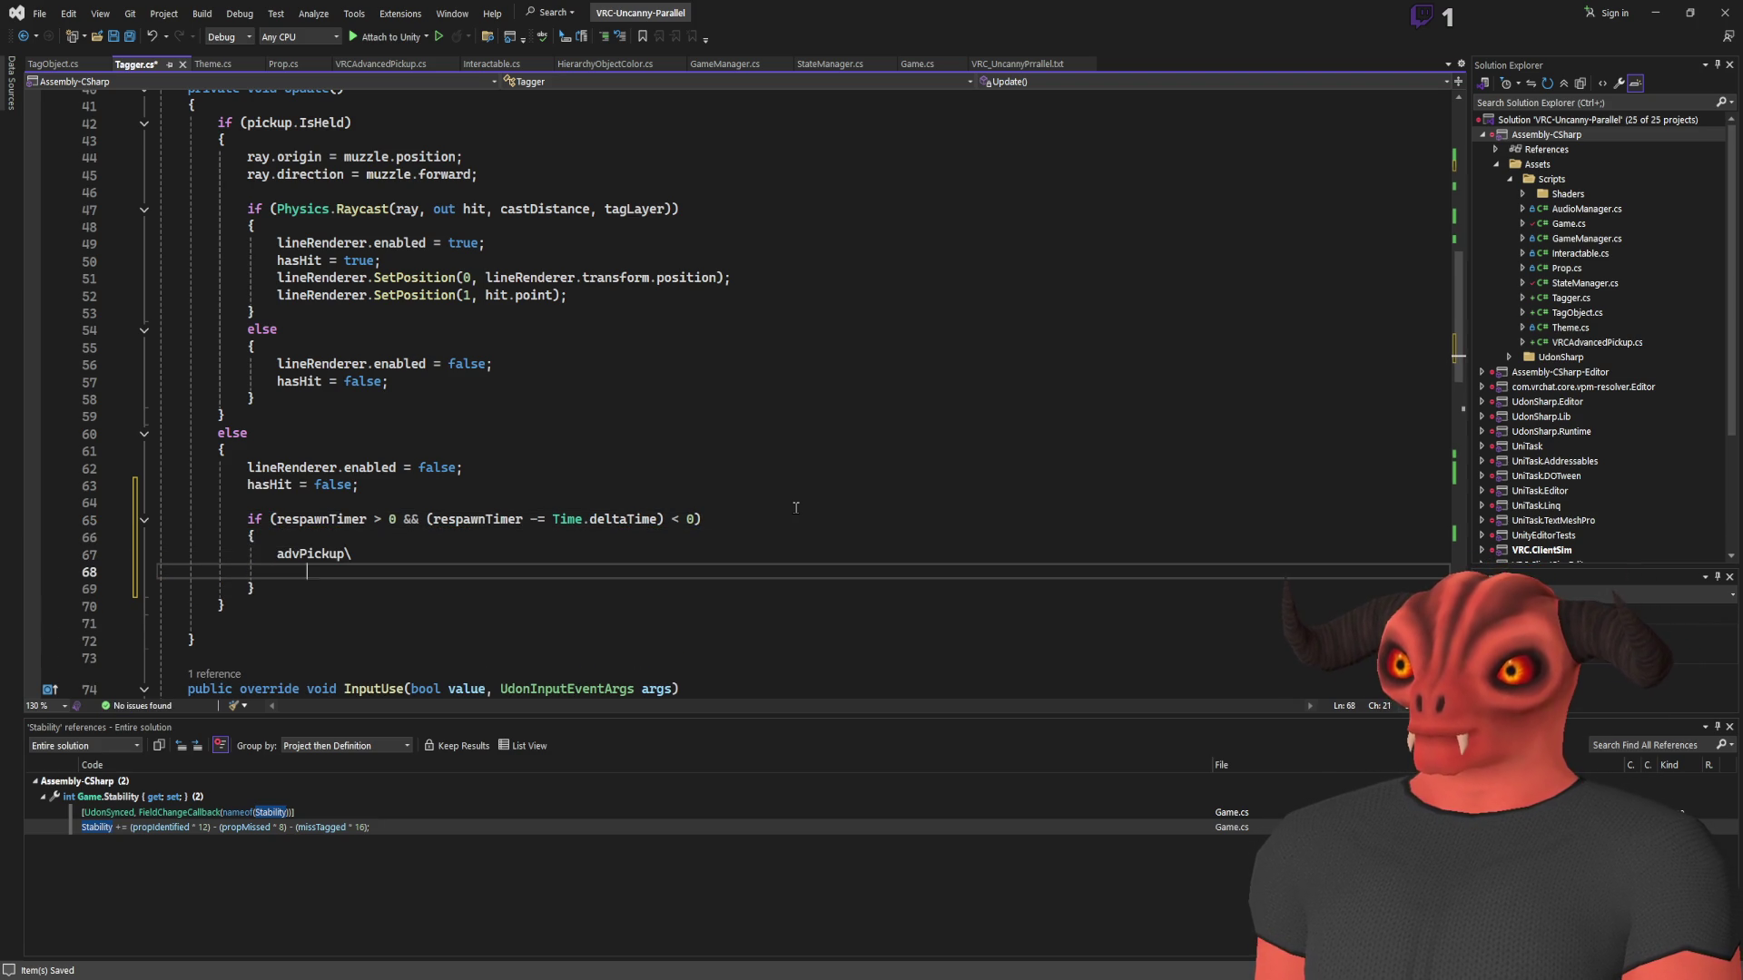
{"action": "left_click", "coordinate": [377, 560], "text": "shift"}
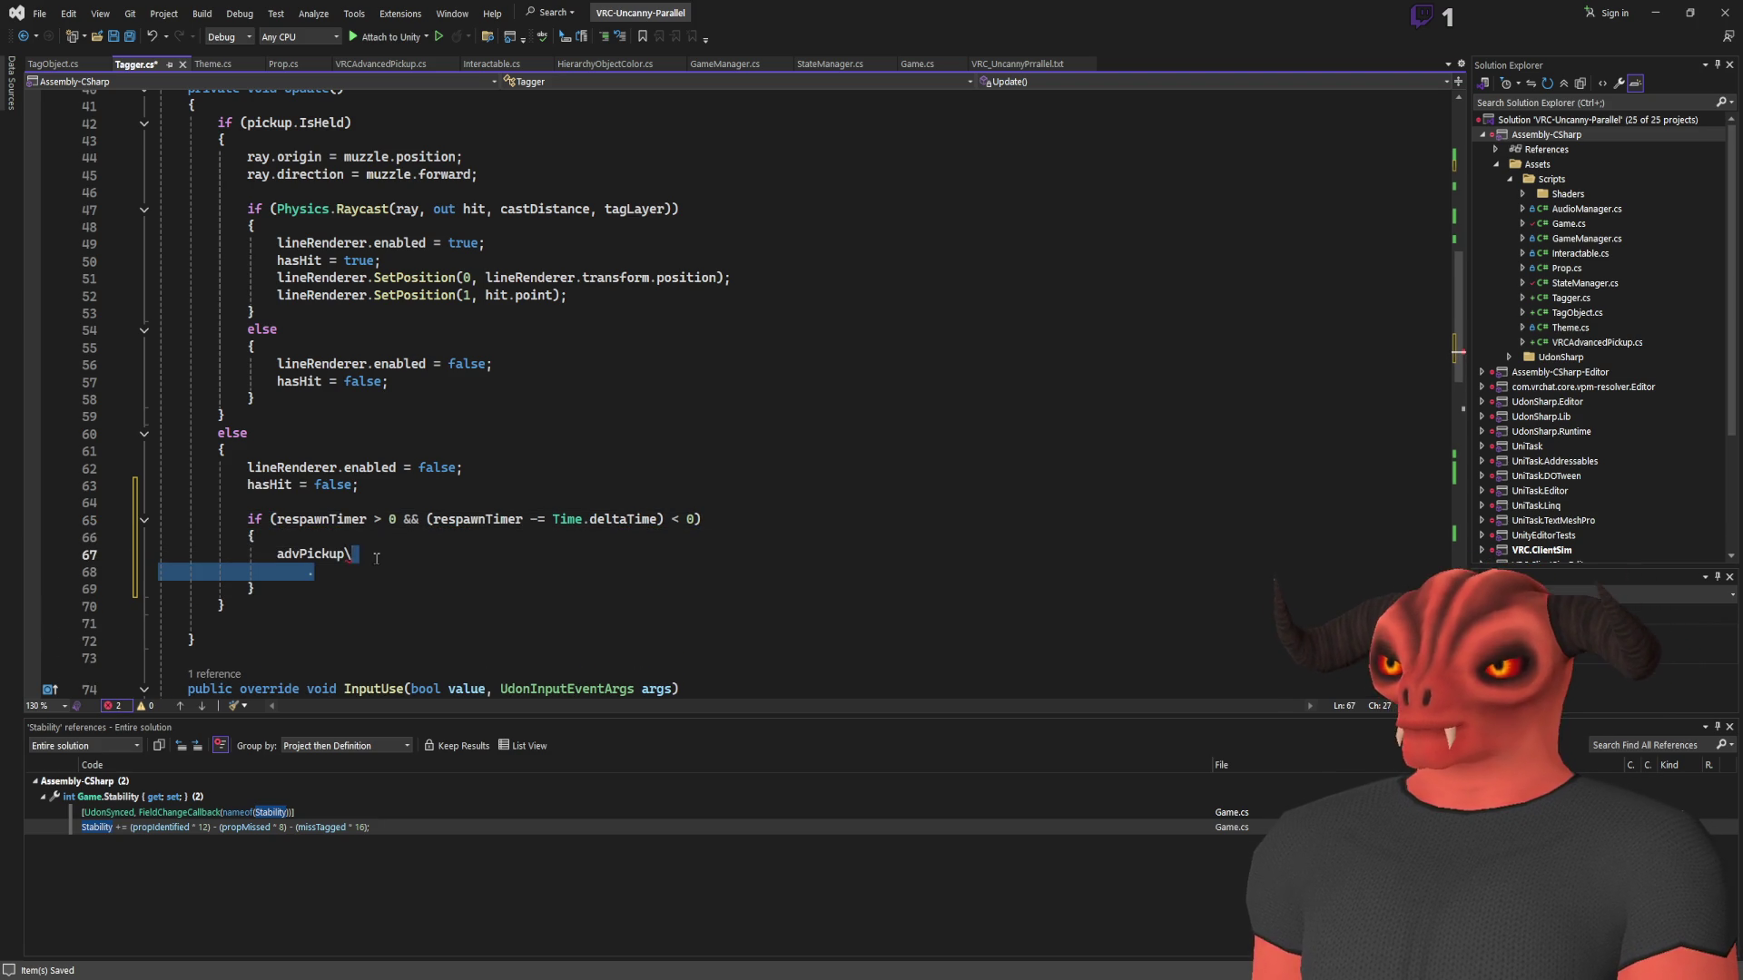
{"action": "type", "text": ".res"}
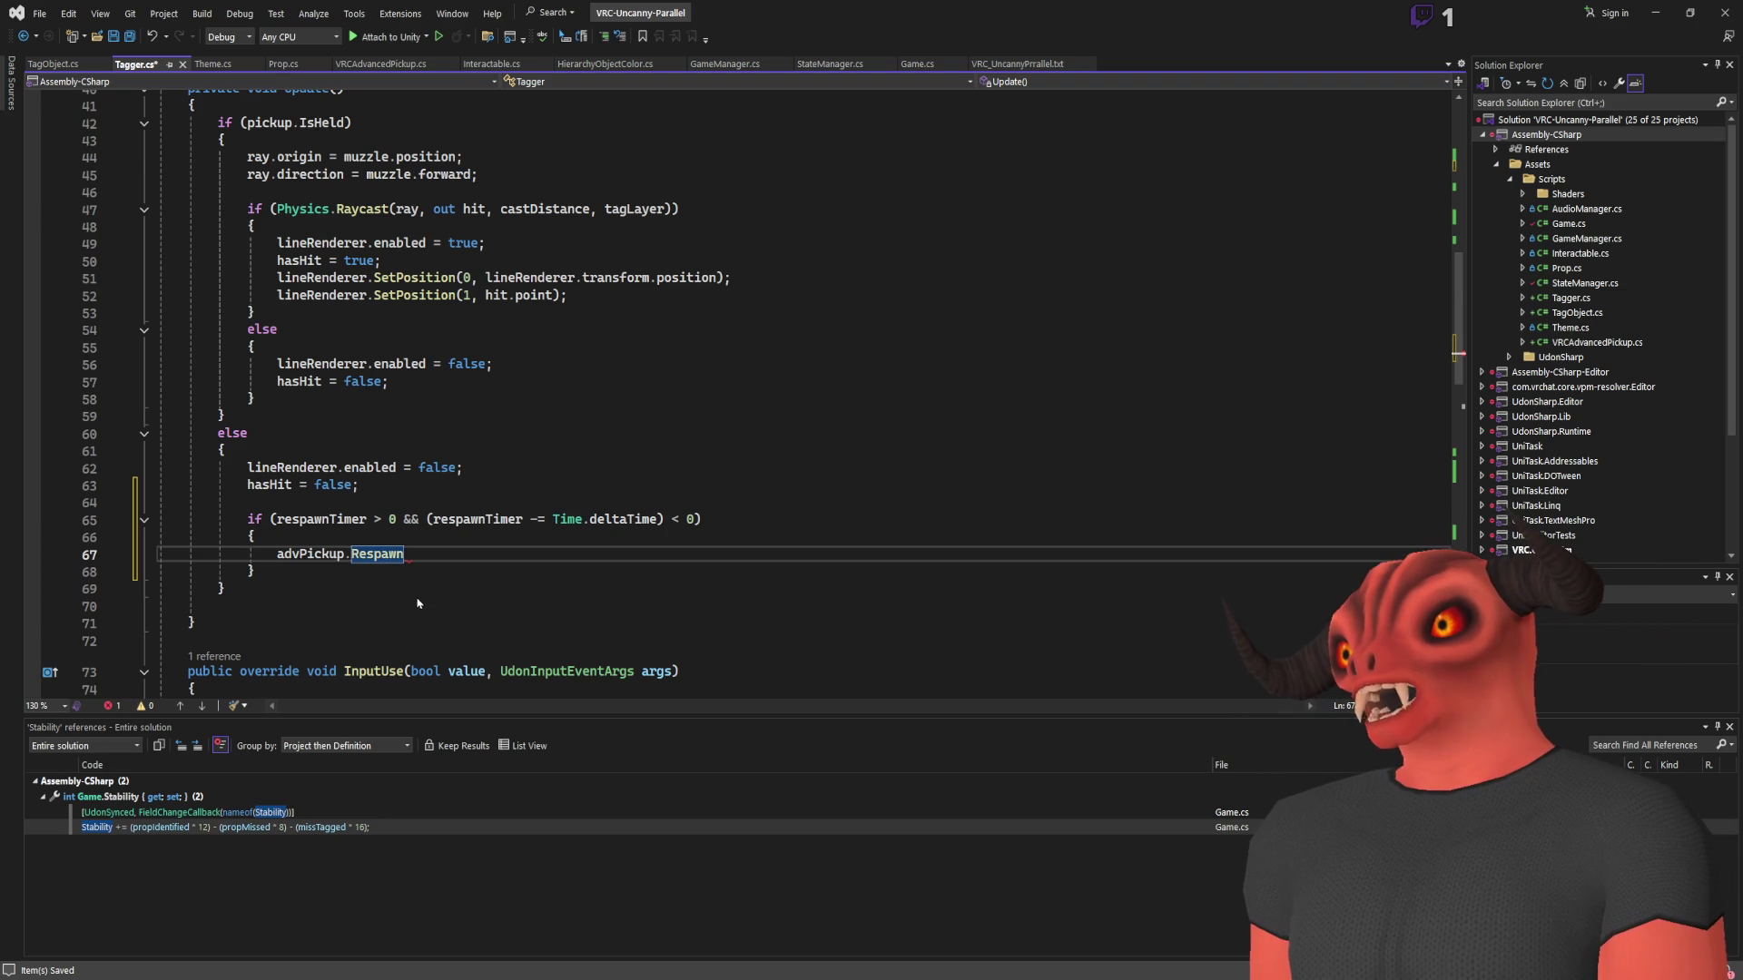
{"action": "key", "text": "alt+F12"}
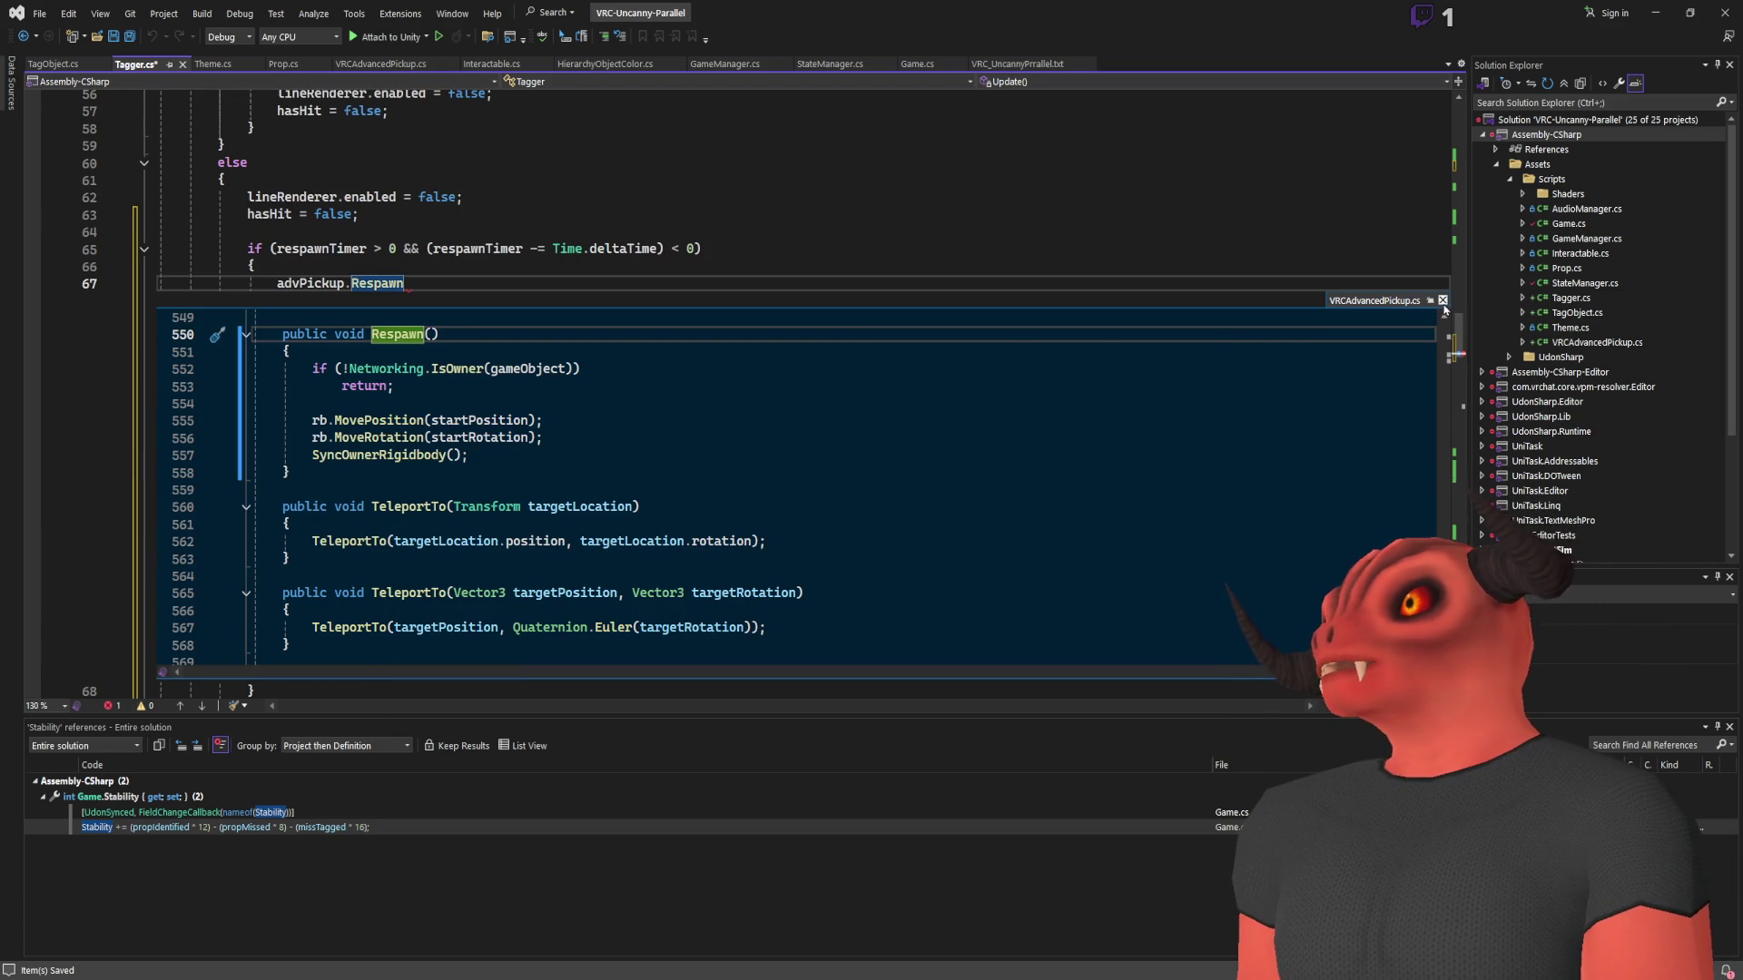
Go to Respawn's definition in VRCAdvancedPickup and list all its references
{"action": "key", "text": "Escape"}
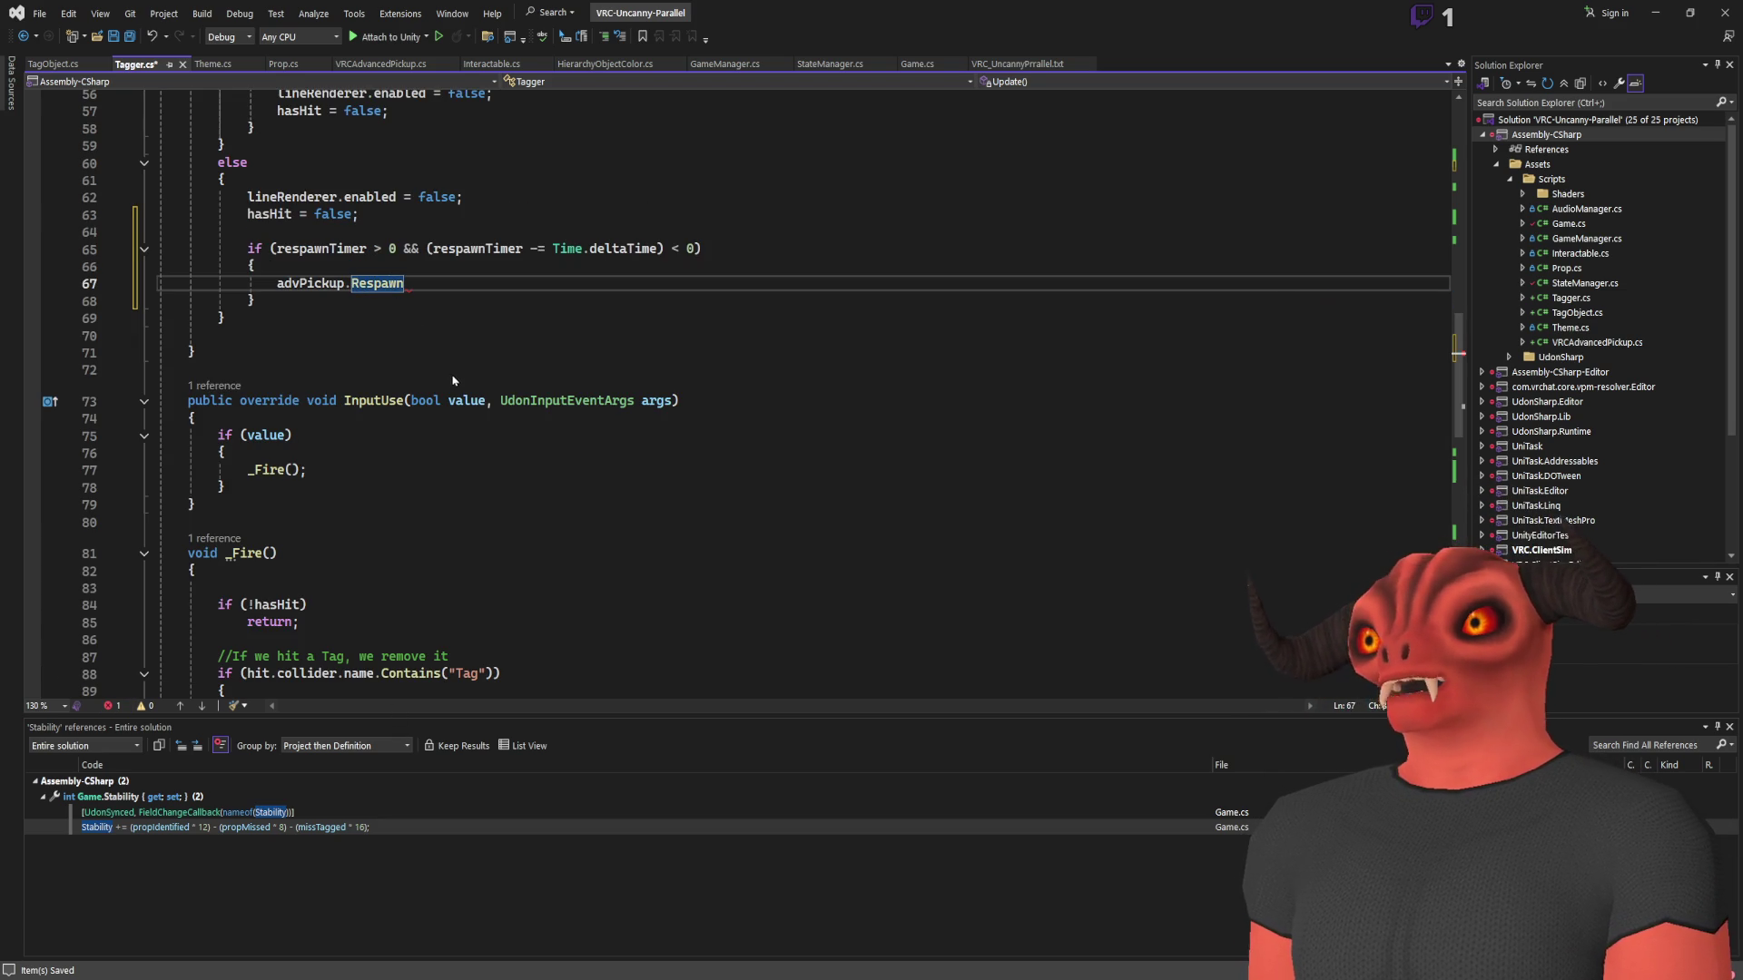
{"action": "key", "text": "F12"}
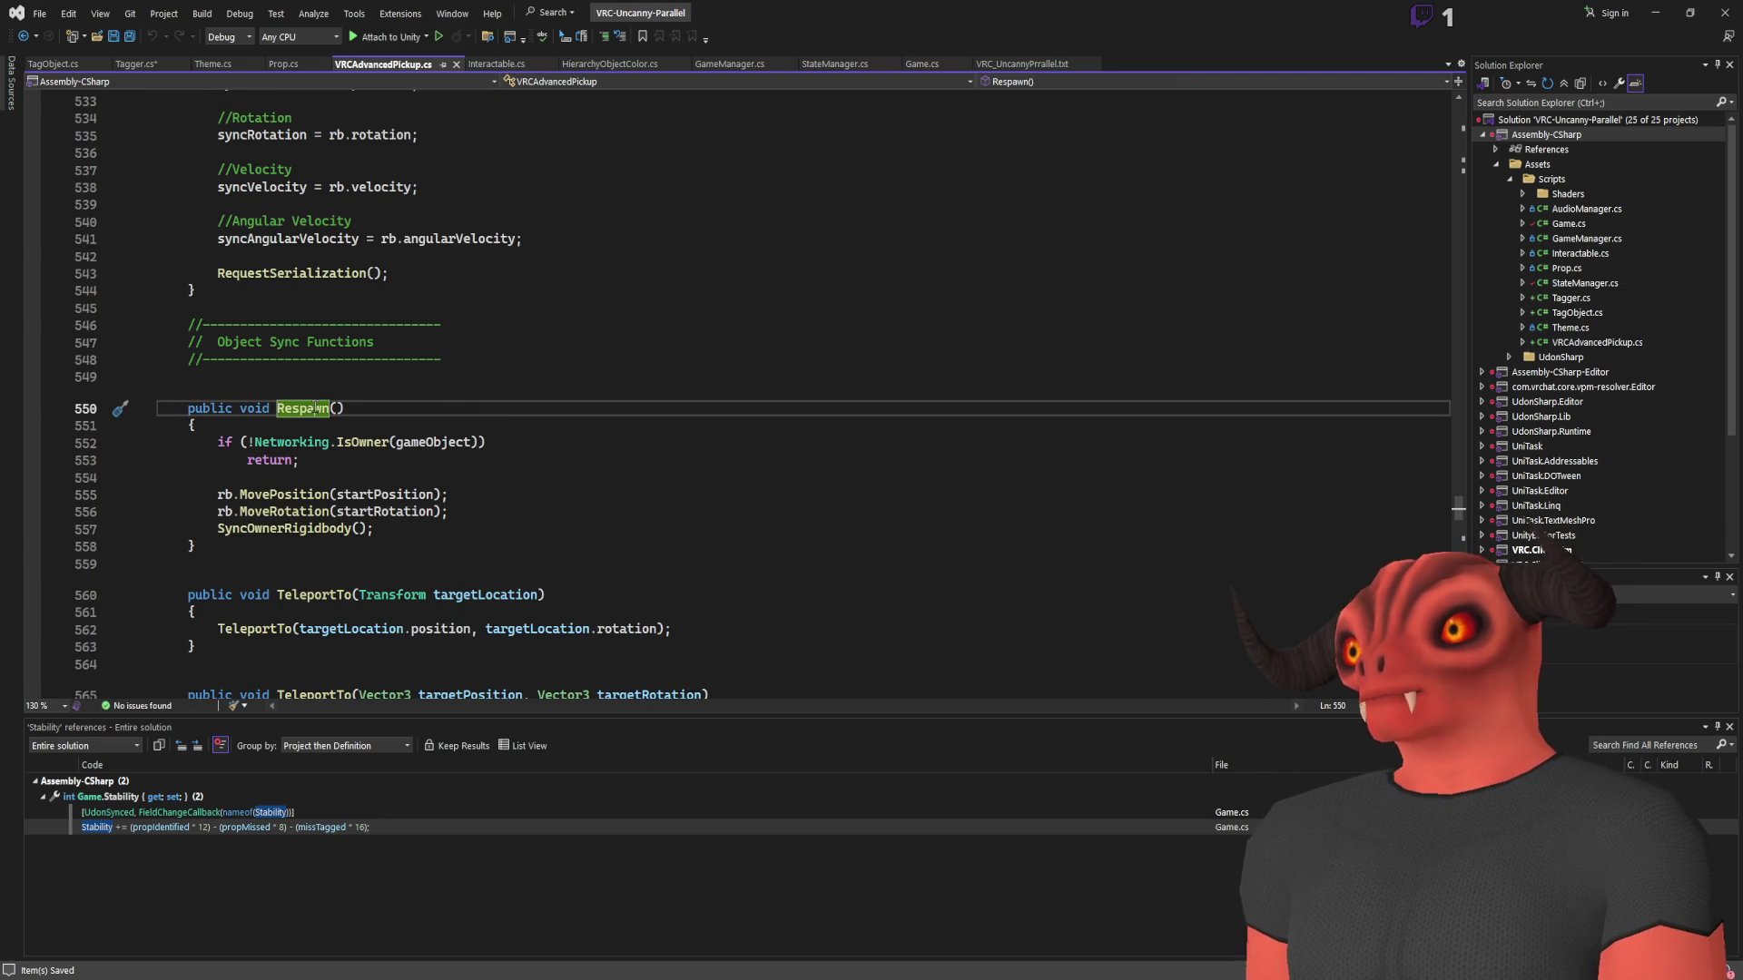
{"action": "key", "text": "shift+F12"}
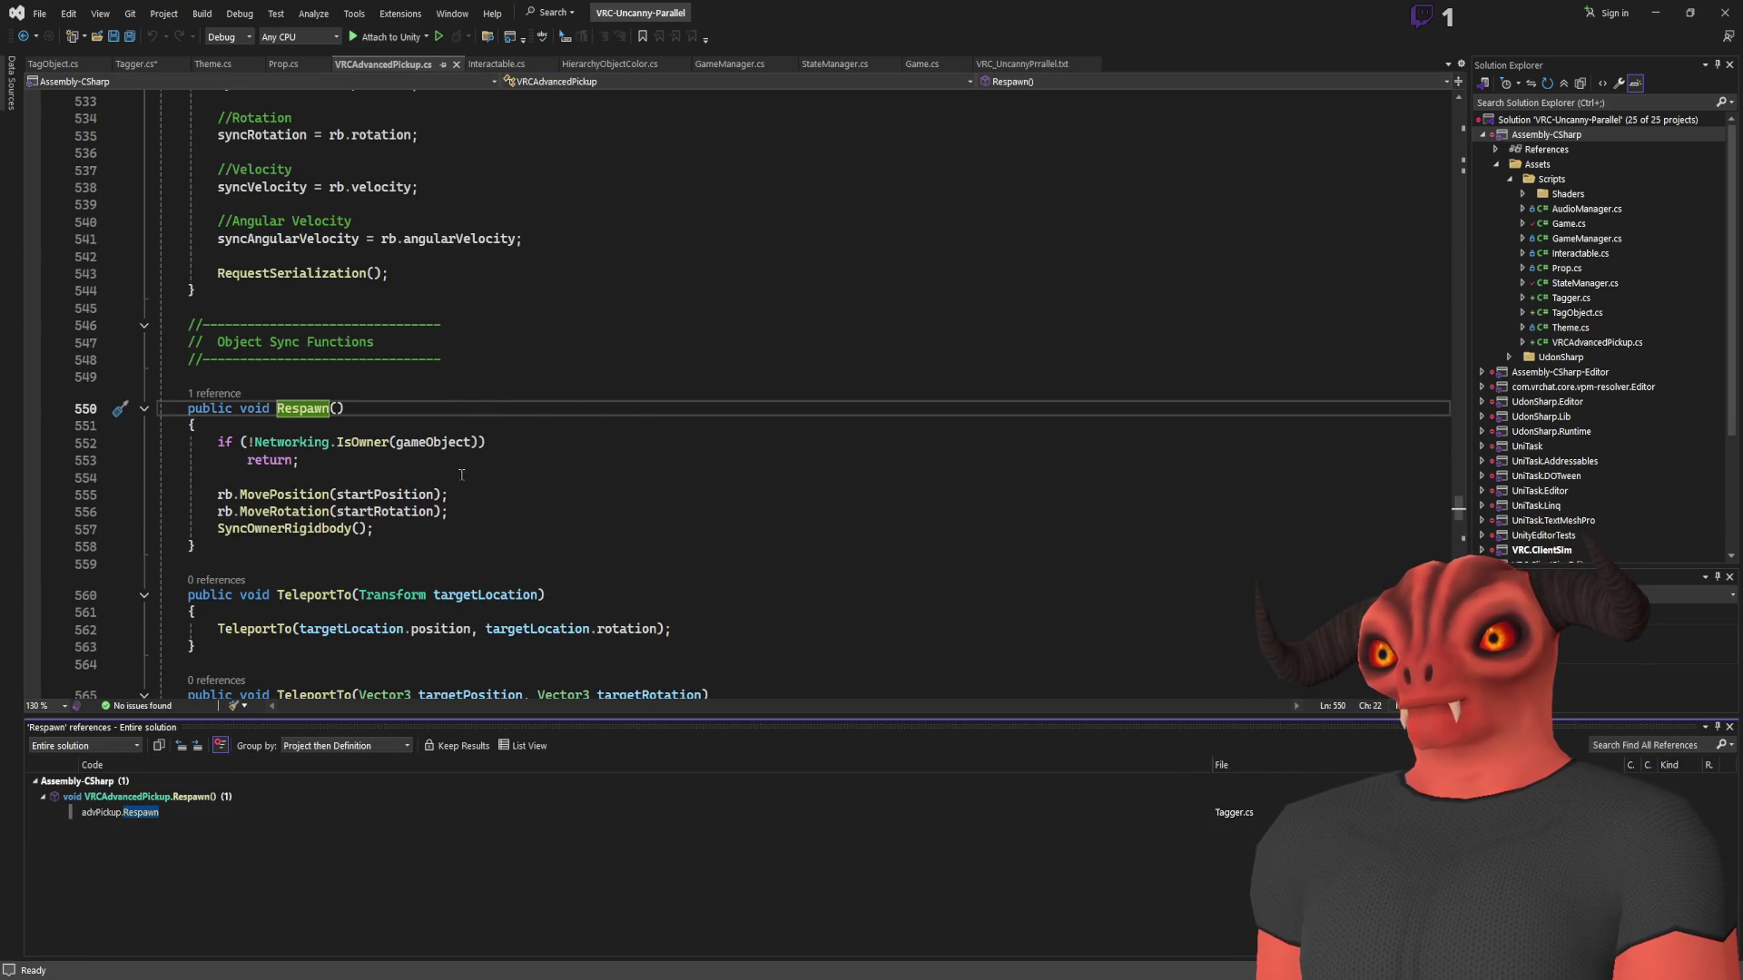
{"action": "scroll", "coordinate": [439, 491], "scroll_direction": "down", "scroll_amount": 4}
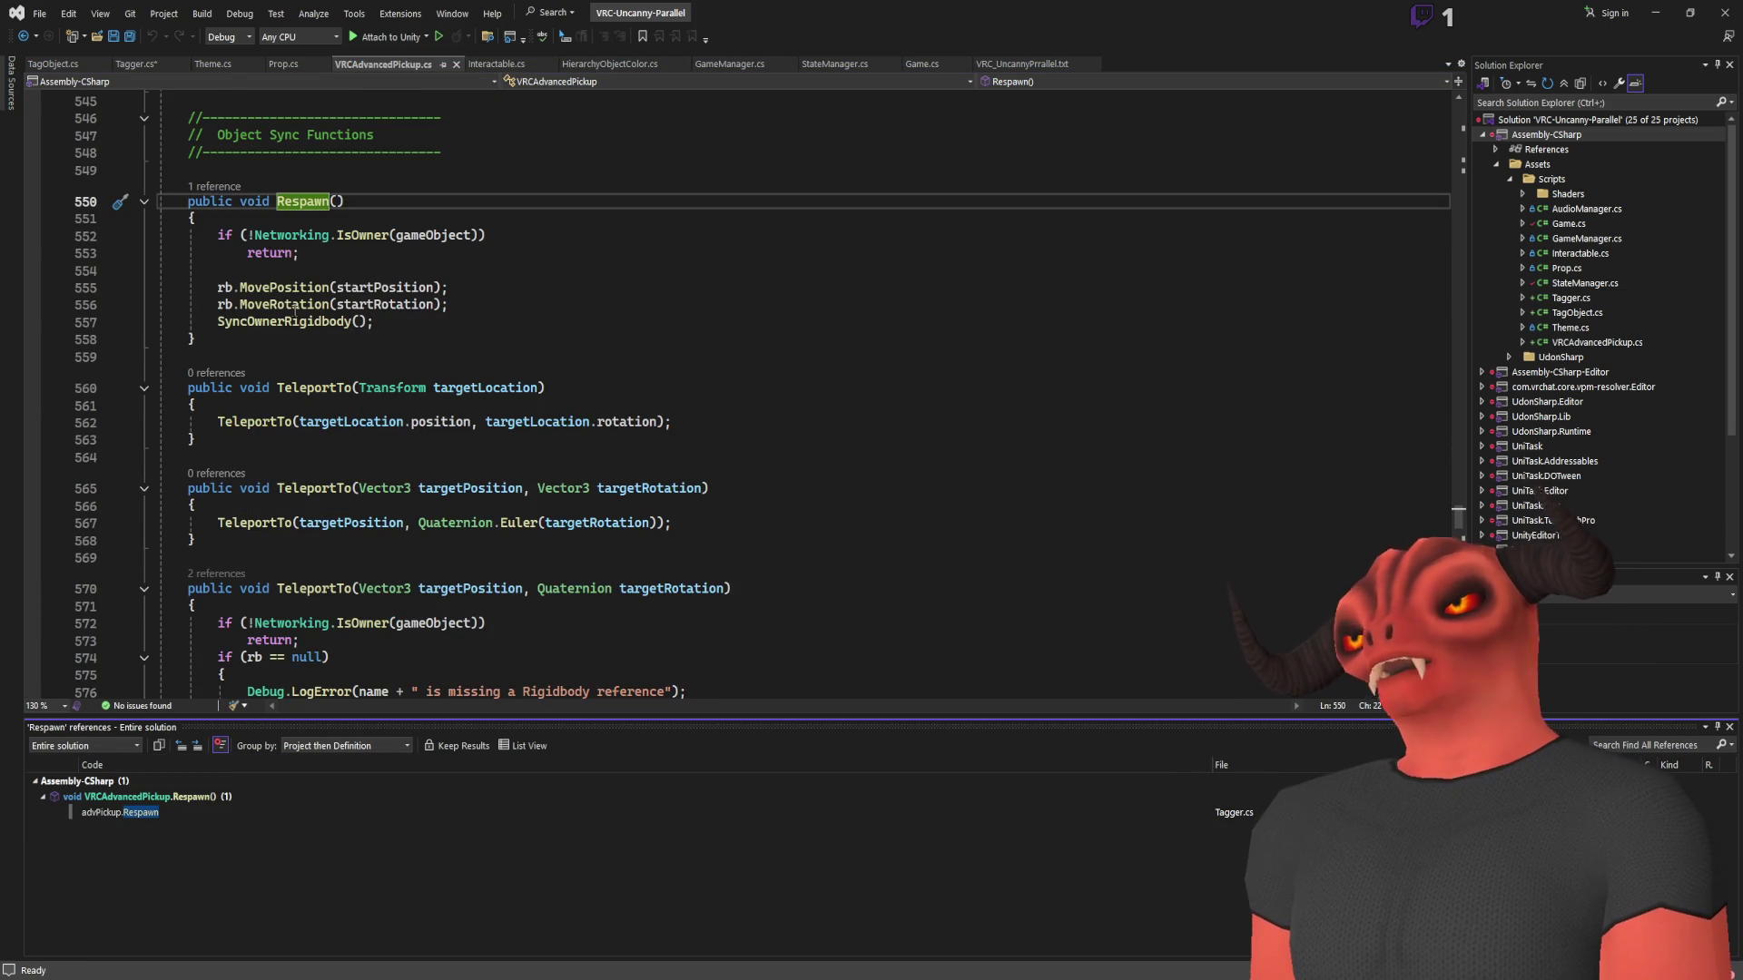
{"action": "left_click", "coordinate": [434, 287]}
{"action": "scroll", "coordinate": [694, 465], "scroll_direction": "up", "scroll_amount": 20}
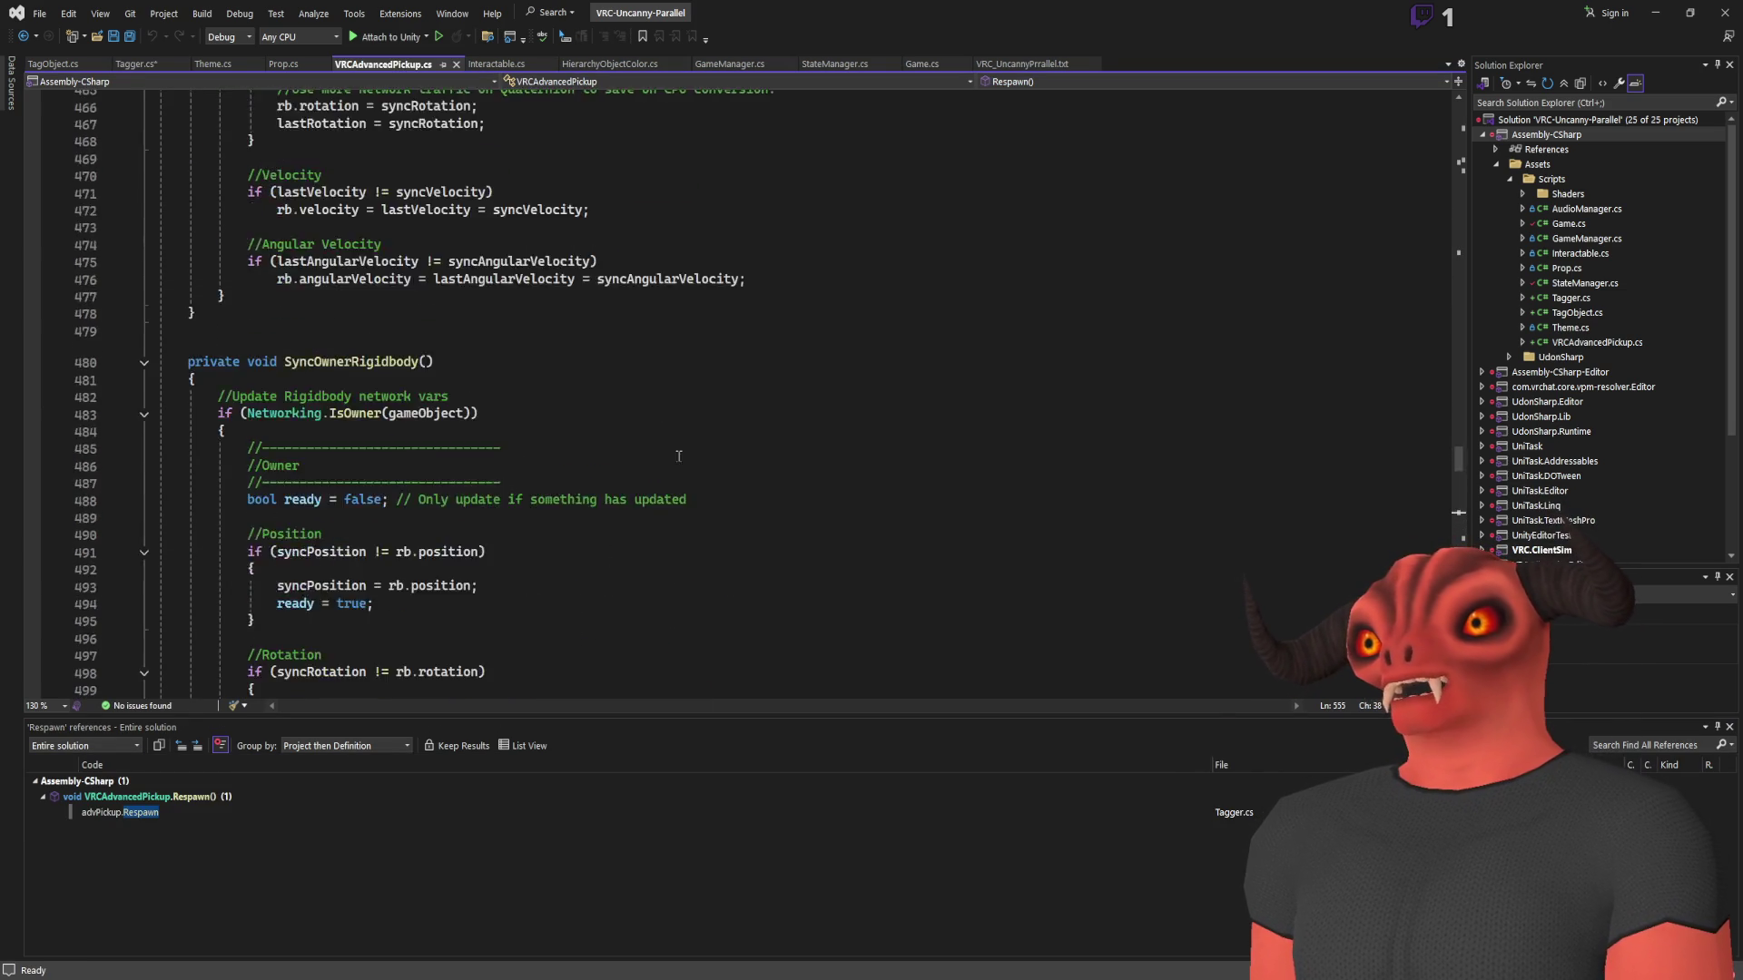
{"action": "scroll", "coordinate": [693, 466], "scroll_direction": "up", "scroll_amount": 20}
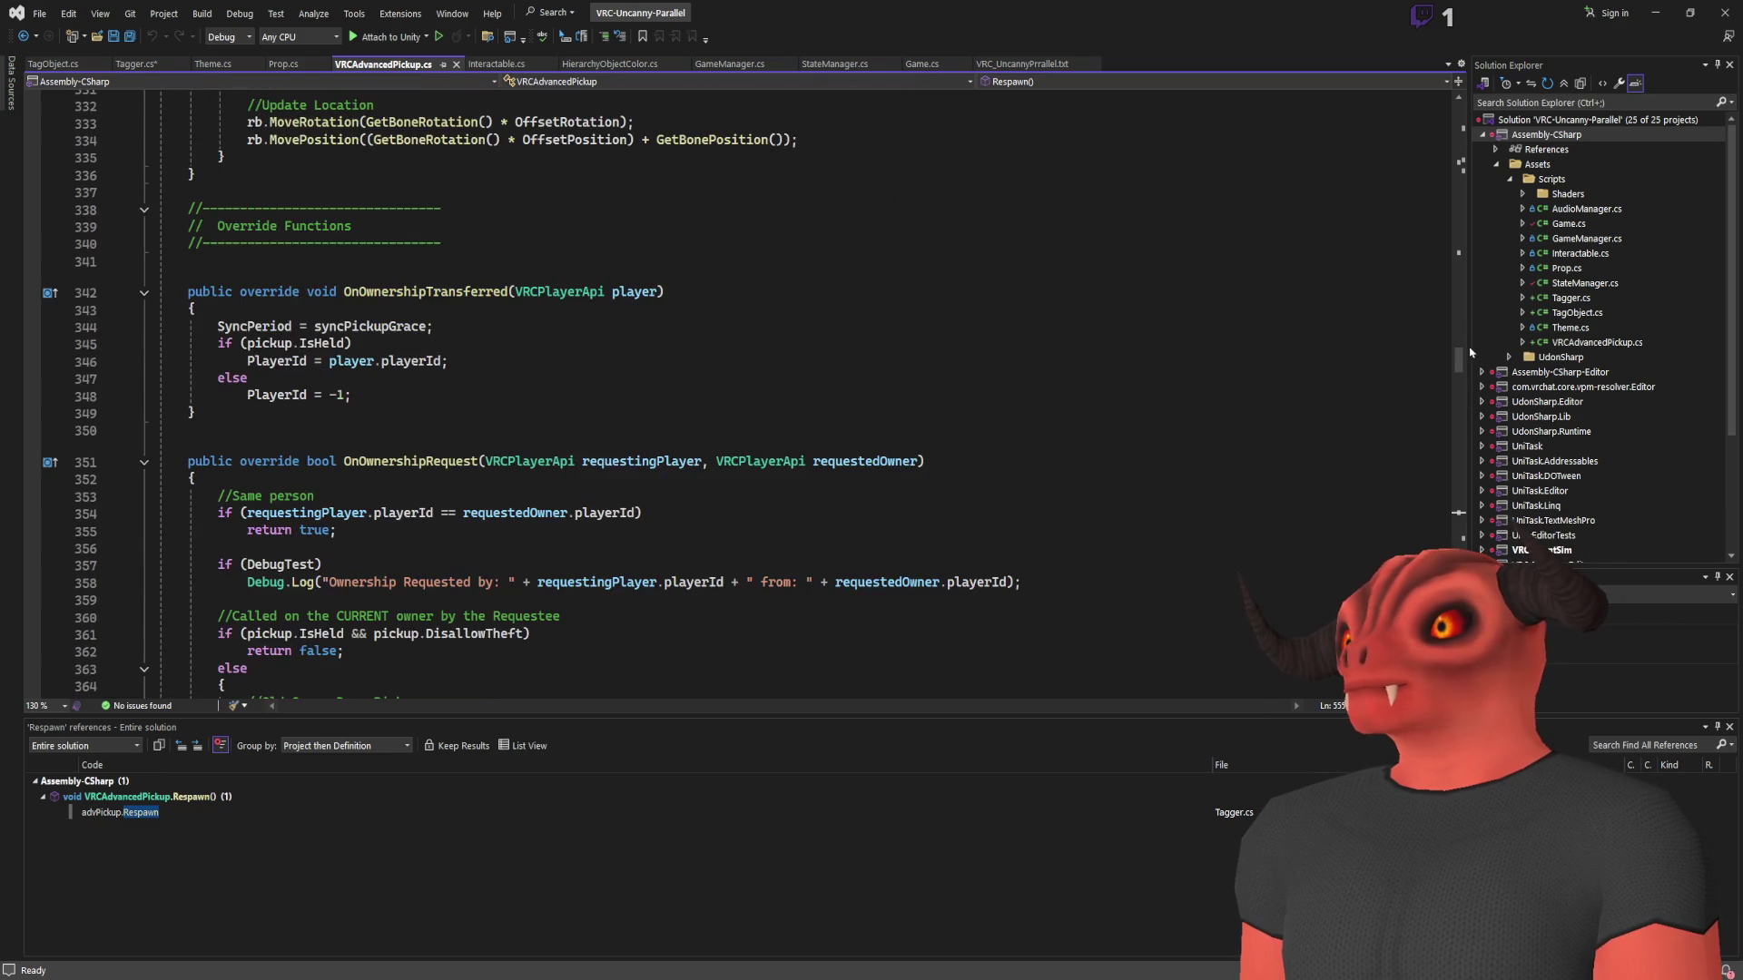
{"action": "mouse_move", "coordinate": [1465, 356]}
{"action": "left_mouse_down"}
{"action": "mouse_move", "coordinate": [1463, 140]}
{"action": "mouse_move", "coordinate": [1460, 207]}
{"action": "mouse_move", "coordinate": [1134, 130]}
{"action": "left_mouse_up"}
Search VRCAdvancedPickup for startPosition, confirming Start() saves transform.position, then return to Tagger.cs
{"action": "left_click", "coordinate": [394, 256]}
{"action": "key", "text": "ctrl+r"}
{"action": "key", "text": "ctrl+f"}
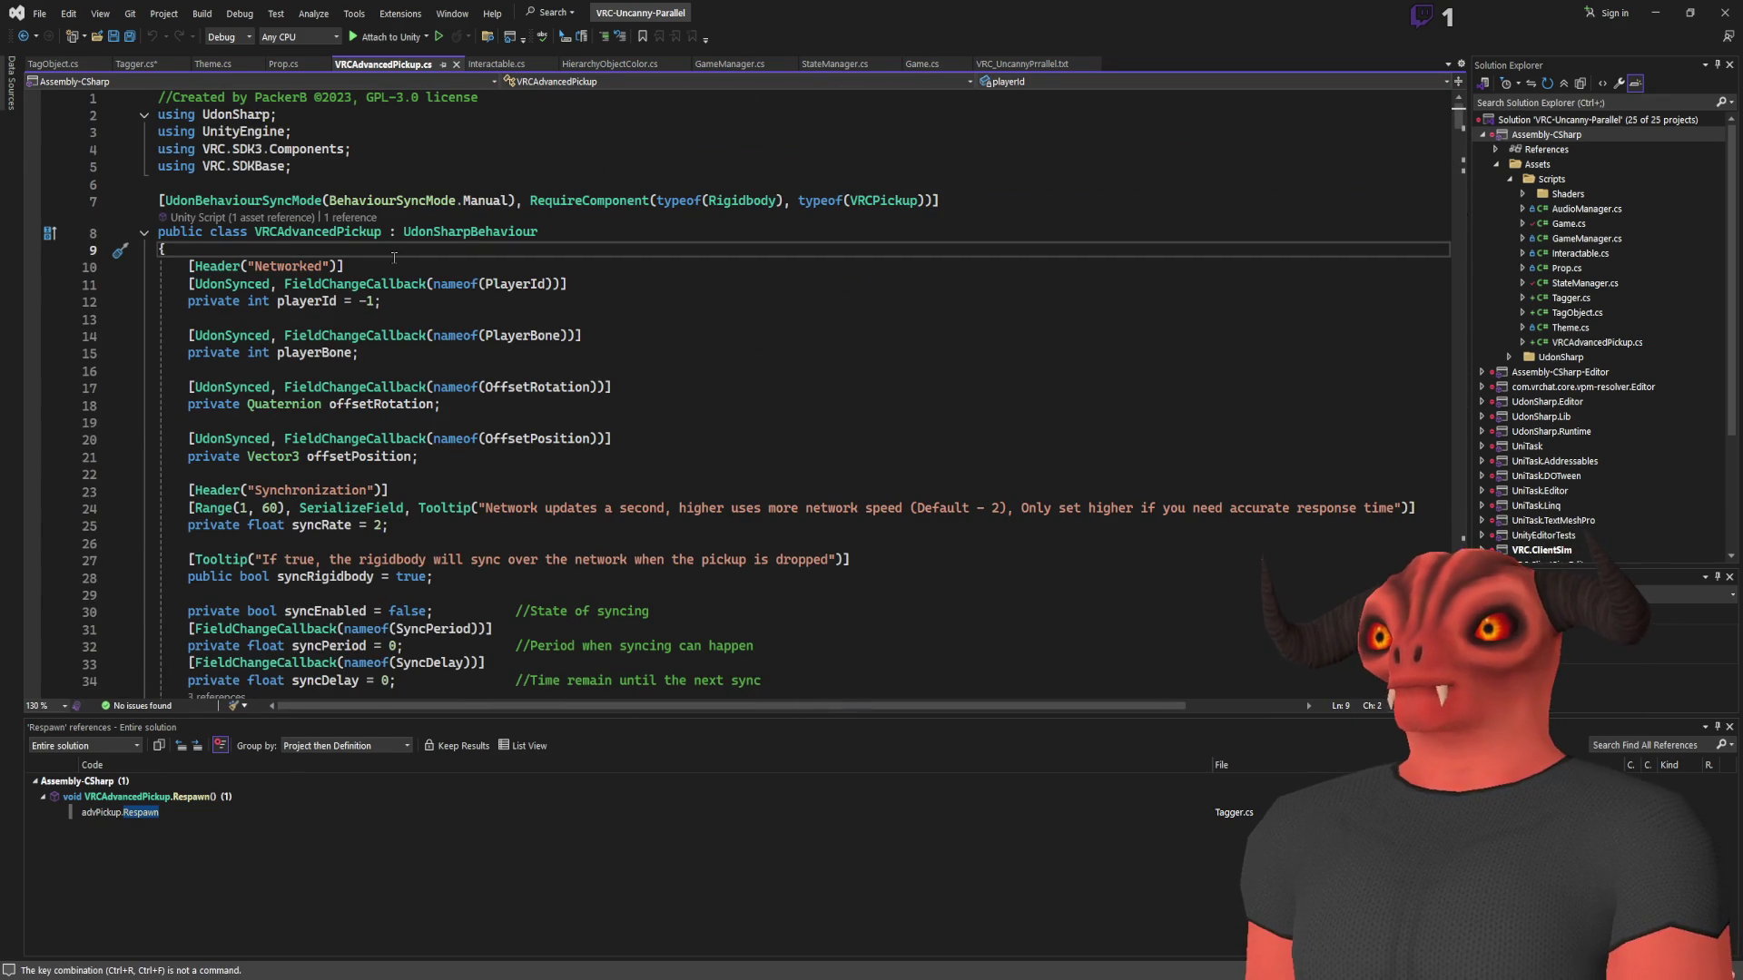
{"action": "key", "text": "ctrl+f"}
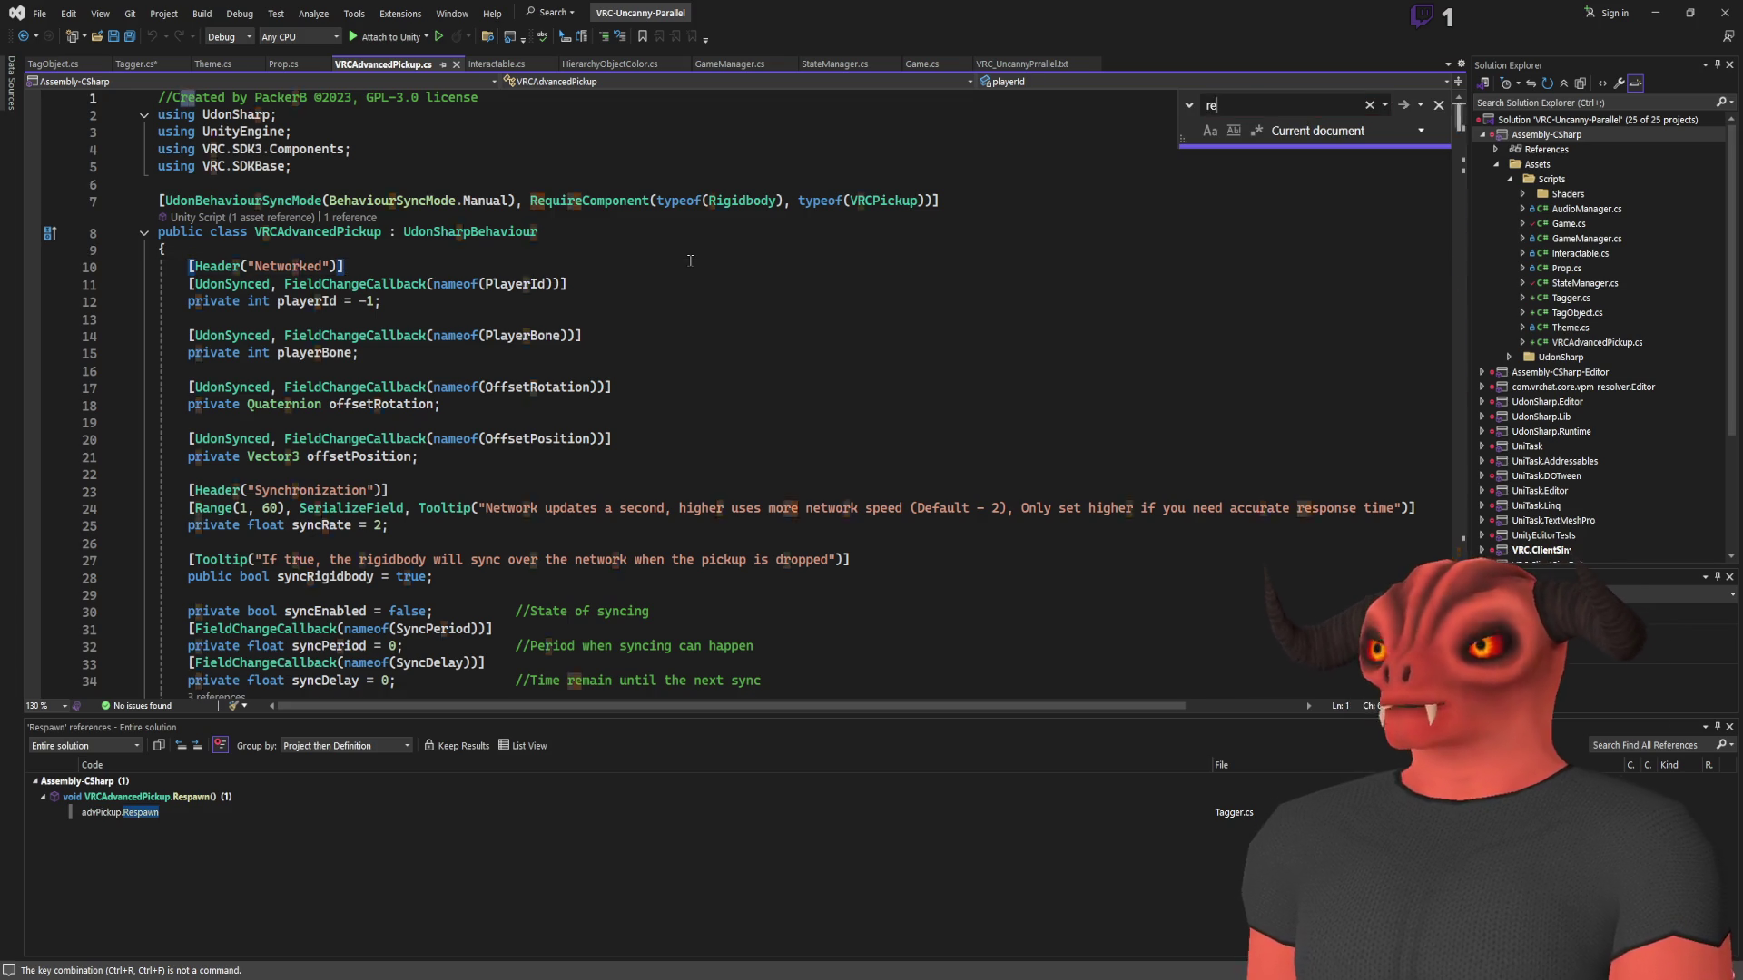
{"action": "key", "text": "Return"}
{"action": "type", "text": "startposition"}
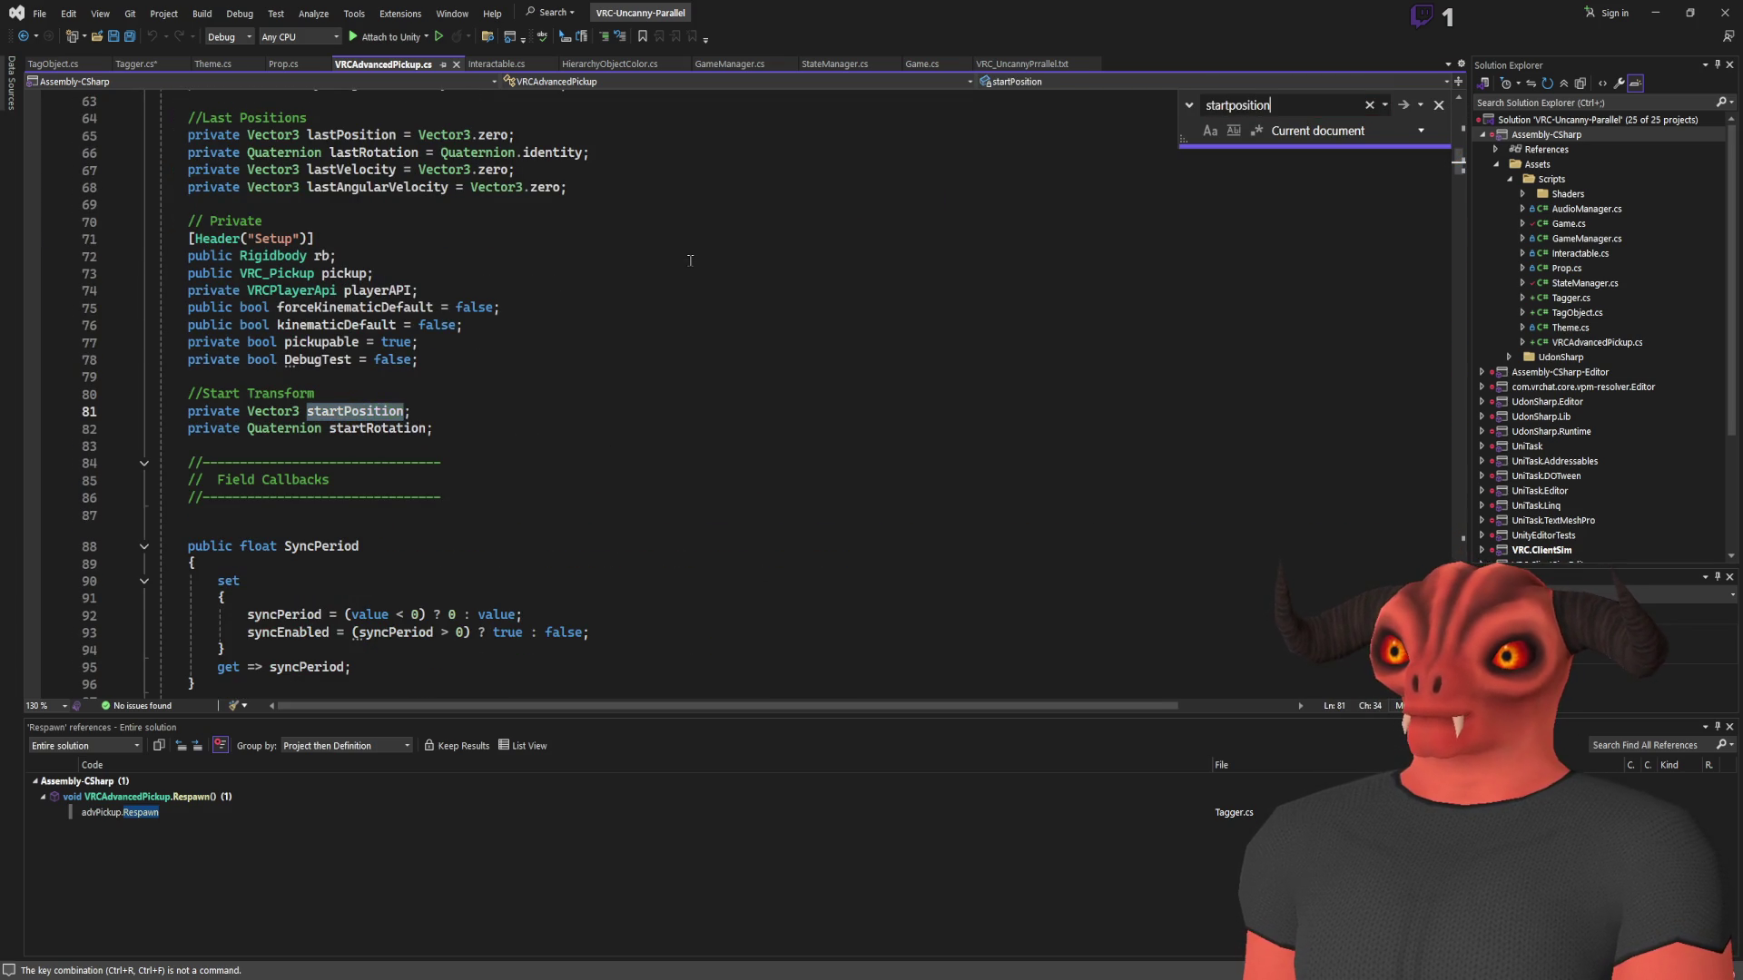
{"action": "key", "text": "Return"}
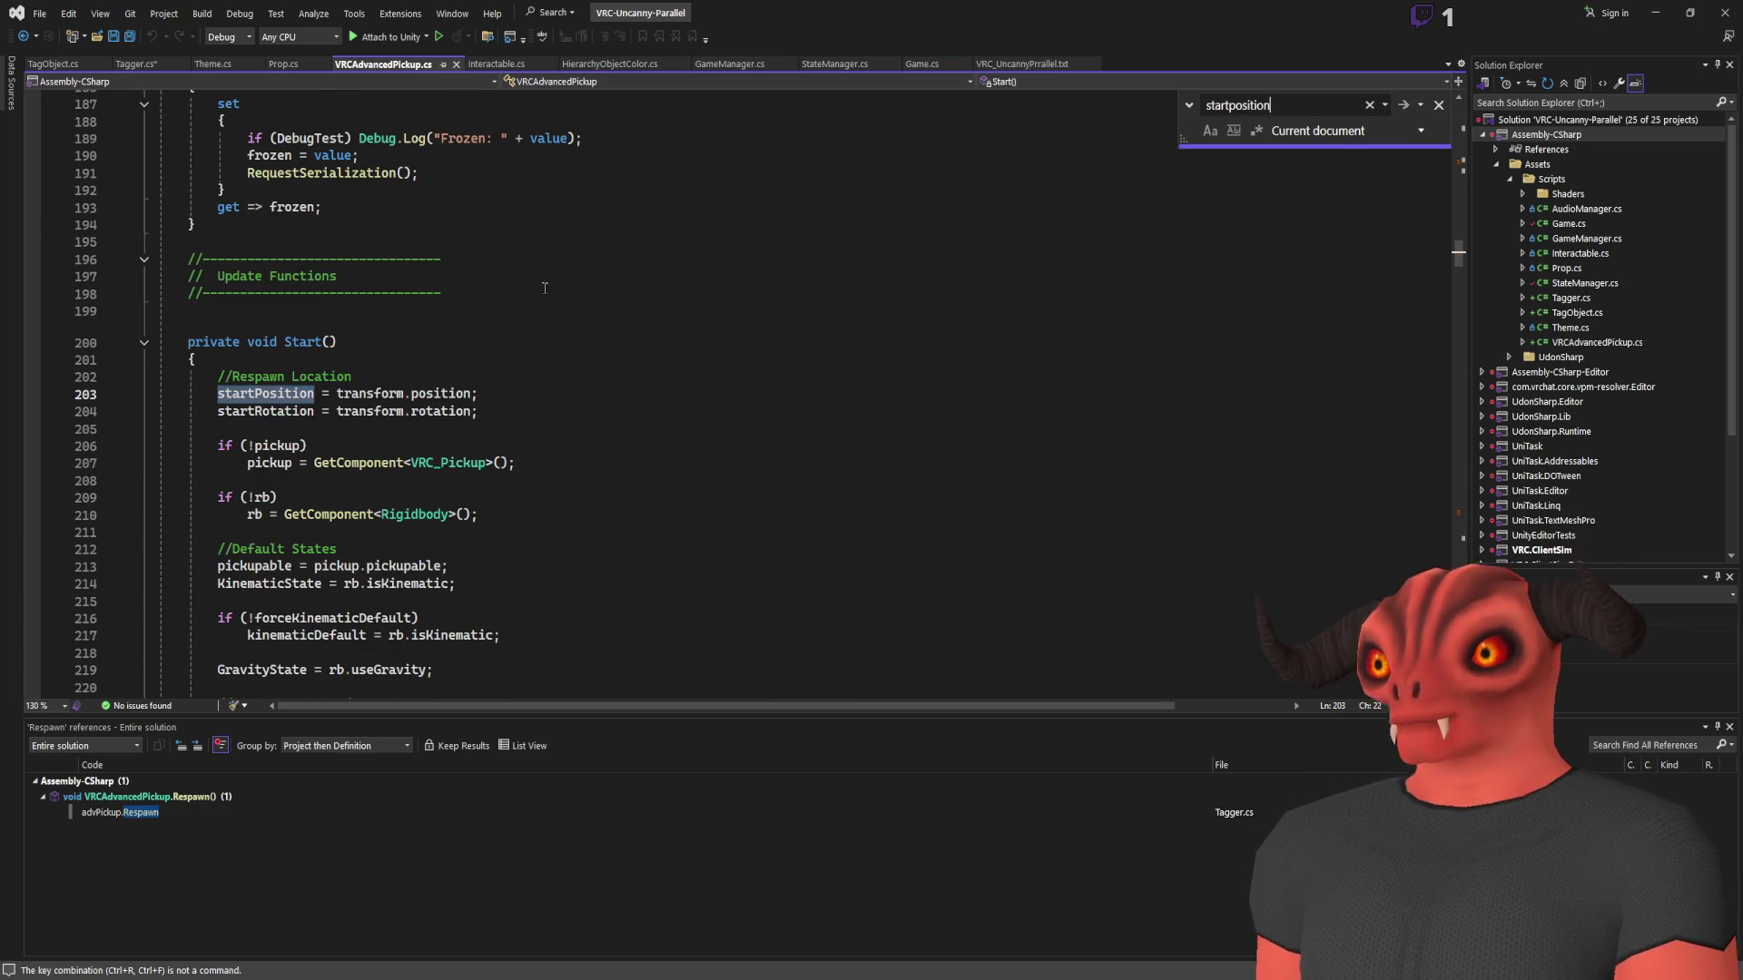
{"action": "key", "text": "Escape"}
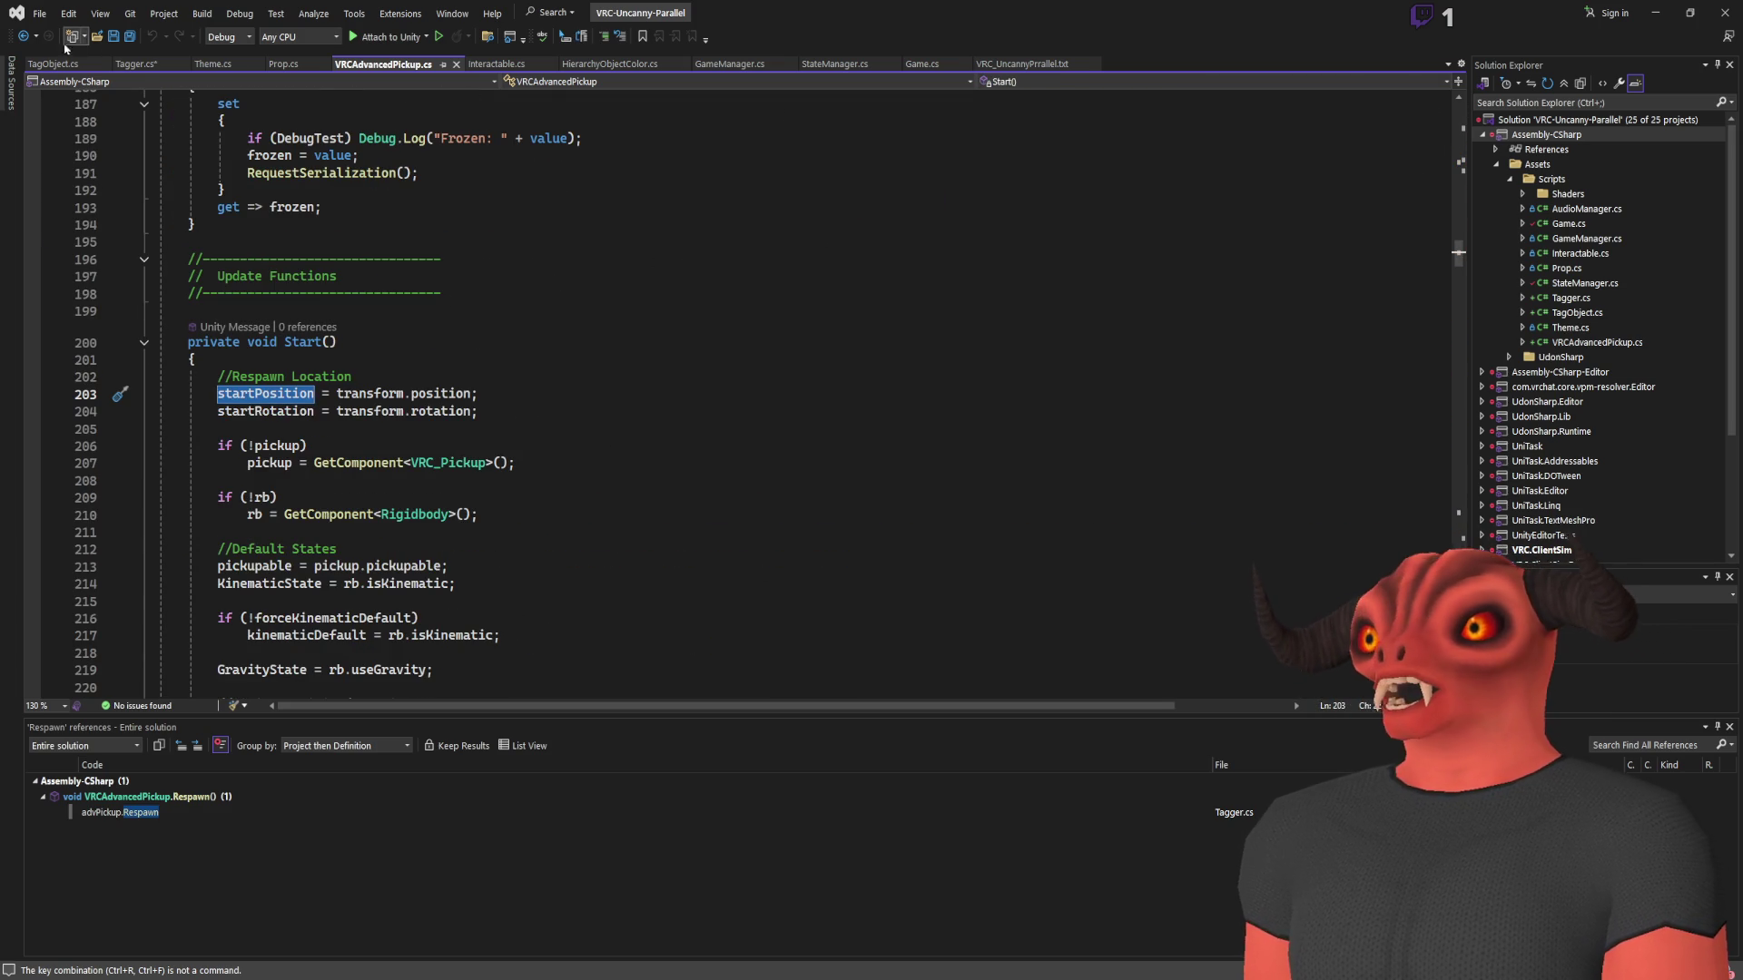
{"action": "left_click", "coordinate": [136, 66]}
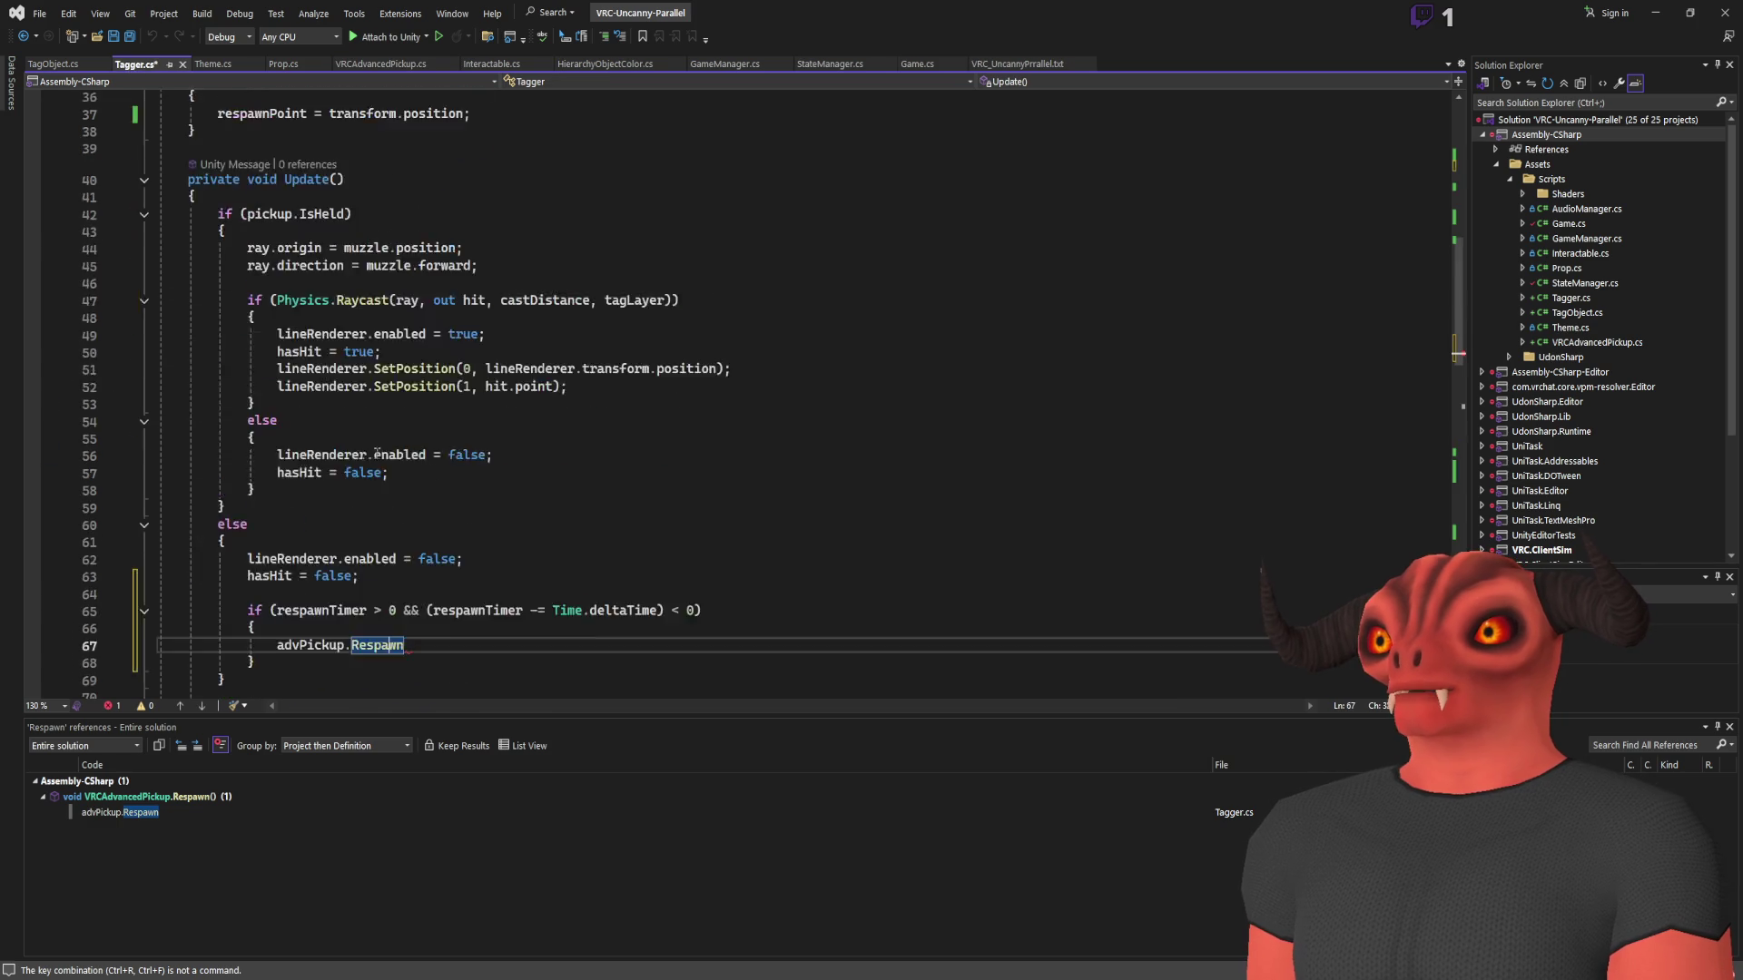
Delete Tagger's unused respawnPoint field
{"action": "scroll", "coordinate": [493, 457], "scroll_direction": "up", "scroll_amount": 10}
{"action": "left_click_drag", "start_coordinate": [419, 406], "coordinate": [446, 357]}
{"action": "key", "text": "BackSpace"}
Complete the call as advPickup.Respawn(); and save the script
{"action": "left_click", "coordinate": [352, 370]}
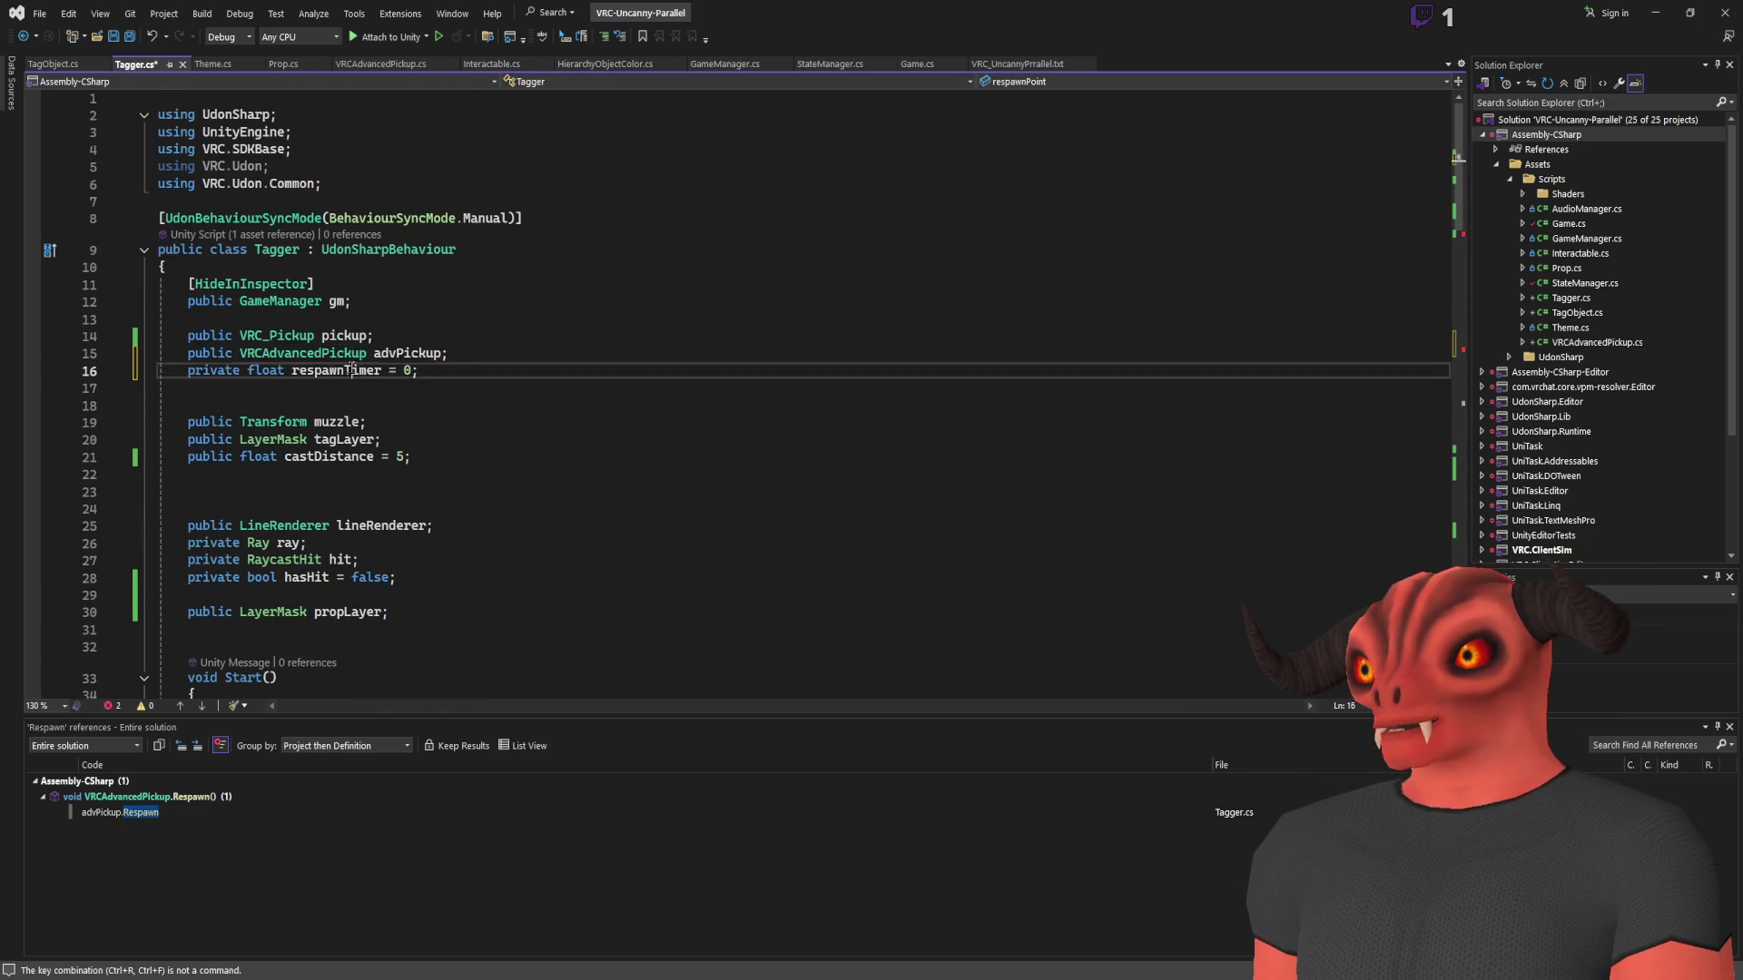
{"action": "scroll", "coordinate": [471, 371], "scroll_direction": "down", "scroll_amount": 17}
{"action": "scroll", "coordinate": [368, 399], "scroll_direction": "up", "scroll_amount": 2}
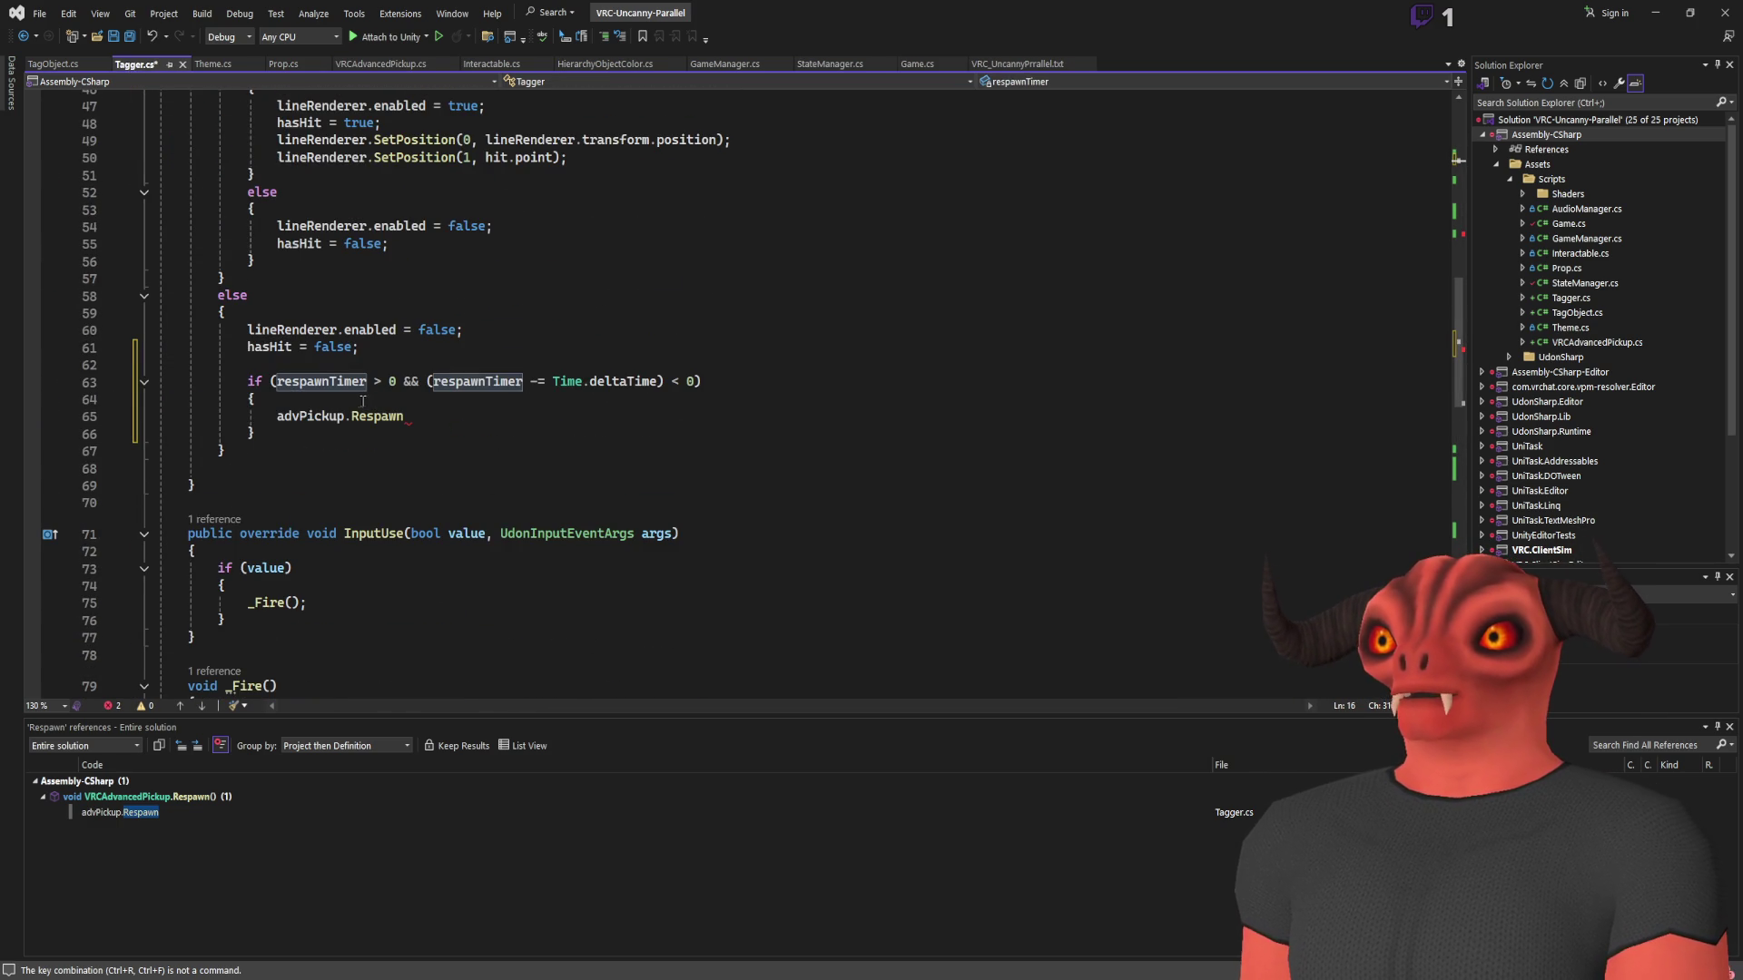
{"action": "left_click", "coordinate": [488, 404]}
{"action": "left_click", "coordinate": [474, 418]}
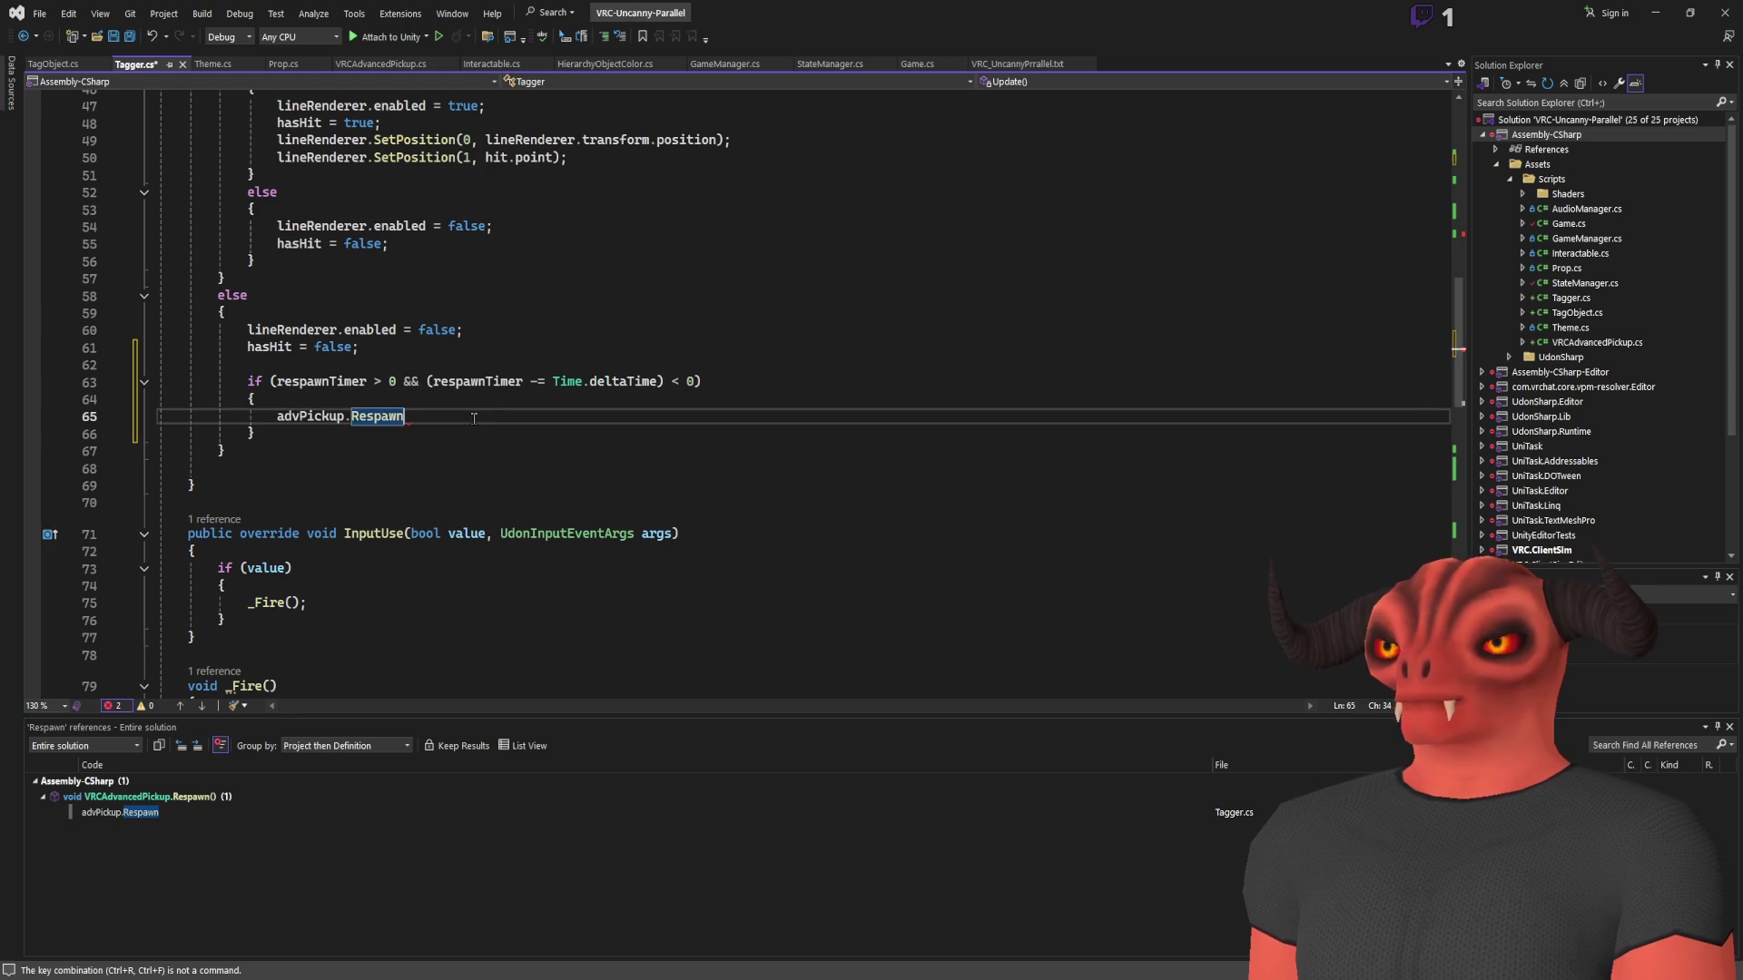
{"action": "type", "text": "();"}
{"action": "key", "text": "ctrl+s"}
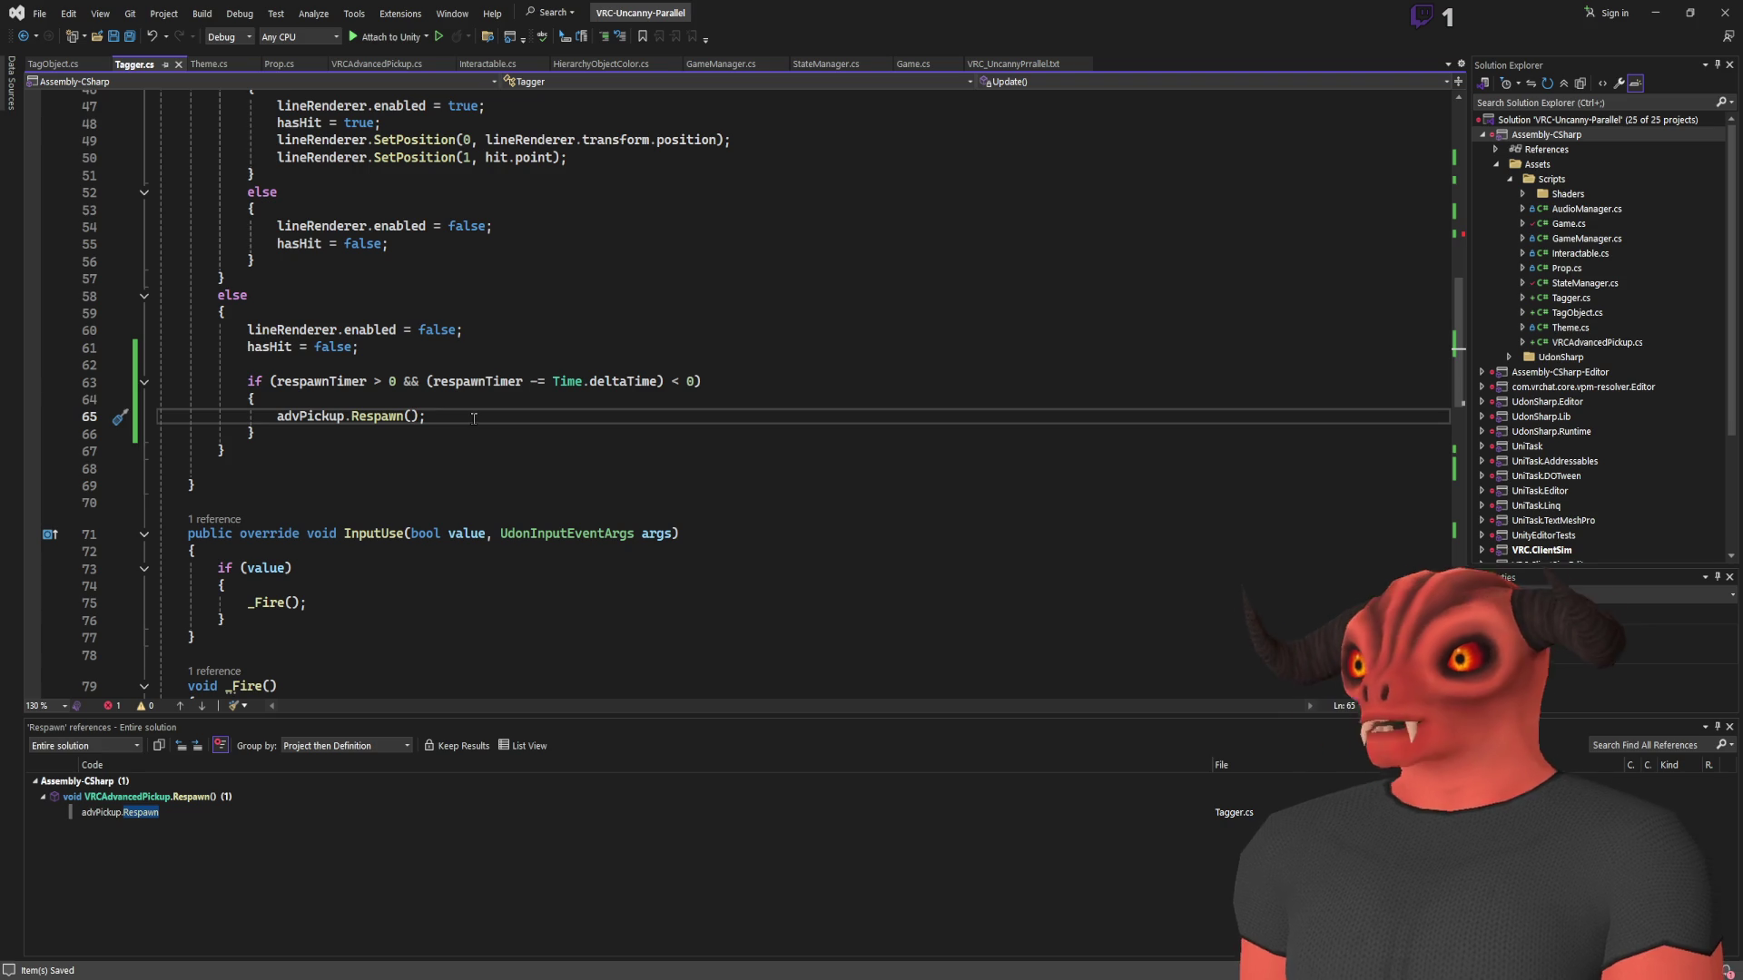
{"action": "key", "text": "alt+F12"}
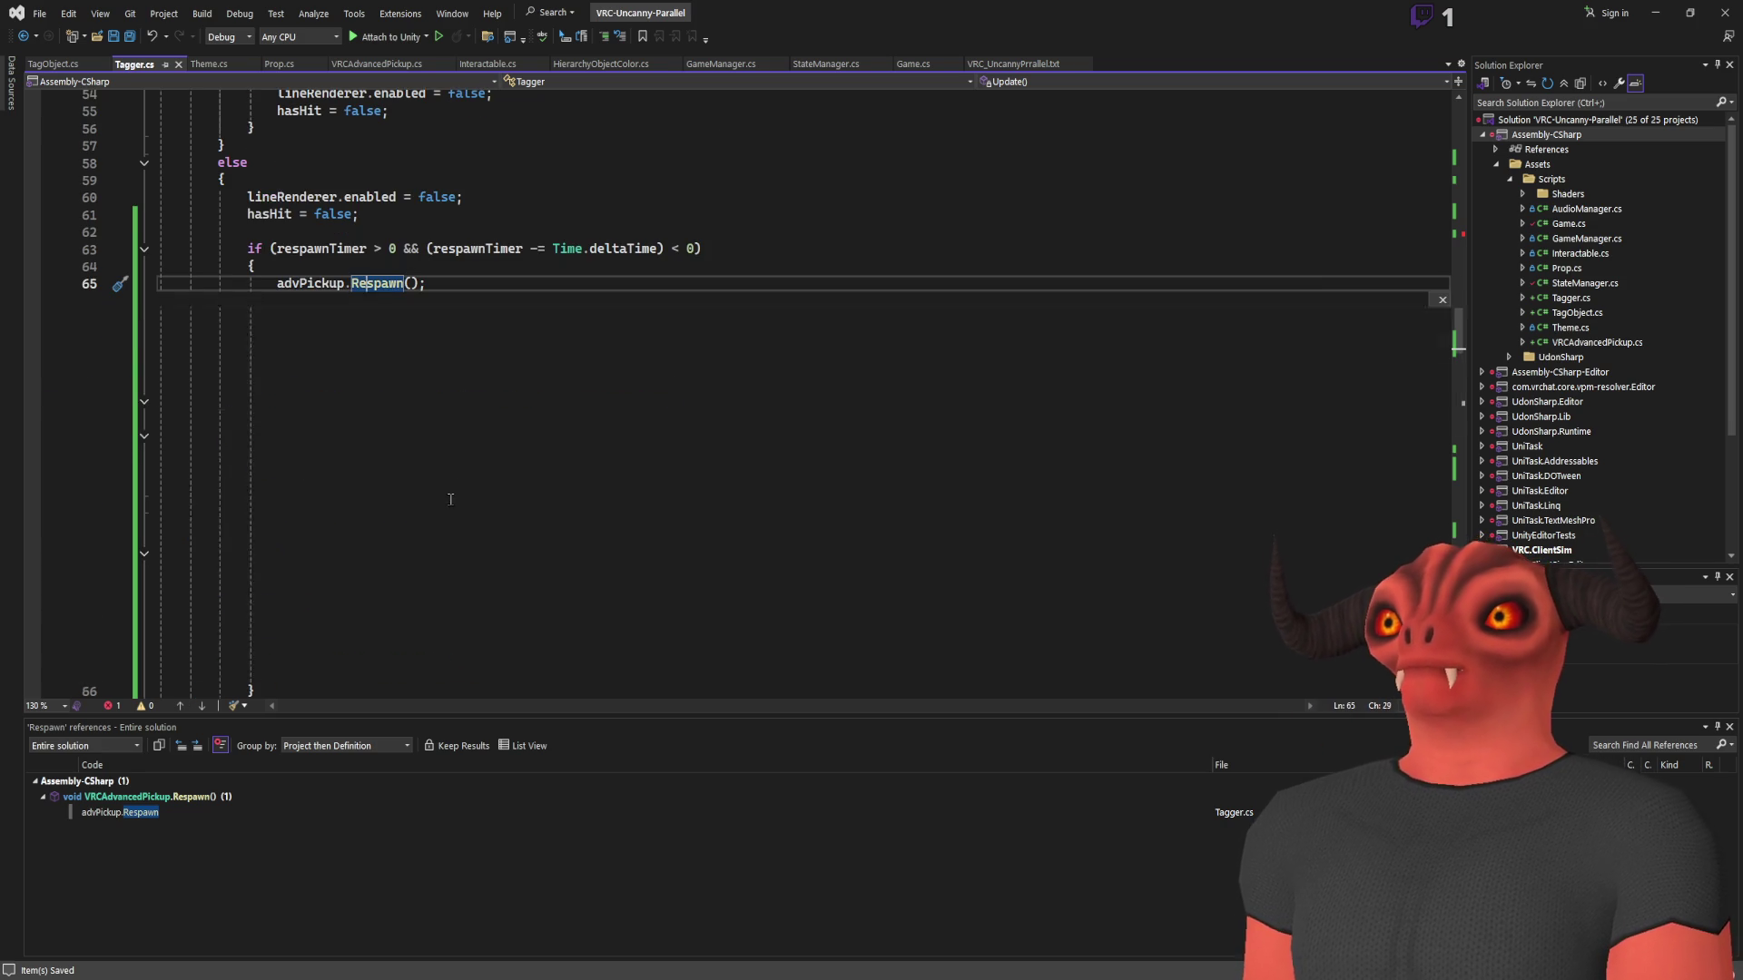
{"action": "key", "text": "Escape"}
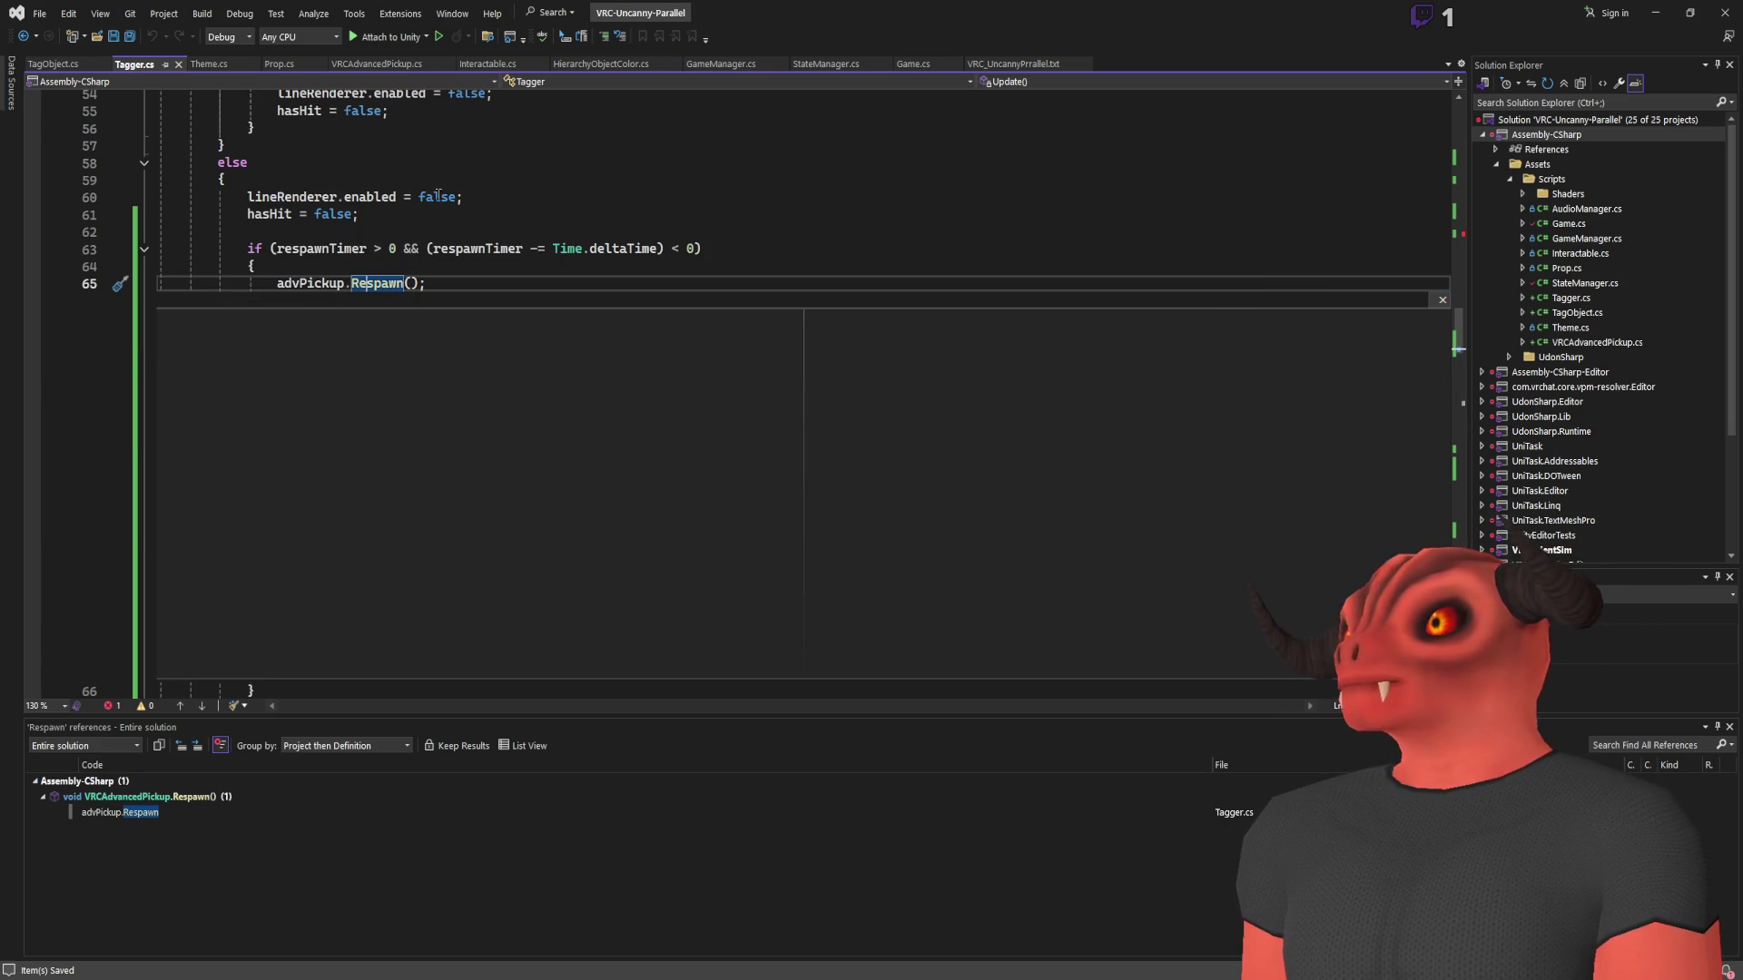
{"action": "left_click", "coordinate": [384, 283]}
{"action": "key", "text": "F12"}
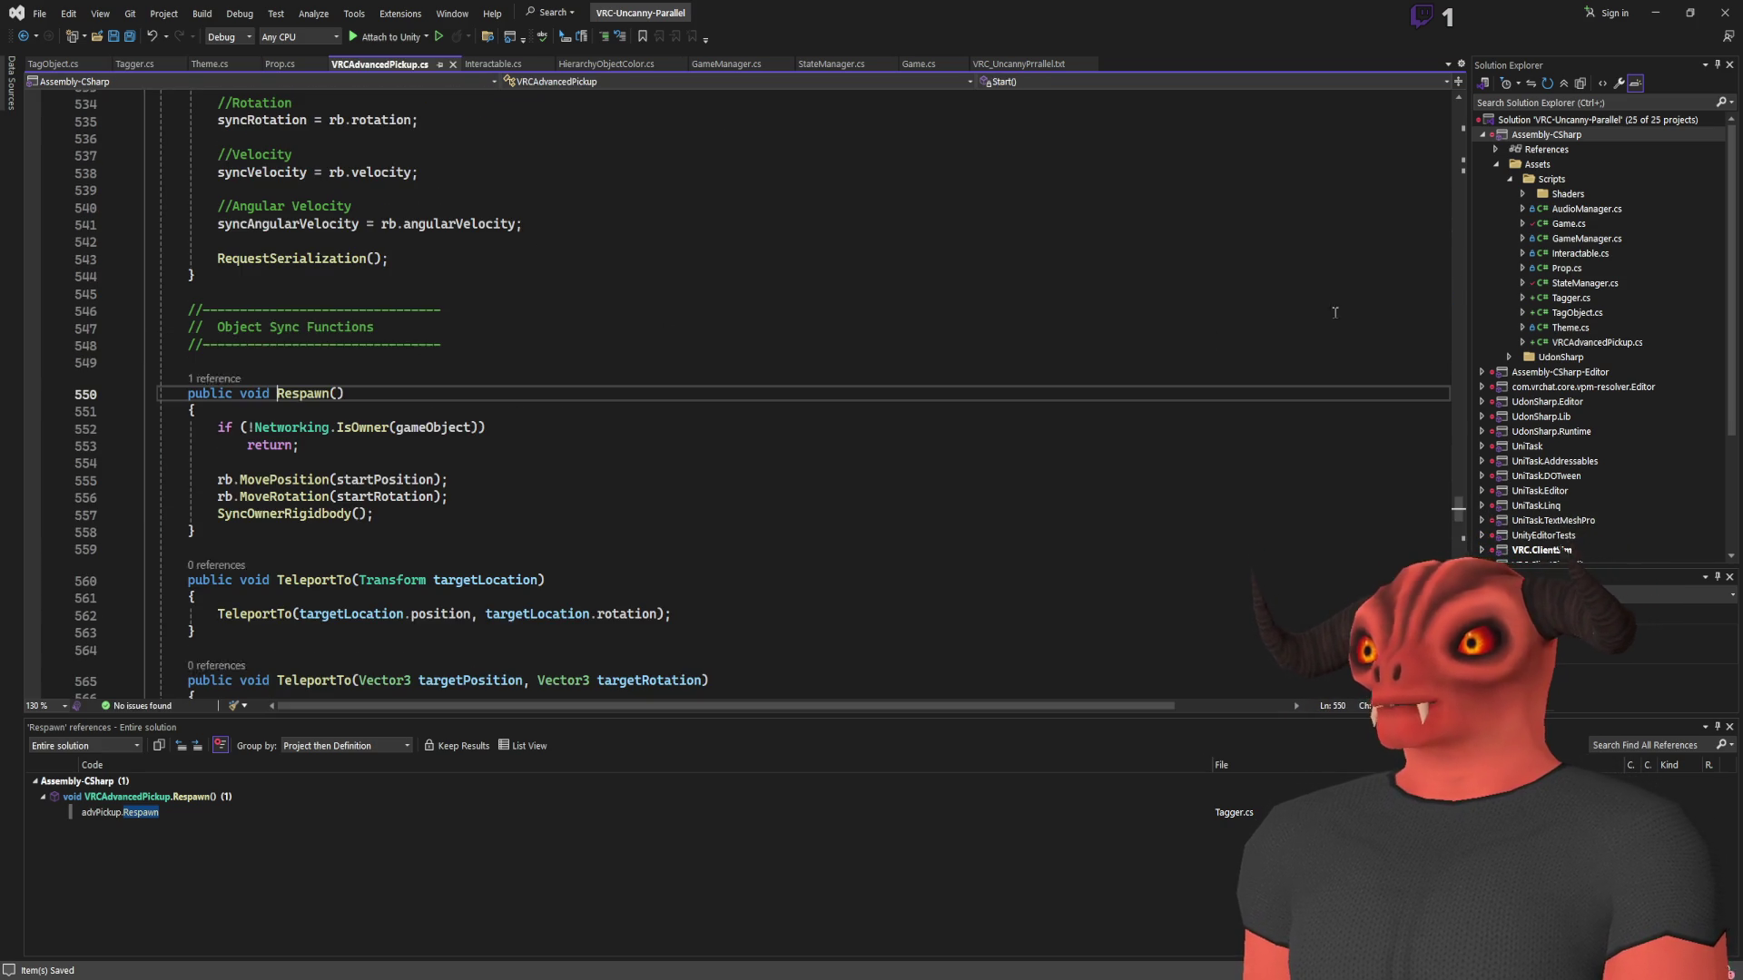
{"action": "scroll", "coordinate": [1456, 519], "scroll_direction": "down", "scroll_amount": 20}
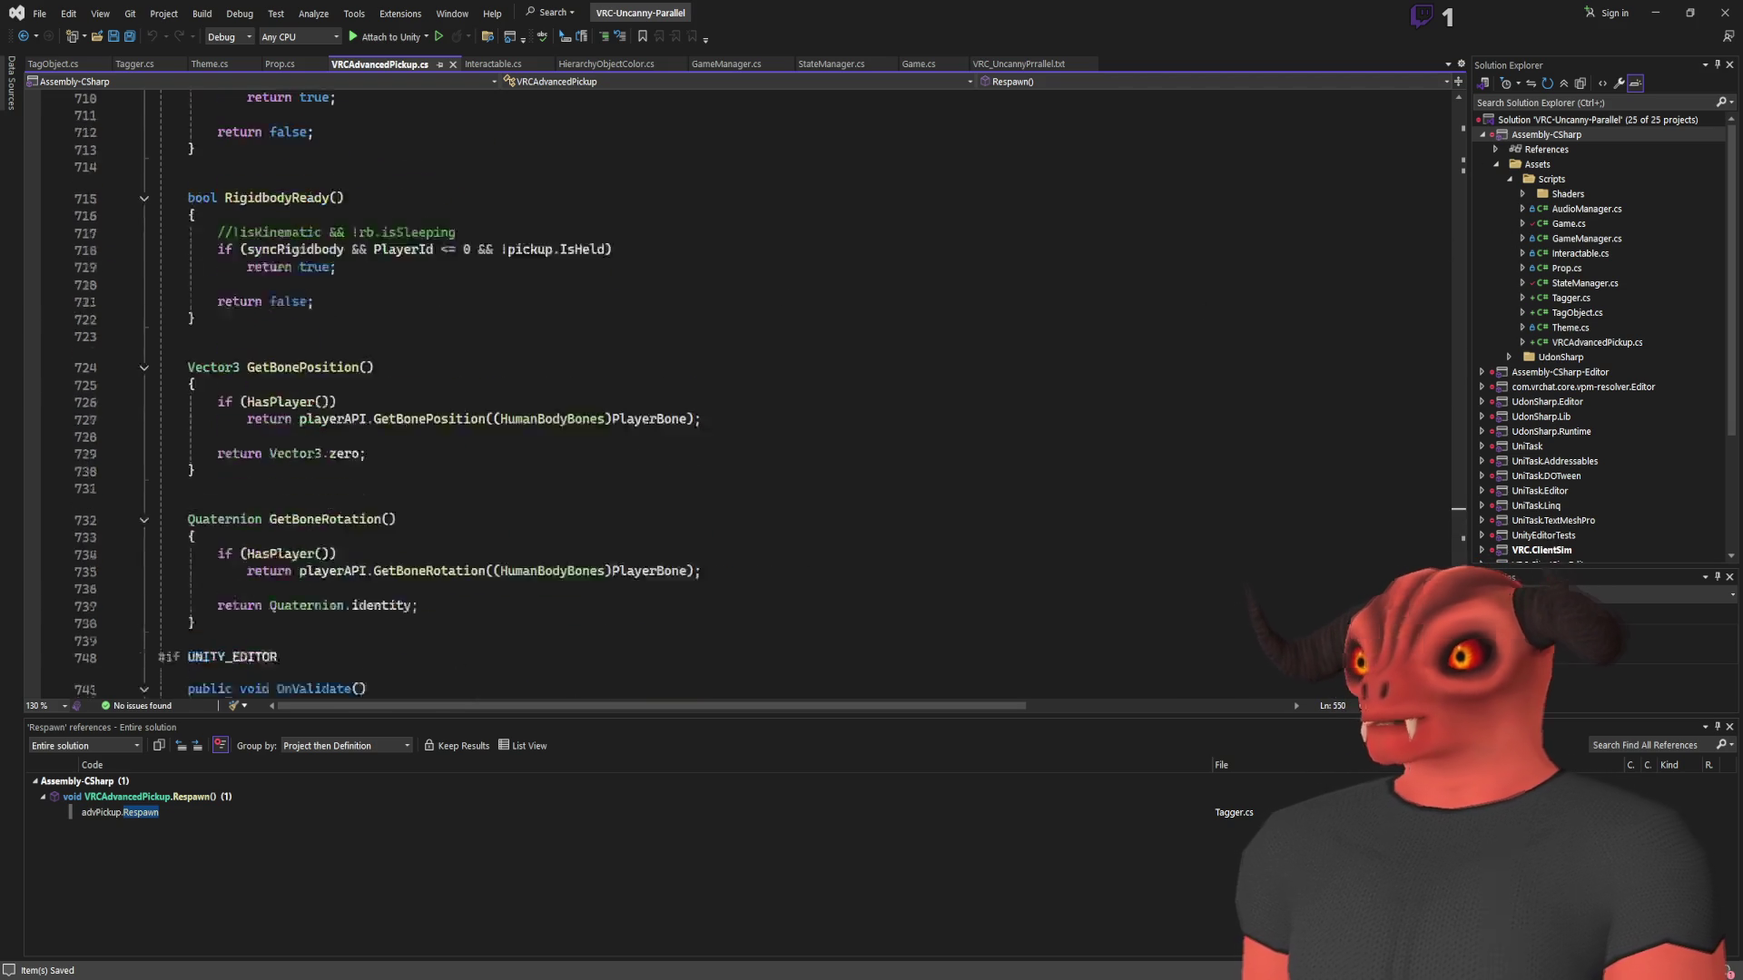
{"action": "scroll", "coordinate": [726, 390], "scroll_direction": "up", "scroll_amount": 5}
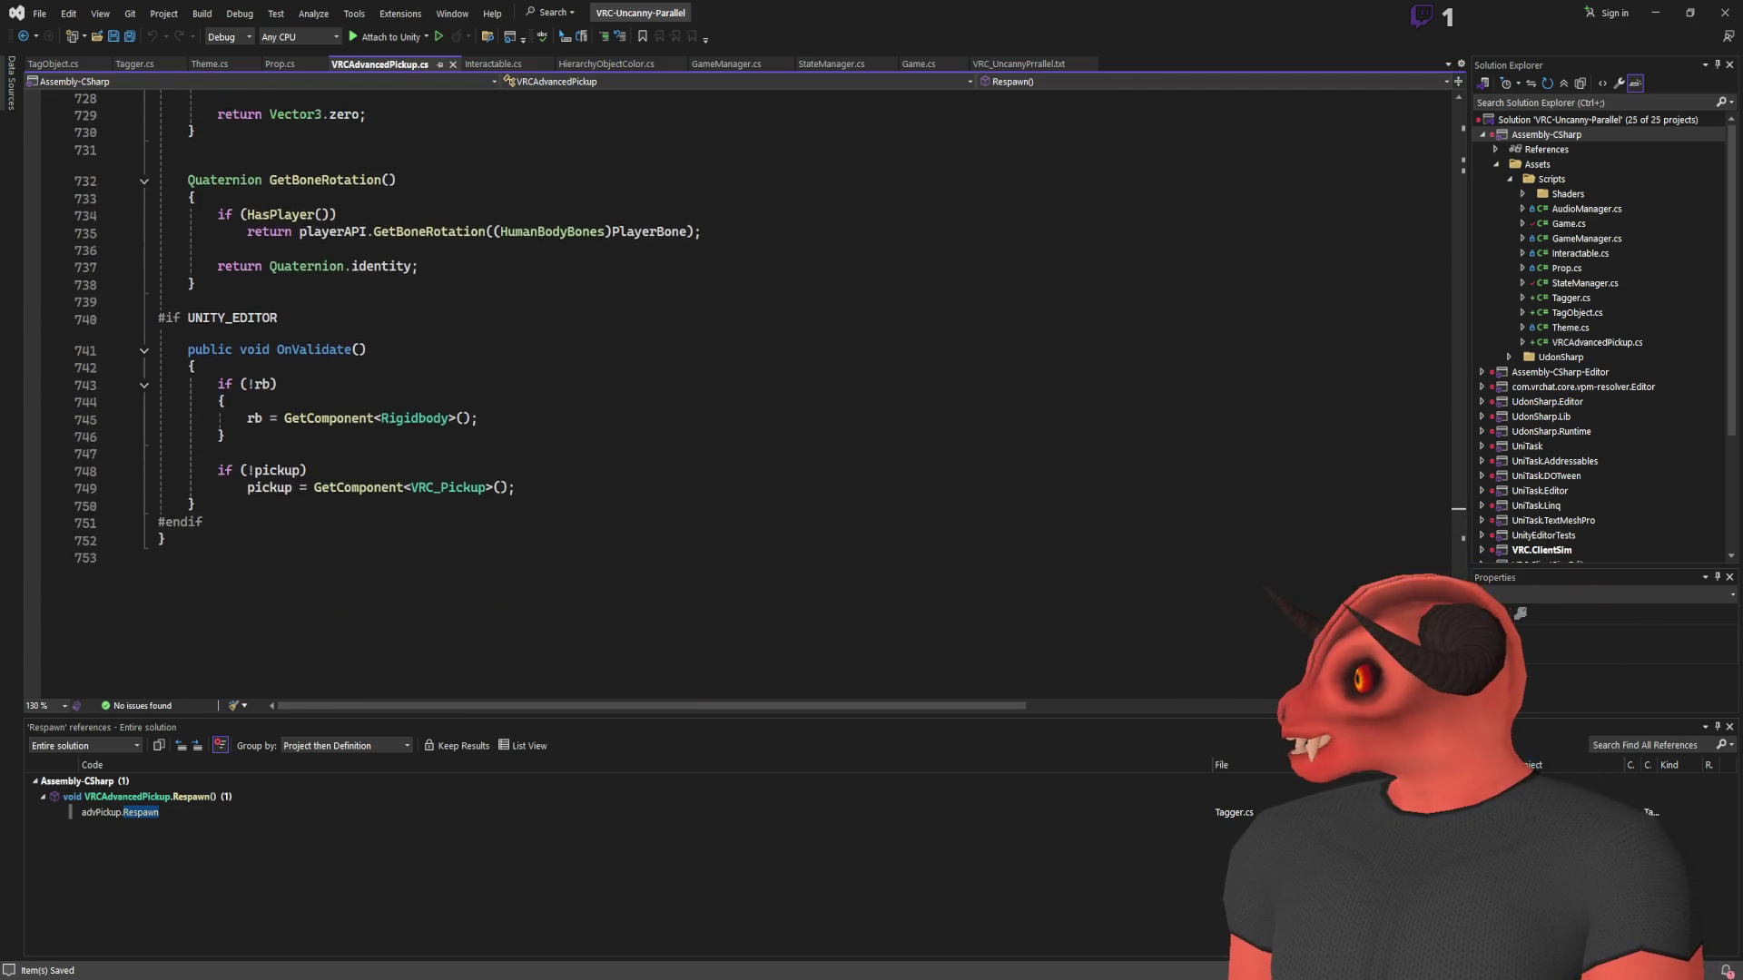
{"action": "scroll", "coordinate": [1398, 489], "scroll_direction": "down", "scroll_amount": 5}
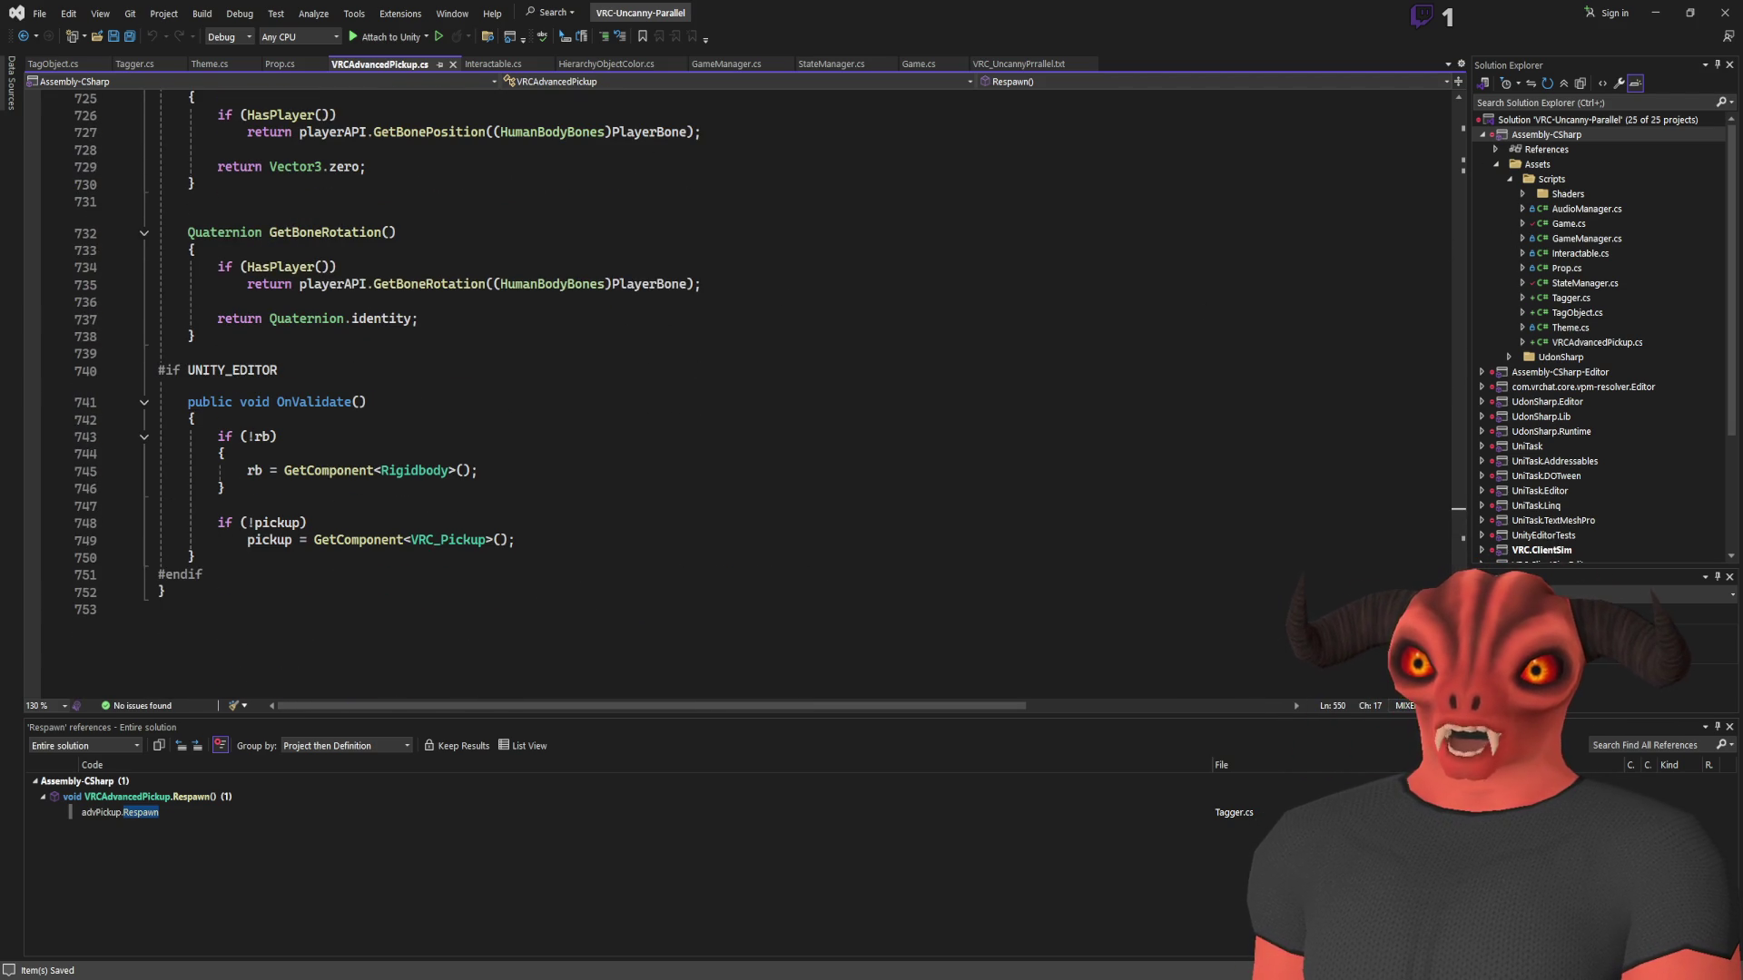
{"action": "scroll", "coordinate": [1398, 488], "scroll_direction": "up", "scroll_amount": 20}
{"action": "scroll", "coordinate": [1398, 489], "scroll_direction": "down", "scroll_amount": 20}
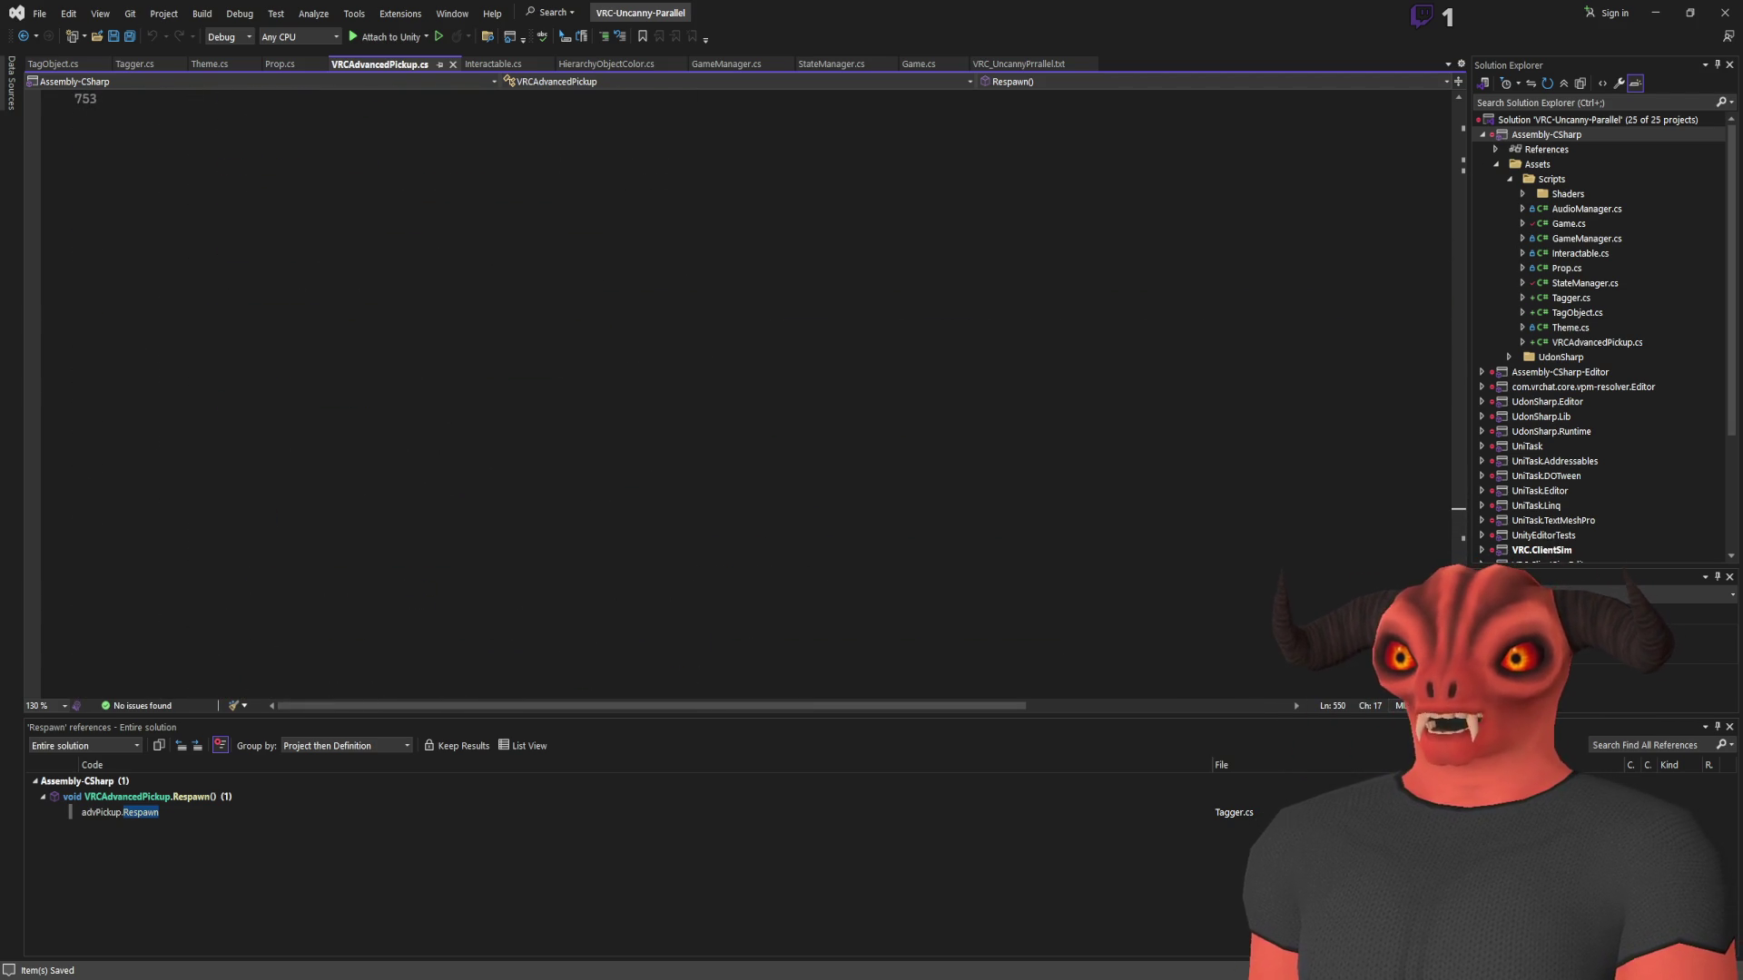
{"action": "scroll", "coordinate": [763, 395], "scroll_direction": "up", "scroll_amount": 20}
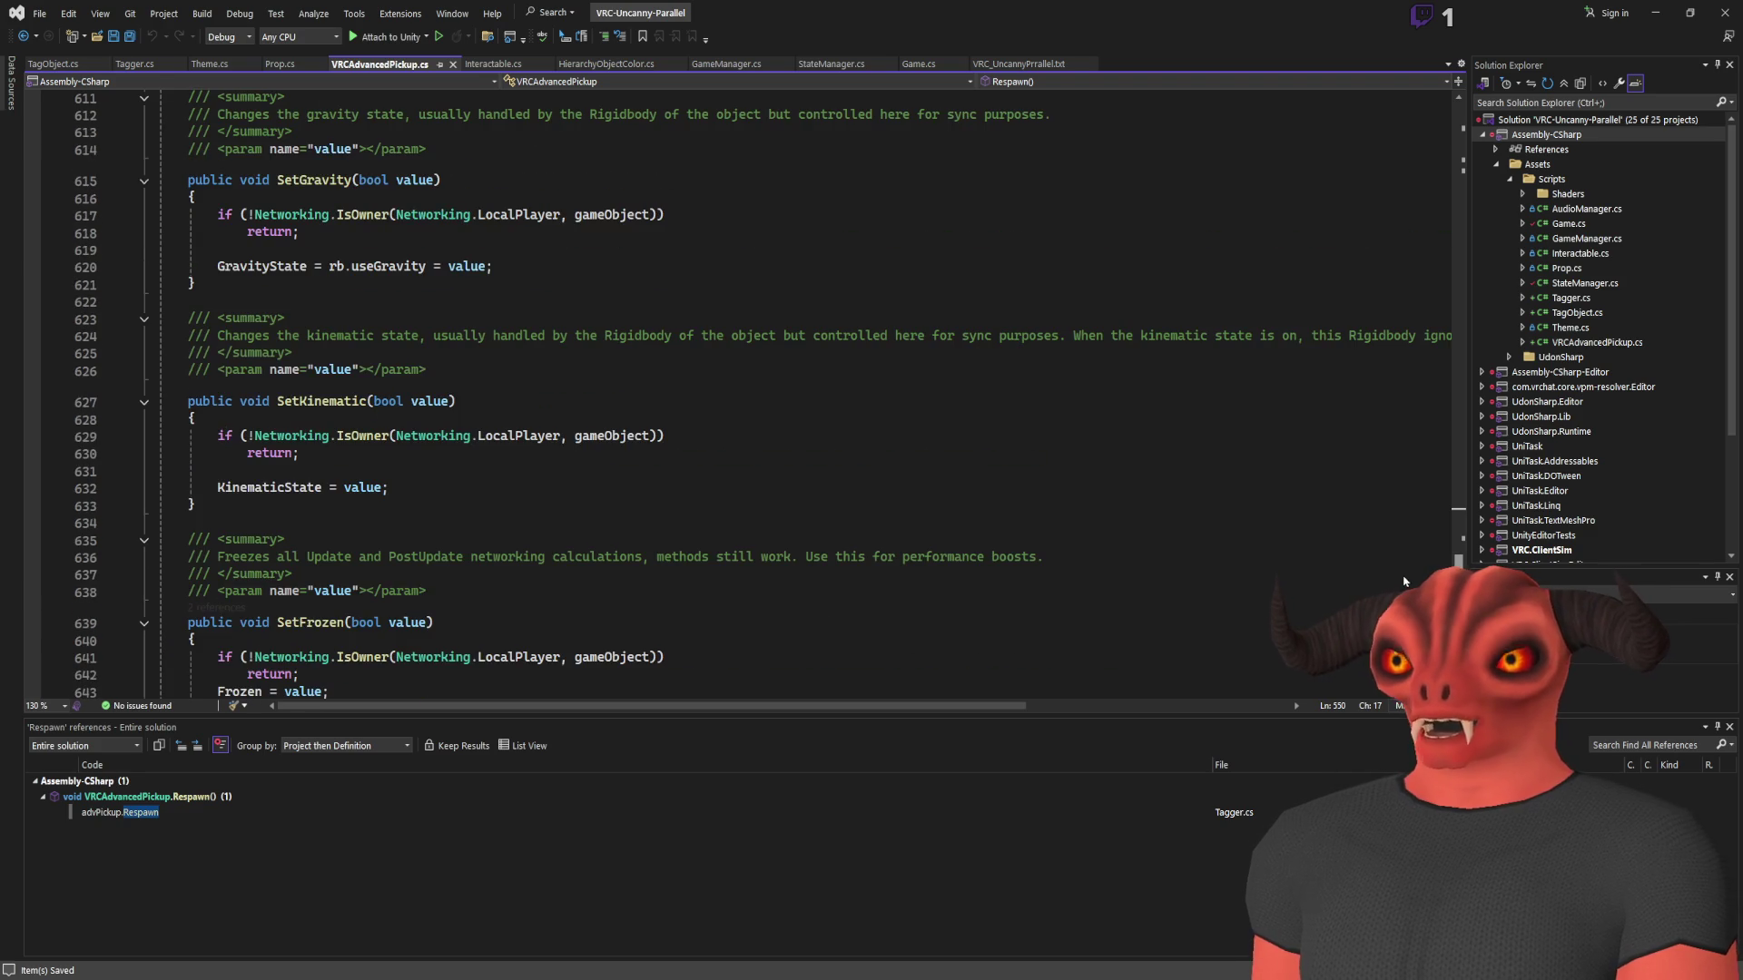
{"action": "scroll", "coordinate": [727, 395], "scroll_direction": "down", "scroll_amount": 5}
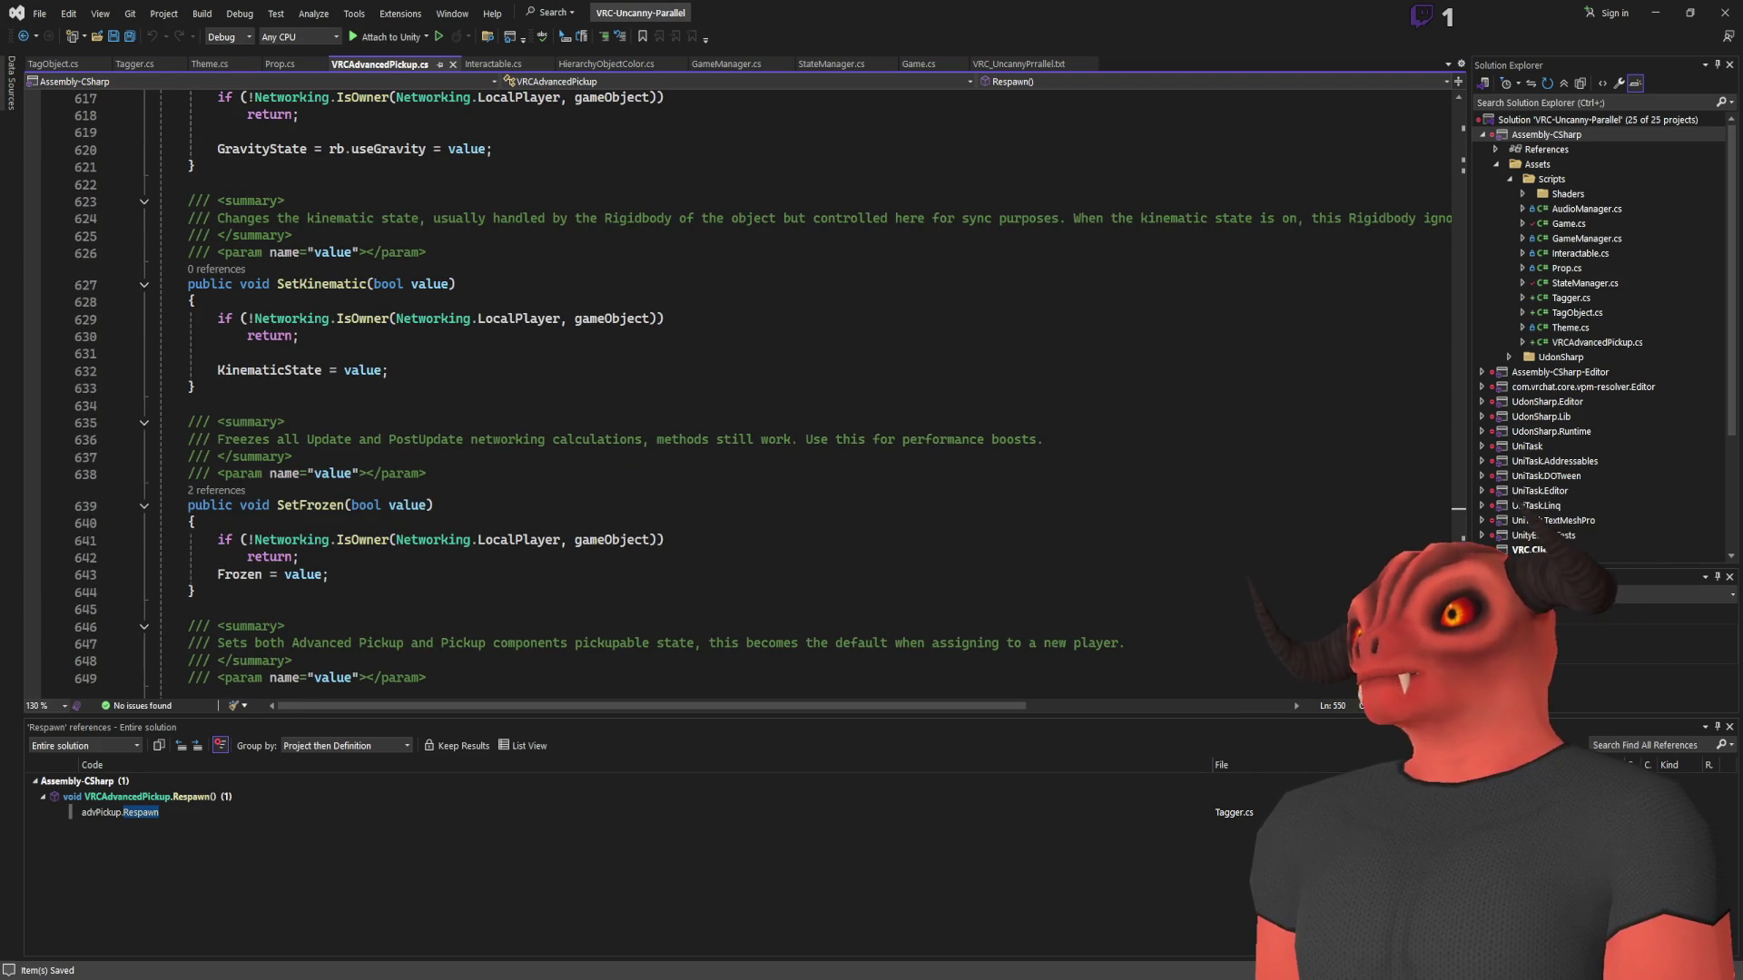
{"action": "scroll", "coordinate": [1384, 145], "scroll_direction": "up", "scroll_amount": 20}
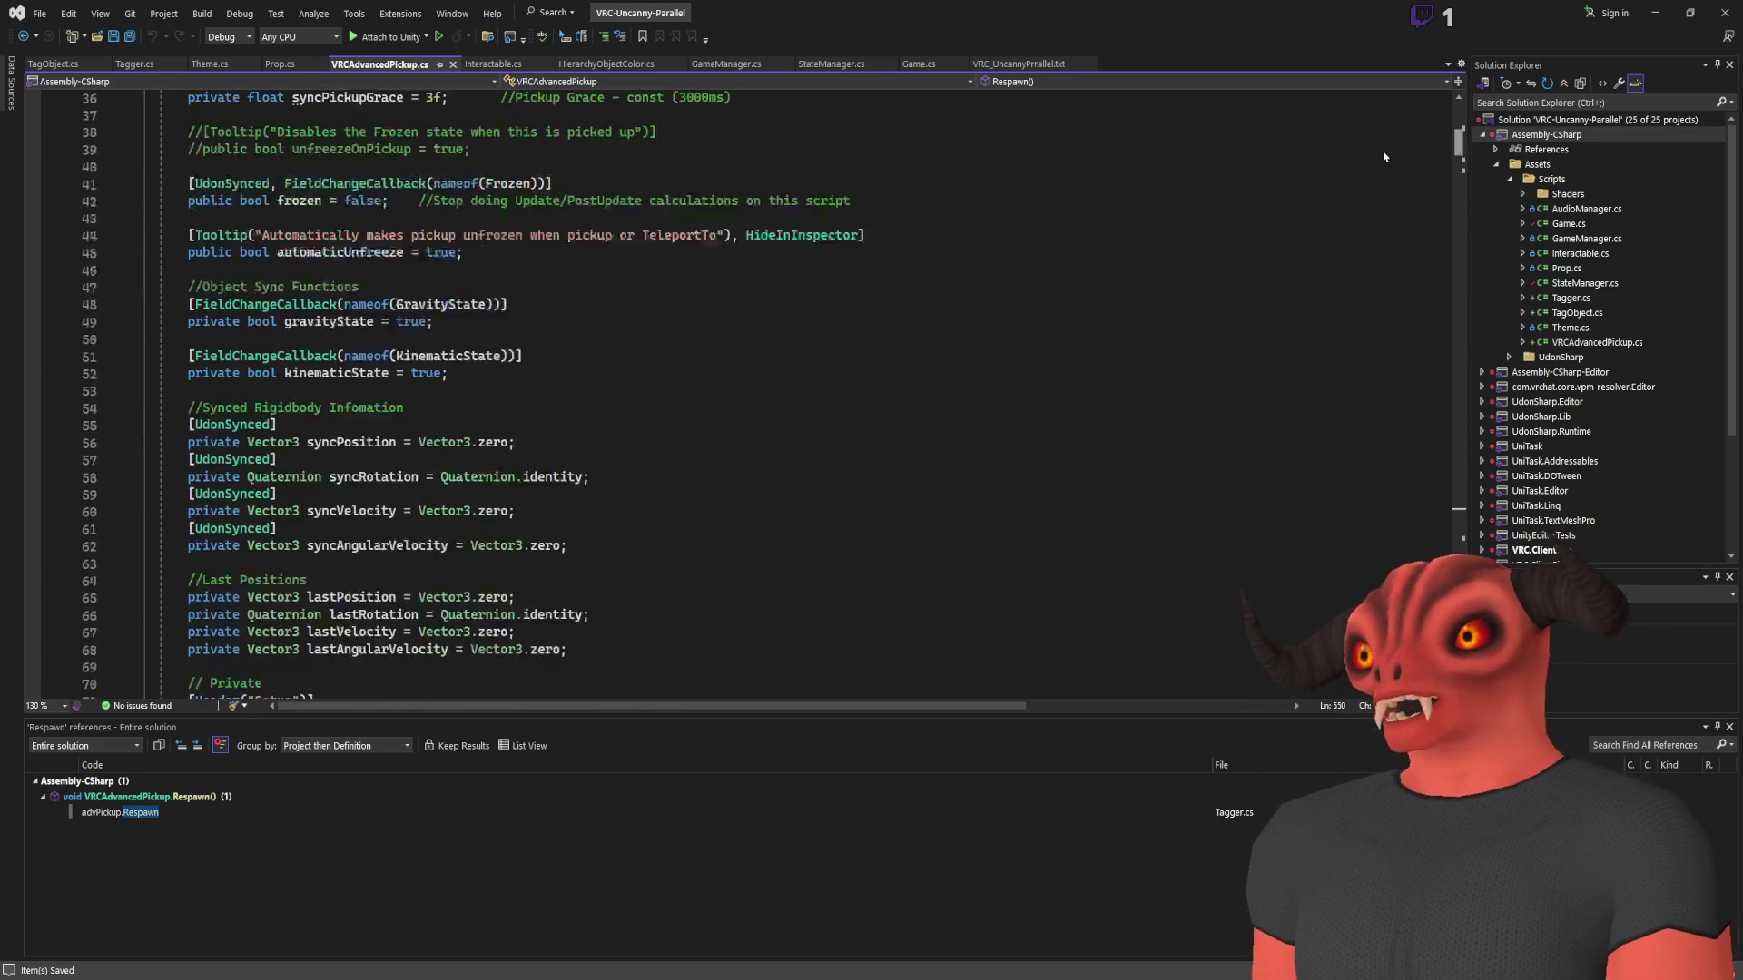
{"action": "scroll", "coordinate": [1069, 574], "scroll_direction": "down", "scroll_amount": 12}
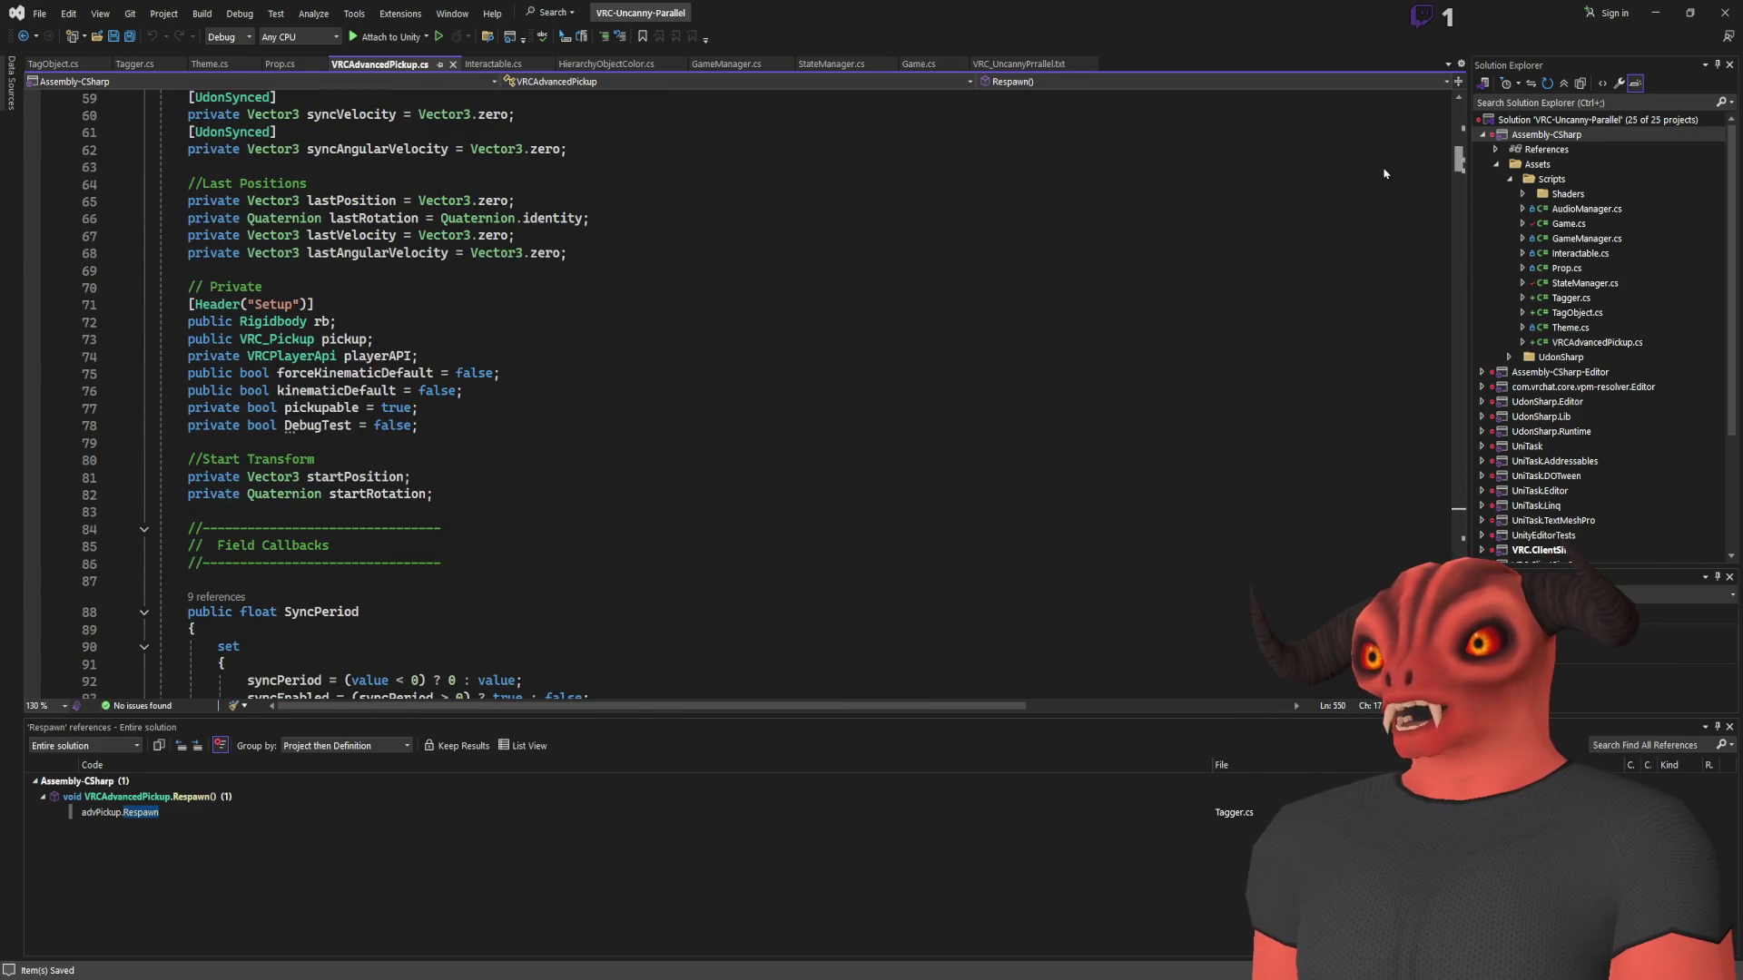
{"action": "scroll", "coordinate": [1457, 109], "scroll_direction": "up", "scroll_amount": 19}
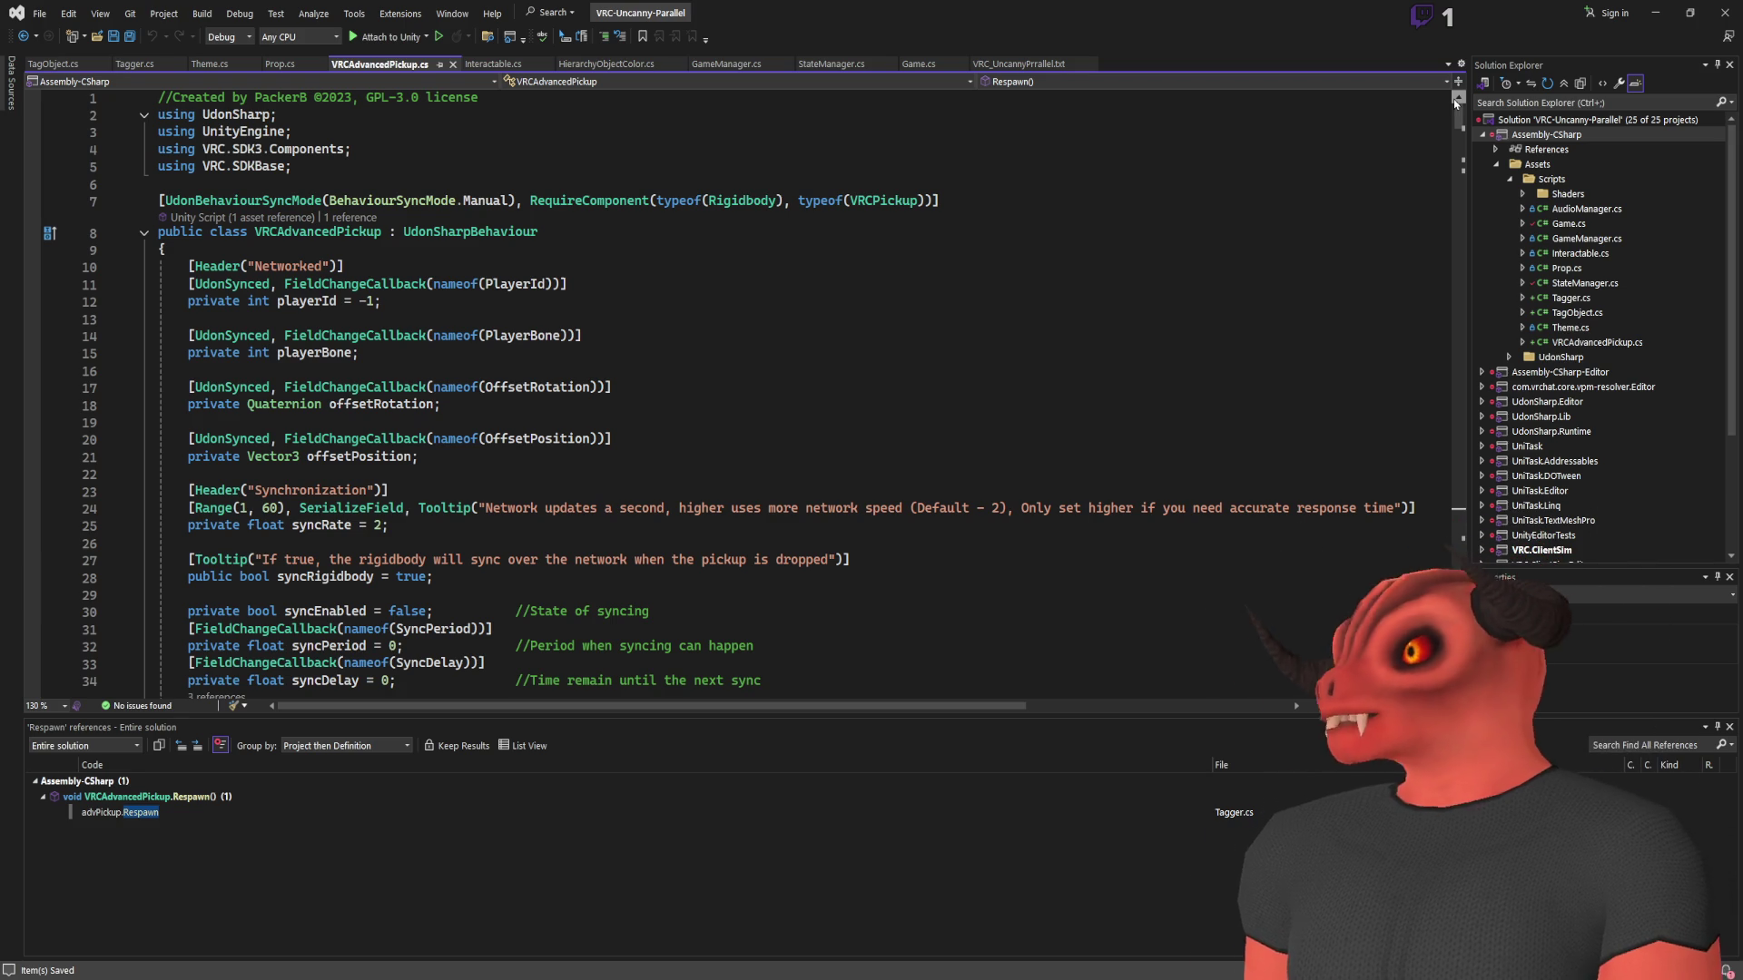
{"action": "scroll", "coordinate": [972, 236], "scroll_direction": "down", "scroll_amount": 18}
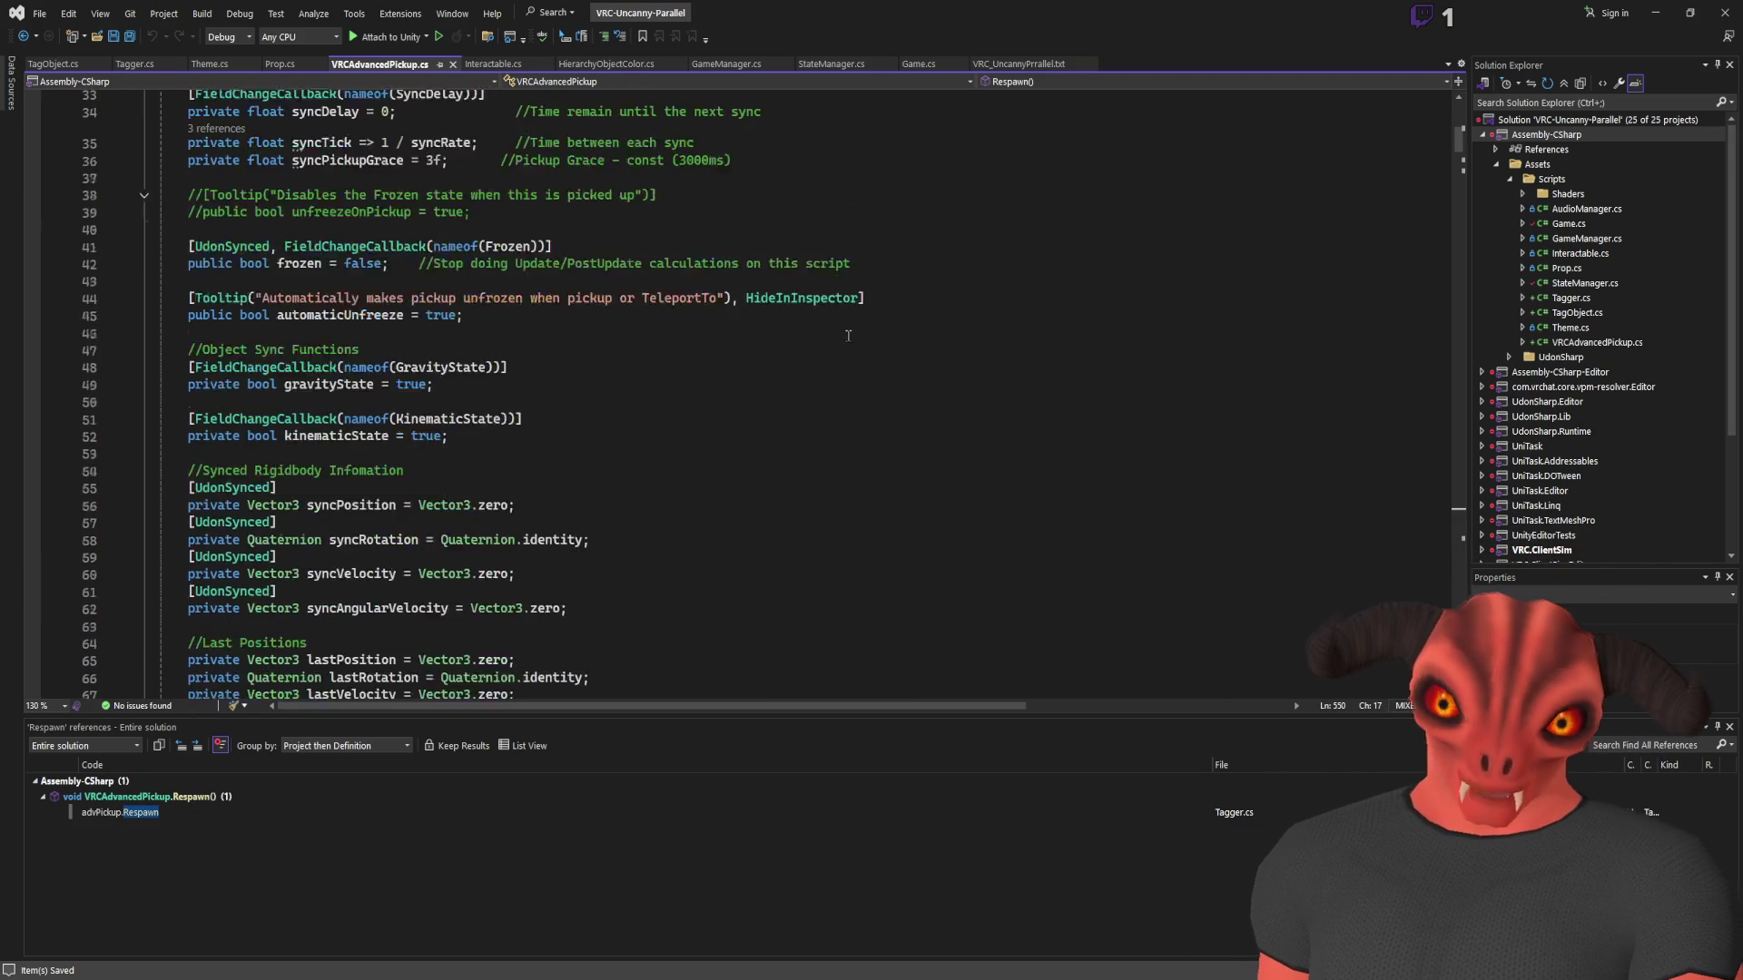
{"action": "key", "text": "alt+Tab"}
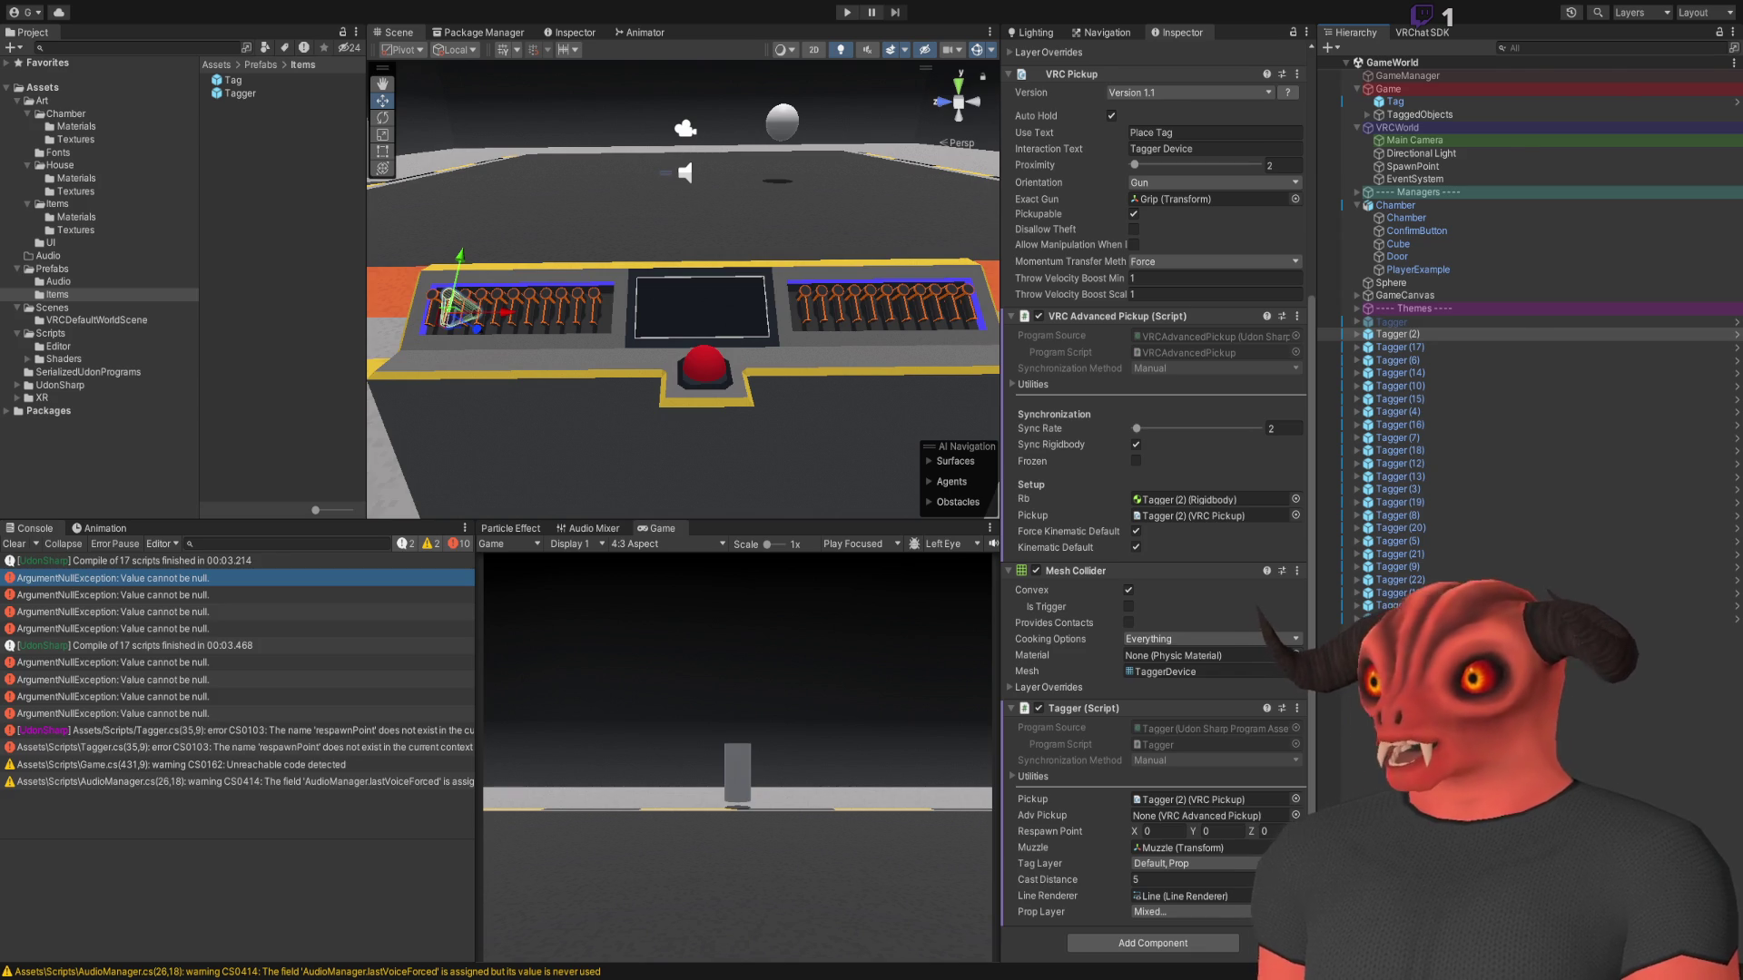
{"action": "key", "text": "alt+Tab"}
{"action": "scroll", "coordinate": [1021, 478], "scroll_direction": "up", "scroll_amount": 7}
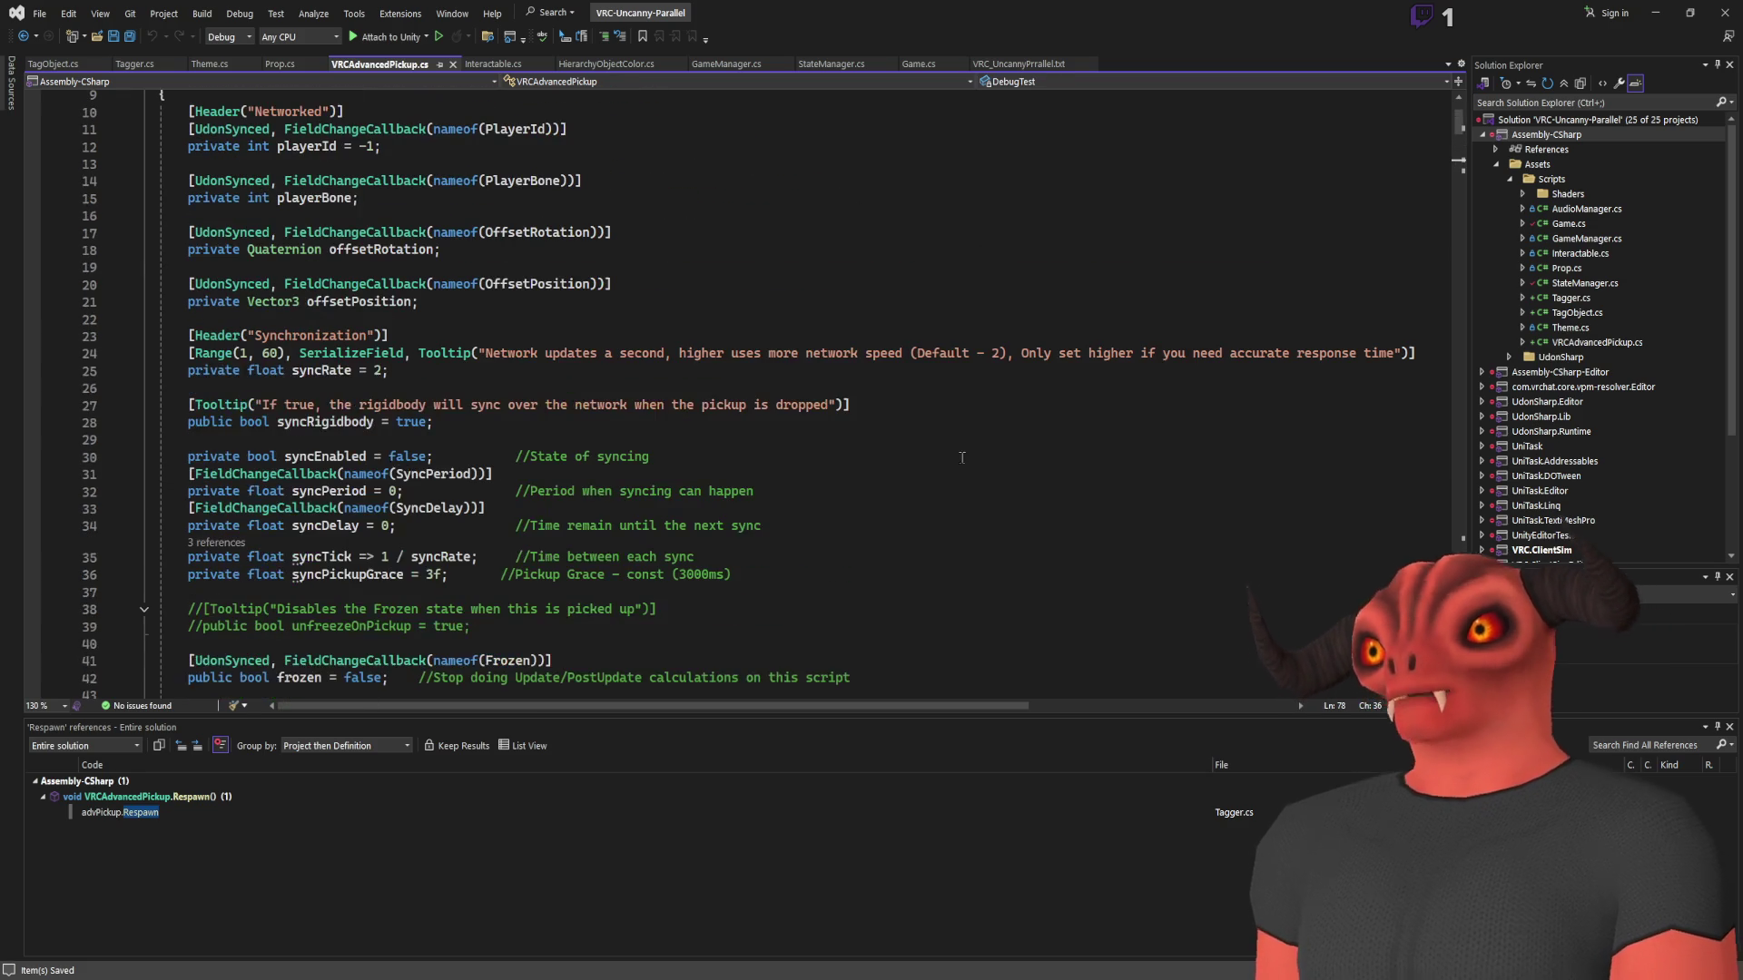
{"action": "scroll", "coordinate": [842, 482], "scroll_direction": "down", "scroll_amount": 20}
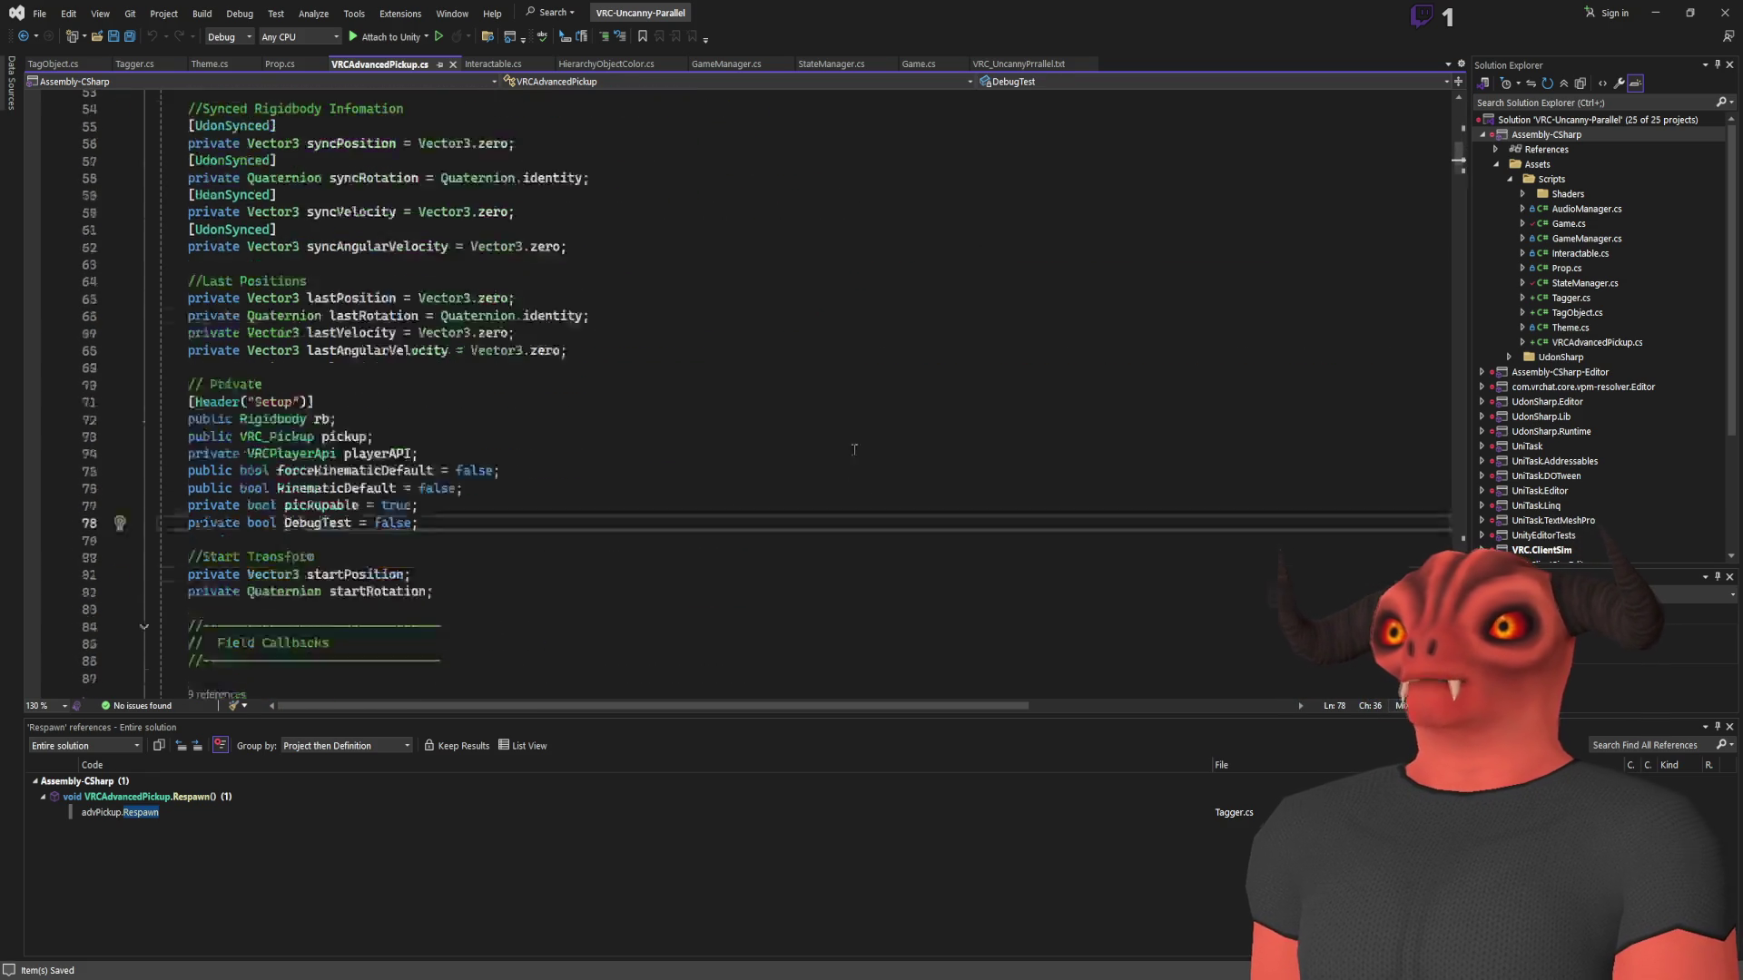
{"action": "scroll", "coordinate": [867, 441], "scroll_direction": "down", "scroll_amount": 20}
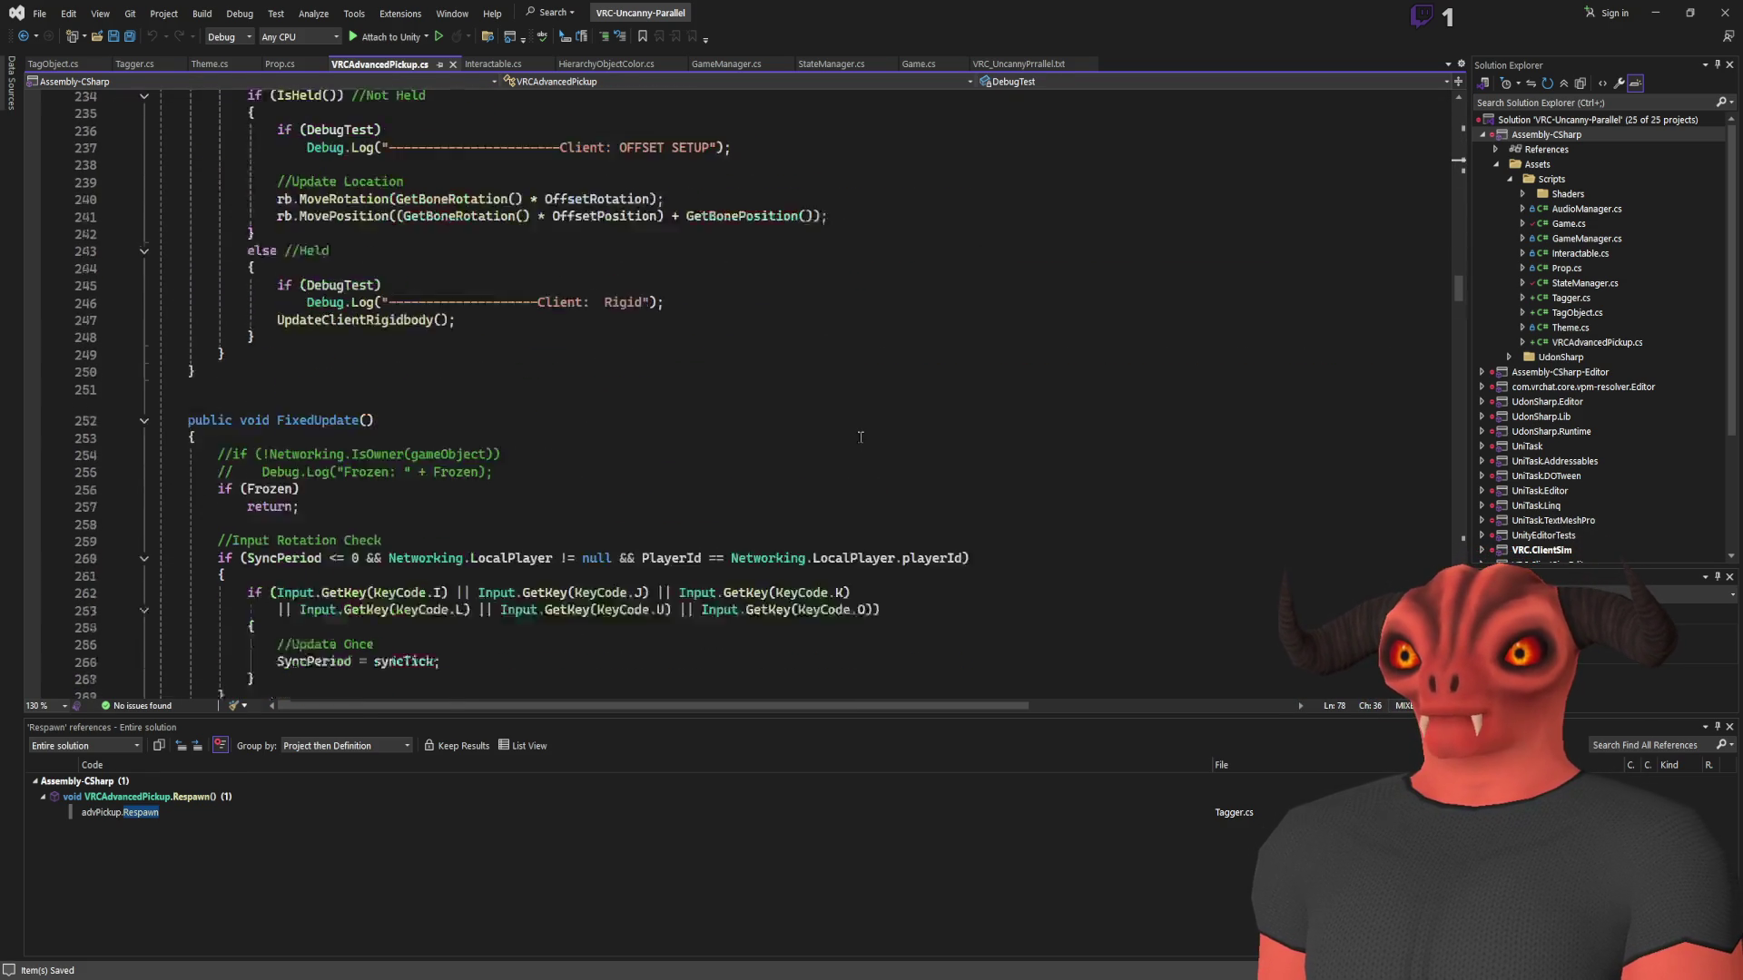
{"action": "scroll", "coordinate": [859, 436], "scroll_direction": "up", "scroll_amount": 3}
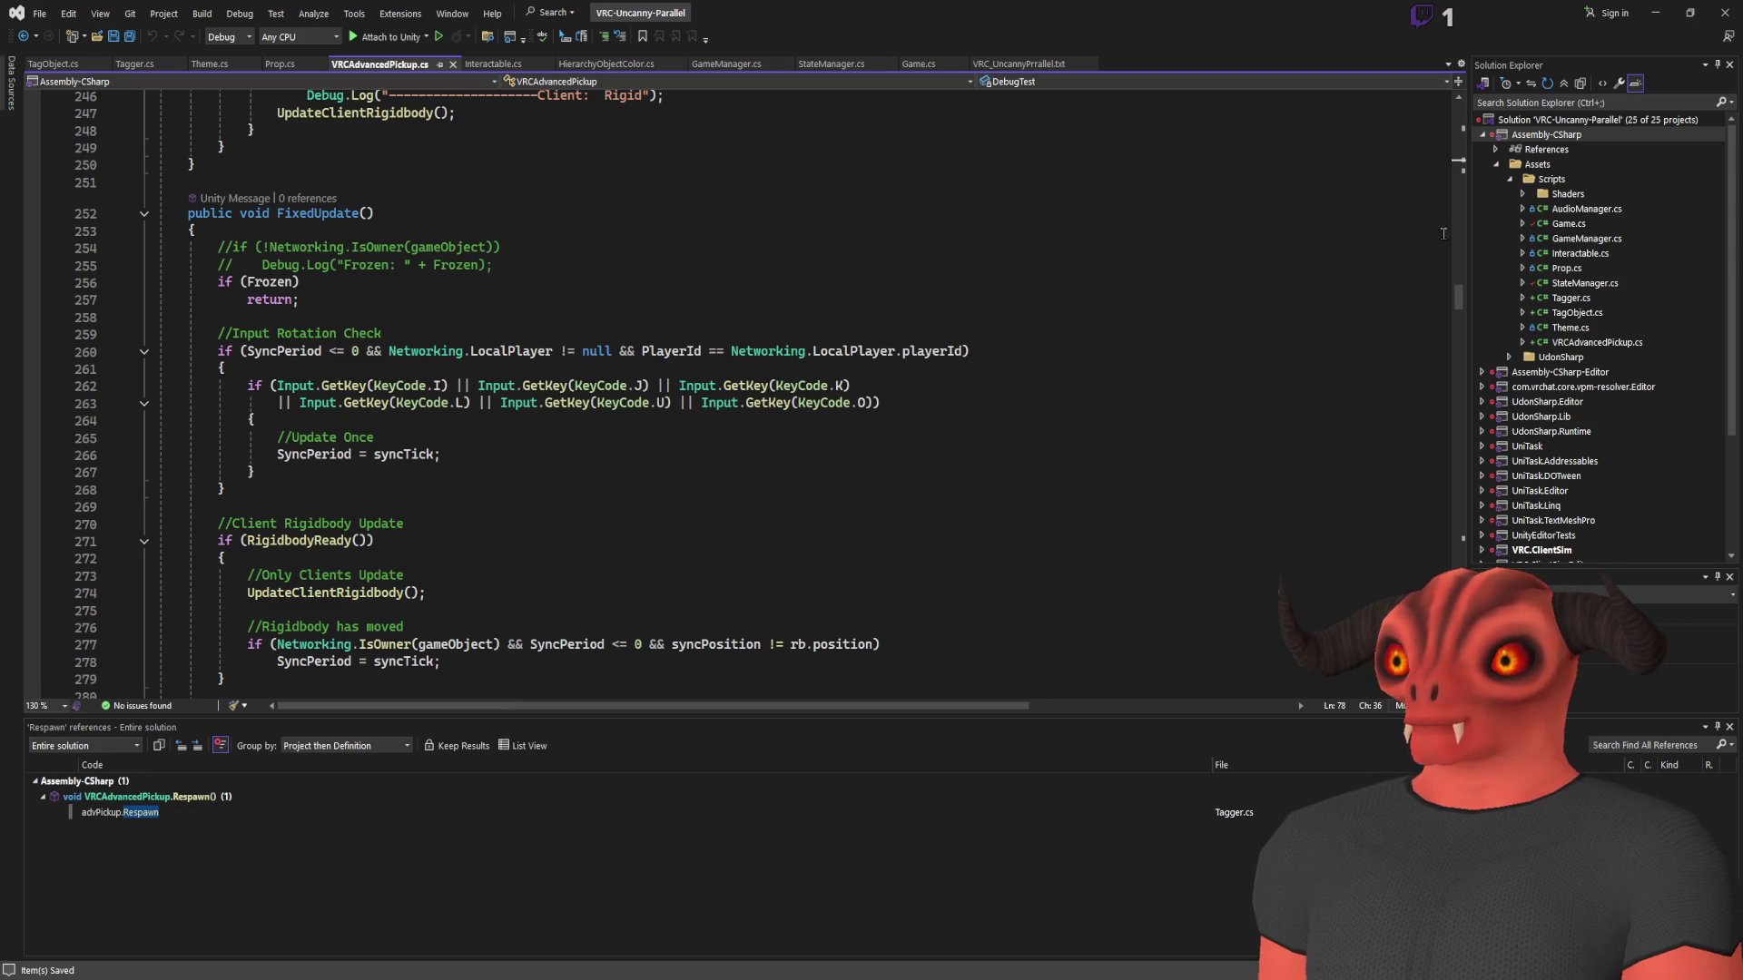
{"action": "scroll", "coordinate": [1424, 249], "scroll_direction": "down", "scroll_amount": 20}
{"action": "scroll", "coordinate": [726, 391], "scroll_direction": "down", "scroll_amount": 14}
{"action": "scroll", "coordinate": [726, 390], "scroll_direction": "up", "scroll_amount": 6}
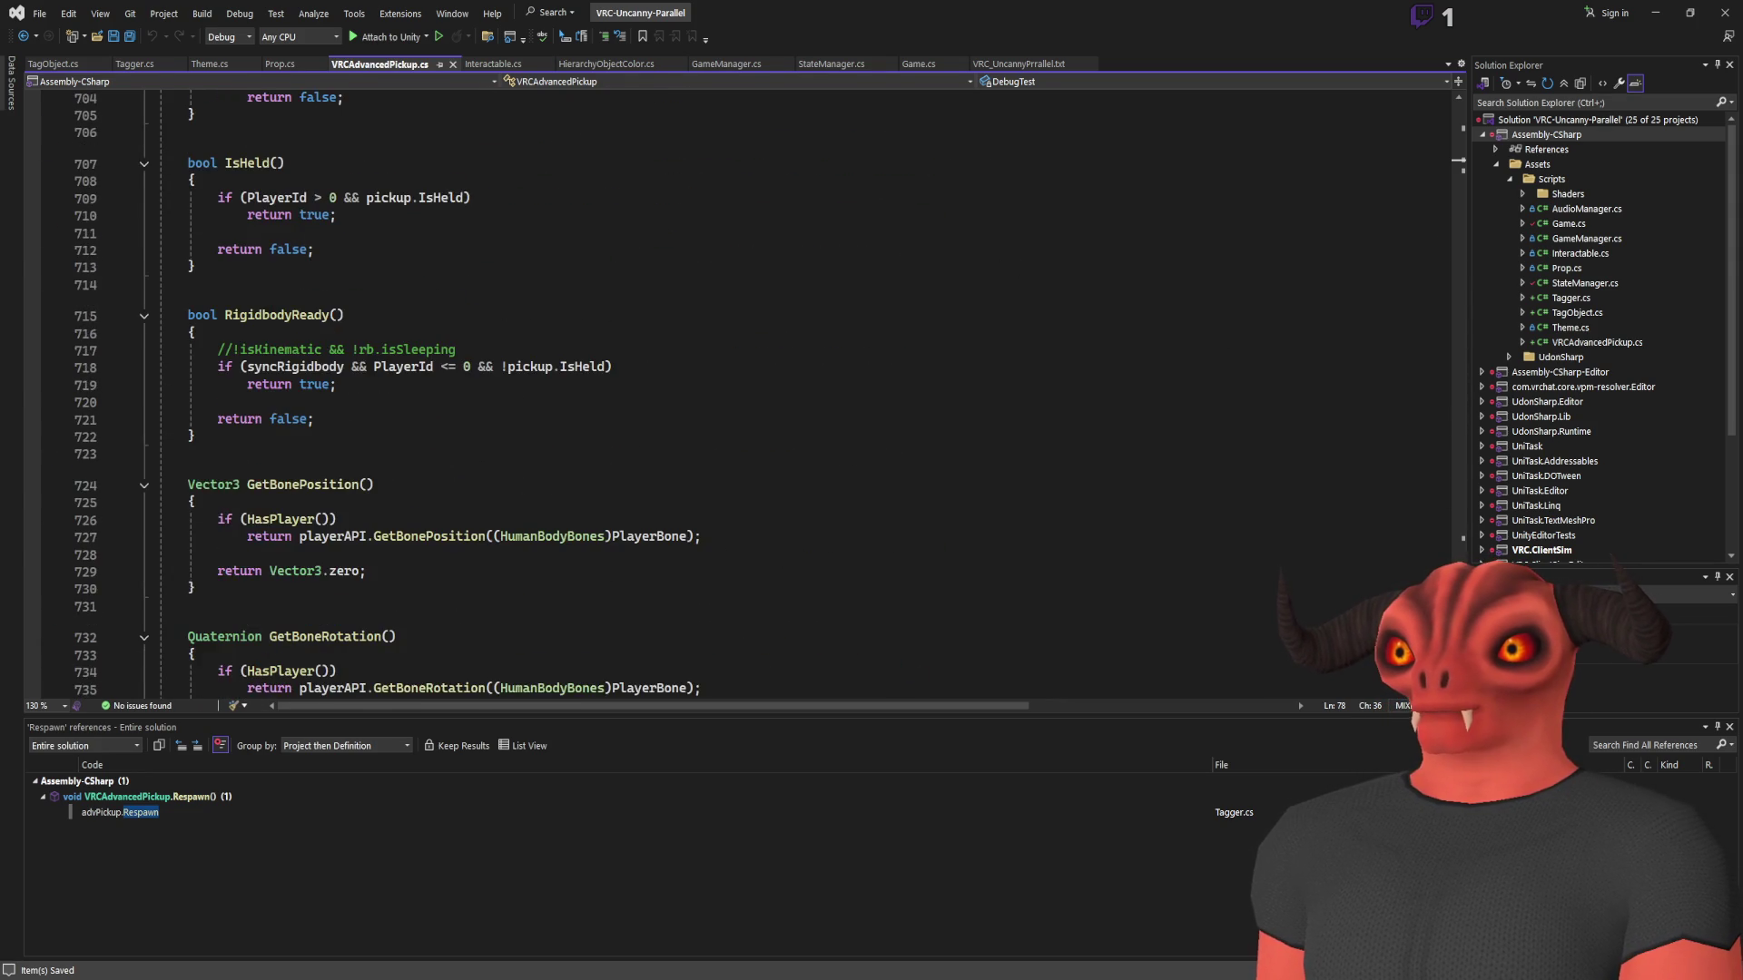
{"action": "scroll", "coordinate": [726, 391], "scroll_direction": "down", "scroll_amount": 4}
{"action": "scroll", "coordinate": [1388, 330], "scroll_direction": "up", "scroll_amount": 20}
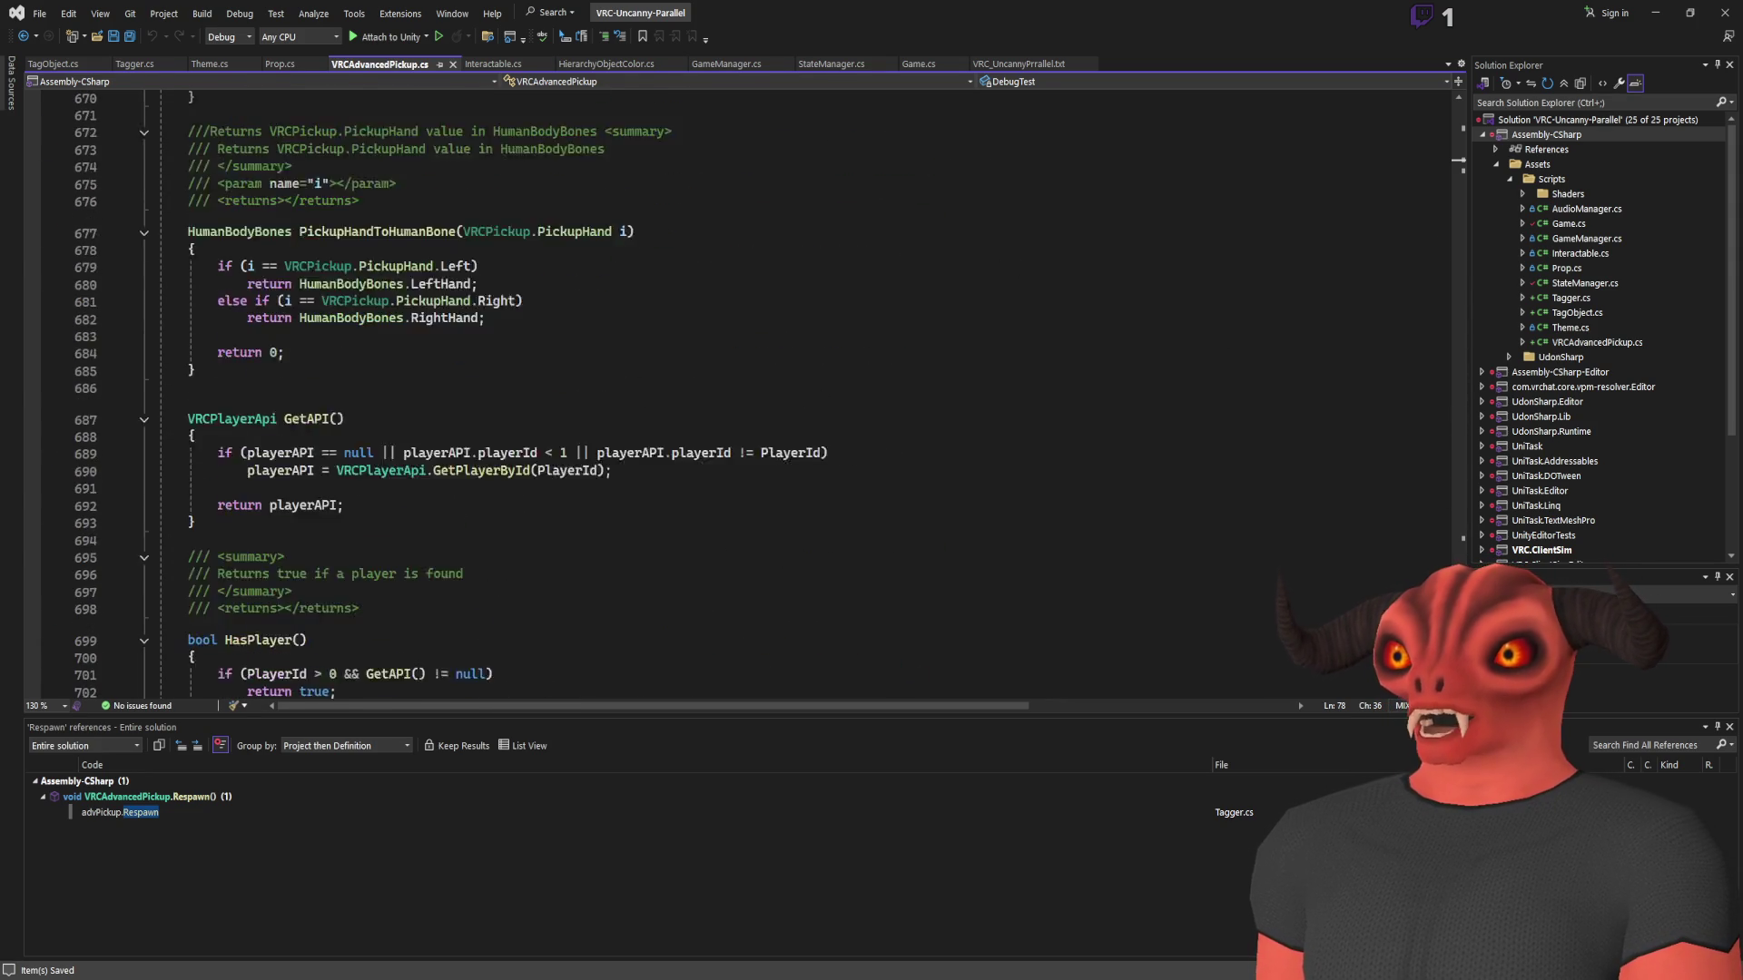
{"action": "left_click_drag", "start_coordinate": [1388, 330], "coordinate": [1365, 138]}
{"action": "scroll", "coordinate": [1366, 136], "scroll_direction": "up", "scroll_amount": 7}
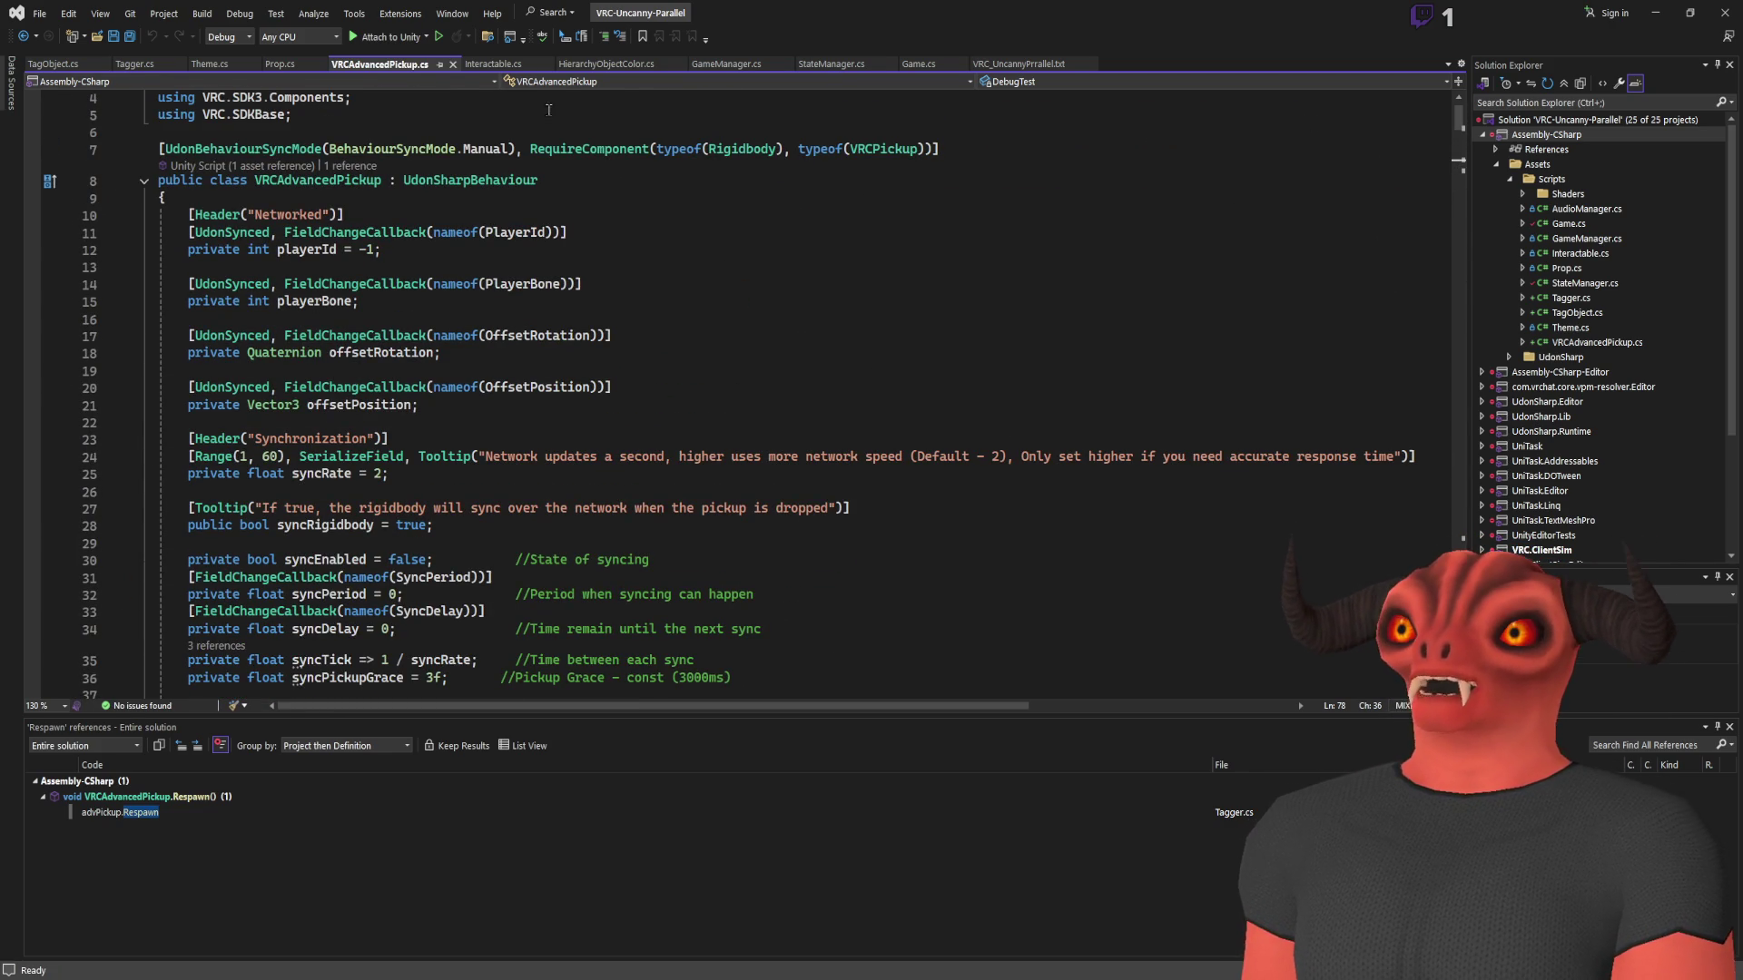
{"action": "scroll", "coordinate": [388, 216], "scroll_direction": "up", "scroll_amount": 1}
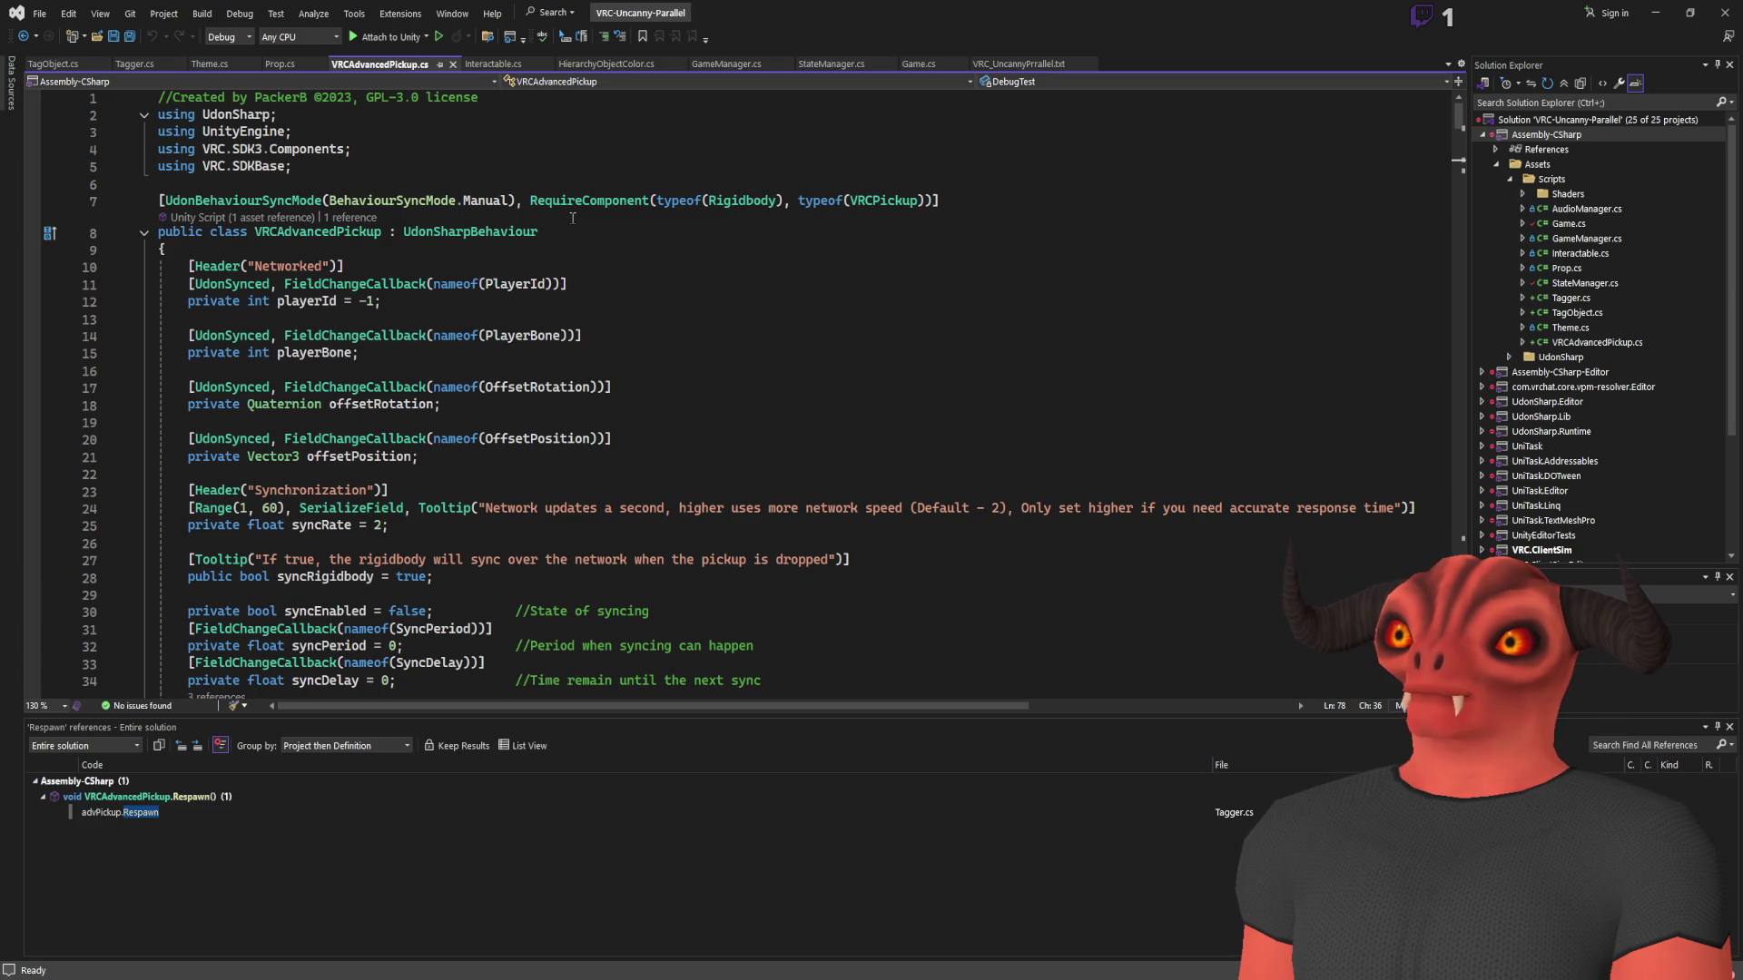
{"action": "scroll", "coordinate": [573, 218], "scroll_direction": "down", "scroll_amount": 10}
{"action": "scroll", "coordinate": [575, 217], "scroll_direction": "up", "scroll_amount": 10}
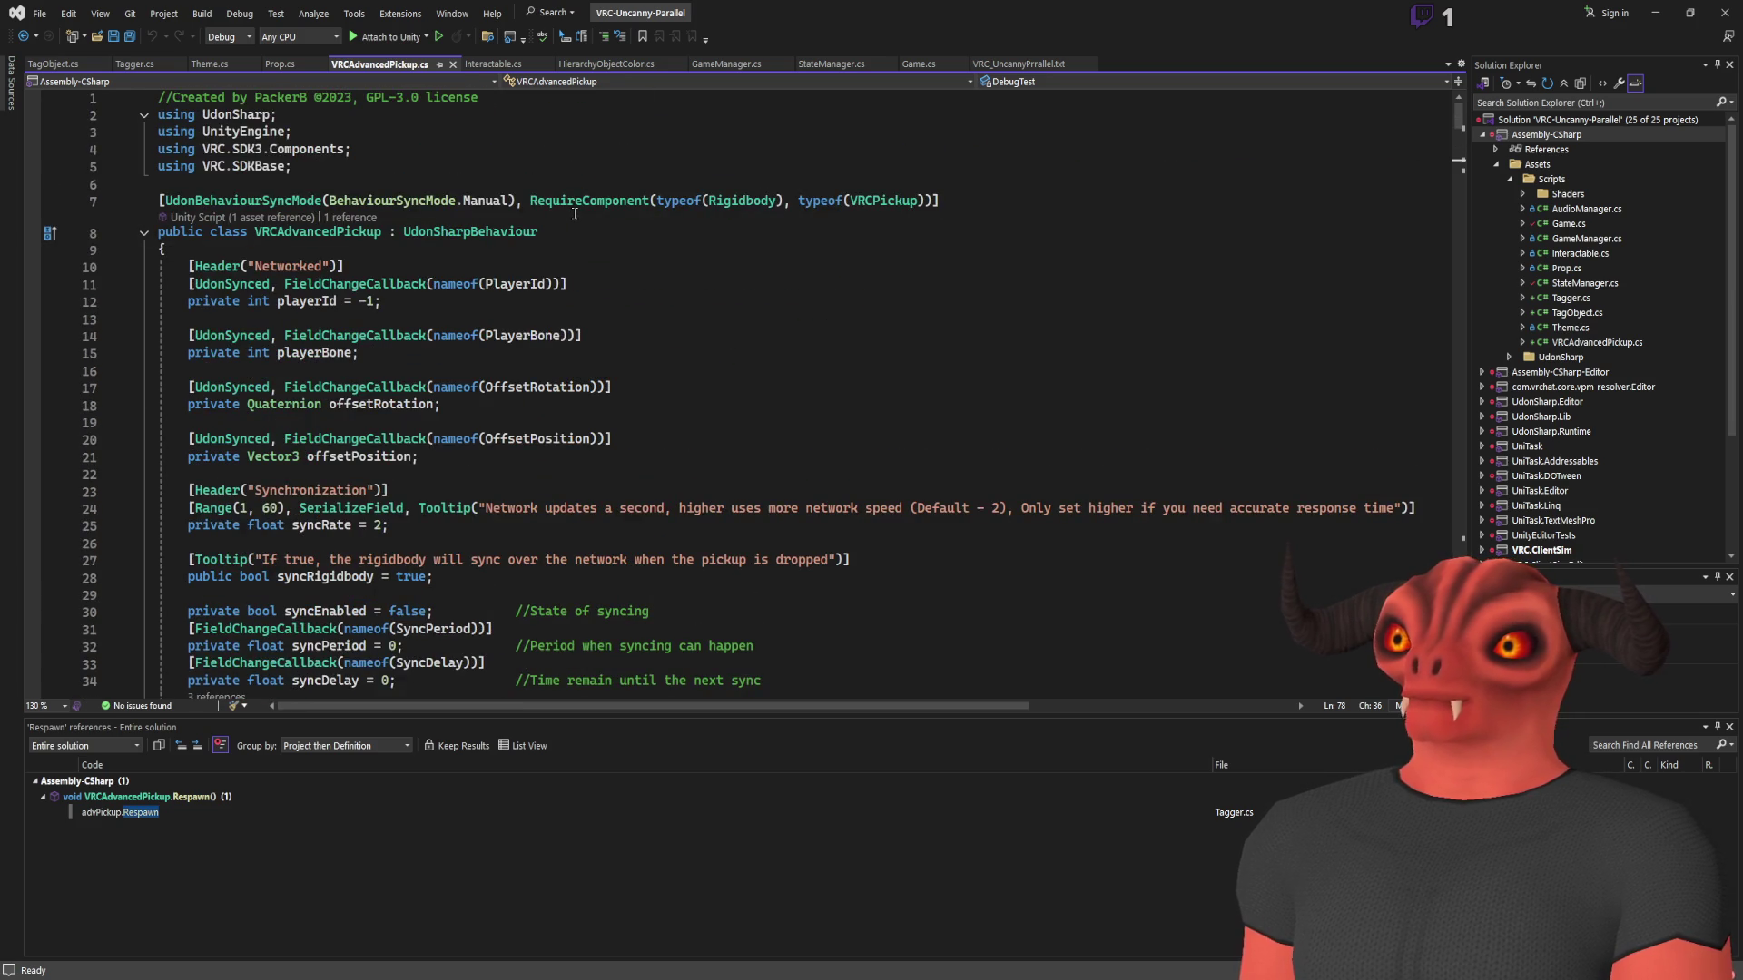
{"action": "scroll", "coordinate": [578, 215], "scroll_direction": "down", "scroll_amount": 10}
{"action": "scroll", "coordinate": [579, 213], "scroll_direction": "down", "scroll_amount": 6}
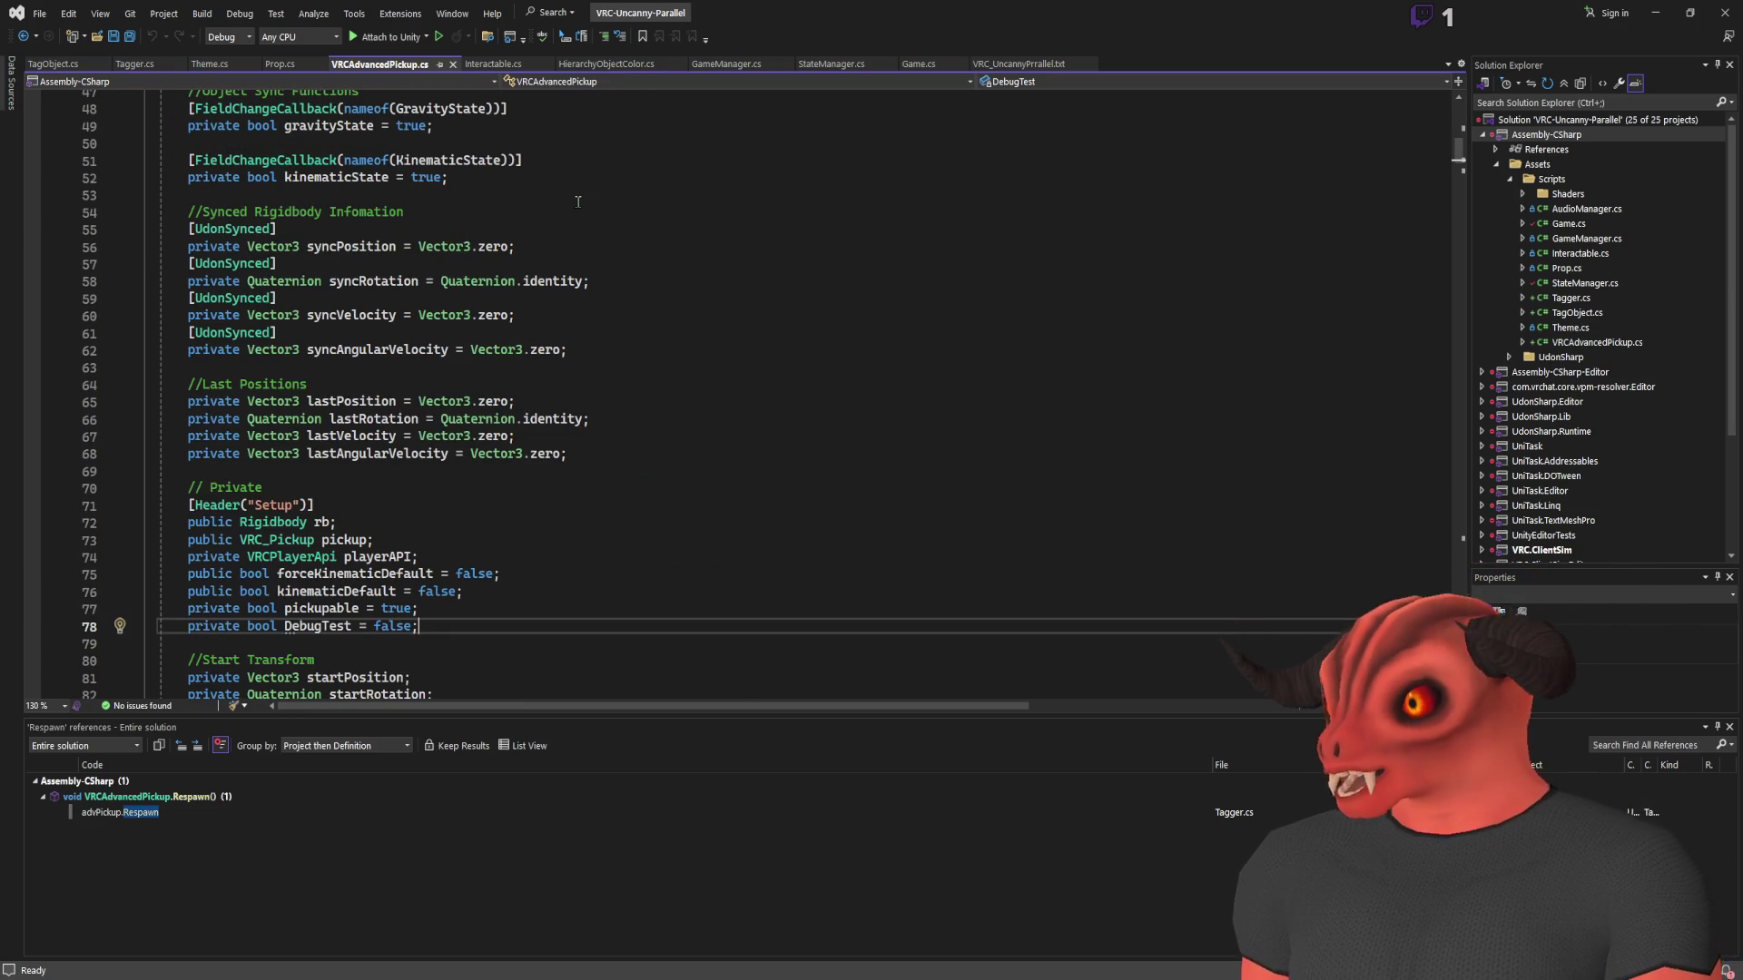
{"action": "scroll", "coordinate": [577, 218], "scroll_direction": "down", "scroll_amount": 10}
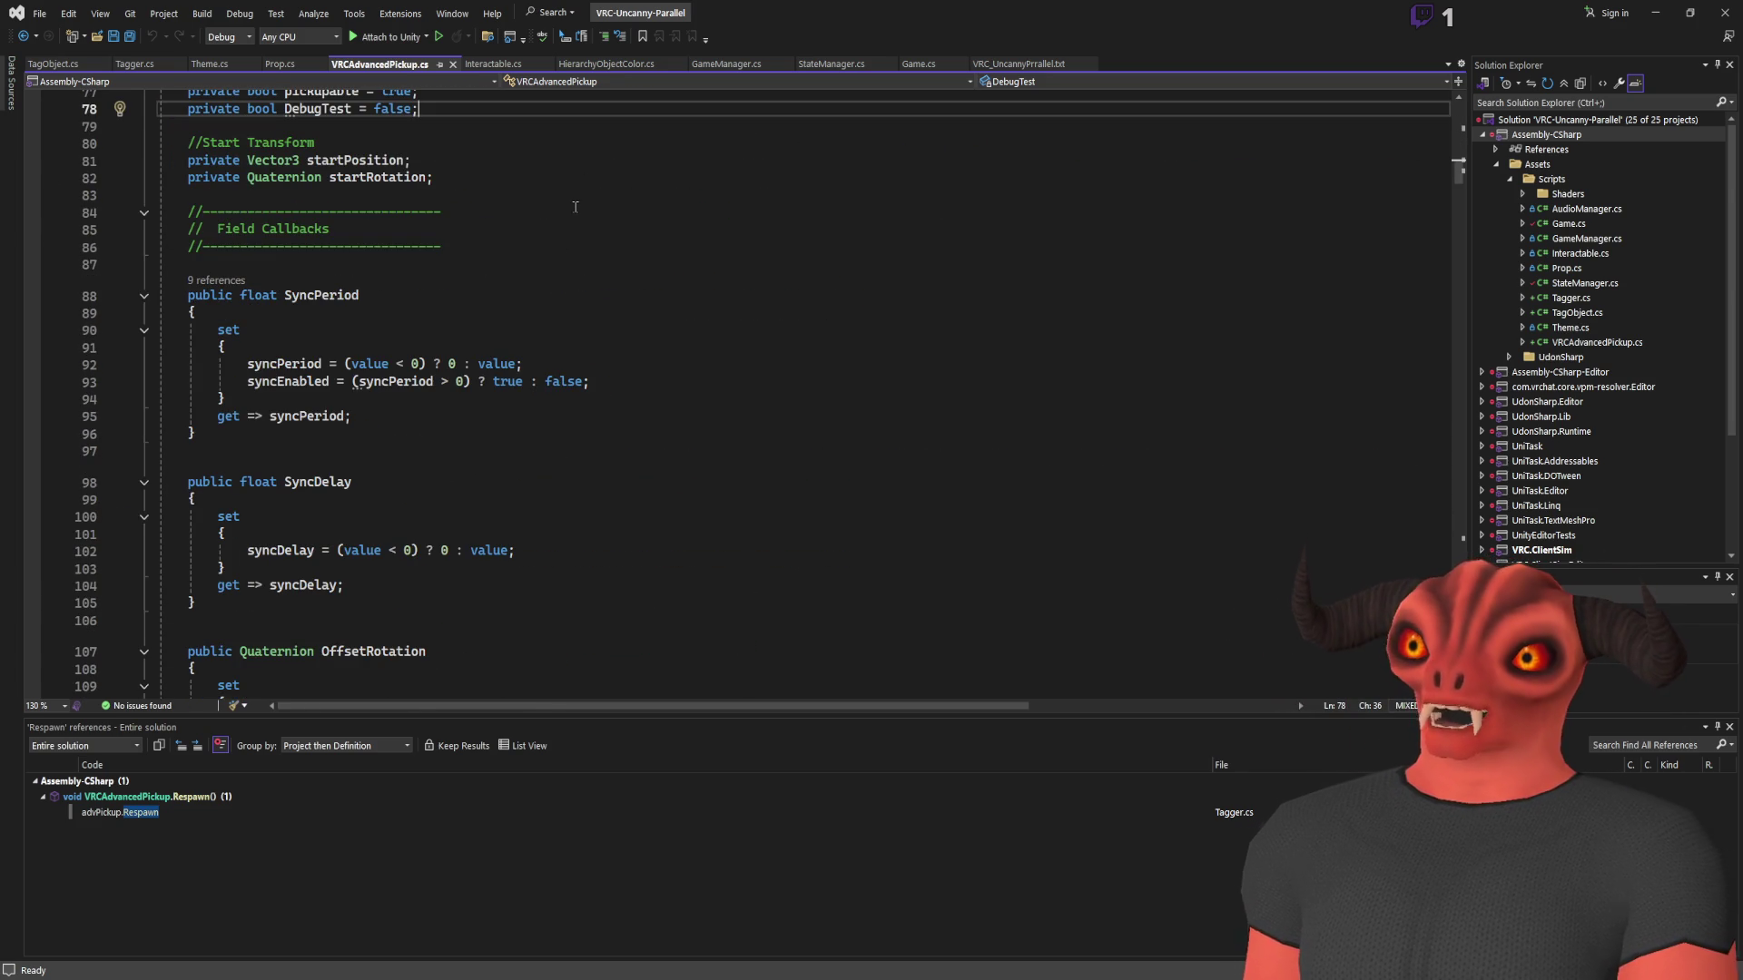
{"action": "scroll", "coordinate": [575, 207], "scroll_direction": "down", "scroll_amount": 7}
{"action": "mouse_move", "coordinate": [1461, 184]}
{"action": "left_mouse_down"}
{"action": "mouse_move", "coordinate": [1461, 567]}
{"action": "mouse_move", "coordinate": [1461, 177]}
{"action": "left_mouse_up"}
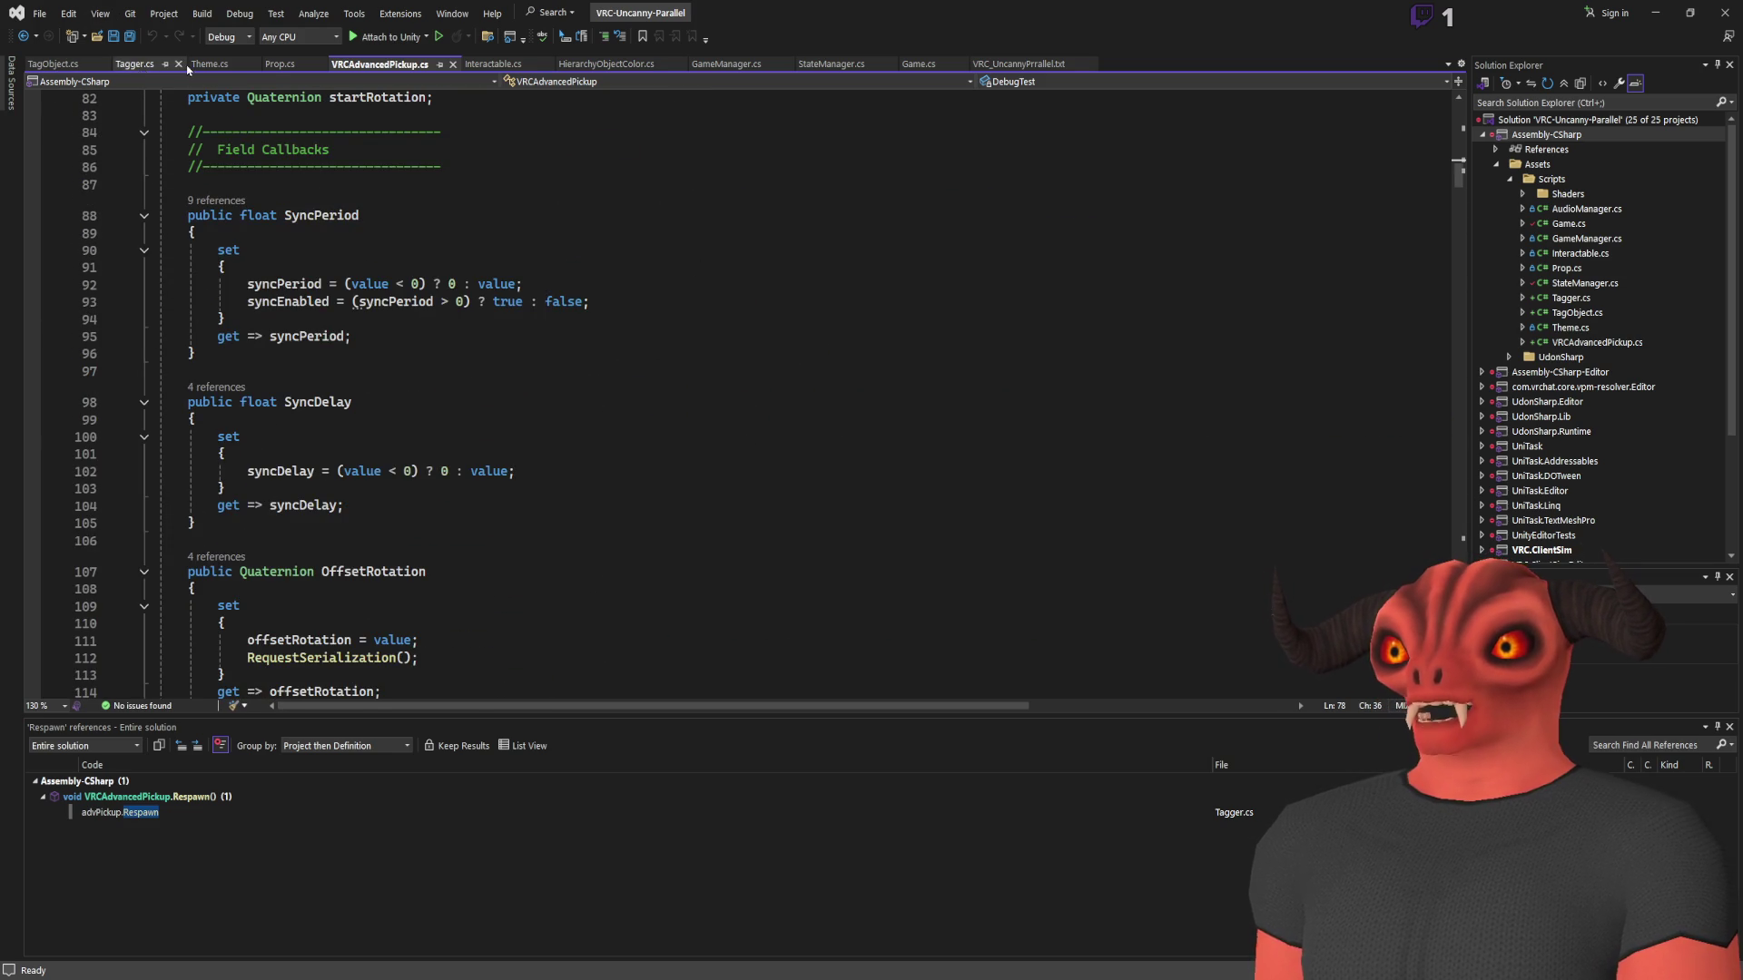
{"action": "left_click", "coordinate": [145, 72]}
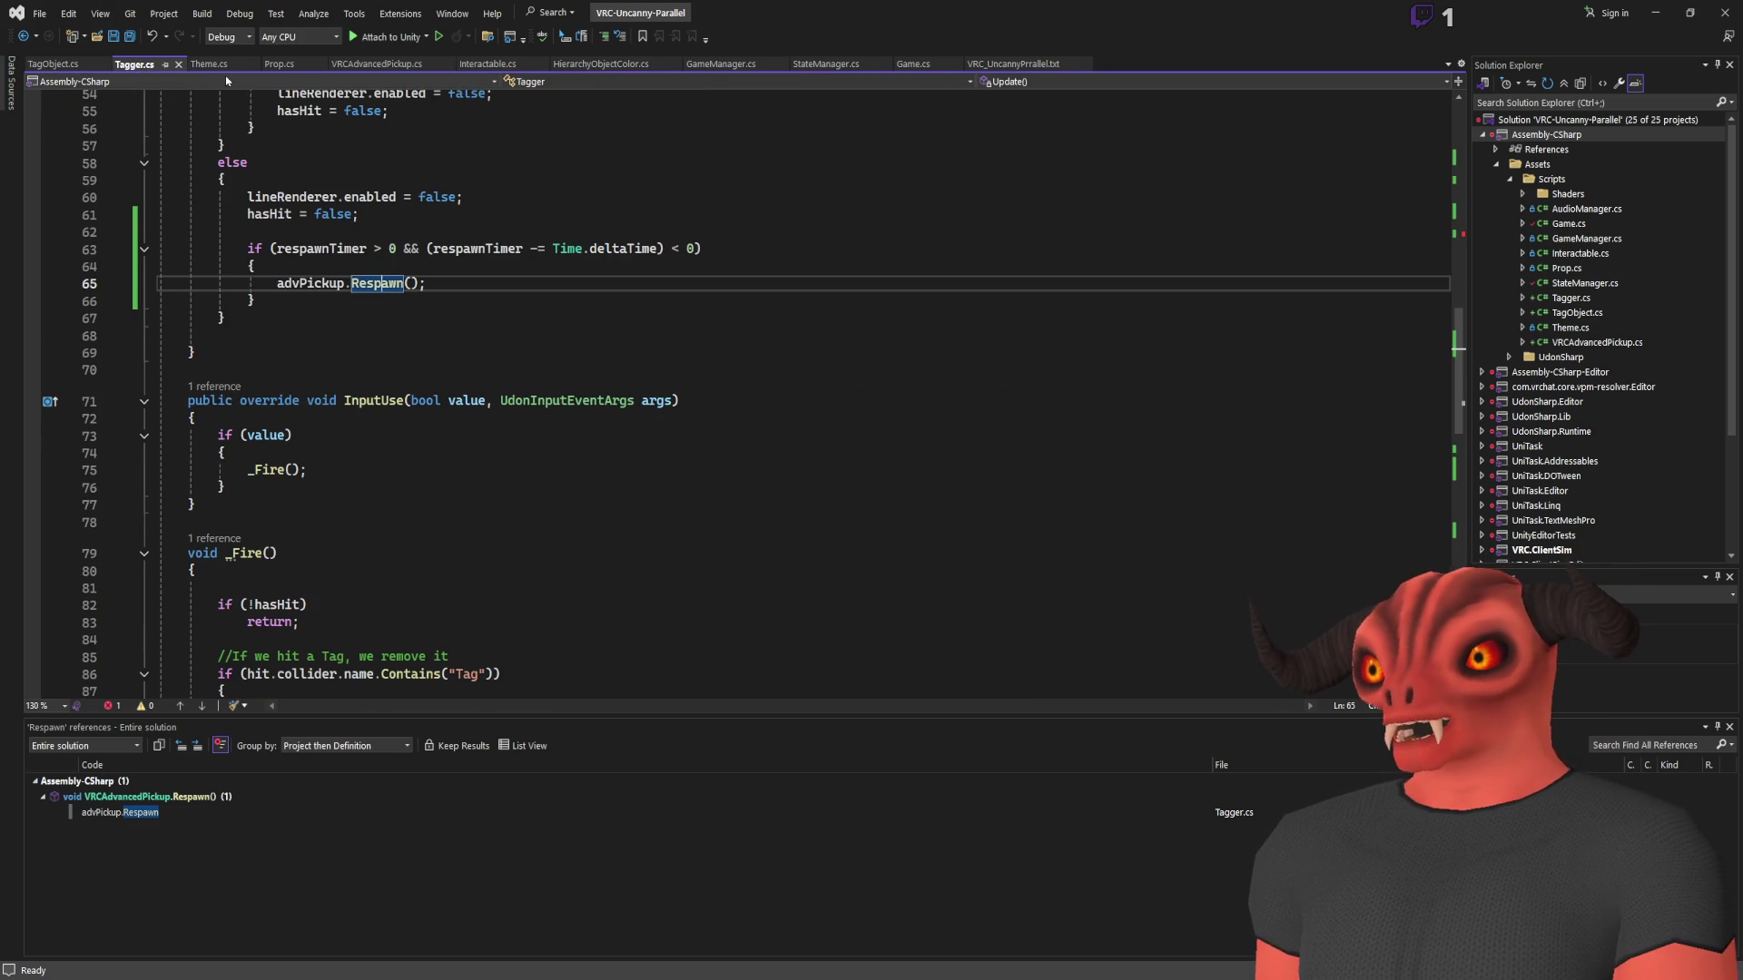
Delete the Start() method that assigned respawnPoint, save Tagger.cs, and return to Unity to recompile
{"action": "scroll", "coordinate": [266, 176], "scroll_direction": "down", "scroll_amount": 9}
{"action": "scroll", "coordinate": [331, 251], "scroll_direction": "up", "scroll_amount": 7}
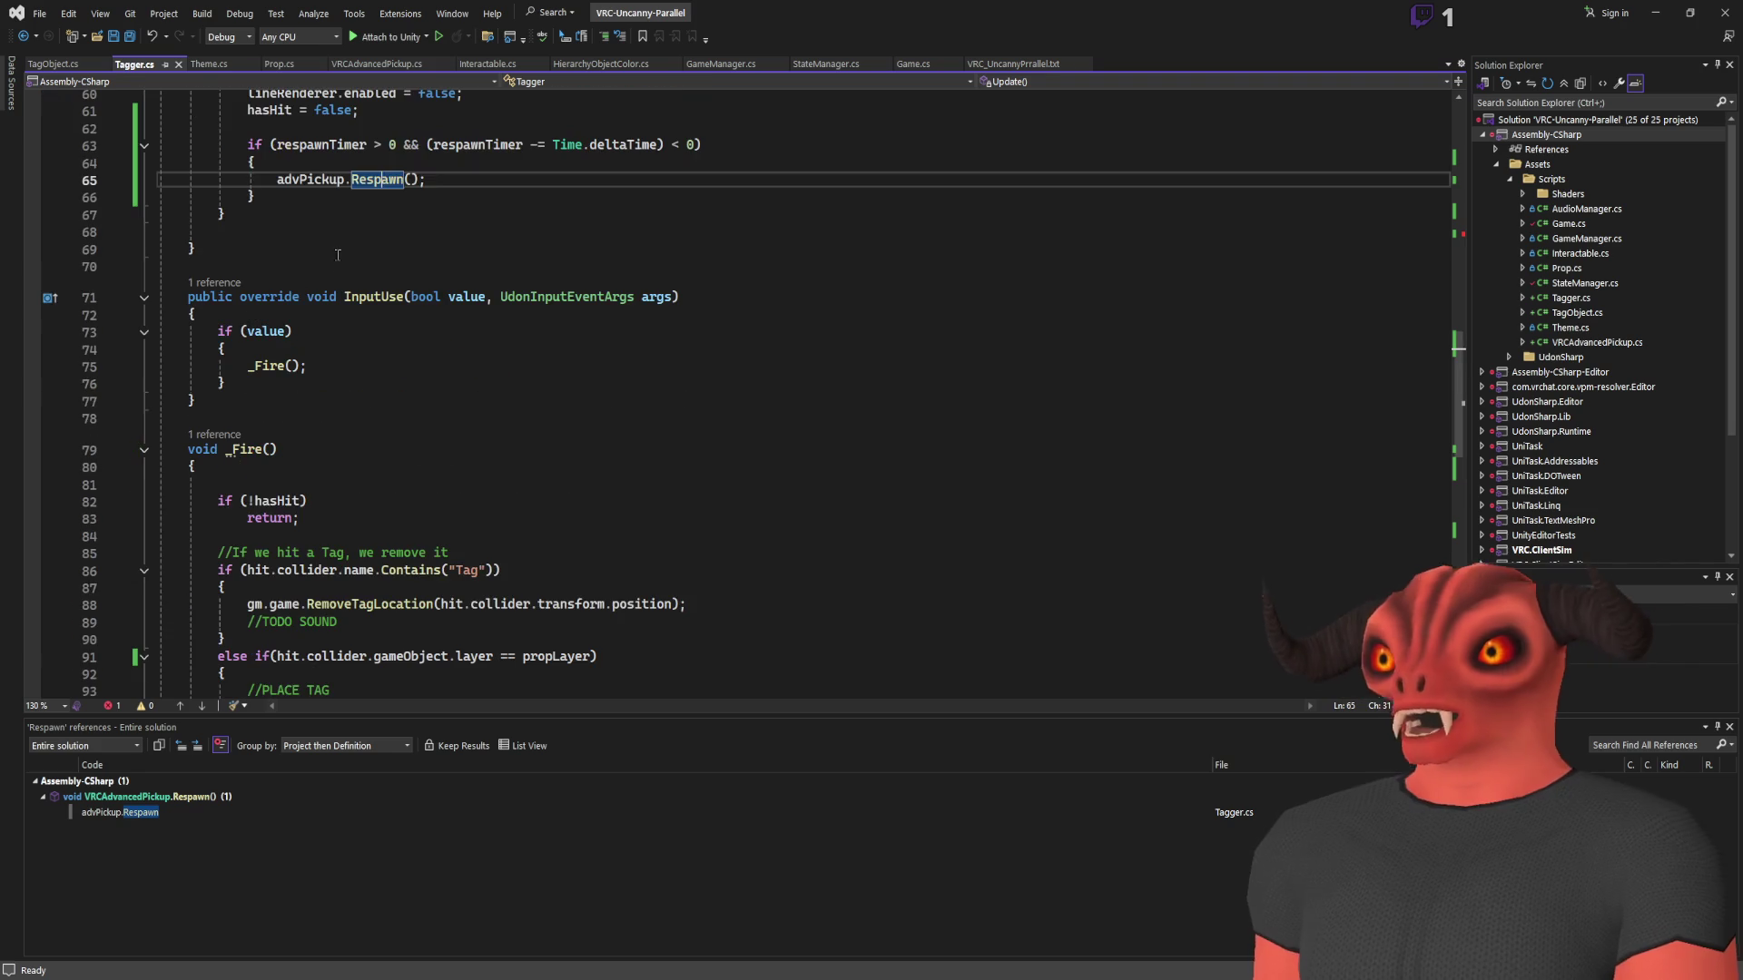
{"action": "scroll", "coordinate": [336, 220], "scroll_direction": "down", "scroll_amount": 13}
{"action": "scroll", "coordinate": [337, 209], "scroll_direction": "up", "scroll_amount": 11}
{"action": "scroll", "coordinate": [337, 209], "scroll_direction": "up", "scroll_amount": 19}
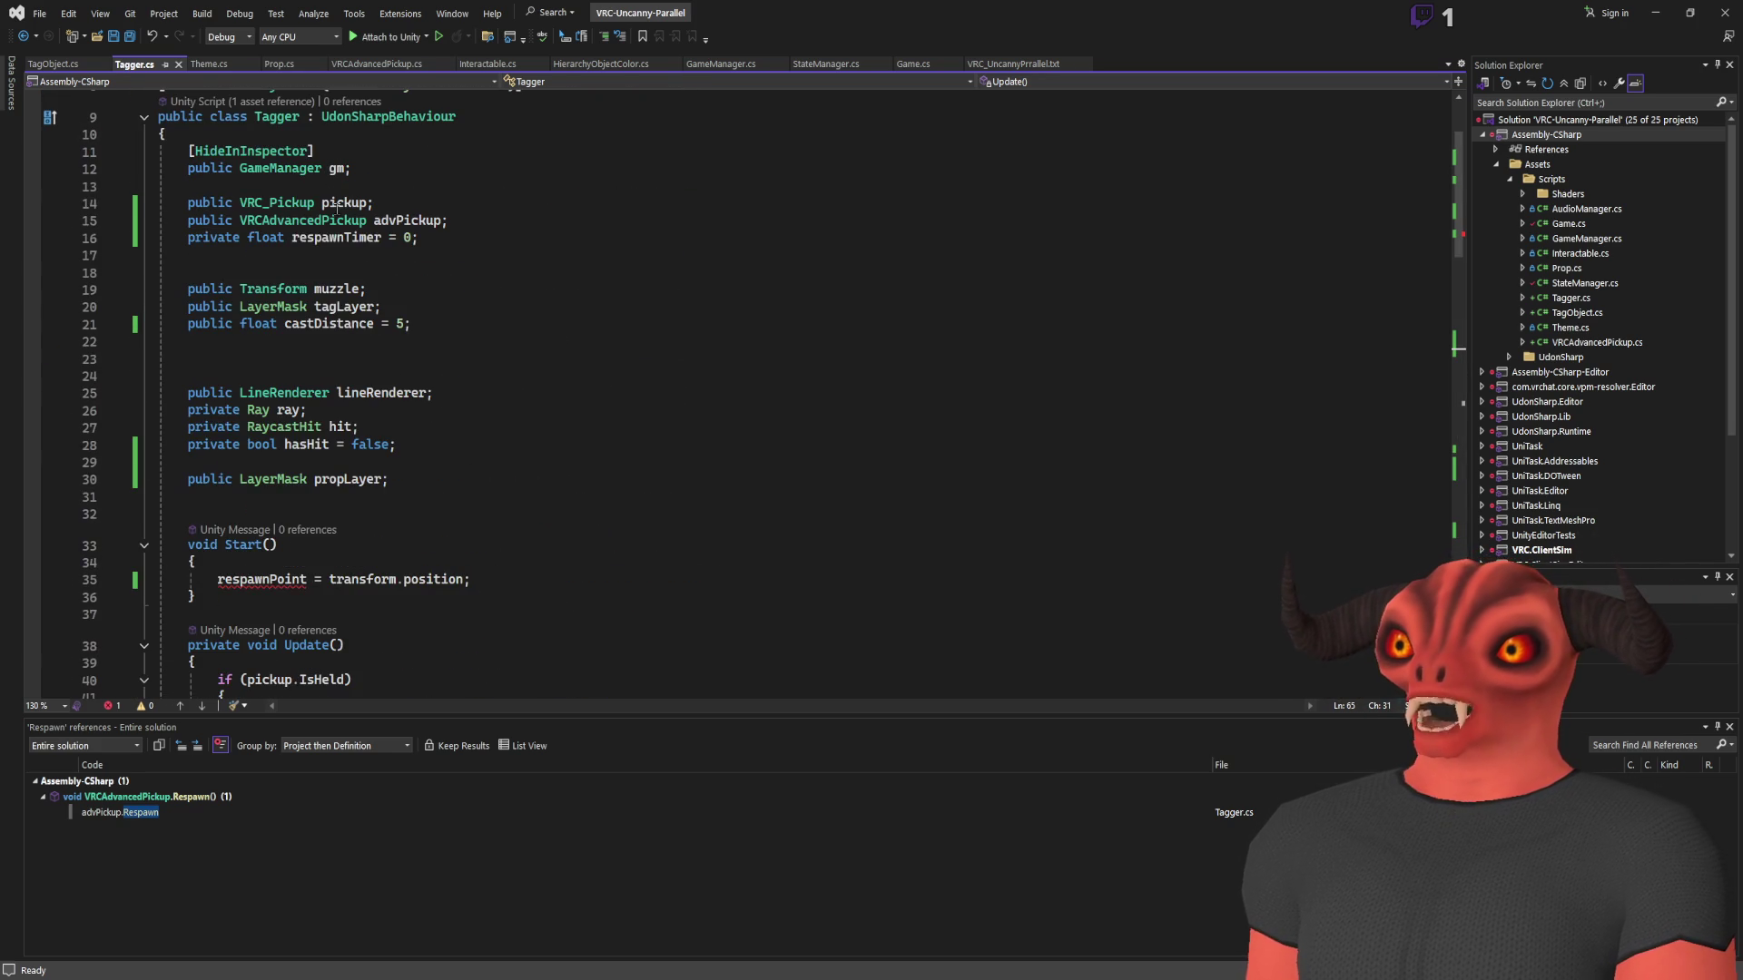
{"action": "mouse_move", "coordinate": [526, 573]}
{"action": "left_mouse_down"}
{"action": "mouse_move", "coordinate": [172, 581]}
{"action": "mouse_move", "coordinate": [272, 599]}
{"action": "mouse_move", "coordinate": [584, 522]}
{"action": "left_mouse_up"}
{"action": "key", "text": "BackSpace"}
{"action": "key", "text": "BackSpace"}
{"action": "key", "text": "BackSpace"}
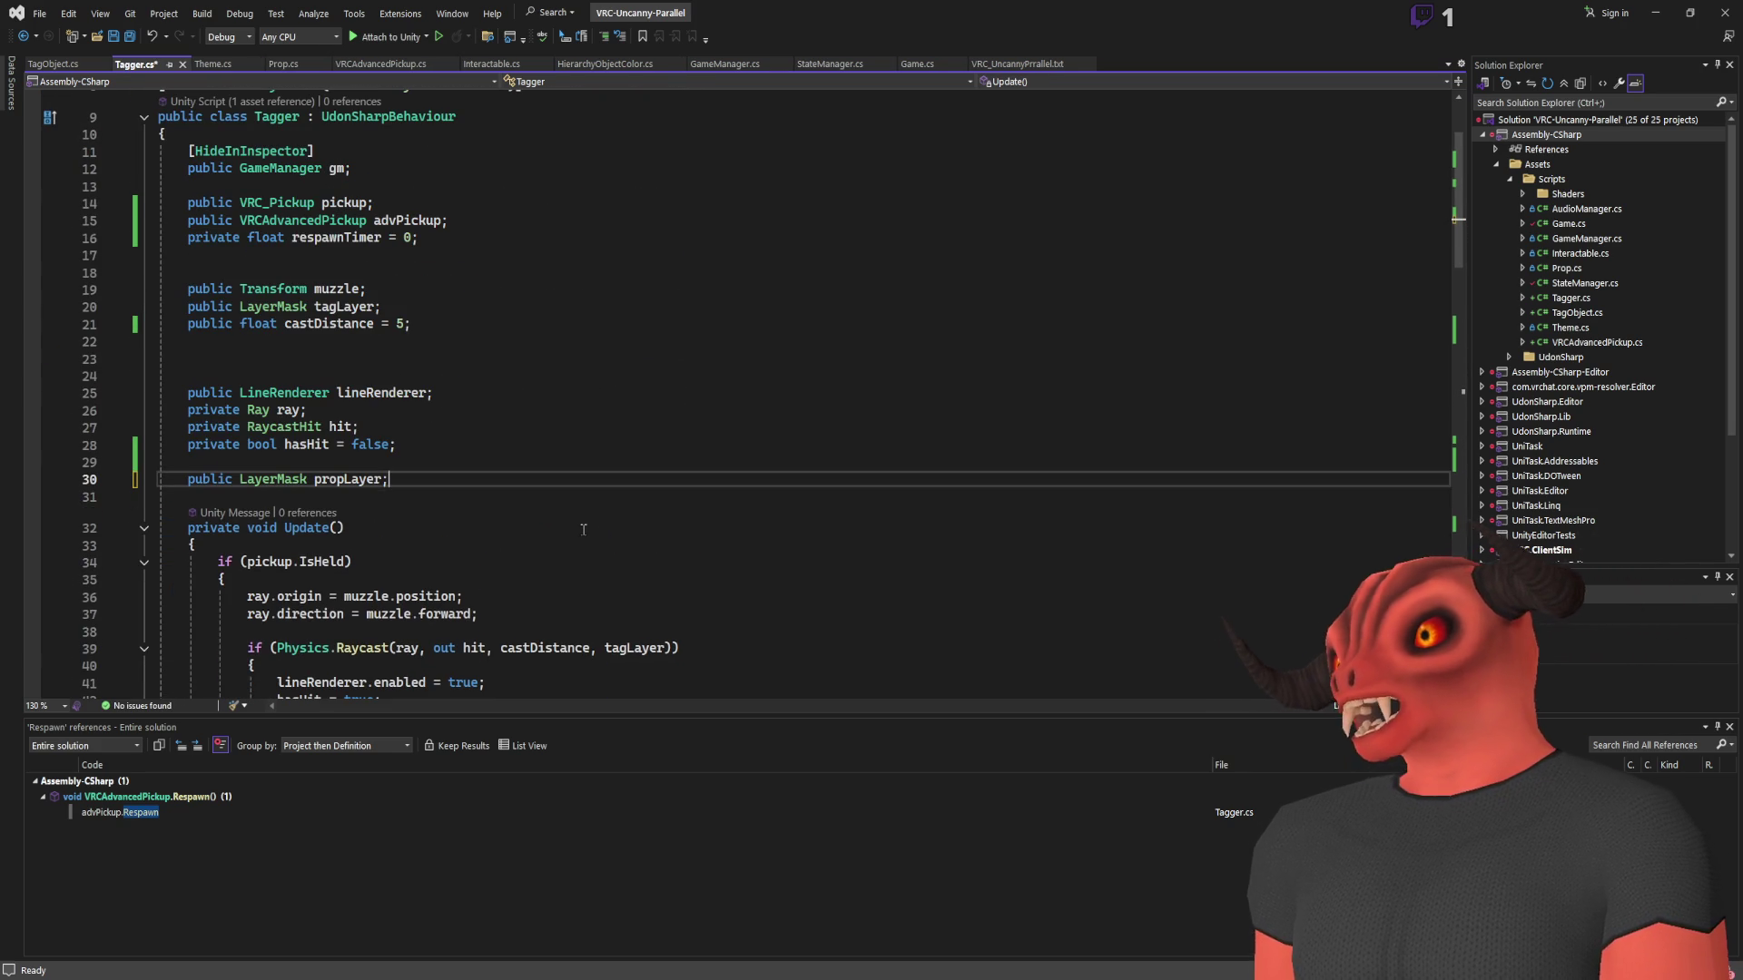
{"action": "key", "text": "ctrl+s"}
{"action": "scroll", "coordinate": [578, 523], "scroll_direction": "down", "scroll_amount": 20}
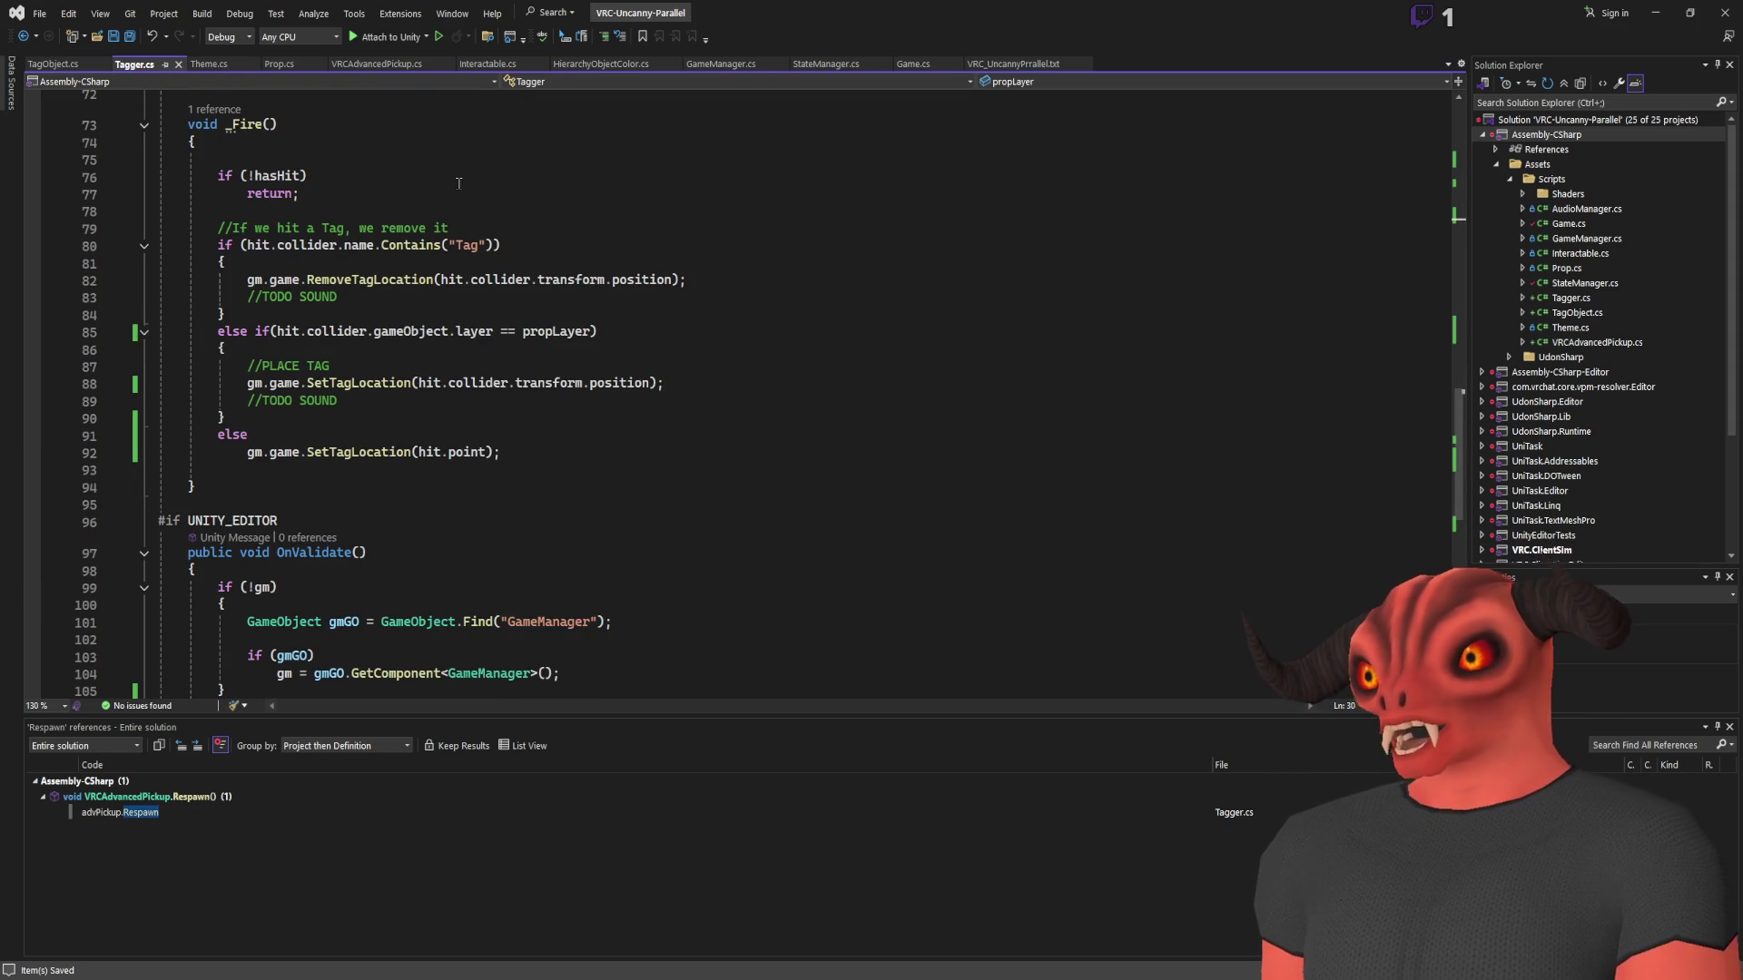
{"action": "scroll", "coordinate": [459, 183], "scroll_direction": "down", "scroll_amount": 7}
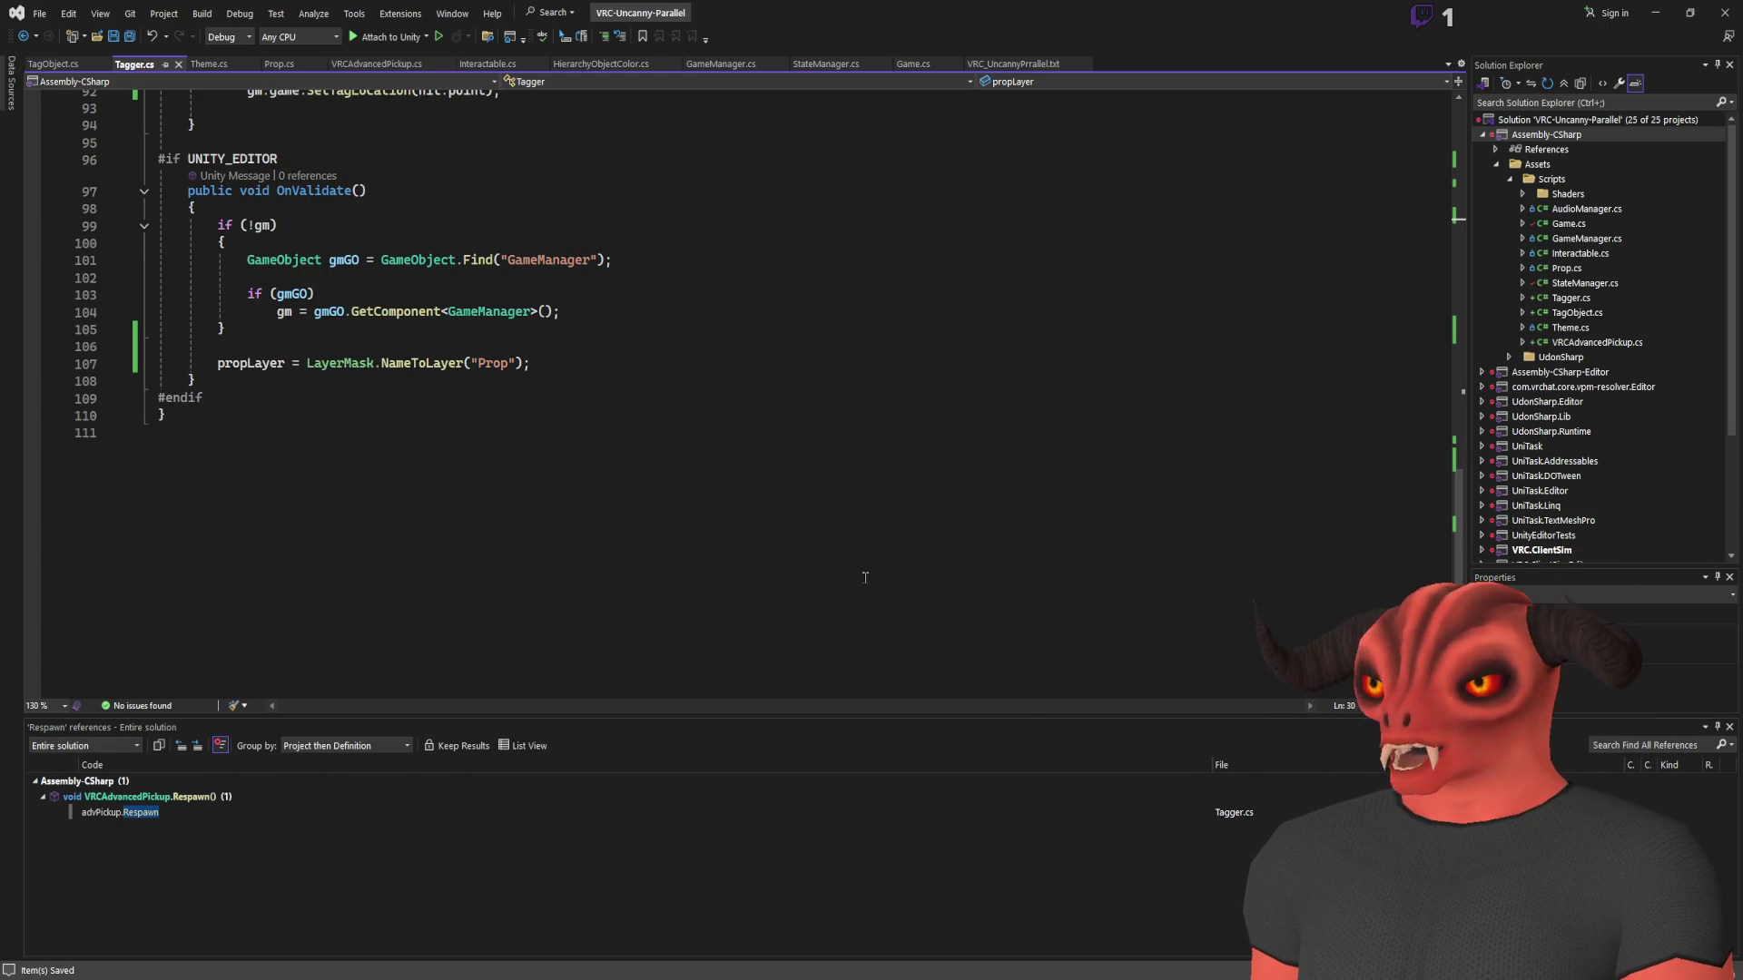
{"action": "key", "text": "alt+Tab"}
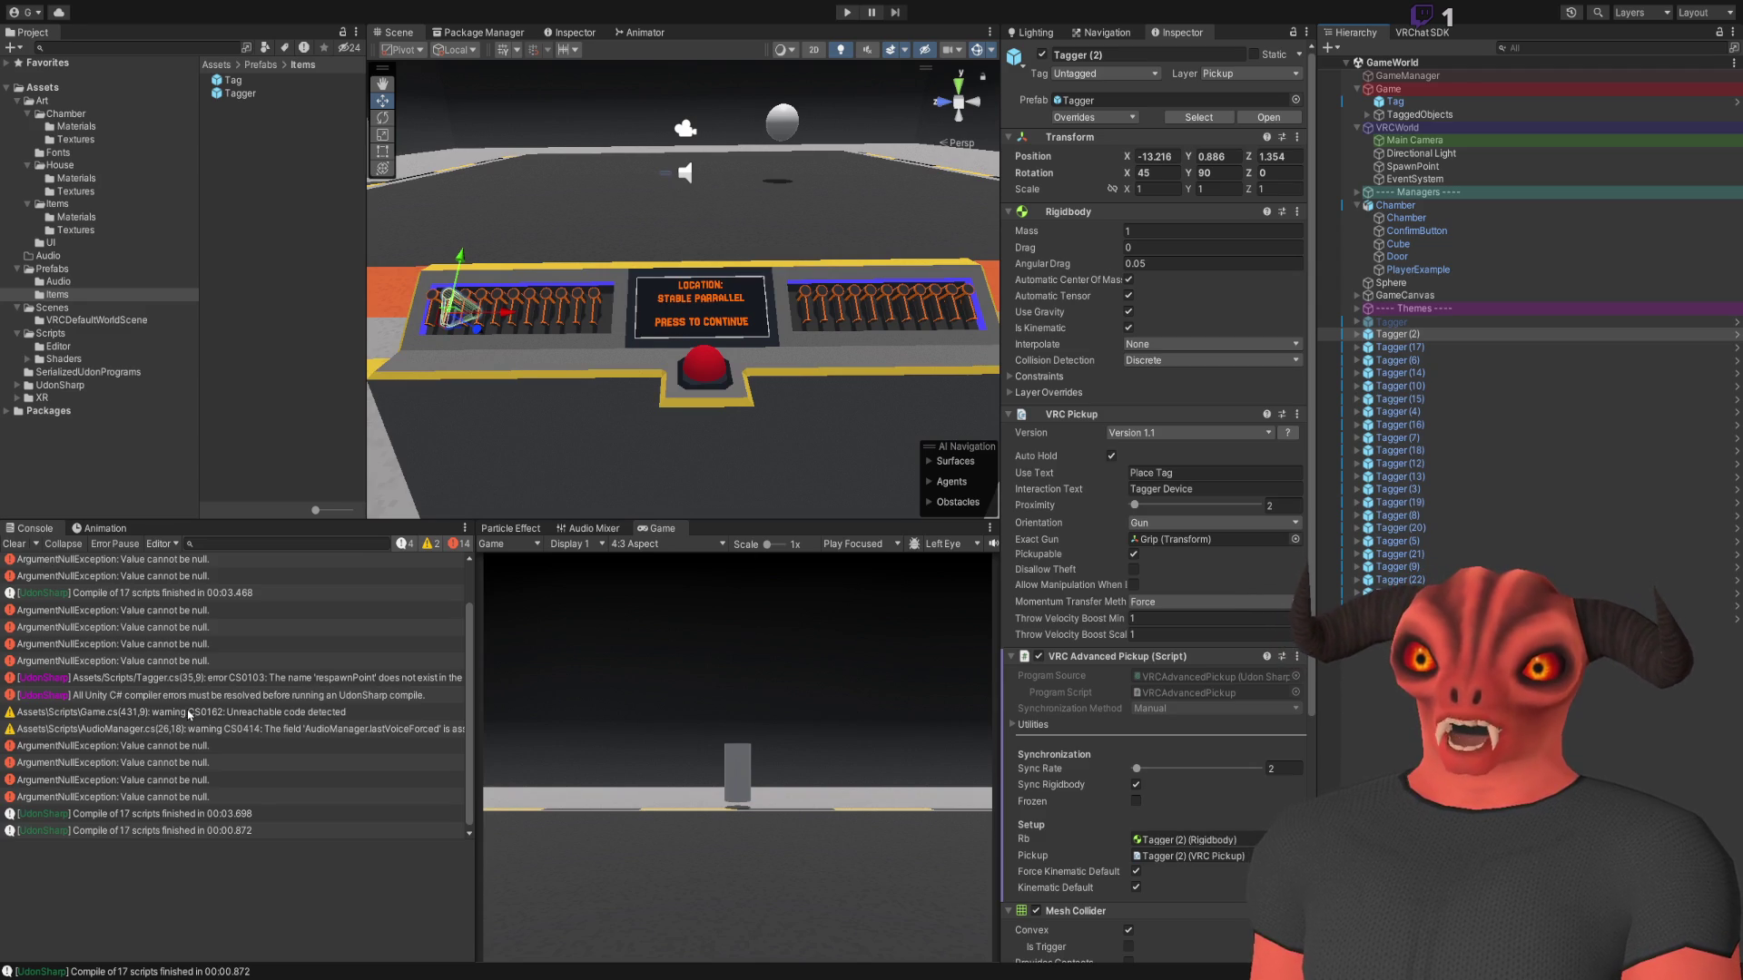
Clear the console, frame Tagger (1), and delete the greyed-out Tagger object
{"action": "left_click", "coordinate": [14, 544]}
{"action": "left_click", "coordinate": [817, 272]}
{"action": "left_click_drag", "start_coordinate": [817, 272], "coordinate": [915, 351]}
{"action": "scroll", "coordinate": [914, 351], "scroll_direction": "down", "scroll_amount": 5}
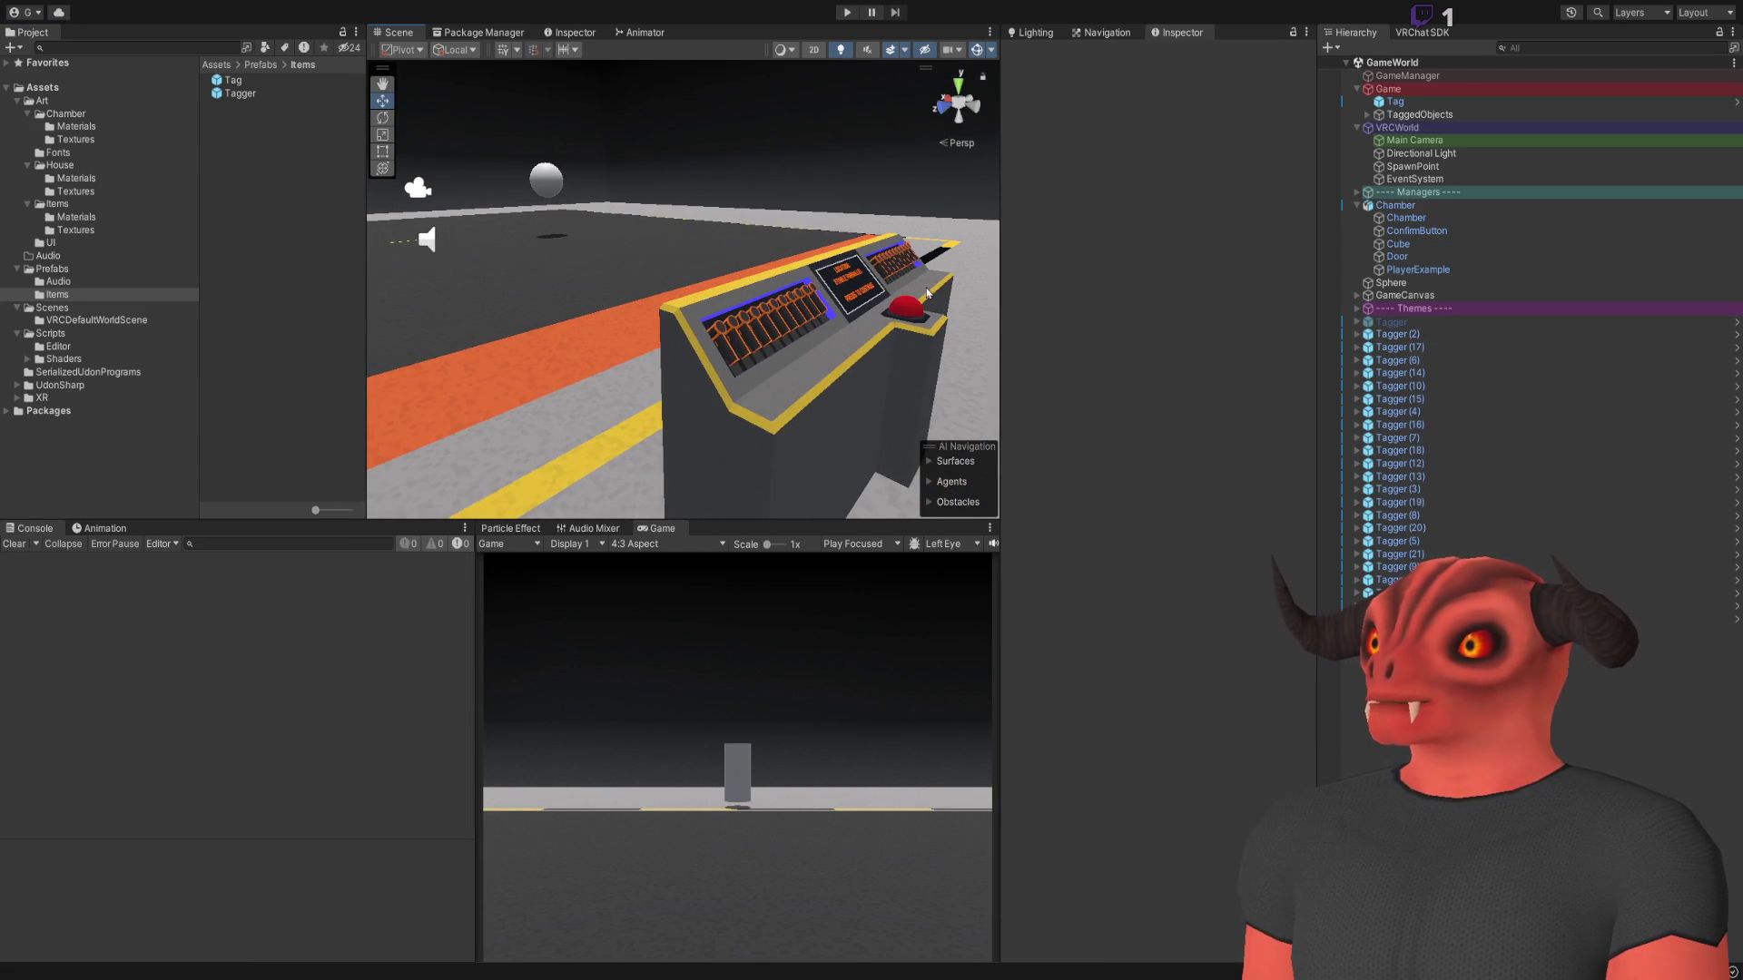
{"action": "left_click", "coordinate": [1393, 618]}
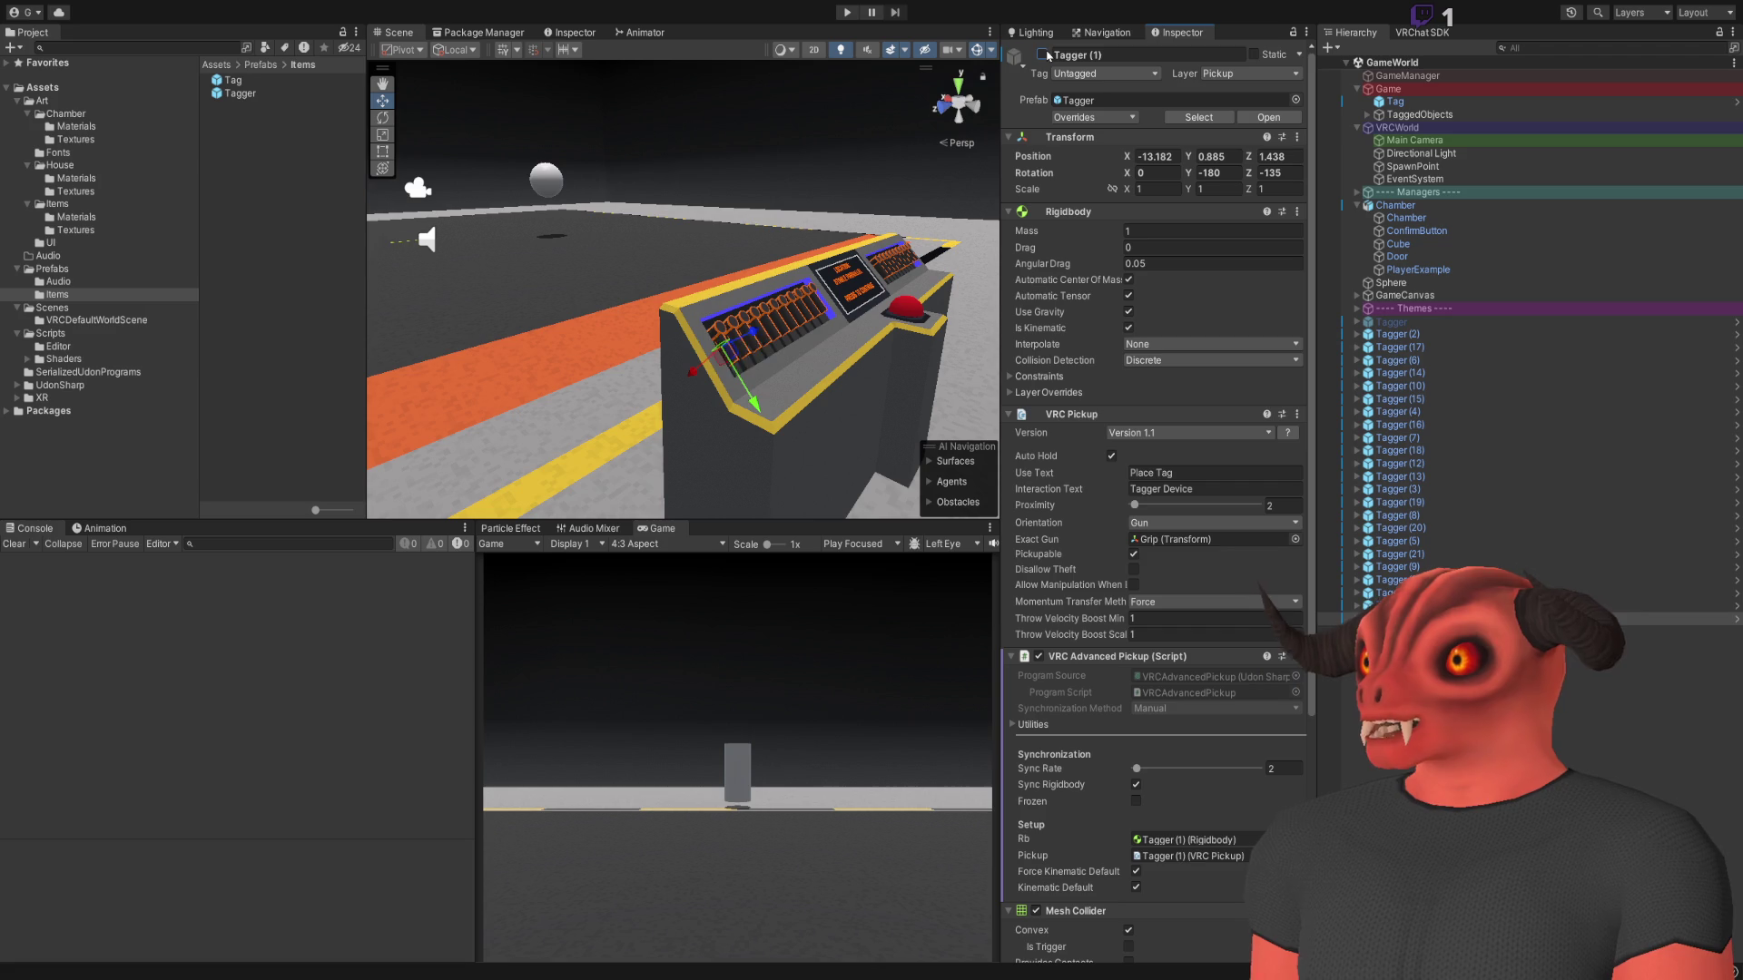
{"action": "key", "text": "f"}
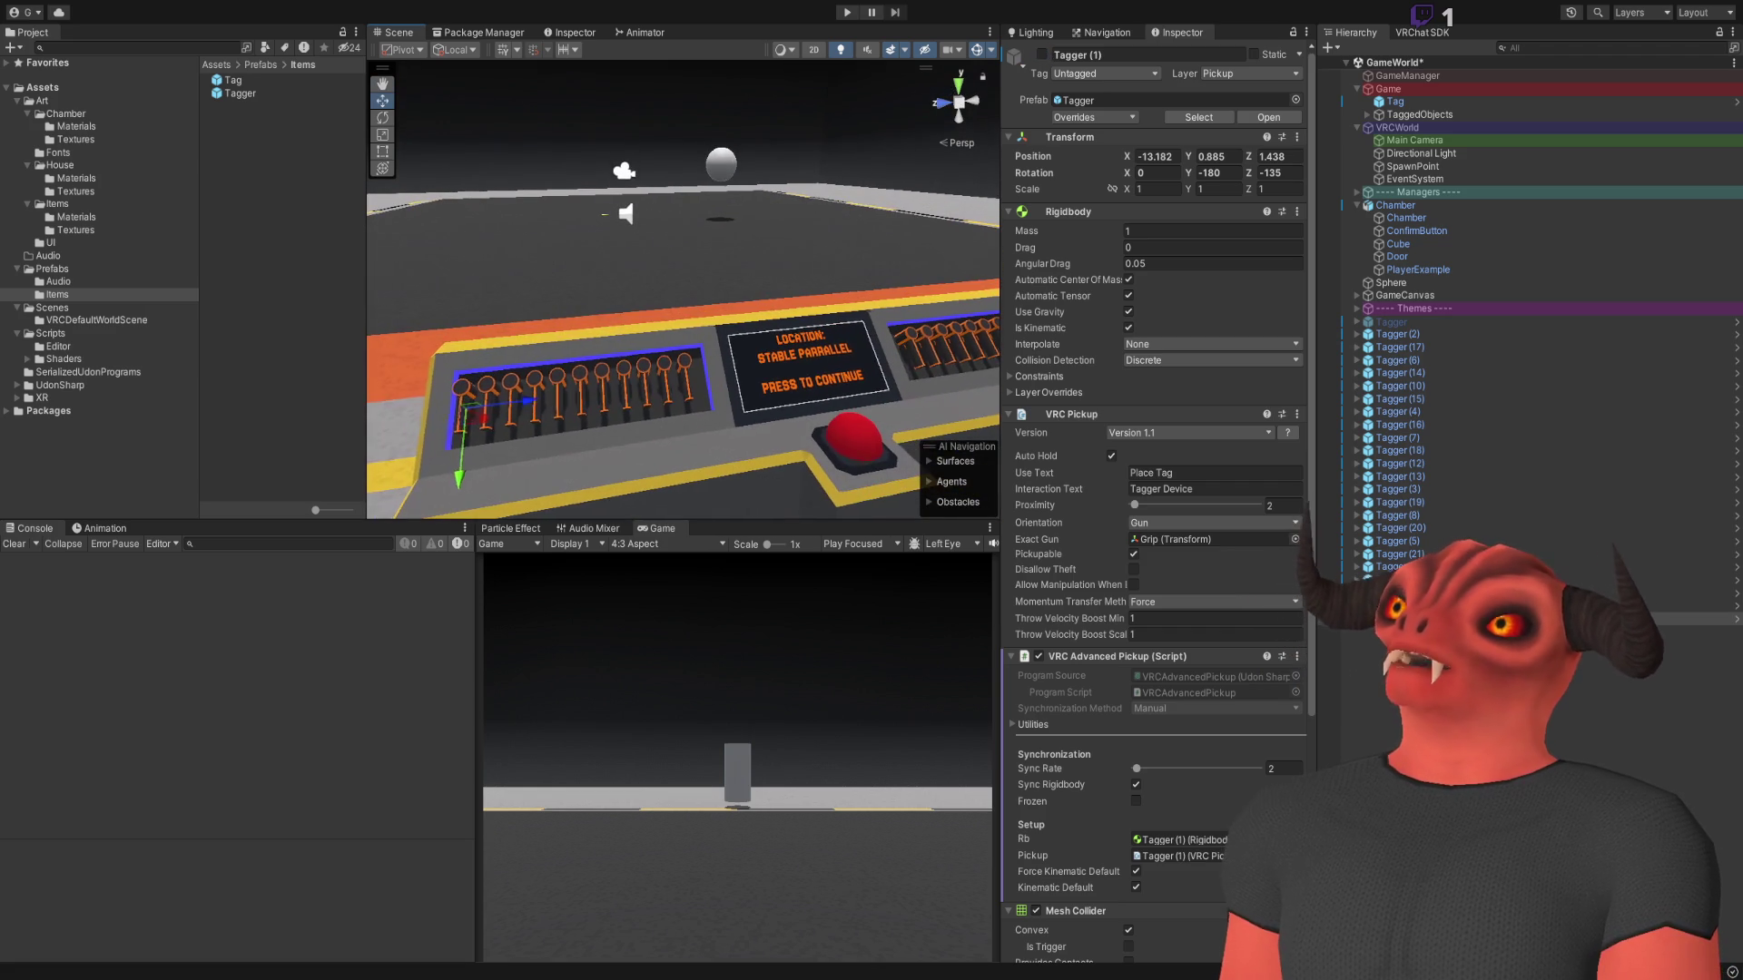
{"action": "left_click", "coordinate": [1410, 324]}
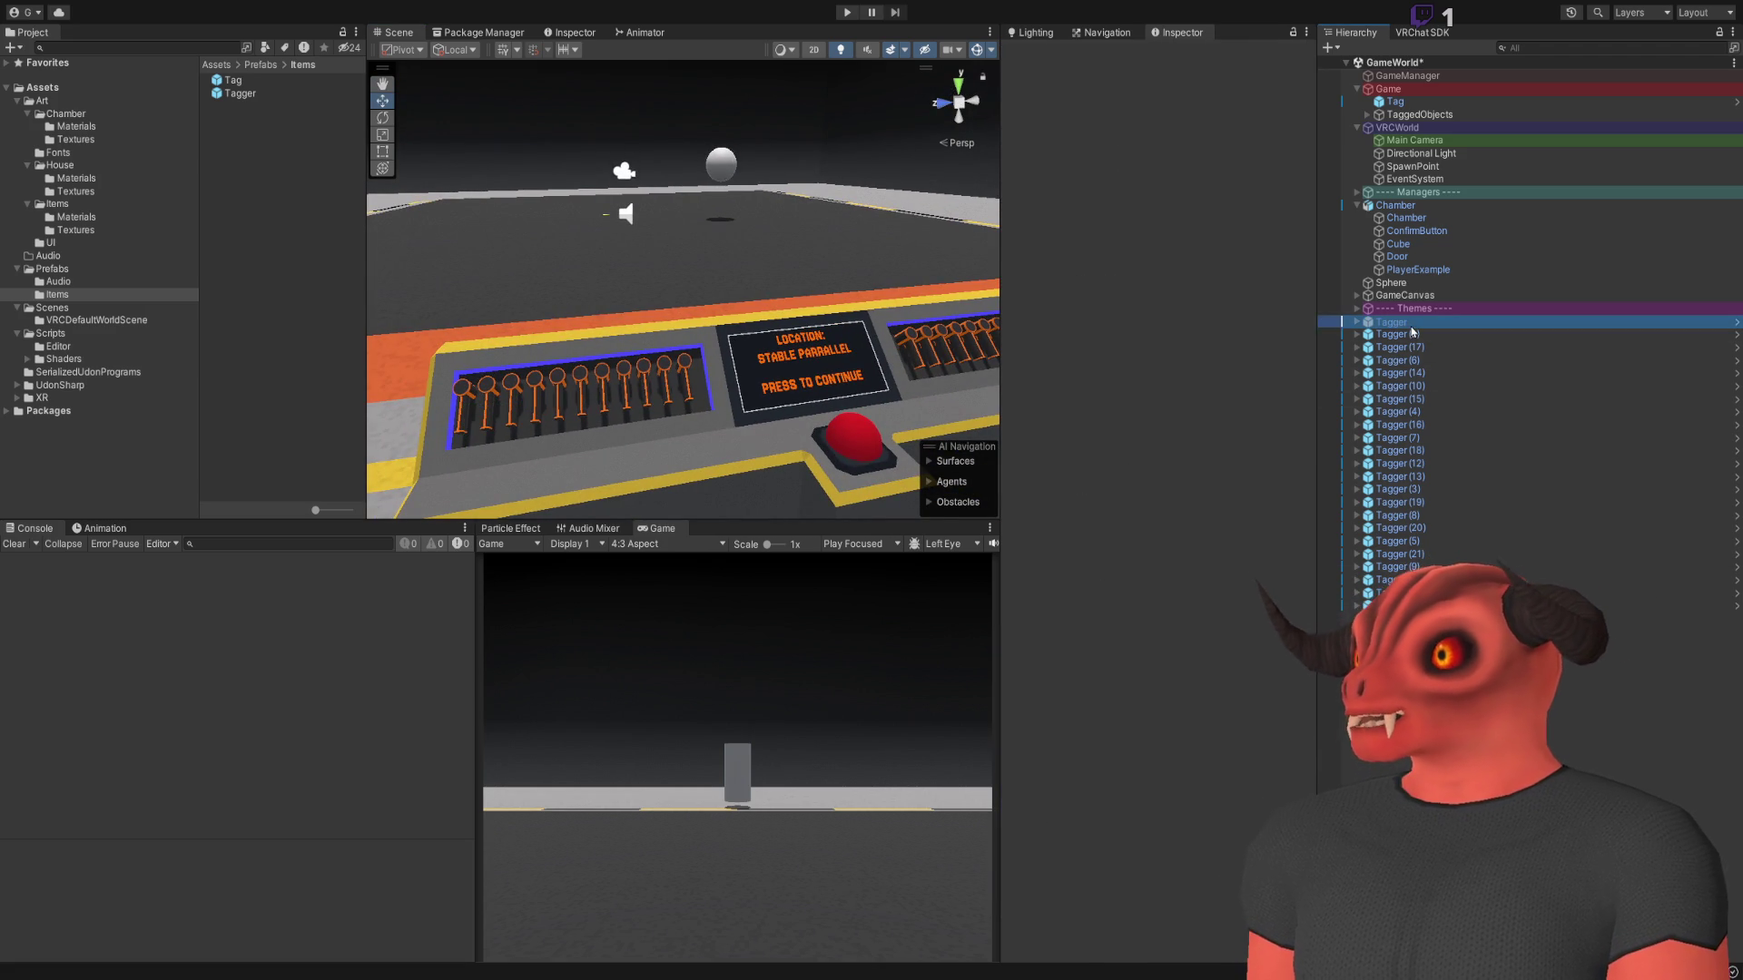
{"action": "key", "text": "Delete"}
Pan and orbit the Scene view close above the lever console's row of levers
{"action": "mouse_move", "coordinate": [885, 390]}
{"action": "left_mouse_down"}
{"action": "mouse_move", "coordinate": [738, 352]}
{"action": "mouse_move", "coordinate": [703, 385]}
{"action": "left_mouse_up"}
{"action": "scroll", "coordinate": [600, 269], "scroll_direction": "down", "scroll_amount": 3}
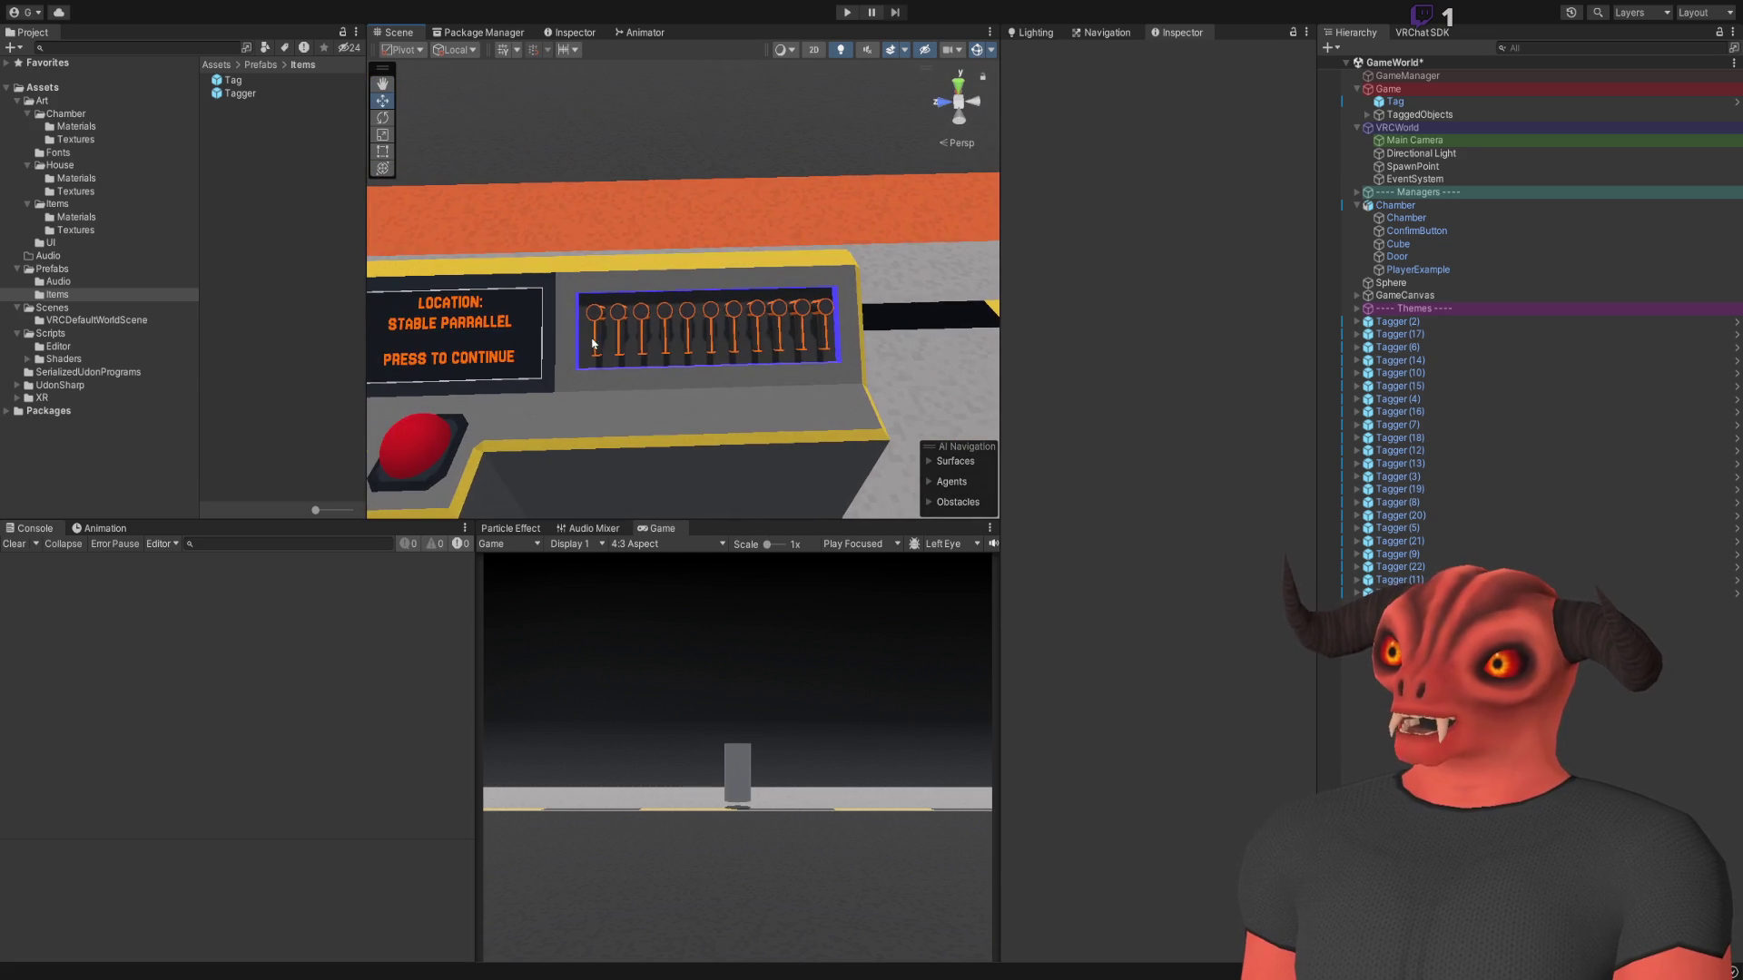
{"action": "mouse_move", "coordinate": [814, 334]}
{"action": "left_mouse_down"}
{"action": "mouse_move", "coordinate": [778, 304]}
{"action": "mouse_move", "coordinate": [989, 241]}
{"action": "left_mouse_up"}
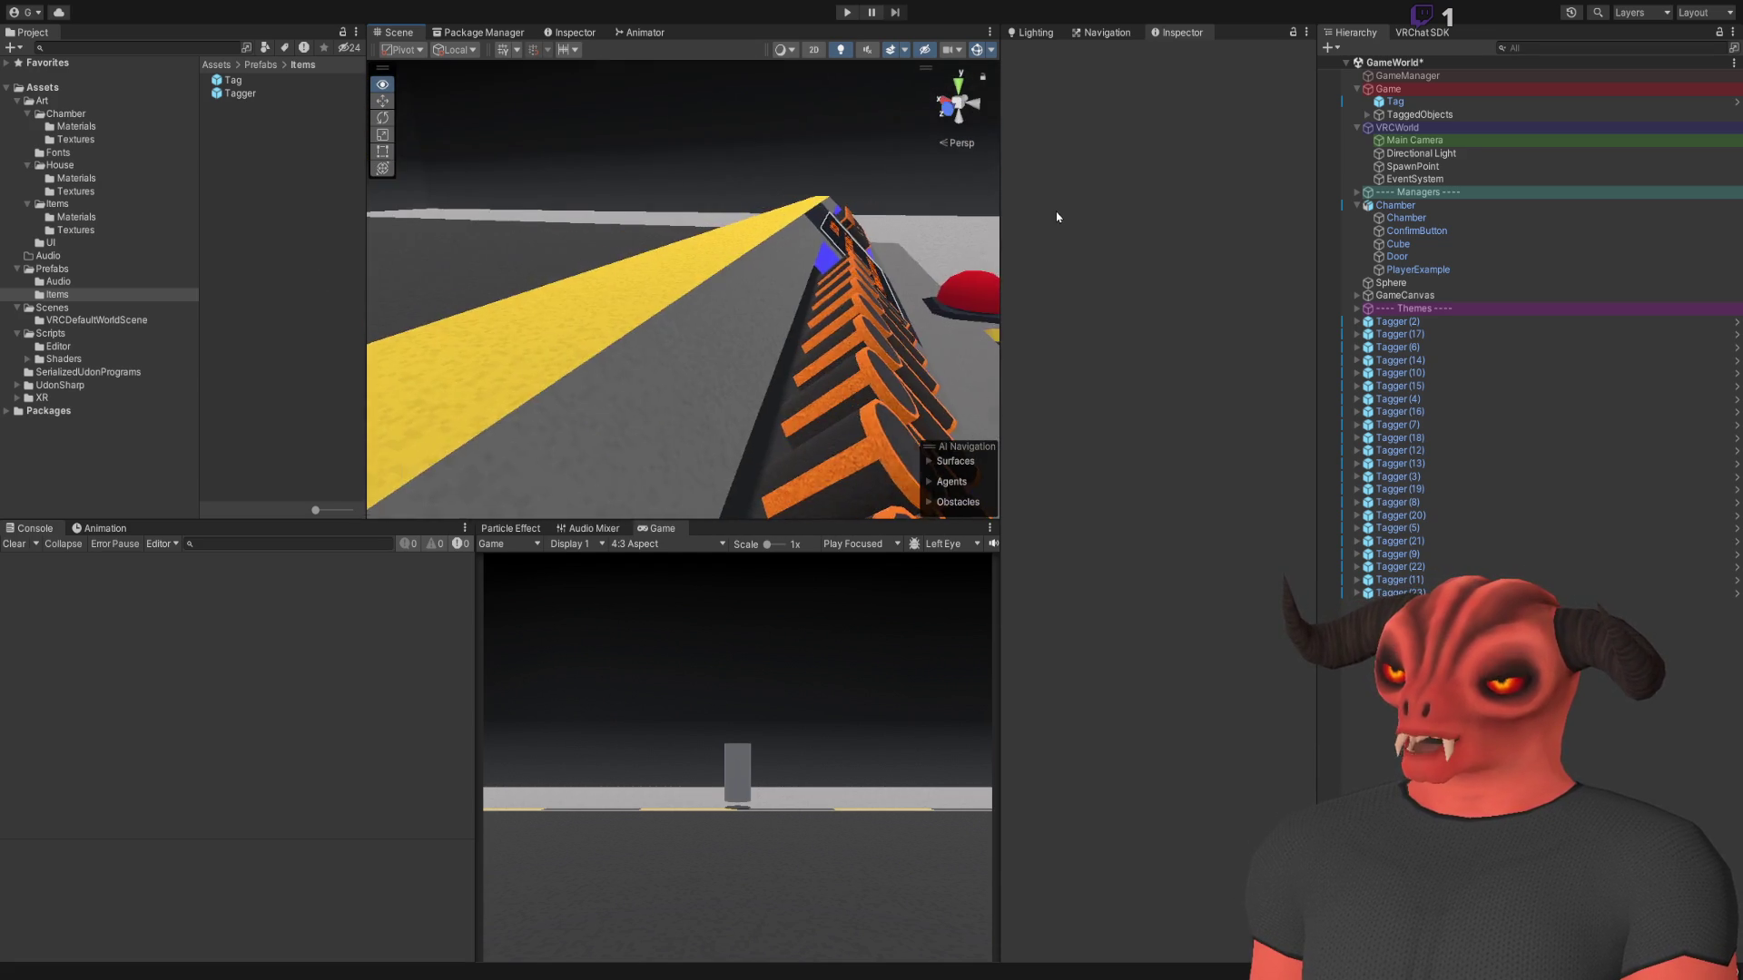
{"action": "mouse_move", "coordinate": [1098, 228]}
{"action": "left_mouse_down"}
{"action": "mouse_move", "coordinate": [821, 167]}
{"action": "mouse_move", "coordinate": [765, 214]}
{"action": "mouse_move", "coordinate": [778, 284]}
{"action": "mouse_move", "coordinate": [763, 304]}
{"action": "mouse_move", "coordinate": [945, 281]}
{"action": "mouse_move", "coordinate": [1187, 312]}
{"action": "mouse_move", "coordinate": [1089, 381]}
{"action": "left_mouse_up"}
{"action": "key", "text": "alt+Tab"}
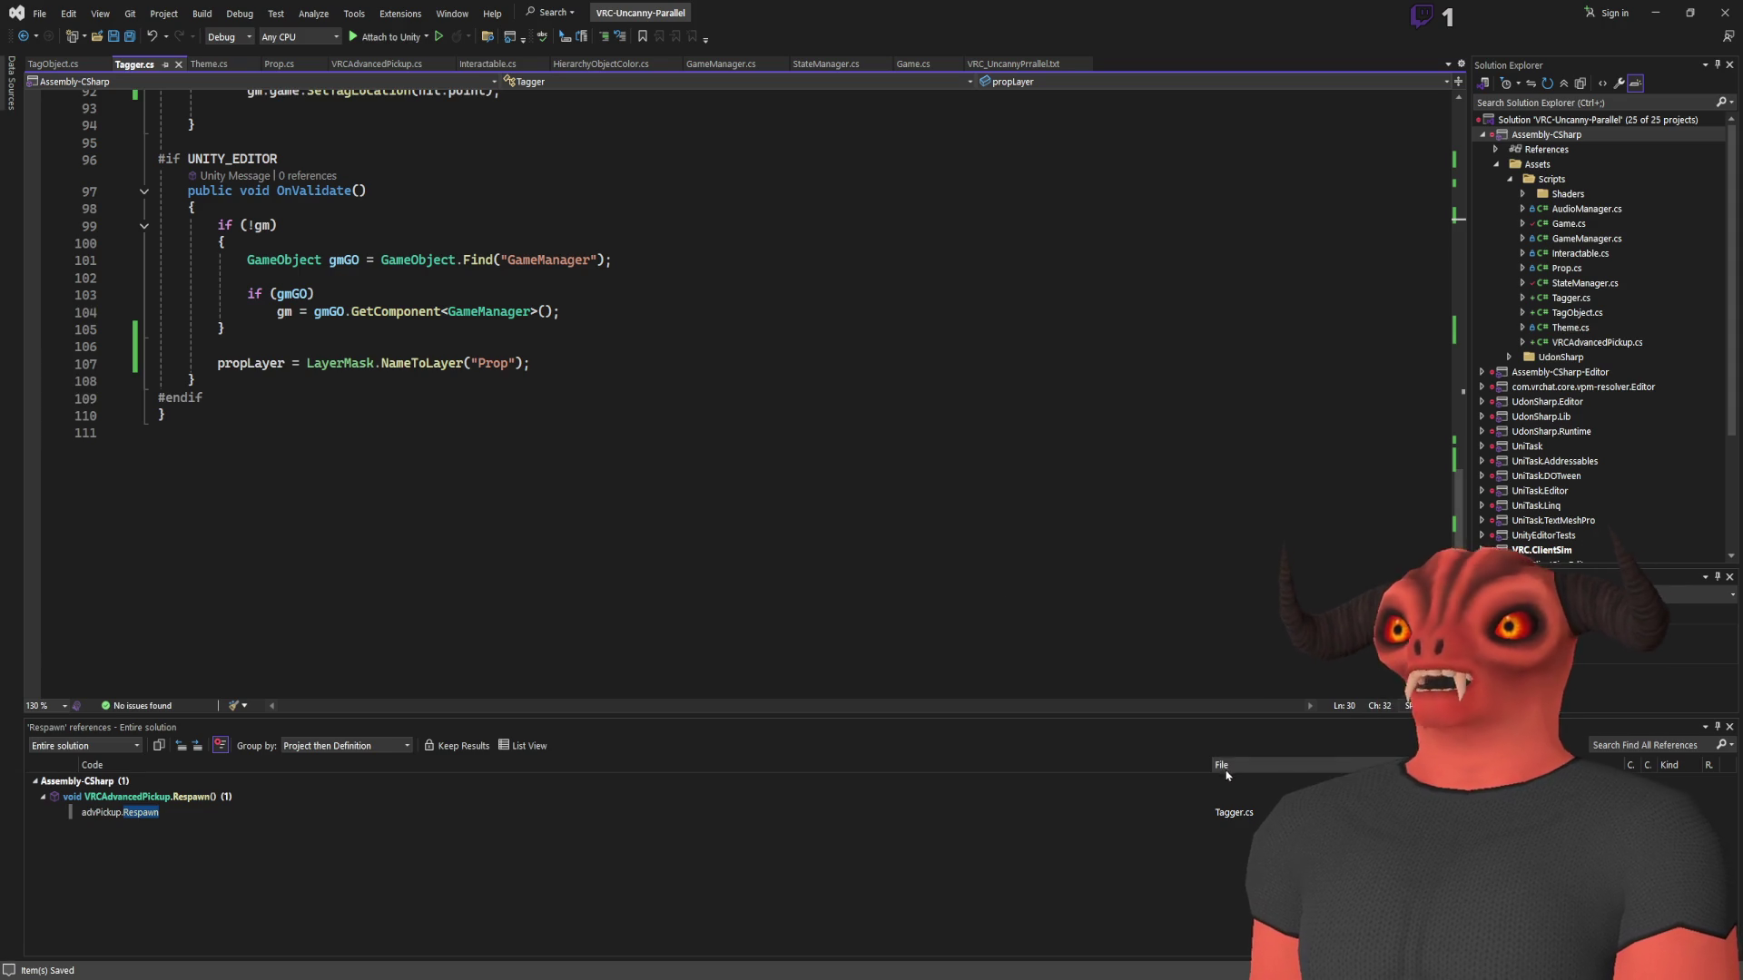
Review every place respawnTimer is used in Tagger.cs
{"action": "key", "text": "alt+Tab"}
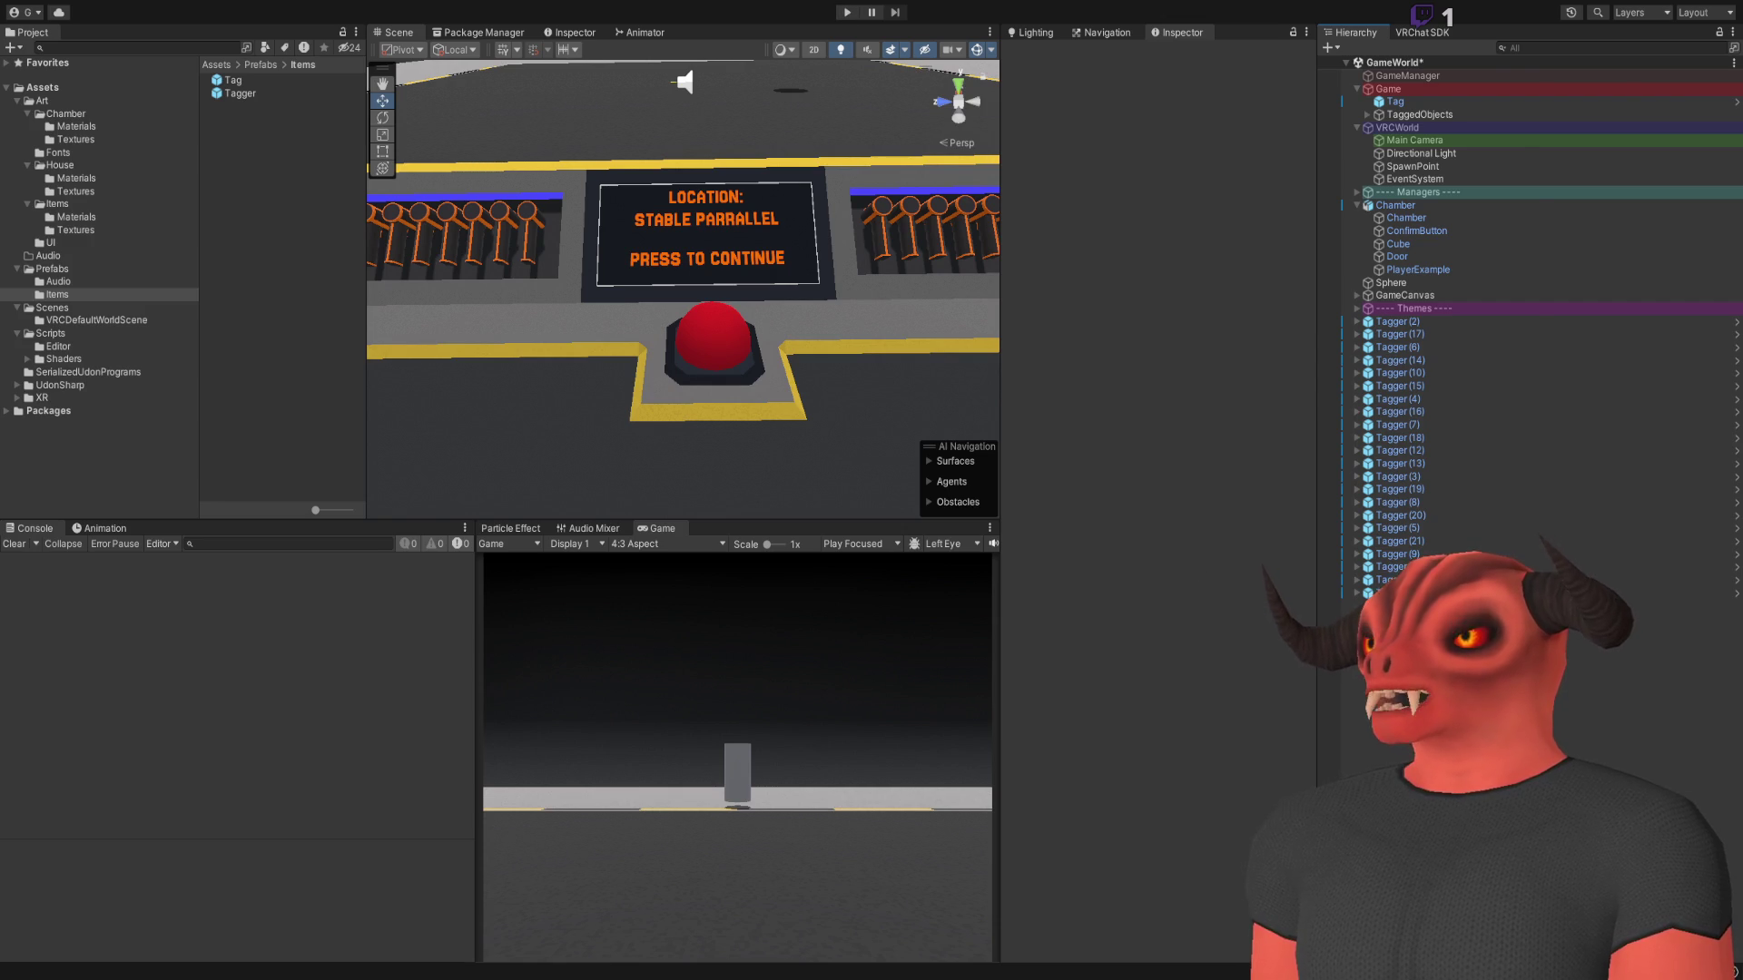
{"action": "key", "text": "alt+Tab"}
{"action": "scroll", "coordinate": [305, 279], "scroll_direction": "up", "scroll_amount": 20}
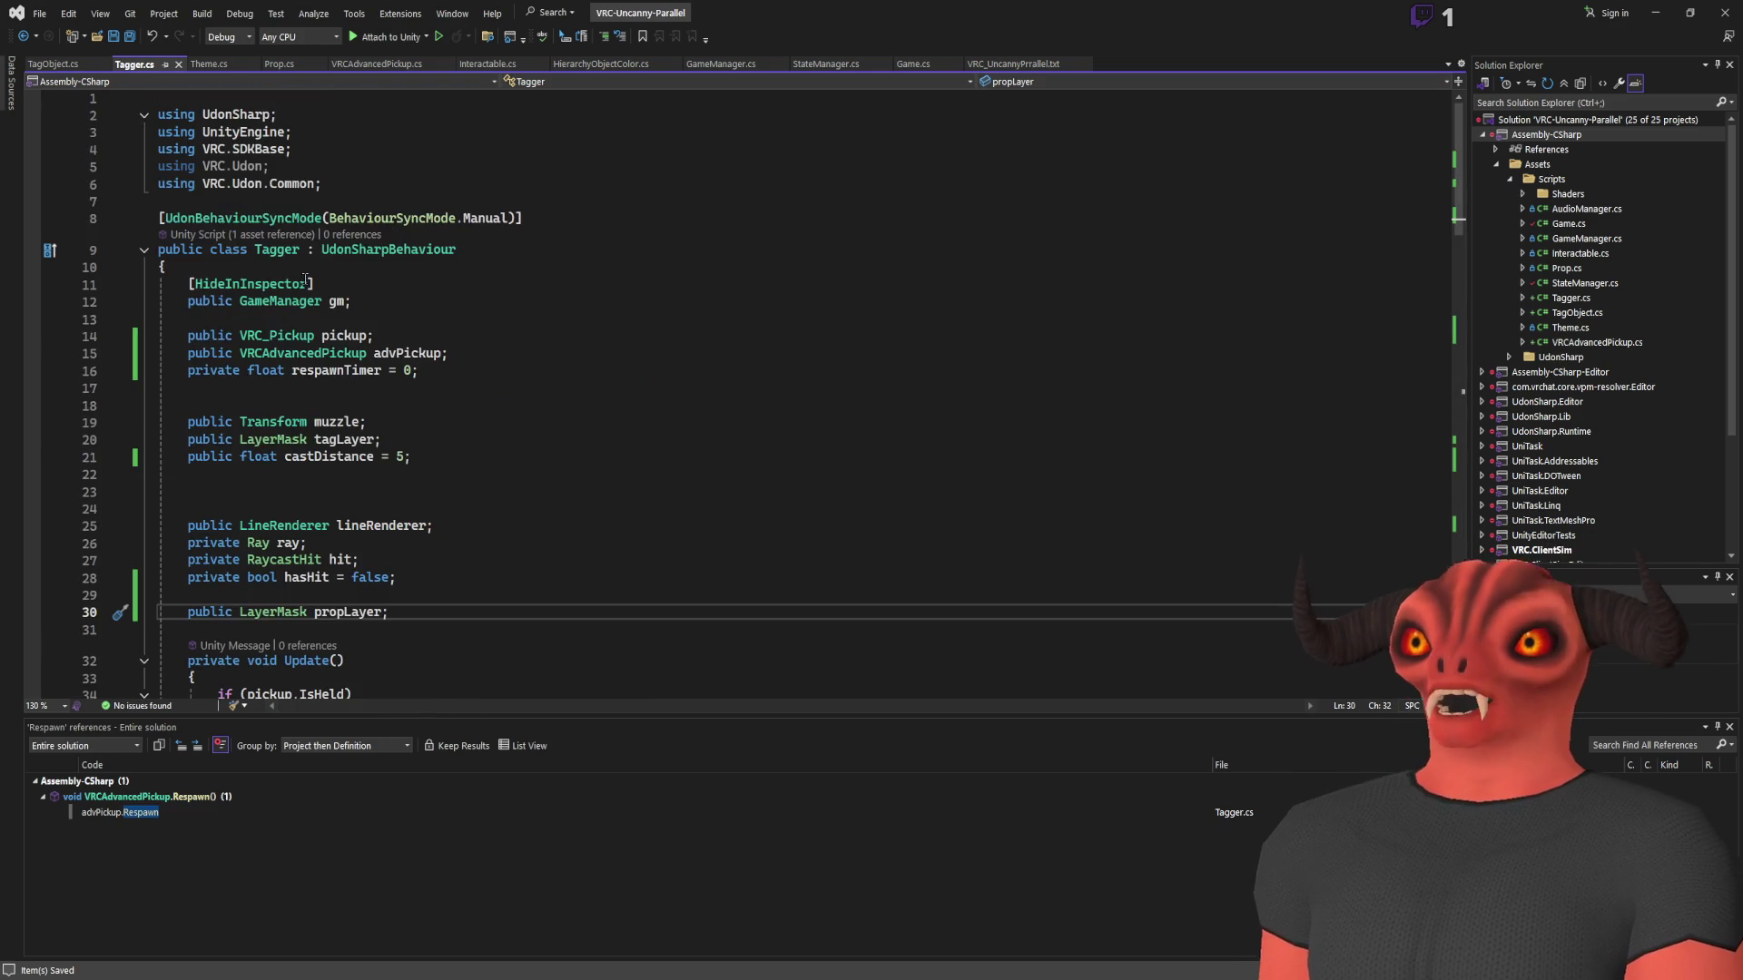
{"action": "scroll", "coordinate": [325, 231], "scroll_direction": "down", "scroll_amount": 8}
{"action": "scroll", "coordinate": [439, 320], "scroll_direction": "down", "scroll_amount": 7}
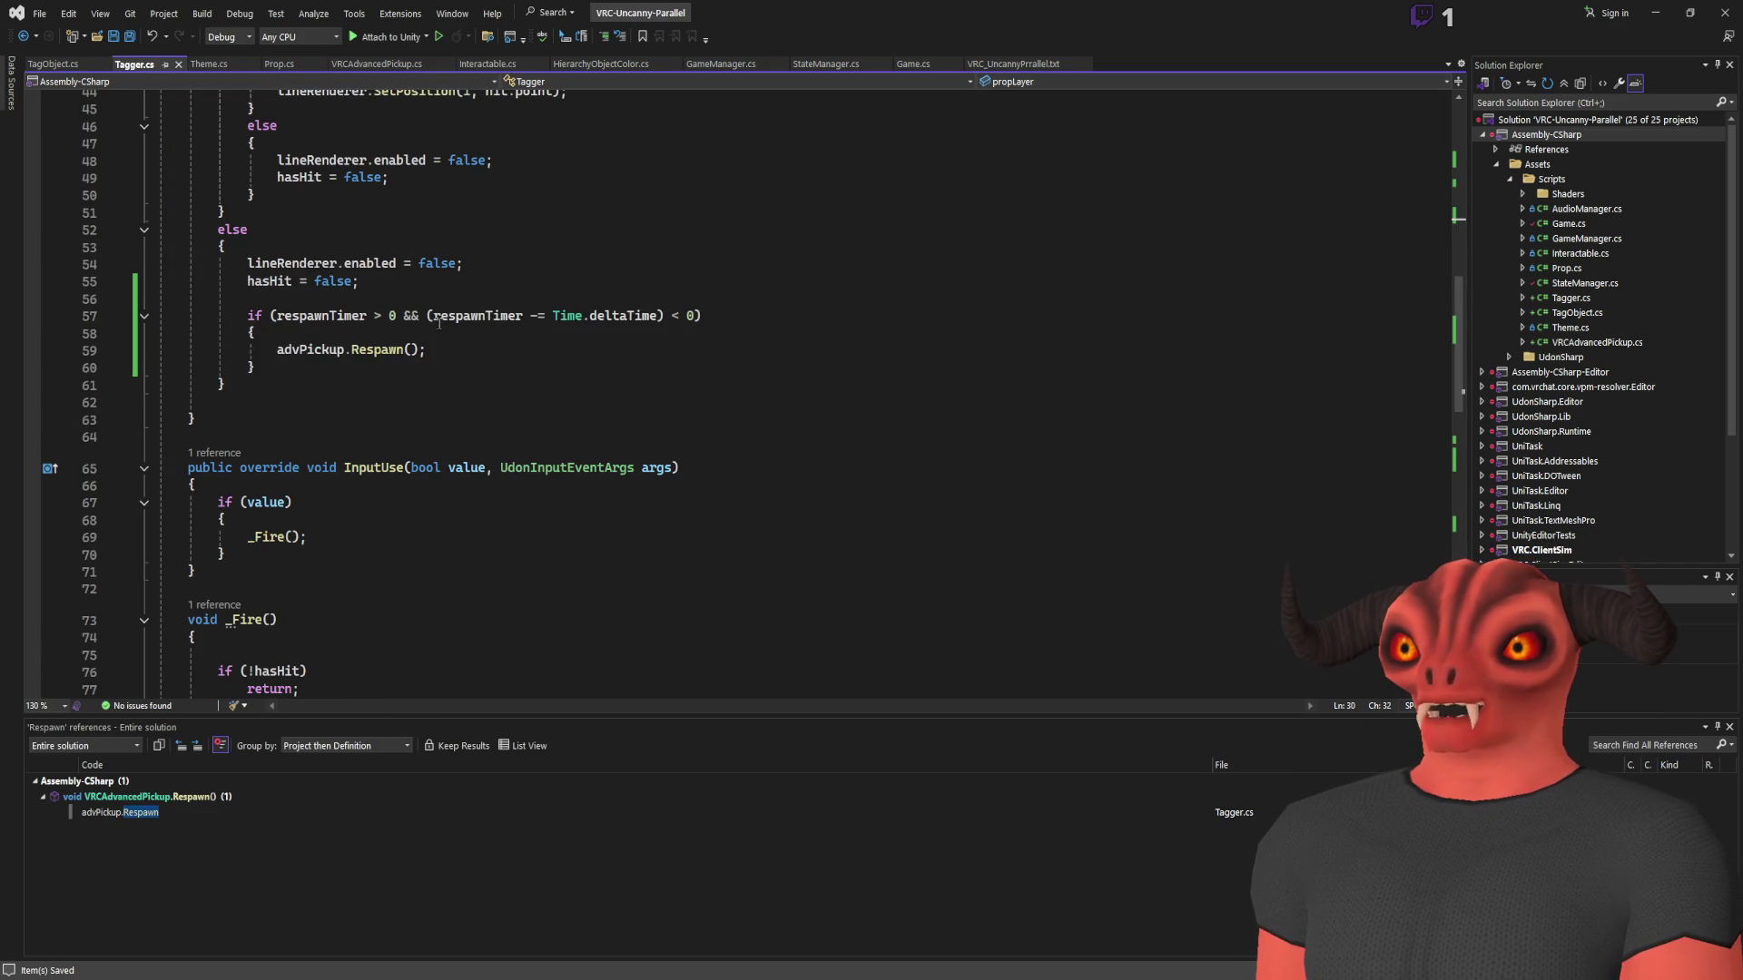
{"action": "left_click", "coordinate": [313, 315]}
{"action": "scroll", "coordinate": [312, 315], "scroll_direction": "up", "scroll_amount": 5}
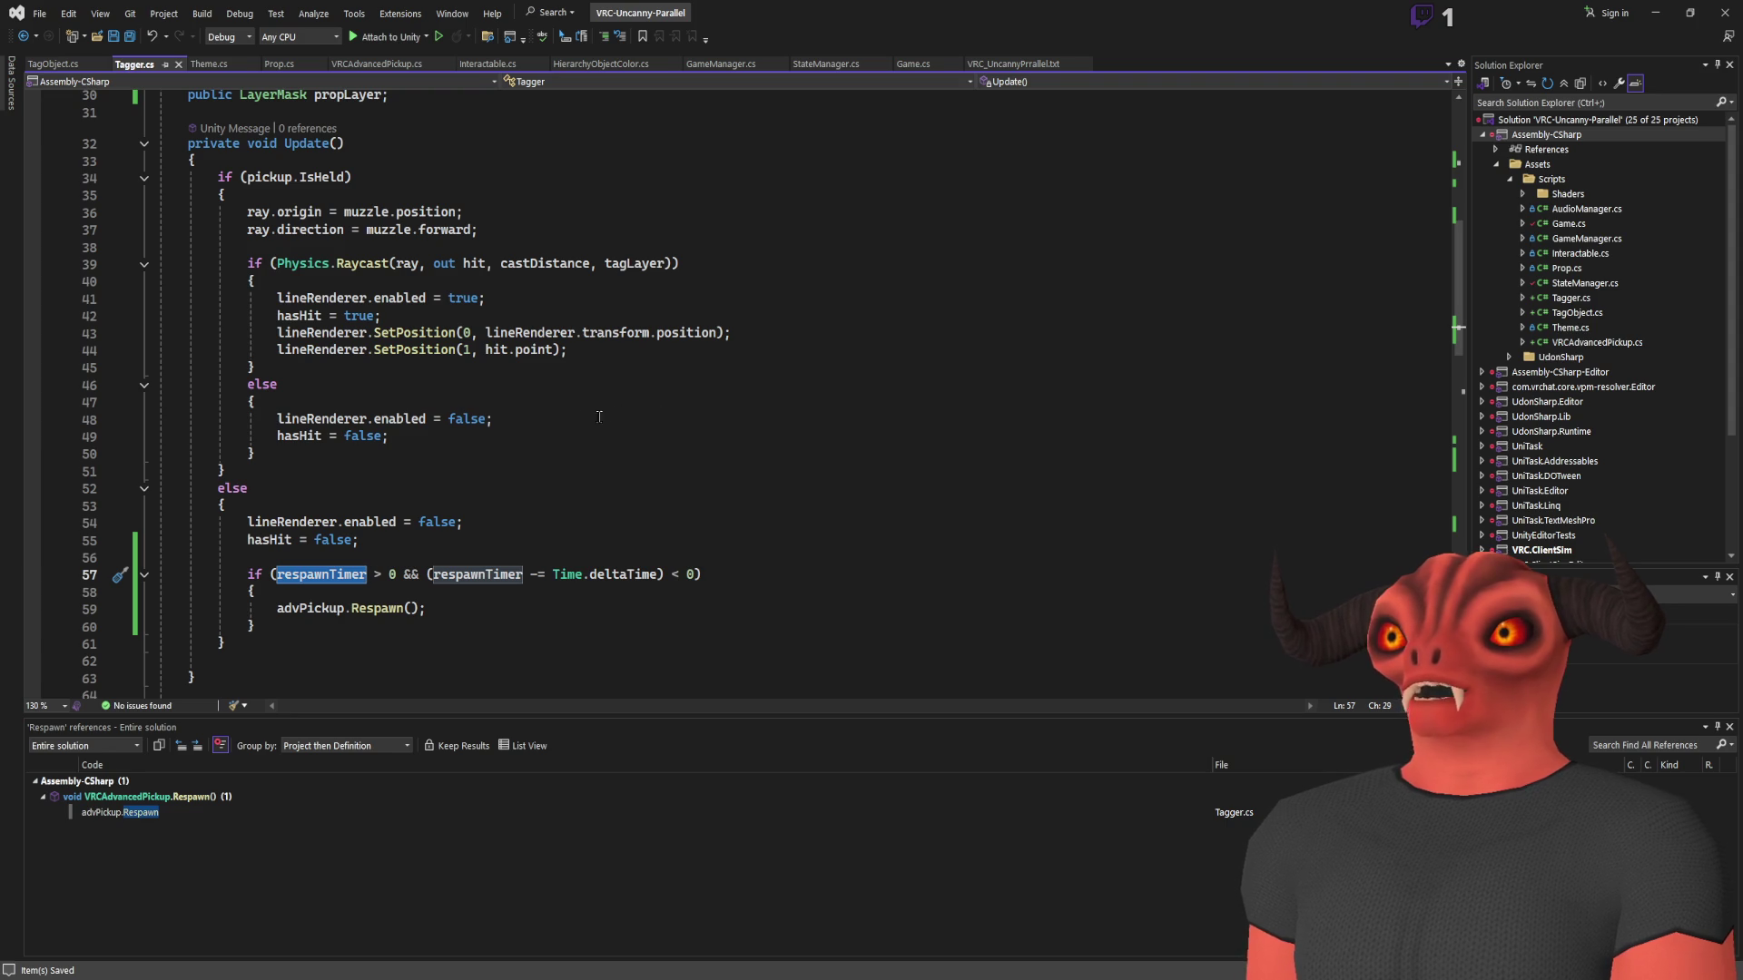
{"action": "scroll", "coordinate": [433, 434], "scroll_direction": "up", "scroll_amount": 1}
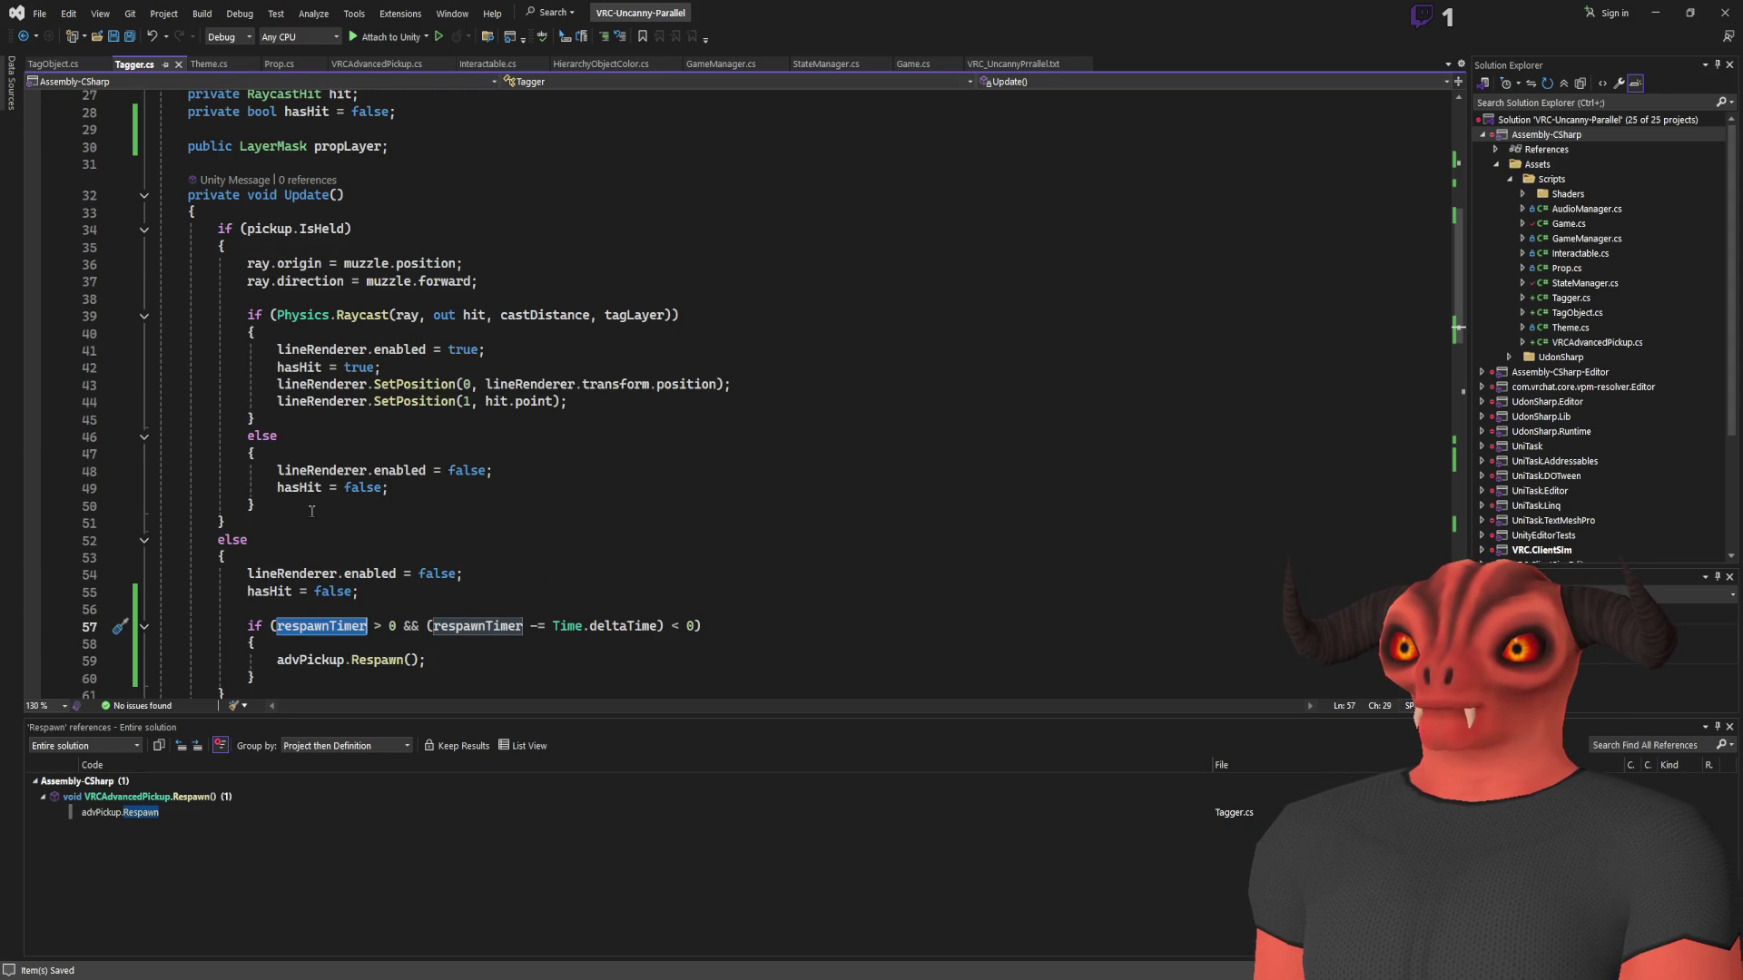
{"action": "scroll", "coordinate": [312, 512], "scroll_direction": "down", "scroll_amount": 10}
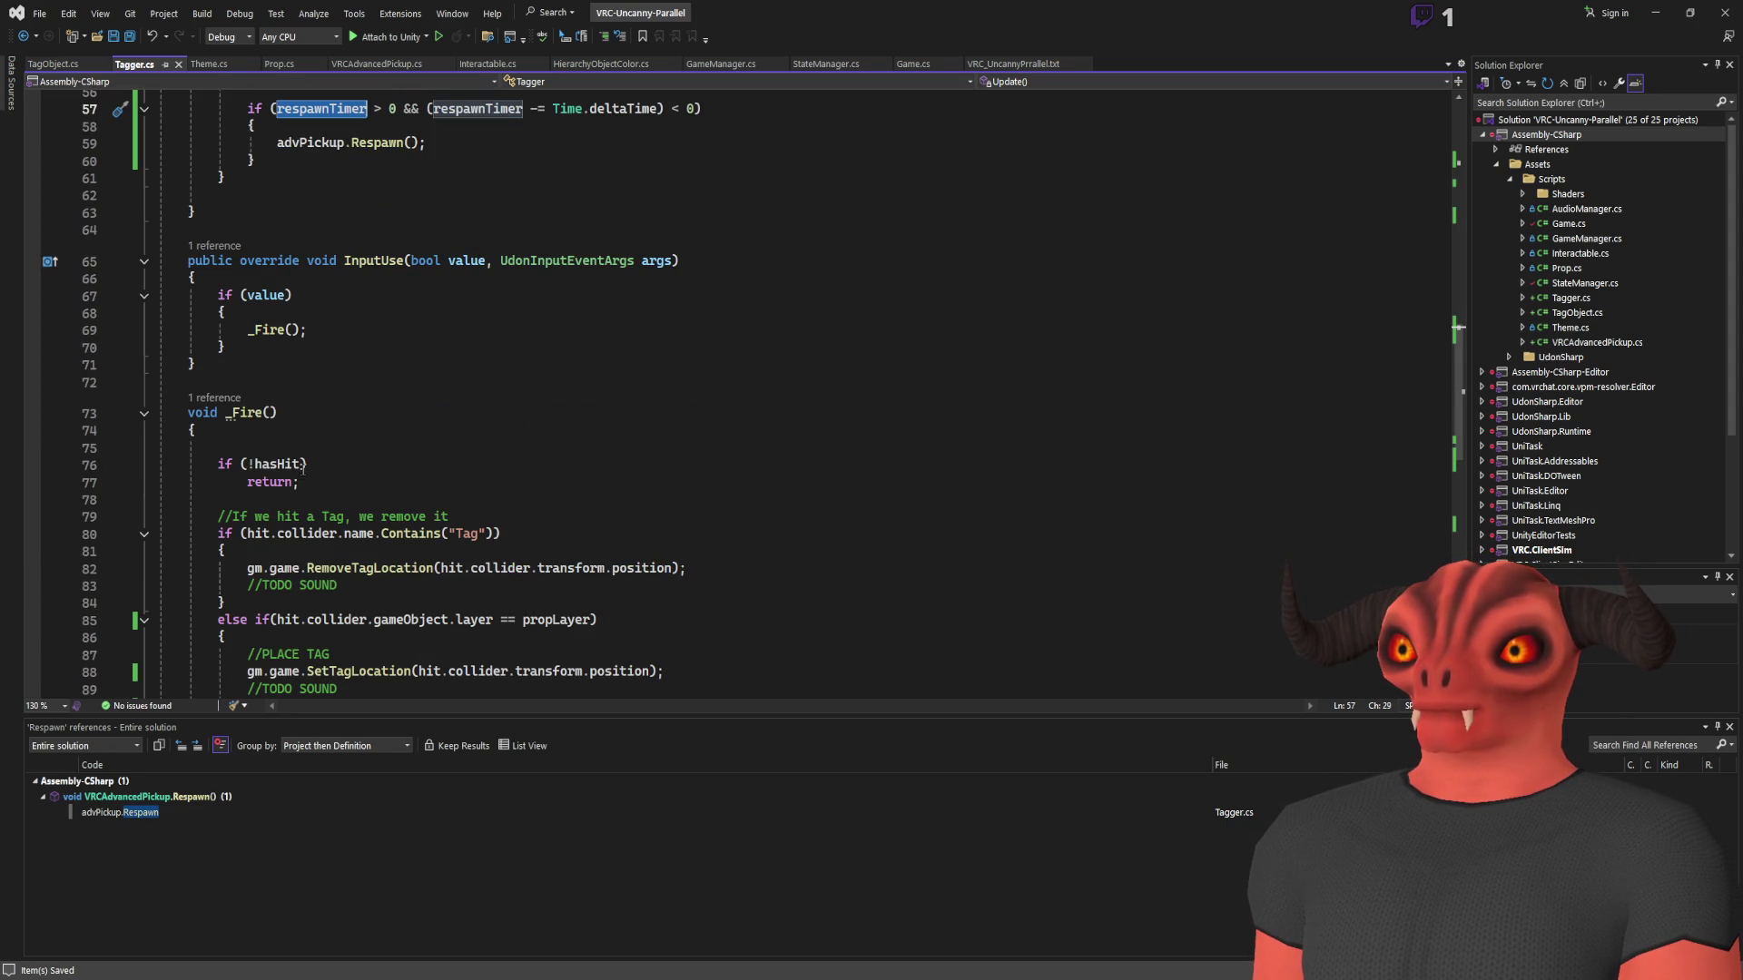
After InputUse, add an OnDrop override setting respawnTimer = 5f, then return to Unity
{"action": "left_click", "coordinate": [341, 362]}
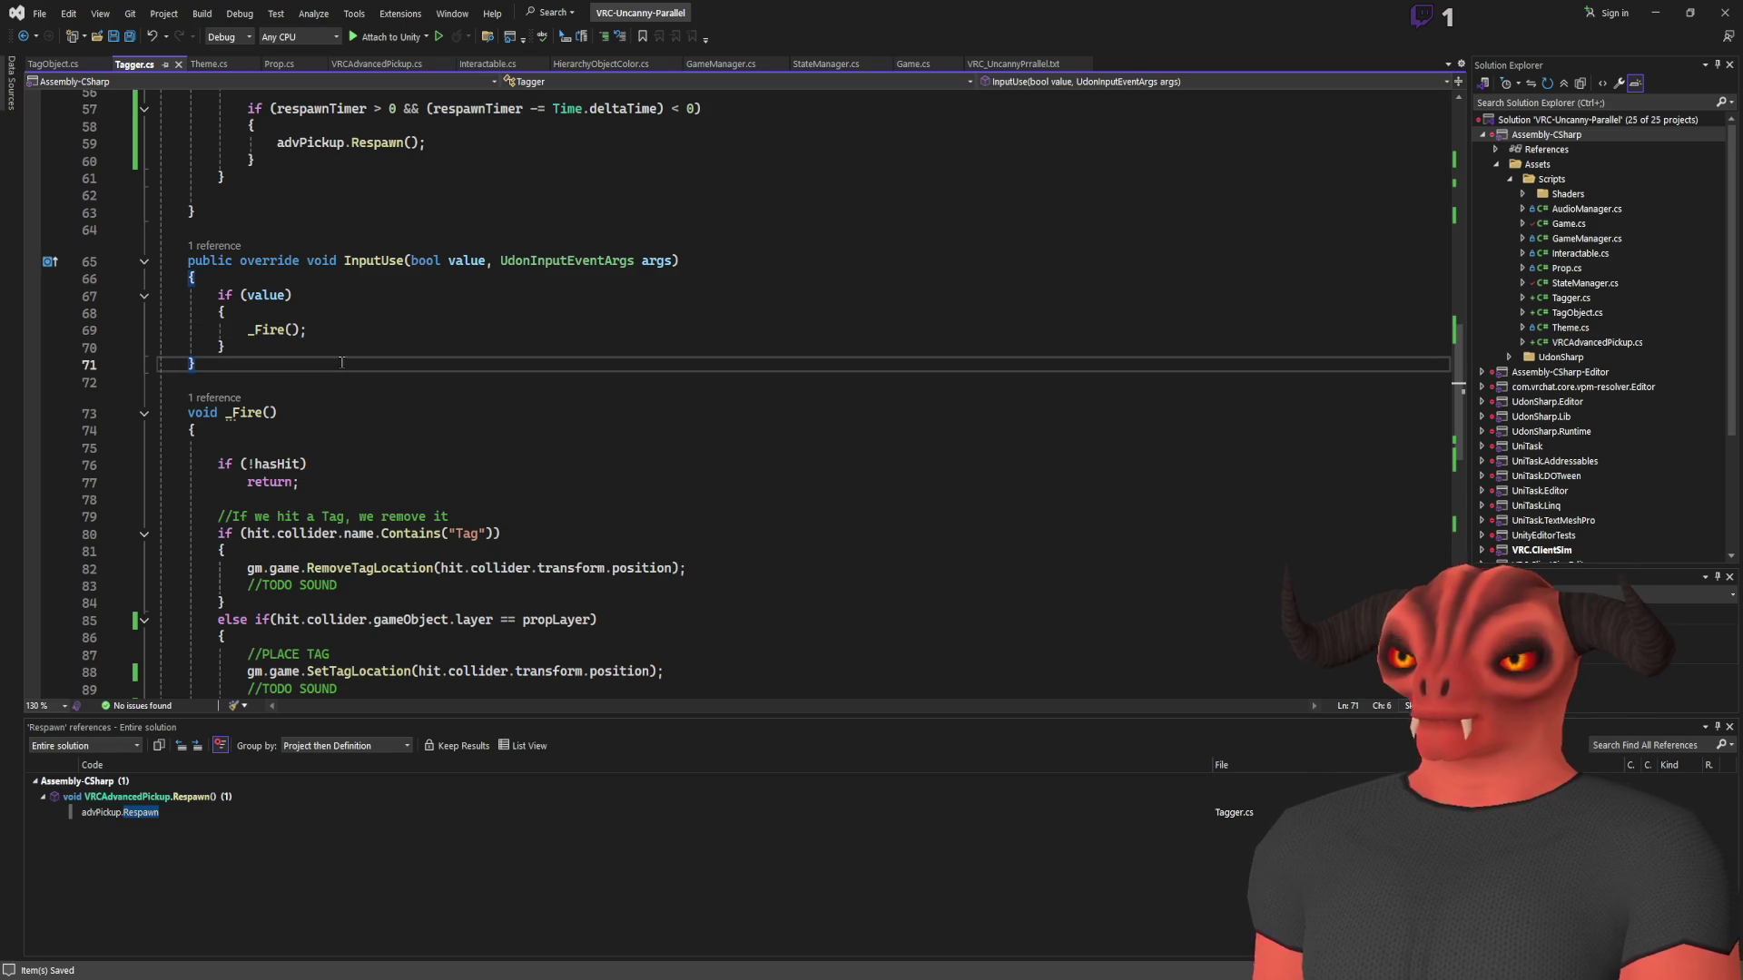
{"action": "key", "text": "Return"}
{"action": "key", "text": "Return"}
{"action": "type", "text": "override ondrop"}
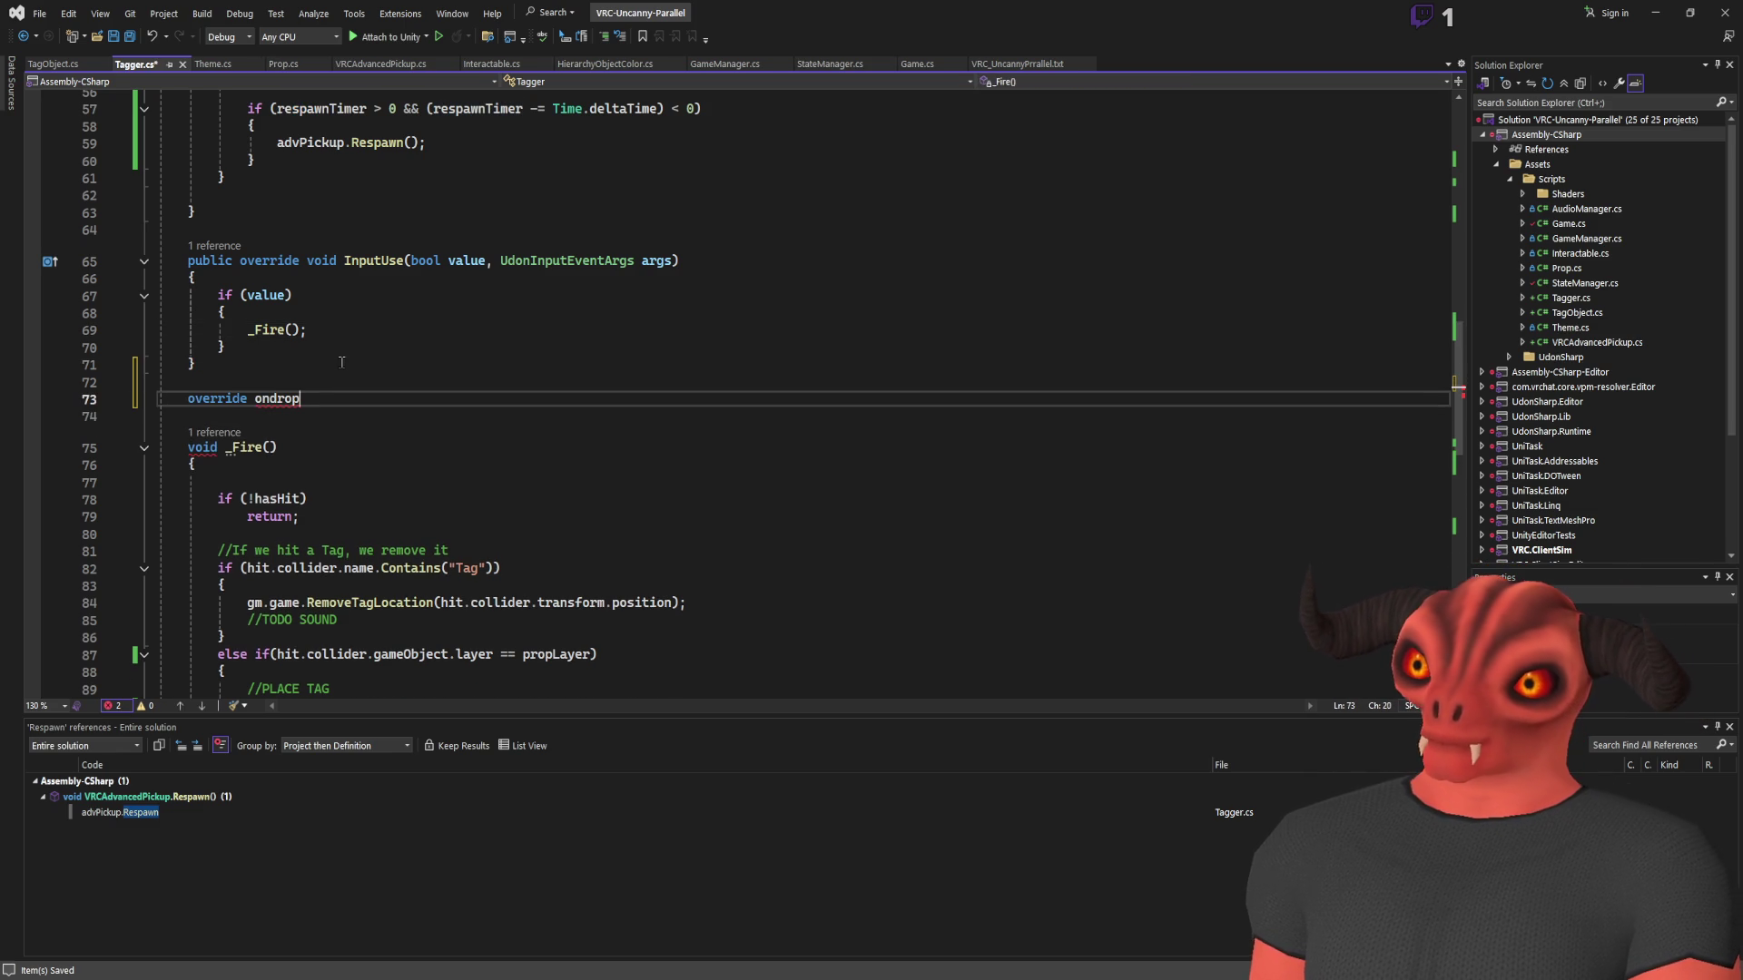
{"action": "key", "text": "Tab"}
{"action": "type", "text": "respawnTimer ="}
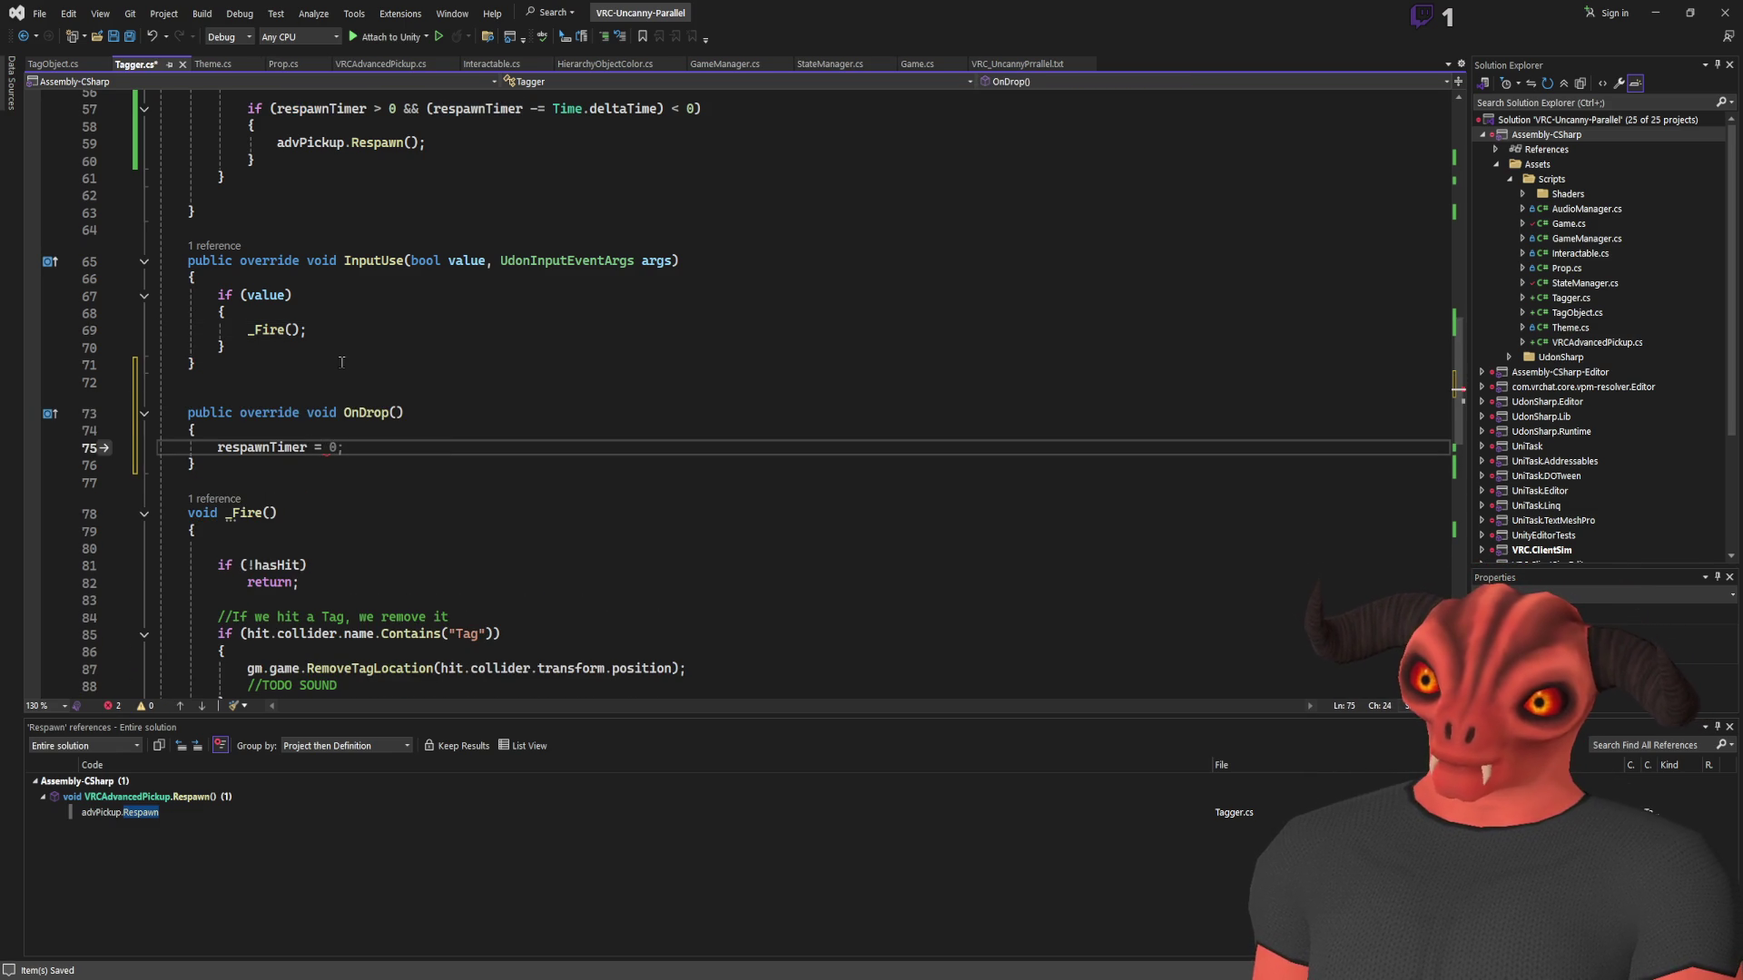
{"action": "type", "text": "5f"}
{"action": "left_click", "coordinate": [300, 582]}
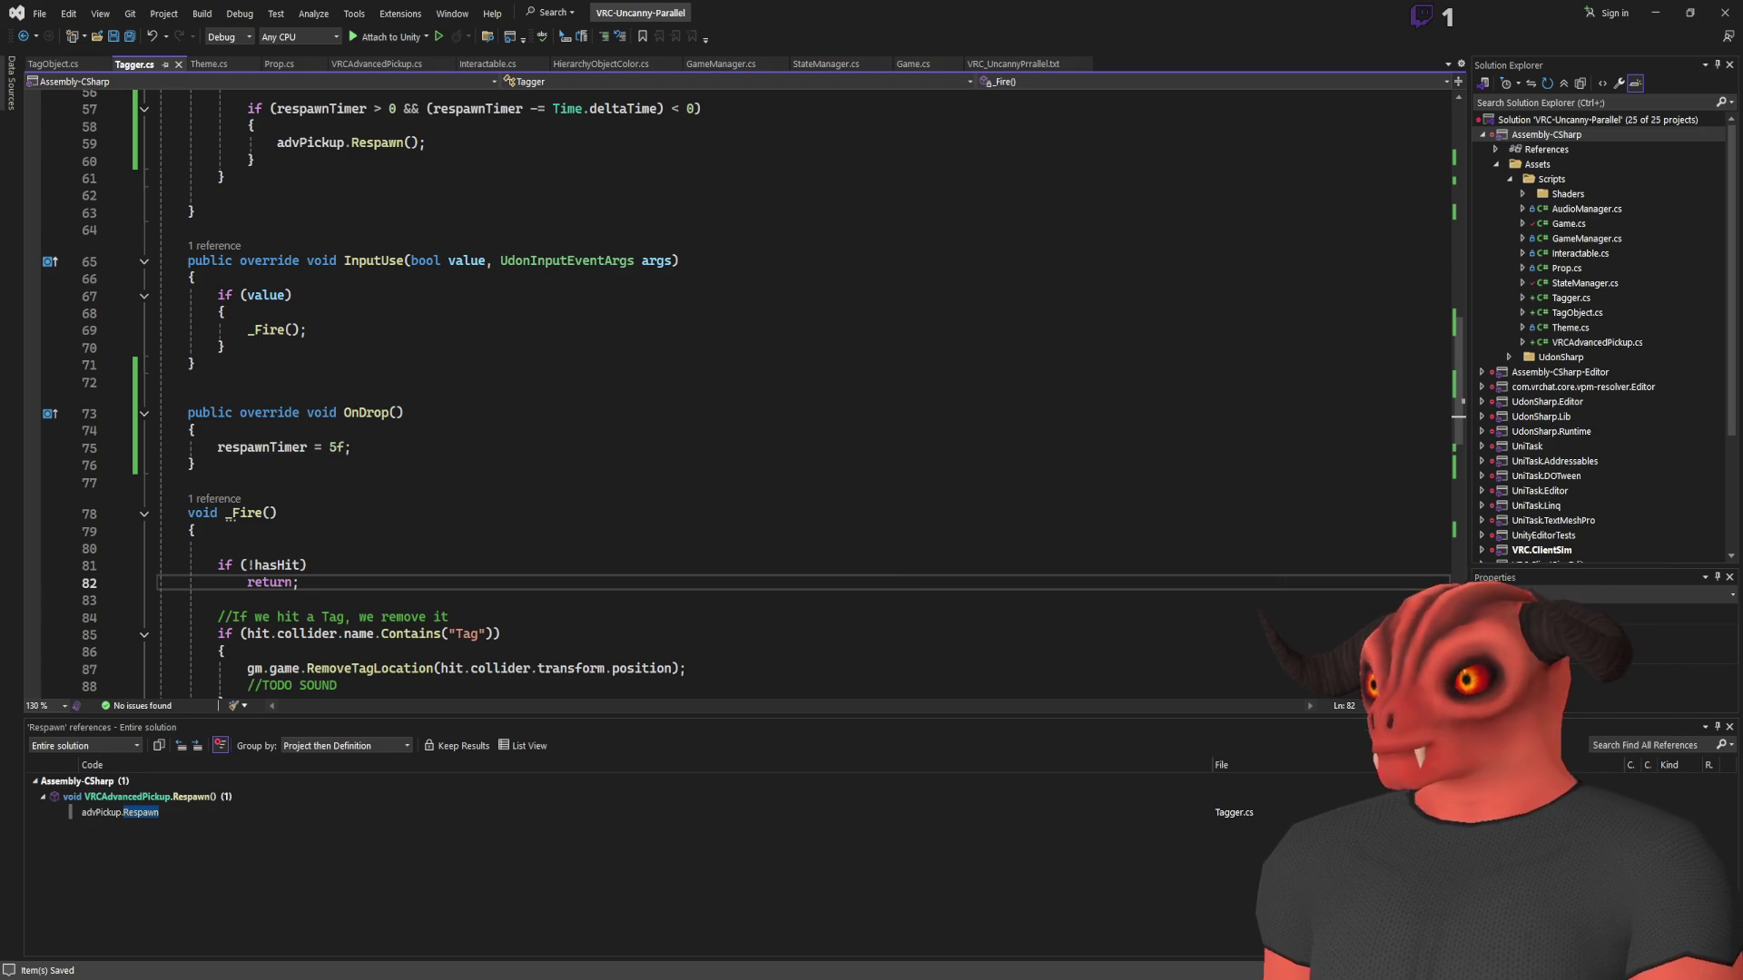
{"action": "key", "text": "alt+Tab"}
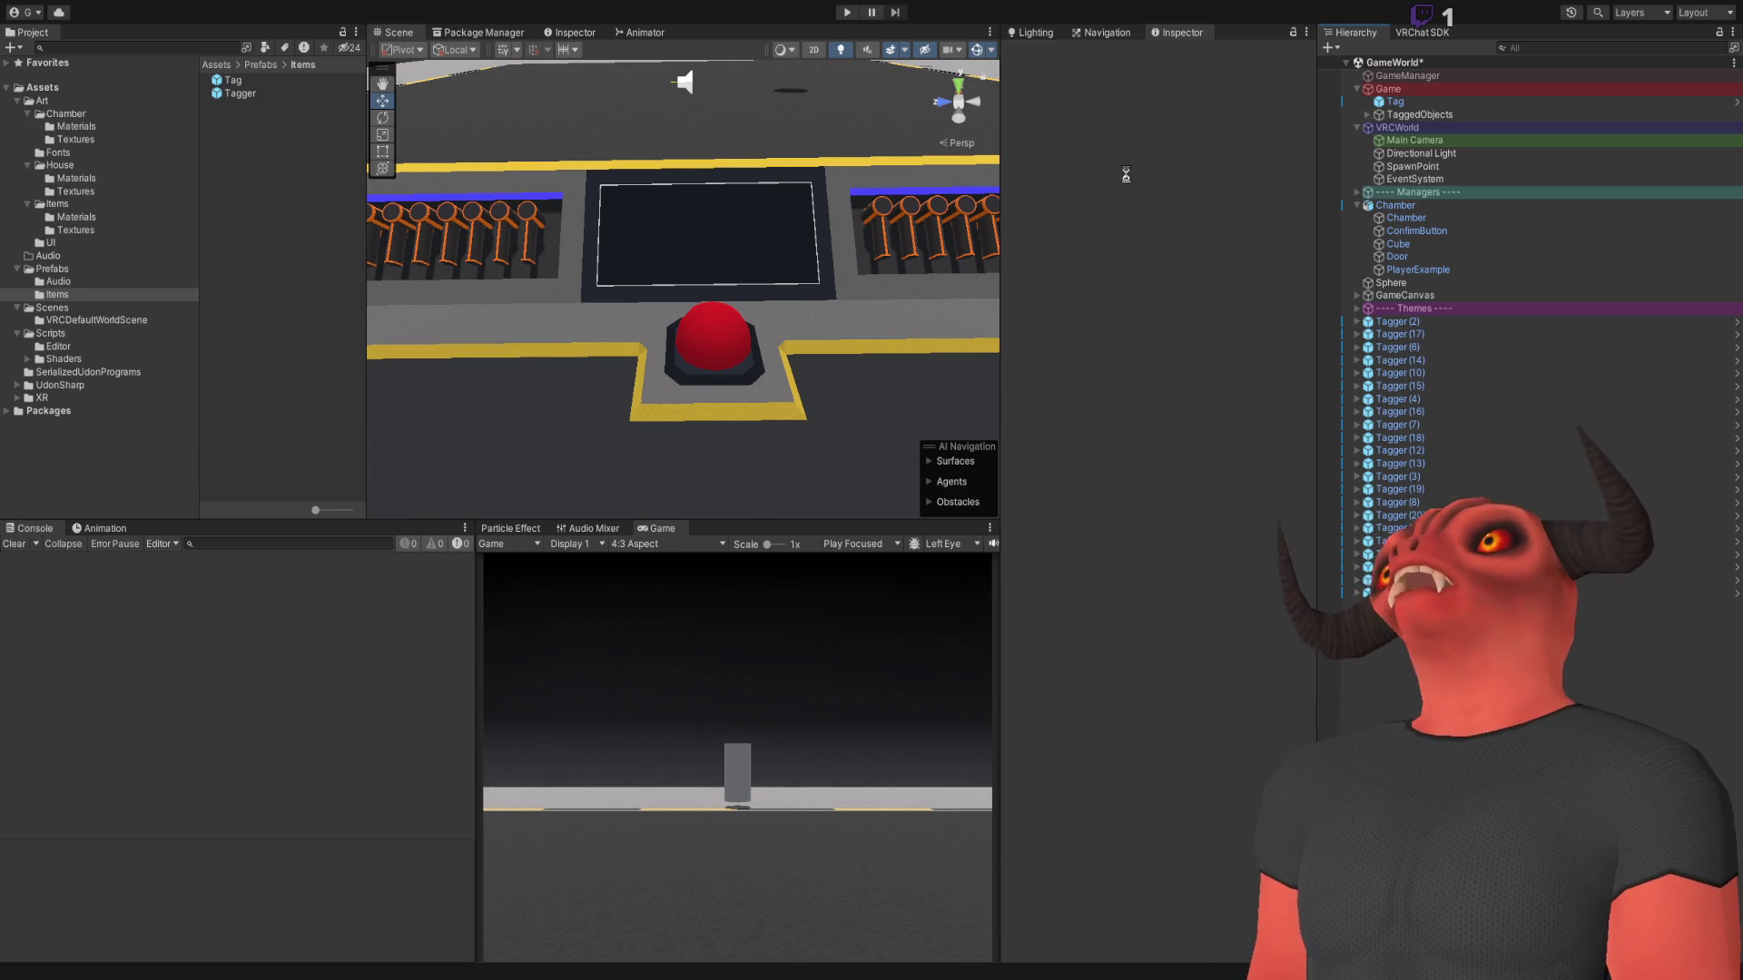
Enter play mode and pick up and drop Taggers 12, 6, 2, 8 and 11, firing Tagger 11 once
{"action": "left_click", "coordinate": [847, 13]}
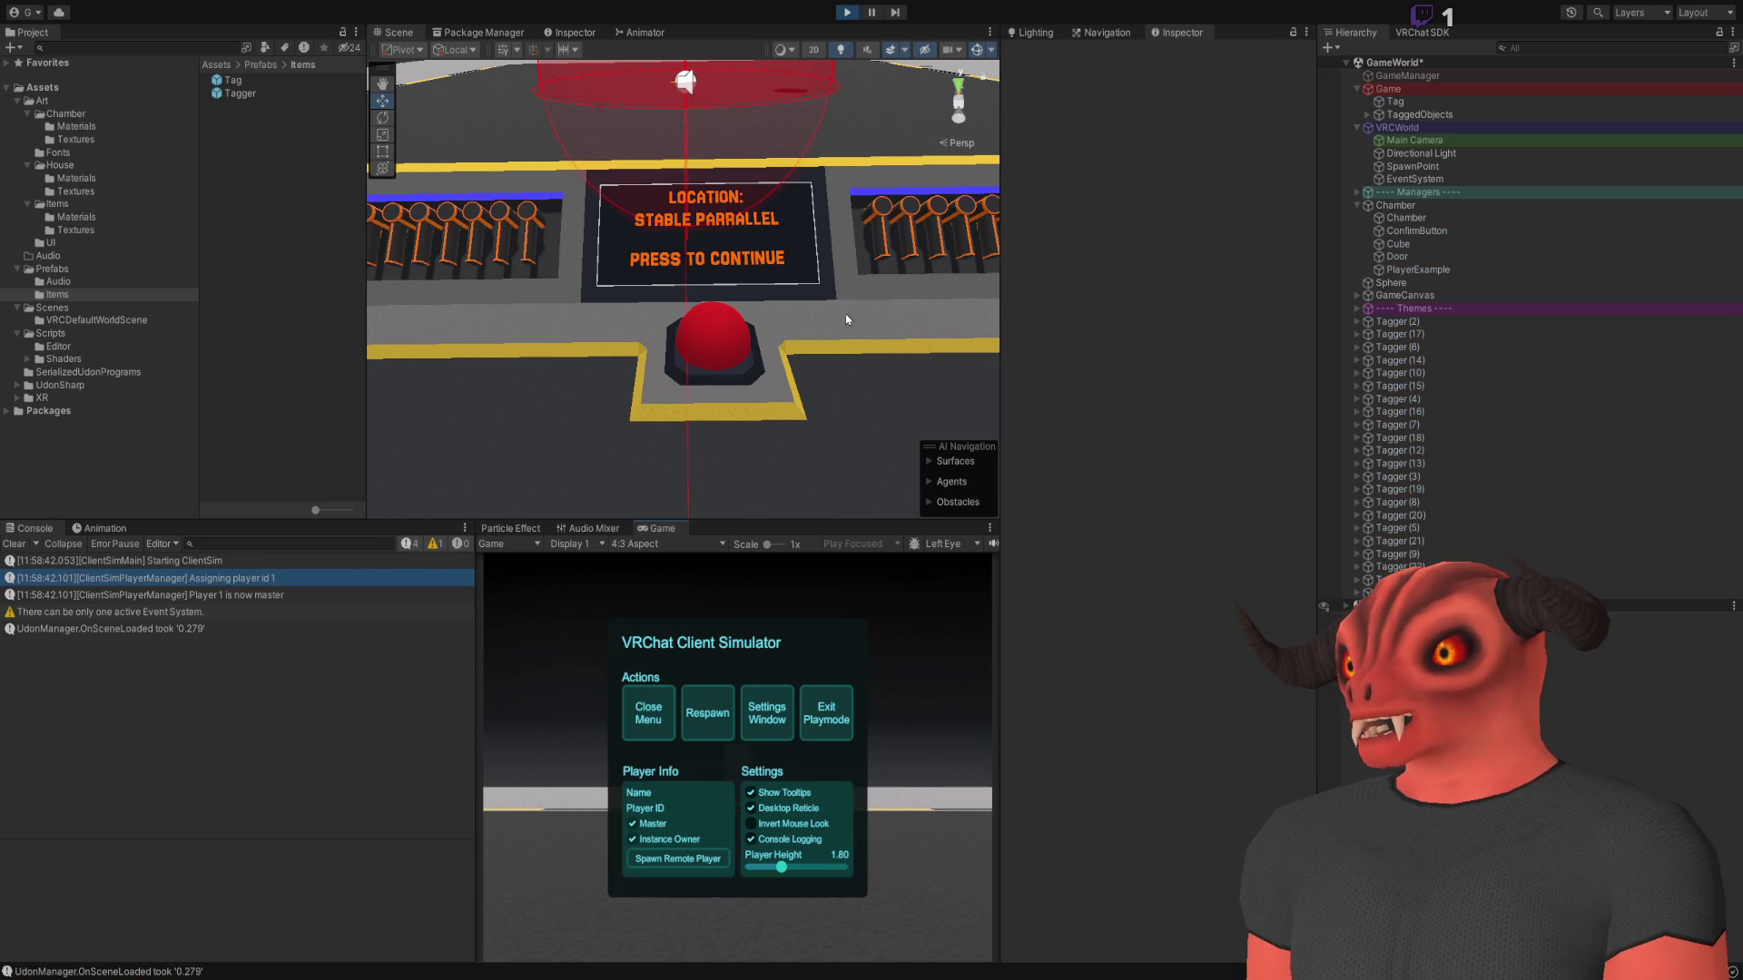
{"action": "left_click", "coordinate": [737, 758]}
{"action": "left_click", "coordinate": [737, 758]}
{"action": "left_click", "coordinate": [737, 758]}
{"action": "left_click", "coordinate": [737, 758]}
{"action": "left_click", "coordinate": [737, 758]}
{"action": "left_click", "coordinate": [737, 758]}
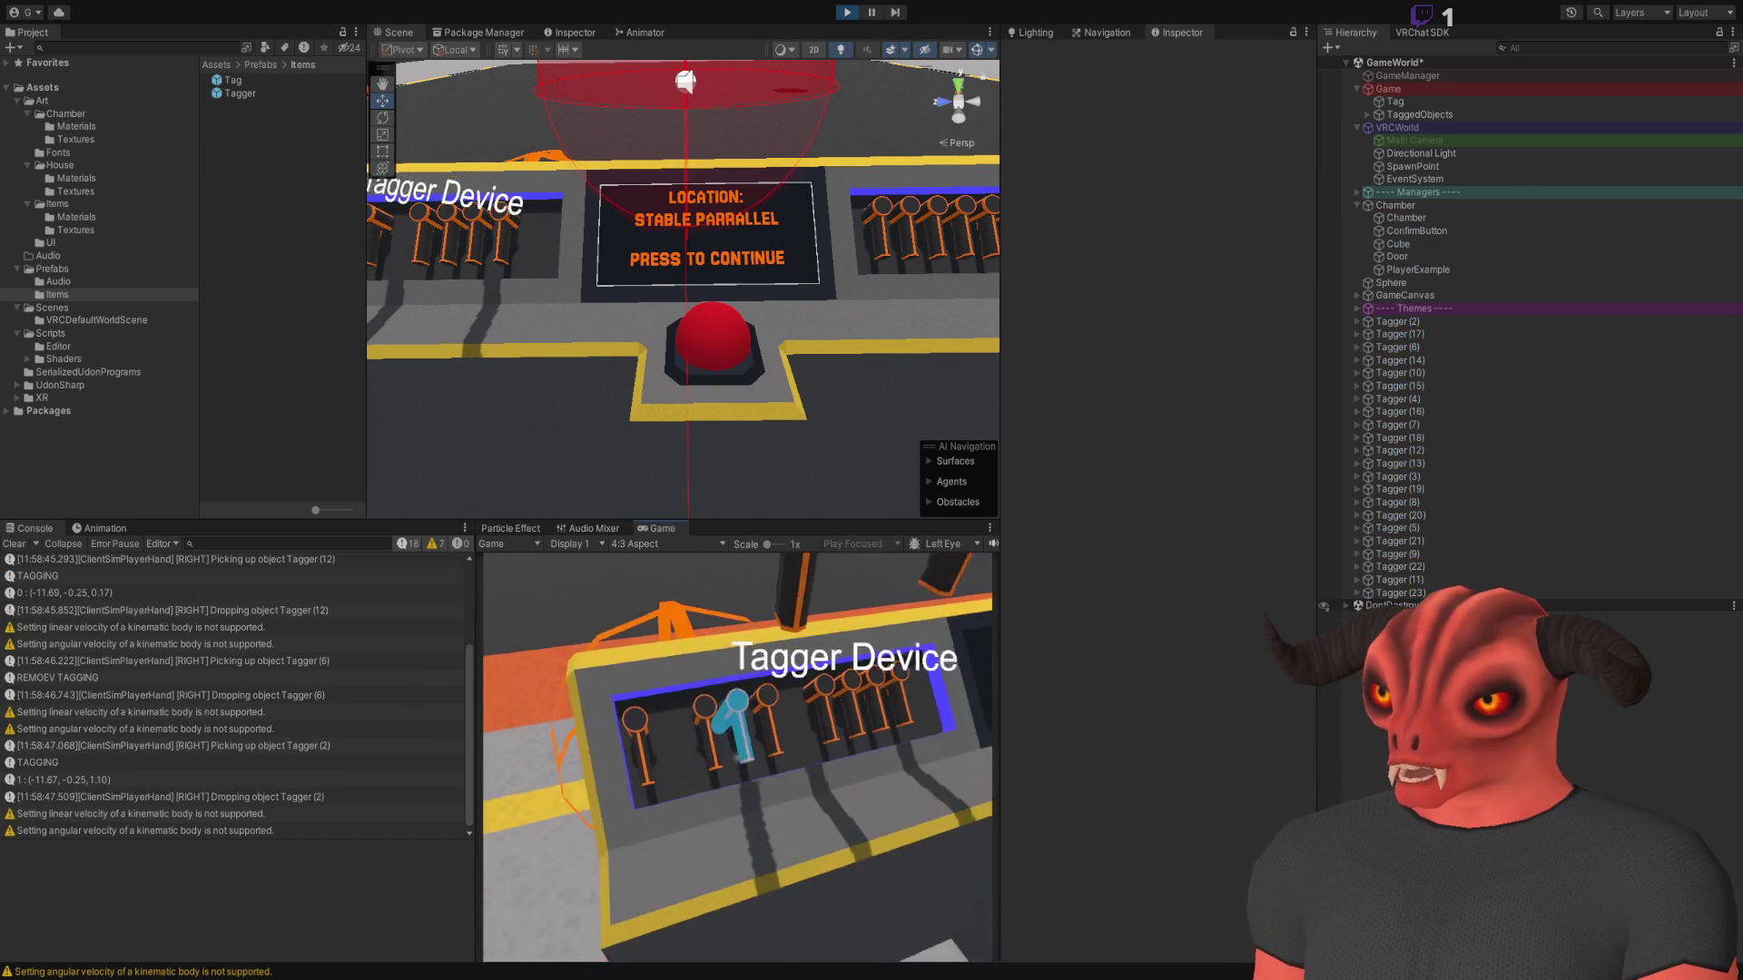
{"action": "left_click", "coordinate": [737, 758]}
{"action": "left_click", "coordinate": [737, 758]}
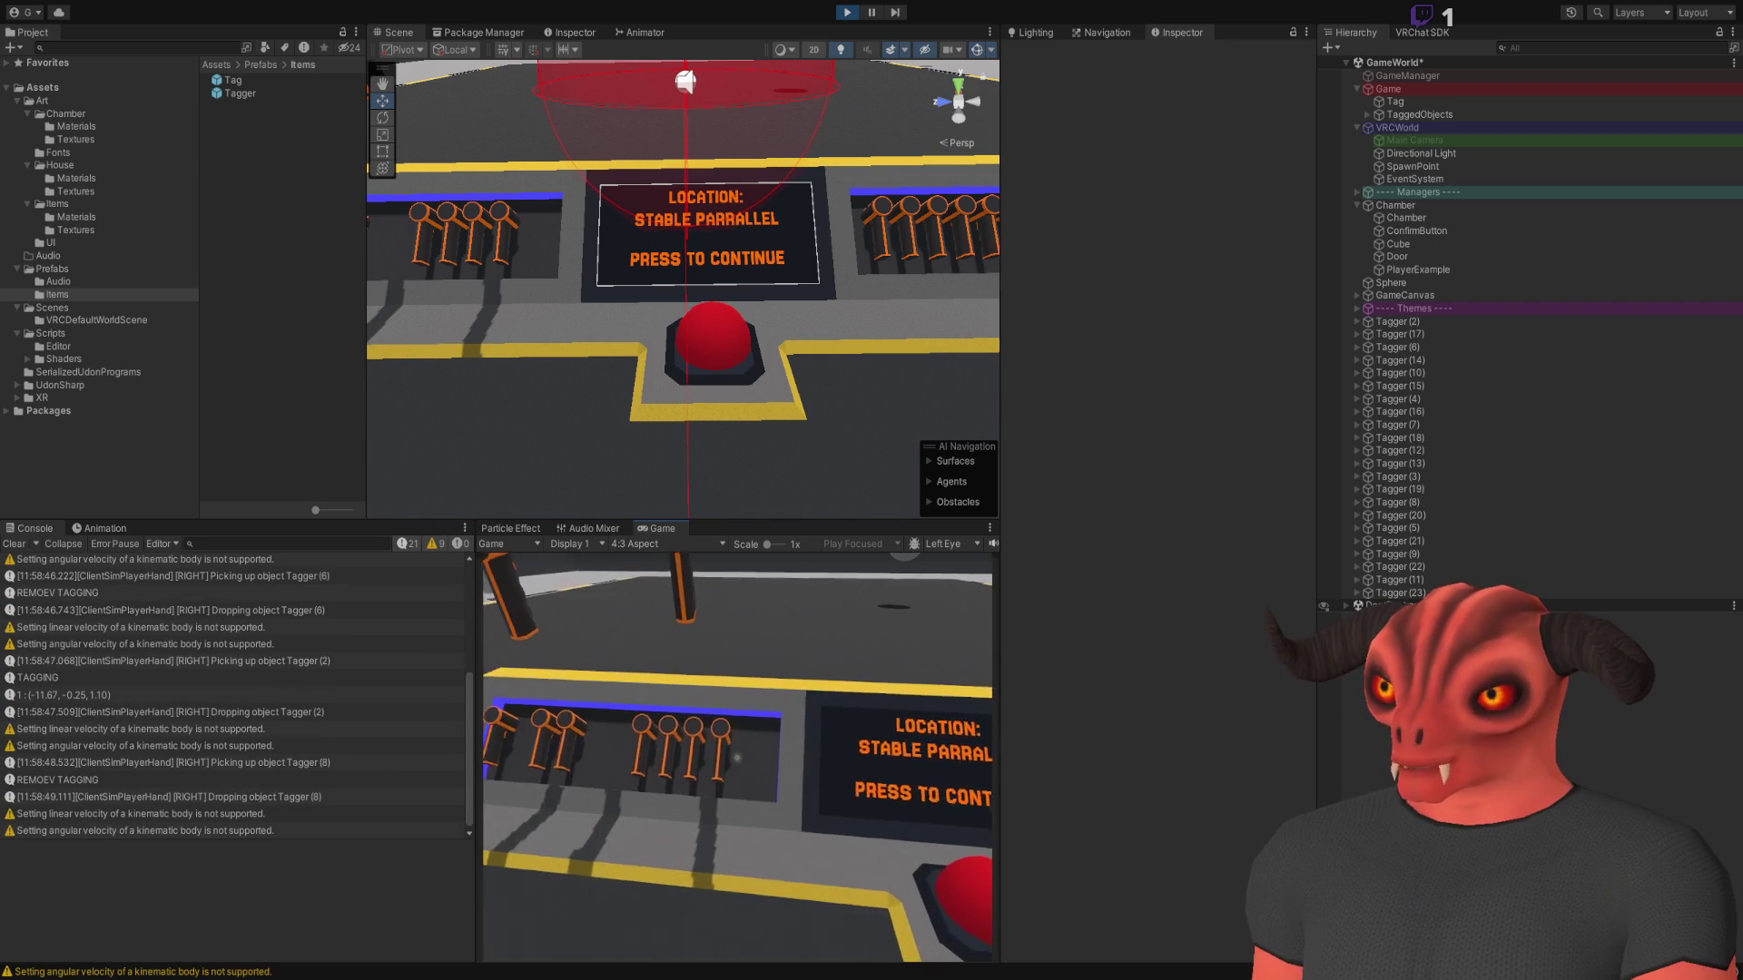
{"action": "left_click", "coordinate": [737, 758]}
{"action": "left_click", "coordinate": [737, 758]}
{"action": "left_click", "coordinate": [737, 758]}
{"action": "left_click", "coordinate": [738, 758]}
{"action": "left_click", "coordinate": [737, 758]}
{"action": "left_click", "coordinate": [738, 758]}
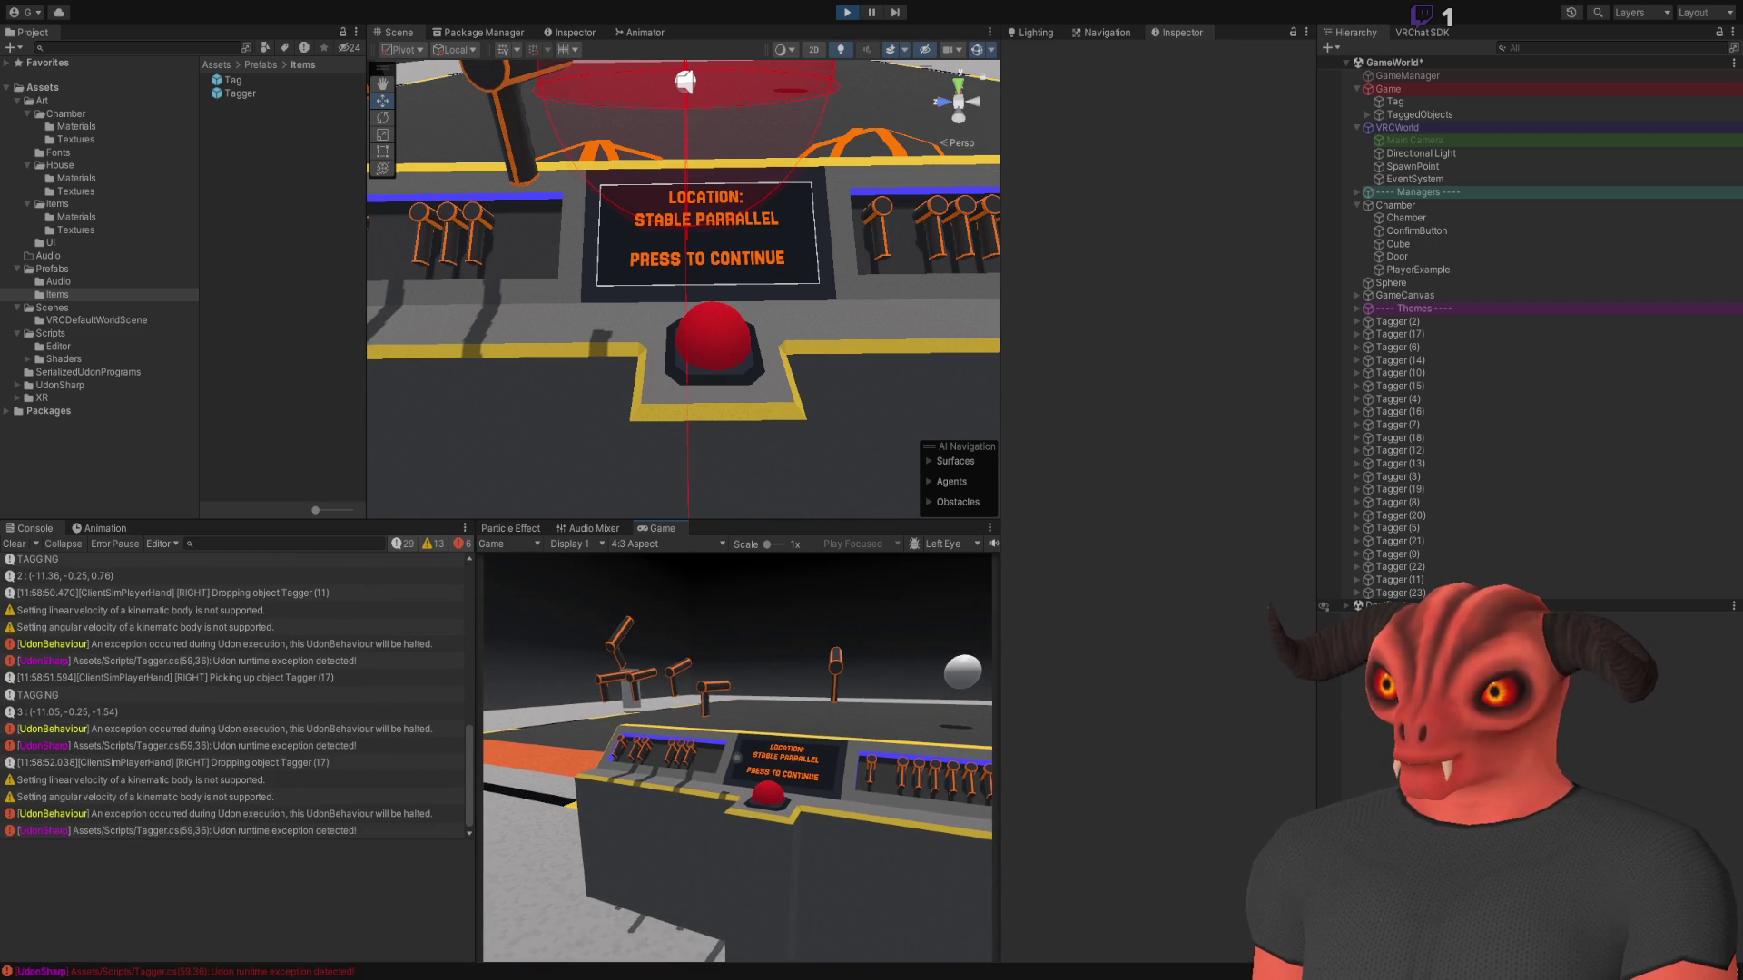
Open the console error at Tagger.cs line 59, the advPickup.Respawn() call, then stop play mode
{"action": "key", "text": "Escape"}
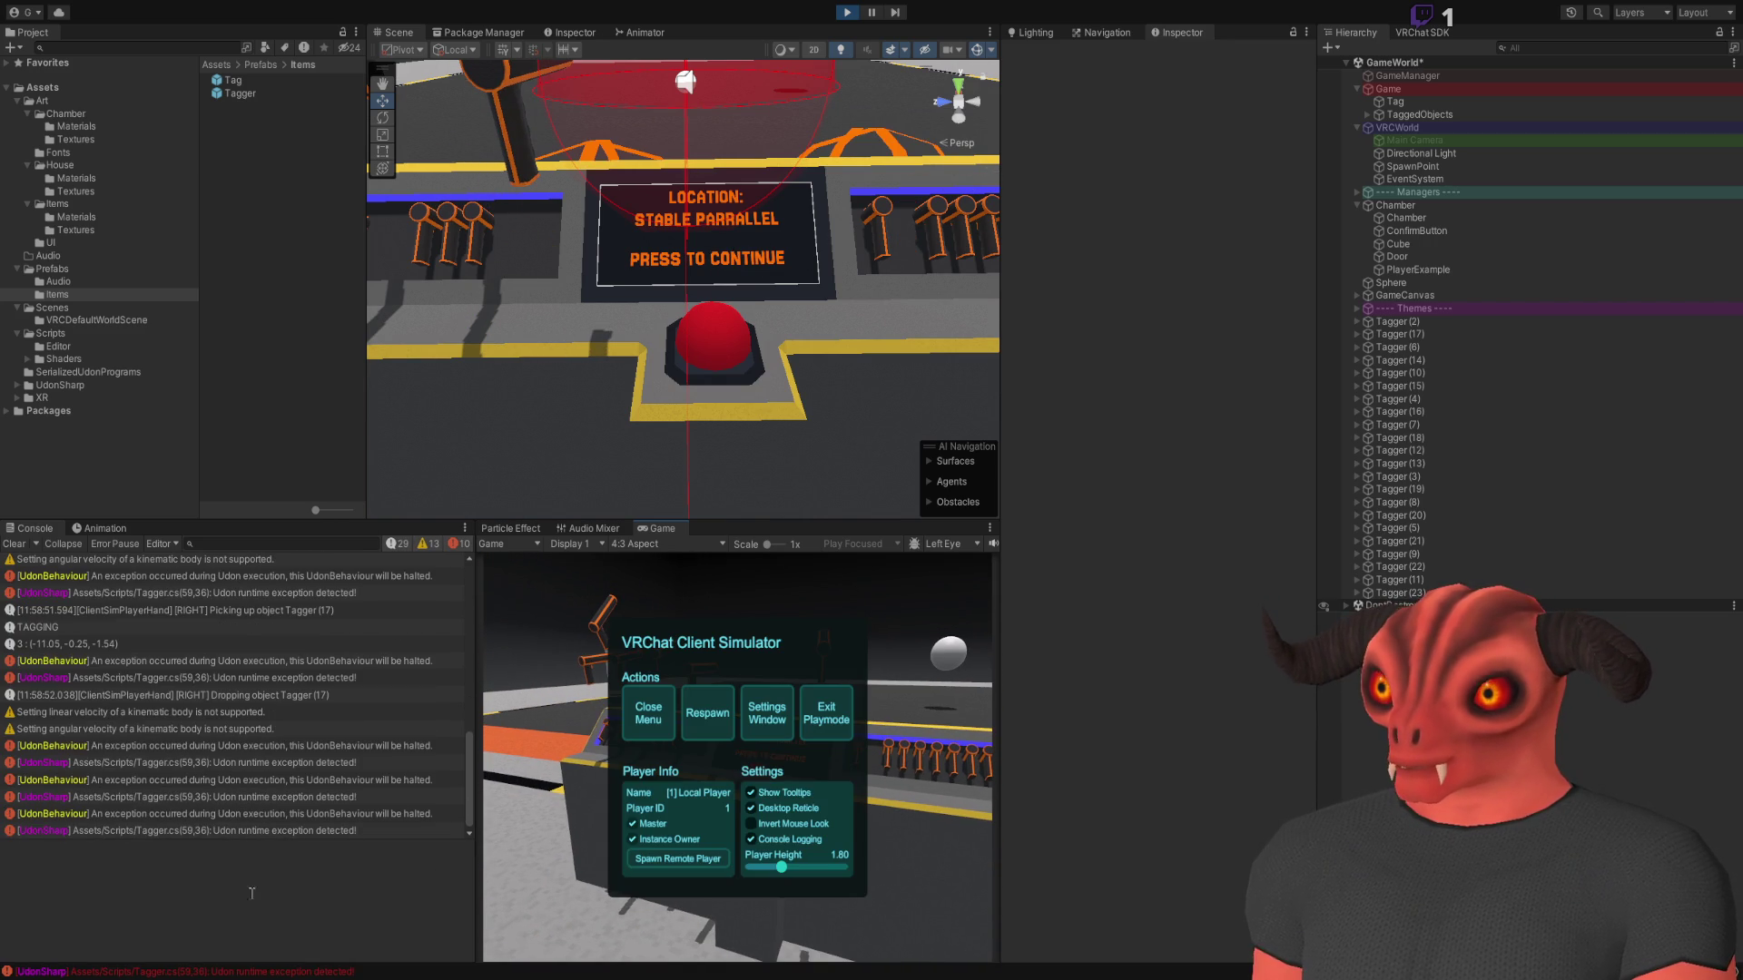
{"action": "double_click", "coordinate": [231, 831]}
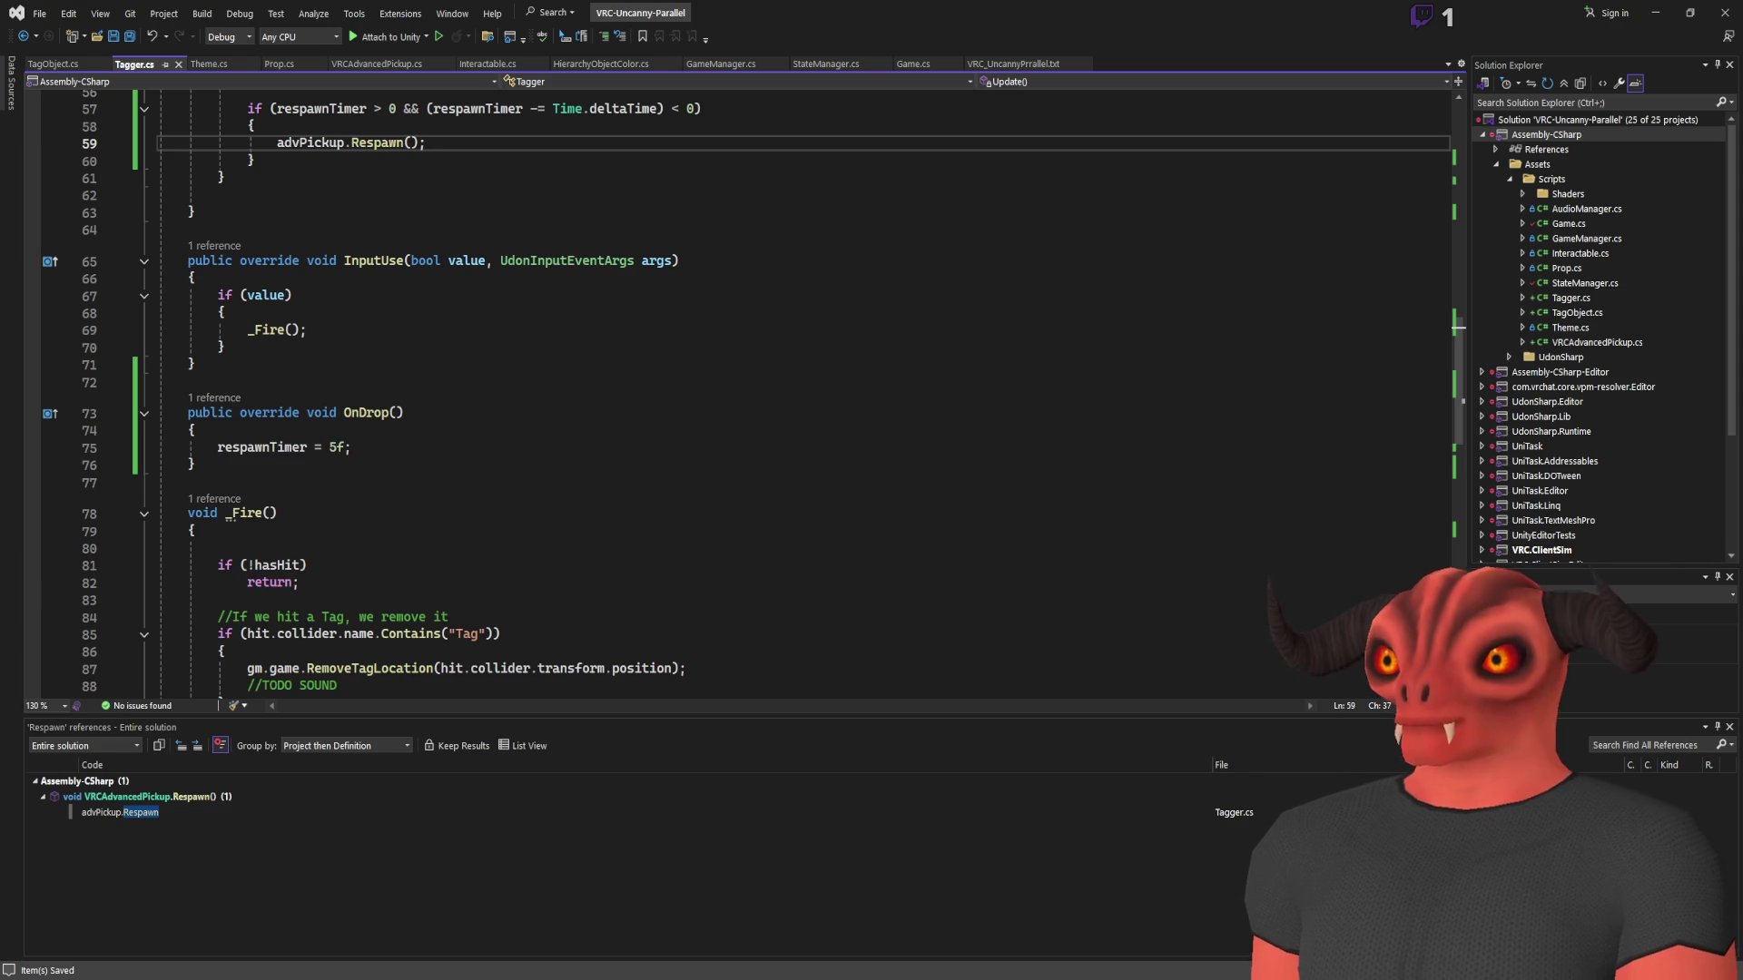
{"action": "scroll", "coordinate": [525, 454], "scroll_direction": "up", "scroll_amount": 7}
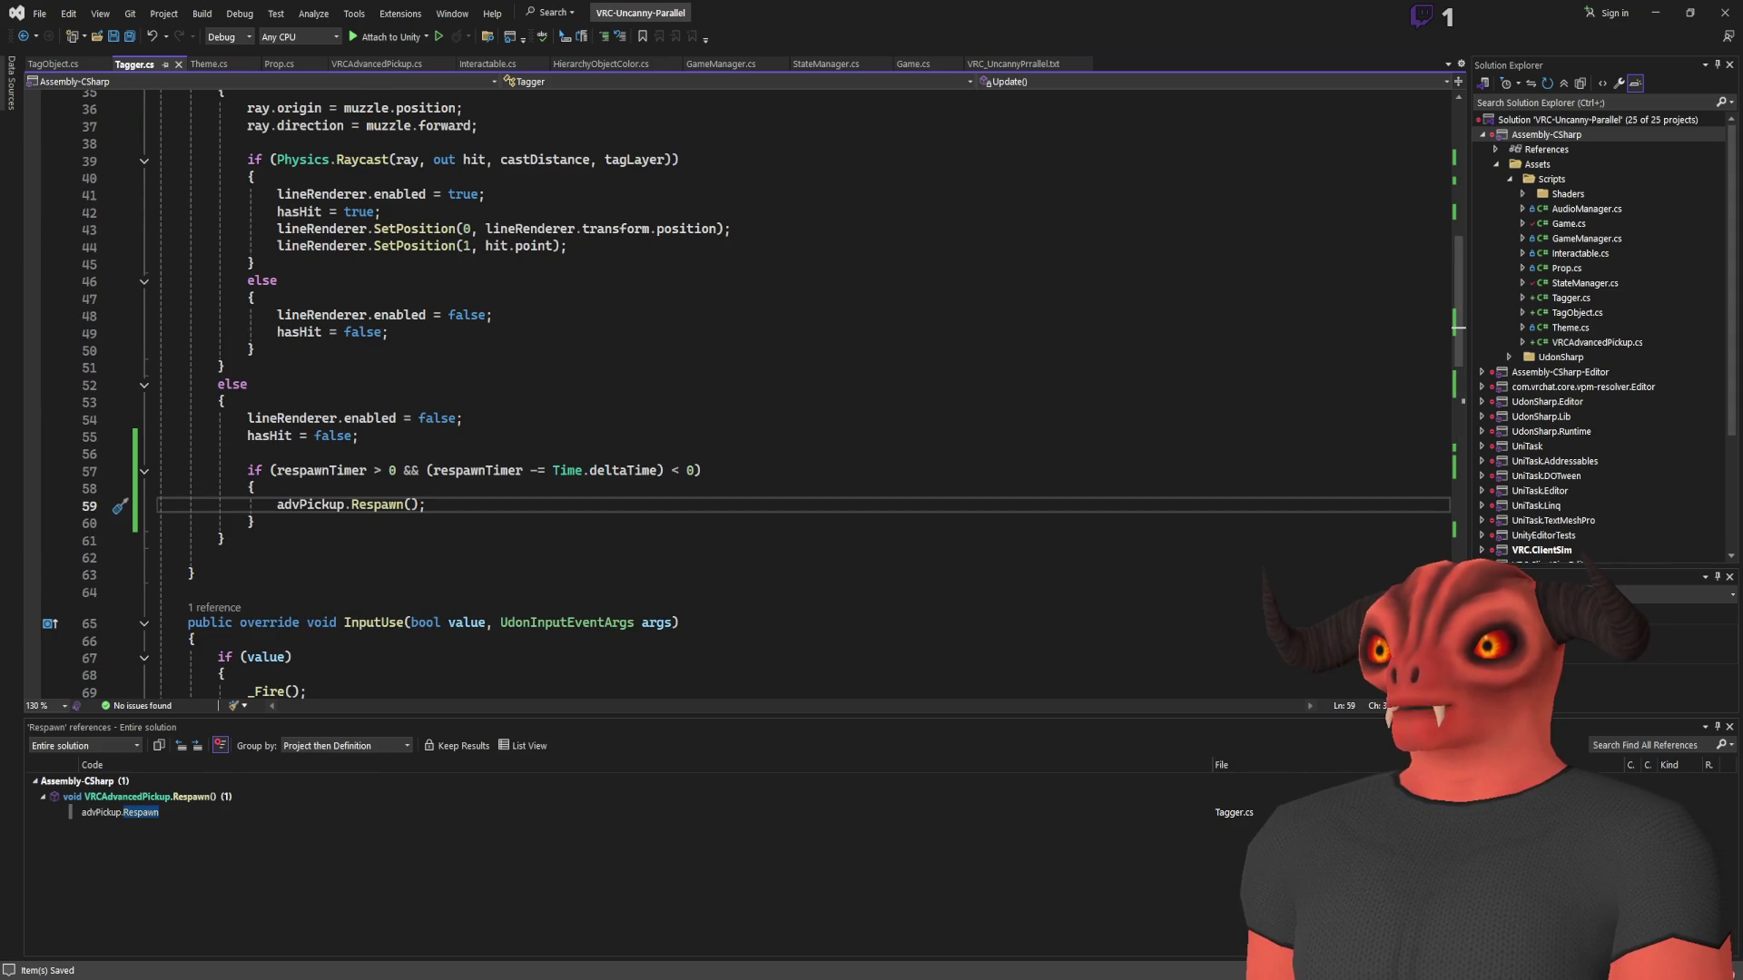
{"action": "key", "text": "alt+Tab"}
{"action": "left_click", "coordinate": [846, 13]}
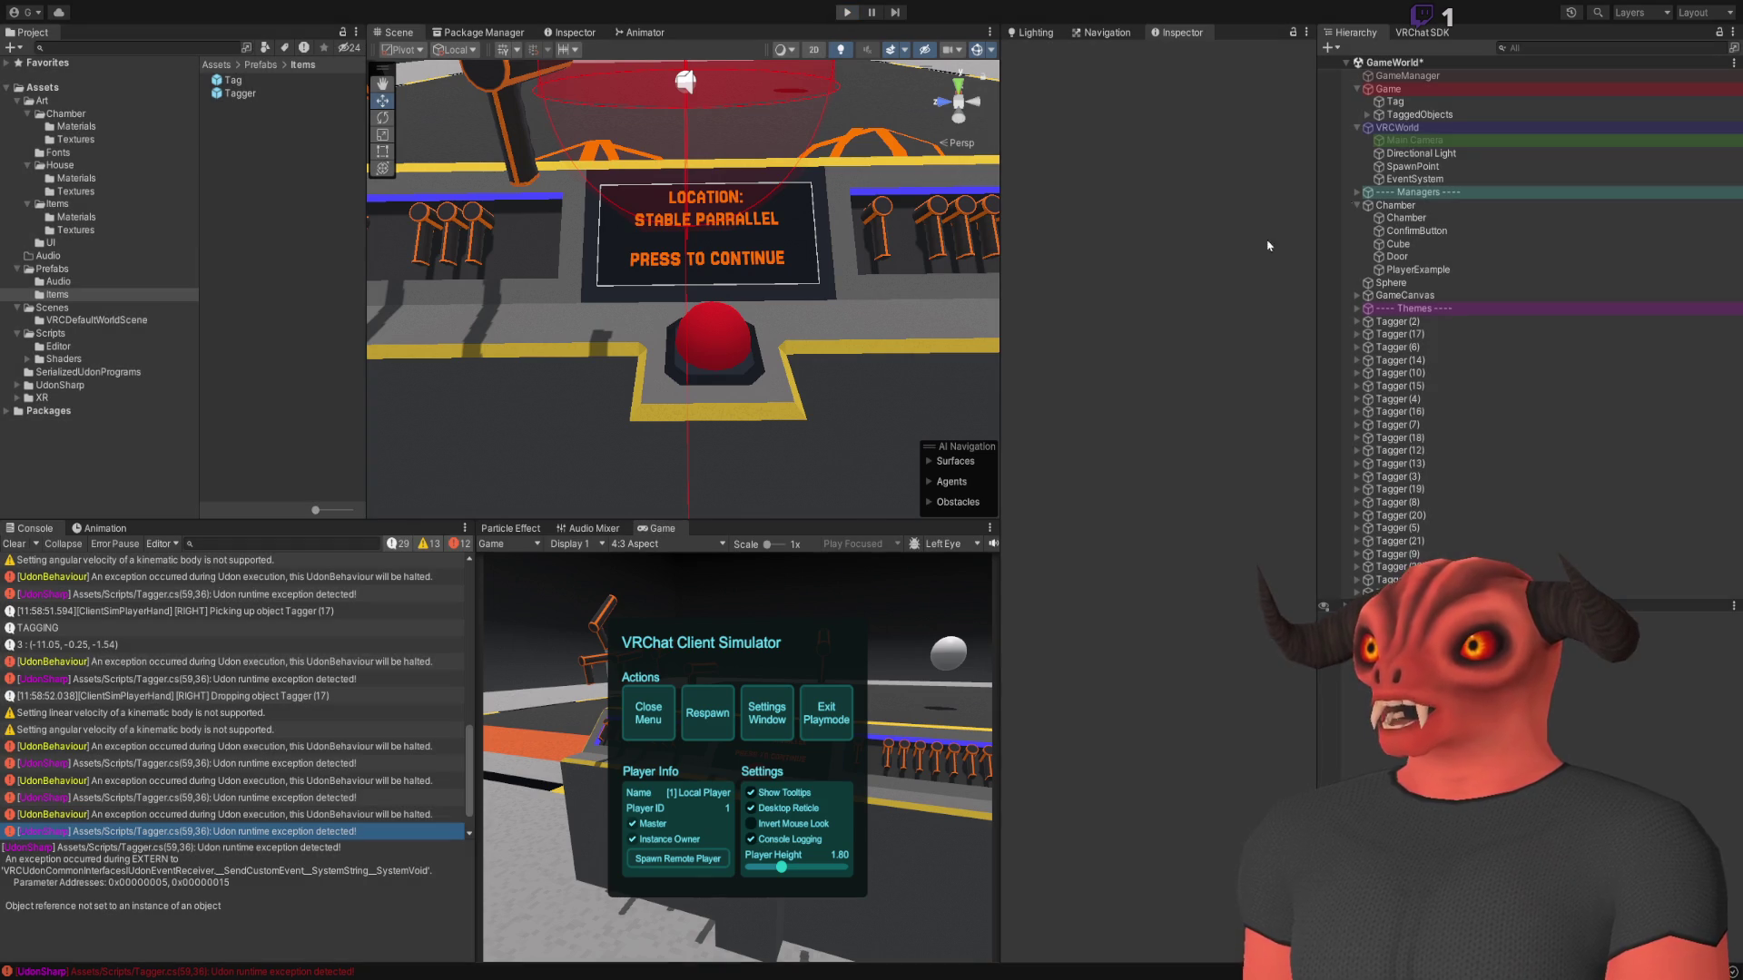
Inspect Tagger (16) and the Tagger prefab's empty Adv Pickup field, then leave Prefab Mode and press Play
{"action": "left_click", "coordinate": [1422, 105]}
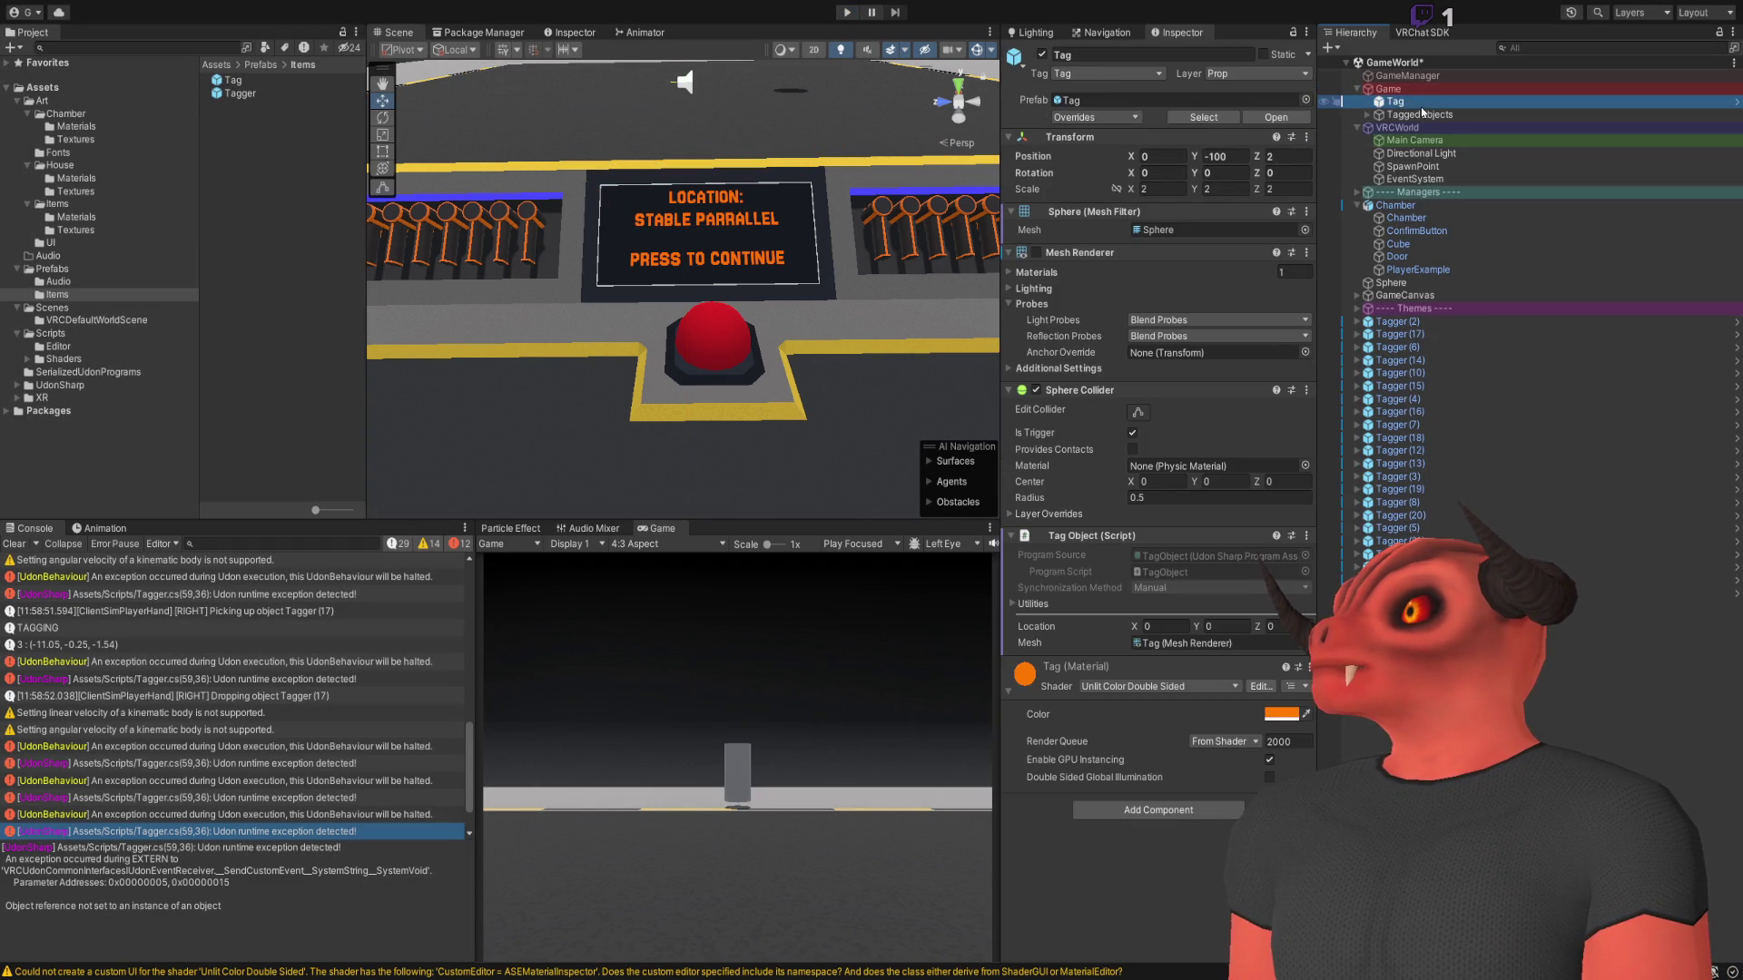
{"action": "left_click", "coordinate": [1398, 412]}
{"action": "left_click", "coordinate": [1221, 120]}
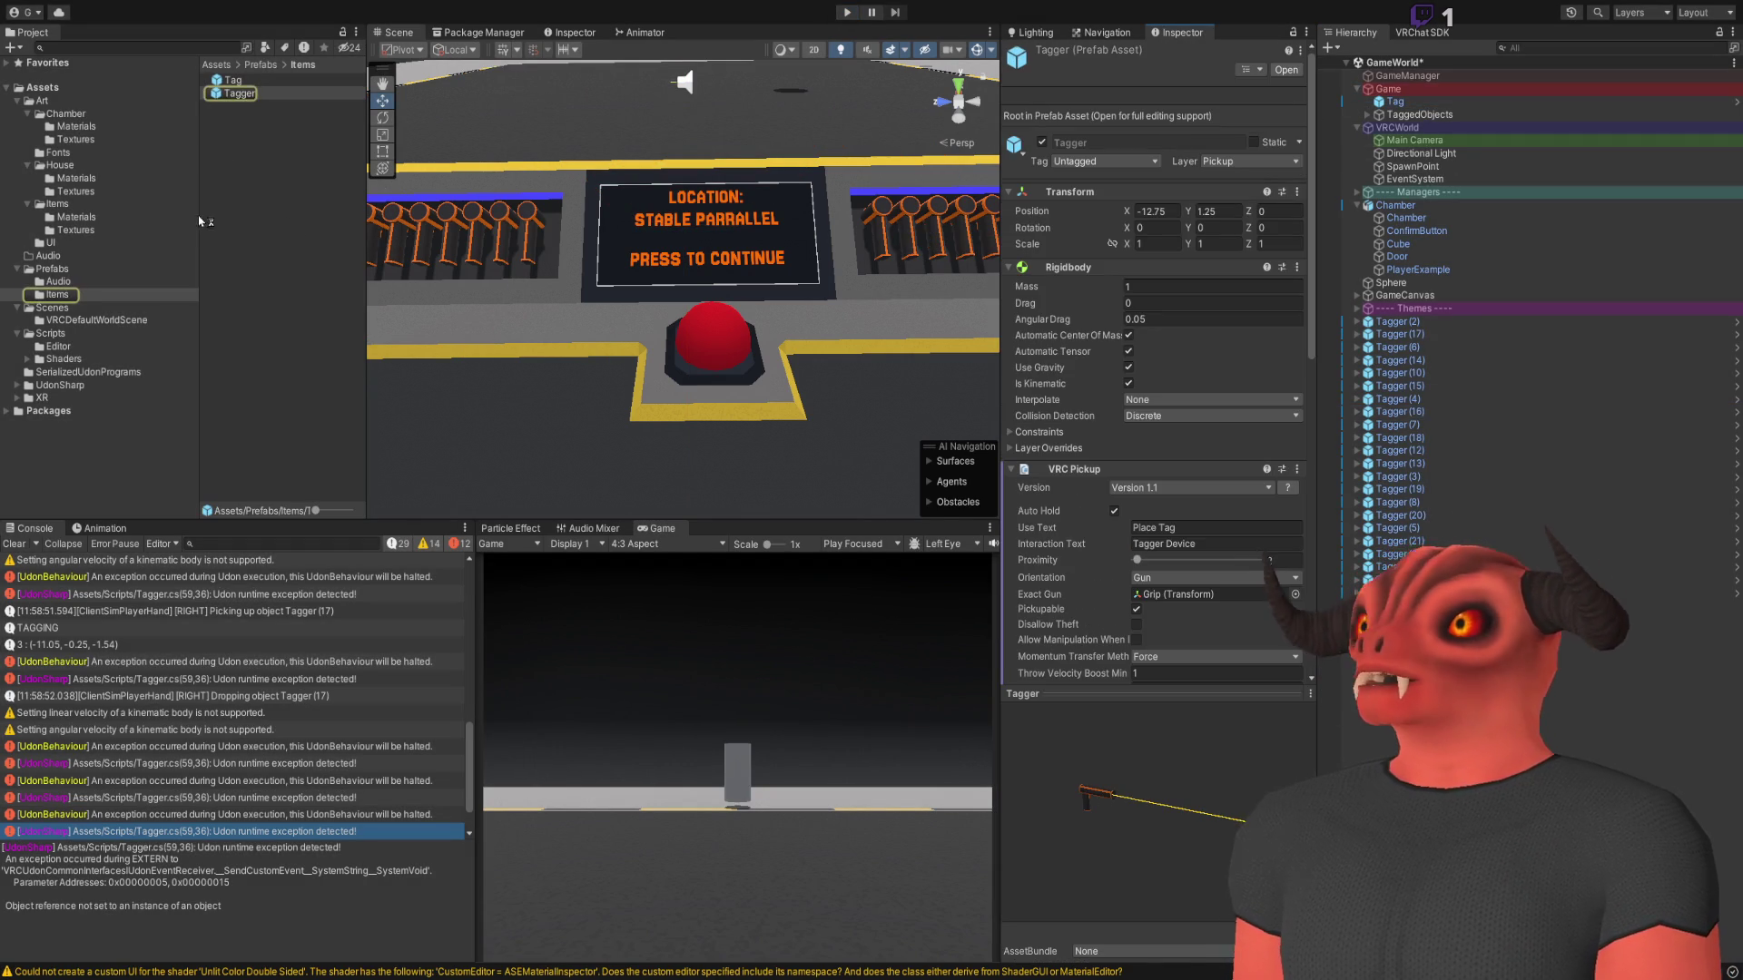
{"action": "left_click", "coordinate": [1180, 89]}
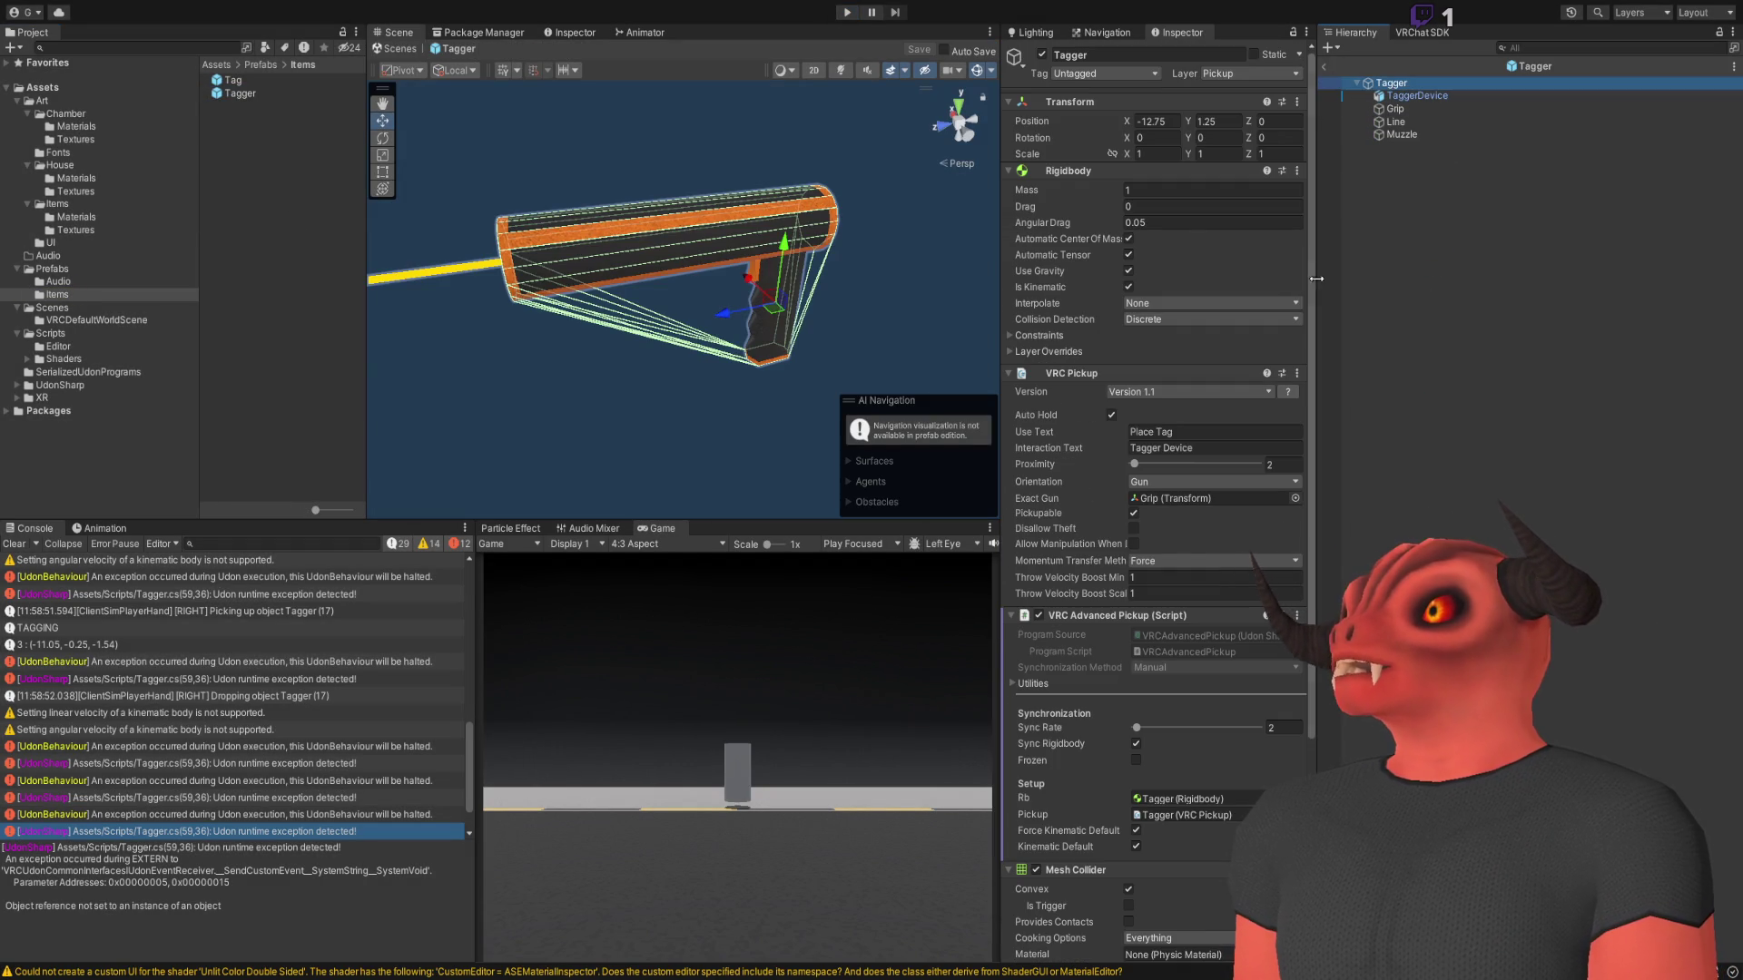
{"action": "scroll", "coordinate": [1153, 363], "scroll_direction": "down", "scroll_amount": 5}
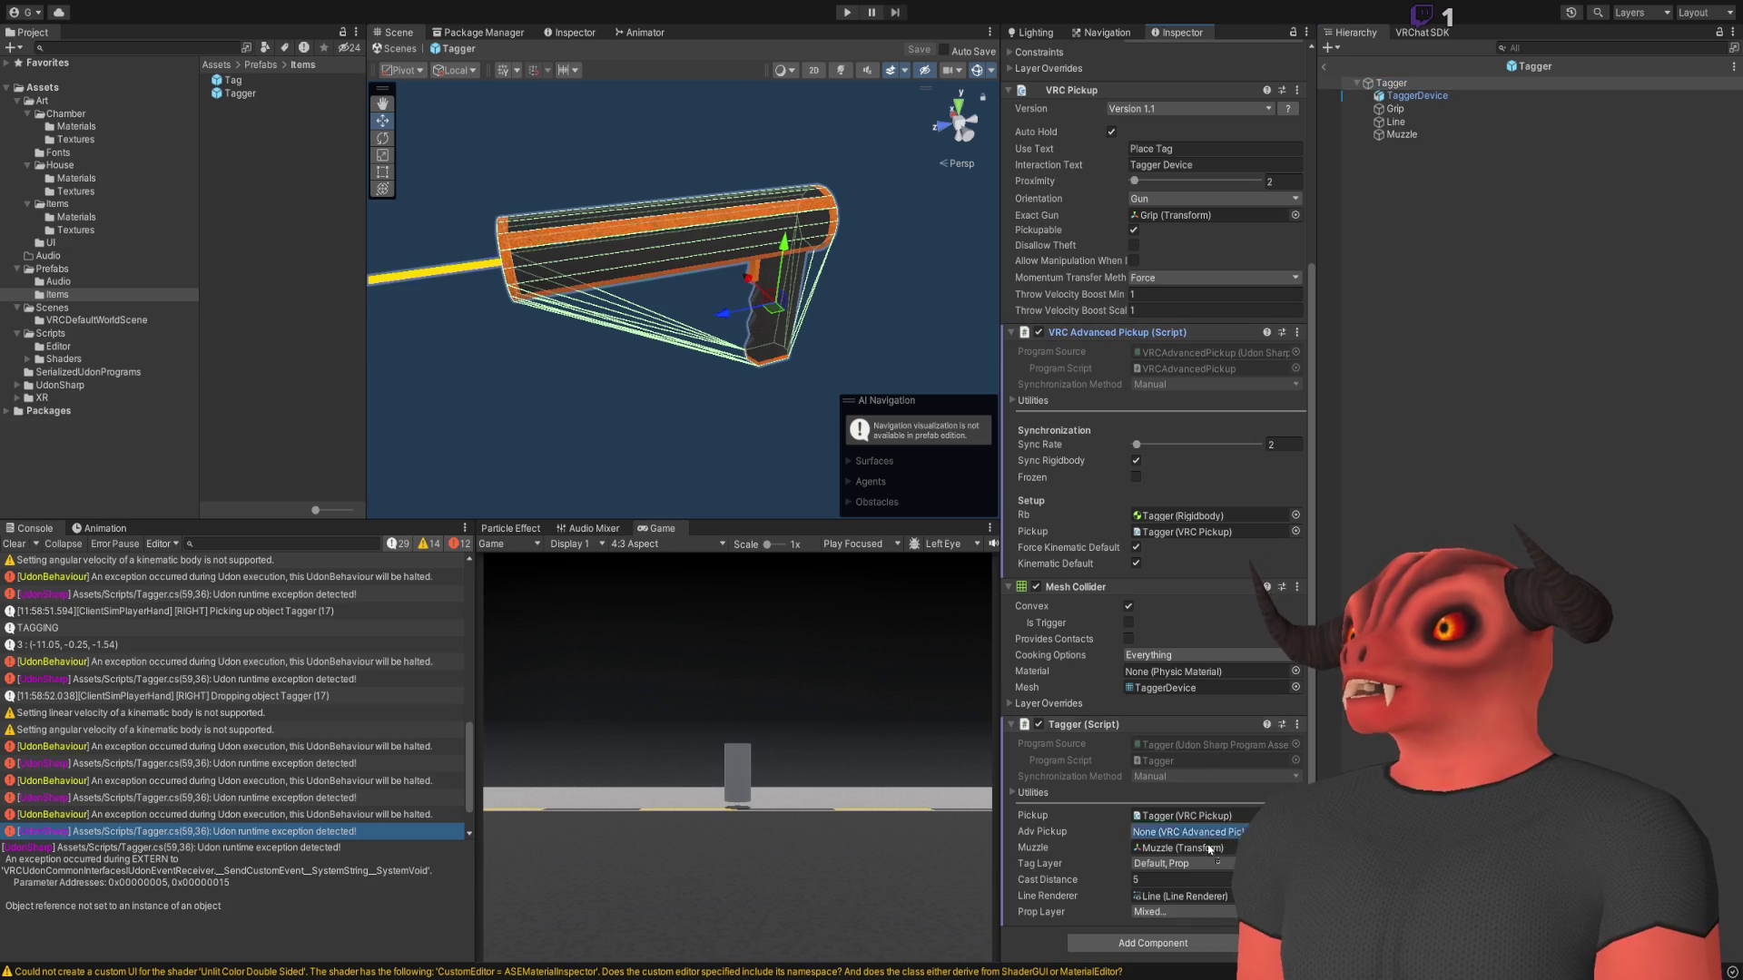
{"action": "left_click", "coordinate": [1465, 489]}
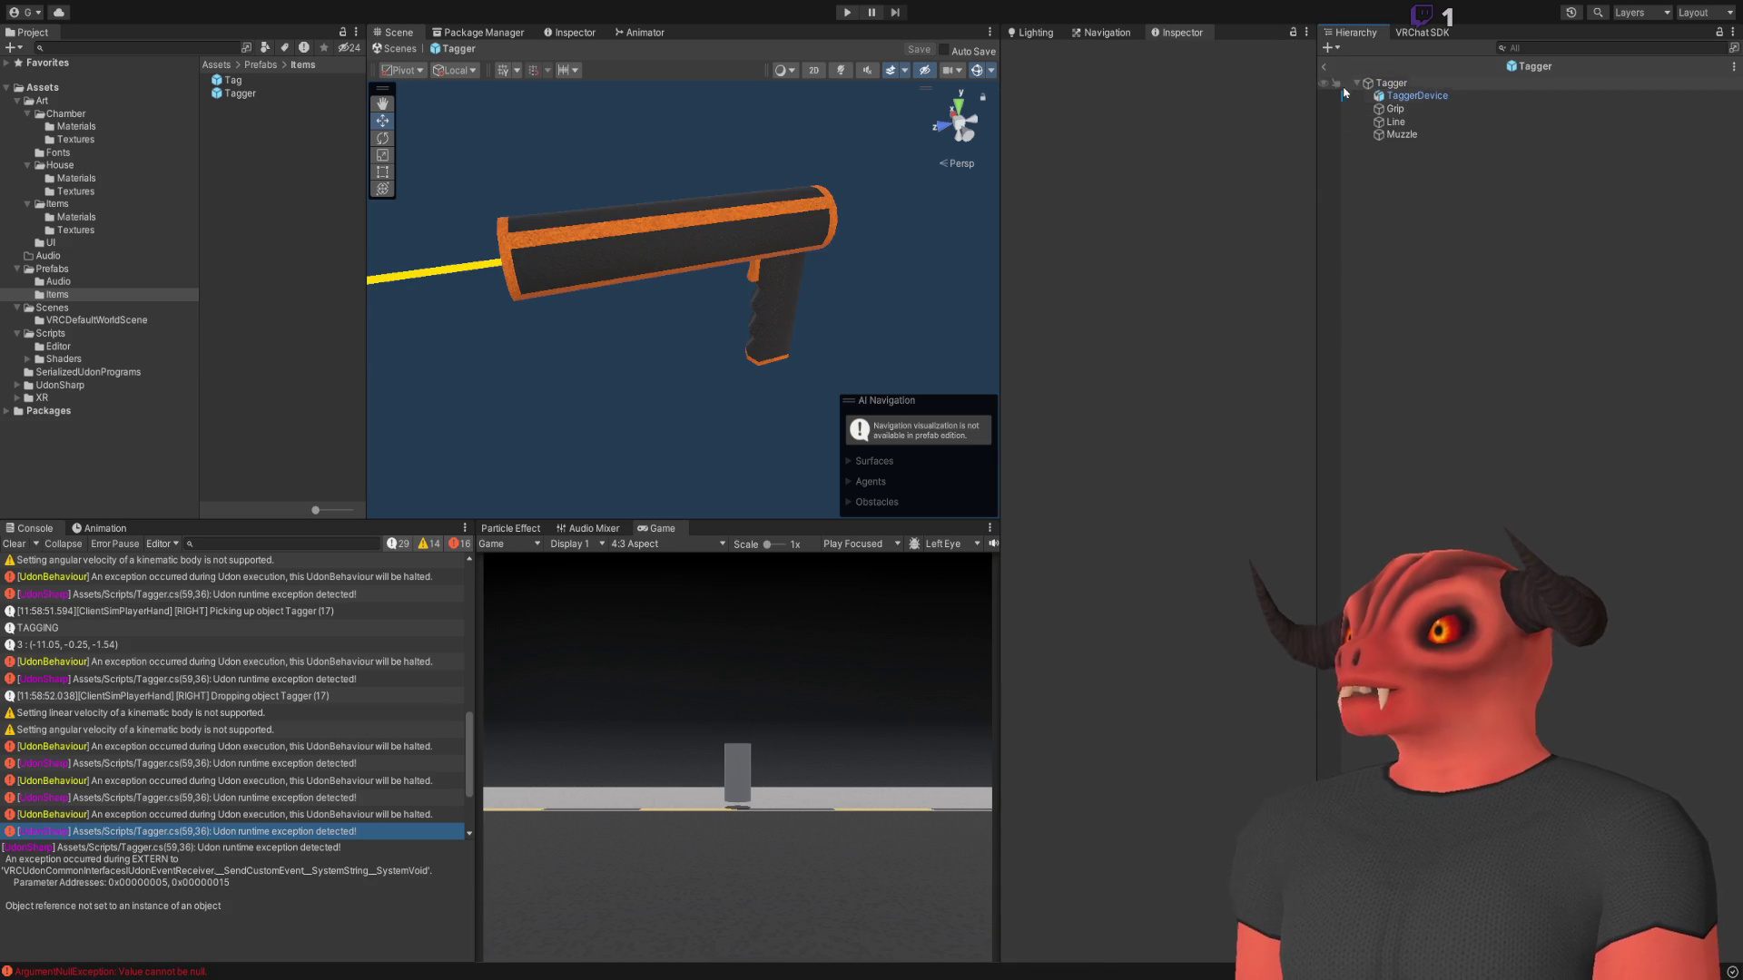
{"action": "left_click", "coordinate": [1324, 66]}
{"action": "left_click", "coordinate": [848, 13]}
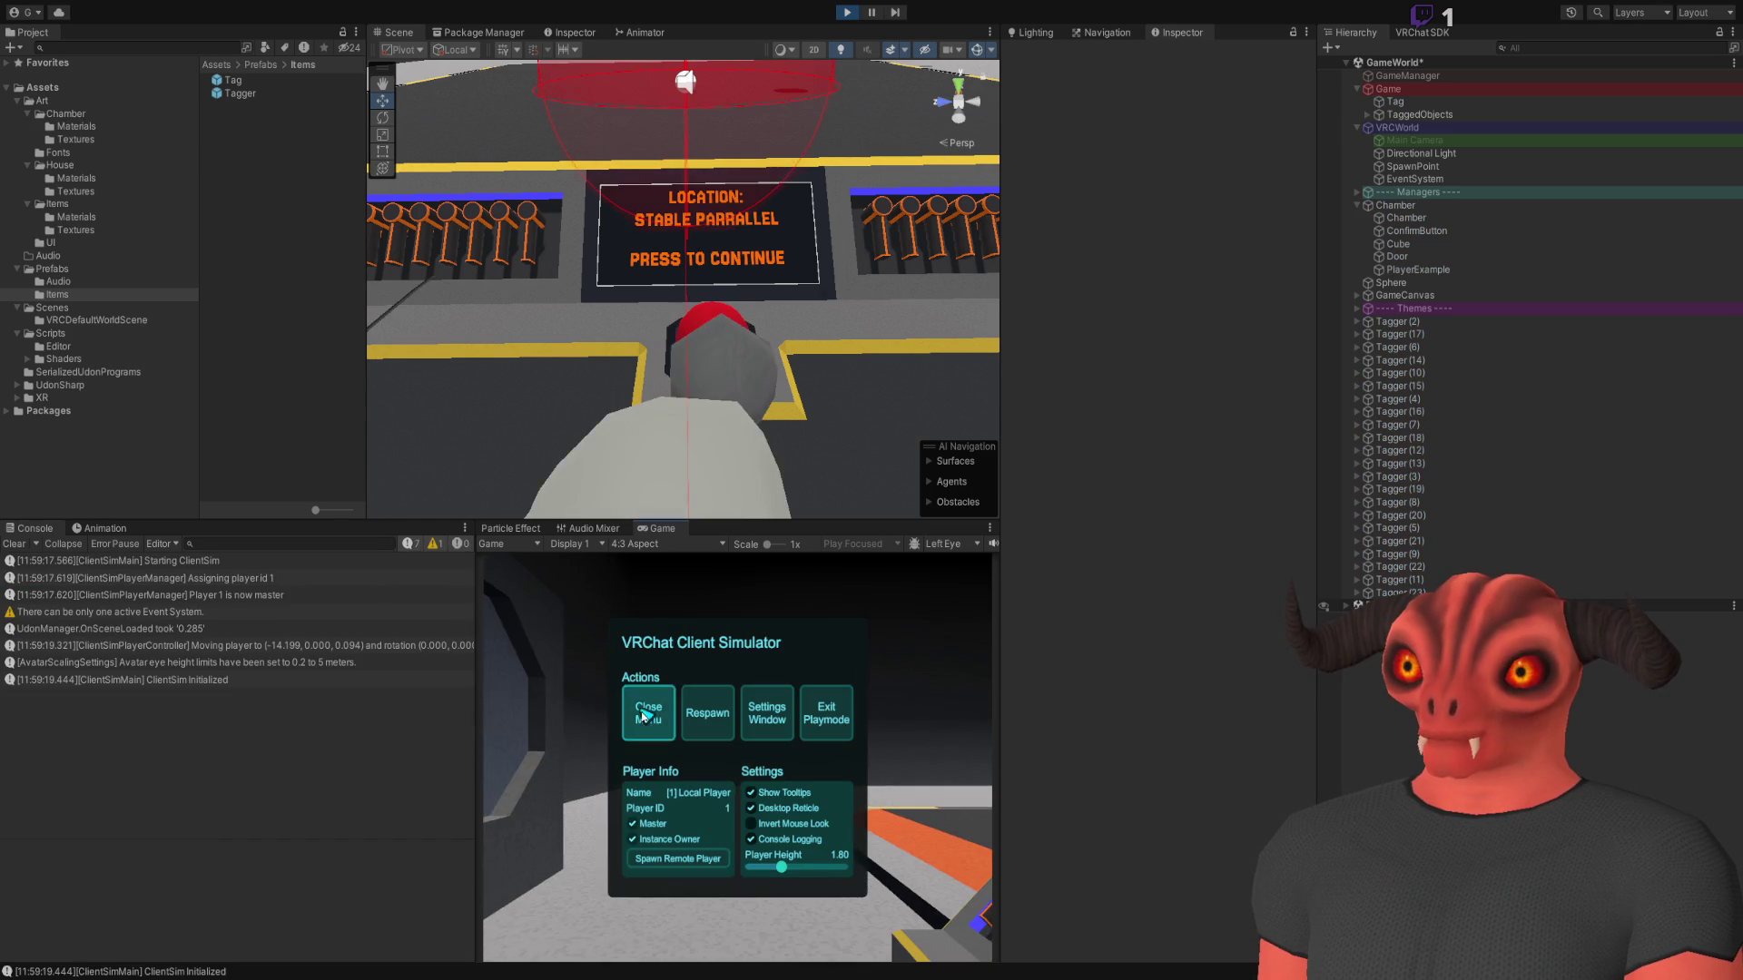
Grab and drop several Taggers, including 19, 15 and 13, then switch to Visual Studio
{"action": "left_click", "coordinate": [737, 758]}
{"action": "left_click", "coordinate": [737, 758]}
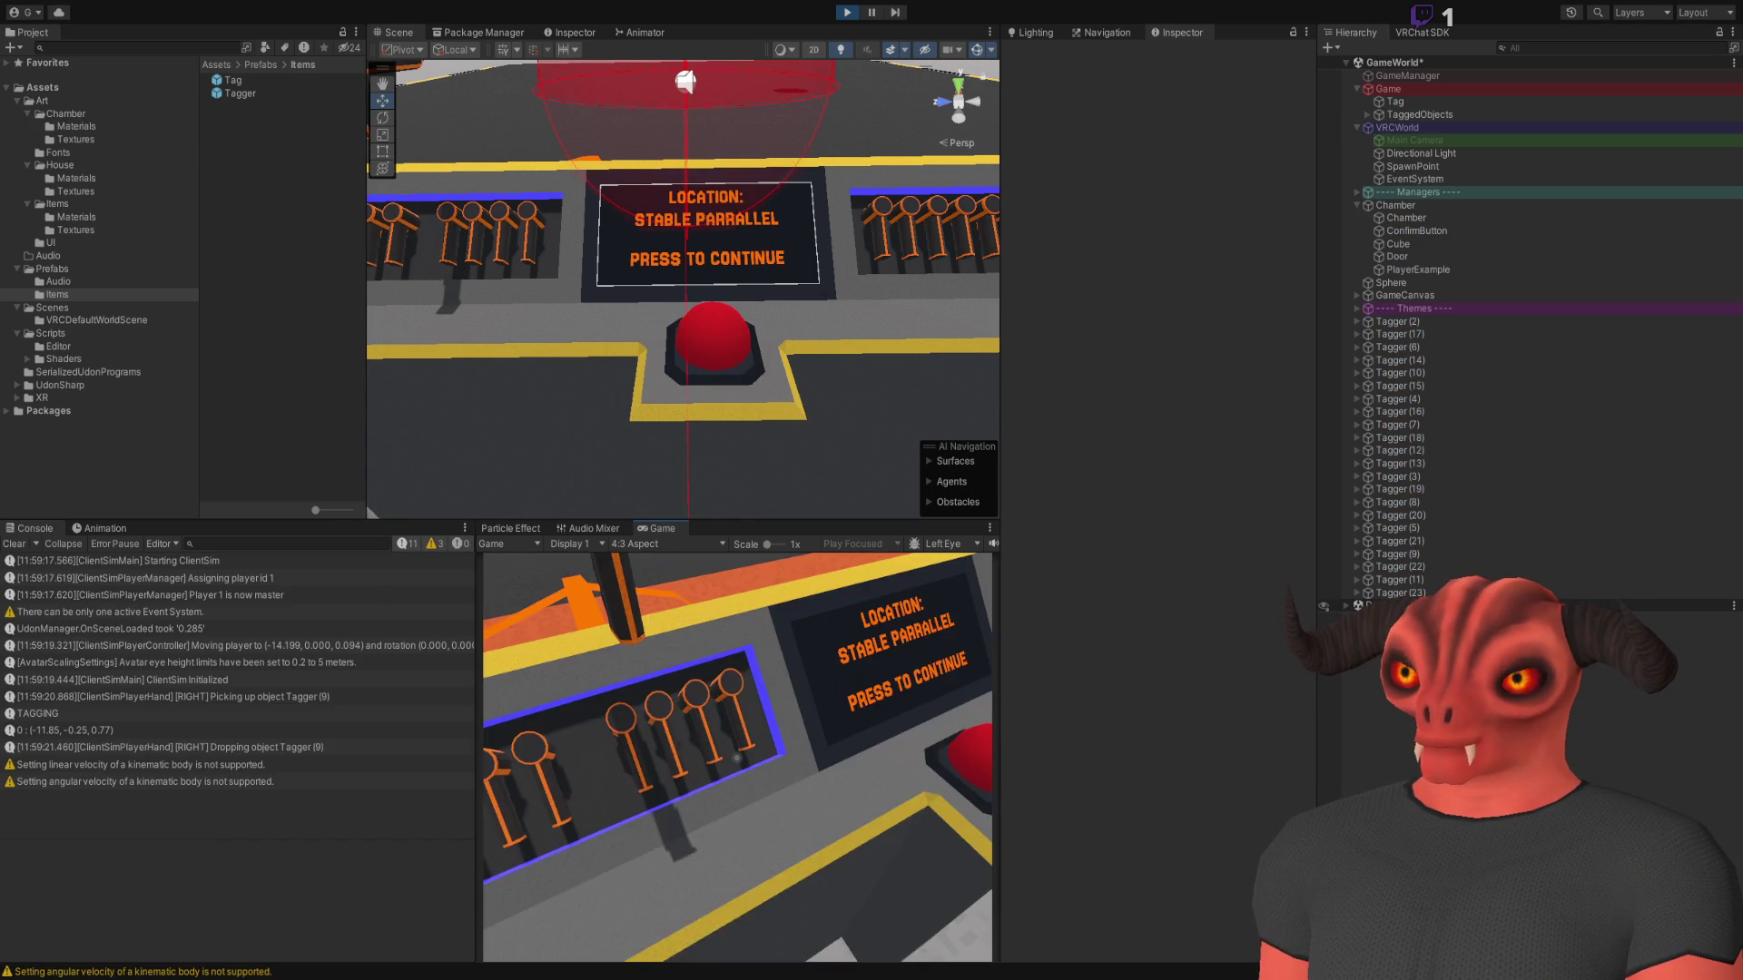
{"action": "left_click", "coordinate": [737, 758]}
{"action": "left_click", "coordinate": [737, 758]}
{"action": "left_click", "coordinate": [737, 758]}
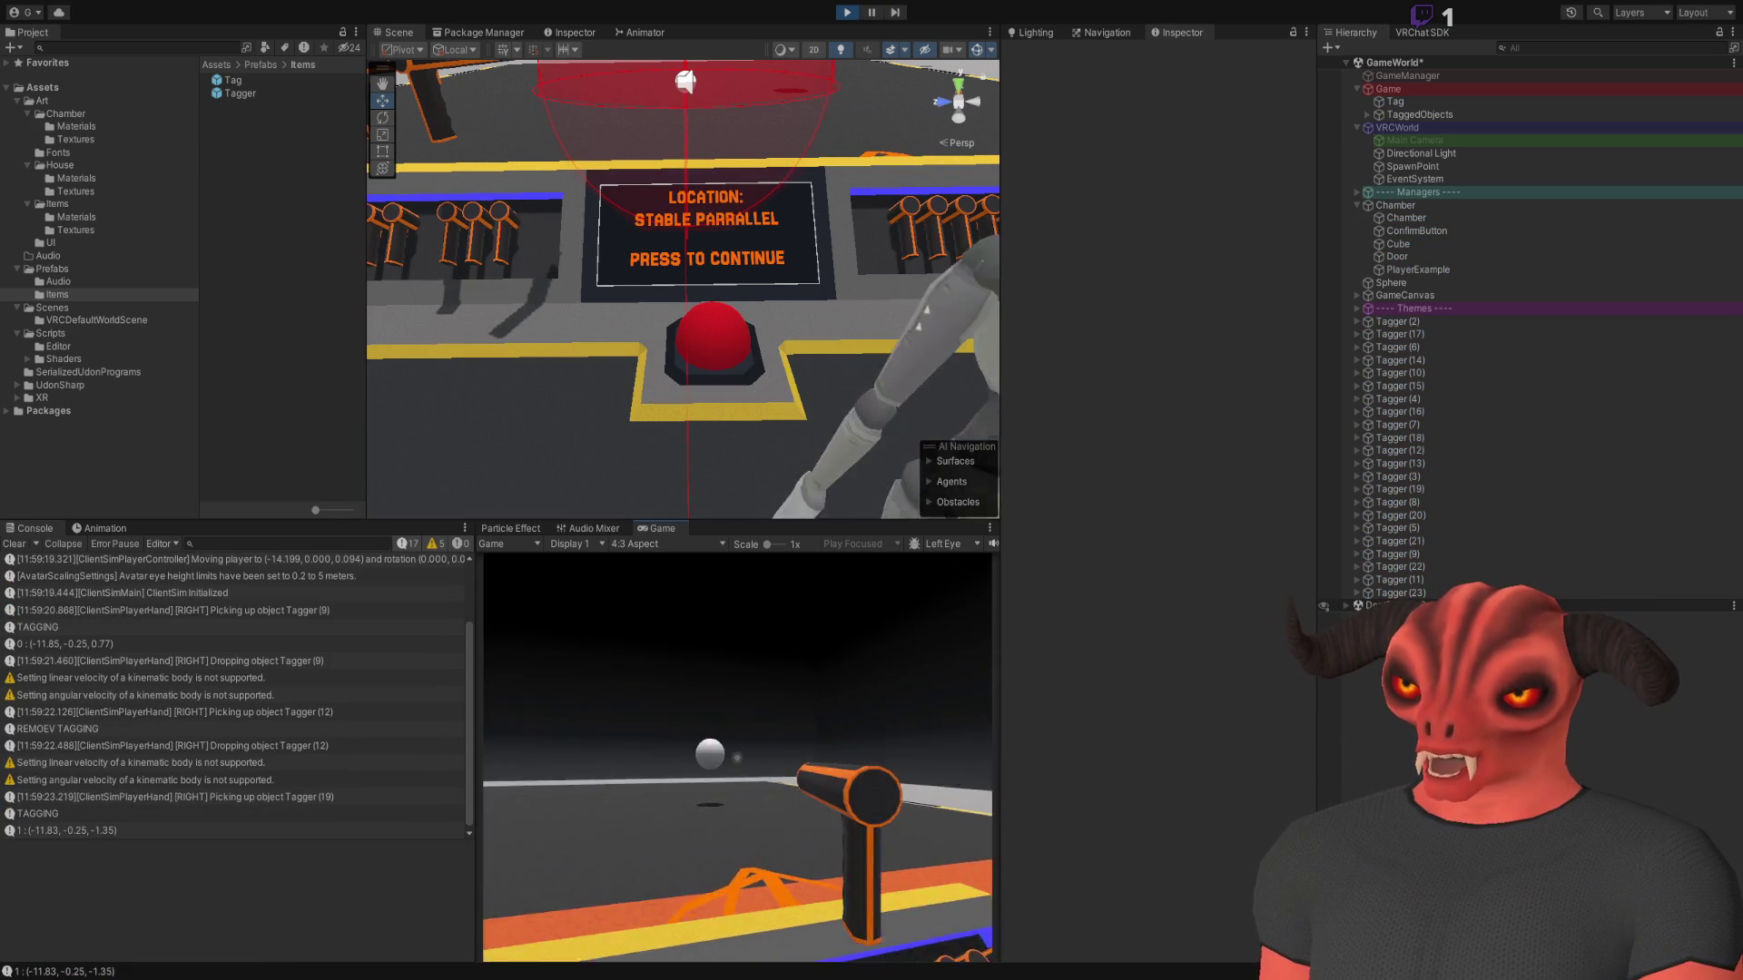
{"action": "left_click", "coordinate": [737, 758]}
{"action": "left_click", "coordinate": [737, 758]}
{"action": "left_click", "coordinate": [737, 758]}
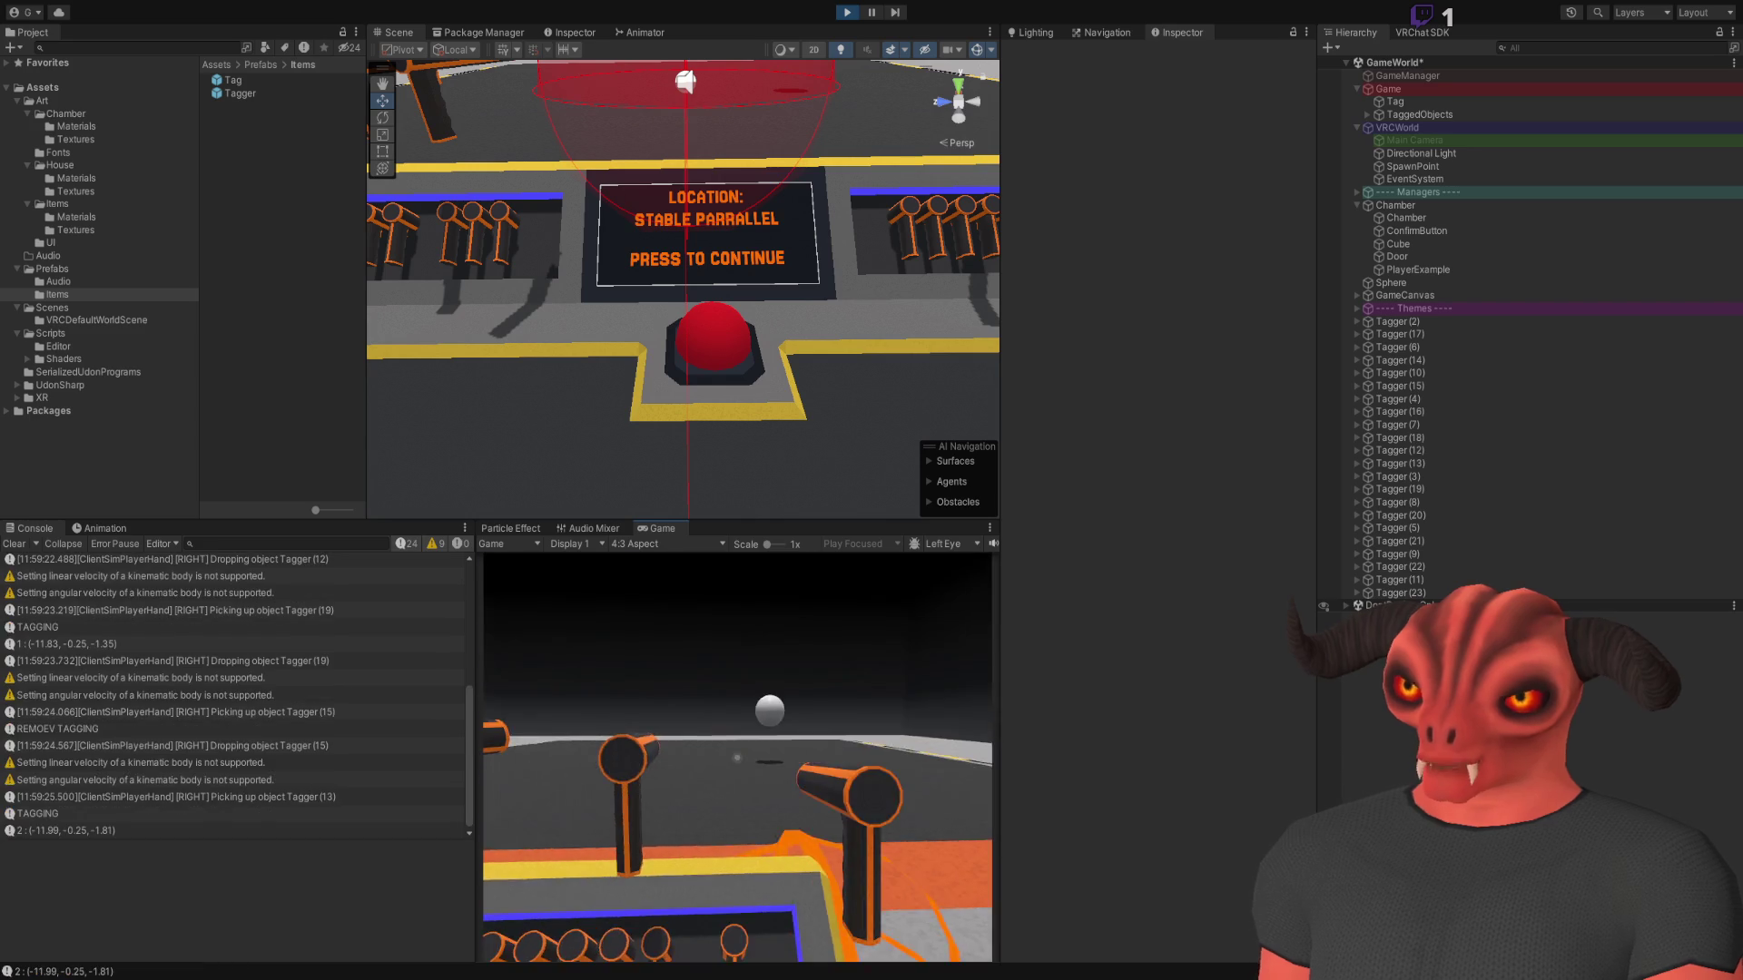
{"action": "left_click", "coordinate": [738, 758]}
{"action": "left_click", "coordinate": [737, 758]}
{"action": "key", "text": "s"}
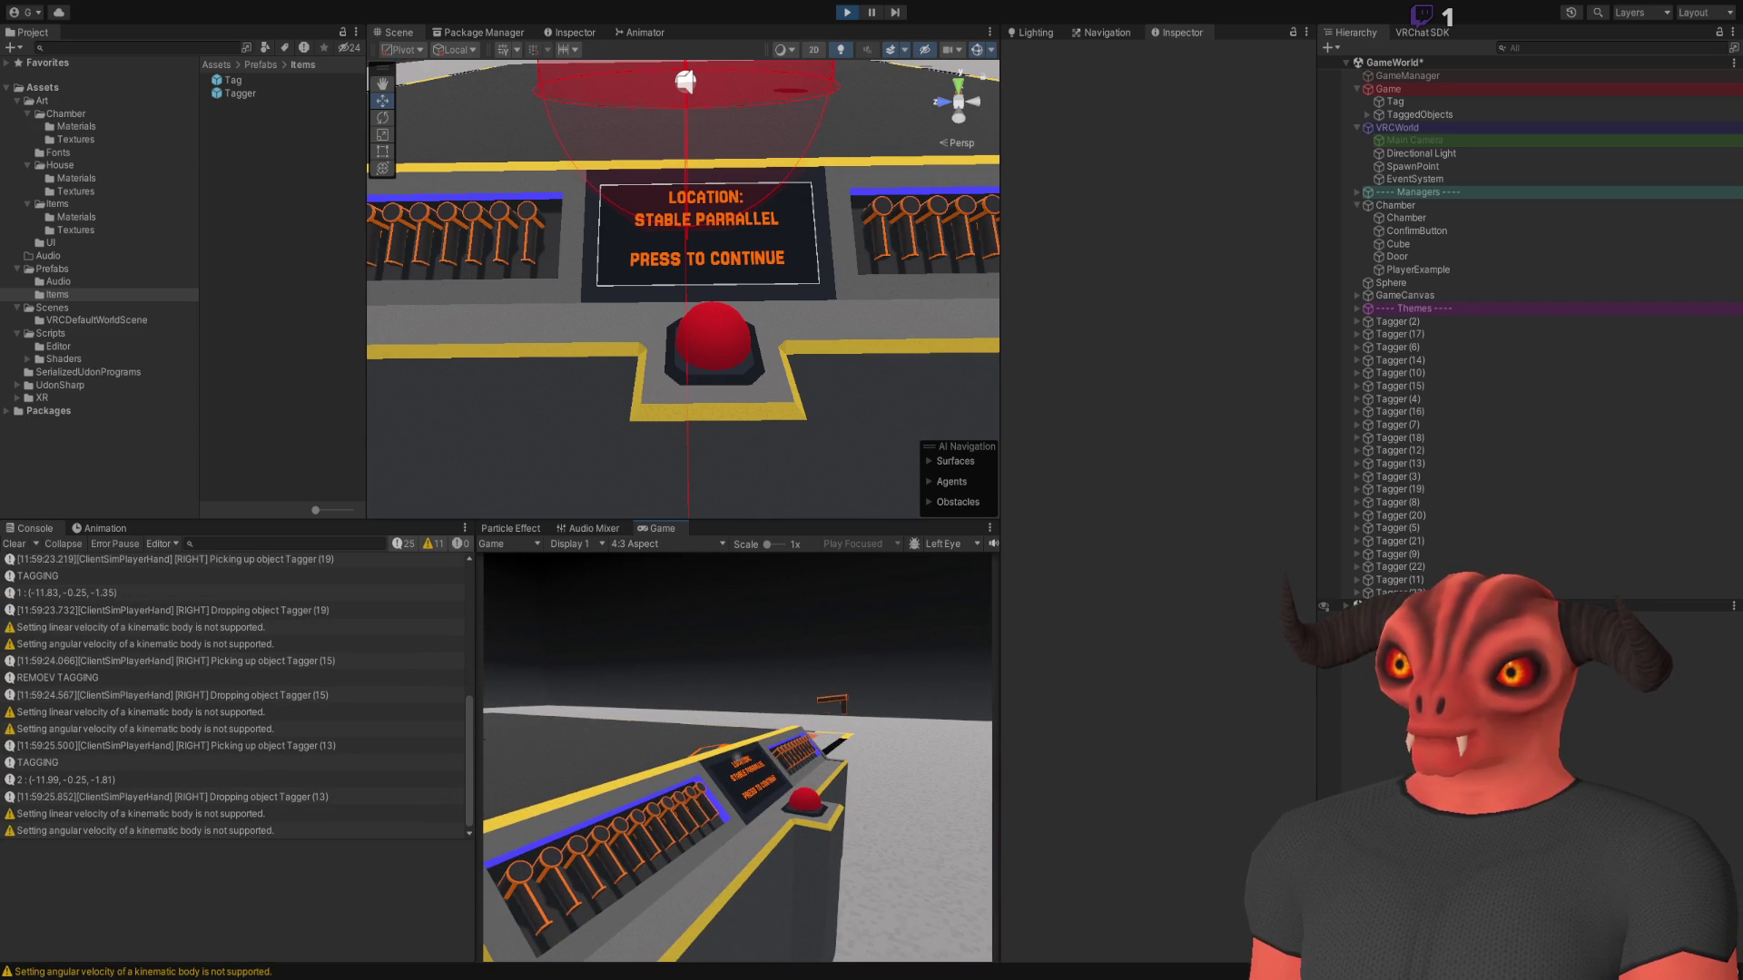
{"action": "key", "text": "Escape"}
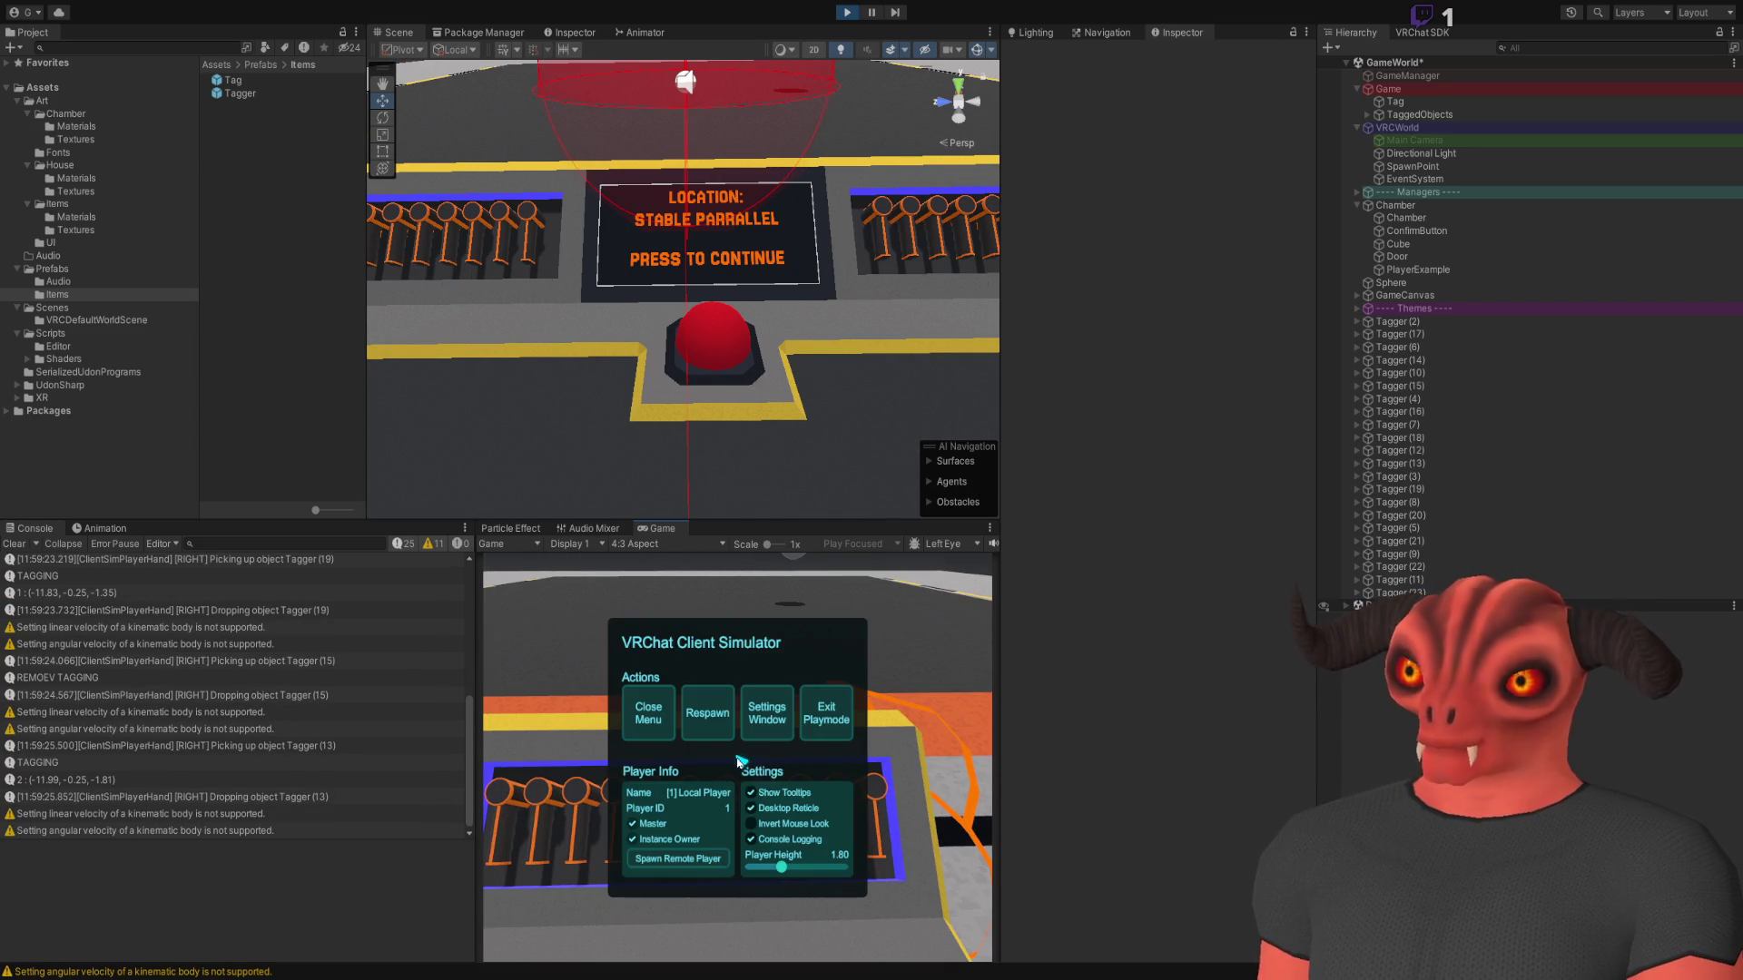
{"action": "key", "text": "alt+Tab"}
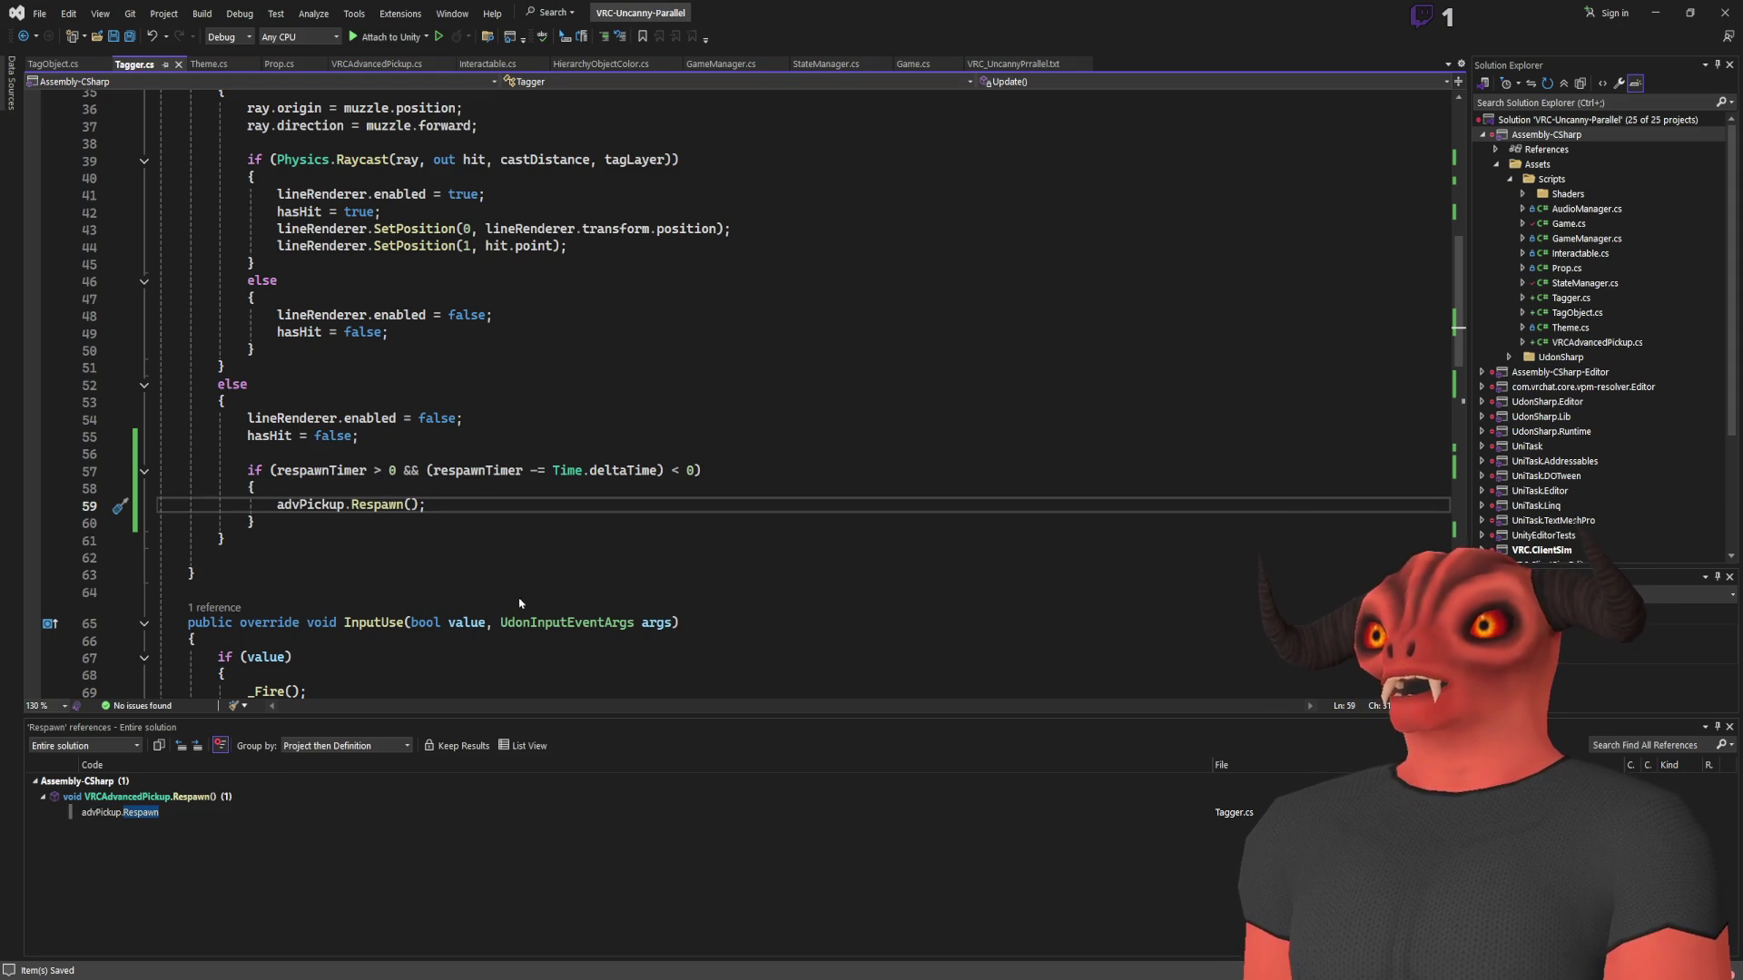
Jump to the Respawn definition in VRCAdvancedPickup.cs and scroll through its code
{"action": "key", "text": "F12"}
{"action": "left_click", "coordinate": [371, 513]}
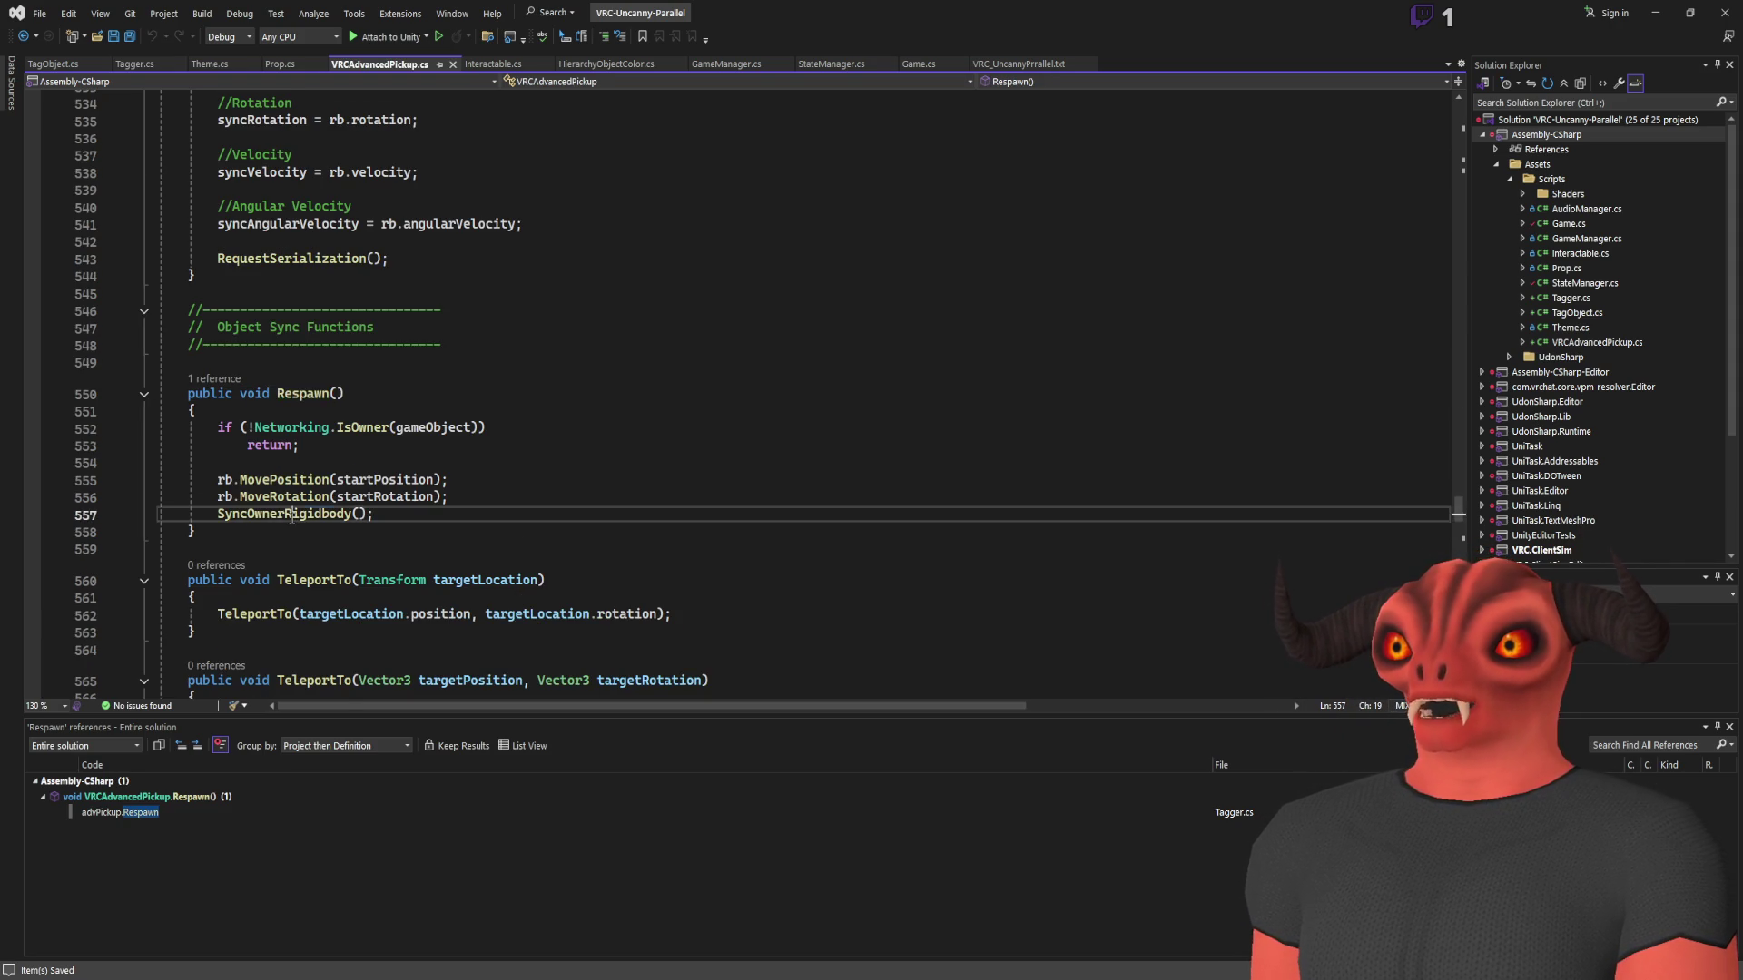
{"action": "scroll", "coordinate": [541, 432], "scroll_direction": "down", "scroll_amount": 20}
{"action": "scroll", "coordinate": [541, 433], "scroll_direction": "down", "scroll_amount": 9}
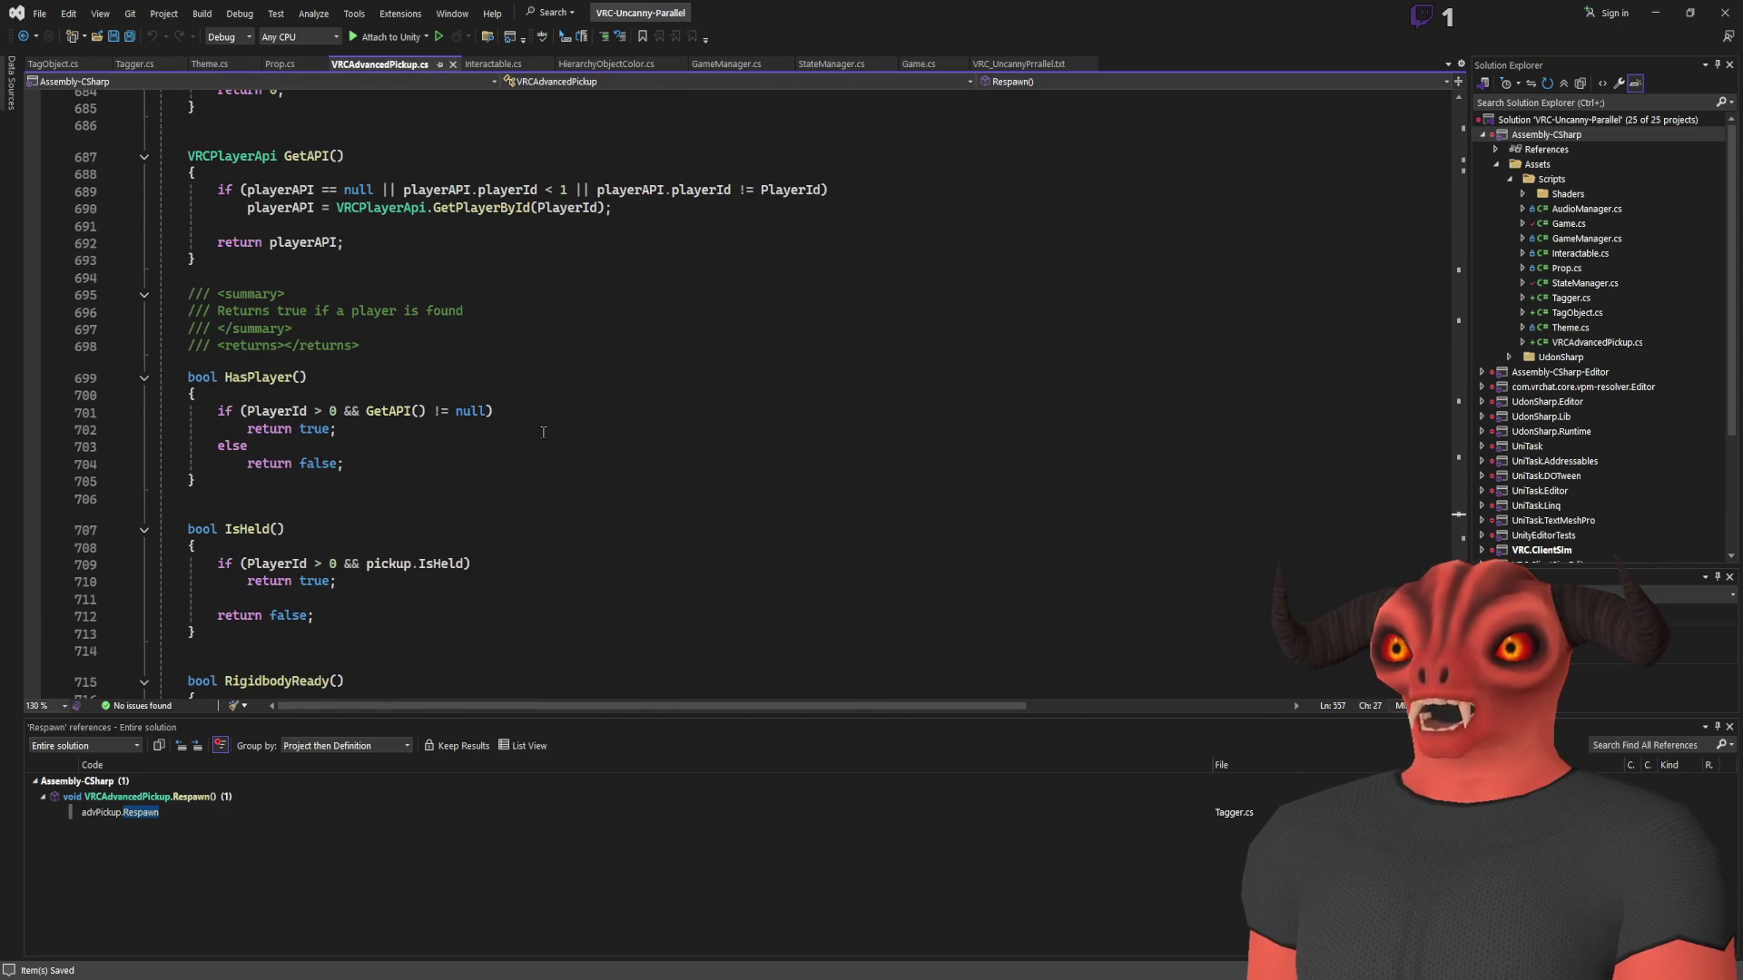
Search for SyncOwnerRigidbody, read its definition, then minimize Visual Studio
{"action": "key", "text": "ctrl+f"}
{"action": "key", "text": "Return"}
{"action": "key", "text": "Return"}
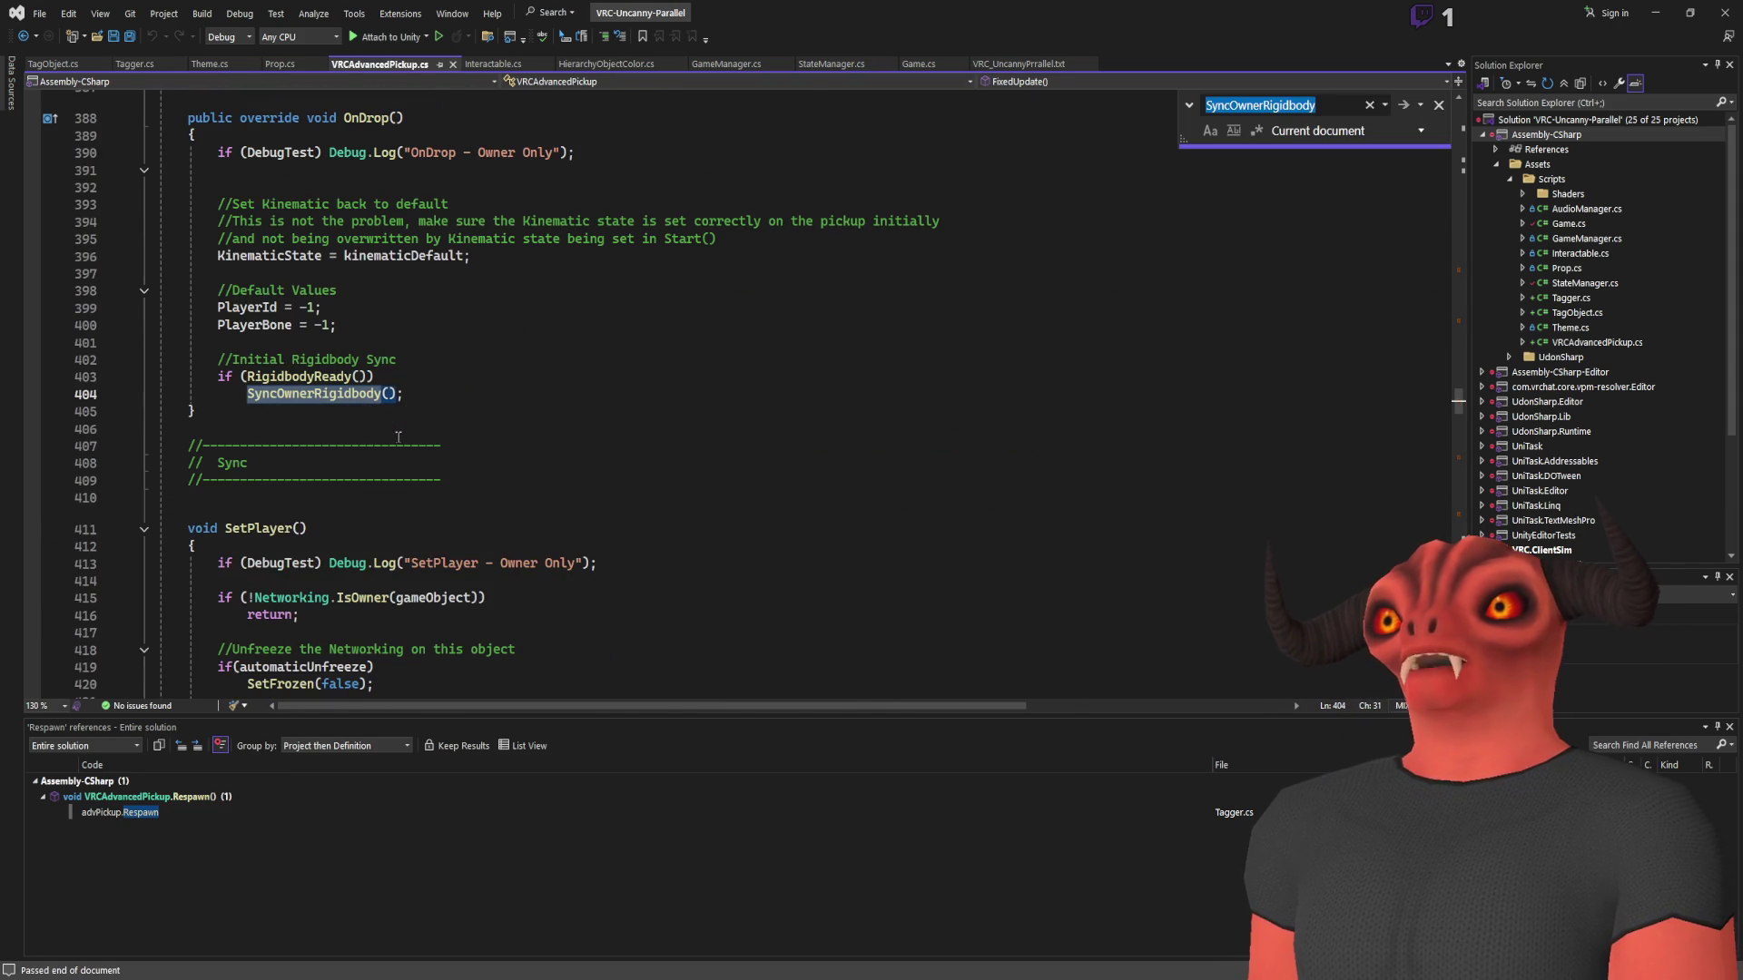
{"action": "left_click", "coordinate": [328, 399], "text": "ctrl"}
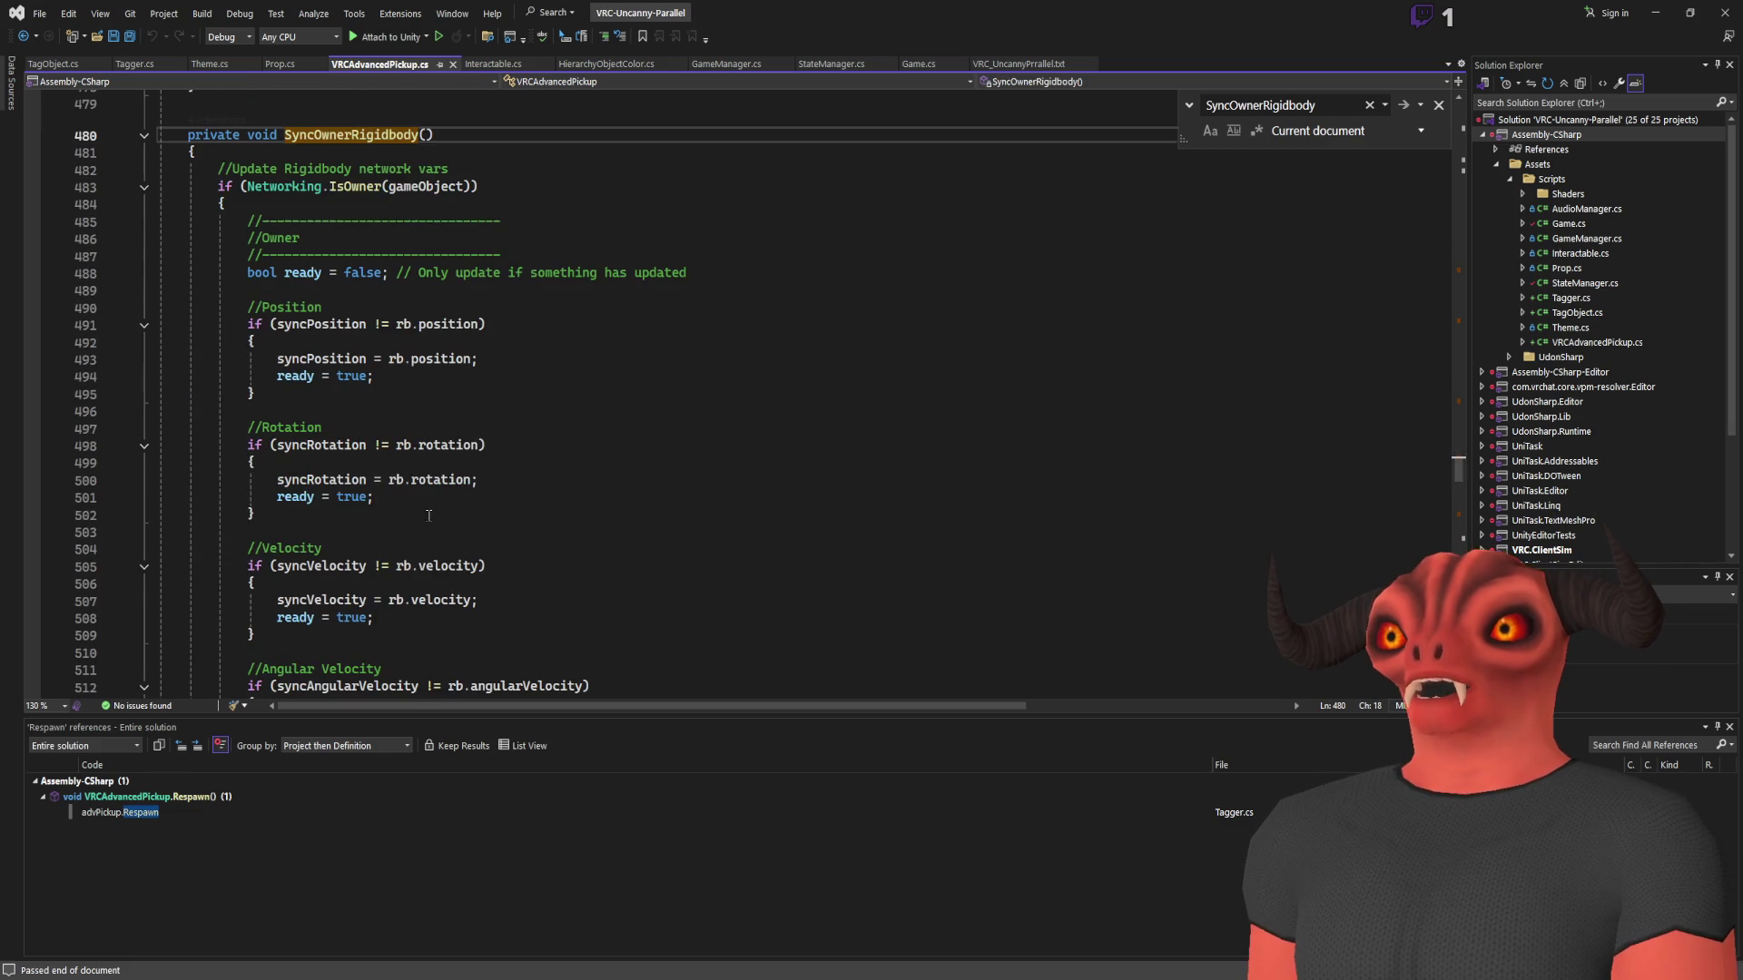
{"action": "scroll", "coordinate": [320, 193], "scroll_direction": "down", "scroll_amount": 6}
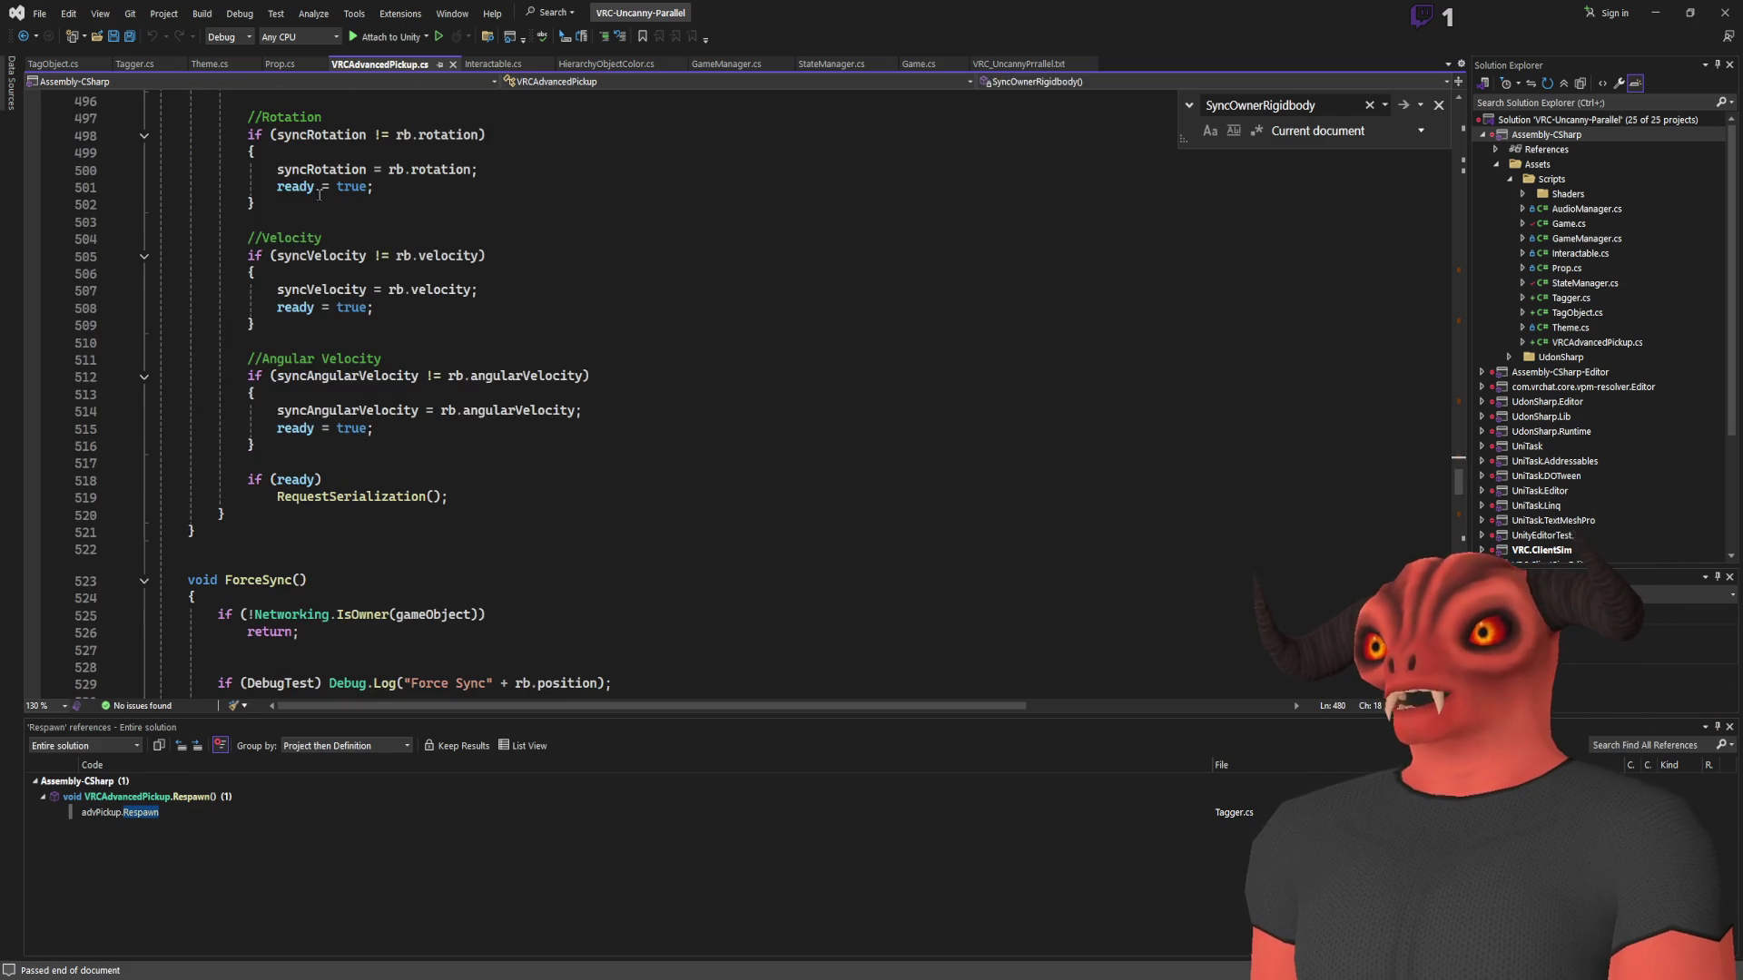
{"action": "scroll", "coordinate": [273, 464], "scroll_direction": "up", "scroll_amount": 7}
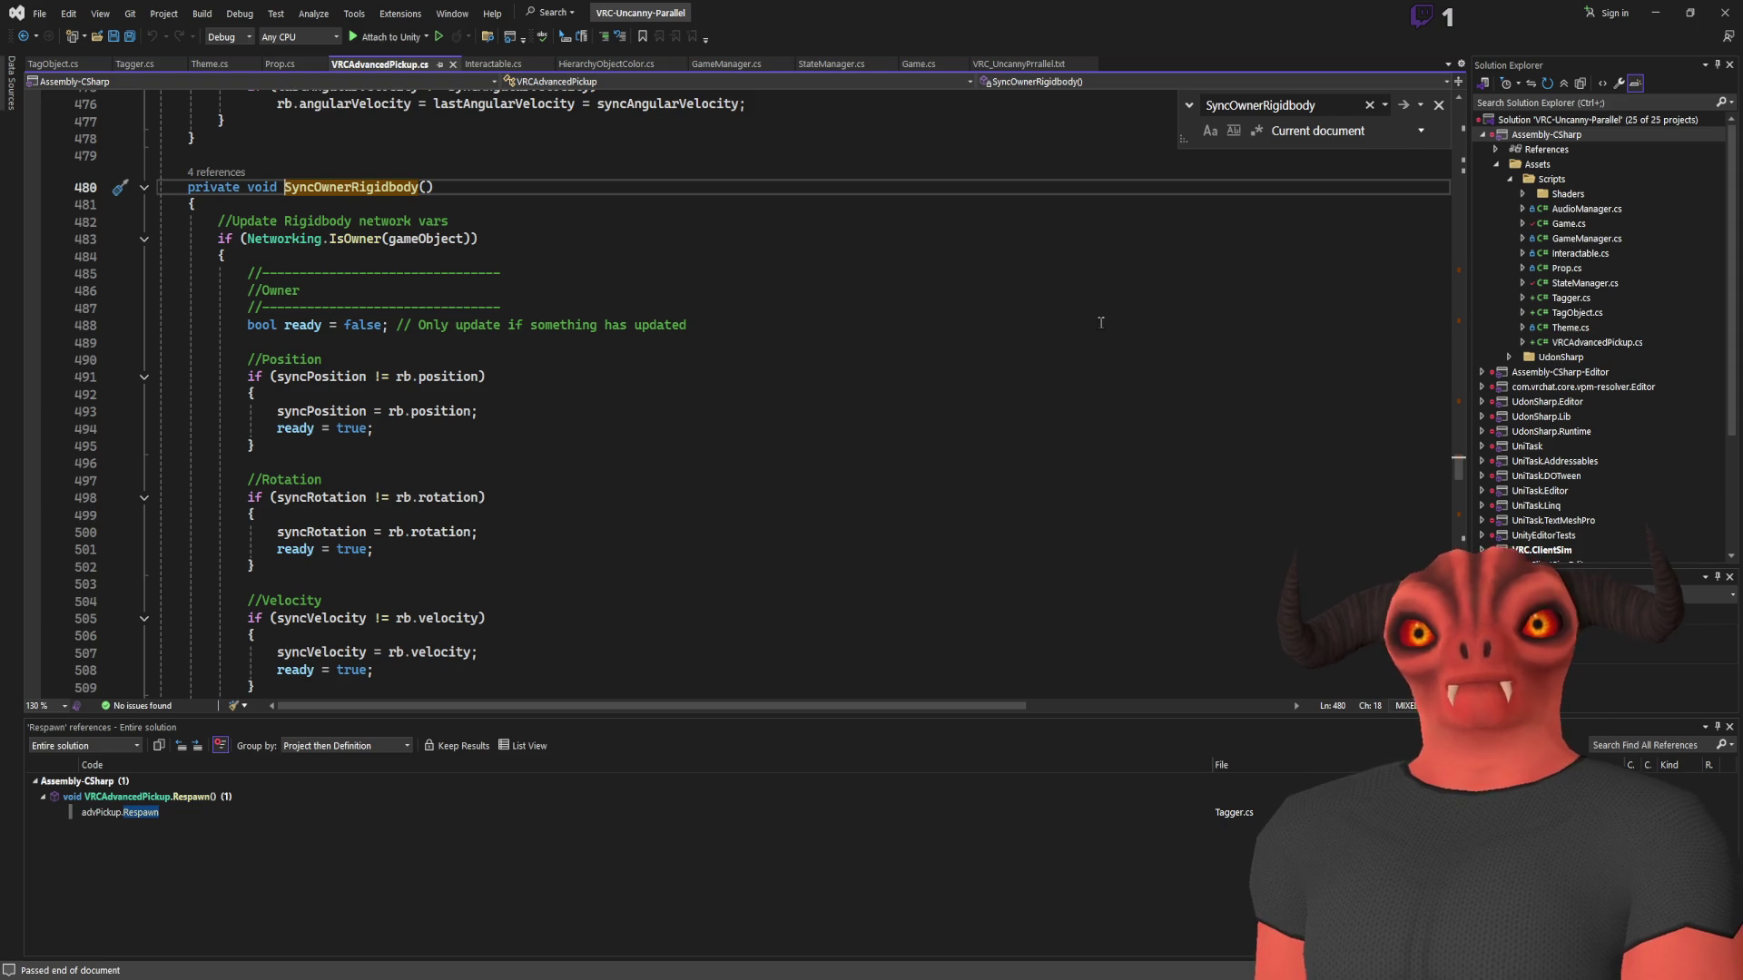
{"action": "left_click", "coordinate": [1439, 104]}
{"action": "scroll", "coordinate": [570, 308], "scroll_direction": "down", "scroll_amount": 5}
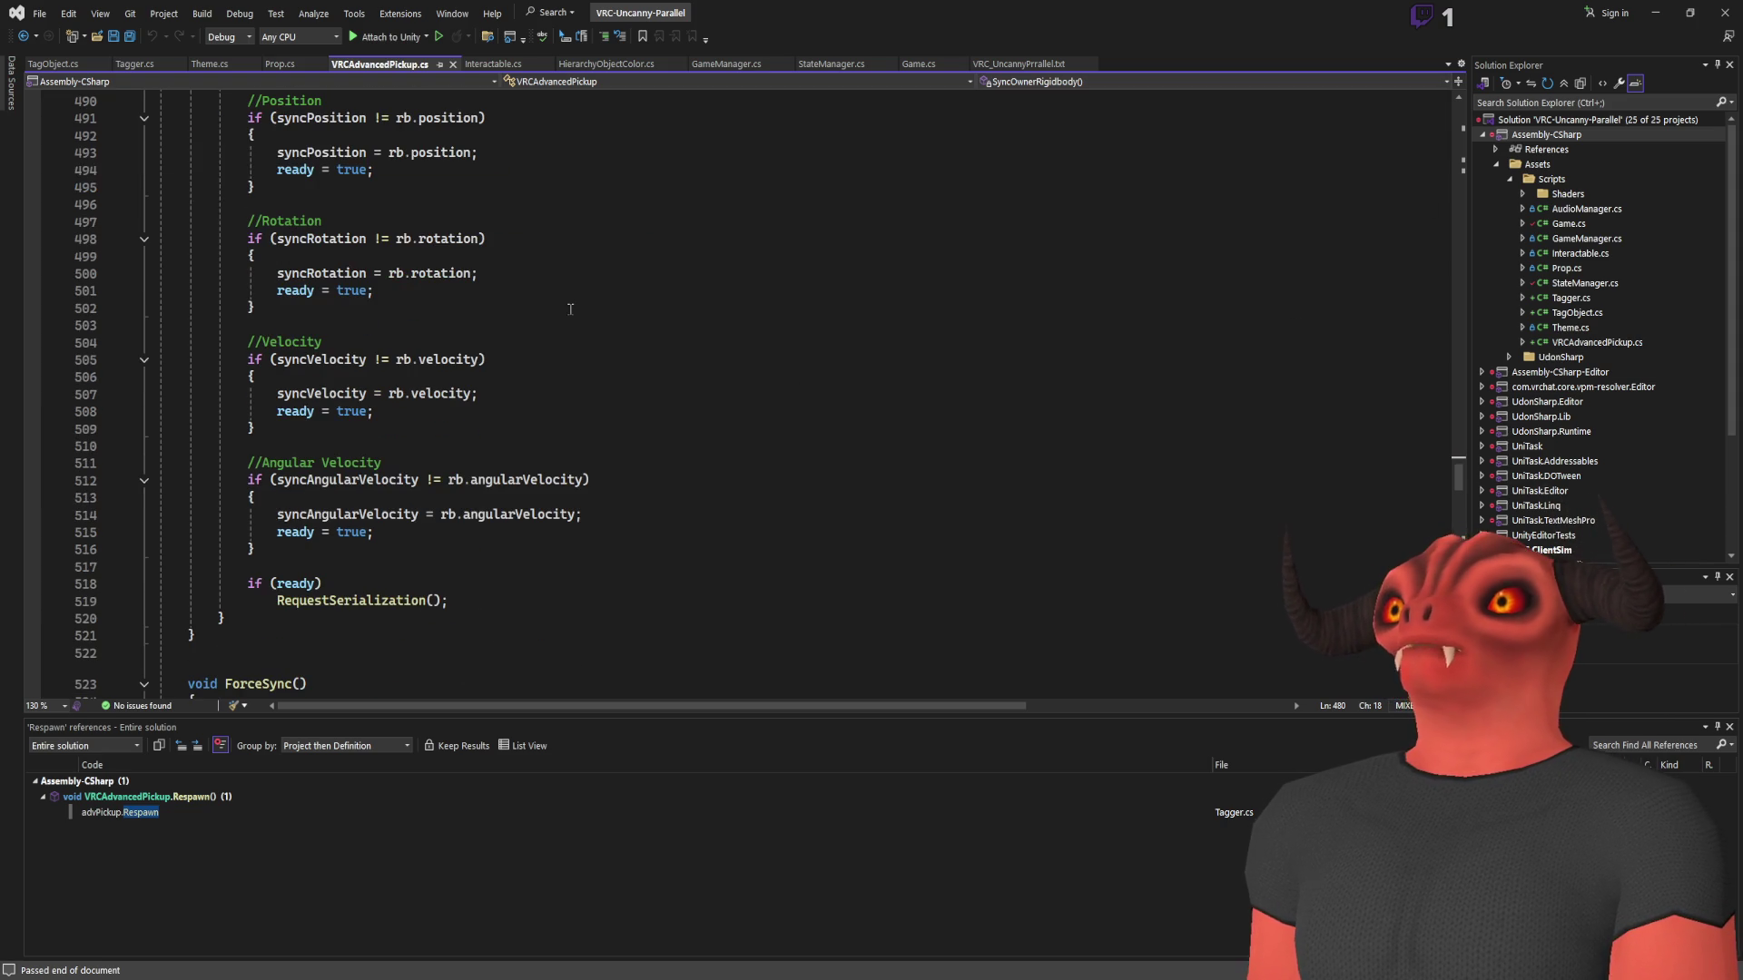
{"action": "left_click", "coordinate": [1667, 15]}
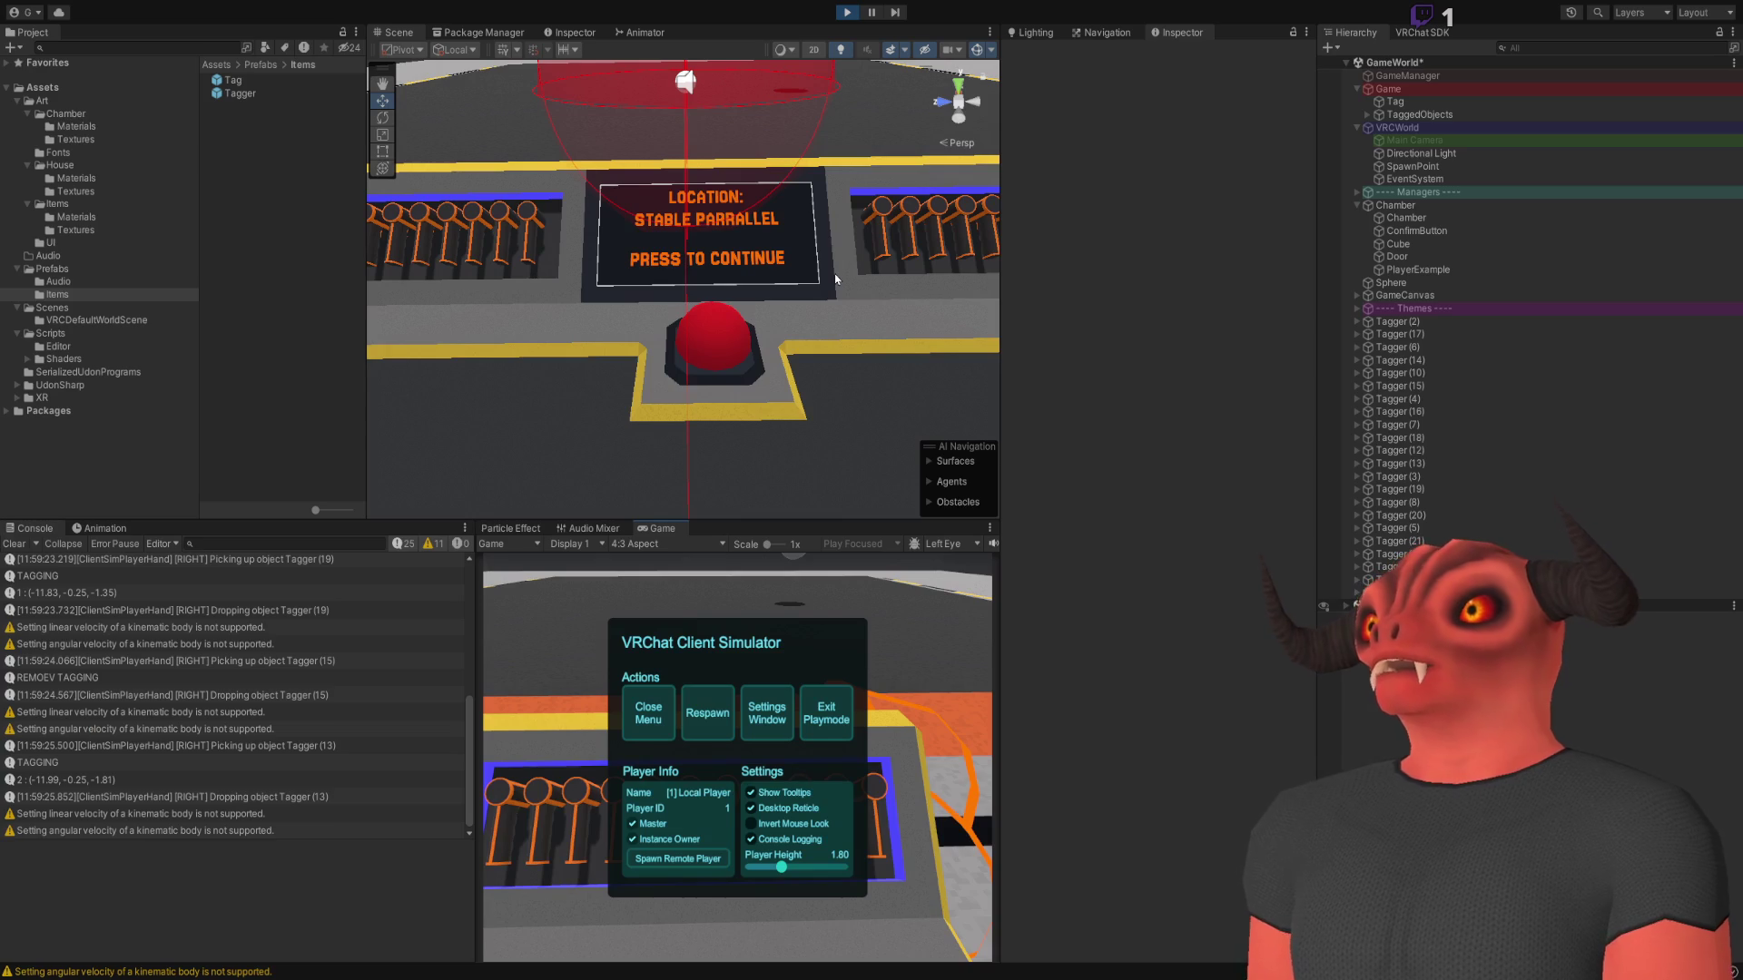
Close the ClientSim menu, then pick up, fire and drop Taggers 18, 19, 20 and 22
{"action": "left_click", "coordinate": [674, 692]}
{"action": "left_click", "coordinate": [737, 758]}
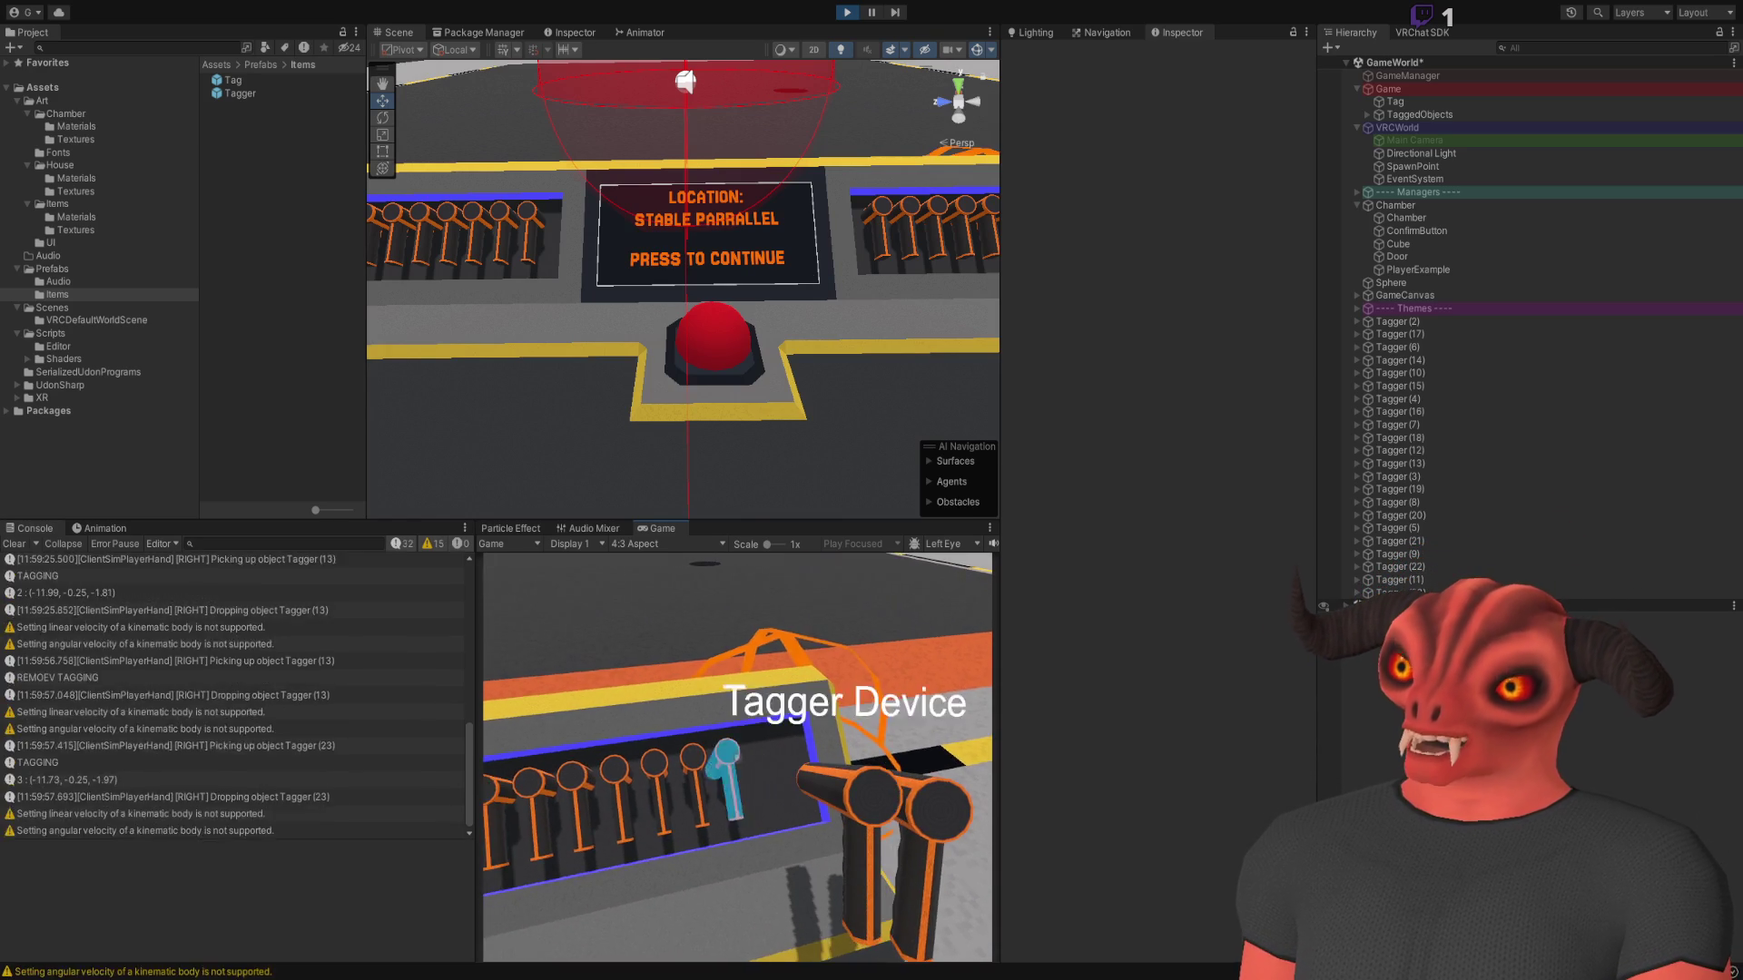
{"action": "double_click", "coordinate": [737, 758]}
{"action": "left_click", "coordinate": [737, 758]}
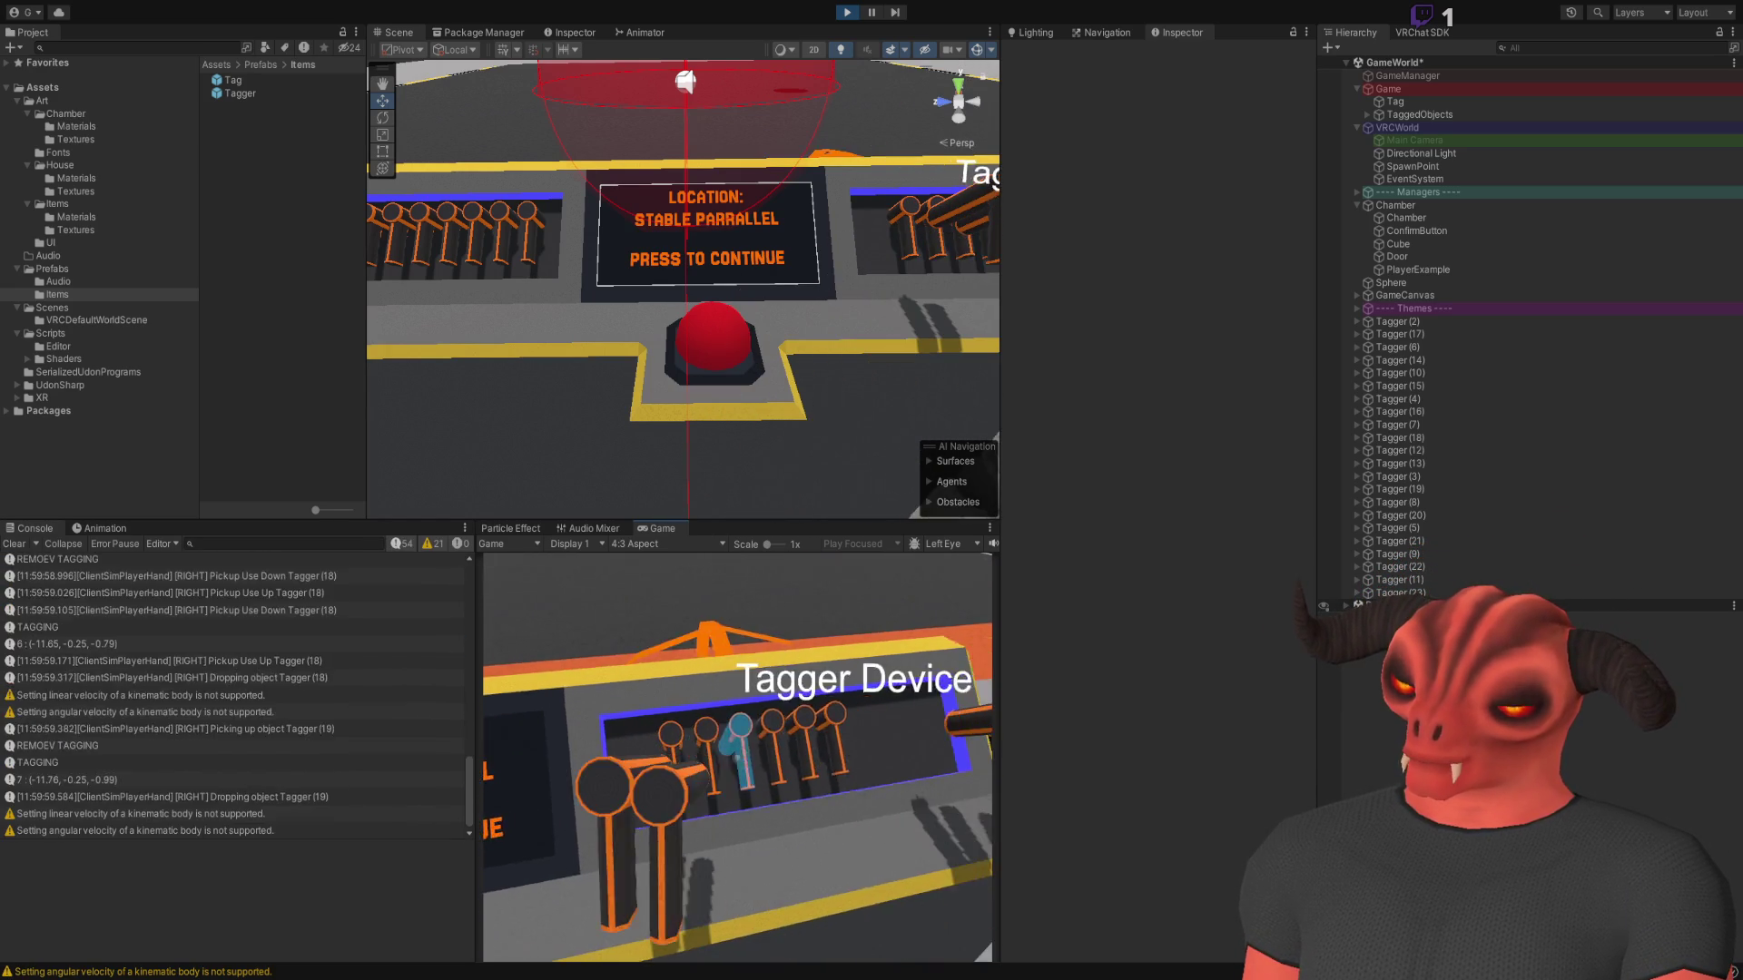
{"action": "left_click", "coordinate": [738, 758]}
{"action": "left_click", "coordinate": [737, 758]}
{"action": "left_click", "coordinate": [737, 758]}
{"action": "left_click", "coordinate": [737, 758]}
{"action": "left_click", "coordinate": [737, 758]}
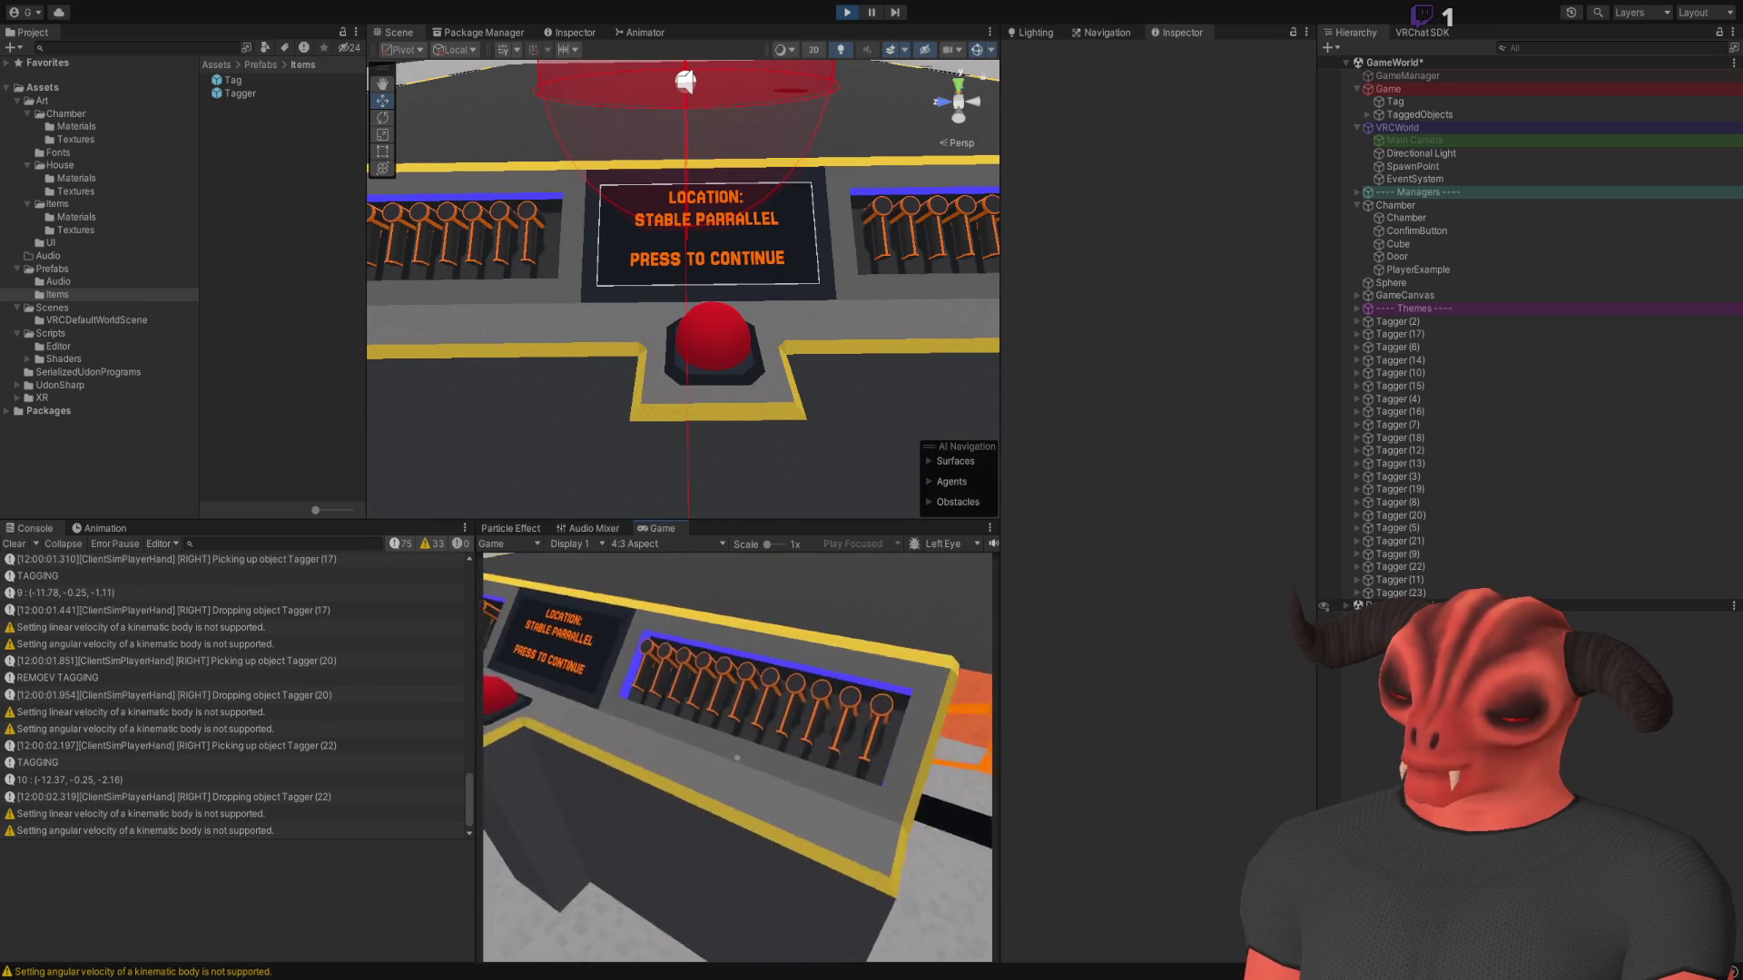
Walk back to the taggers, pick up Tagger (11), fire it repeatedly, then drop it
{"action": "key", "text": "s"}
{"action": "key", "text": "w"}
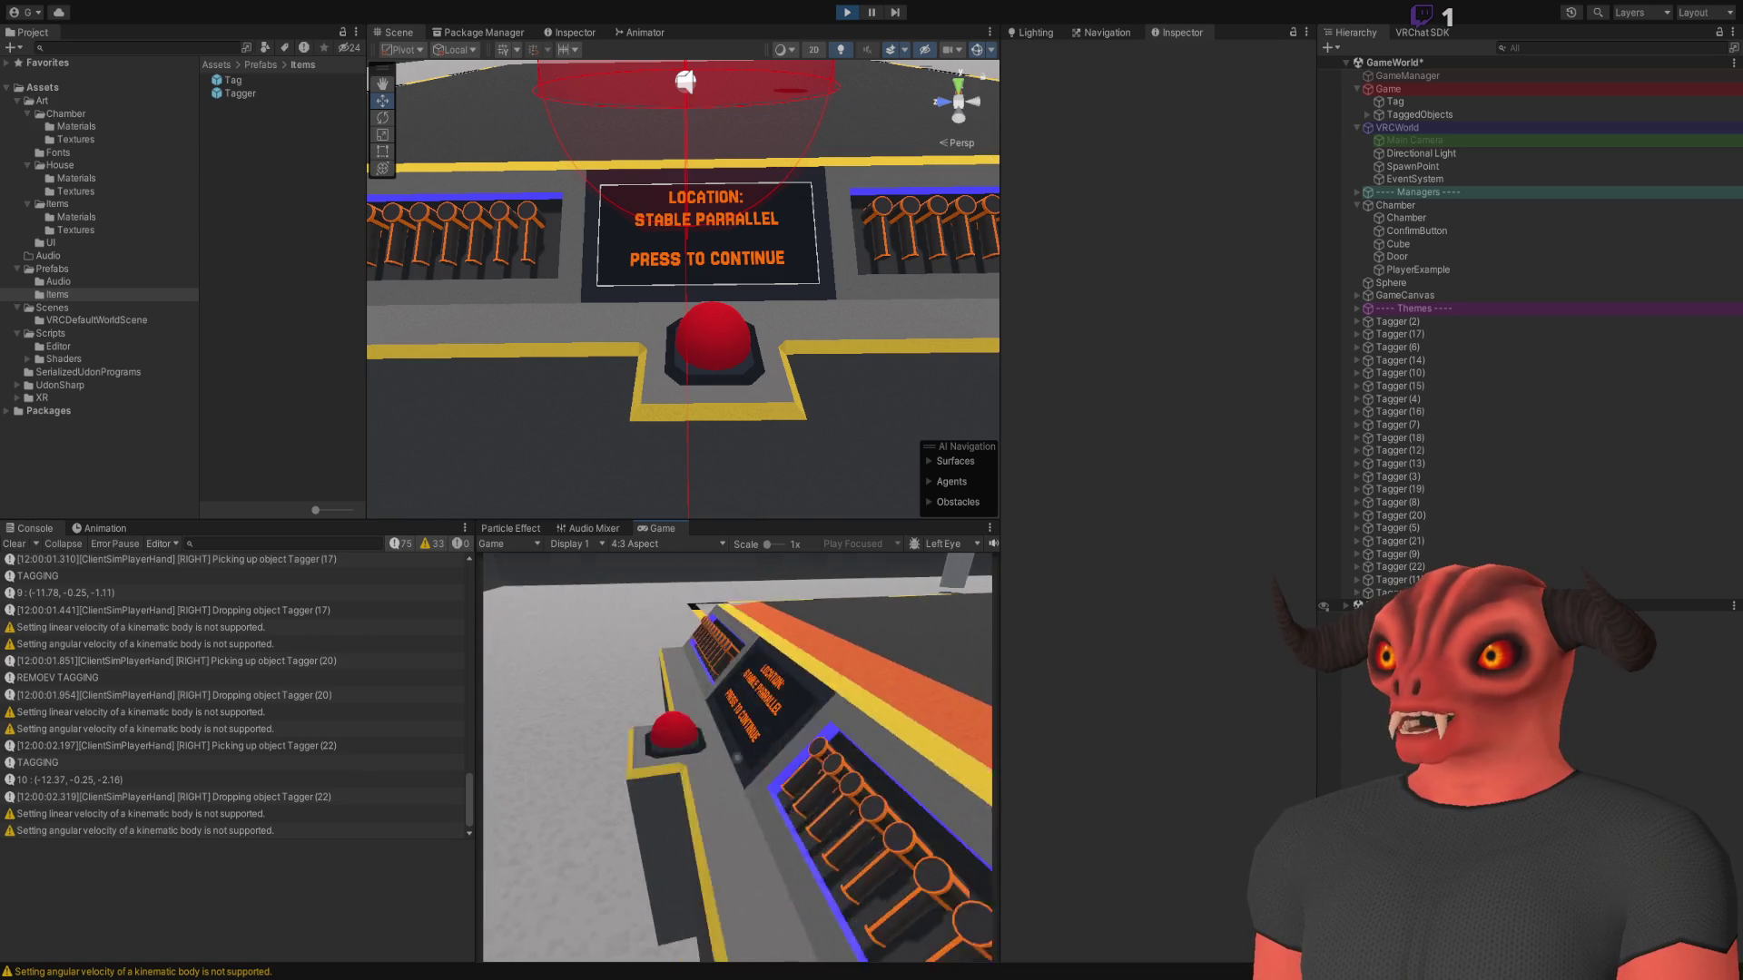
{"action": "left_click", "coordinate": [737, 758]}
{"action": "double_click", "coordinate": [738, 758]}
{"action": "double_click", "coordinate": [737, 758]}
{"action": "double_click", "coordinate": [737, 758]}
{"action": "double_click", "coordinate": [737, 758]}
{"action": "double_click", "coordinate": [737, 758]}
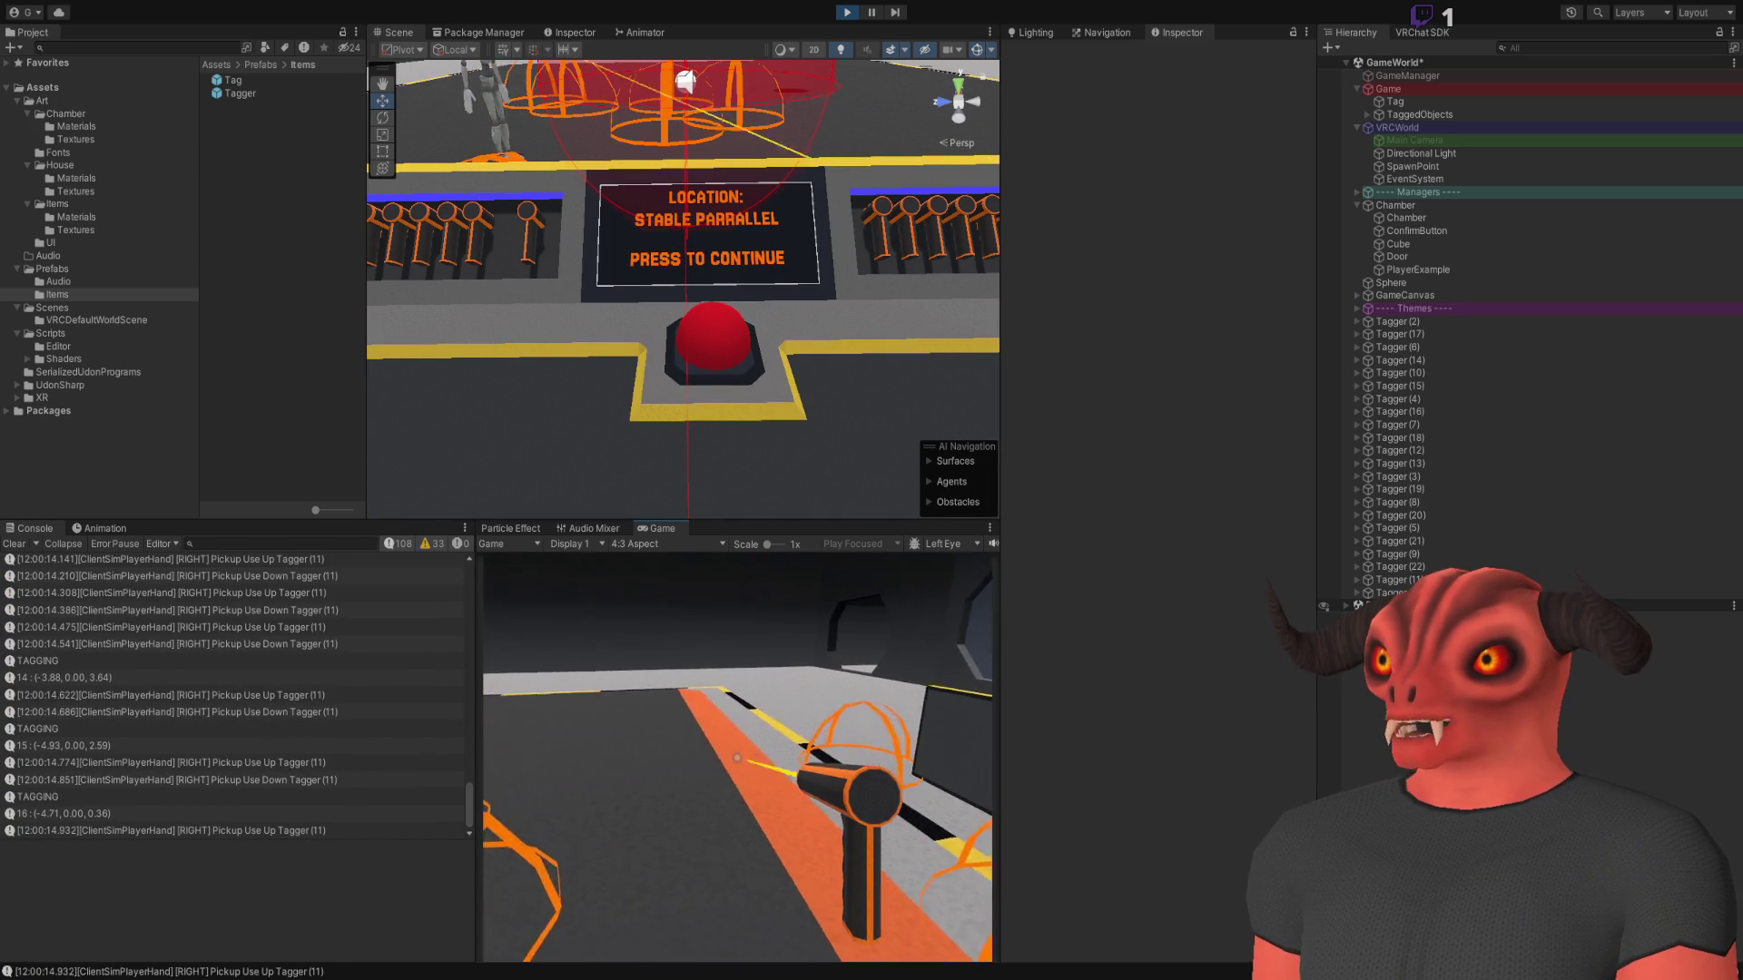
{"action": "right_click", "coordinate": [737, 758]}
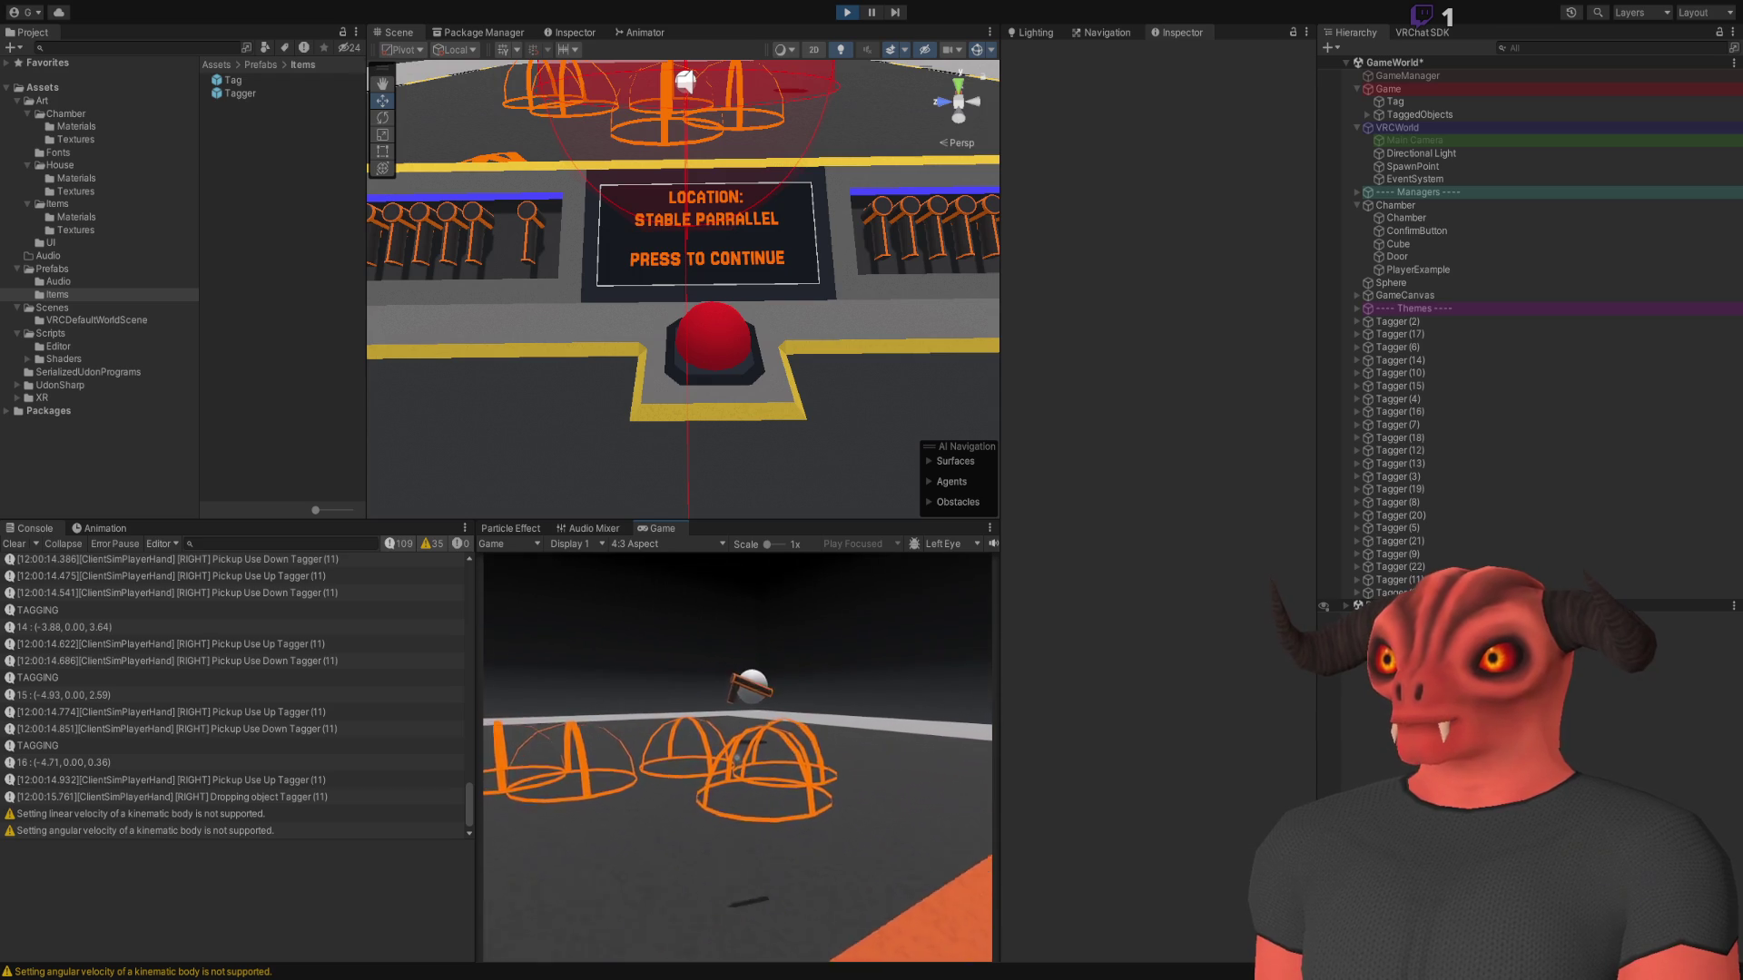
Stop play mode with Ctrl+P and return to Visual Studio
{"action": "key", "text": "w"}
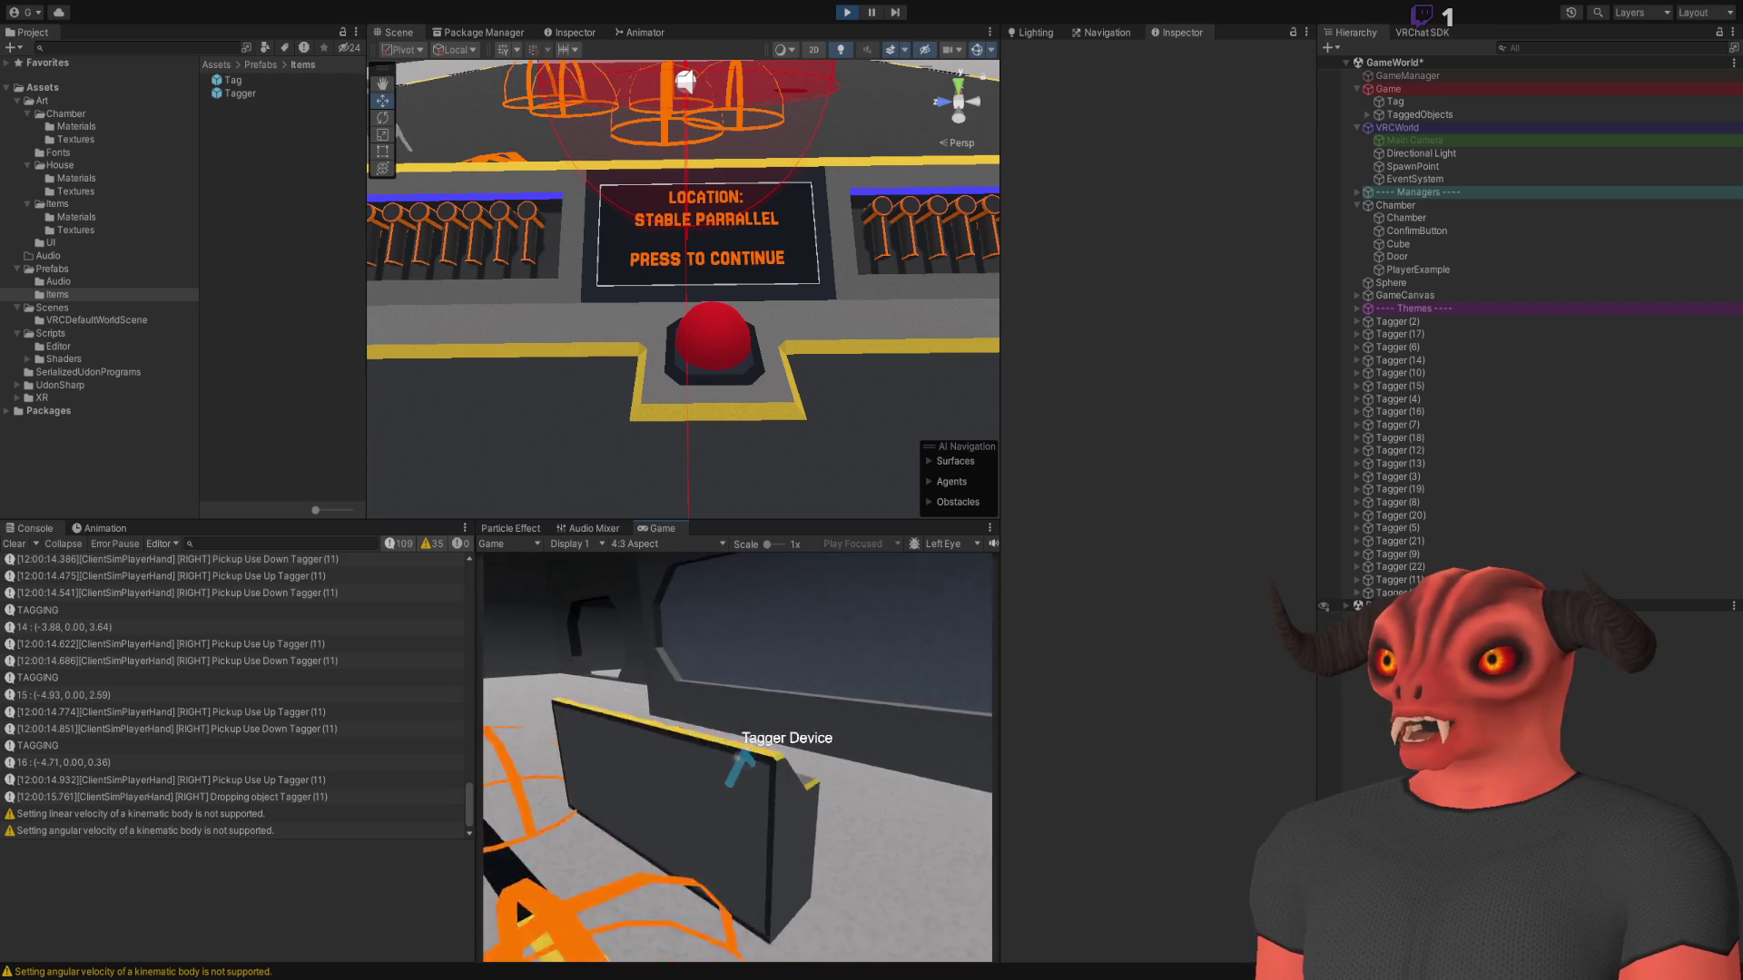
{"action": "key", "text": "Escape"}
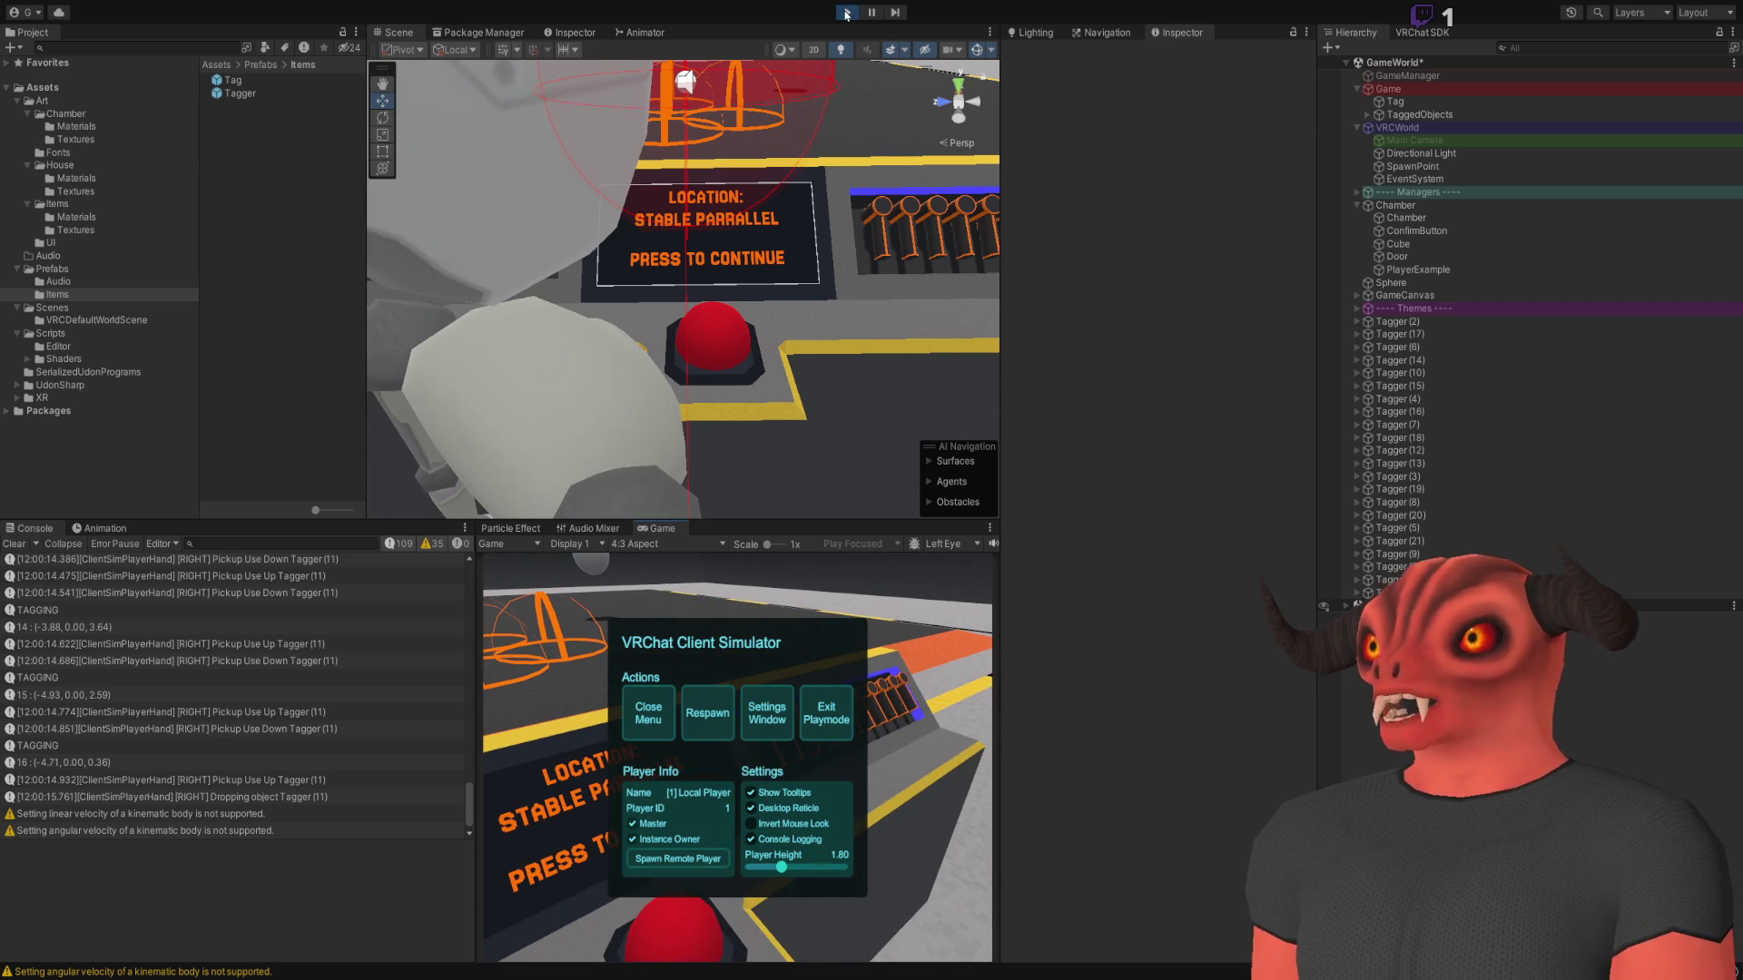
{"action": "key", "text": "ctrl+p"}
{"action": "key", "text": "alt+Tab"}
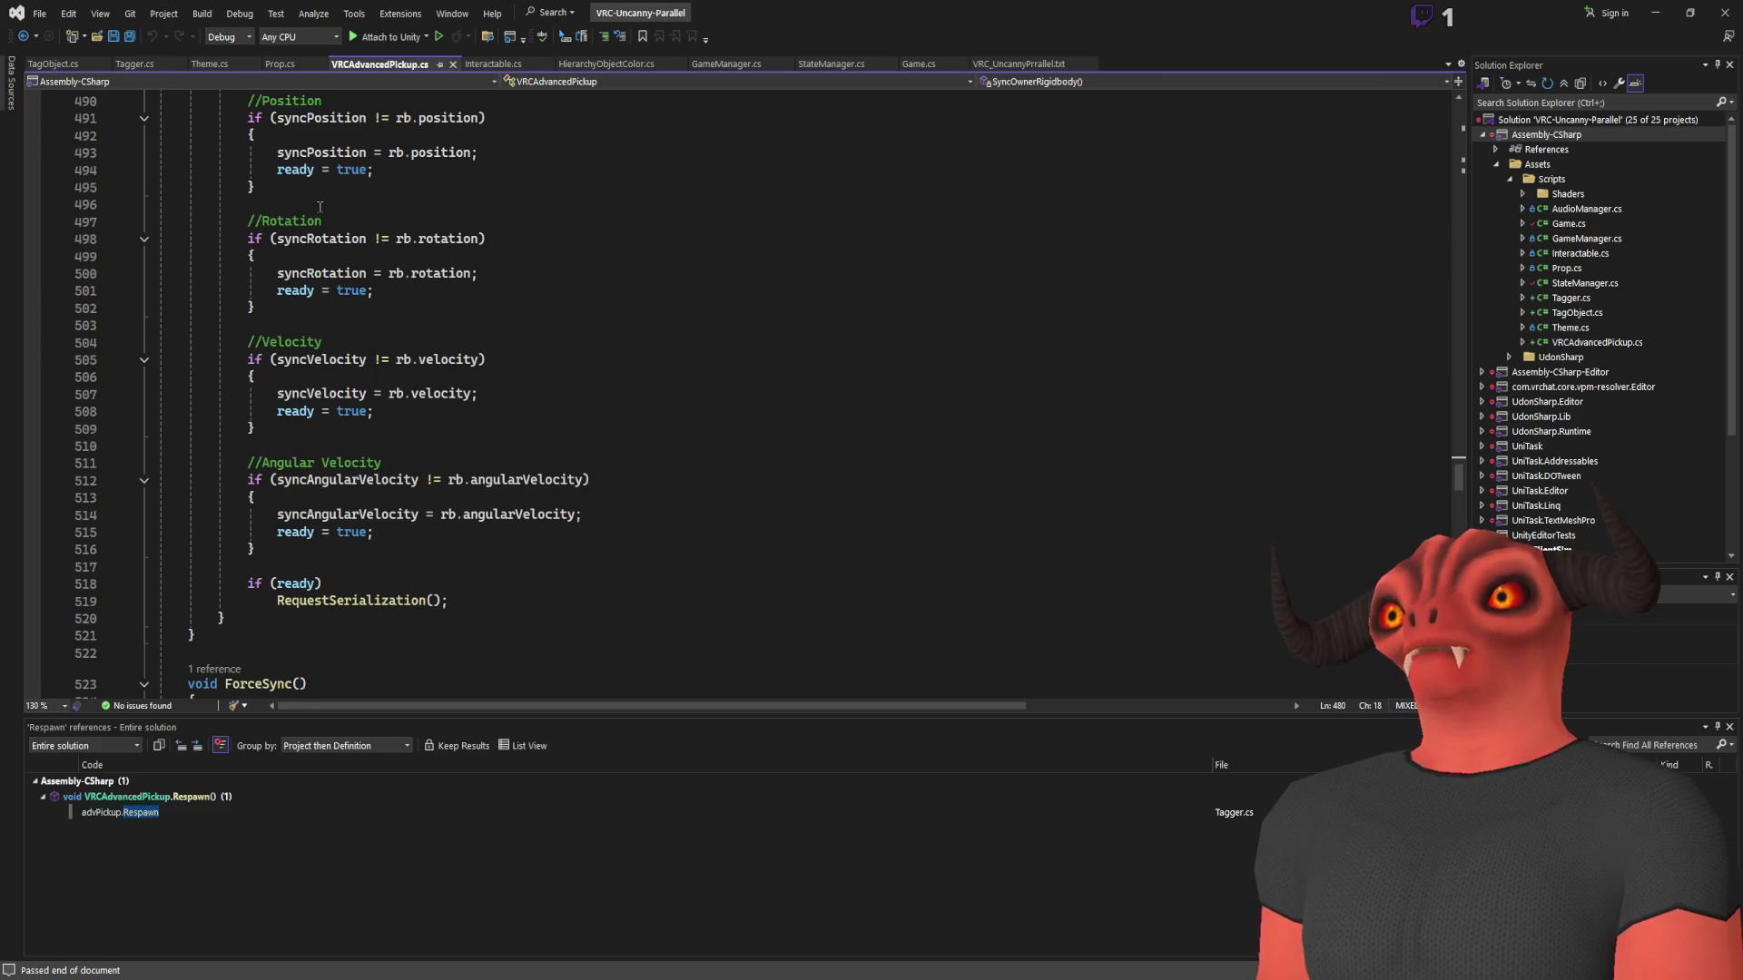
Change the respawn timer in OnDrop from 5f to 30f and save Tagger.cs
{"action": "left_click", "coordinate": [130, 68]}
{"action": "scroll", "coordinate": [422, 397], "scroll_direction": "up", "scroll_amount": 10}
{"action": "scroll", "coordinate": [422, 397], "scroll_direction": "down", "scroll_amount": 17}
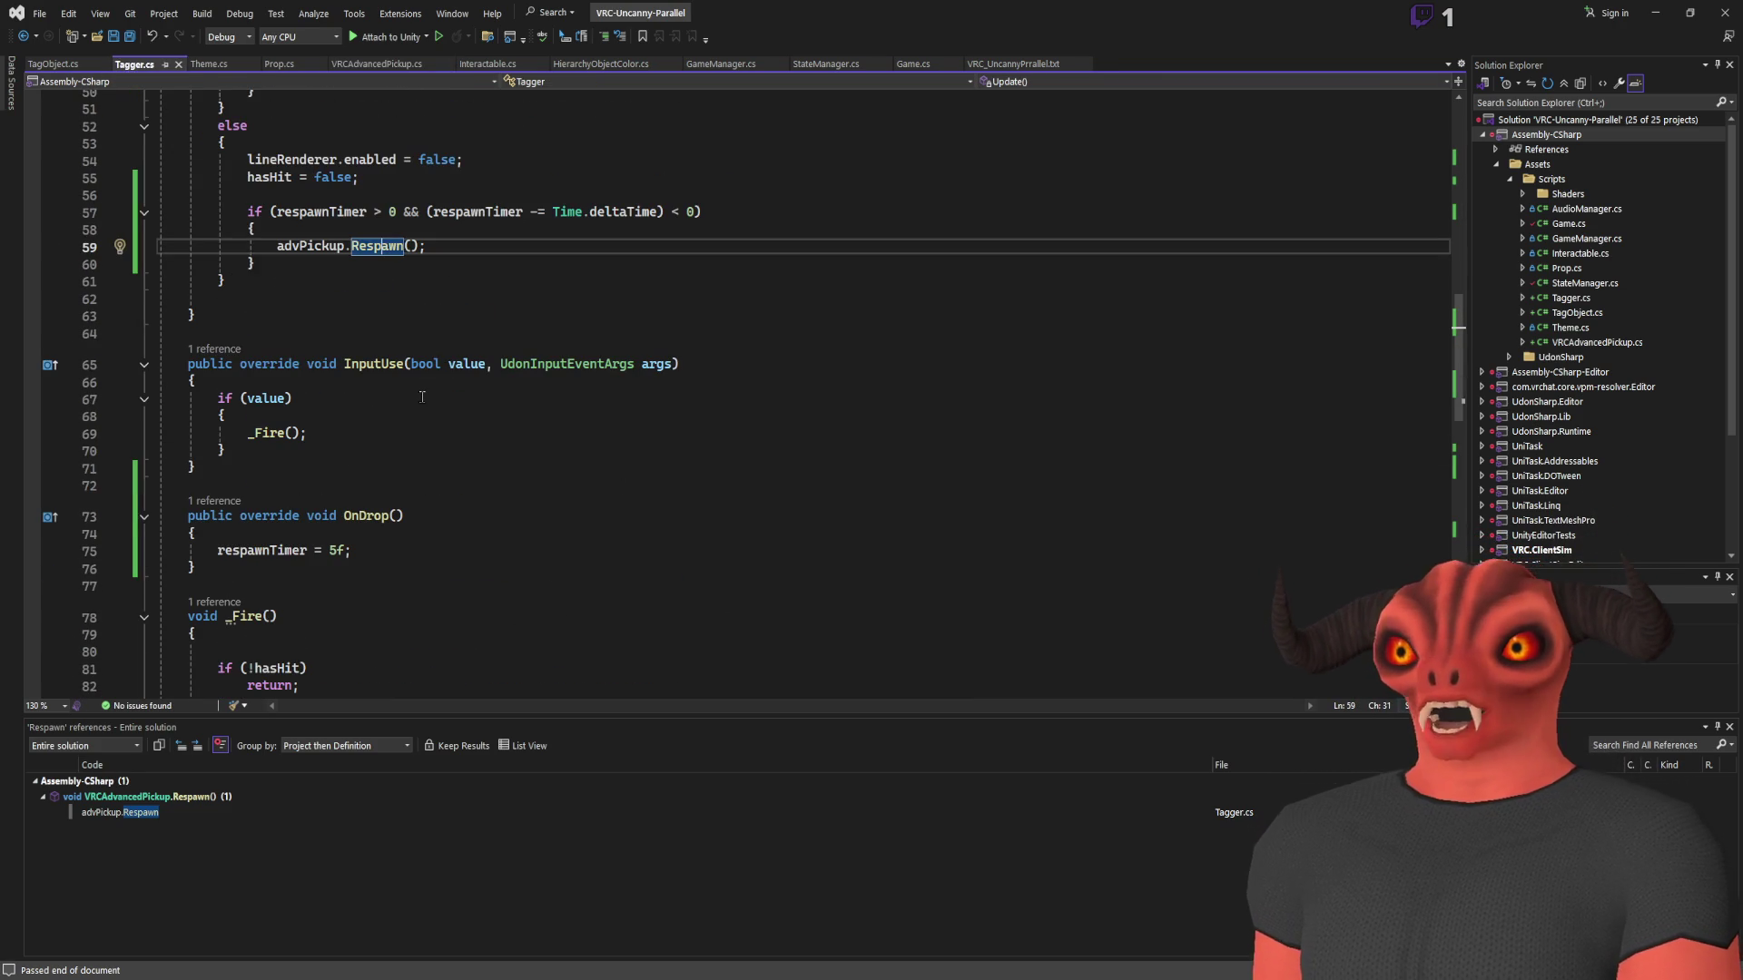
{"action": "scroll", "coordinate": [422, 397], "scroll_direction": "down", "scroll_amount": 4}
{"action": "left_click", "coordinate": [332, 348]}
{"action": "type", "text": "30"}
{"action": "key", "text": "ctrl+s"}
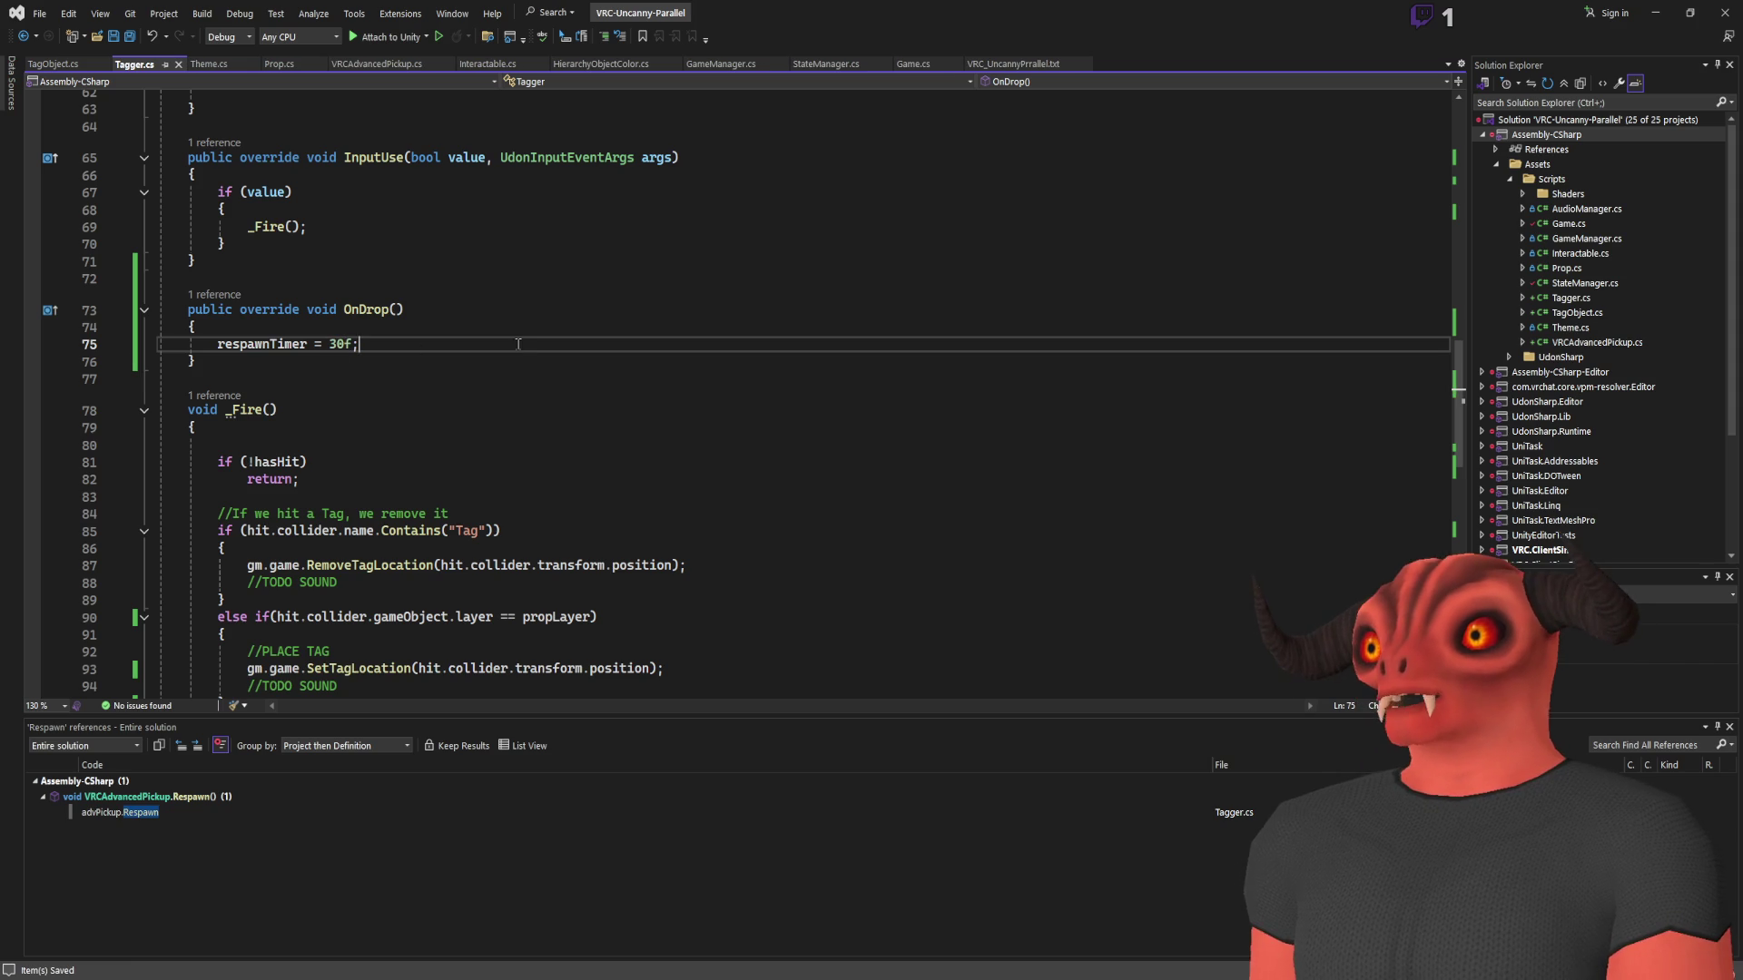
Review the InputUse method's value check and its _Fire call
{"action": "scroll", "coordinate": [466, 413], "scroll_direction": "up", "scroll_amount": 3}
{"action": "left_click", "coordinate": [377, 312]}
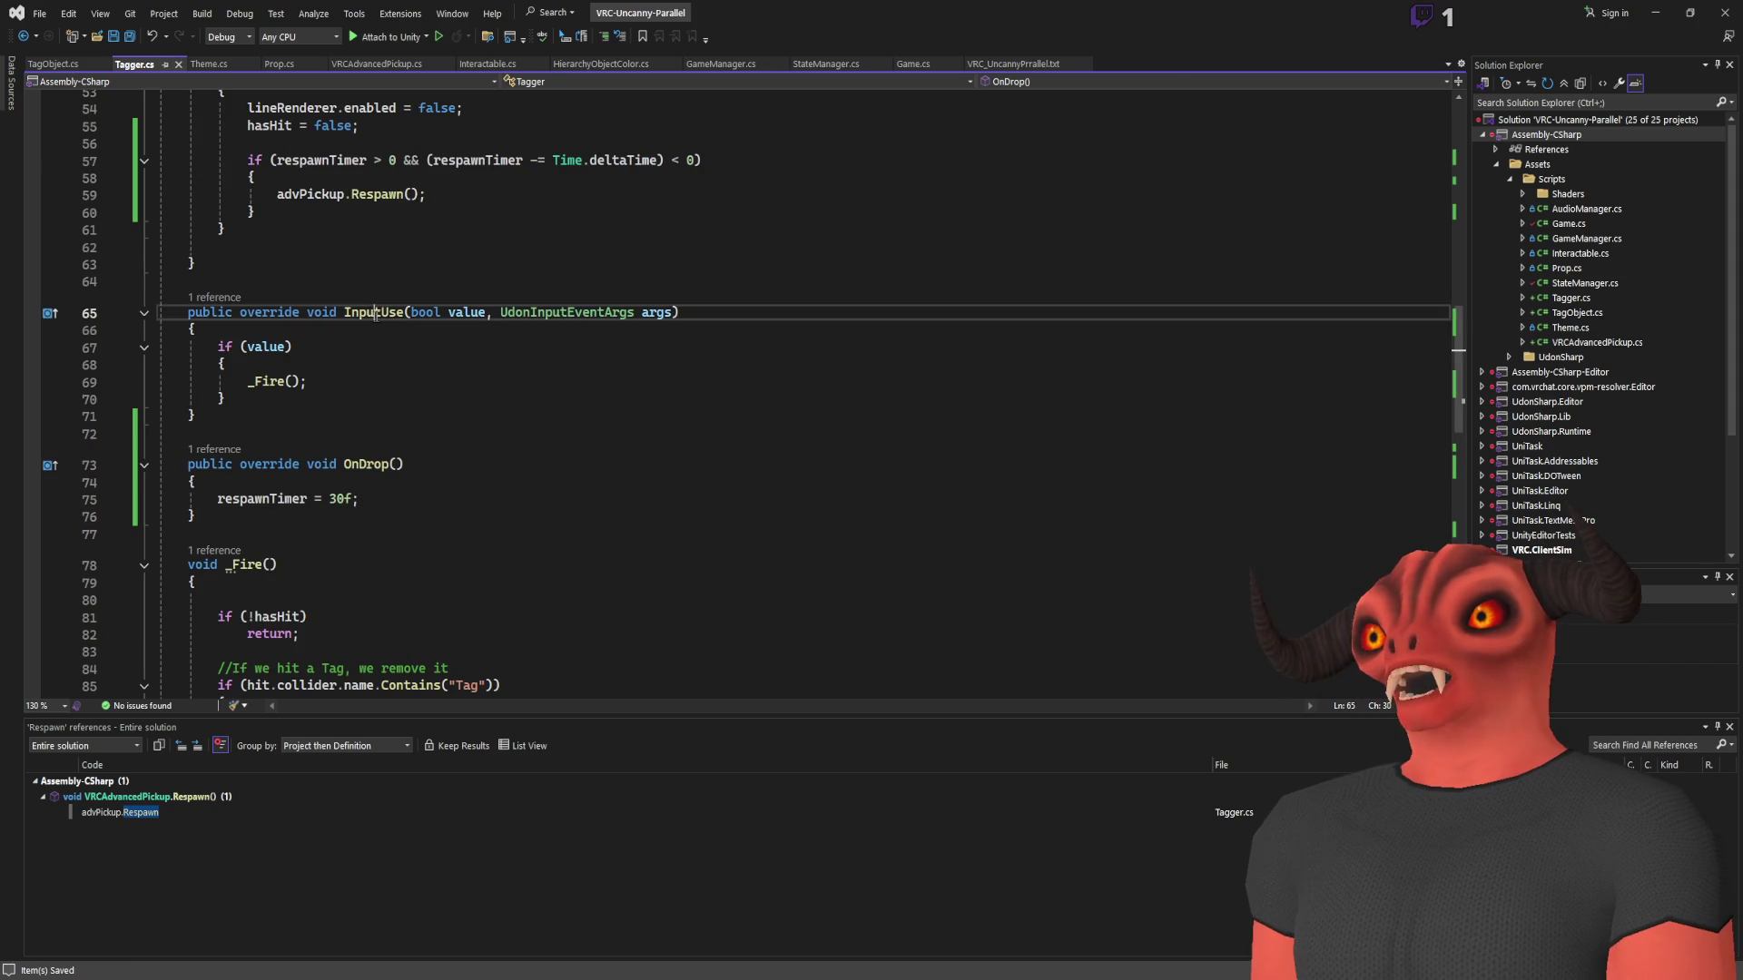
{"action": "left_click", "coordinate": [263, 347]}
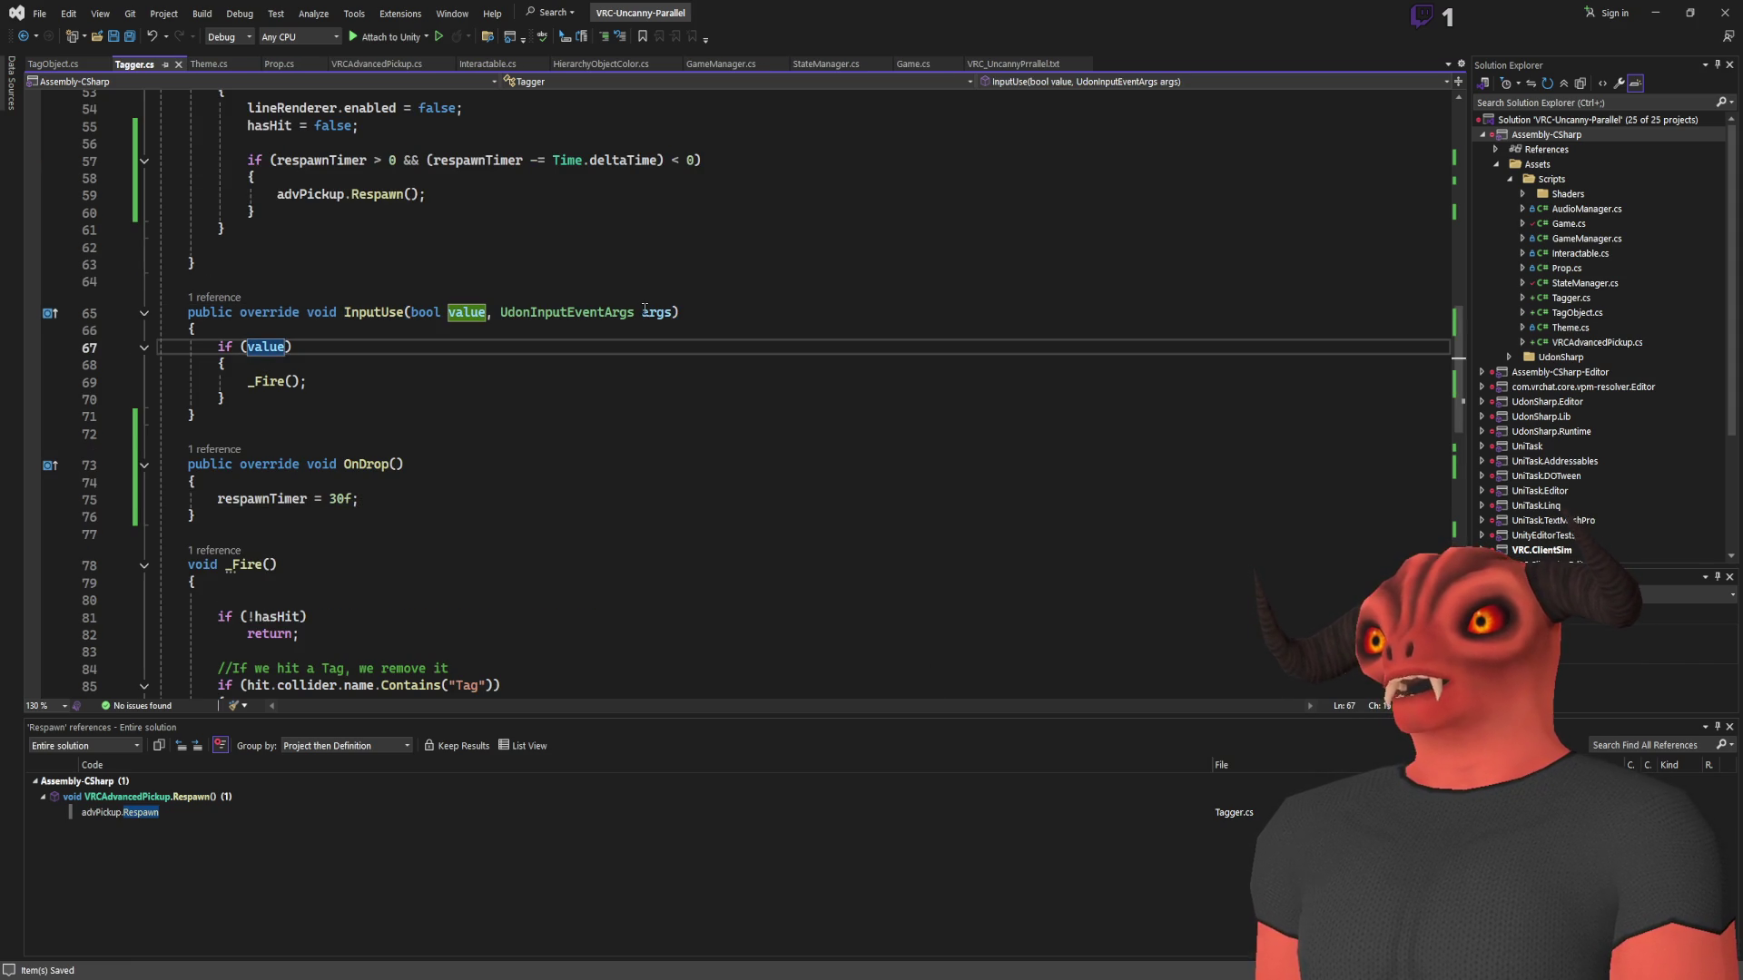
{"action": "left_click", "coordinate": [333, 353]}
{"action": "left_click", "coordinate": [284, 381]}
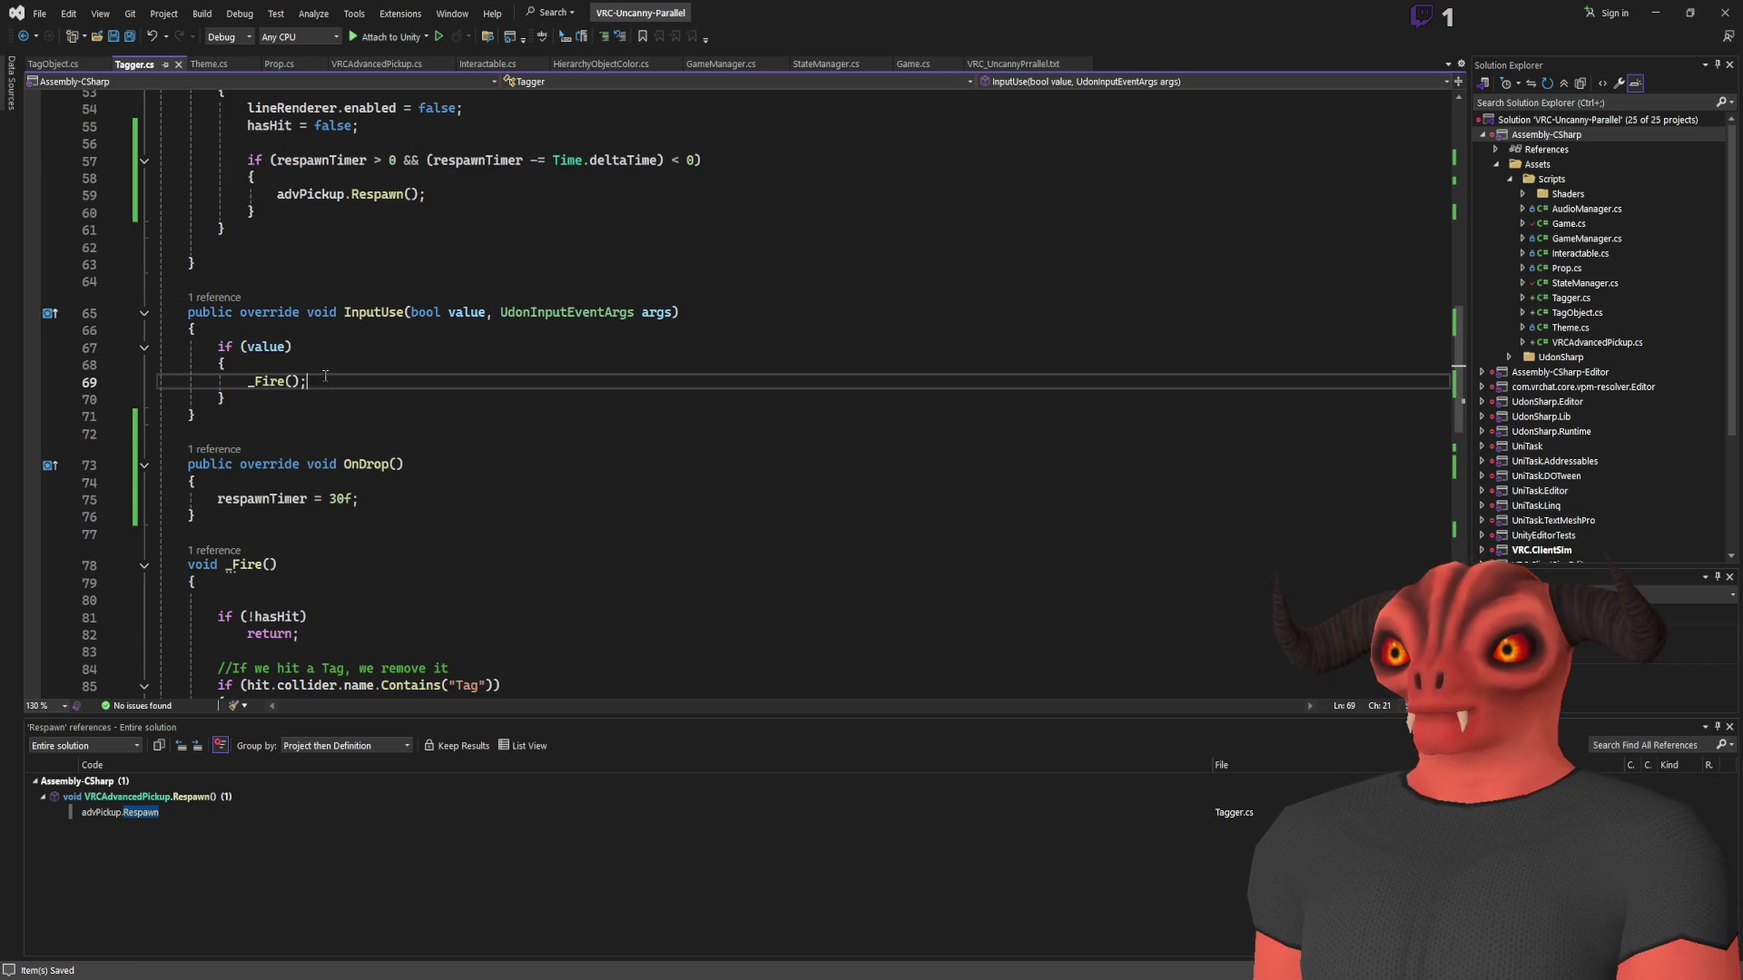
Add a new line after InputUse's closing brace and type 'public'
{"action": "scroll", "coordinate": [518, 432], "scroll_direction": "down", "scroll_amount": 5}
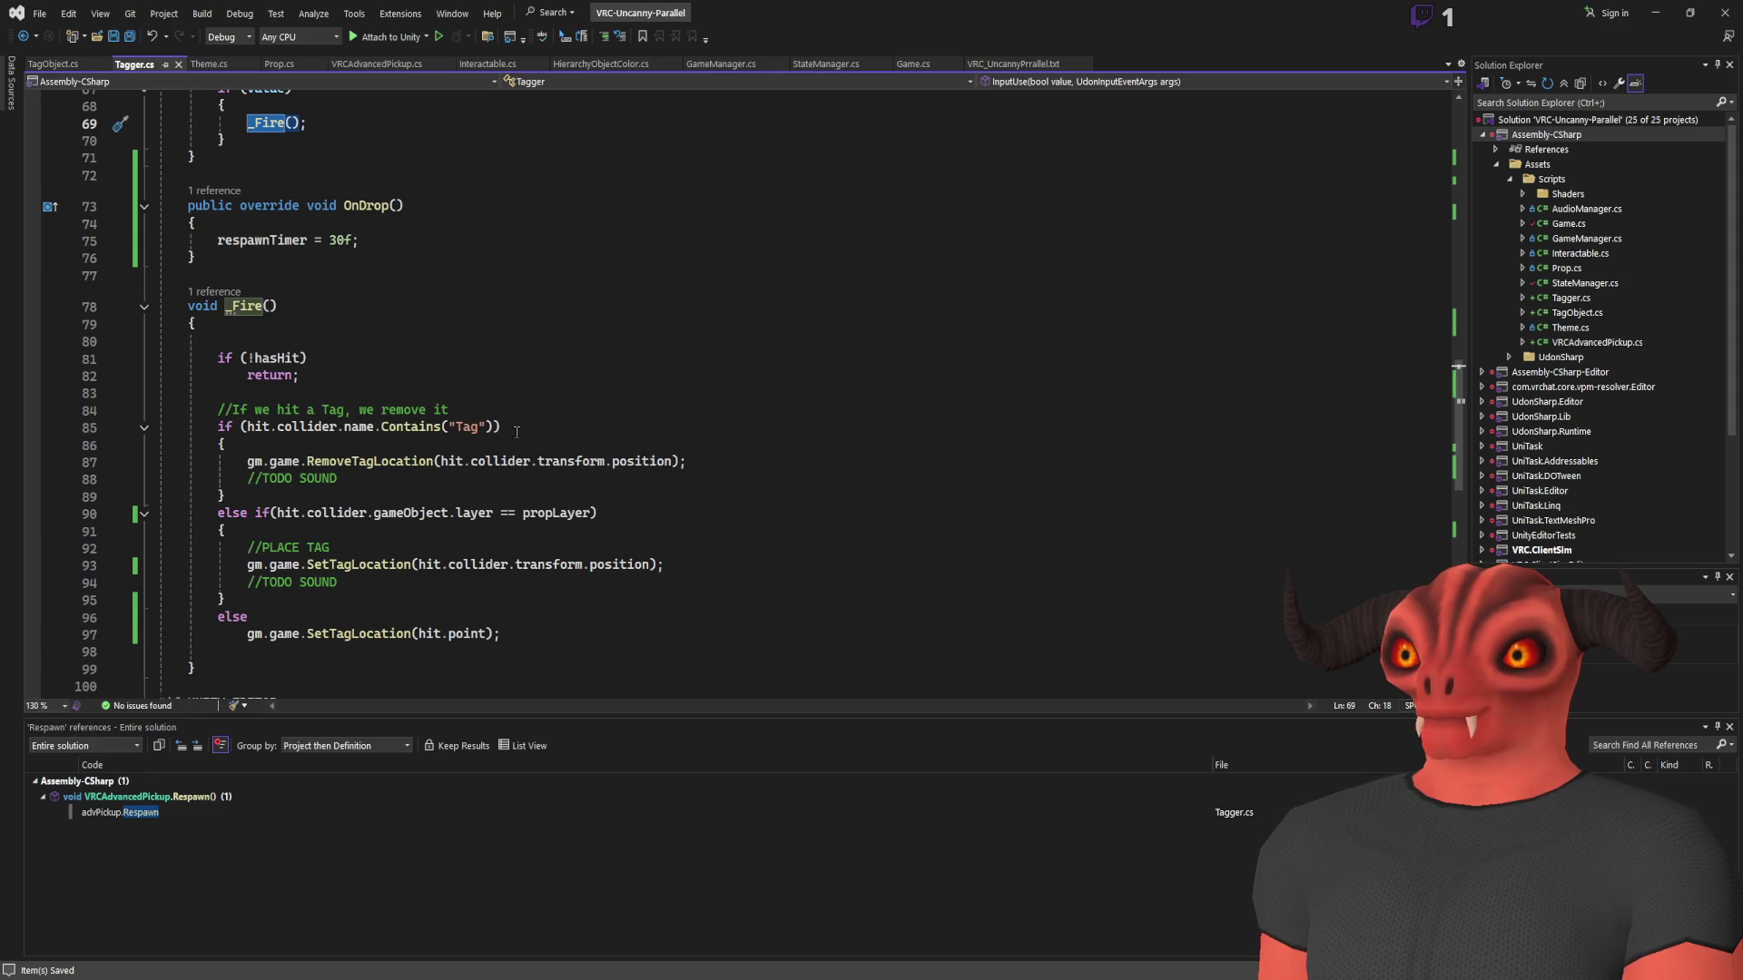
{"action": "scroll", "coordinate": [517, 432], "scroll_direction": "up", "scroll_amount": 10}
{"action": "scroll", "coordinate": [446, 427], "scroll_direction": "down", "scroll_amount": 4}
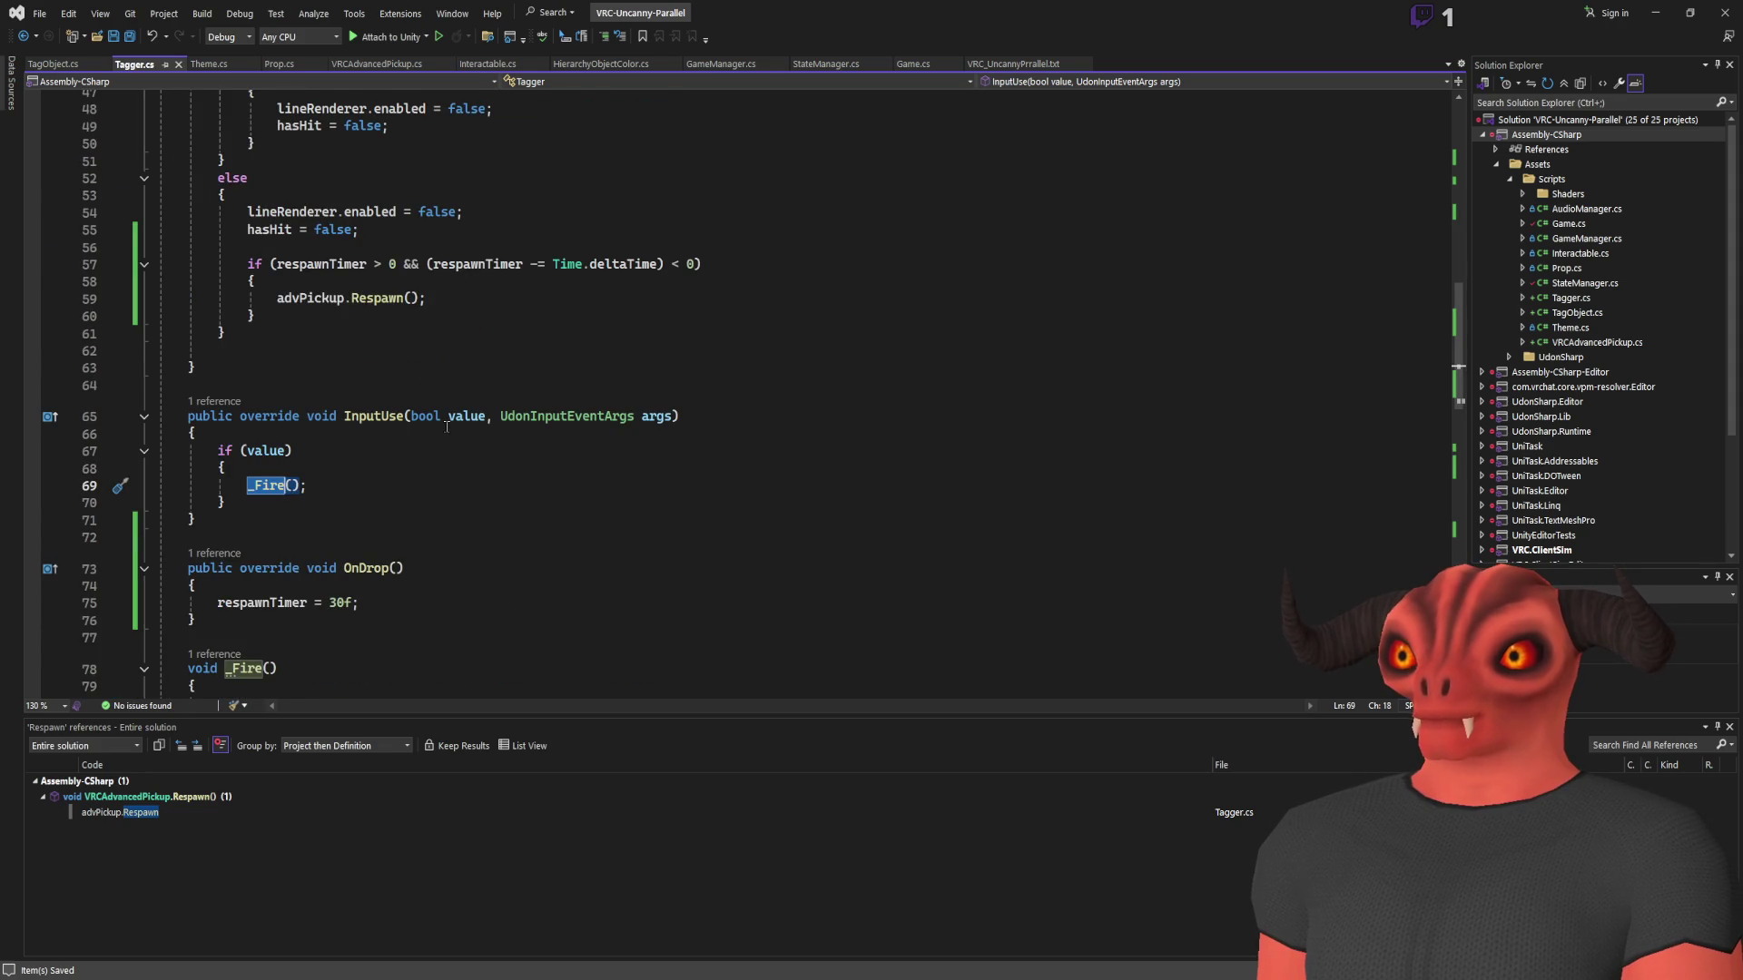
{"action": "scroll", "coordinate": [446, 426], "scroll_direction": "up", "scroll_amount": 9}
{"action": "scroll", "coordinate": [277, 365], "scroll_direction": "down", "scroll_amount": 14}
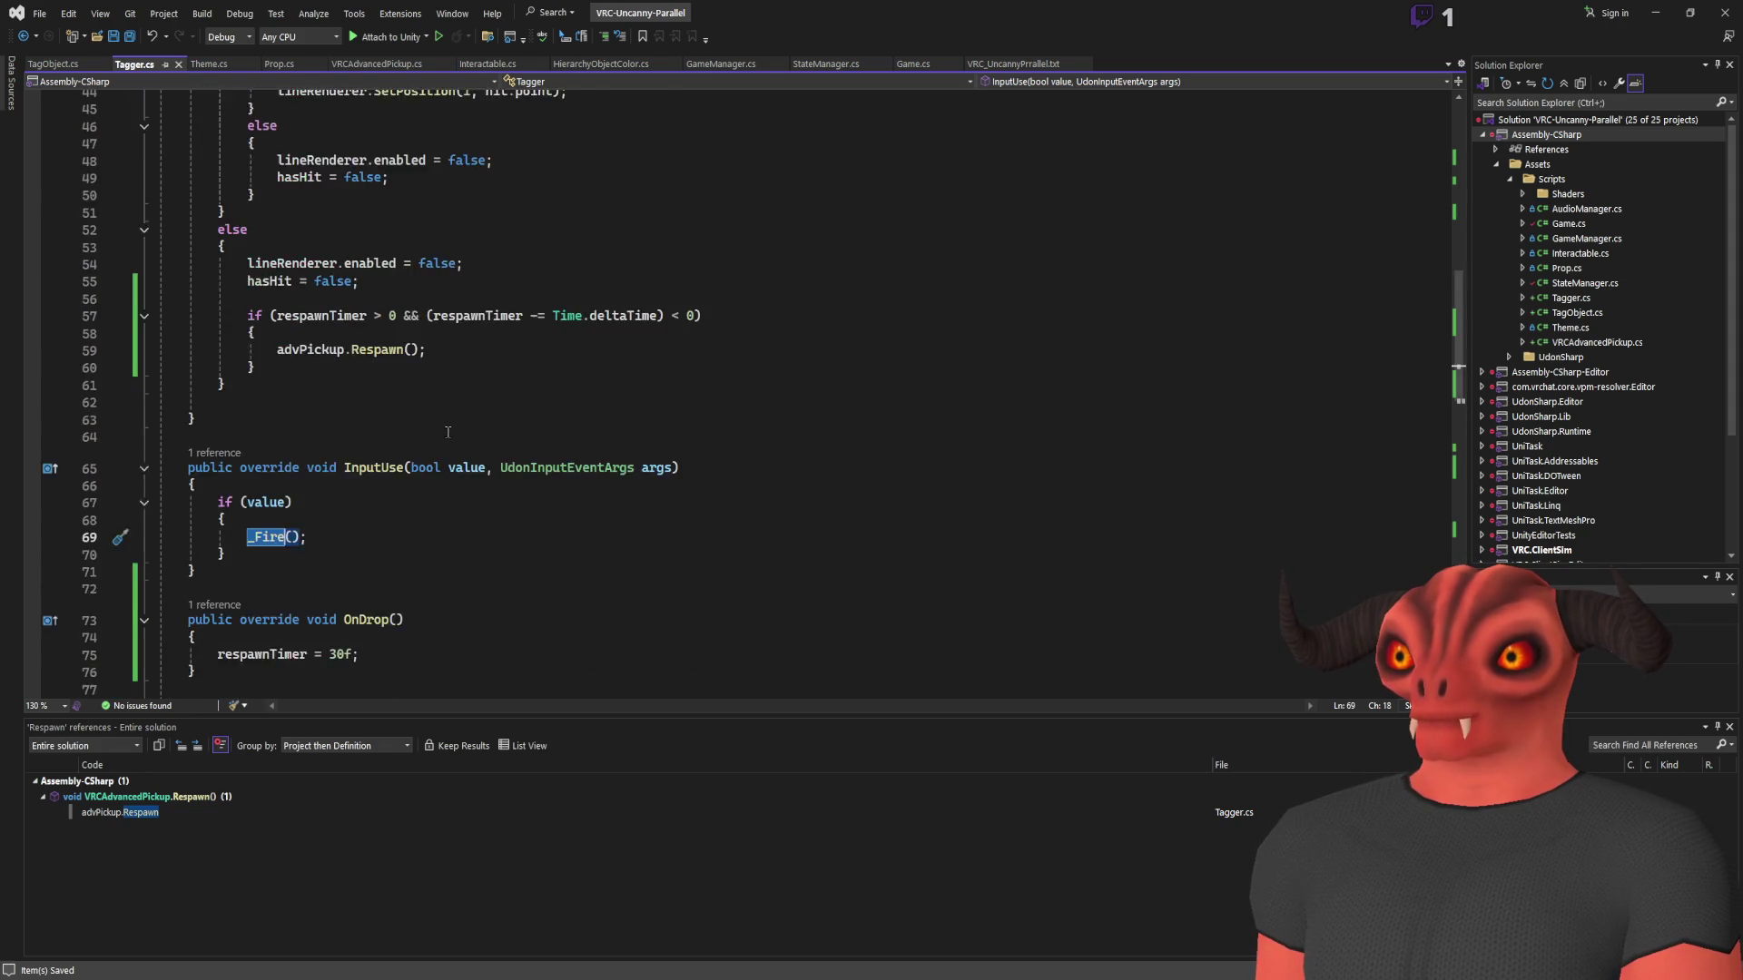
{"action": "left_click", "coordinate": [337, 266]}
{"action": "key", "text": "Return"}
{"action": "key", "text": "Return"}
{"action": "type", "text": "public override void OnPickup("}
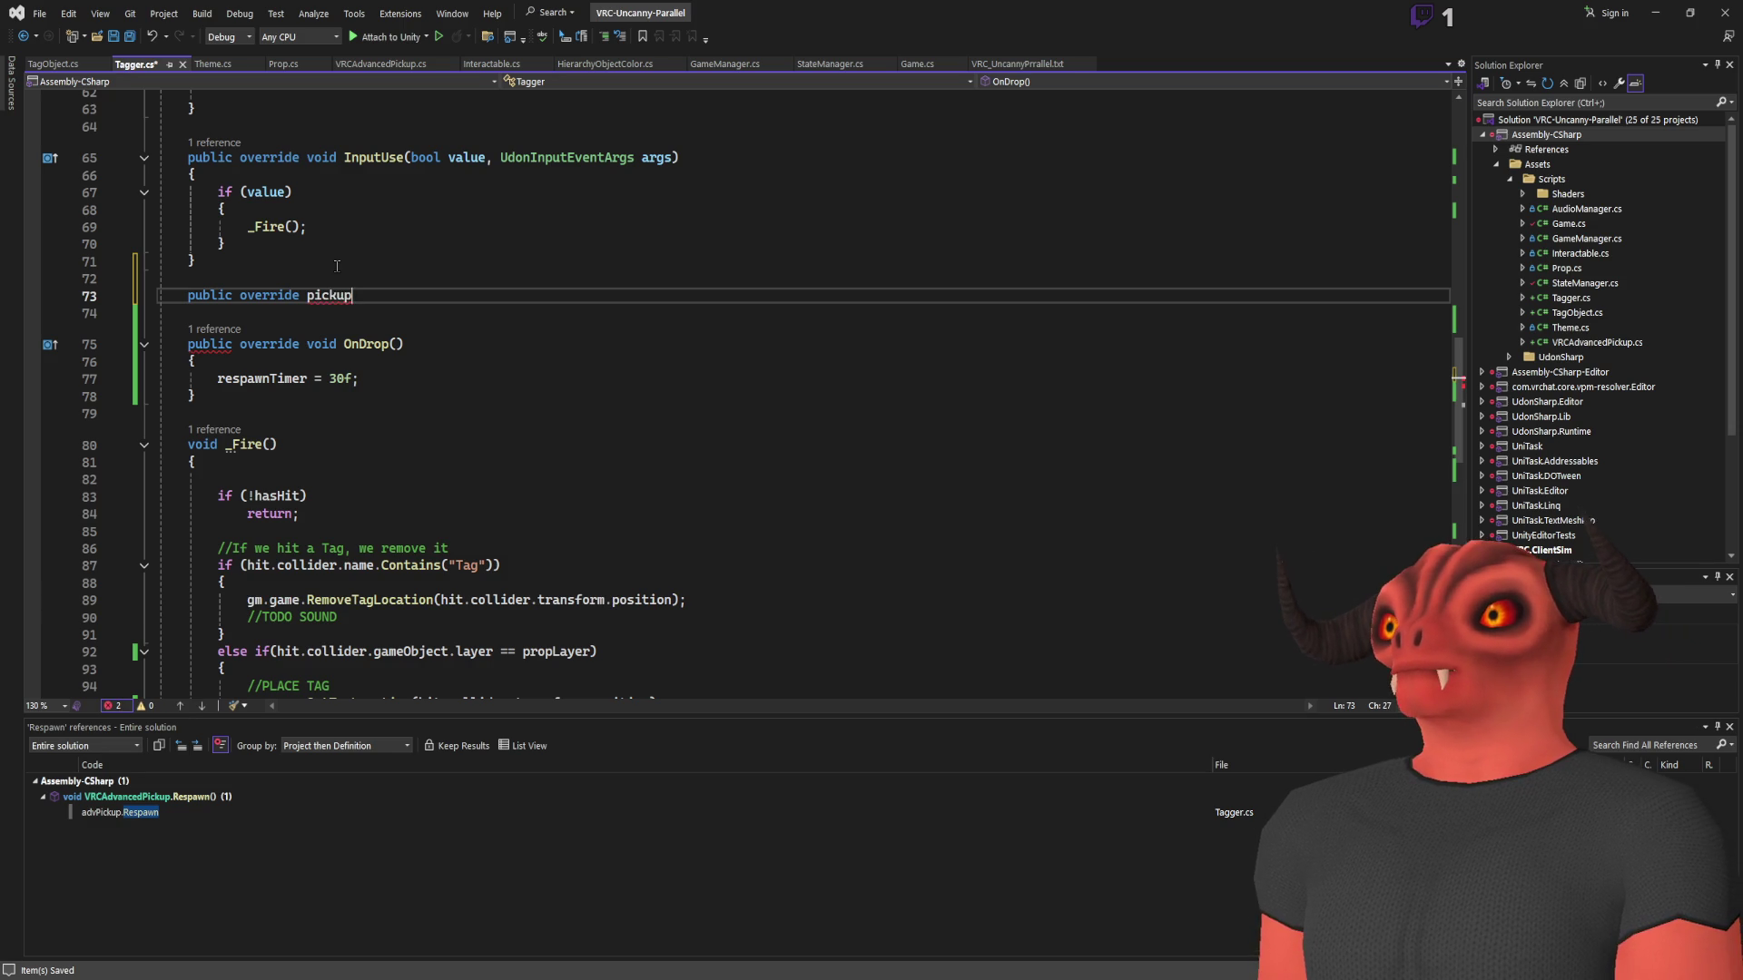
Create an empty OnPickup override and declare 'private float safetyTimer' under respawnTimer
{"action": "key", "text": "Tab"}
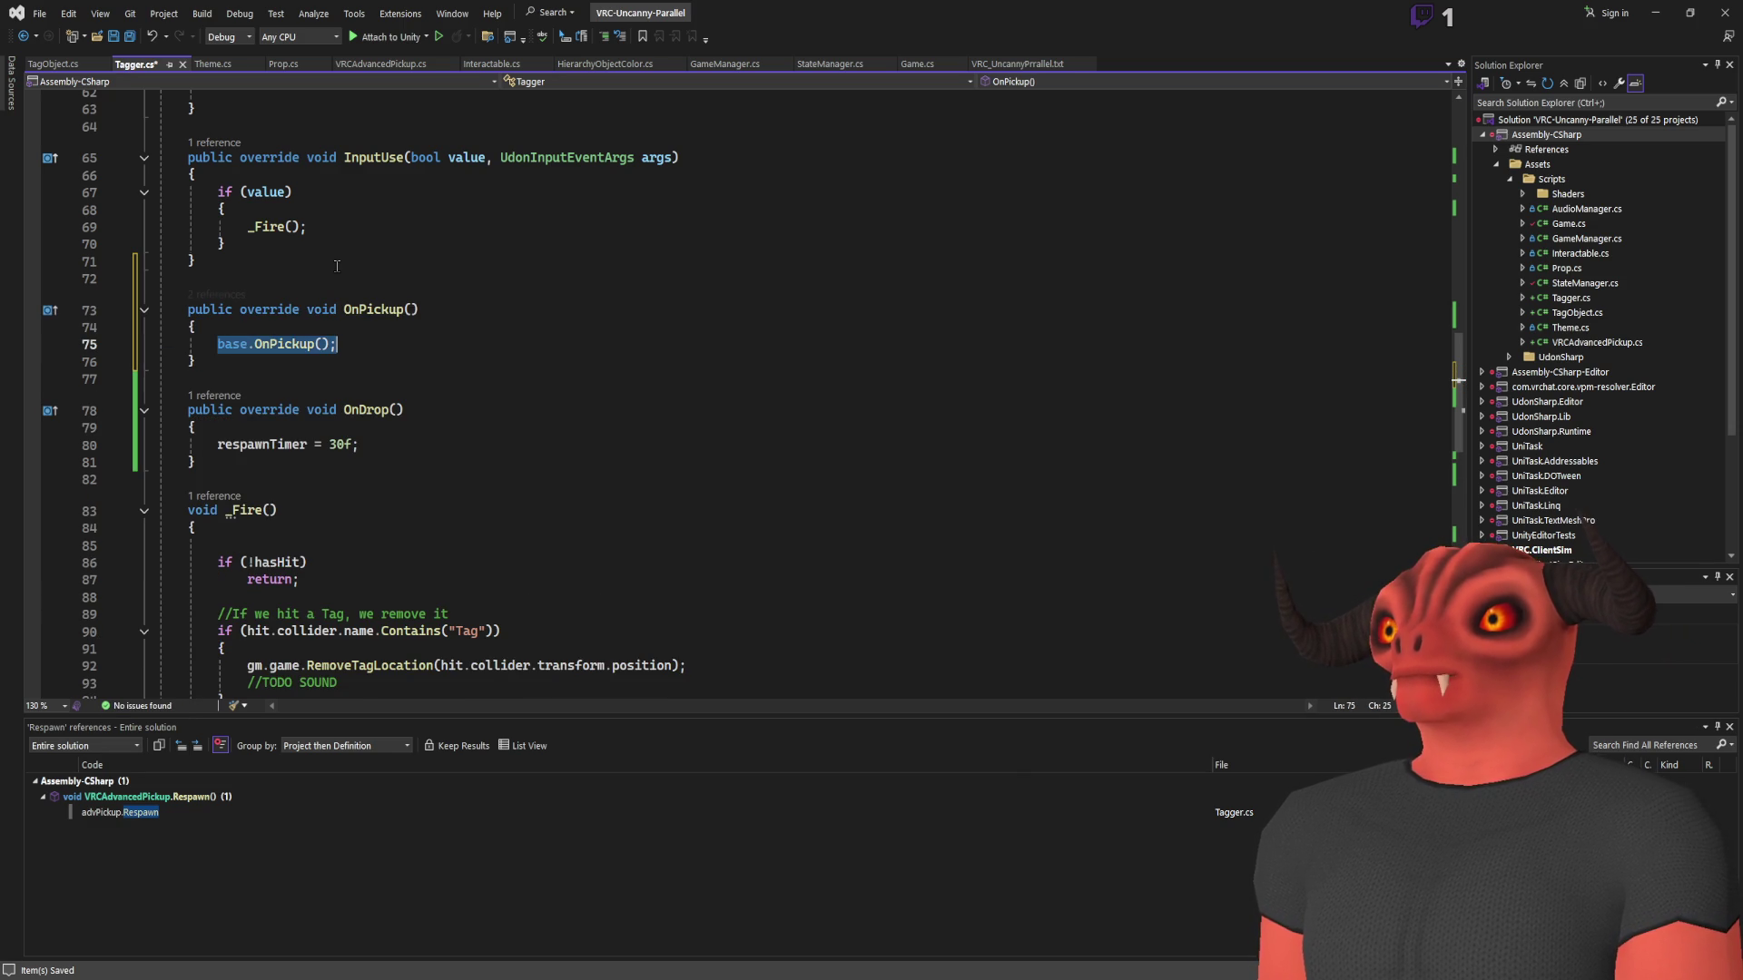
{"action": "key", "text": "Return"}
{"action": "key", "text": "Up"}
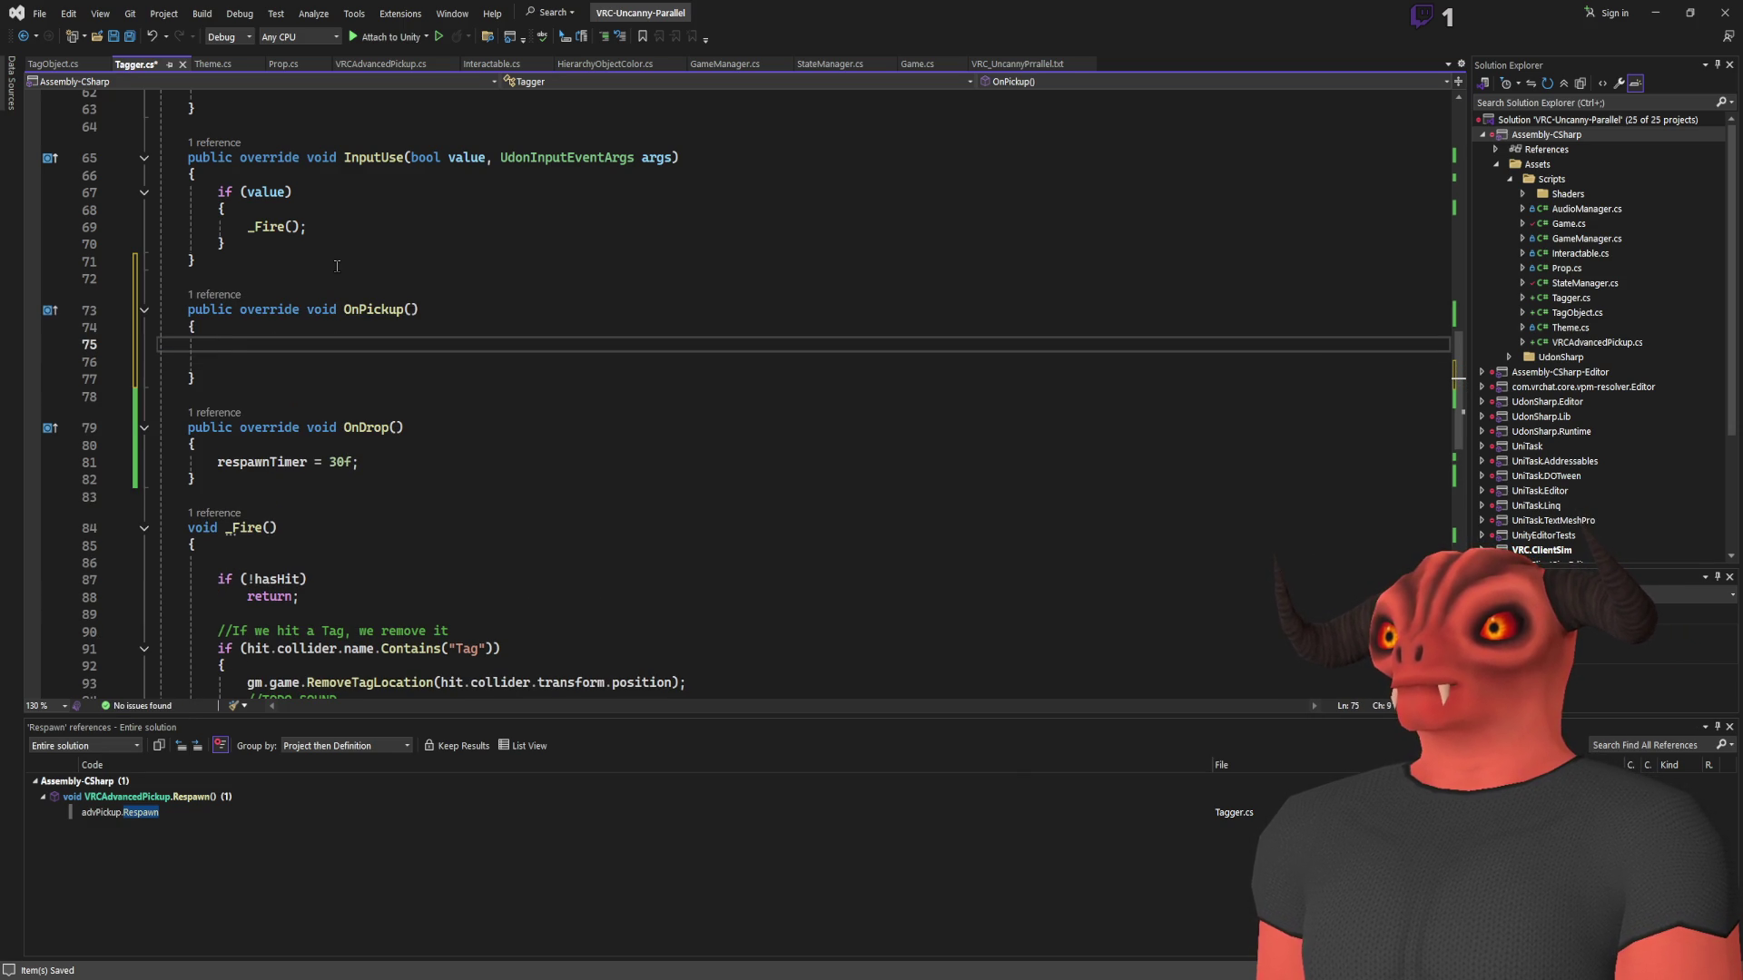
{"action": "scroll", "coordinate": [337, 266], "scroll_direction": "up", "scroll_amount": 20}
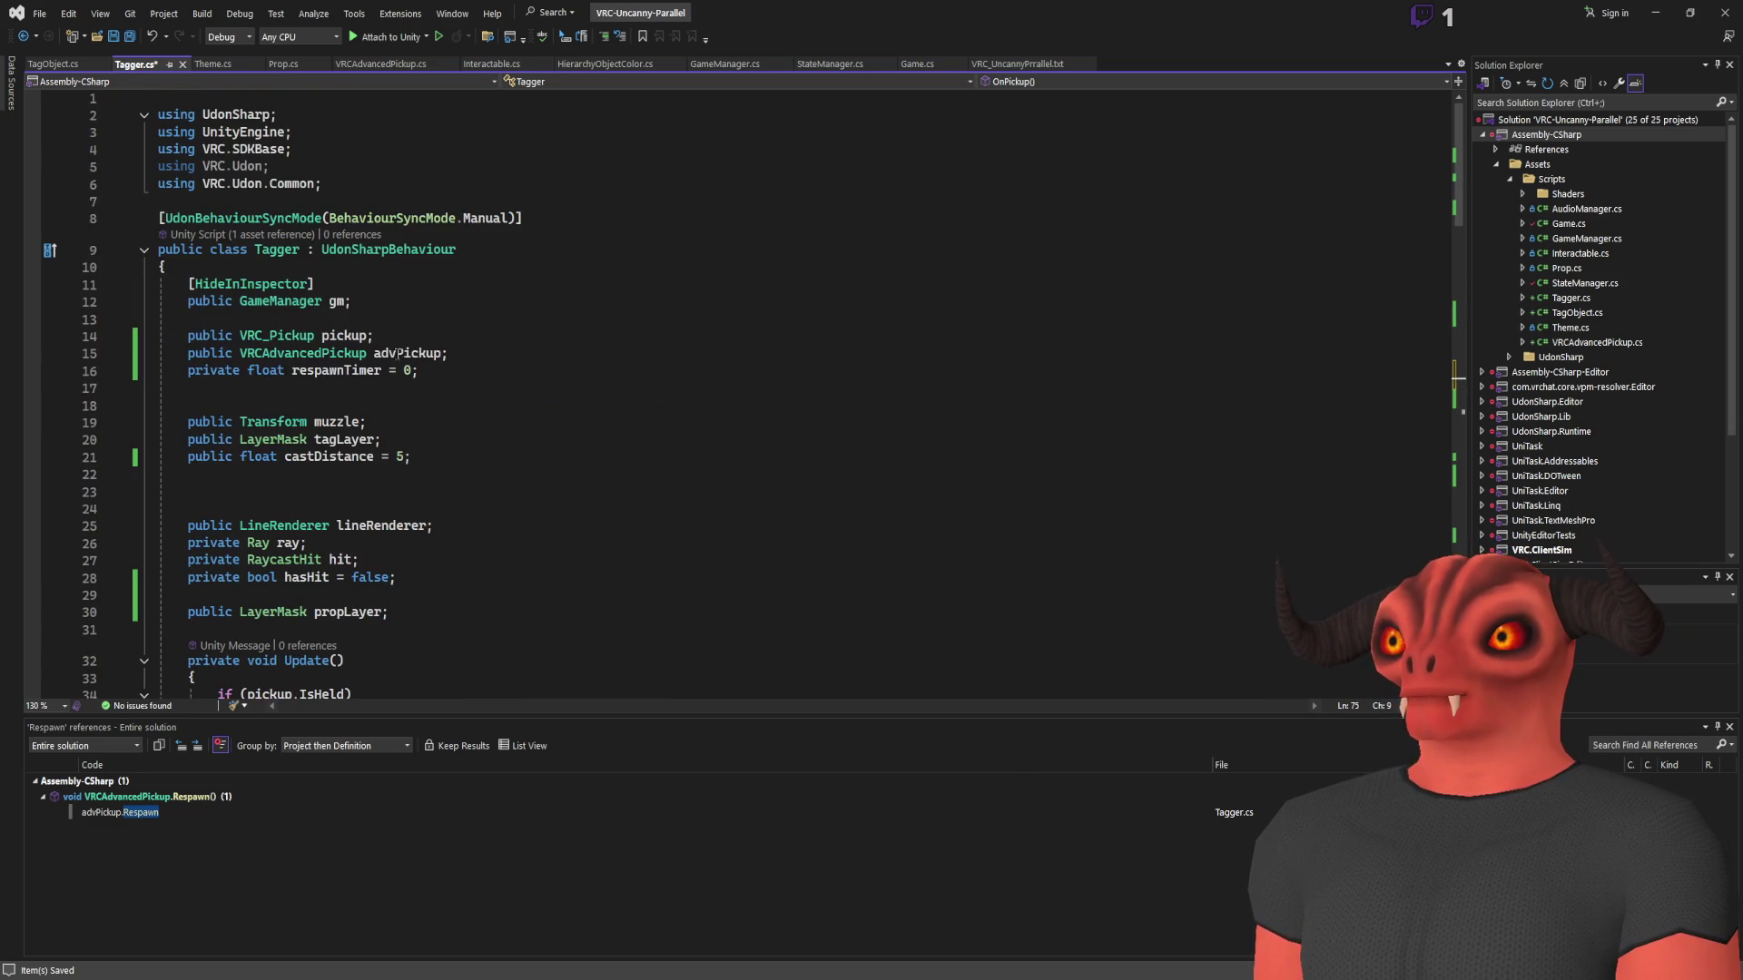
{"action": "left_click", "coordinate": [459, 374]}
{"action": "key", "text": "Return"}
{"action": "type", "text": "private float saf"}
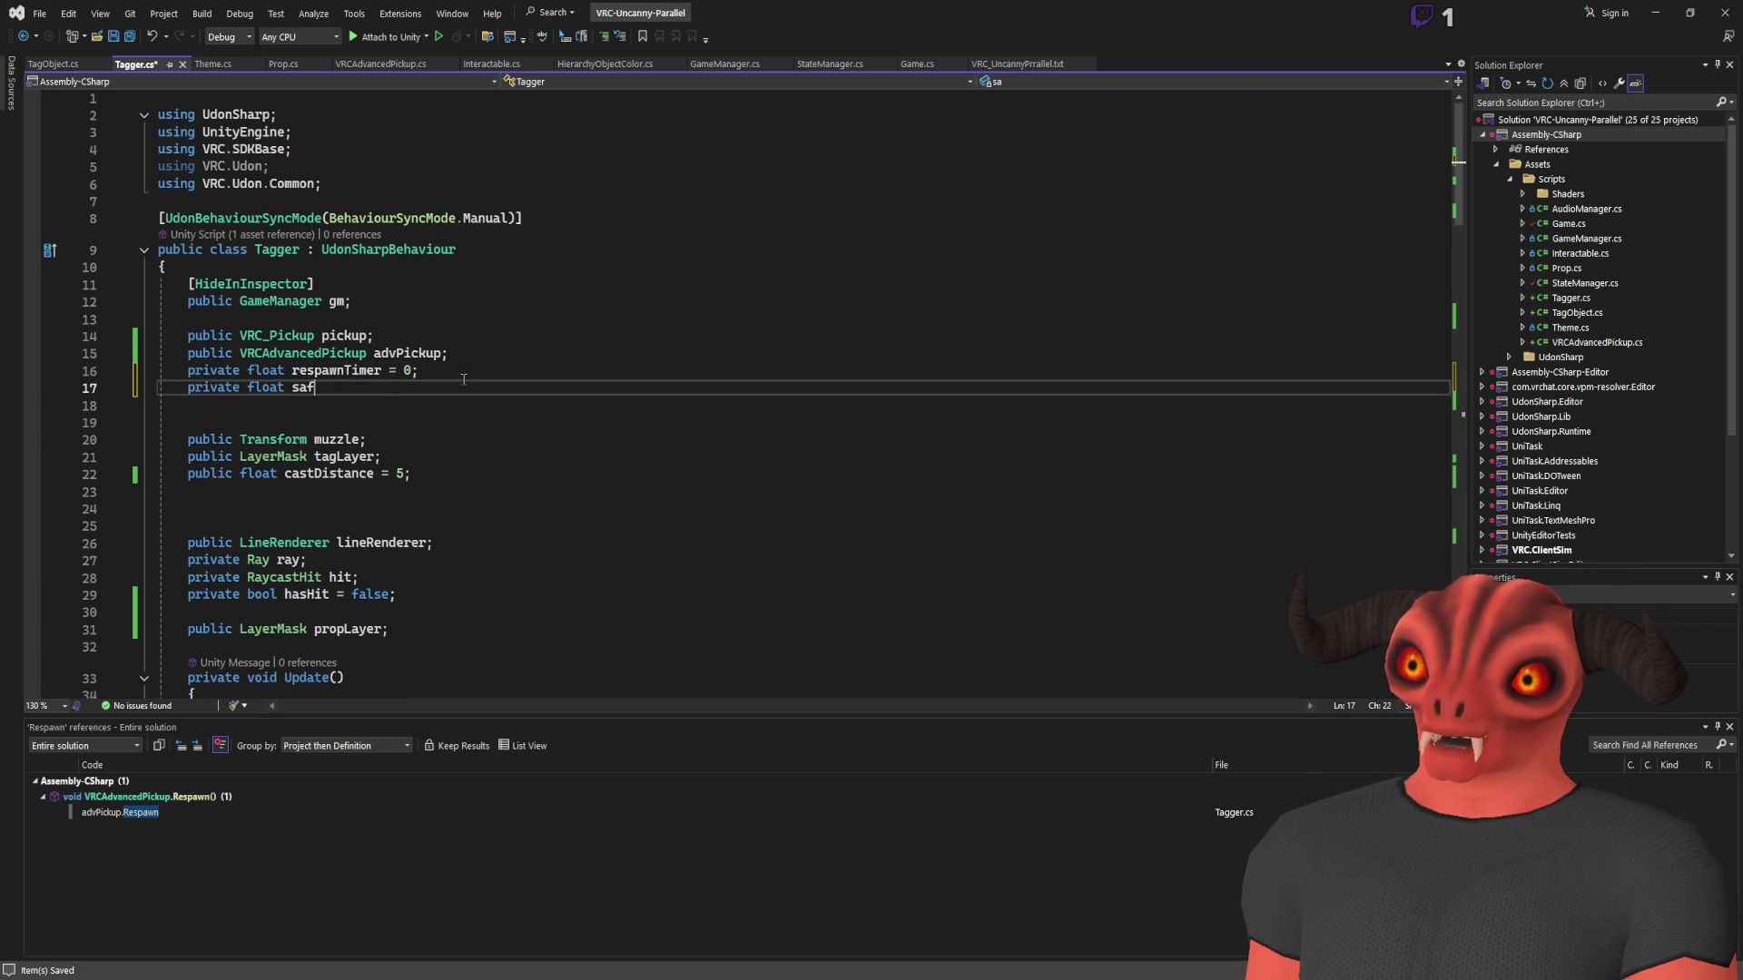
{"action": "type", "text": "etyTimer = 0;"}
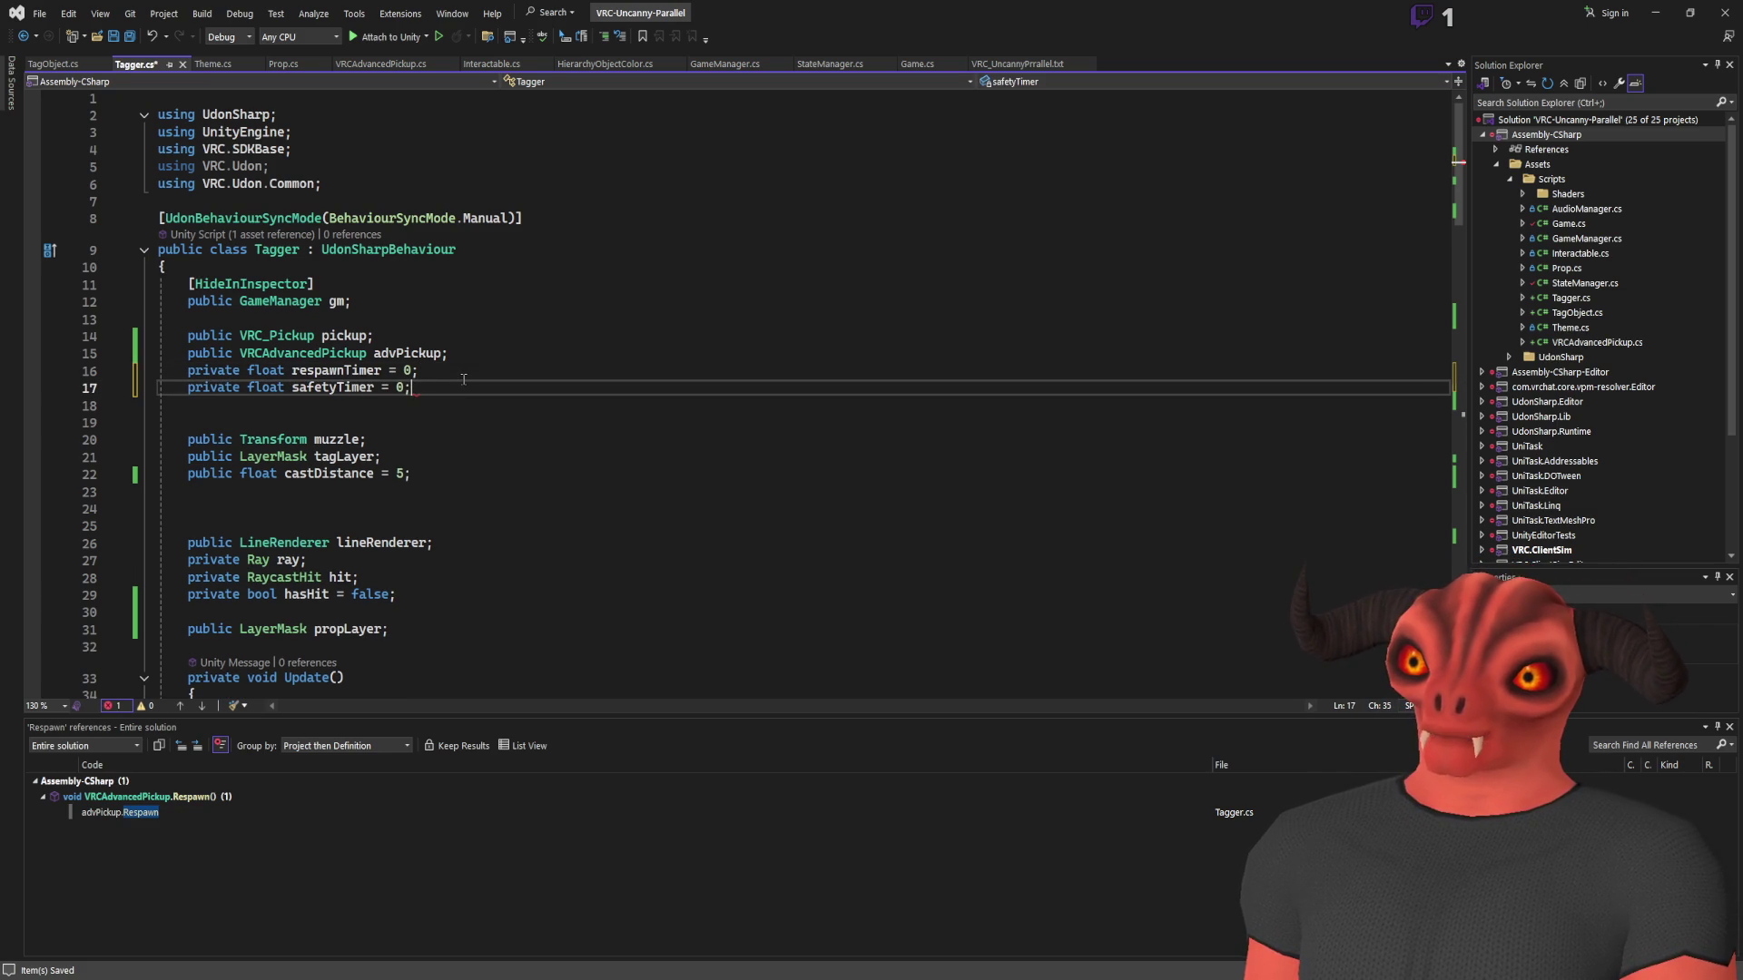
Begin adding a safetyTimer check to _Fire's !hasHit early-return condition
{"action": "scroll", "coordinate": [467, 399], "scroll_direction": "down", "scroll_amount": 20}
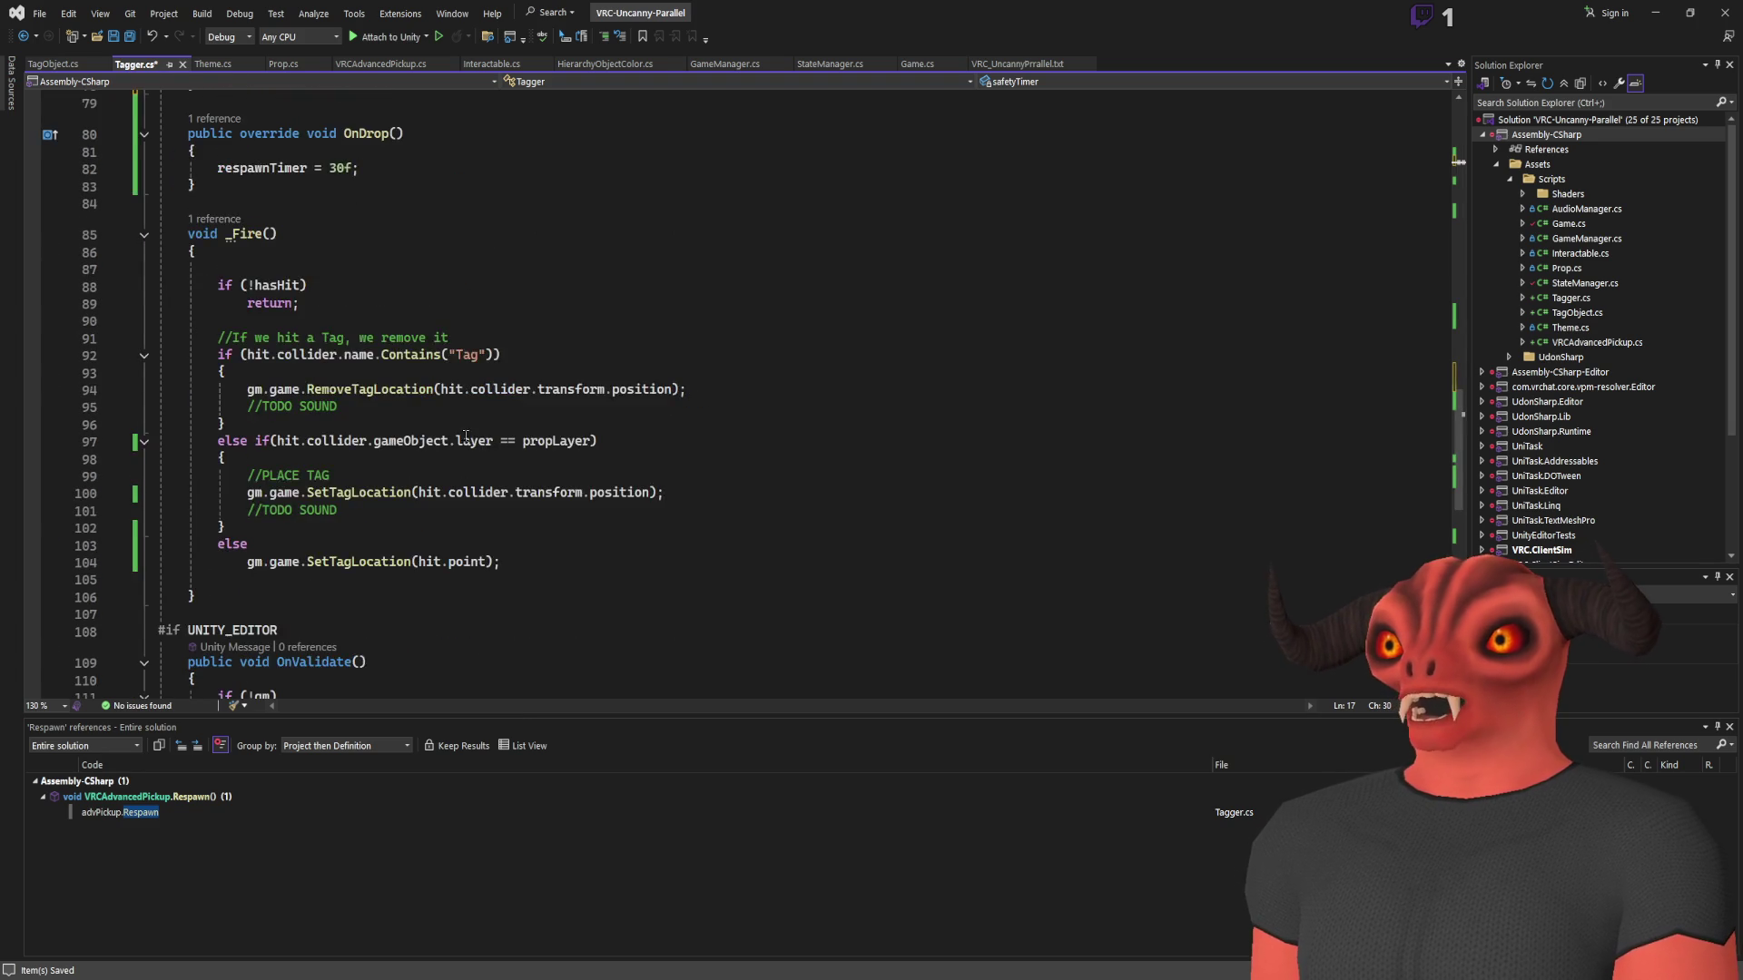
{"action": "scroll", "coordinate": [486, 443], "scroll_direction": "up", "scroll_amount": 1}
{"action": "left_click", "coordinate": [436, 341]}
{"action": "key", "text": "Left"}
{"action": "type", "text": "&&"}
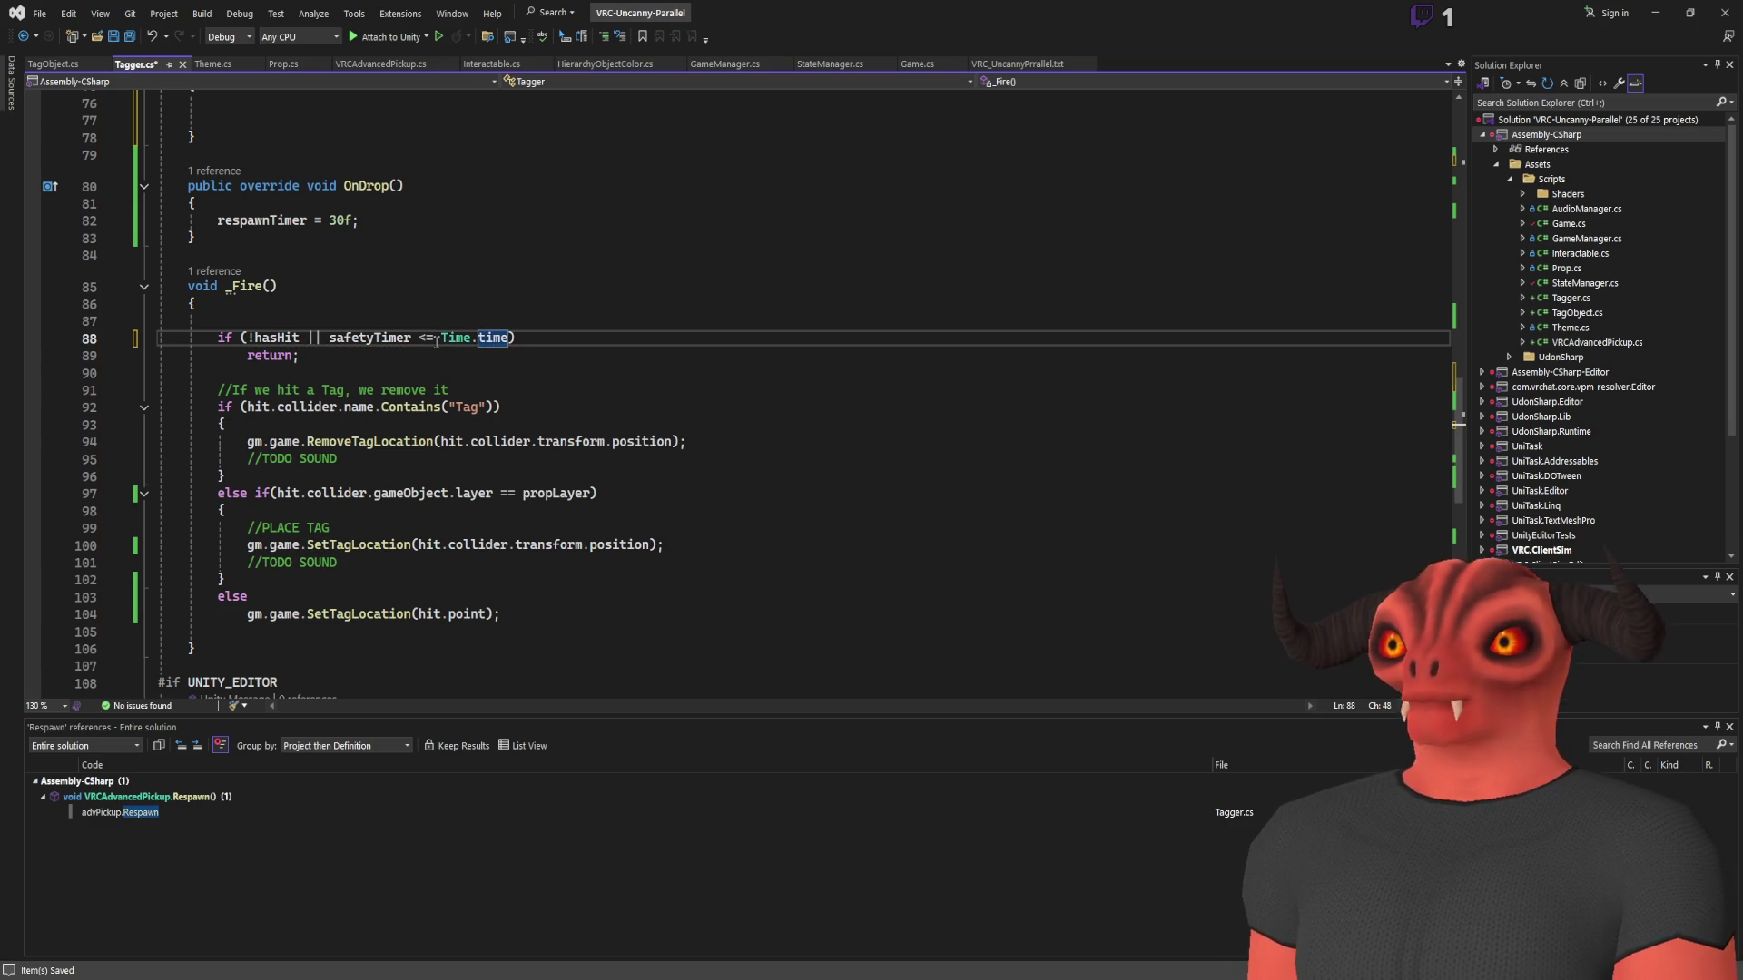
Rewrite _Fire's condition to 'if (!hasHit || Time.time < safetyTimer)', removing leftover text
{"action": "double_click", "coordinate": [385, 336]}
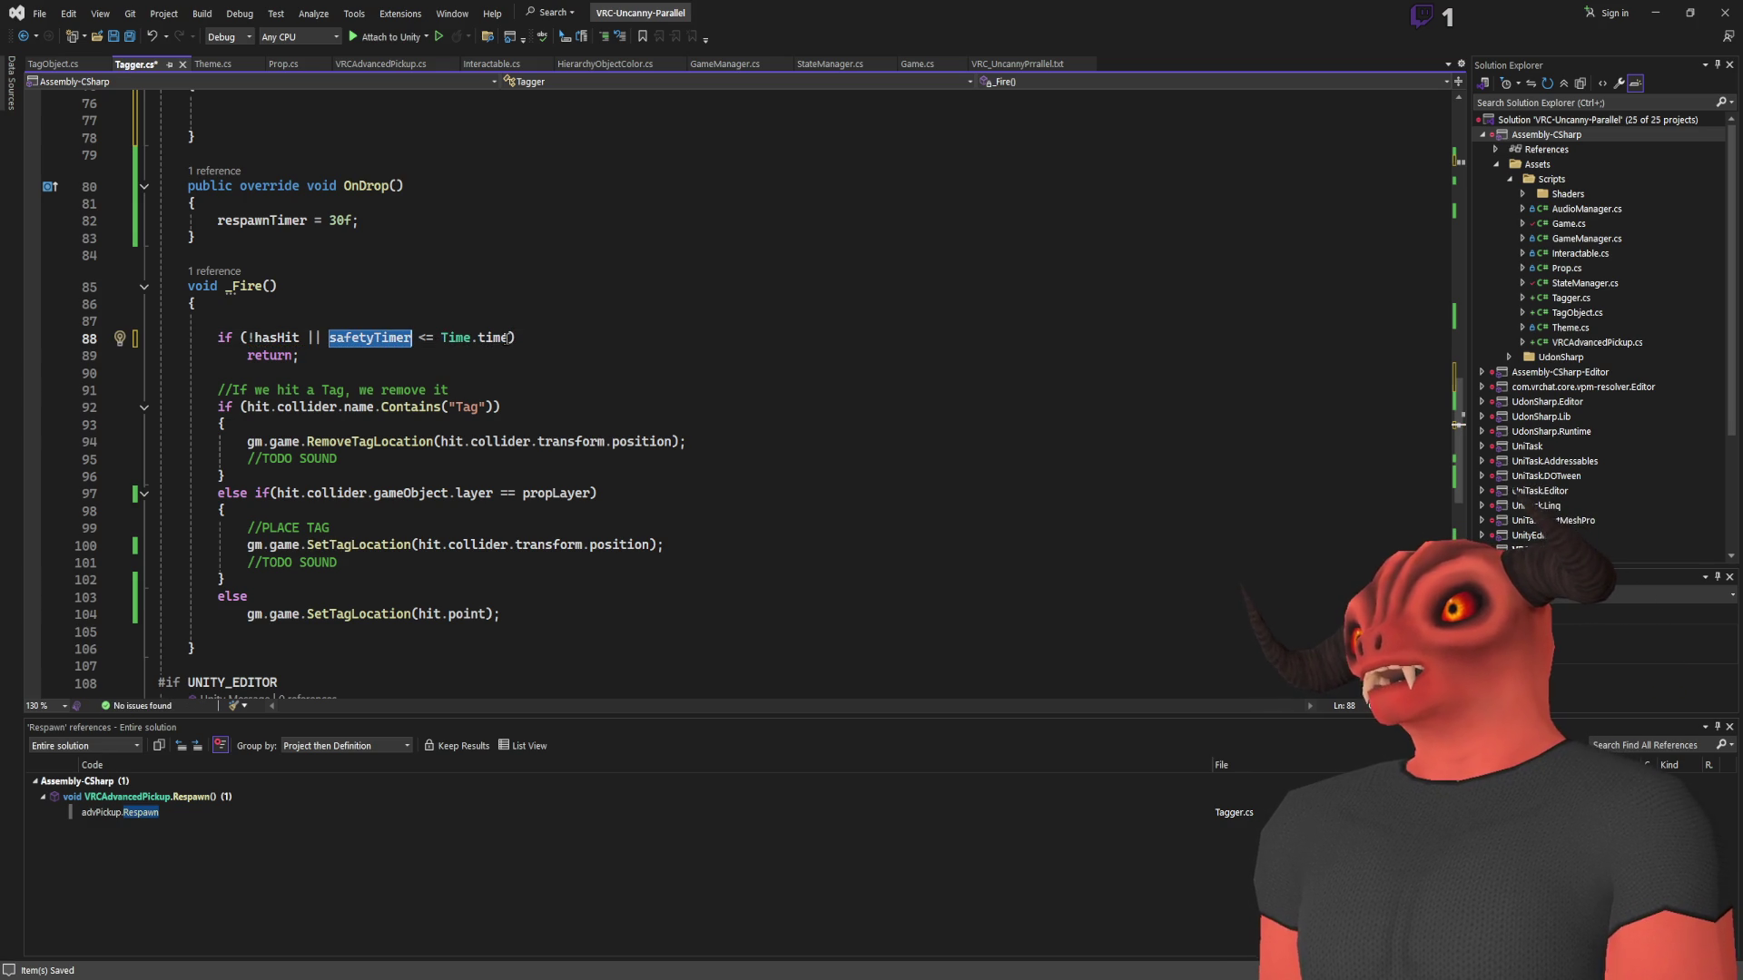
{"action": "left_click", "coordinate": [433, 337]}
{"action": "key", "text": "BackSpace"}
{"action": "key", "text": "BackSpace"}
{"action": "type", "text": ">"}
{"action": "scroll", "coordinate": [432, 338], "scroll_direction": "up", "scroll_amount": 3}
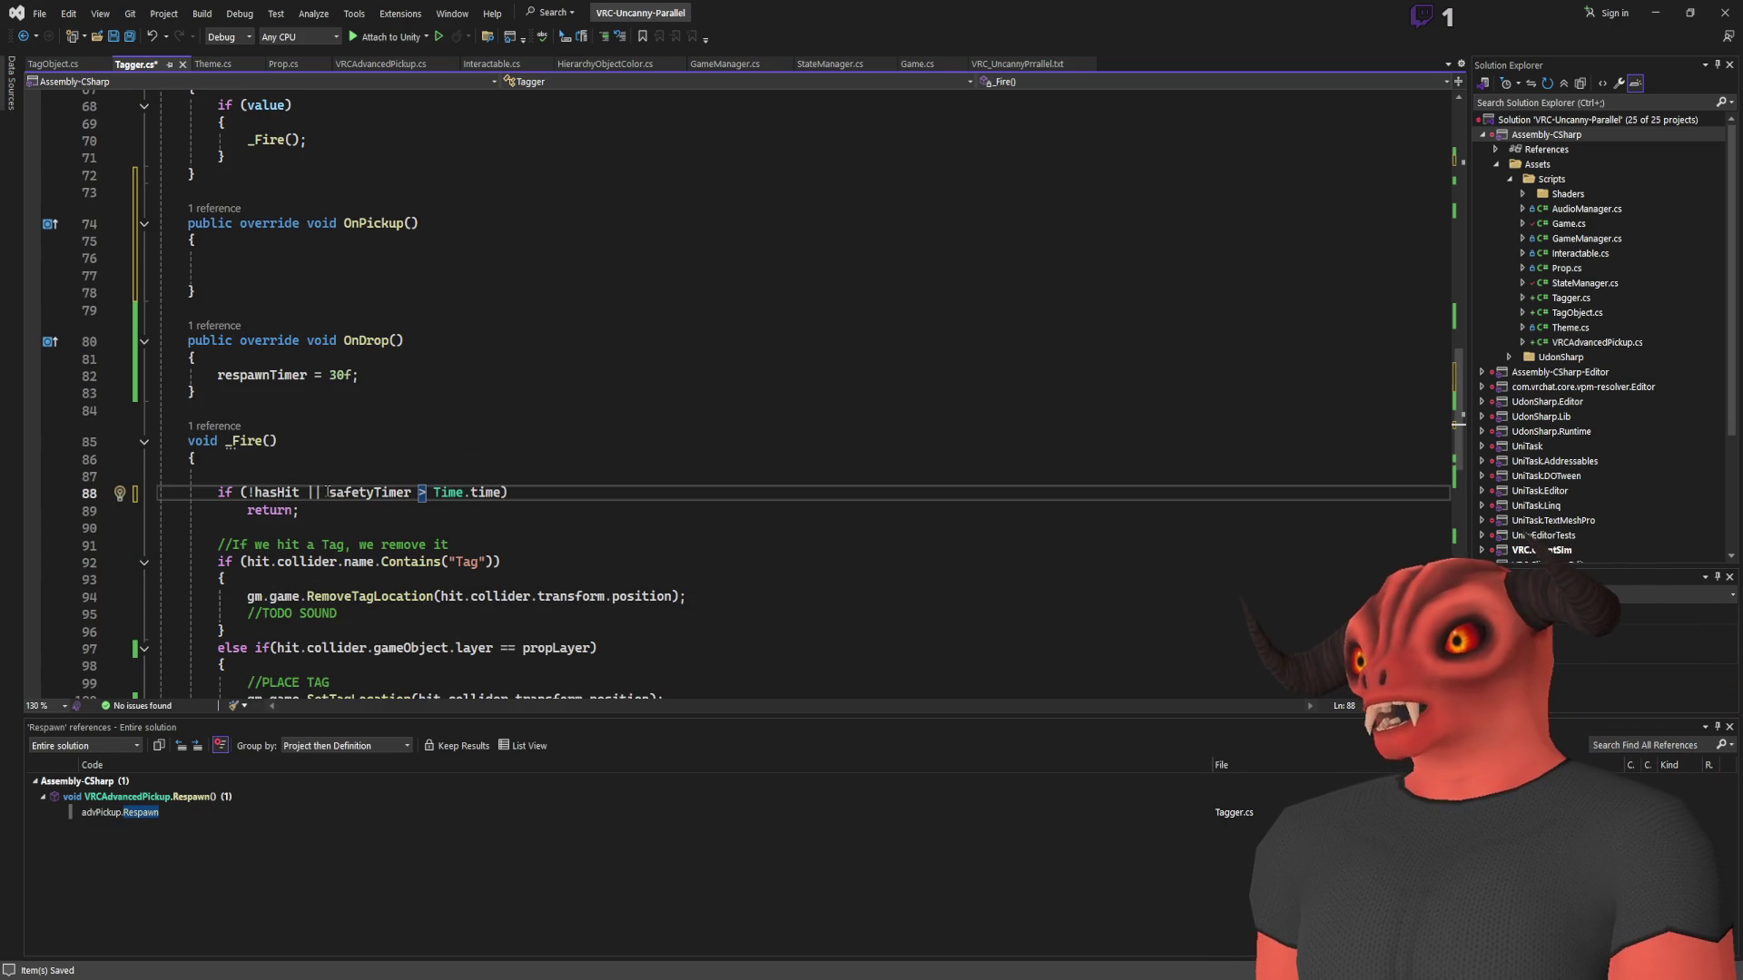
{"action": "type", "text": "Time.time "}
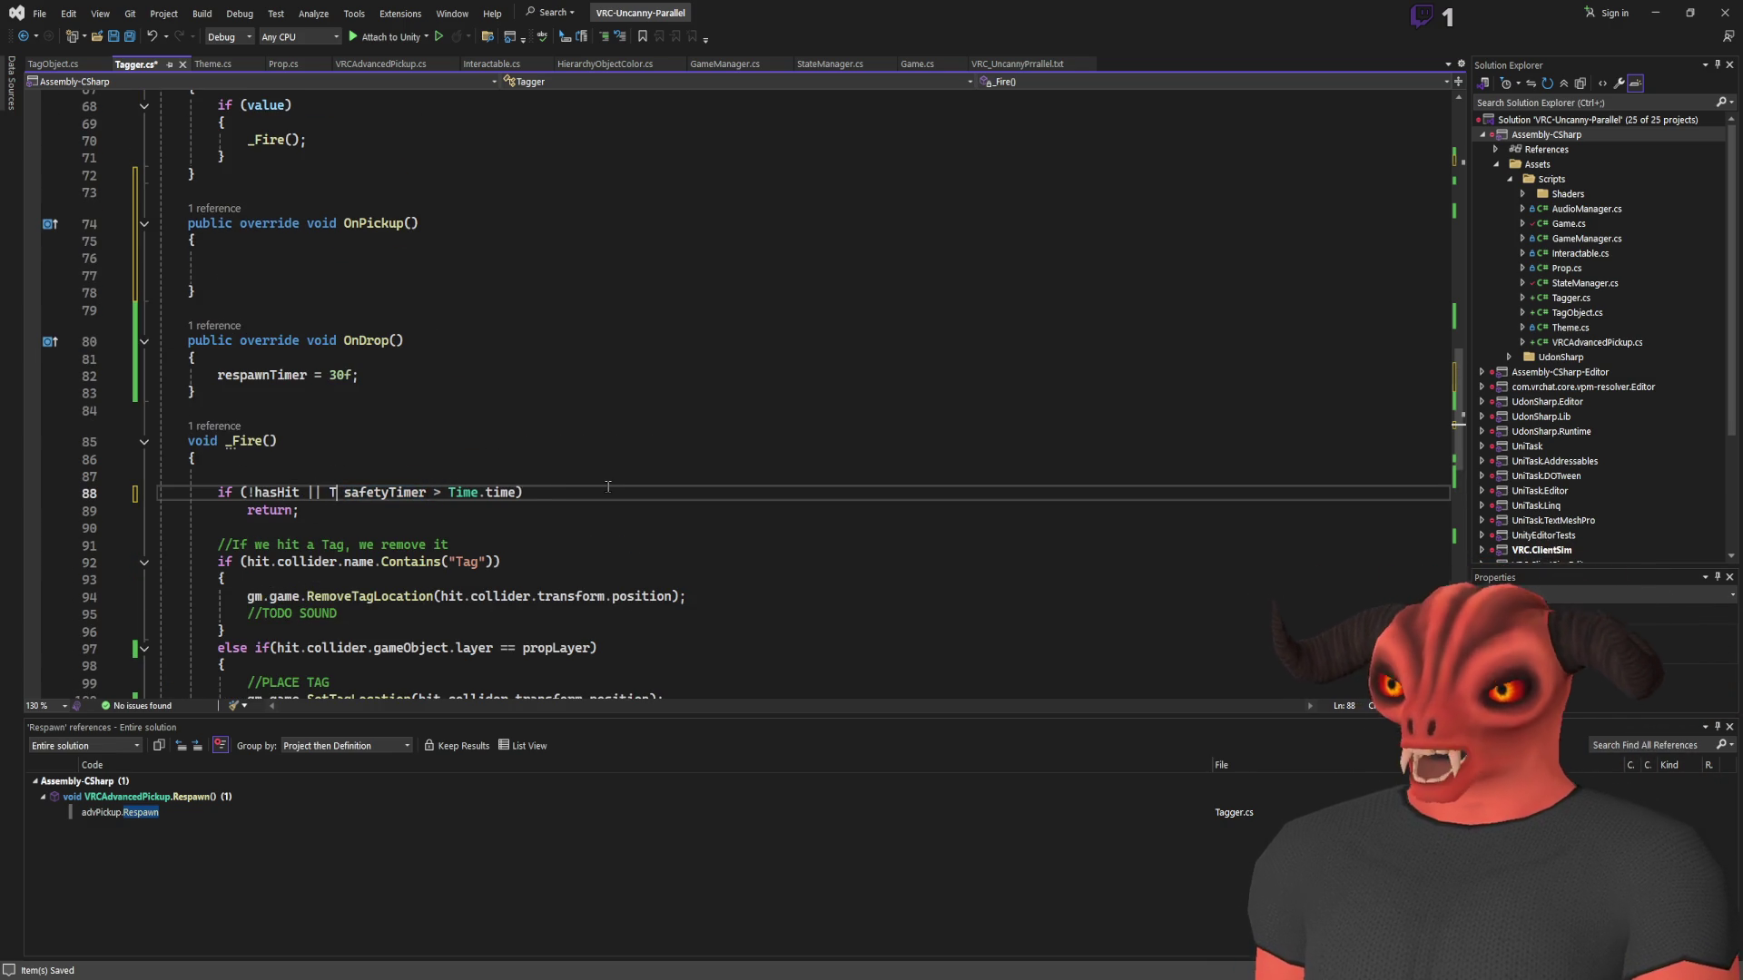
{"action": "type", "text": " <"}
{"action": "key", "text": "BackSpace"}
{"action": "type", "text": ">"}
{"action": "key", "text": "BackSpace"}
{"action": "type", "text": "<"}
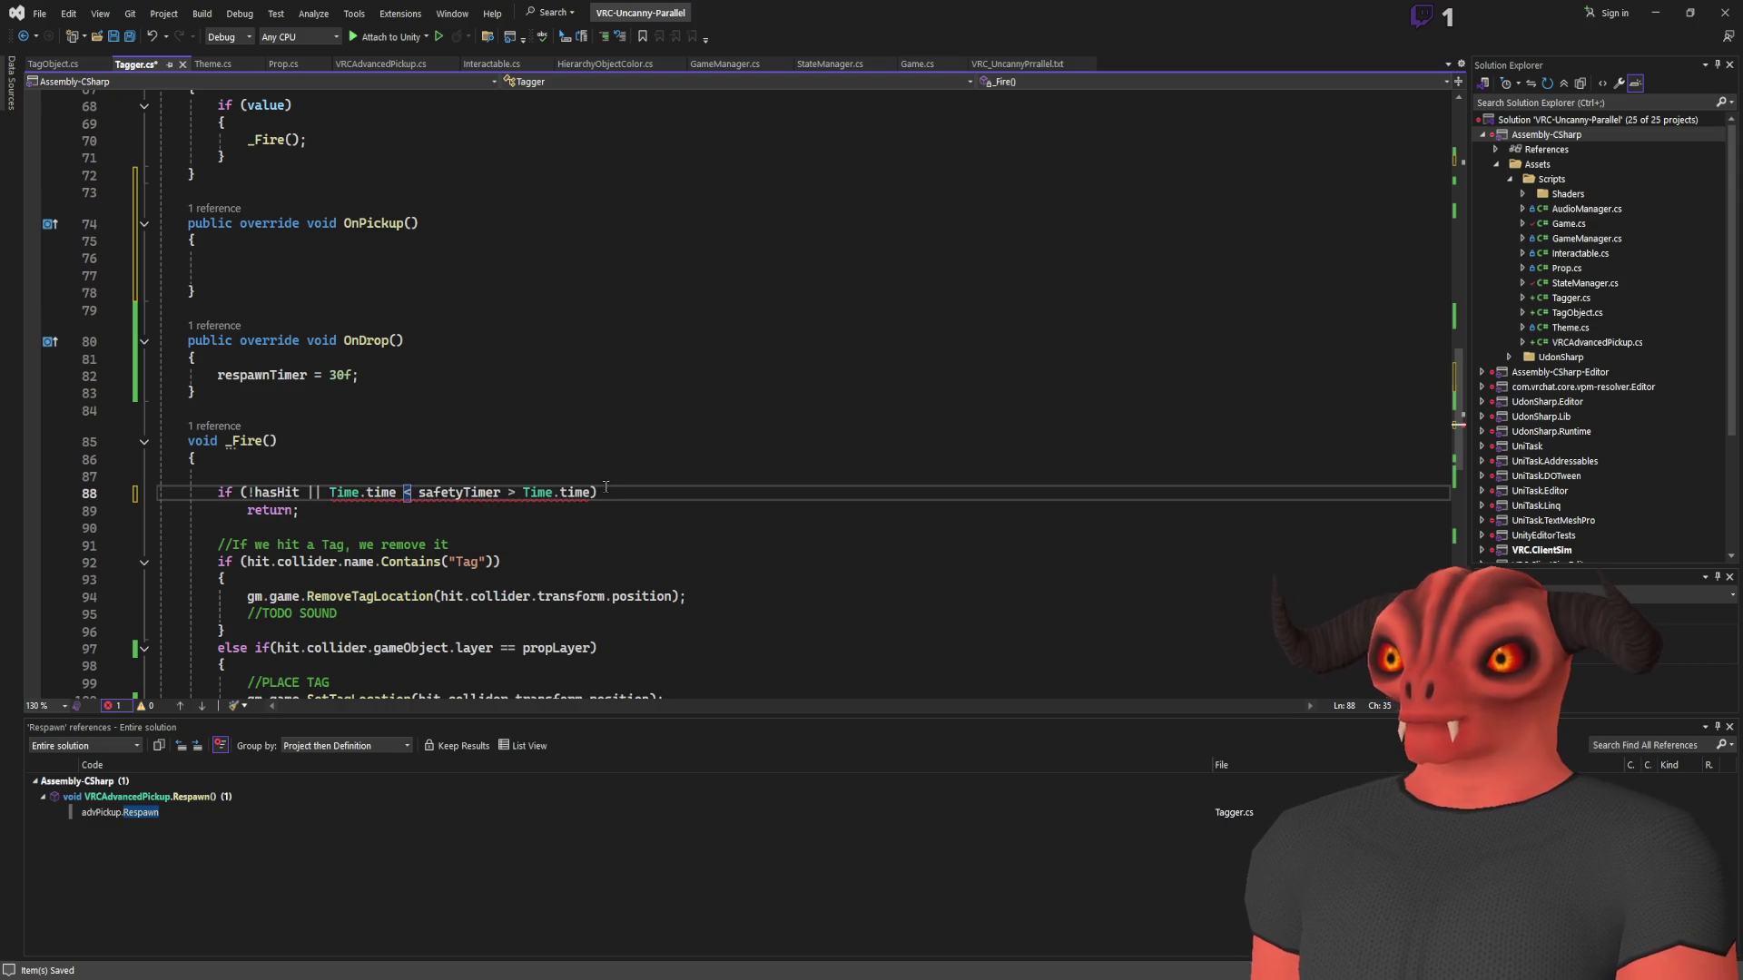
{"action": "left_click_drag", "start_coordinate": [503, 493], "coordinate": [595, 493]}
{"action": "key", "text": "BackSpace"}
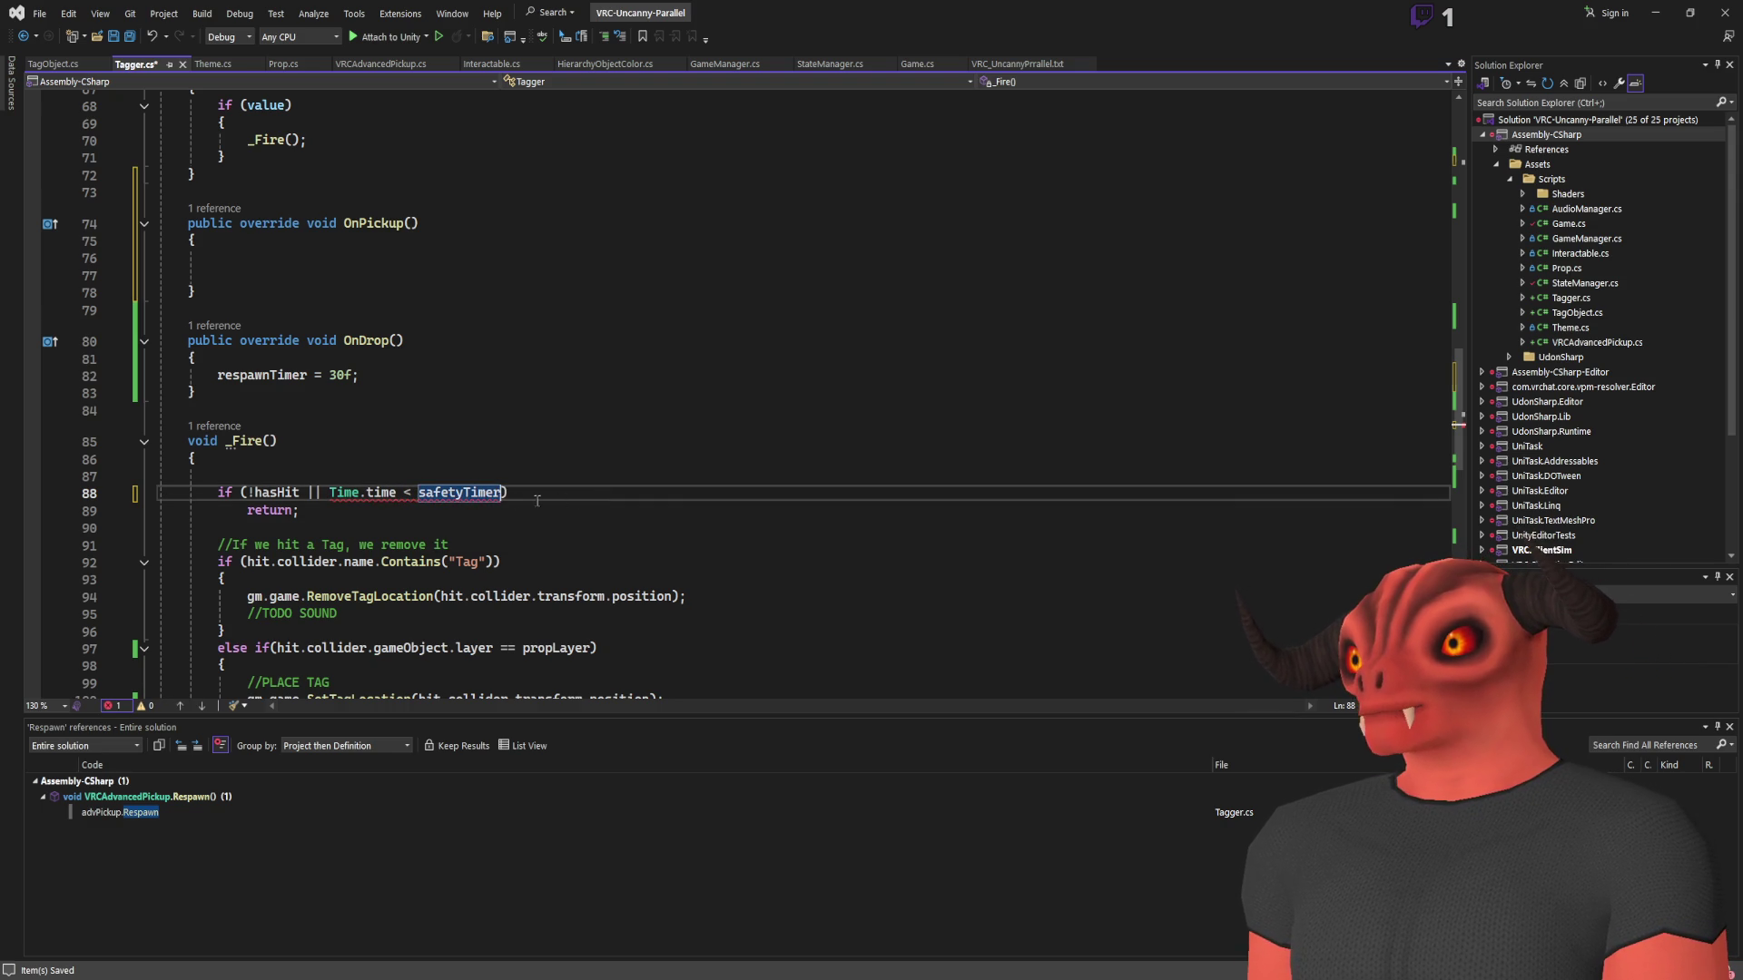
Put 'safetyTimer = 0.25f;' as the first line of OnPickup, then return to Unity
{"action": "key", "text": "ctrl+c"}
{"action": "left_click", "coordinate": [344, 281]}
{"action": "key", "text": "ctrl+v"}
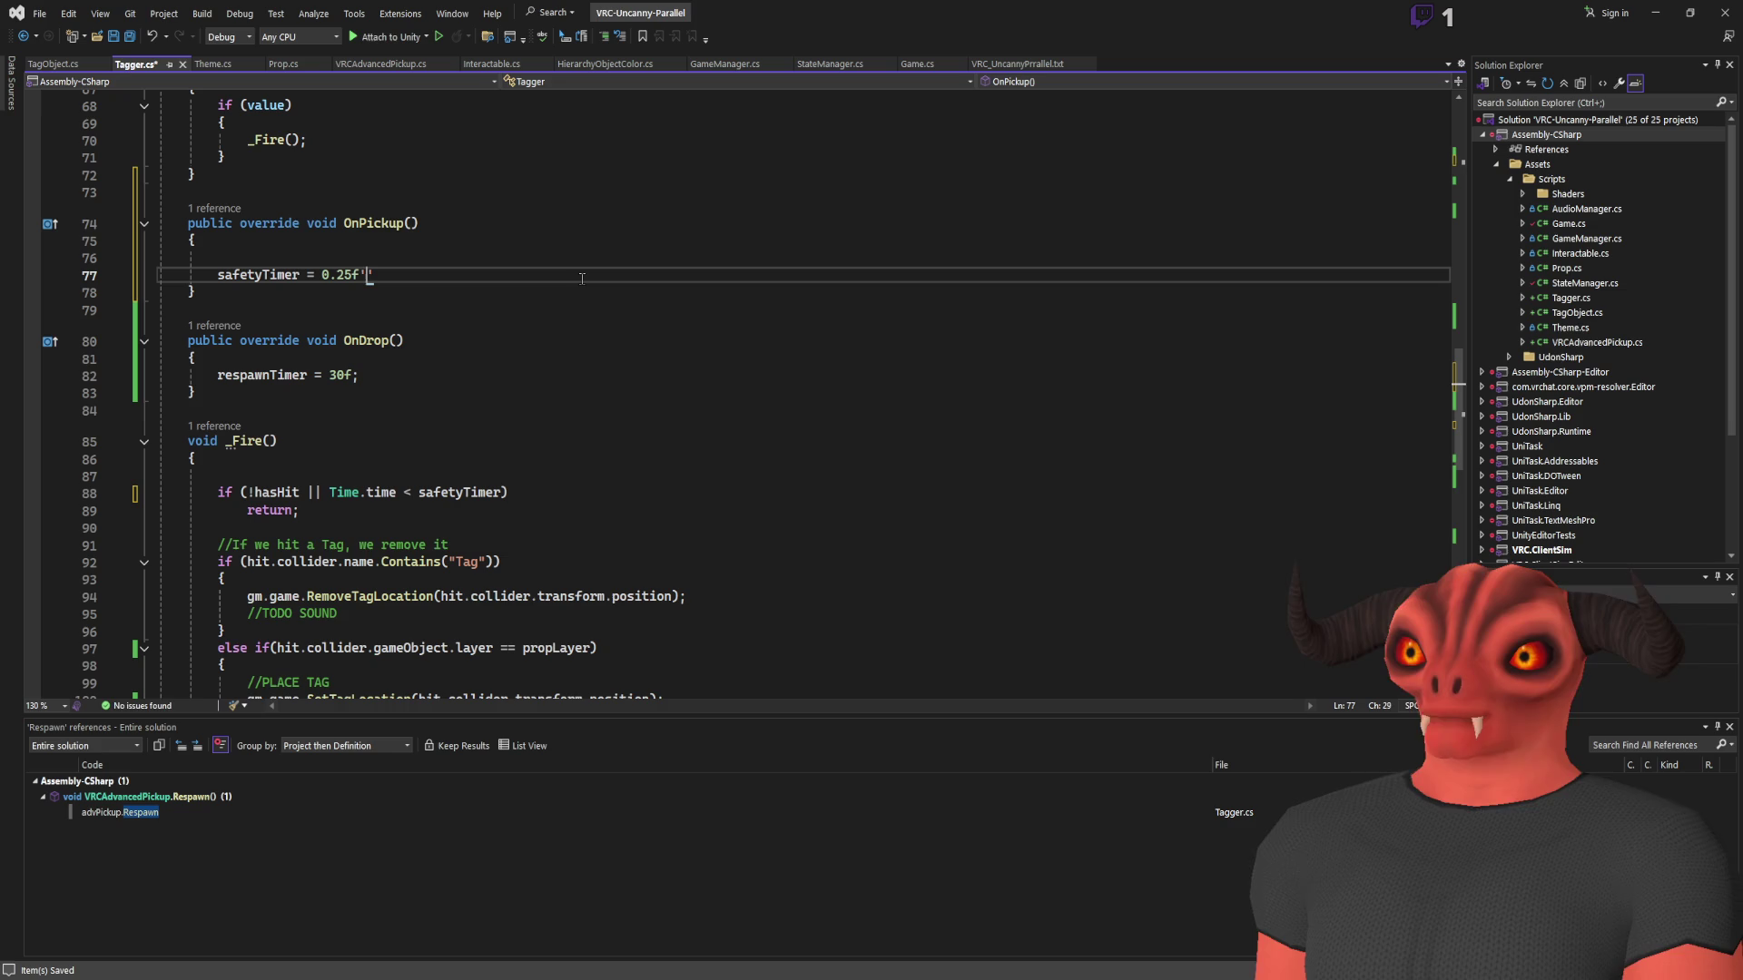
{"action": "key", "text": "BackSpace"}
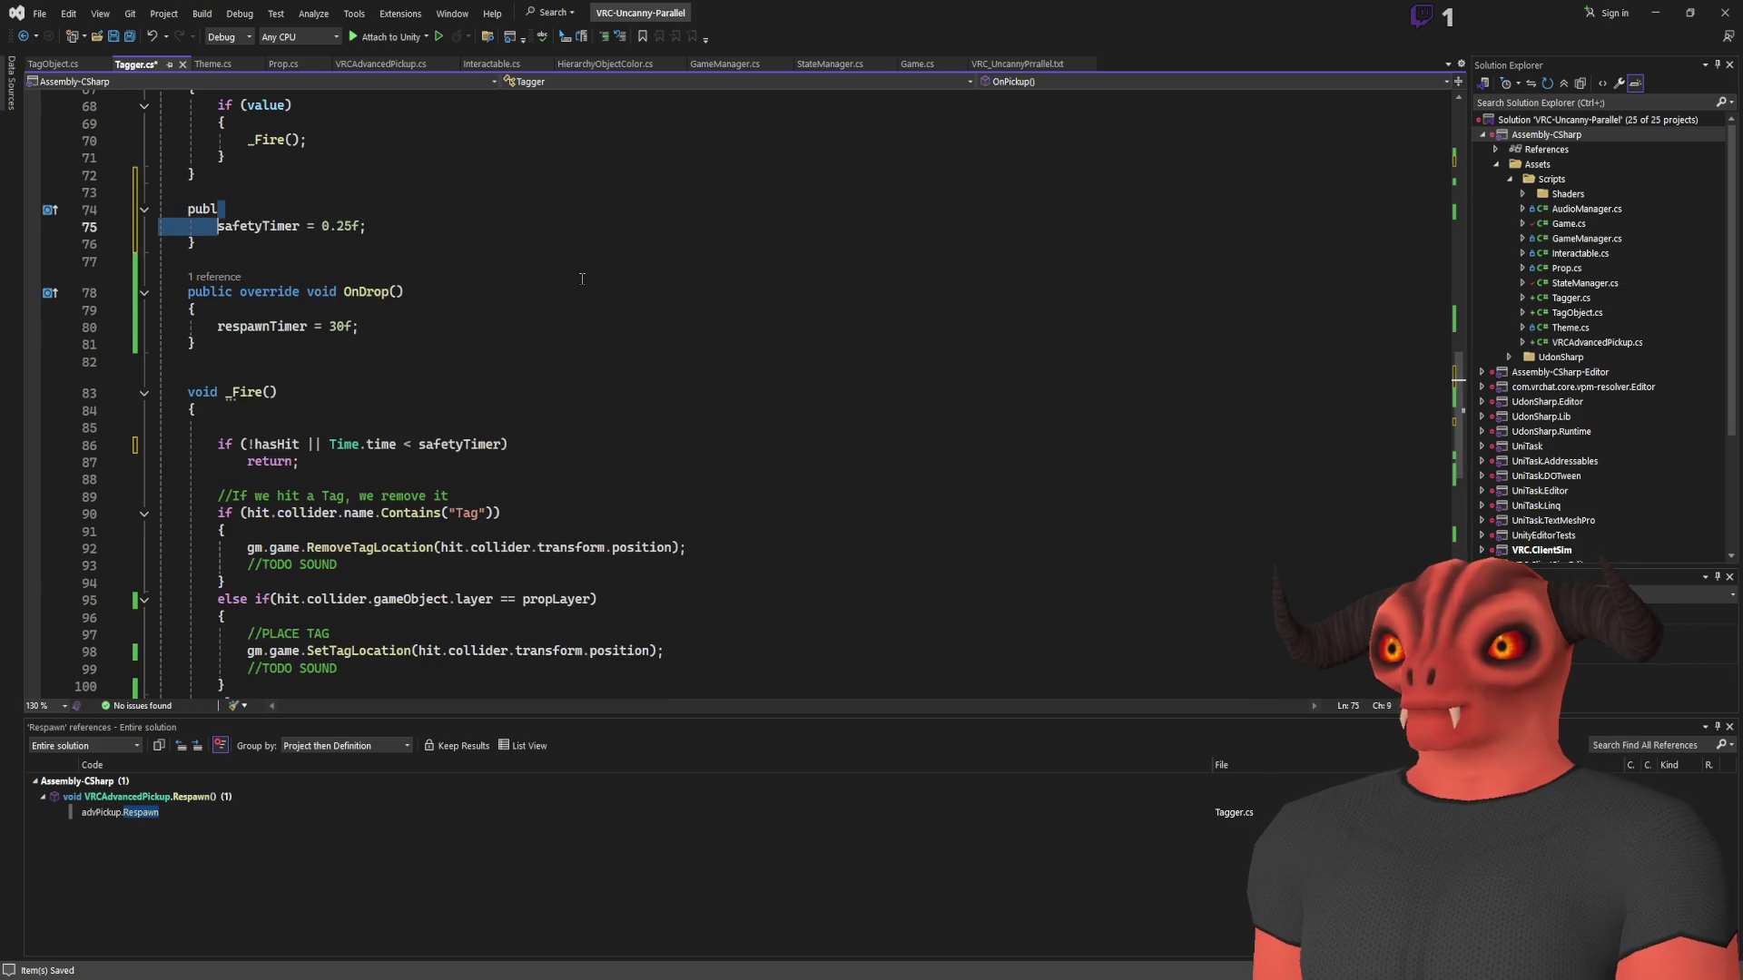
{"action": "key", "text": "Up"}
{"action": "key", "text": "ctrl+shift+l"}
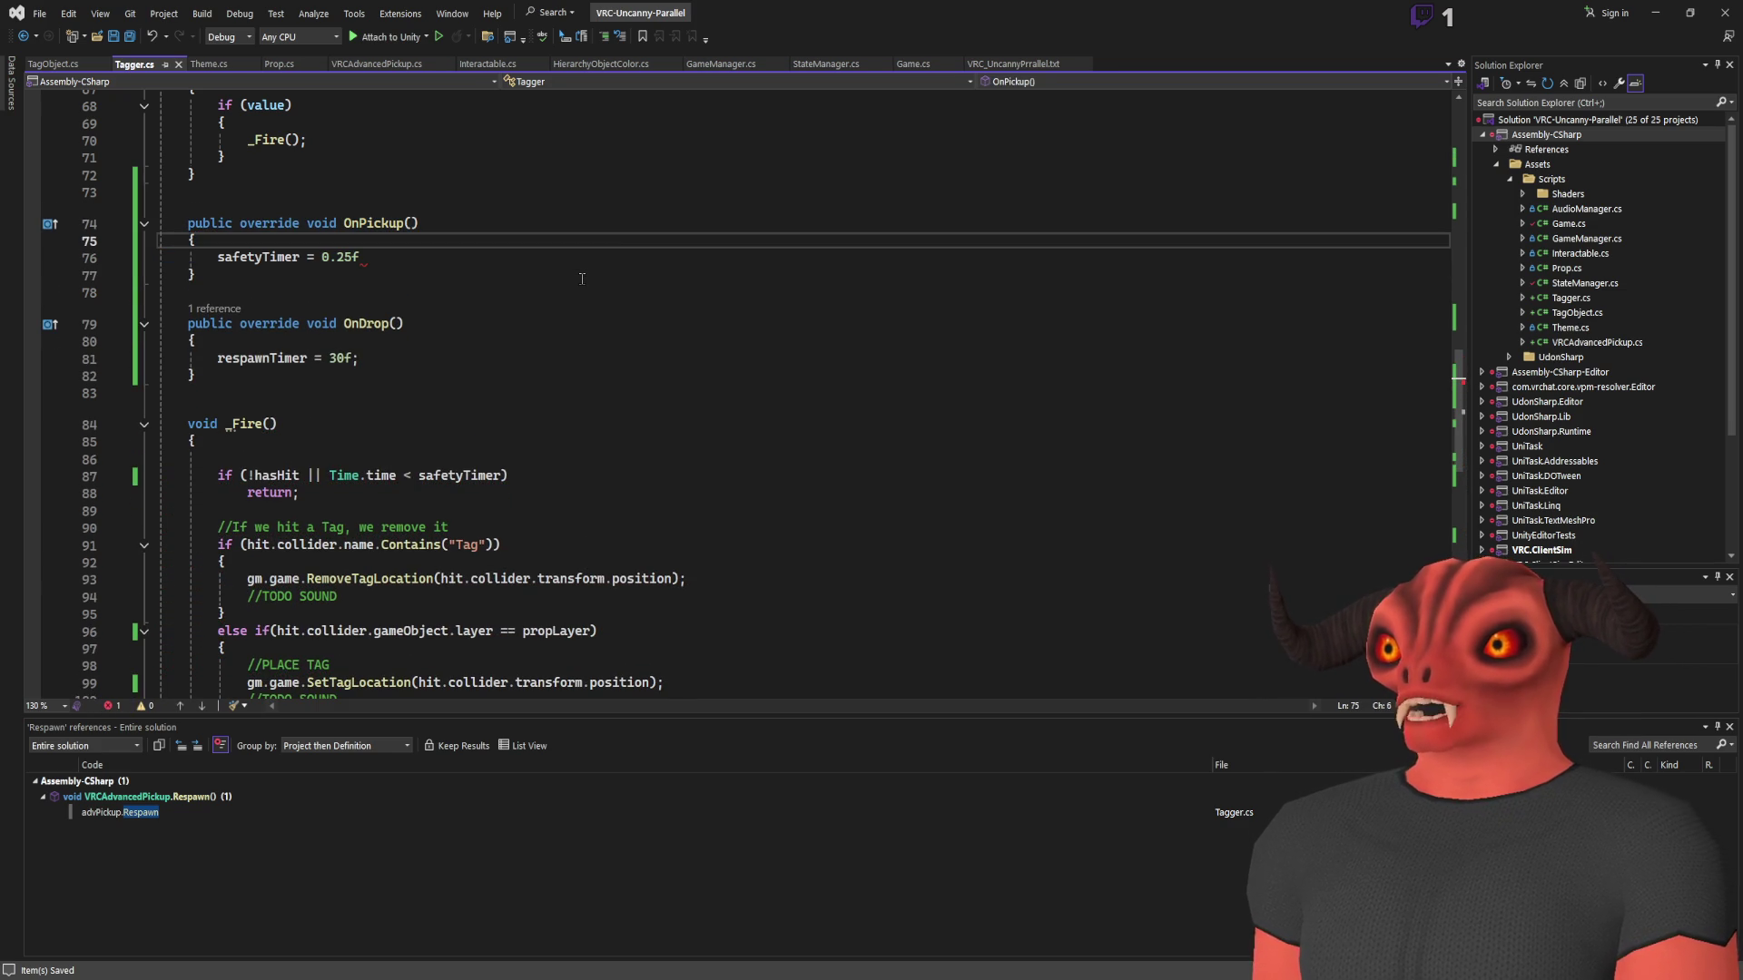
{"action": "type", "text": ";"}
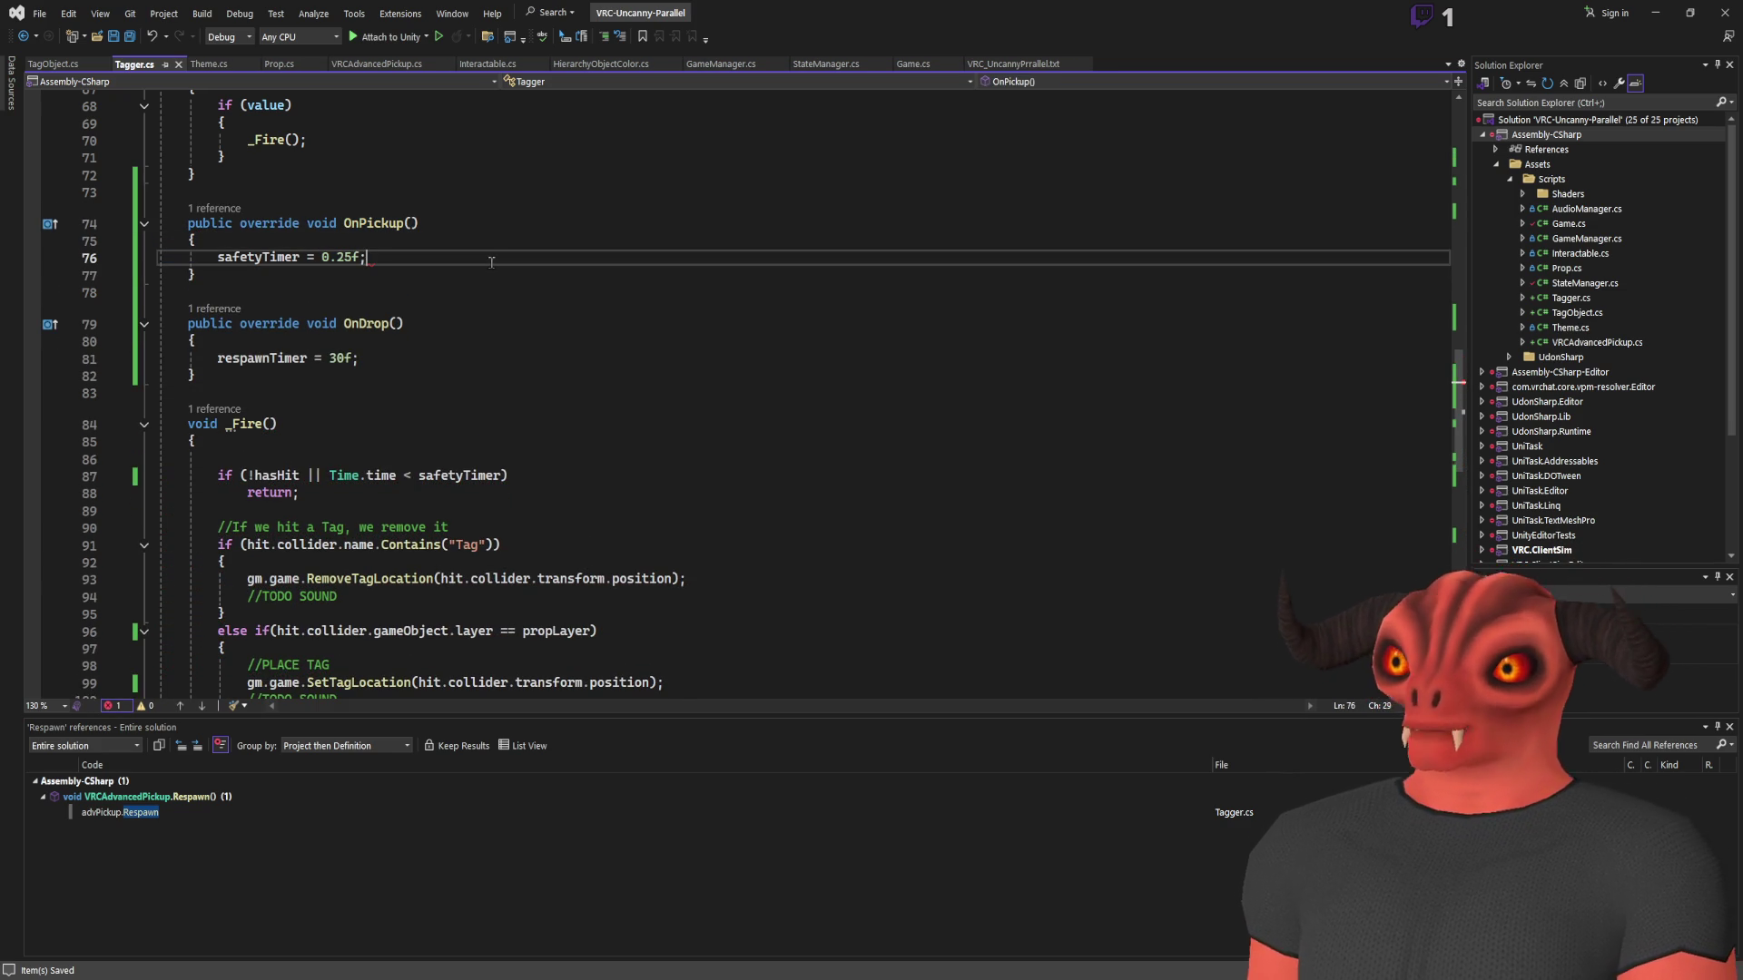
{"action": "key", "text": "alt+Tab"}
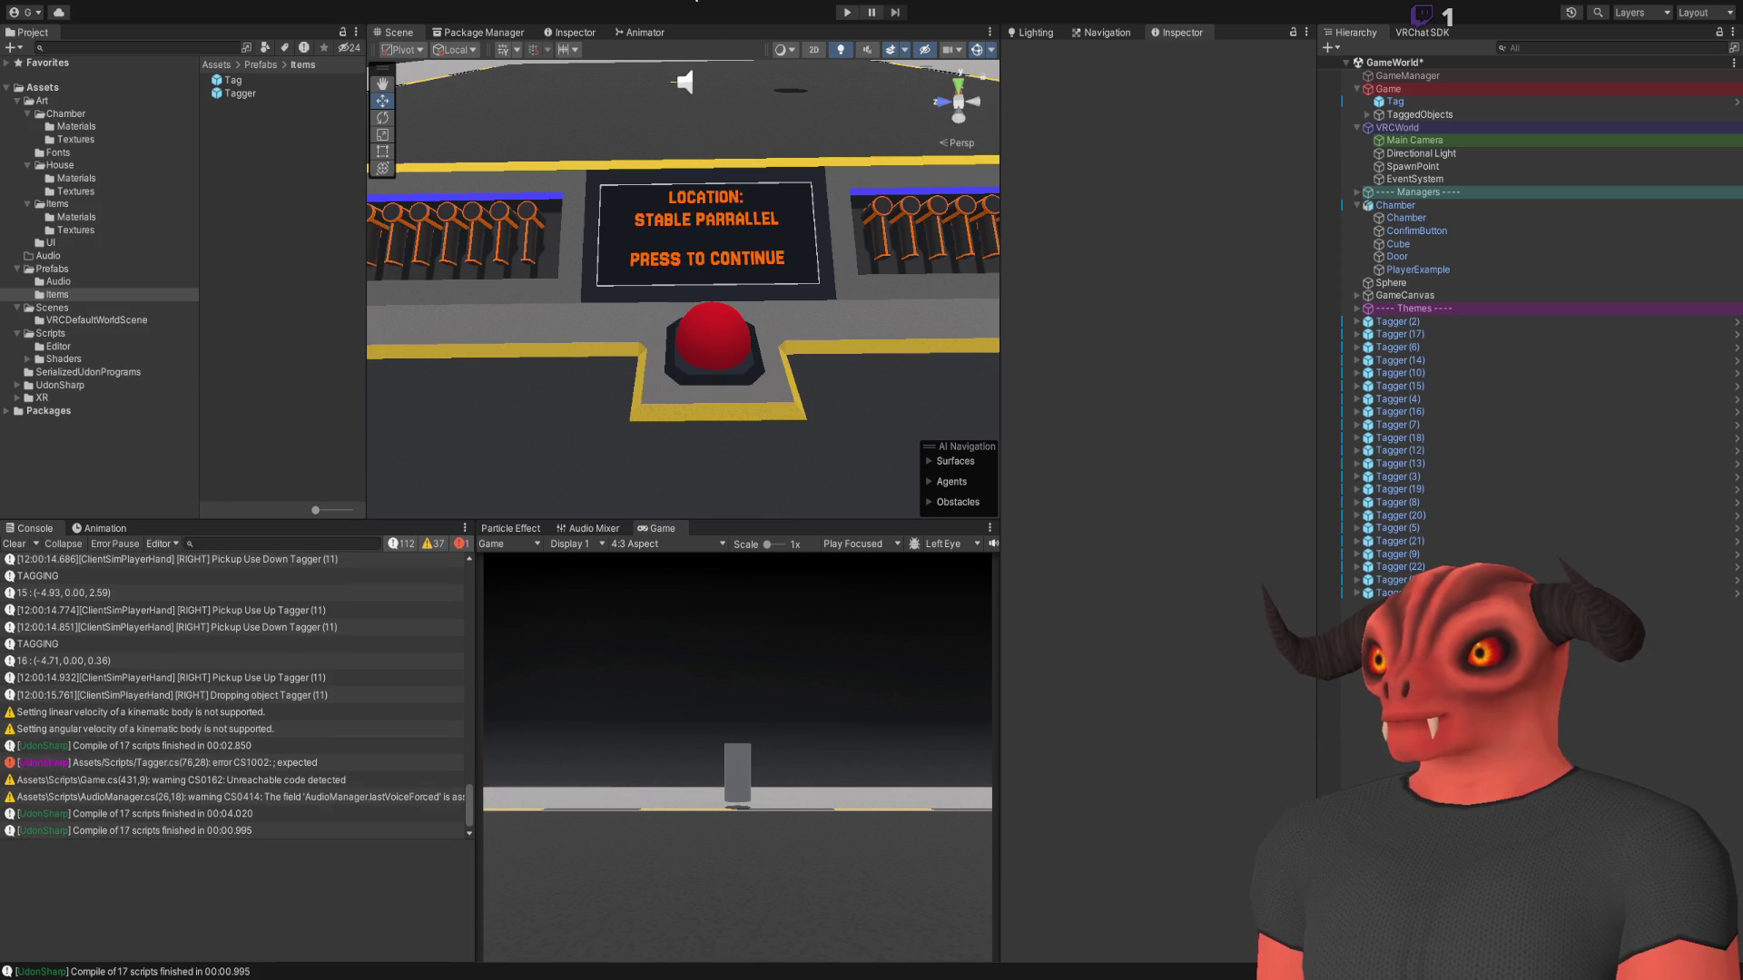
Play-test in ClientSim, firing and dropping three Taggers, then stop play and return to Visual Studio
{"action": "left_click", "coordinate": [848, 13]}
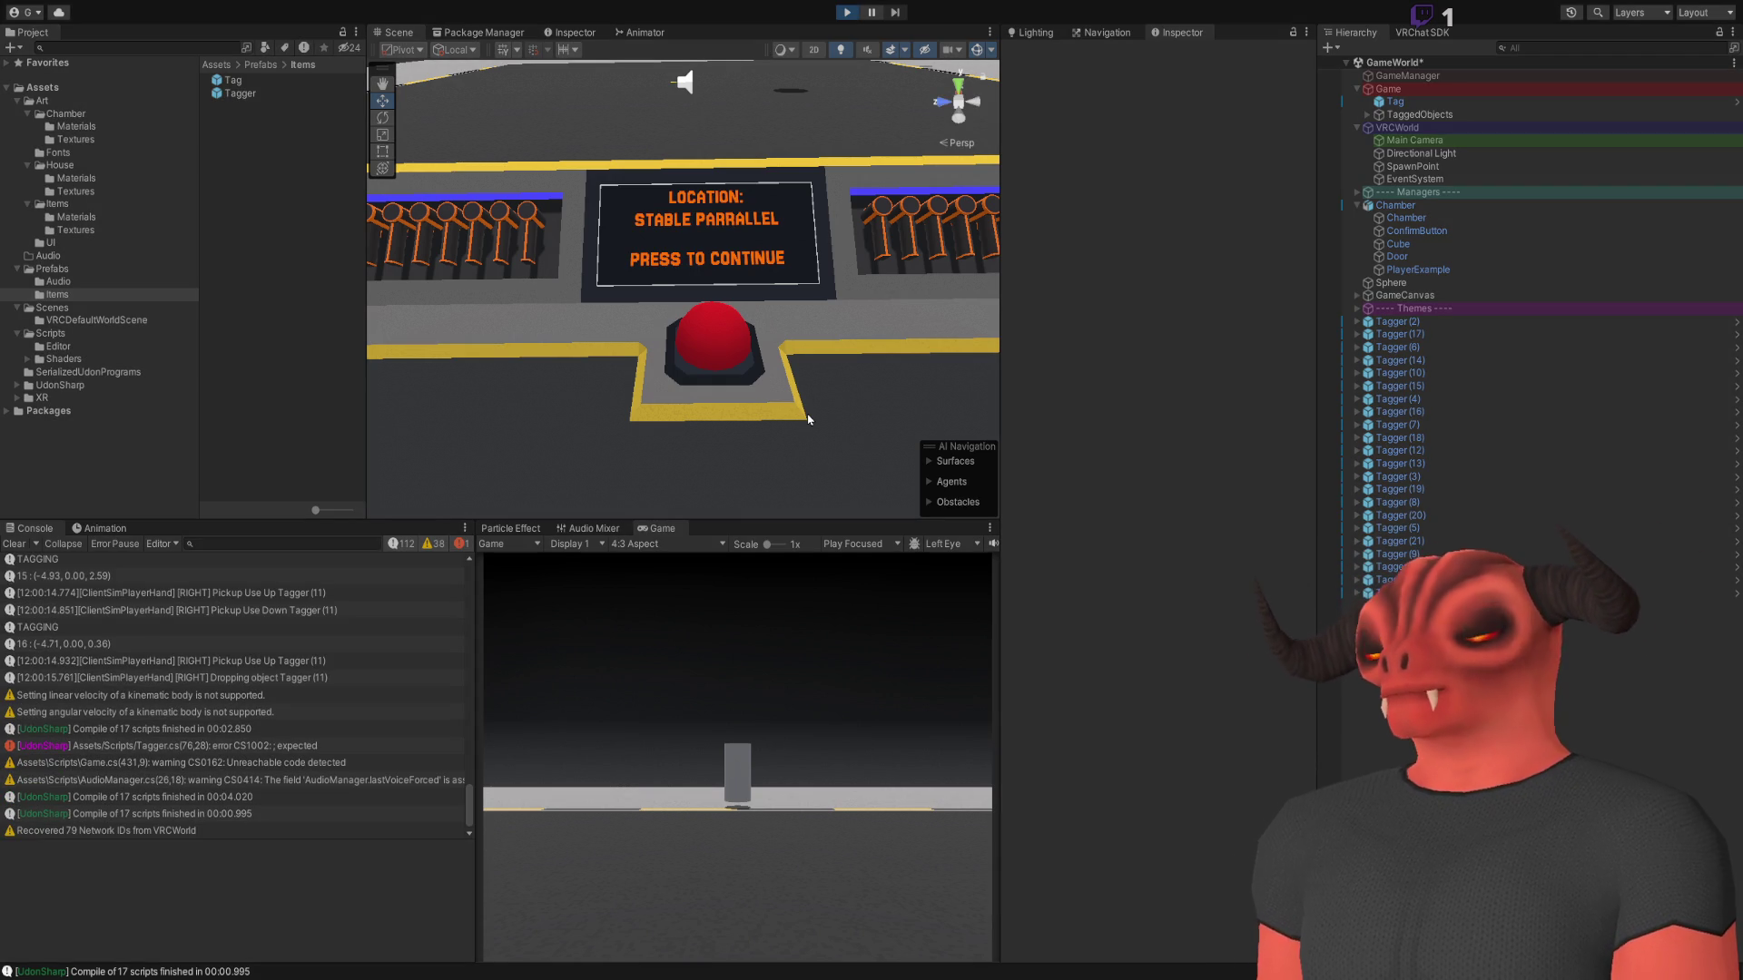
{"action": "left_click", "coordinate": [656, 675]}
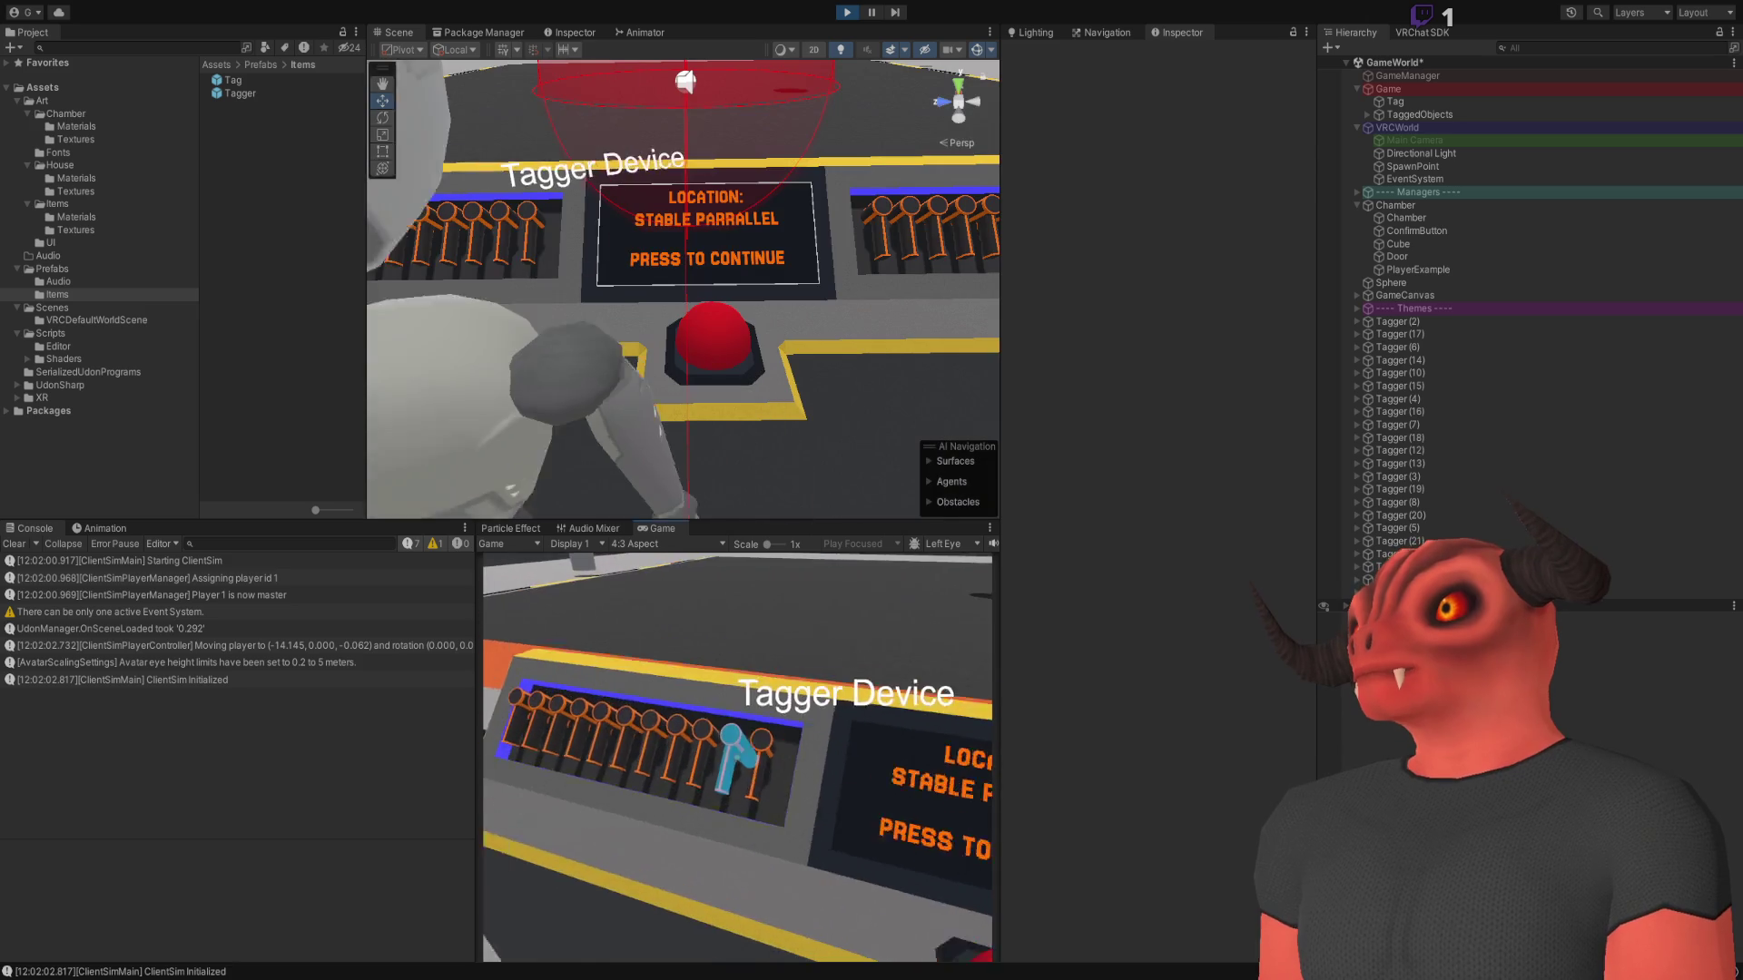
{"action": "left_click", "coordinate": [738, 757]}
{"action": "right_click", "coordinate": [737, 757]}
{"action": "left_click", "coordinate": [737, 757]}
{"action": "right_click", "coordinate": [737, 757]}
{"action": "left_click", "coordinate": [737, 757]}
{"action": "right_click", "coordinate": [737, 757]}
{"action": "key", "text": "Escape"}
{"action": "left_click", "coordinate": [846, 11]}
{"action": "key", "text": "alt+Tab"}
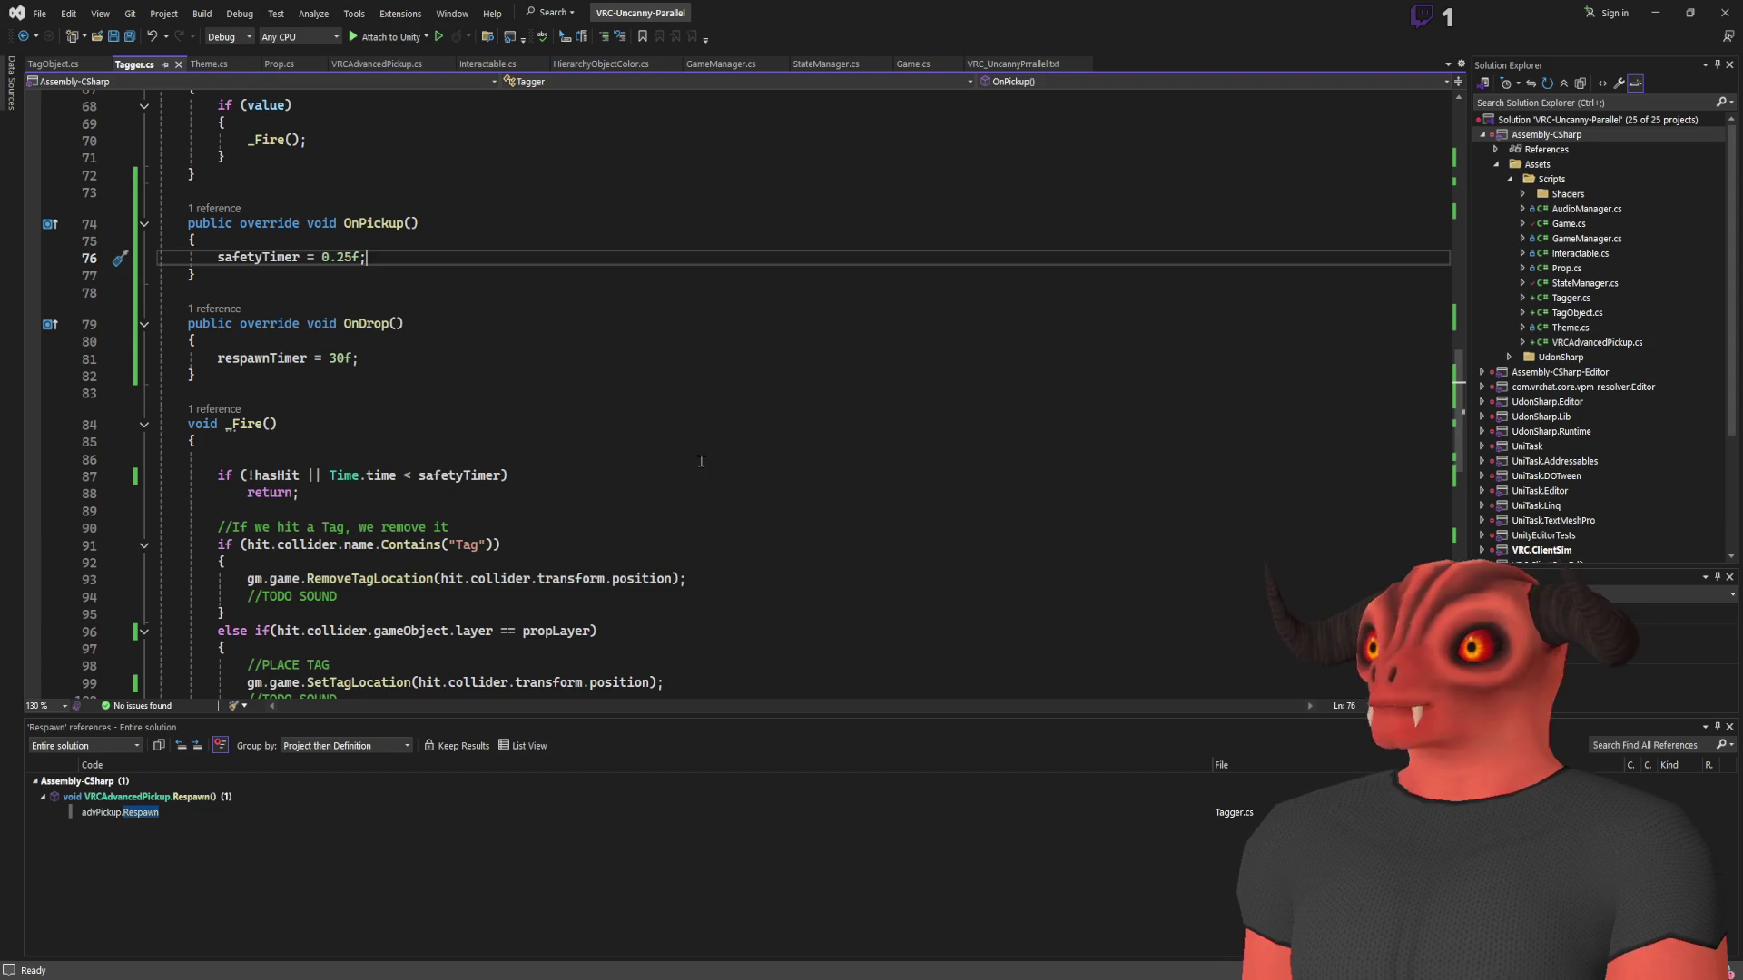
Change line 76 to 'safetyTimer = Time.time + 0.25f', save Tagger.cs and go back to Unity
{"action": "left_click", "coordinate": [316, 256]}
{"action": "type", "text": "Time.d"}
{"action": "key", "text": "BackSpace"}
{"action": "key", "text": "ctrl+s"}
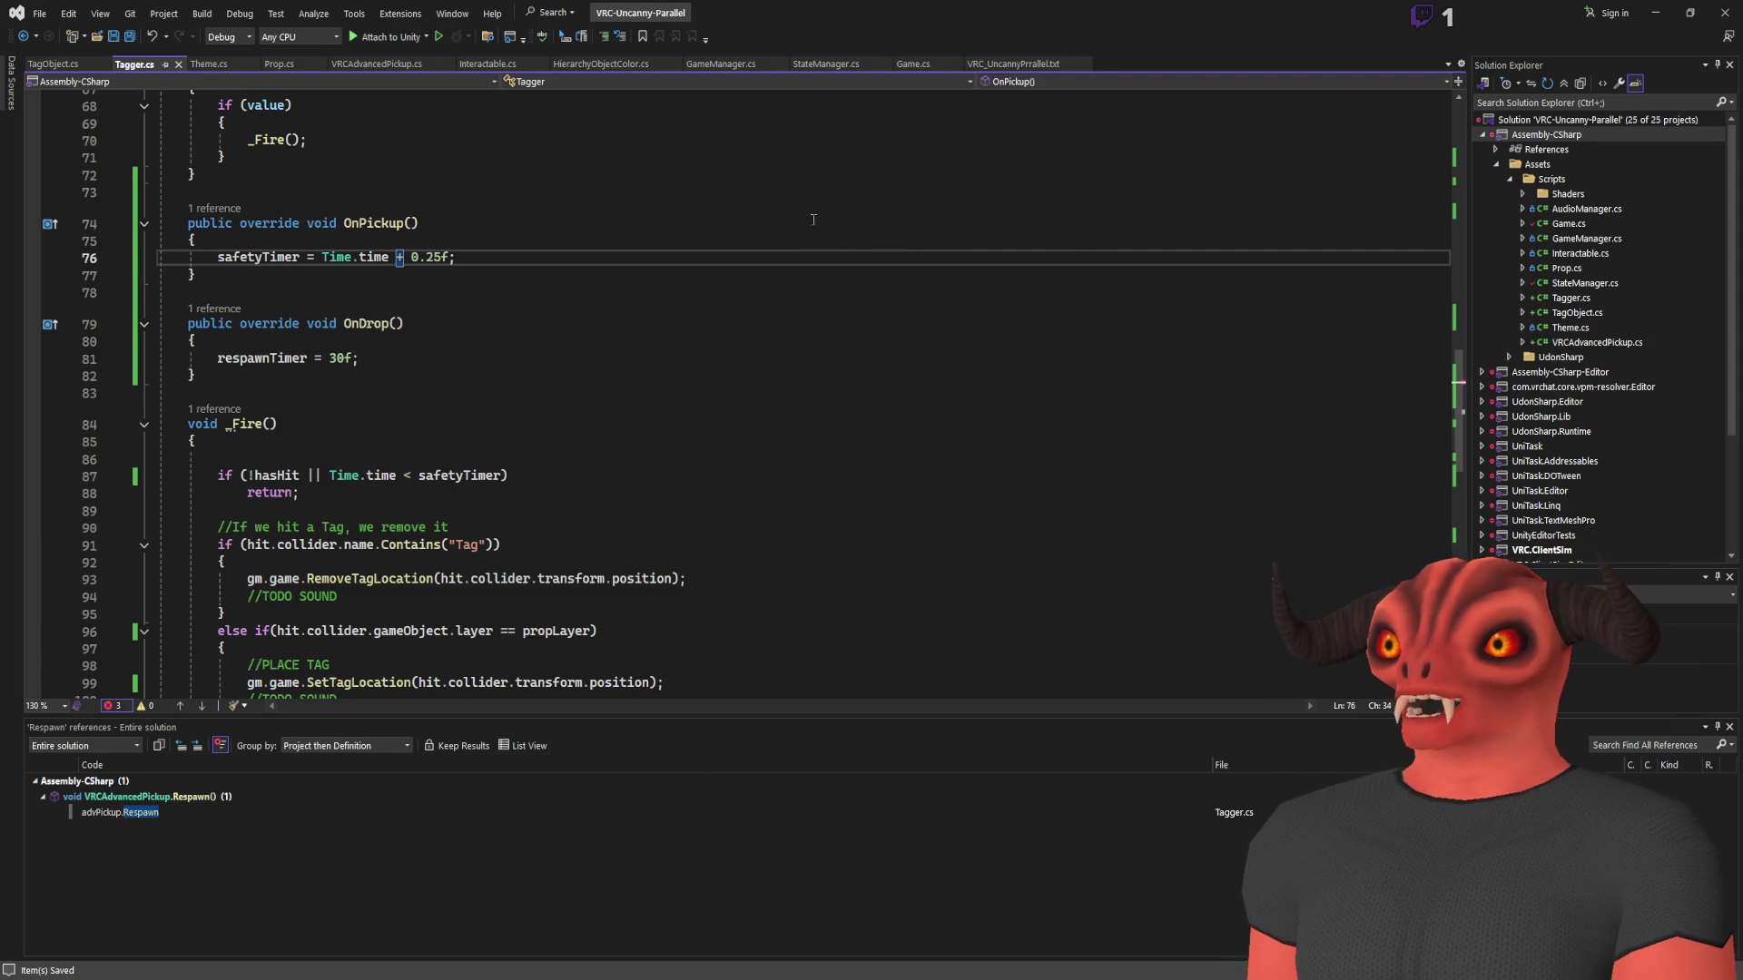
{"action": "key", "text": "alt+Tab"}
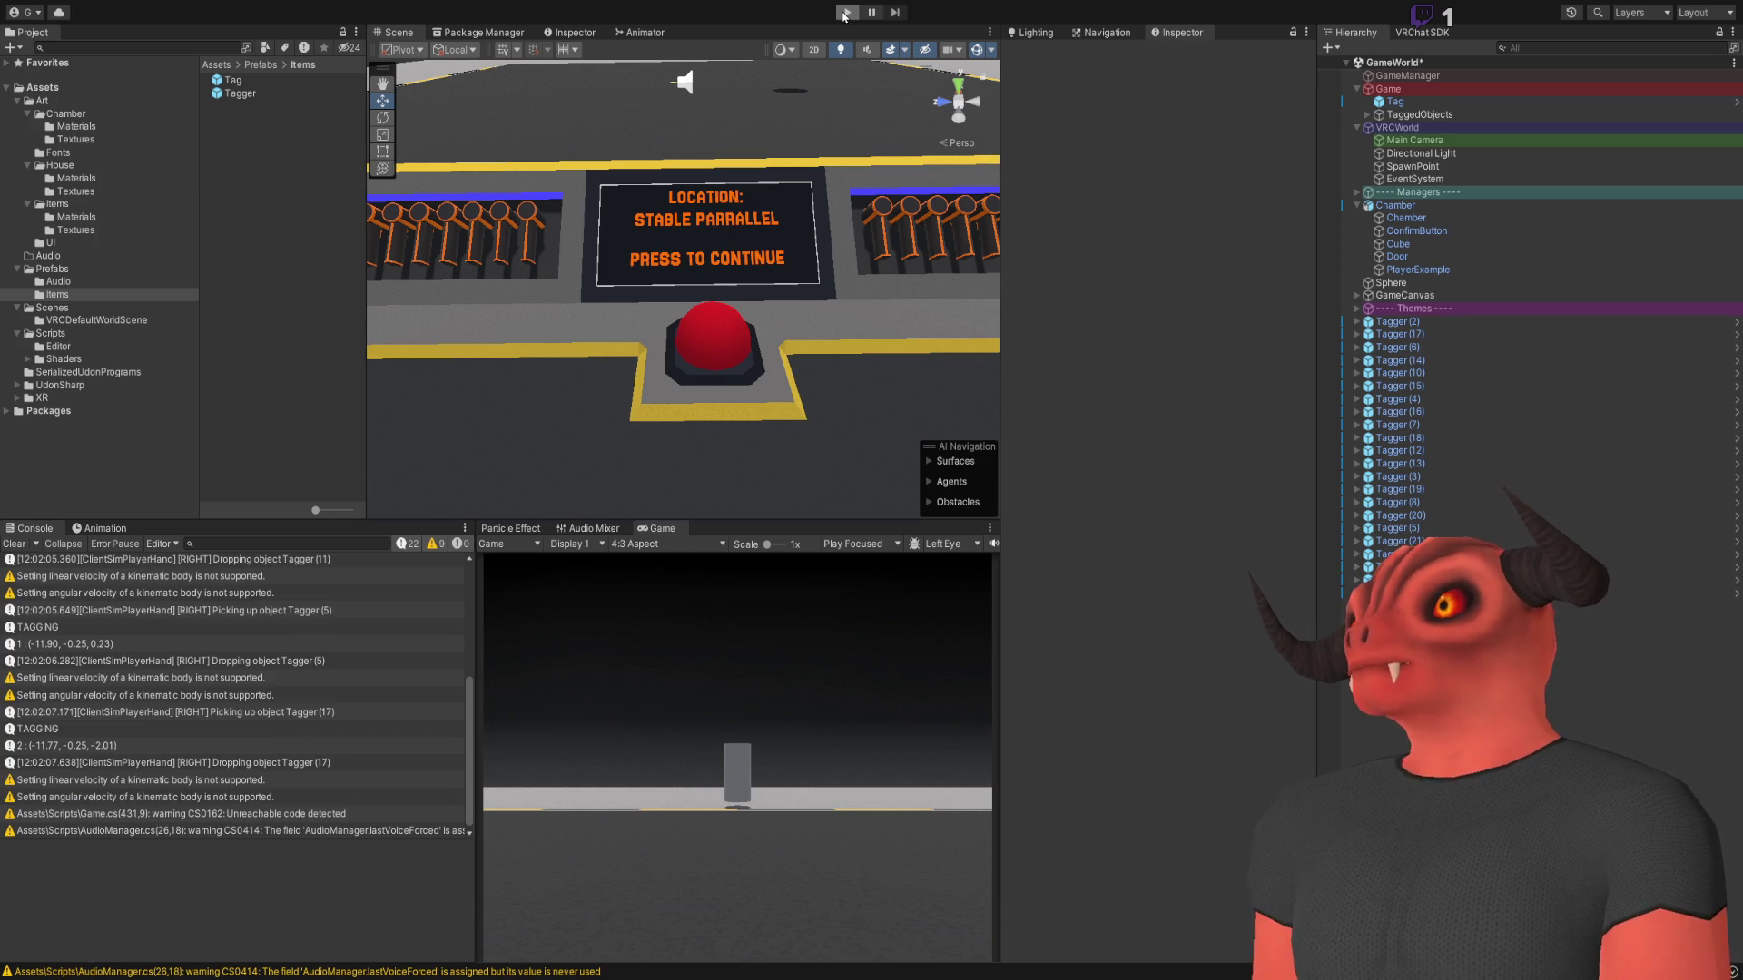
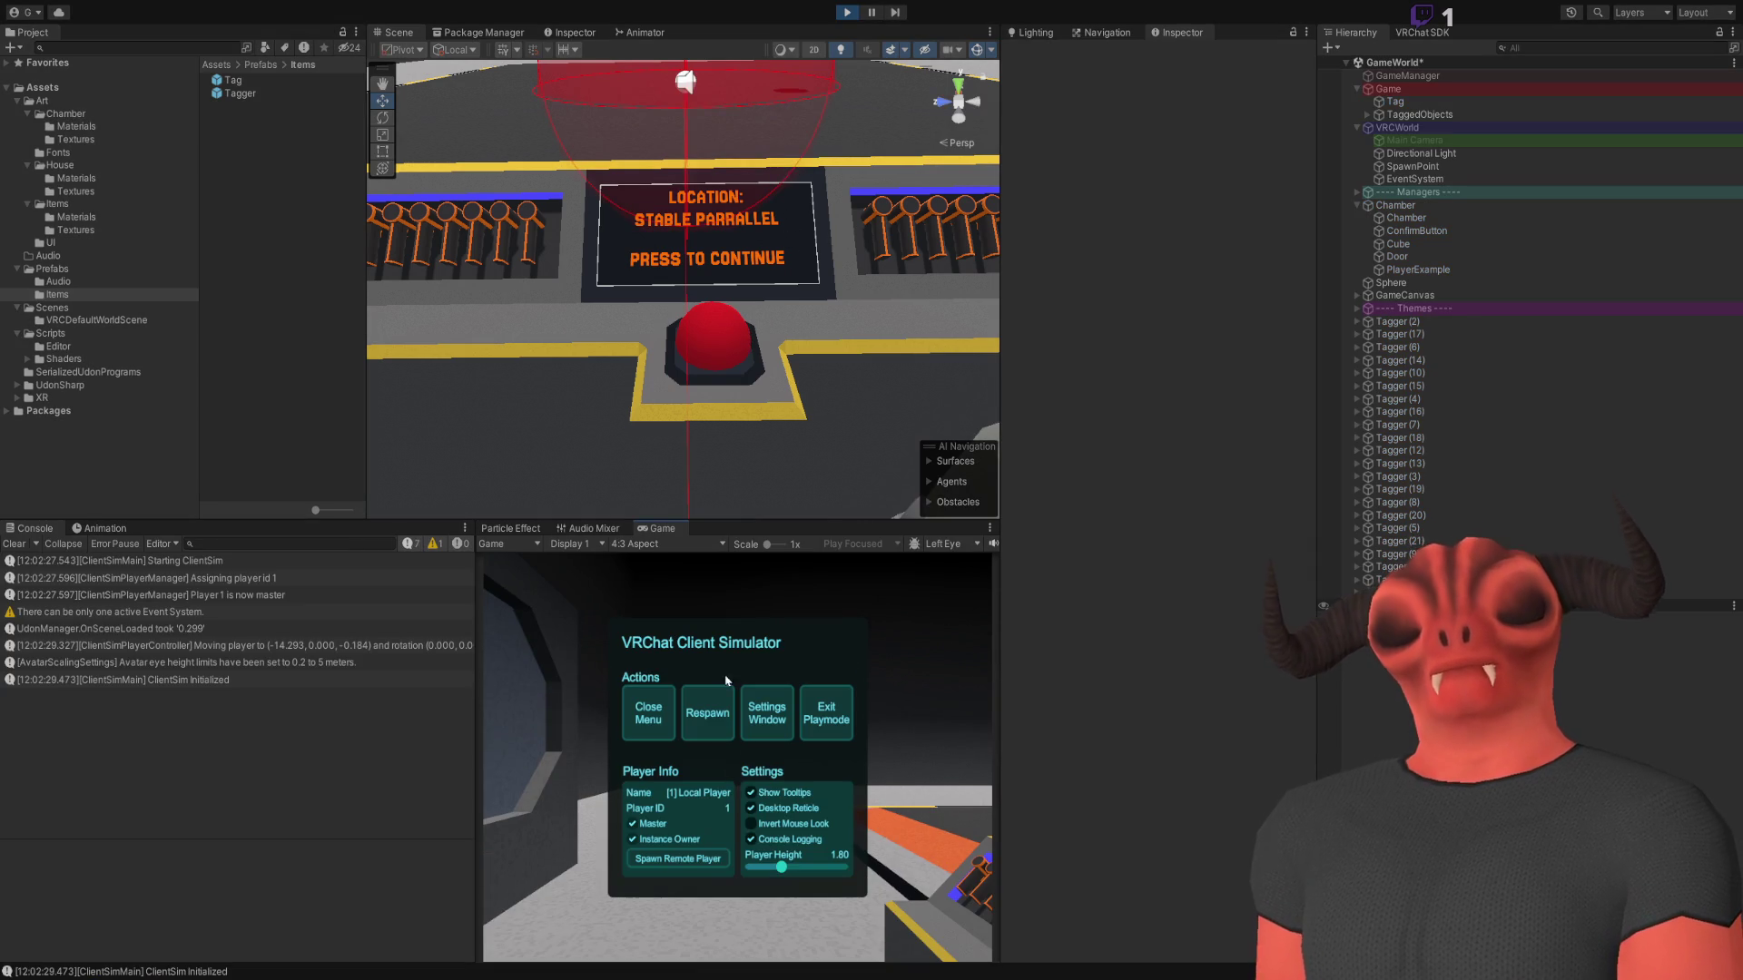
In Play mode, pick up taggers from the rack, fire them, and drop them
{"action": "left_click", "coordinate": [737, 758]}
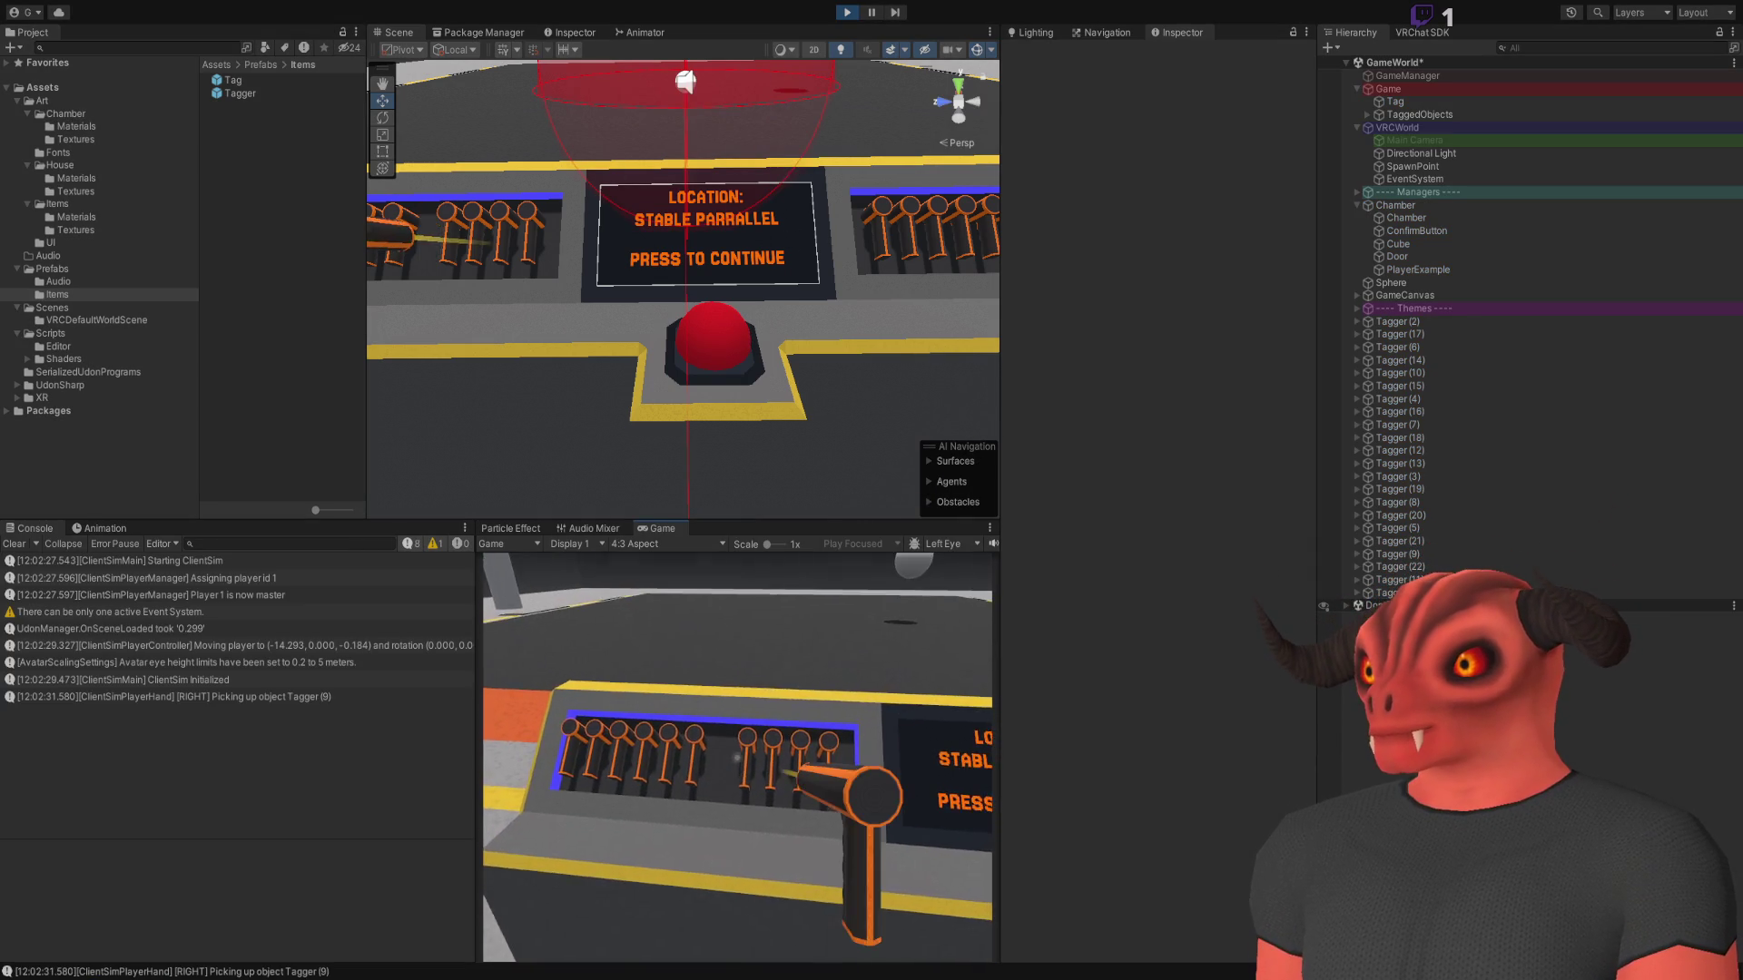
{"action": "left_click", "coordinate": [737, 758]}
{"action": "key", "text": "q"}
{"action": "left_click", "coordinate": [737, 758]}
{"action": "key", "text": "q"}
{"action": "left_click", "coordinate": [737, 758]}
{"action": "left_click", "coordinate": [737, 758]}
{"action": "key", "text": "q"}
{"action": "left_click", "coordinate": [737, 758]}
{"action": "double_click", "coordinate": [737, 758]}
{"action": "left_click", "coordinate": [737, 758]}
{"action": "key", "text": "q"}
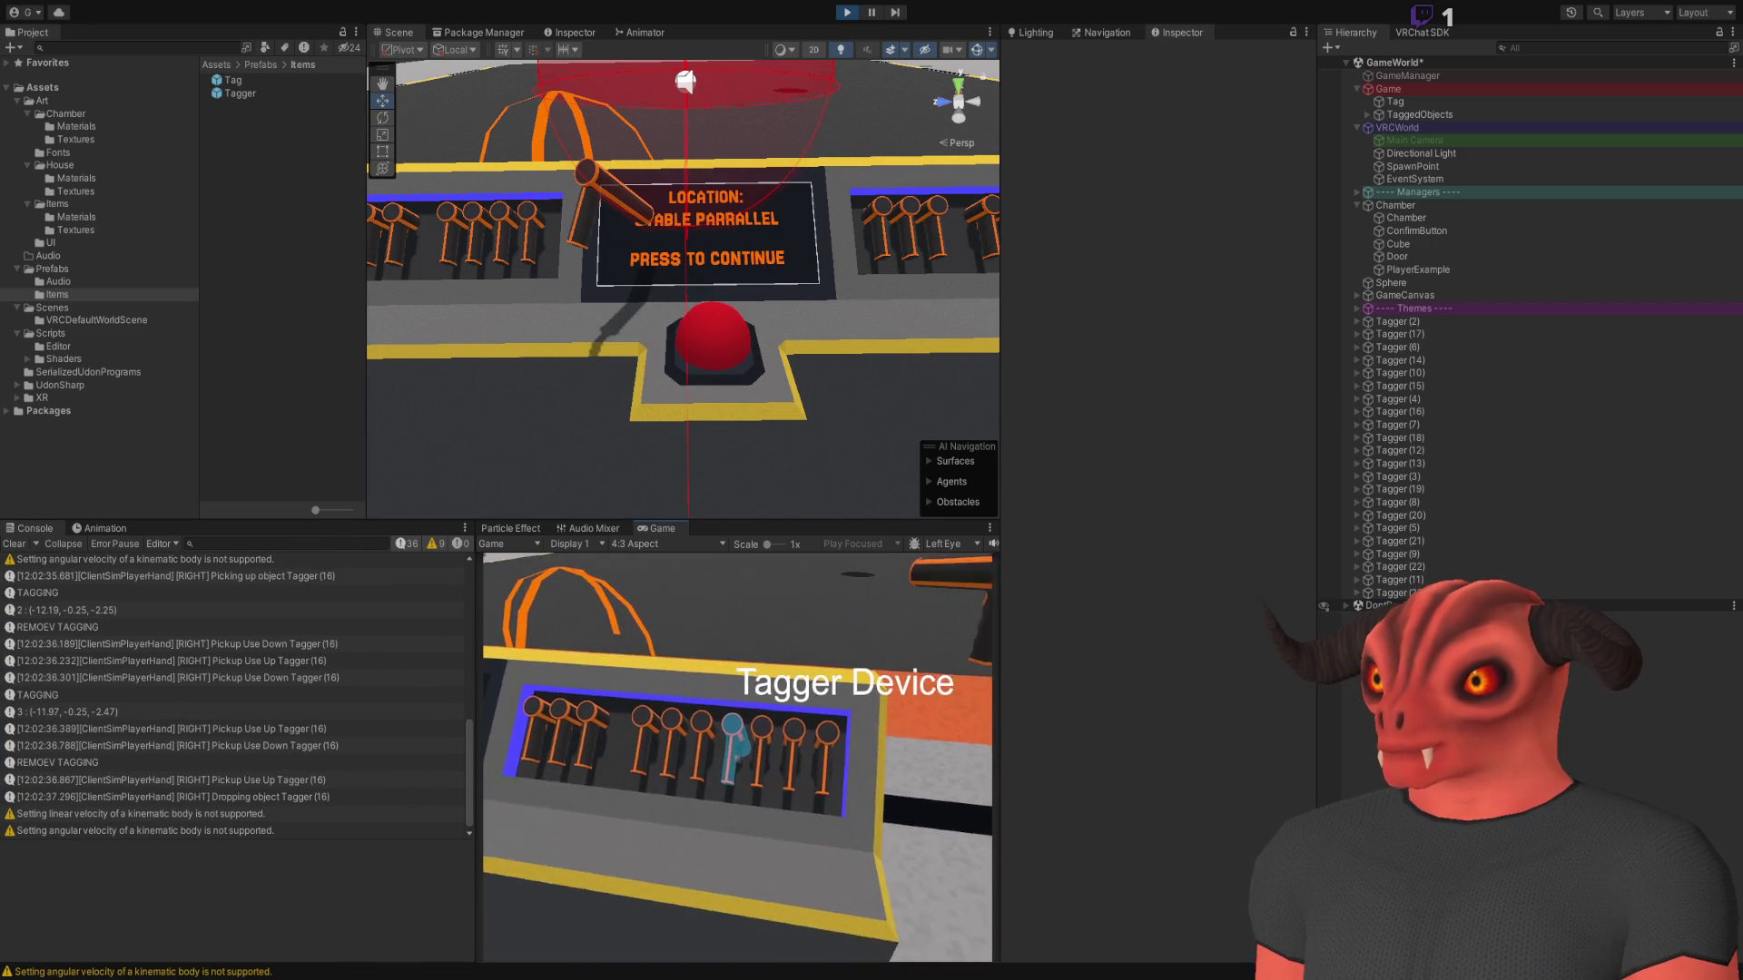
Cycle through the remaining taggers, then open the velocity warning's script line in Visual Studio
{"action": "left_click", "coordinate": [737, 758]}
{"action": "key", "text": "q"}
{"action": "left_click", "coordinate": [737, 758]}
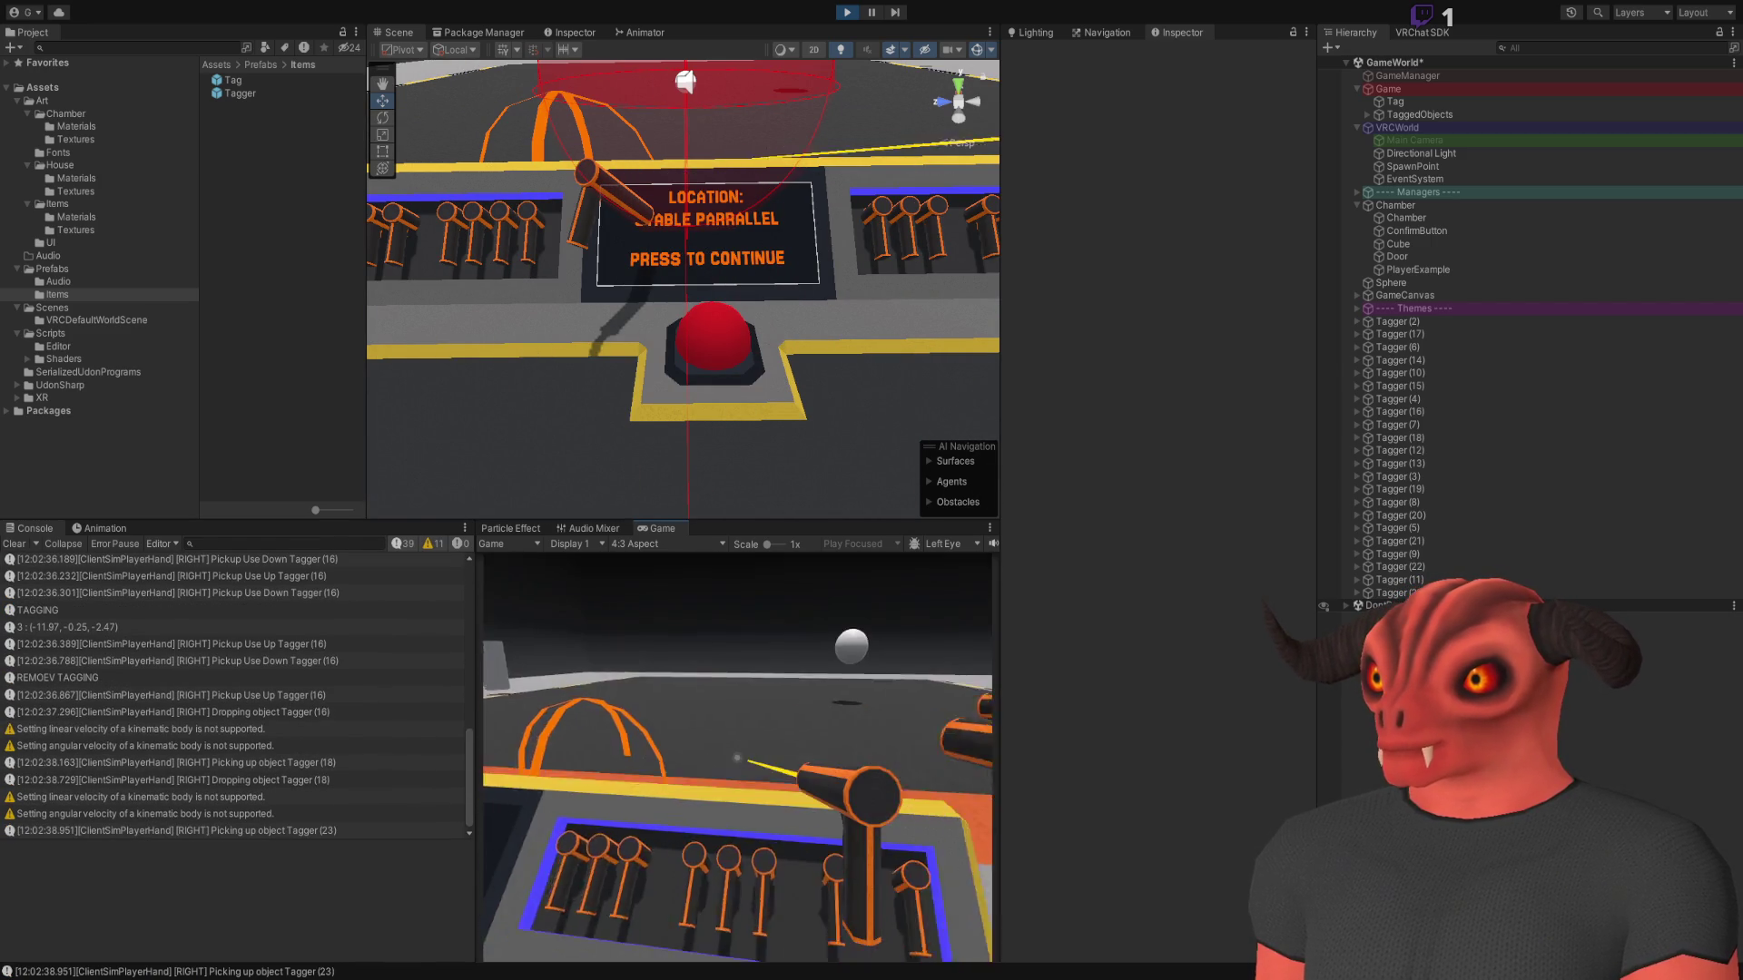
{"action": "key", "text": "q"}
{"action": "left_click", "coordinate": [737, 758]}
{"action": "key", "text": "q"}
{"action": "left_click", "coordinate": [737, 758]}
{"action": "key", "text": "q"}
{"action": "left_click", "coordinate": [737, 758]}
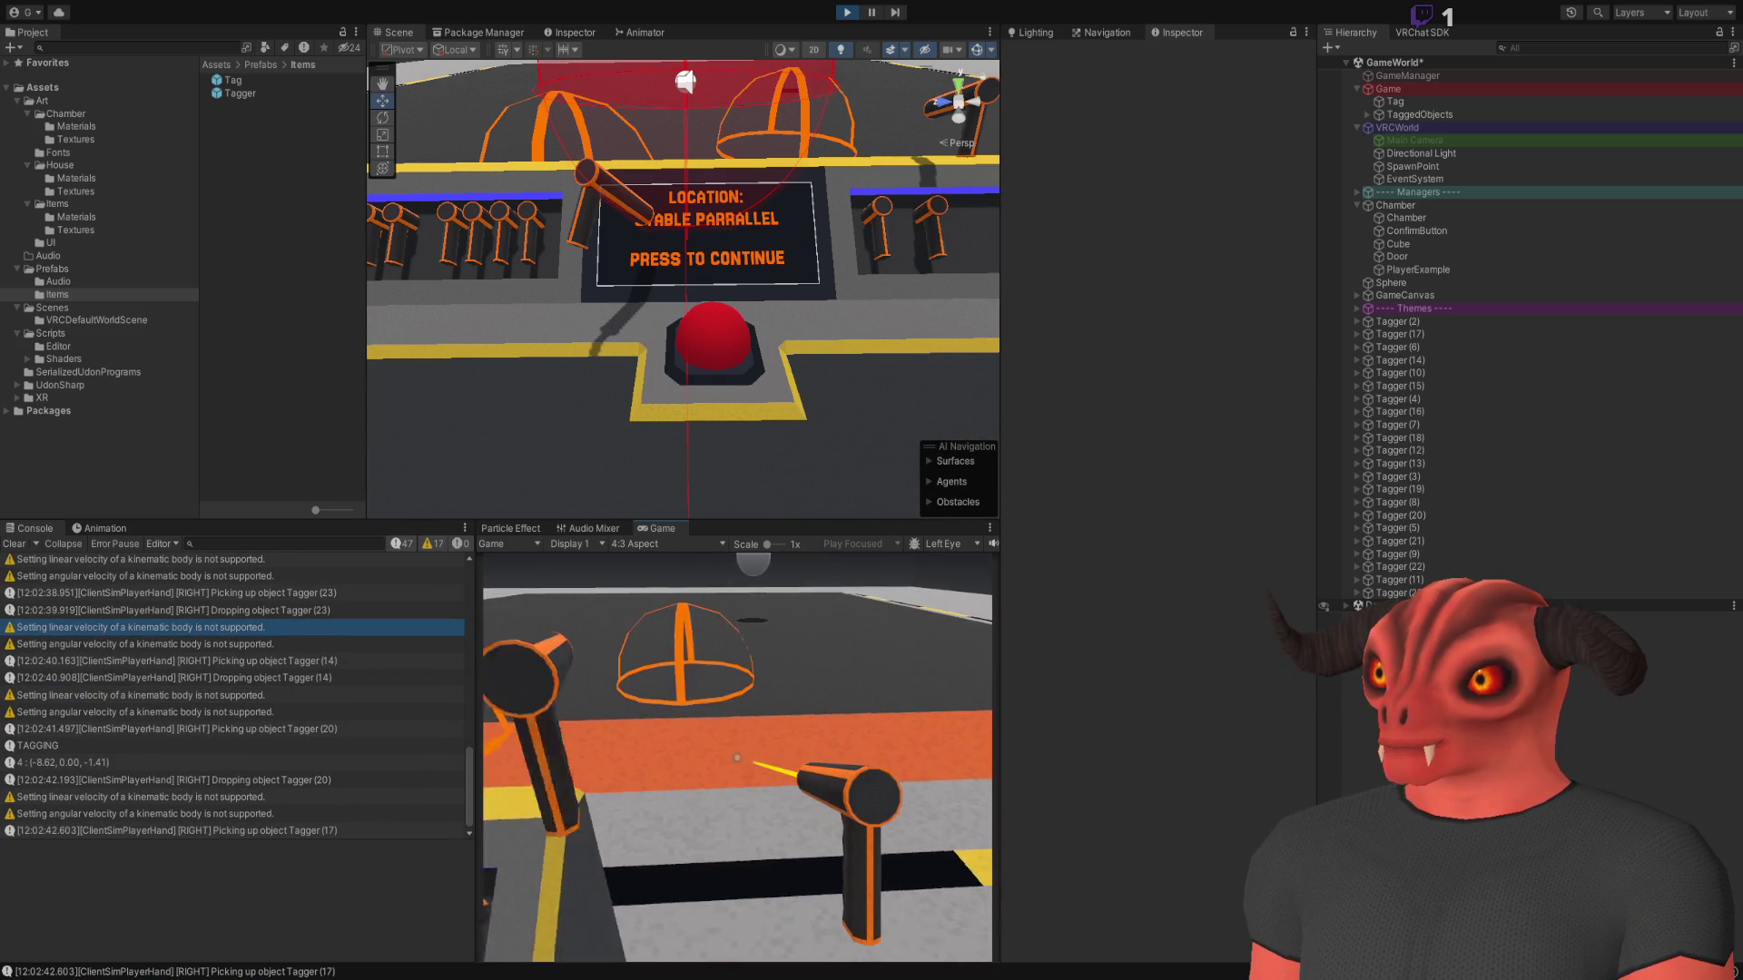
{"action": "double_click", "coordinate": [737, 758]}
{"action": "key", "text": "q"}
{"action": "key", "text": "Escape"}
{"action": "double_click", "coordinate": [205, 832]}
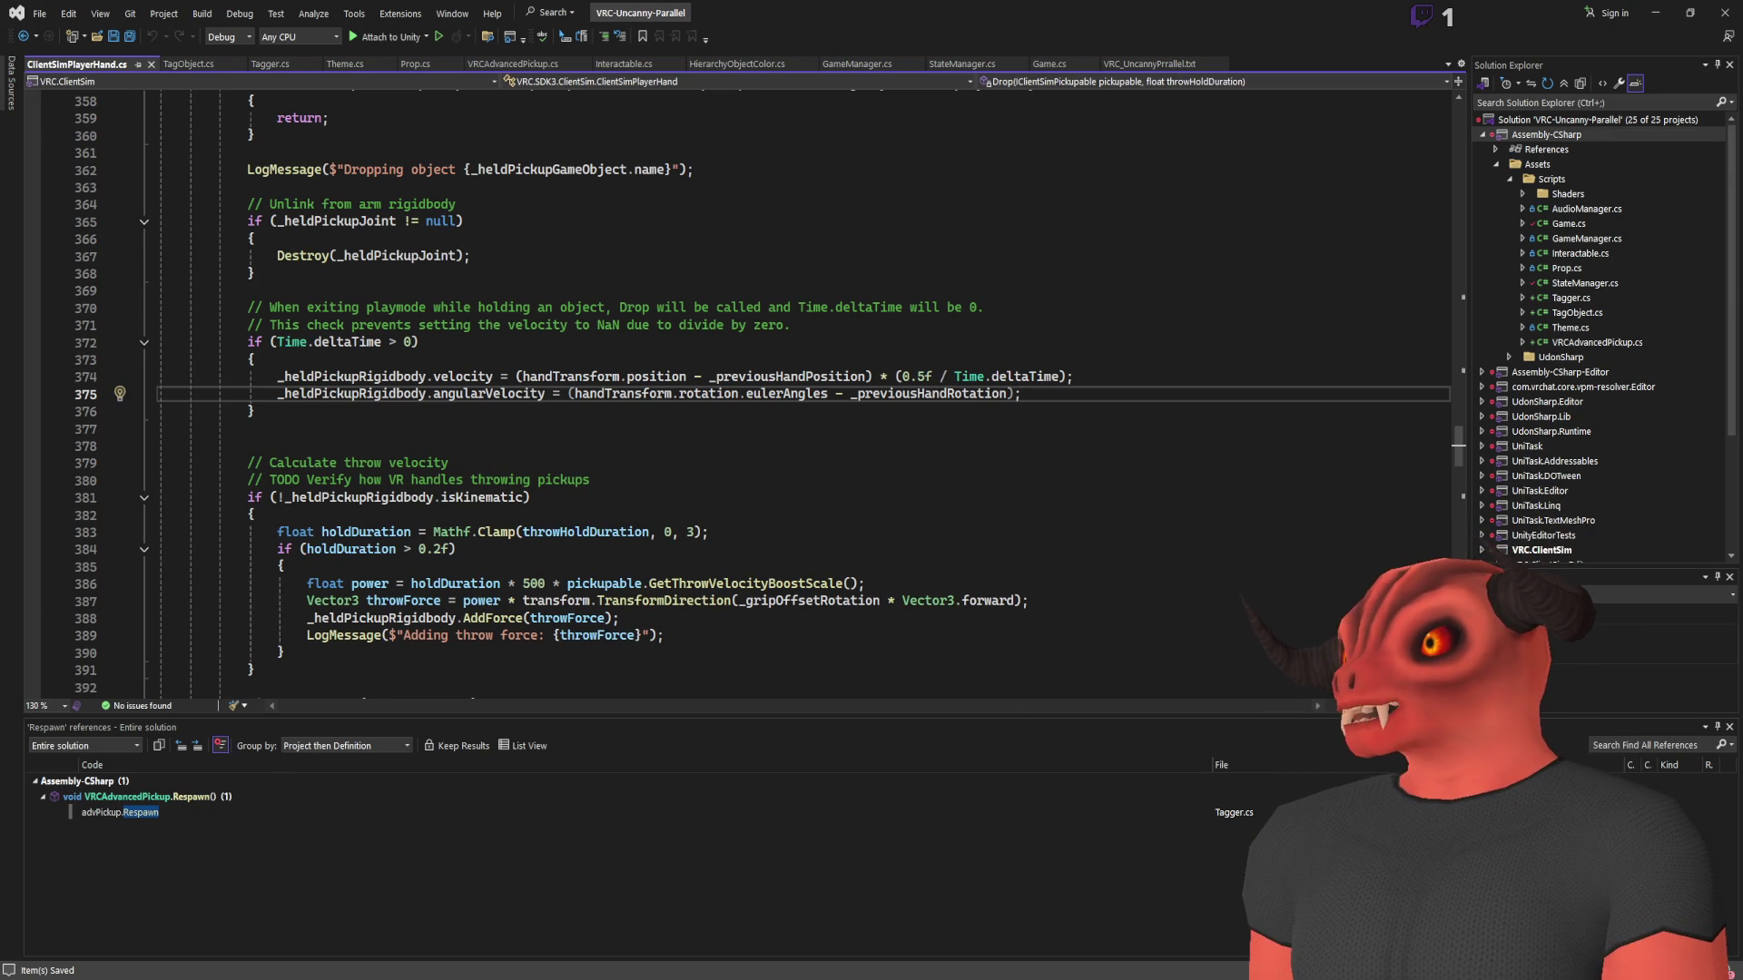
Review the Drop method's velocity assignments and go to the deltaTime check on line 372
{"action": "key", "text": "alt+Tab"}
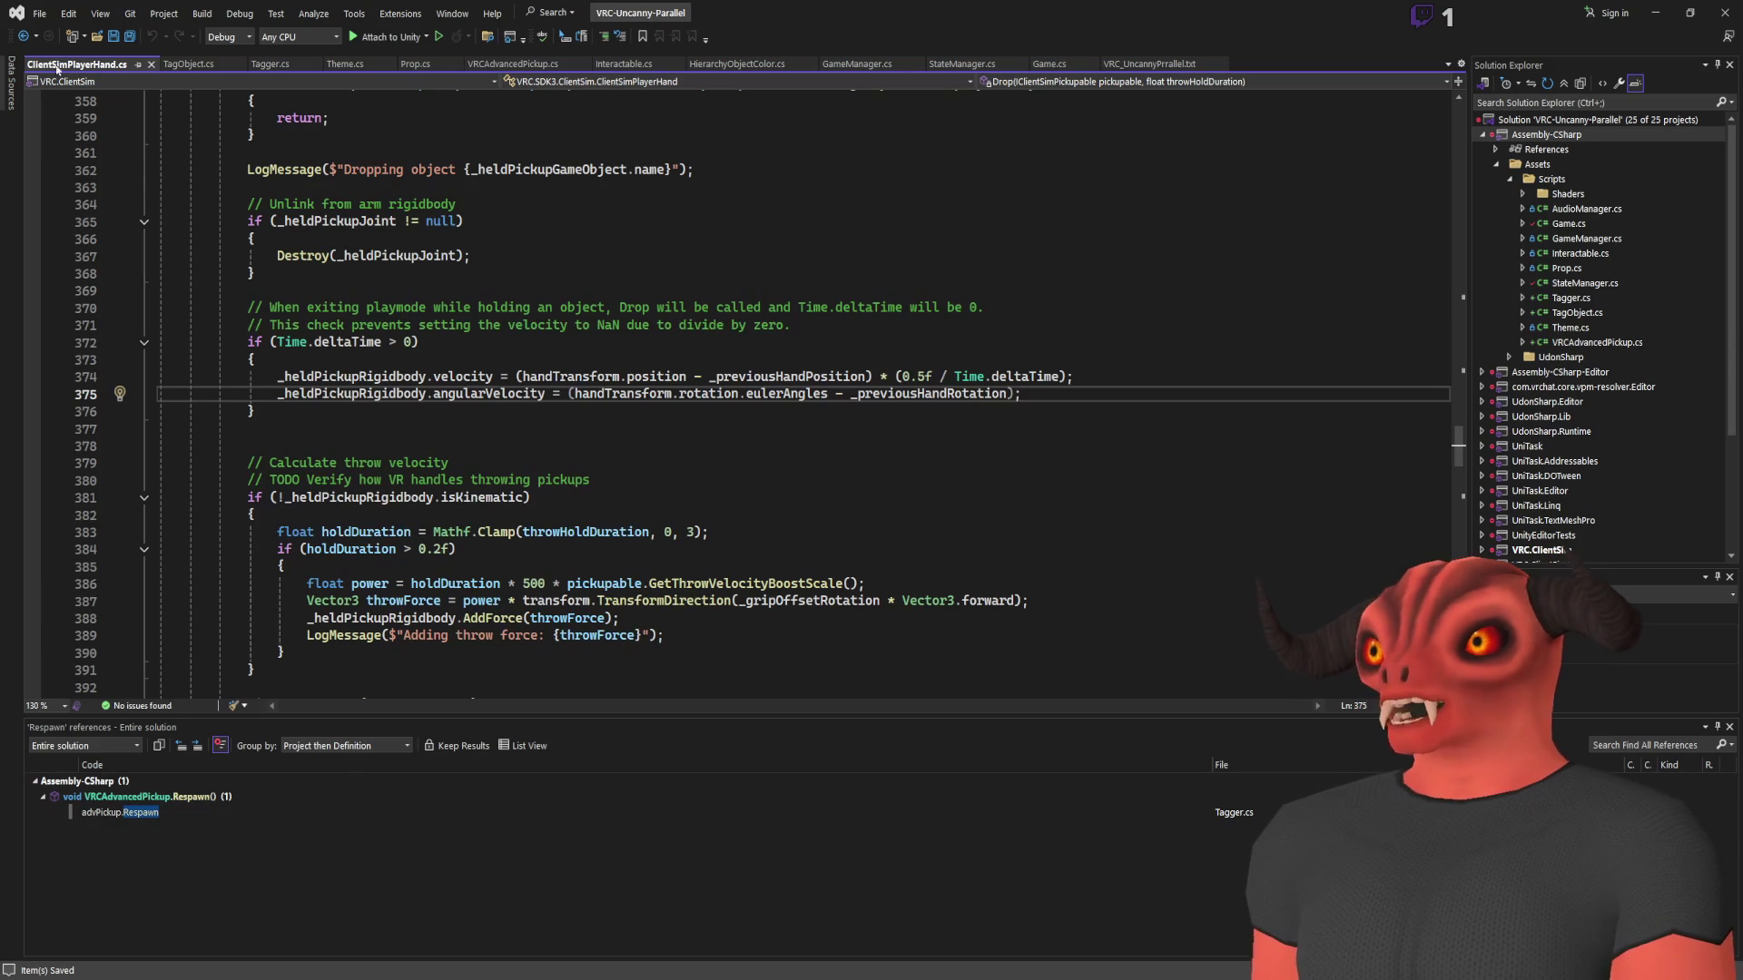
{"action": "left_click_drag", "start_coordinate": [1013, 394], "coordinate": [189, 394]}
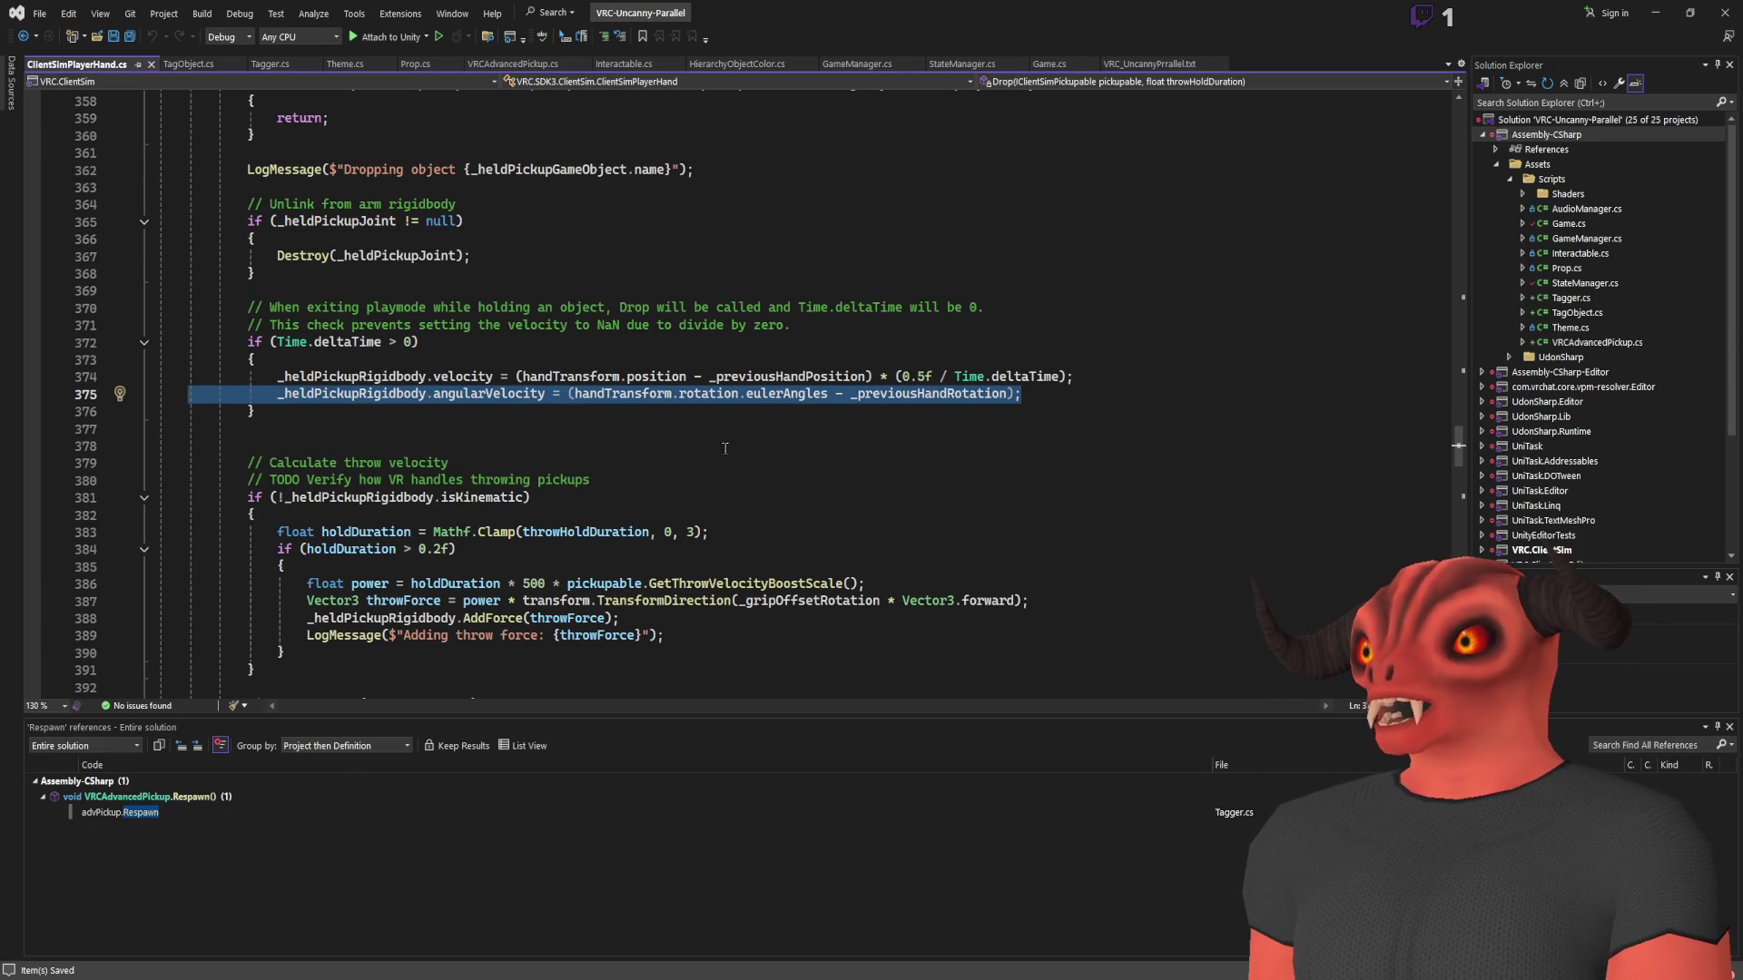
{"action": "scroll", "coordinate": [657, 498], "scroll_direction": "up", "scroll_amount": 2}
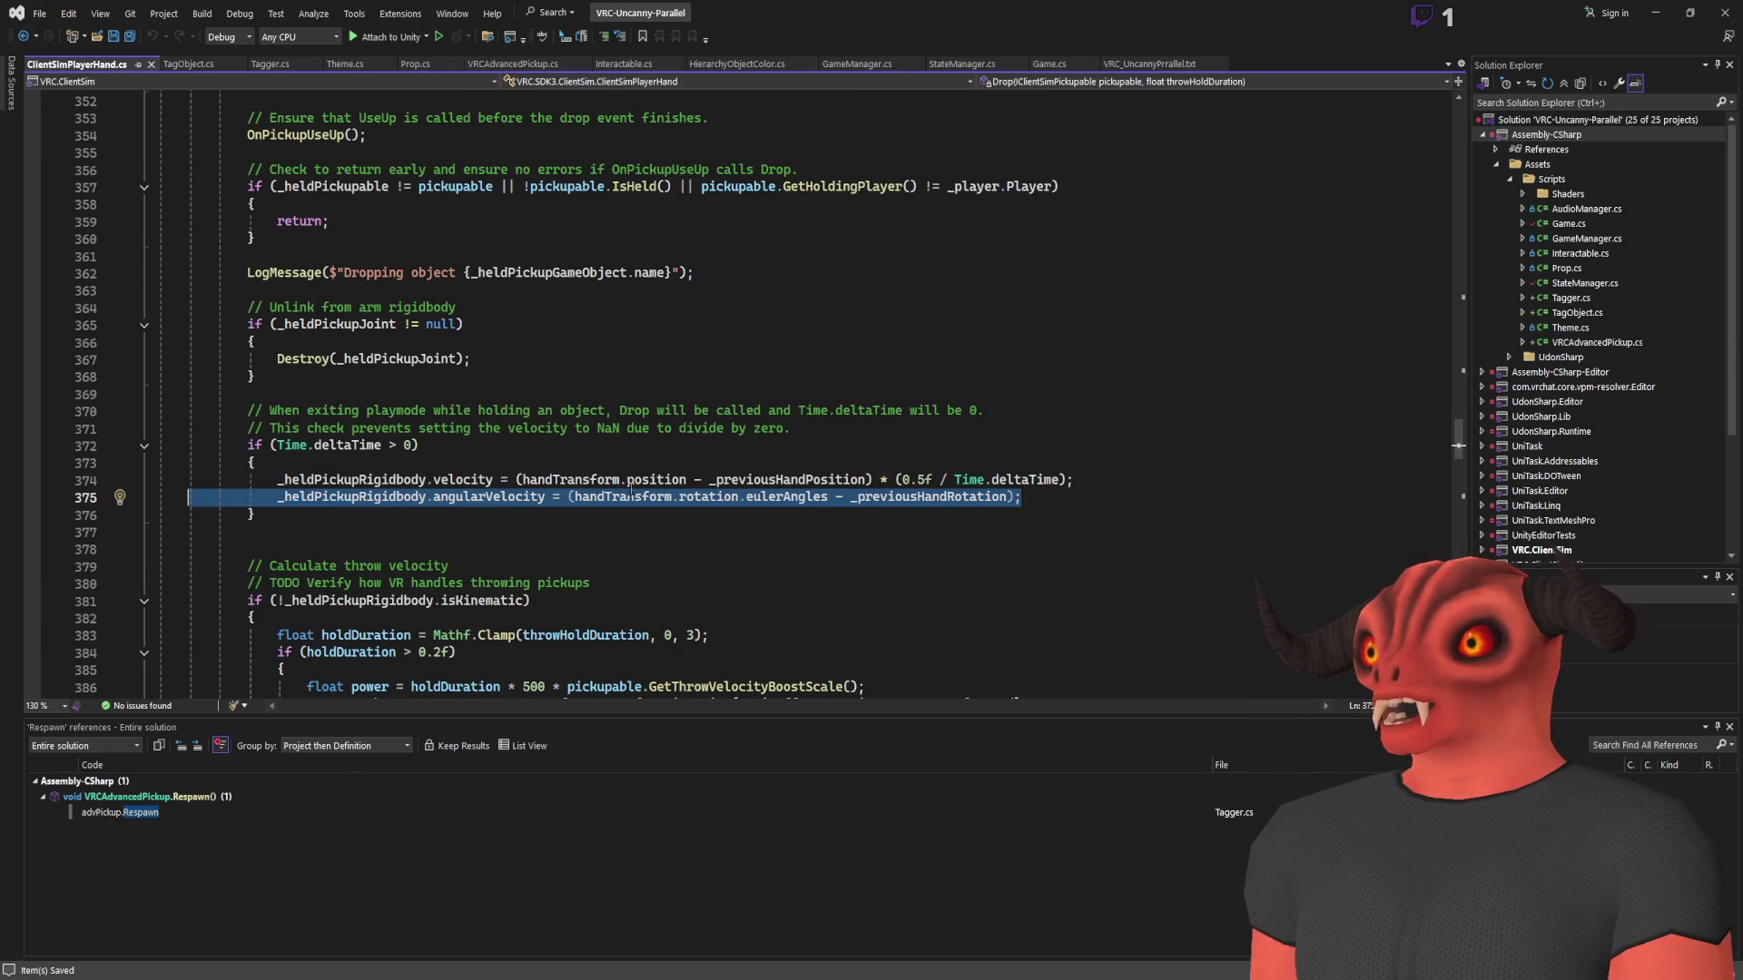
{"action": "scroll", "coordinate": [367, 453], "scroll_direction": "up", "scroll_amount": 7}
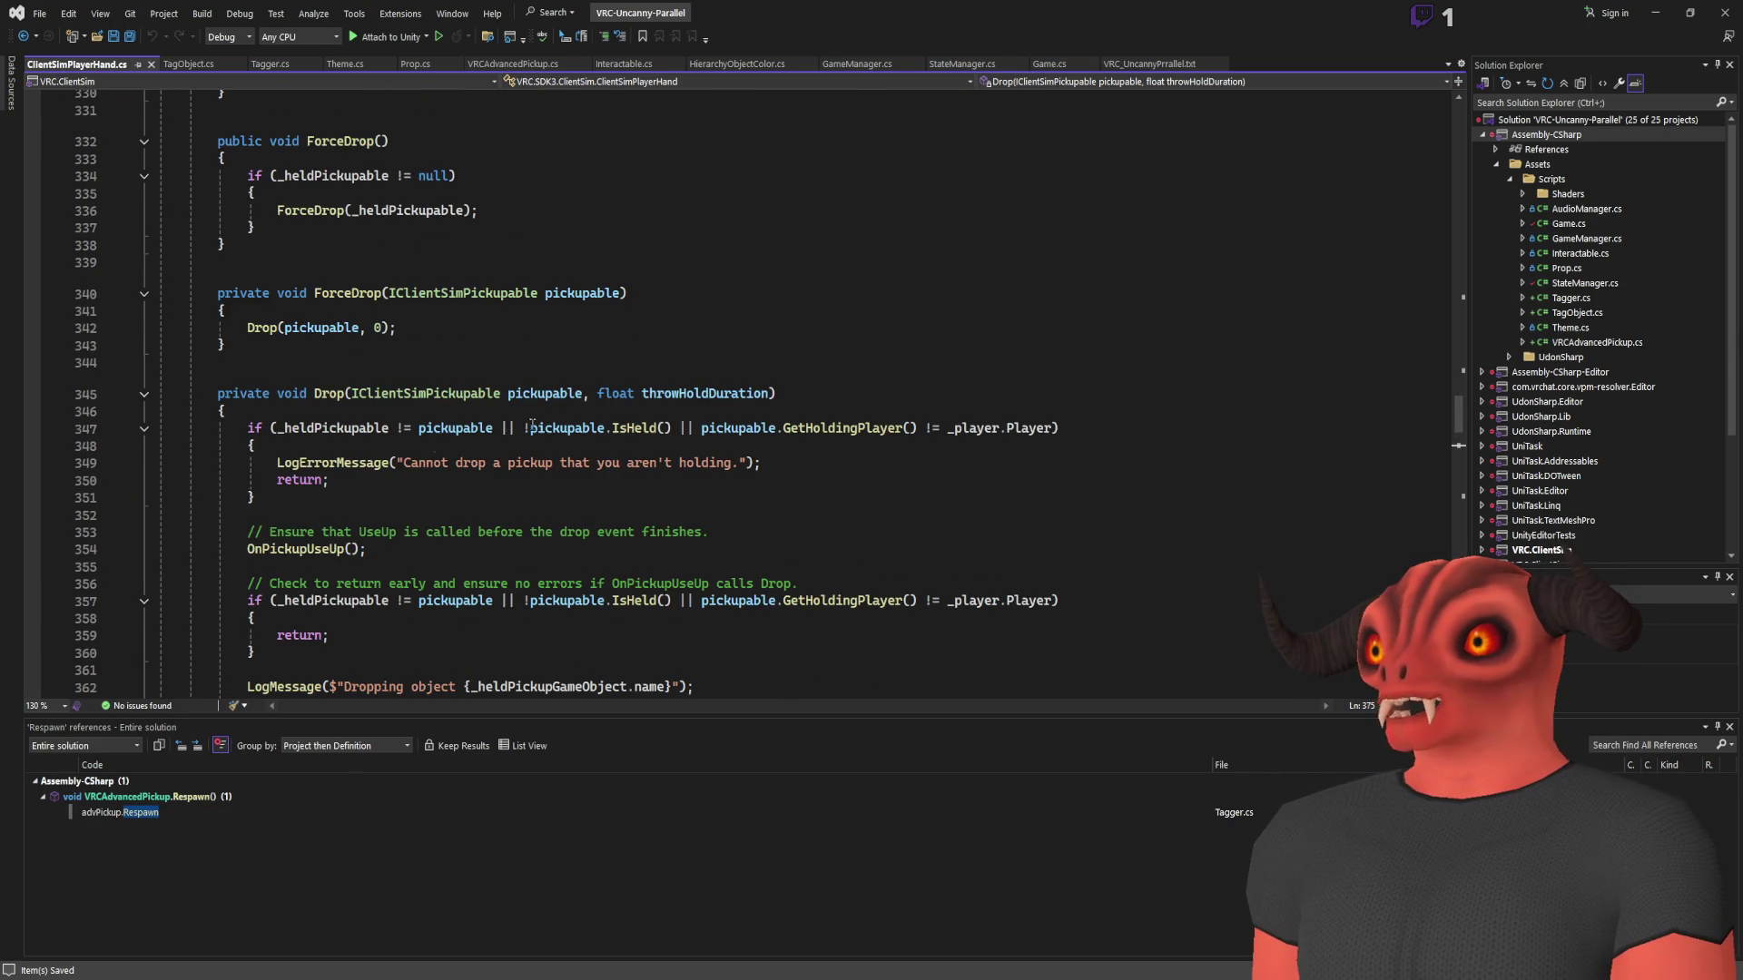
{"action": "scroll", "coordinate": [437, 447], "scroll_direction": "down", "scroll_amount": 5}
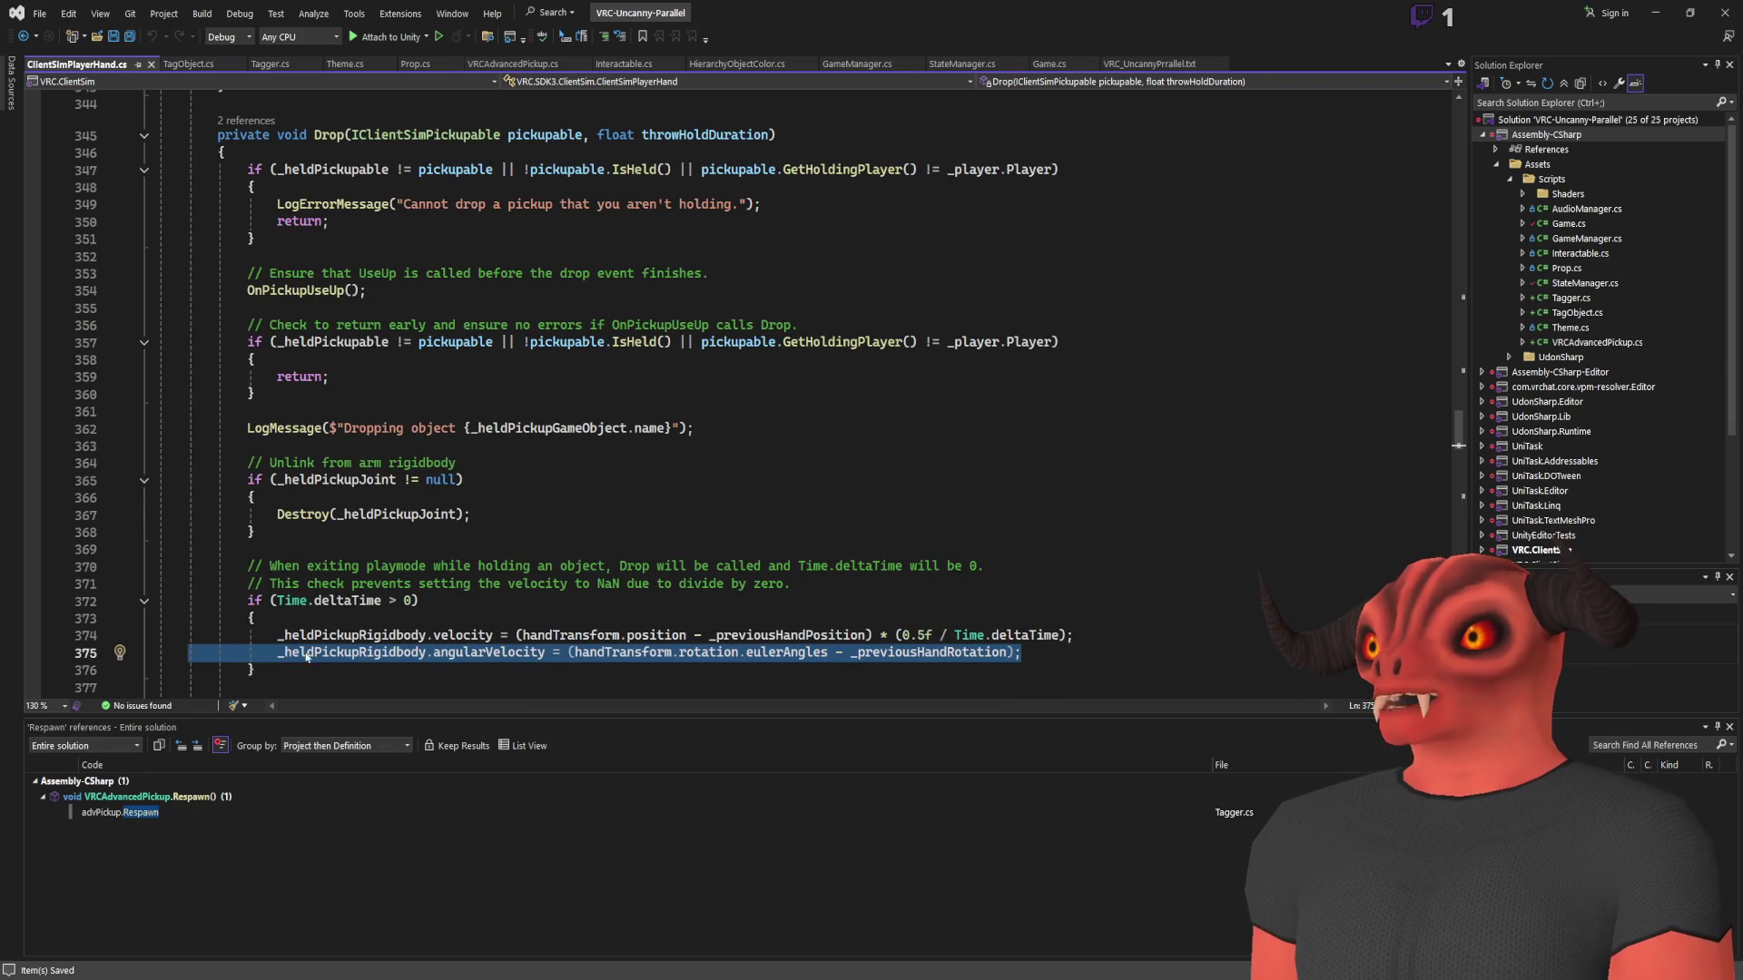
{"action": "left_click", "coordinate": [361, 616]}
{"action": "left_click", "coordinate": [406, 600]}
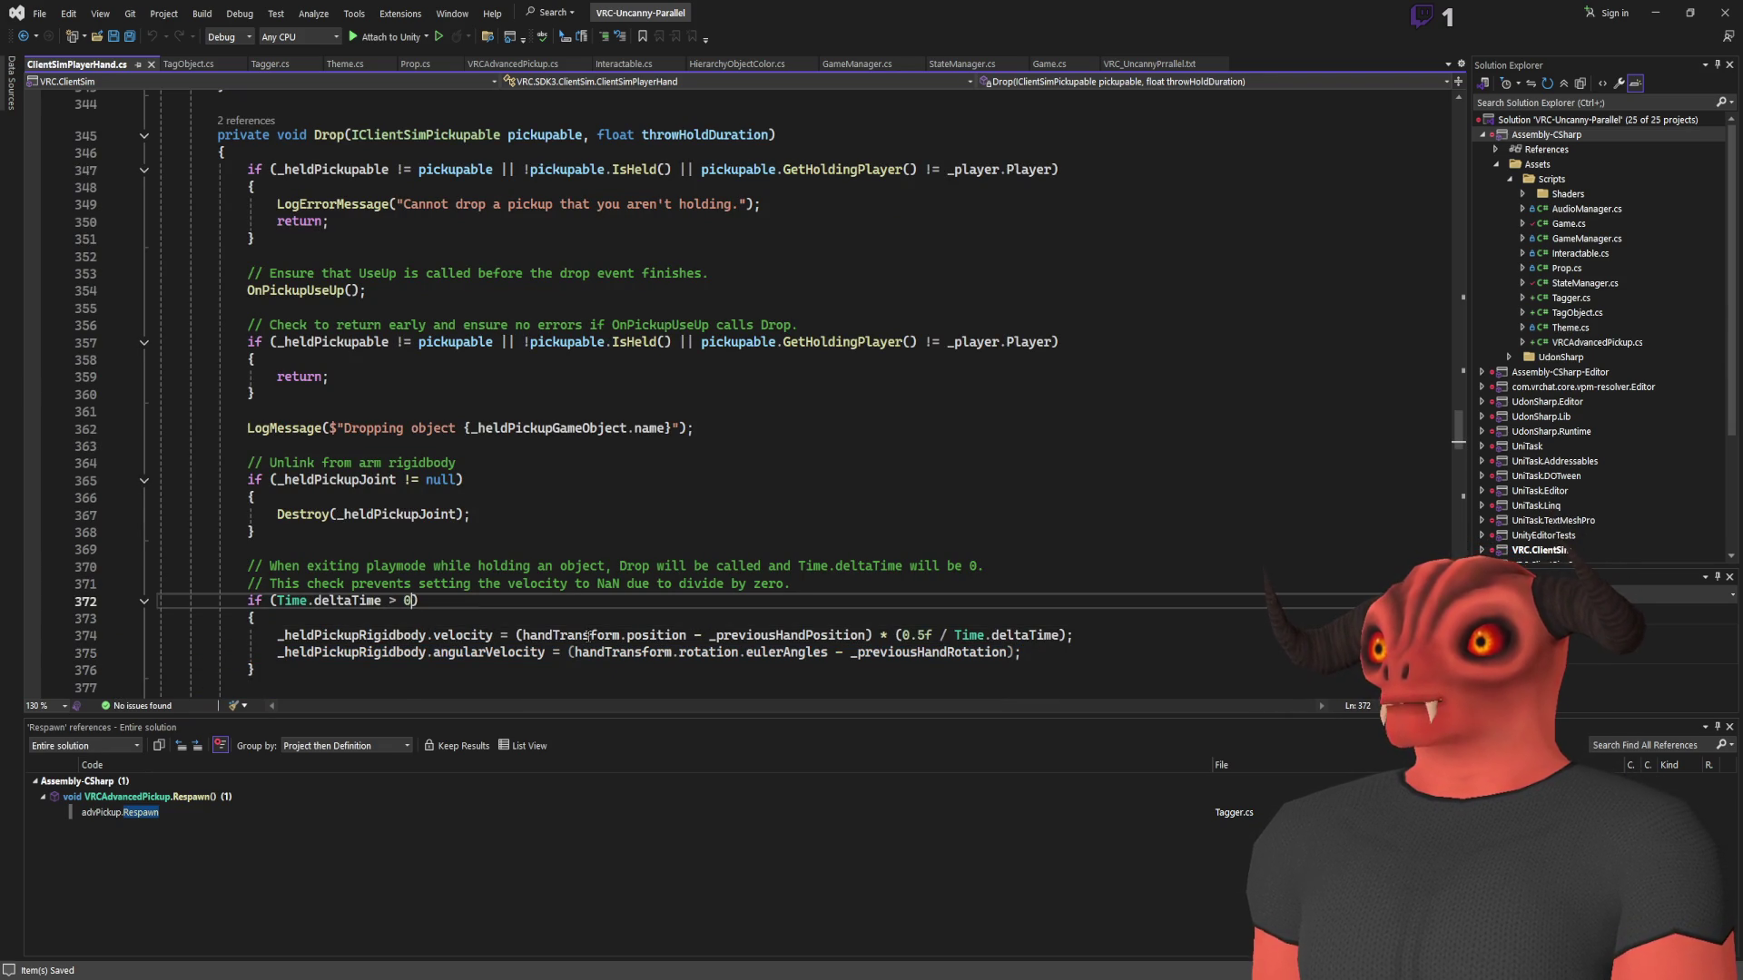
{"action": "scroll", "coordinate": [673, 582], "scroll_direction": "down", "scroll_amount": 1}
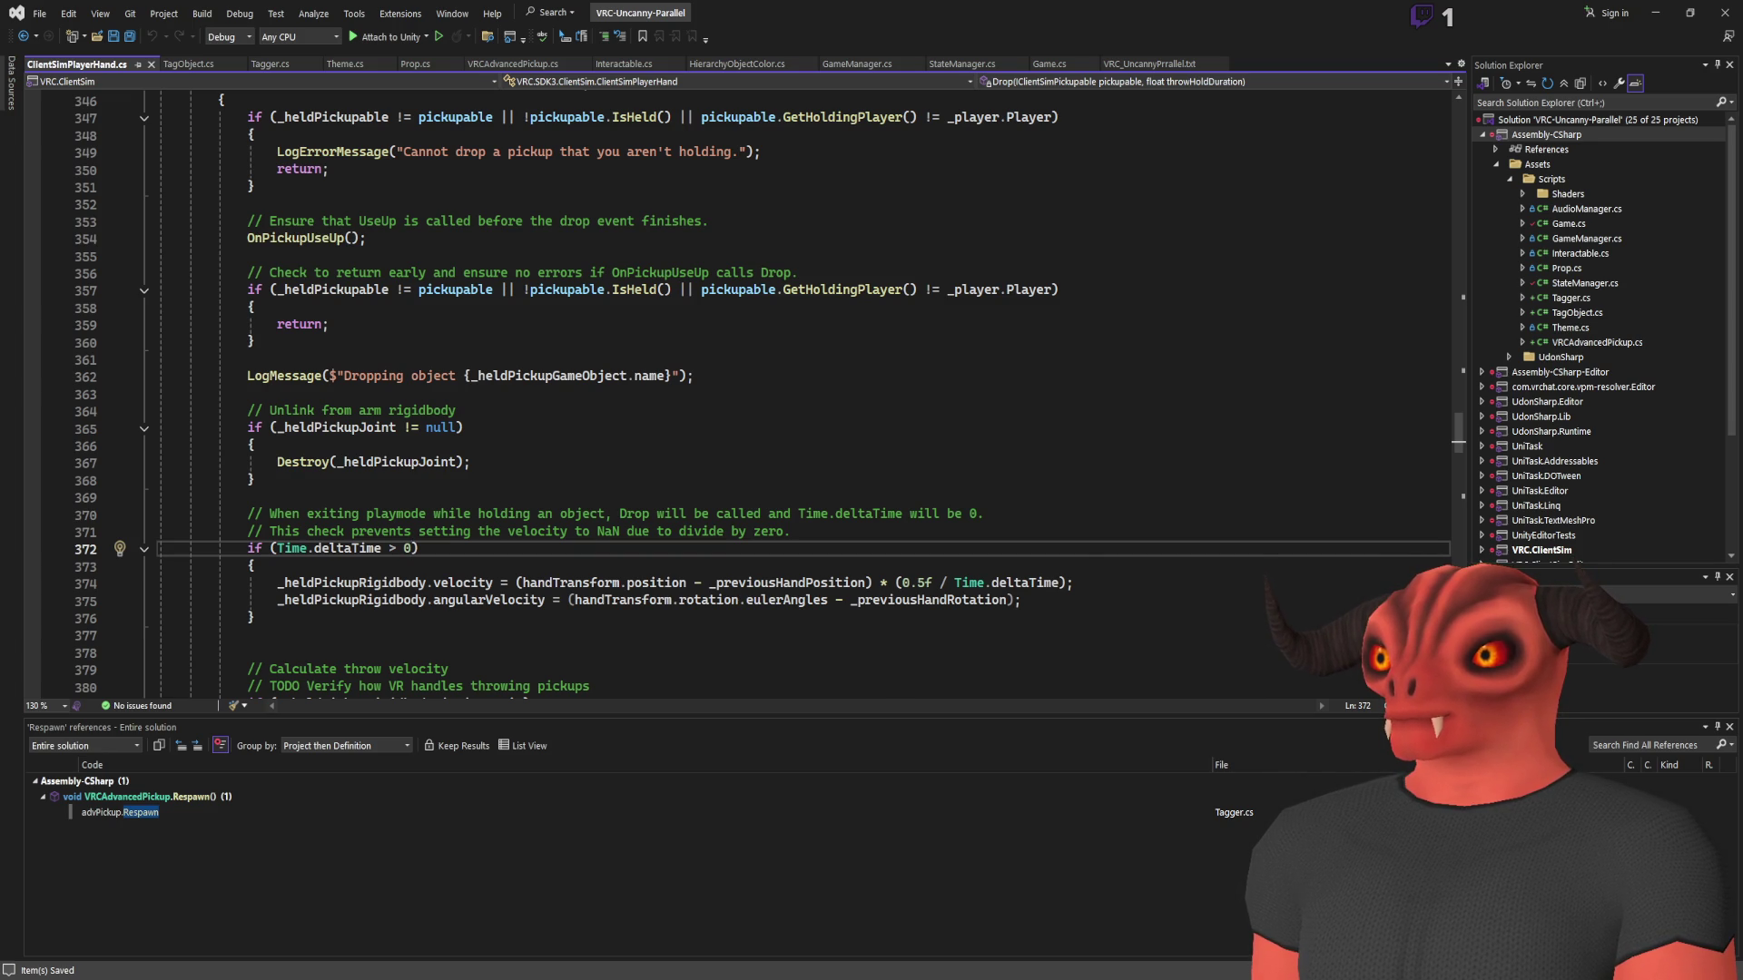
{"action": "key", "text": "alt+Tab"}
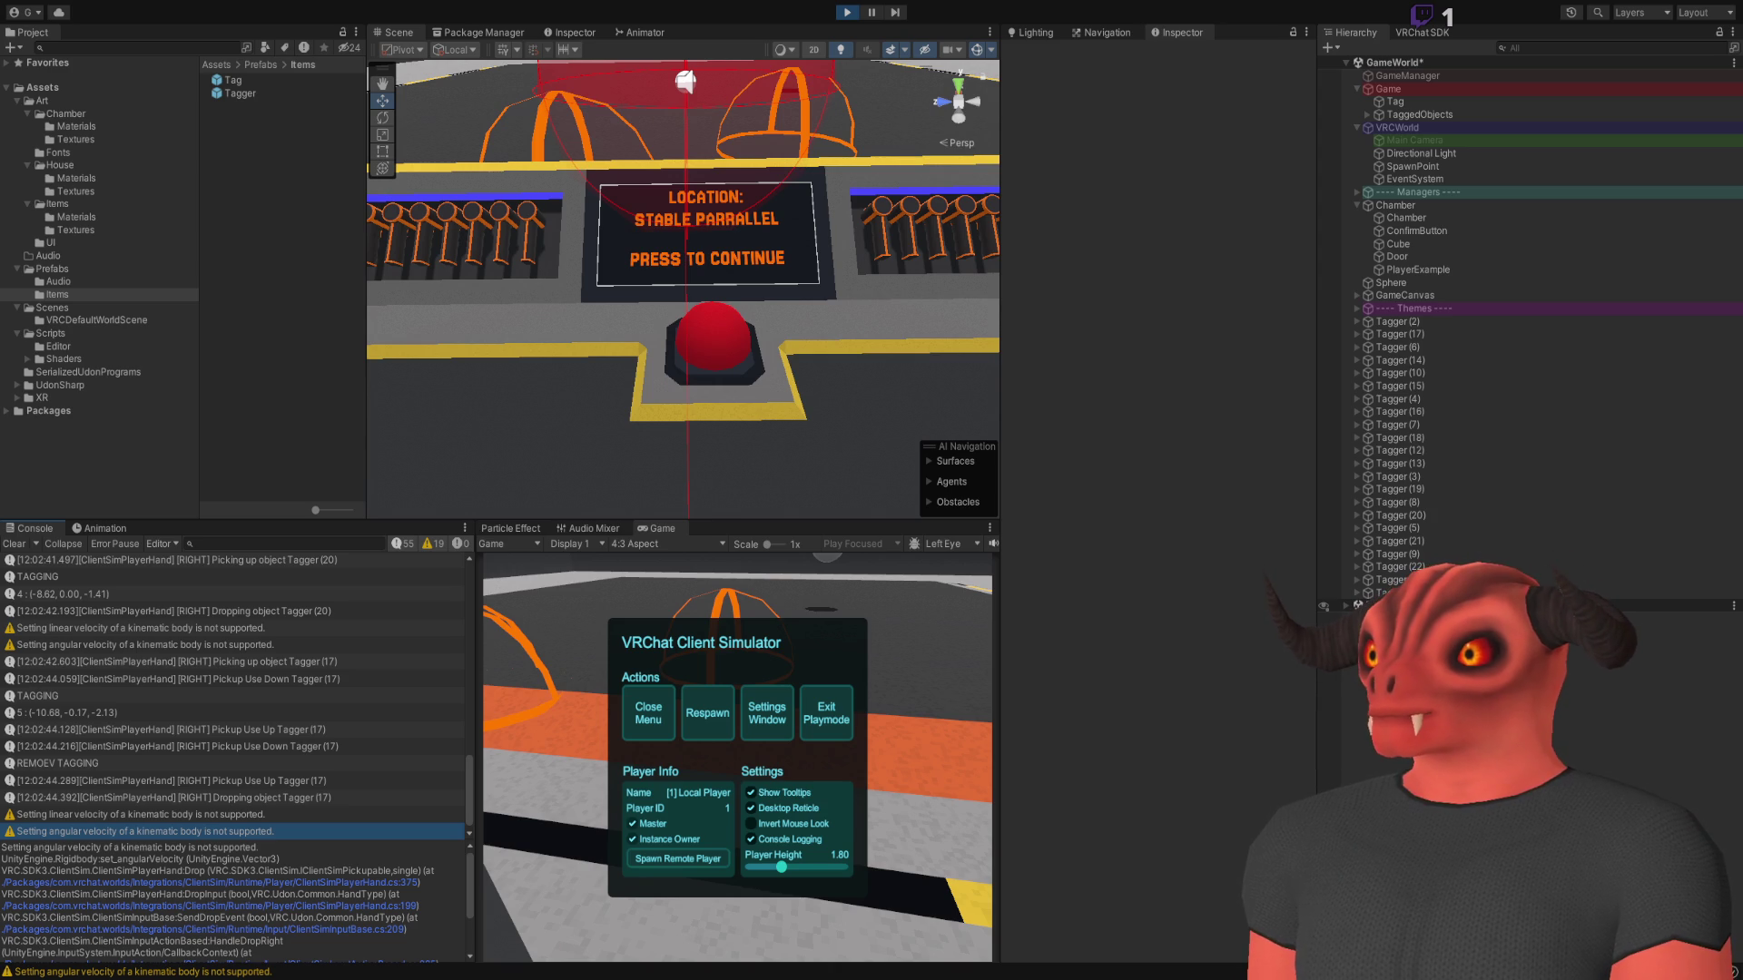
{"action": "key", "text": "alt+Tab"}
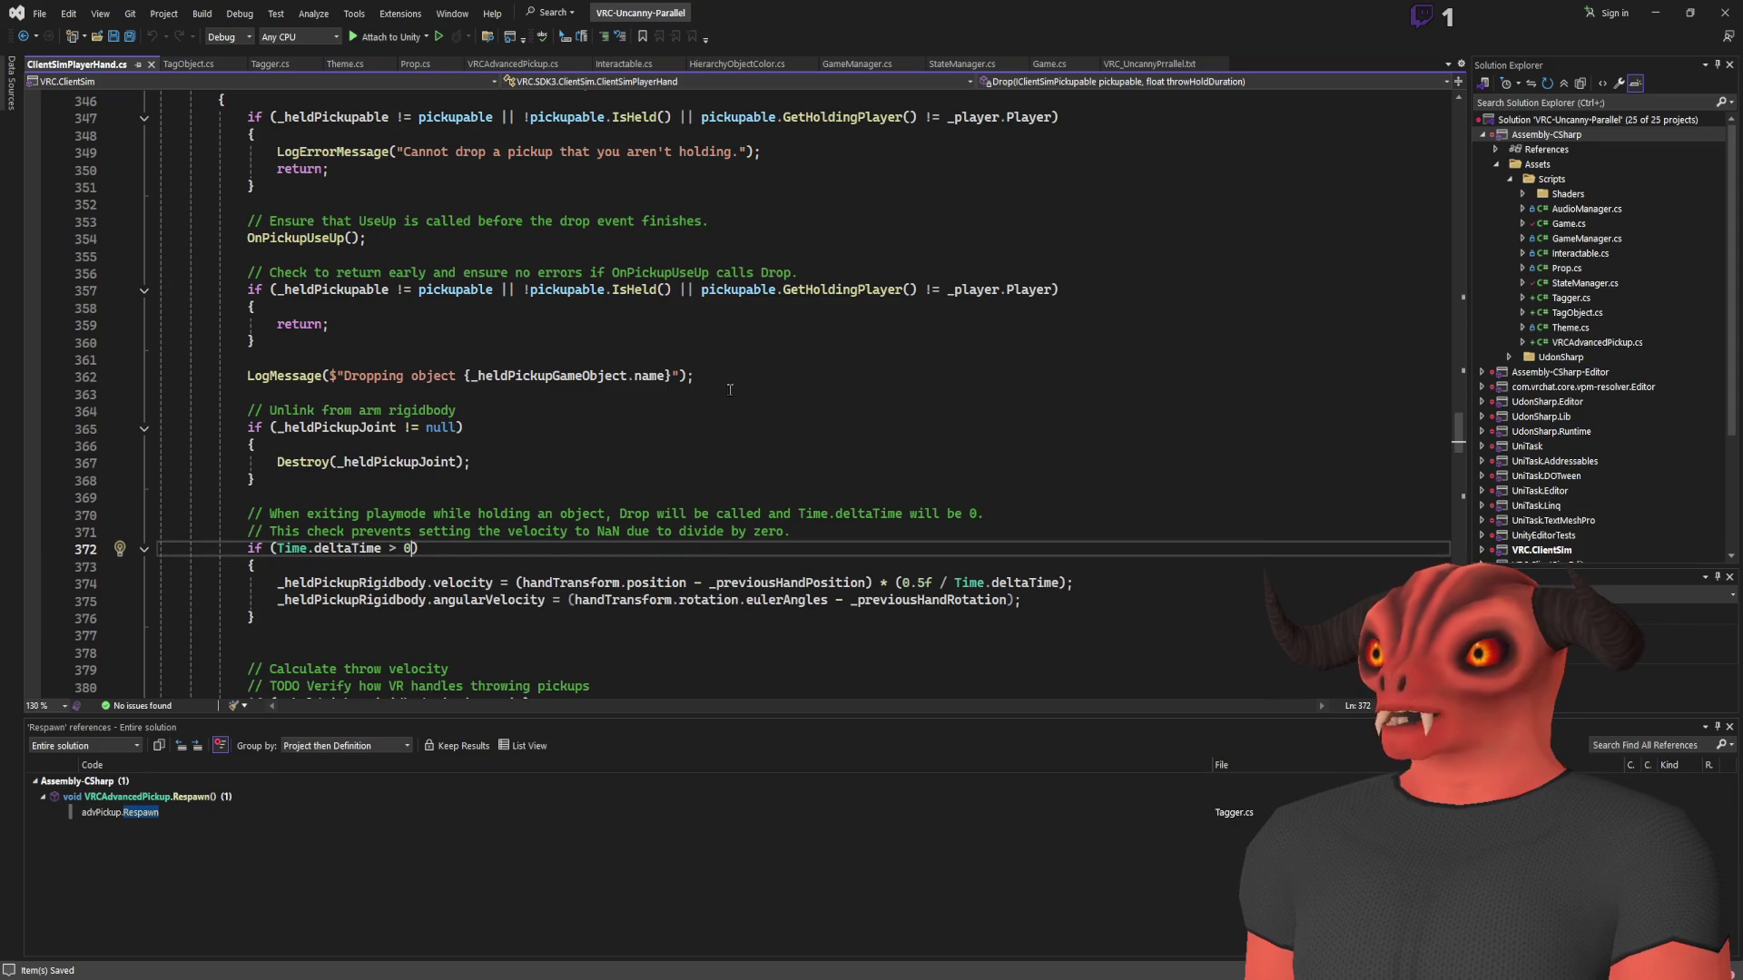
Add an '&& _heldPickupRigidbody.isKinematic' condition to line 372, save the script, and return to Unity
{"action": "type", "text": "&& "}
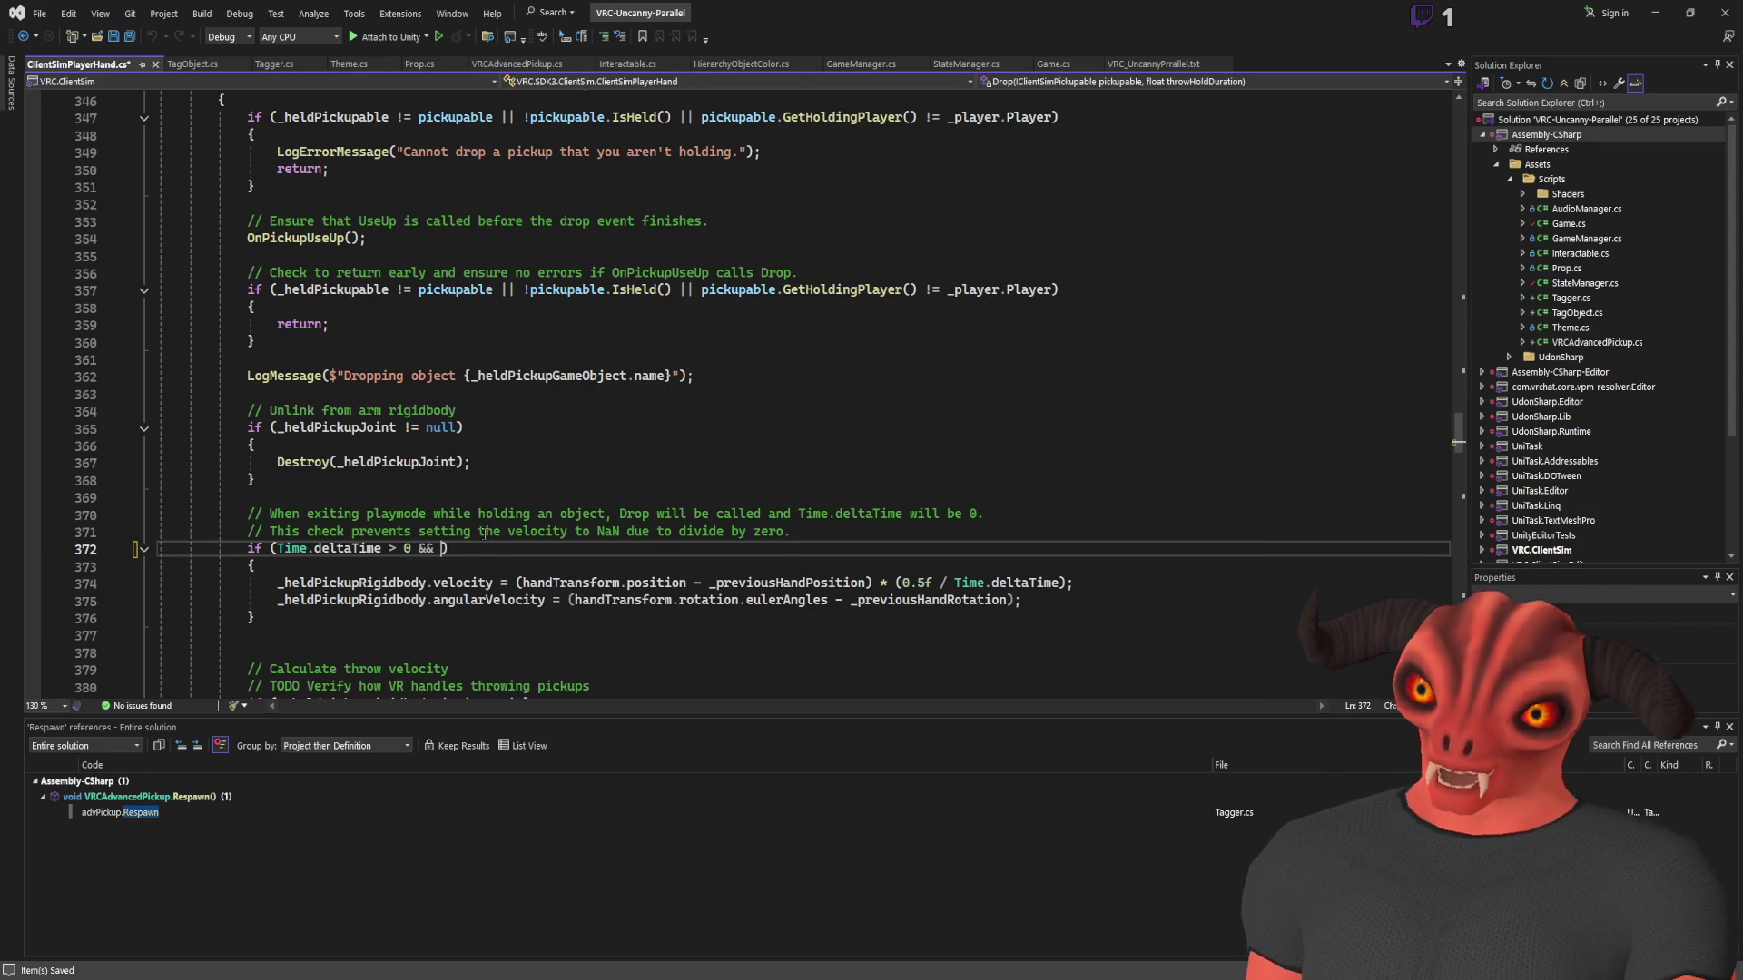
{"action": "type", "text": "!_"}
{"action": "type", "text": "heldpicku"}
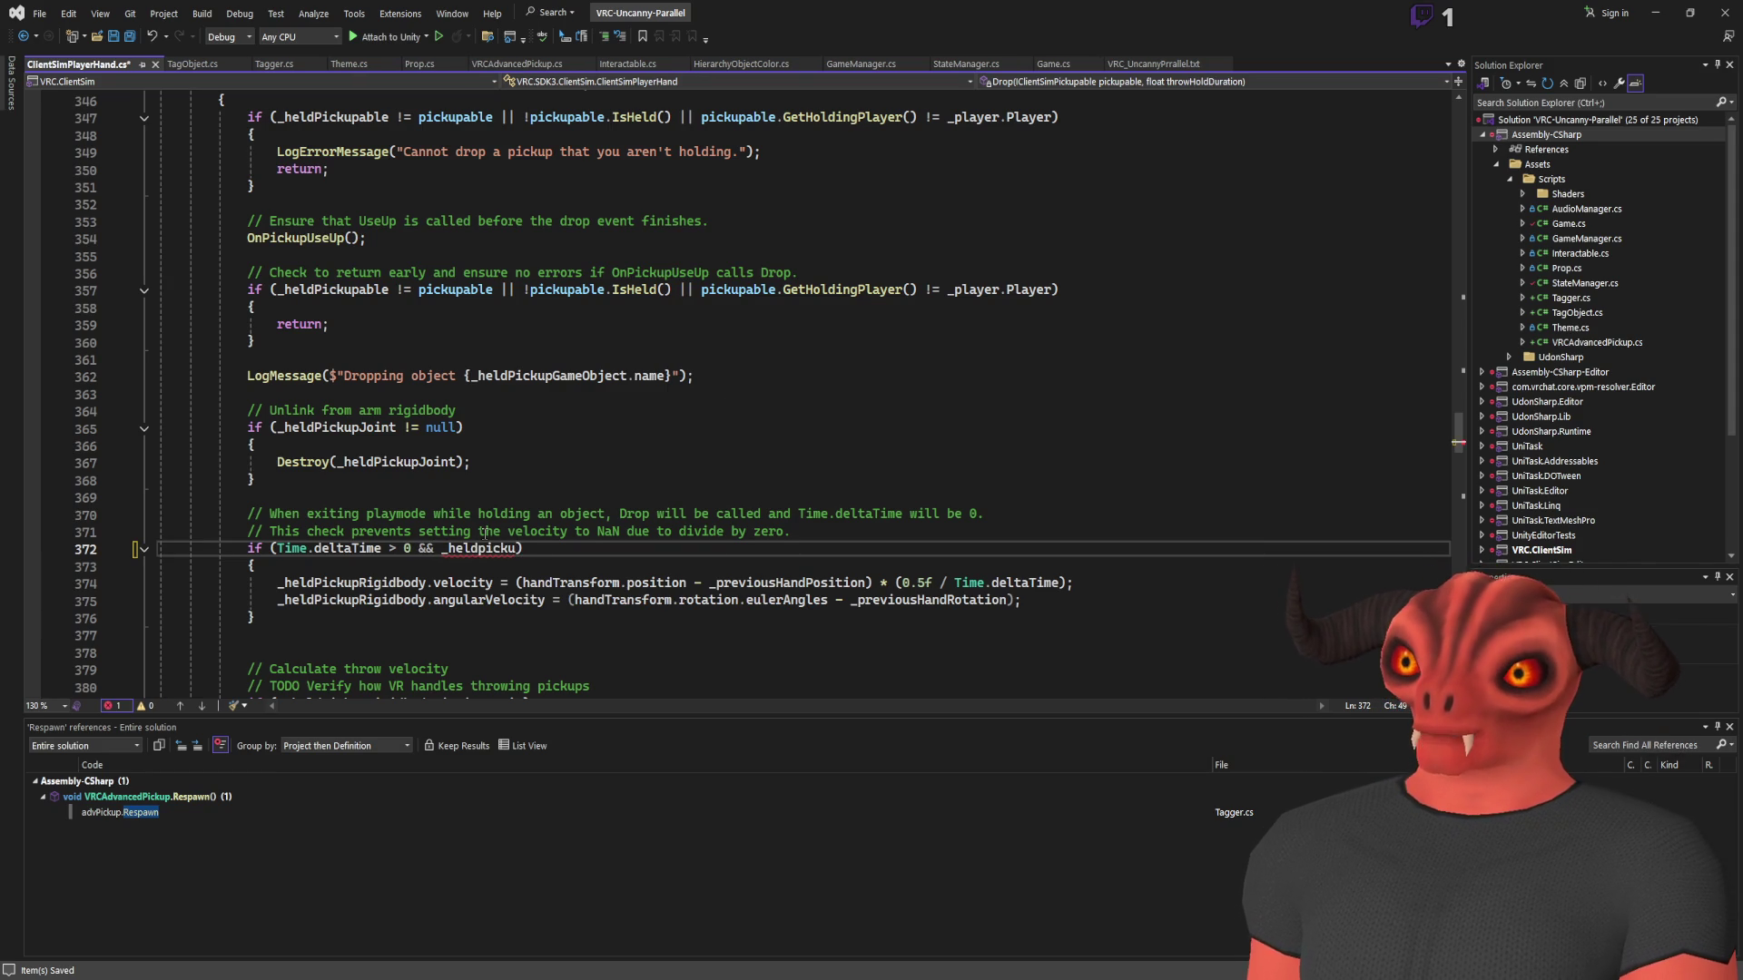
{"action": "type", "text": "p"}
{"action": "key", "text": "Tab"}
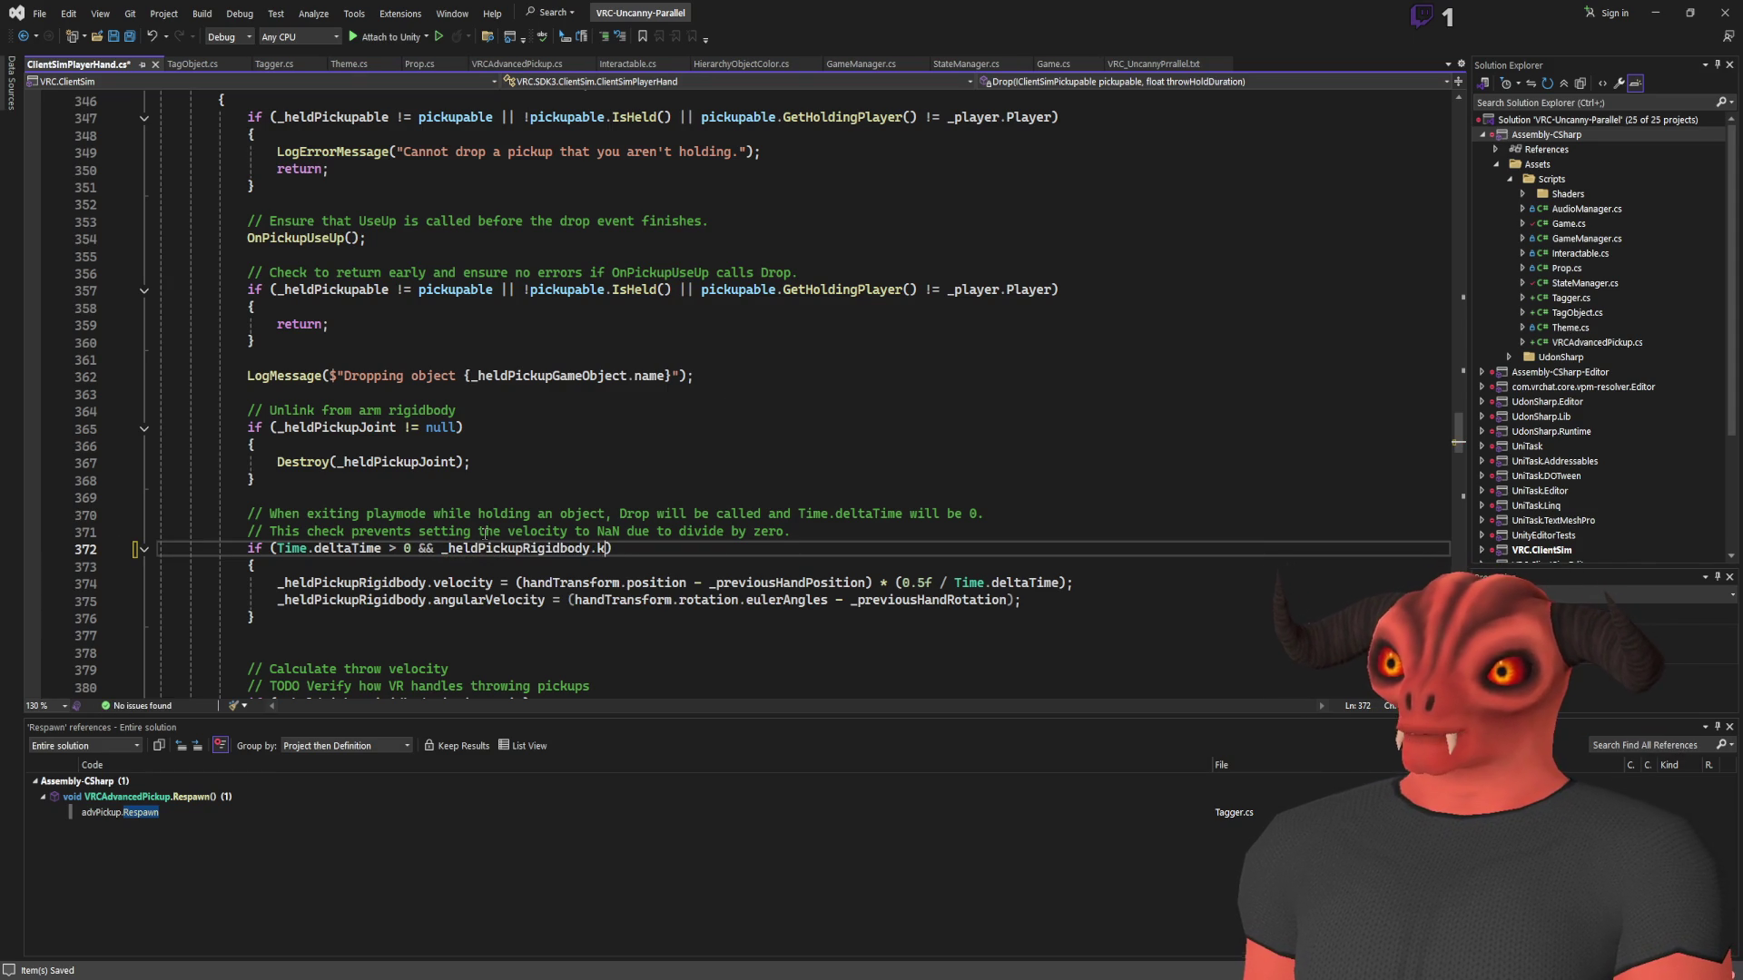
{"action": "key", "text": "ctrl+shift+Left"}
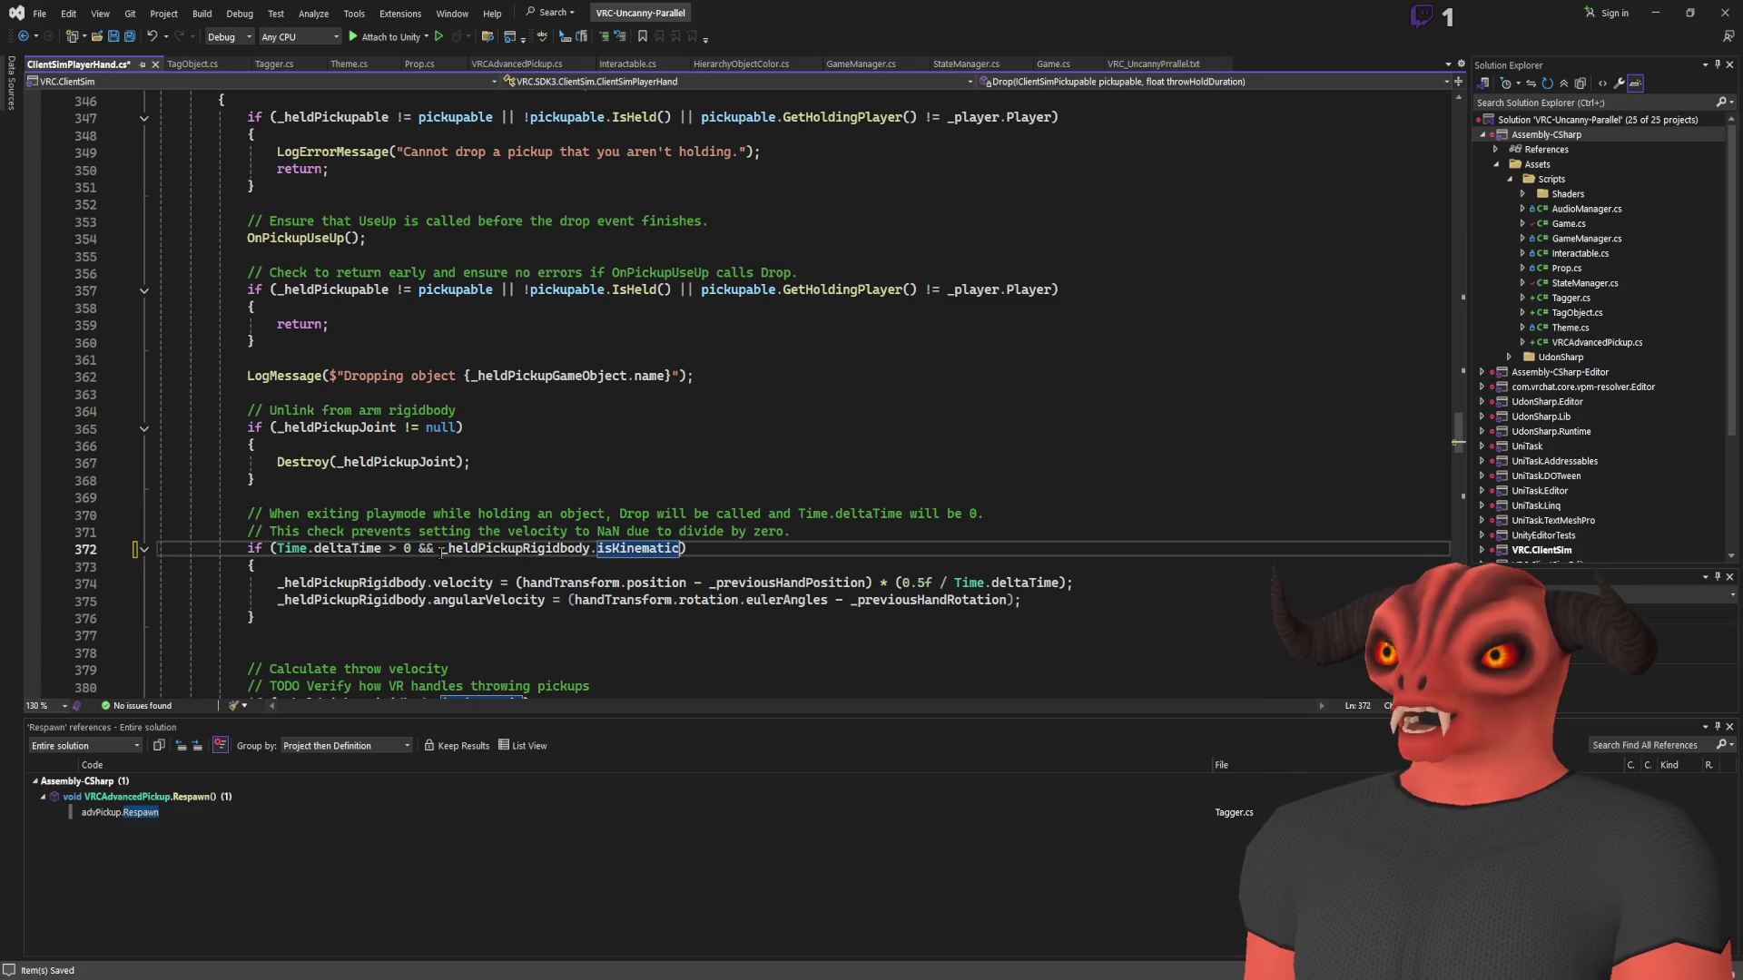
{"action": "double_click", "coordinate": [442, 548]}
{"action": "key", "text": "ctrl+s"}
{"action": "key", "text": "alt+Tab"}
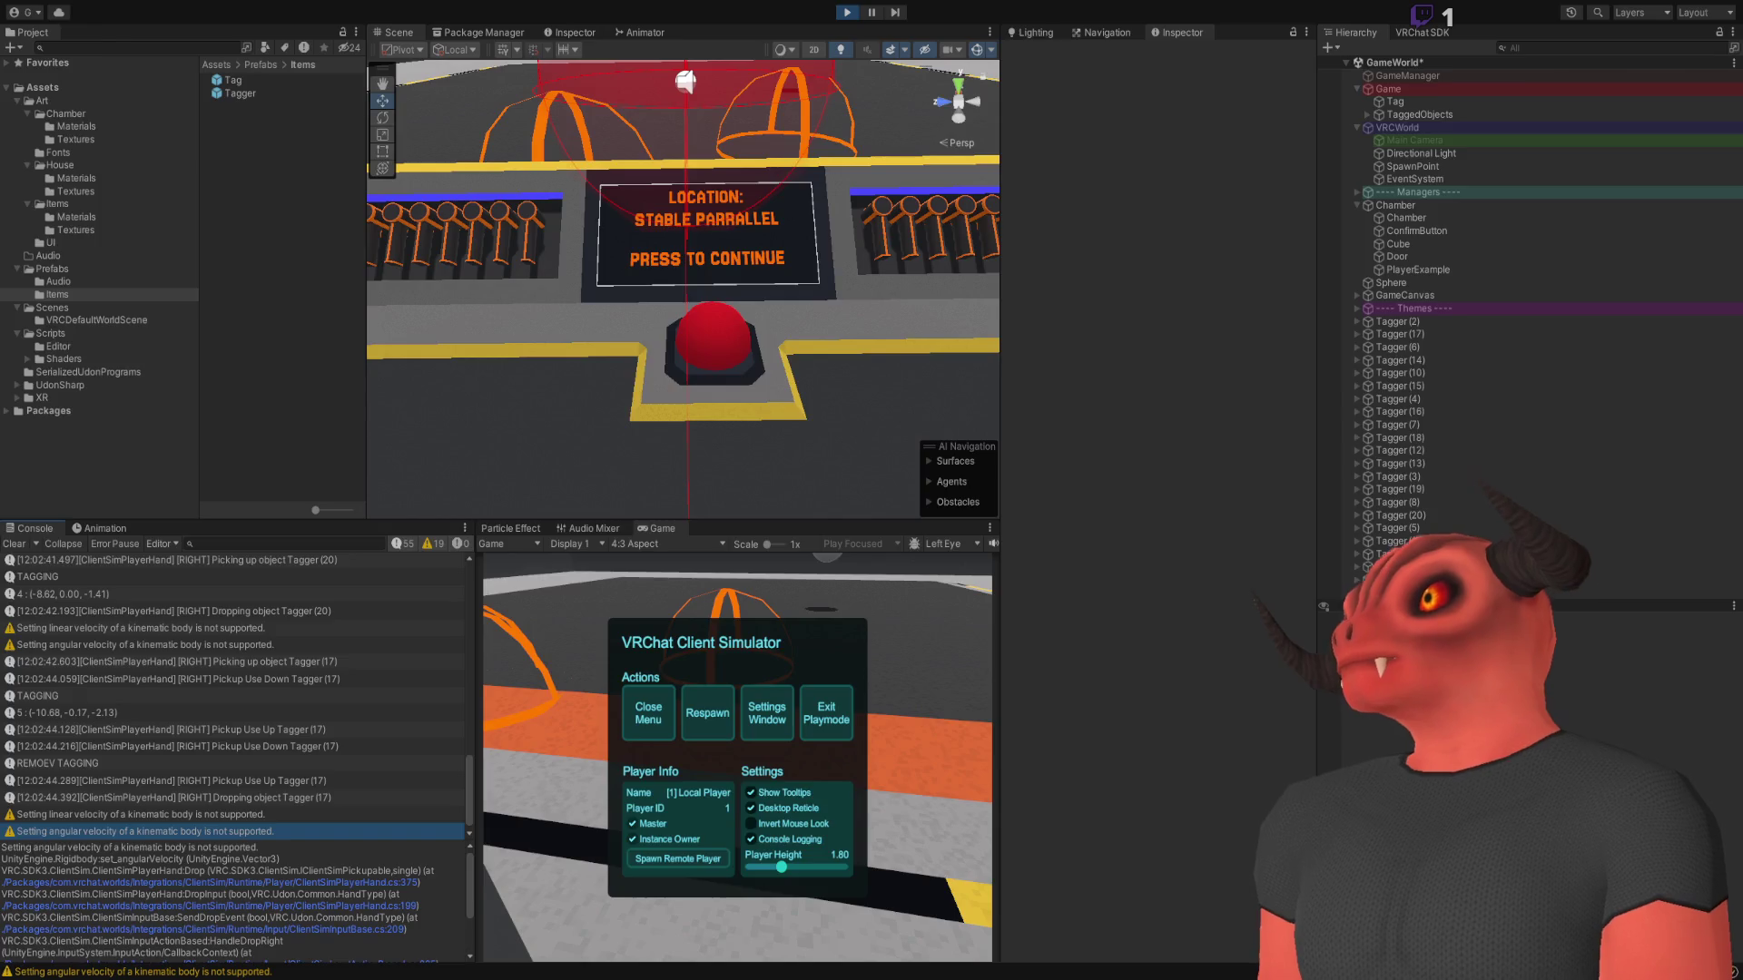
{"action": "key", "text": "alt+Tab"}
{"action": "key", "text": "alt+Tab"}
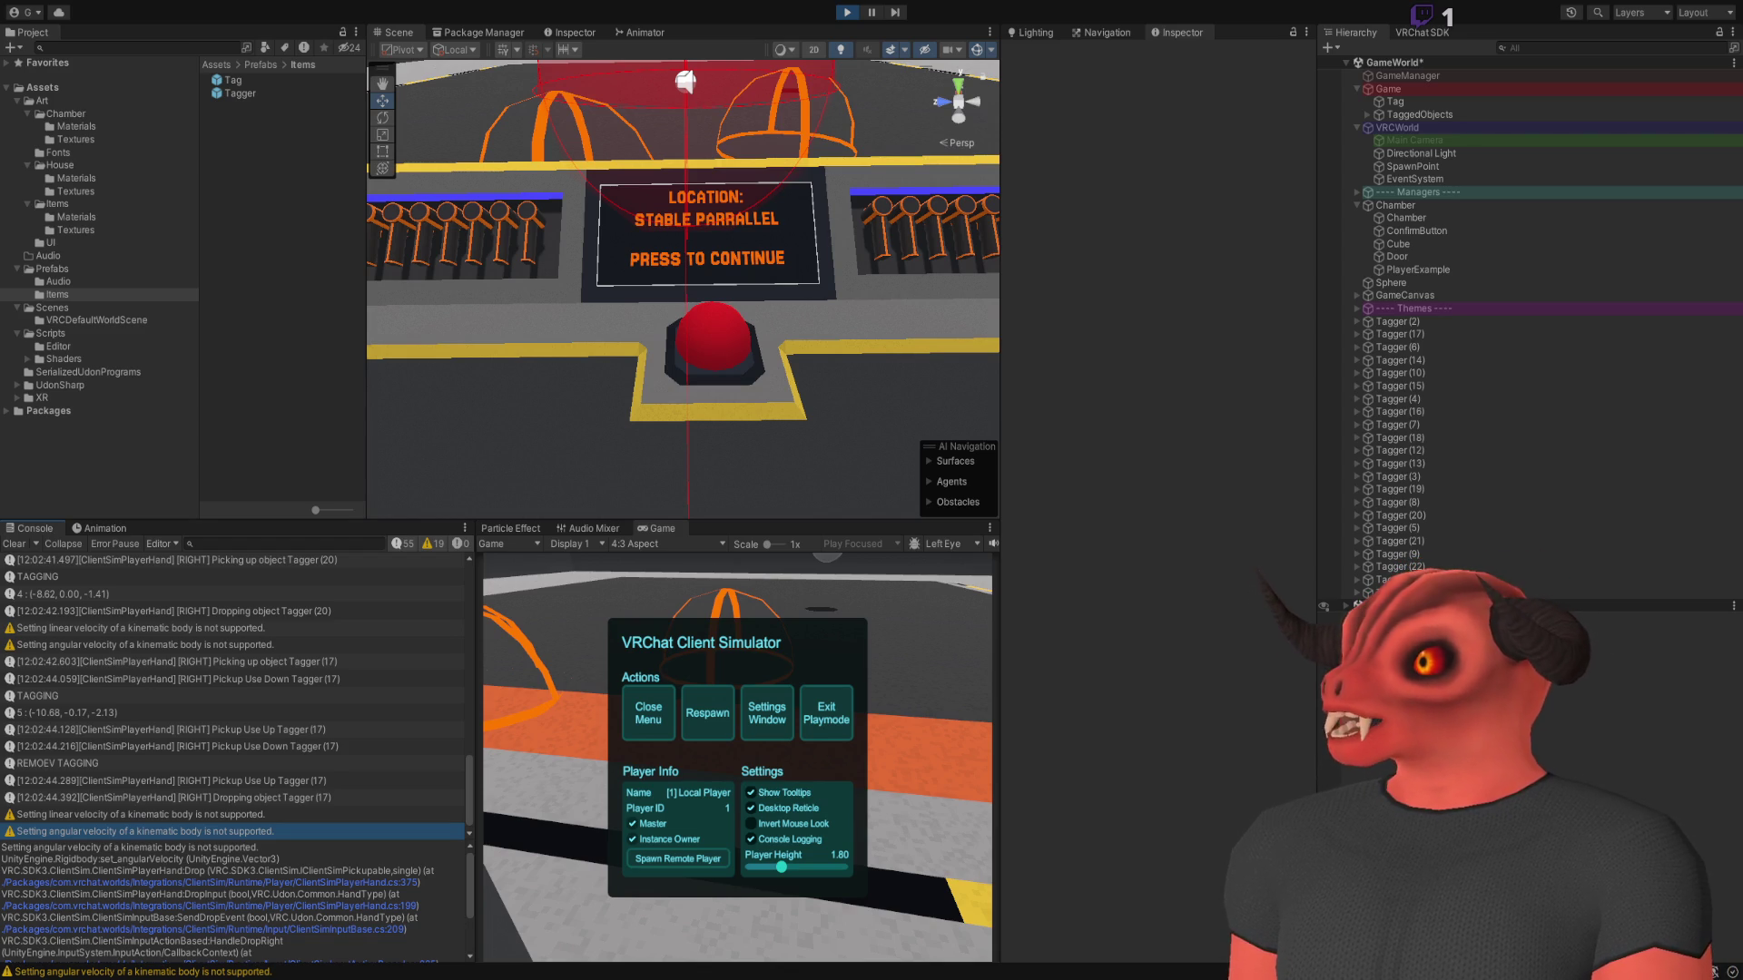
{"action": "key", "text": "ctrl+p"}
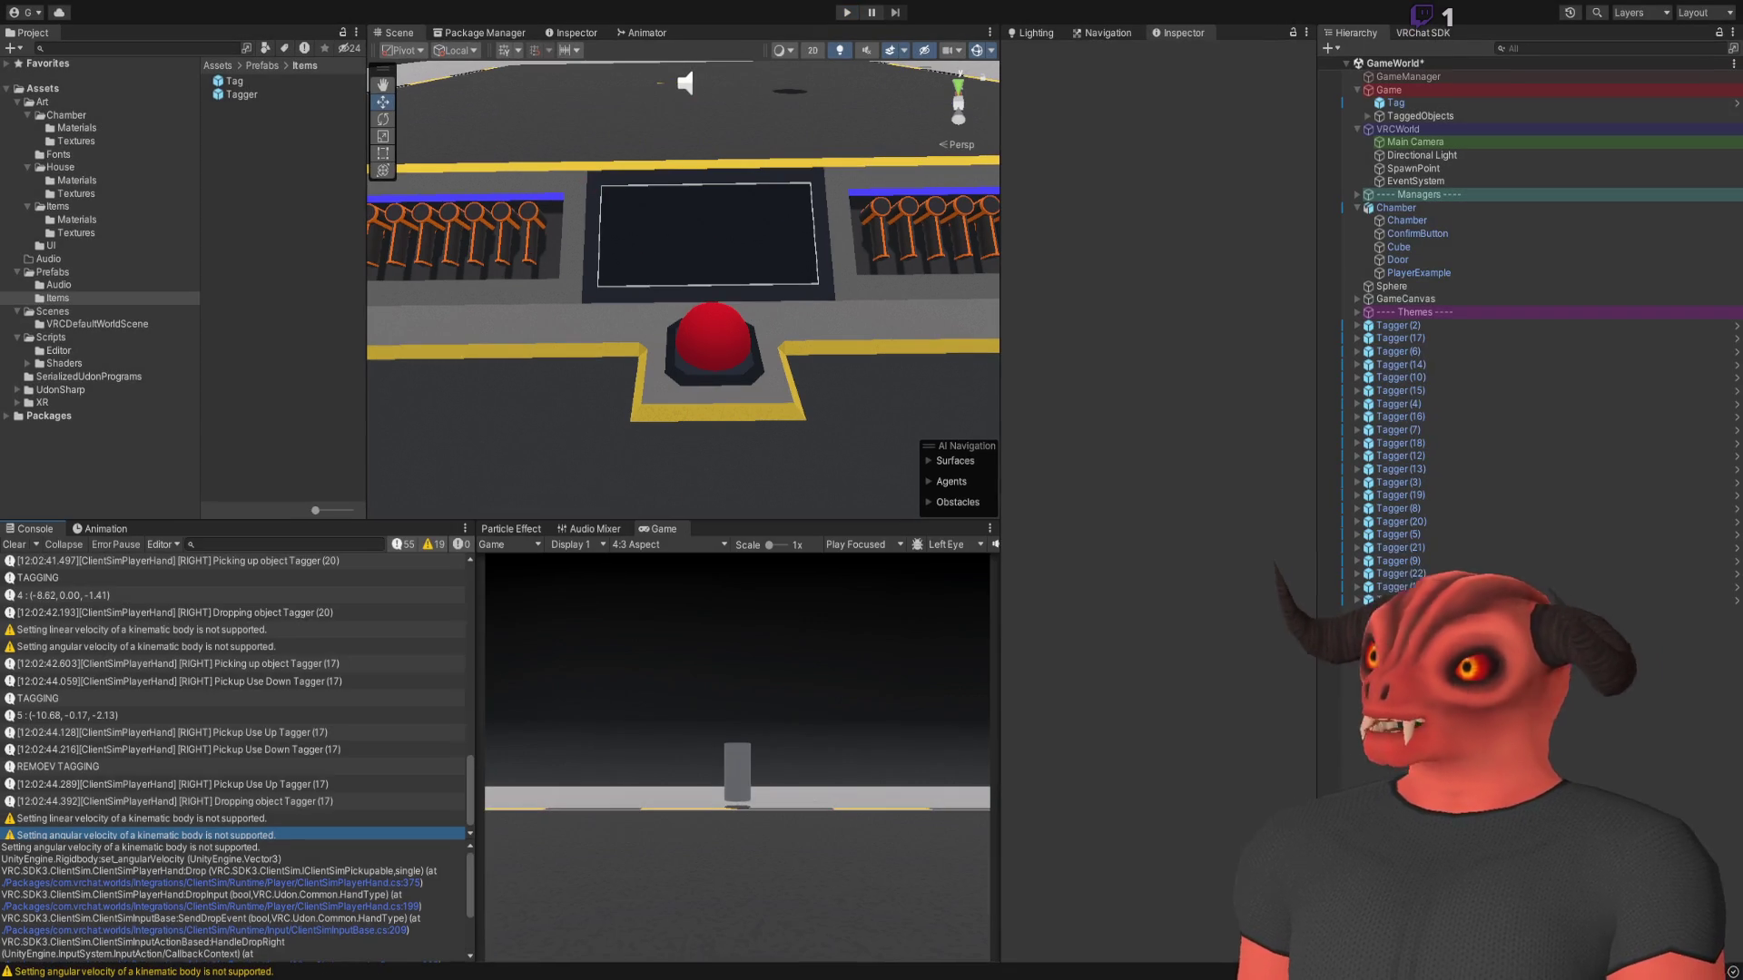
{"action": "left_click", "coordinate": [13, 537]}
{"action": "key", "text": "ctrl+p"}
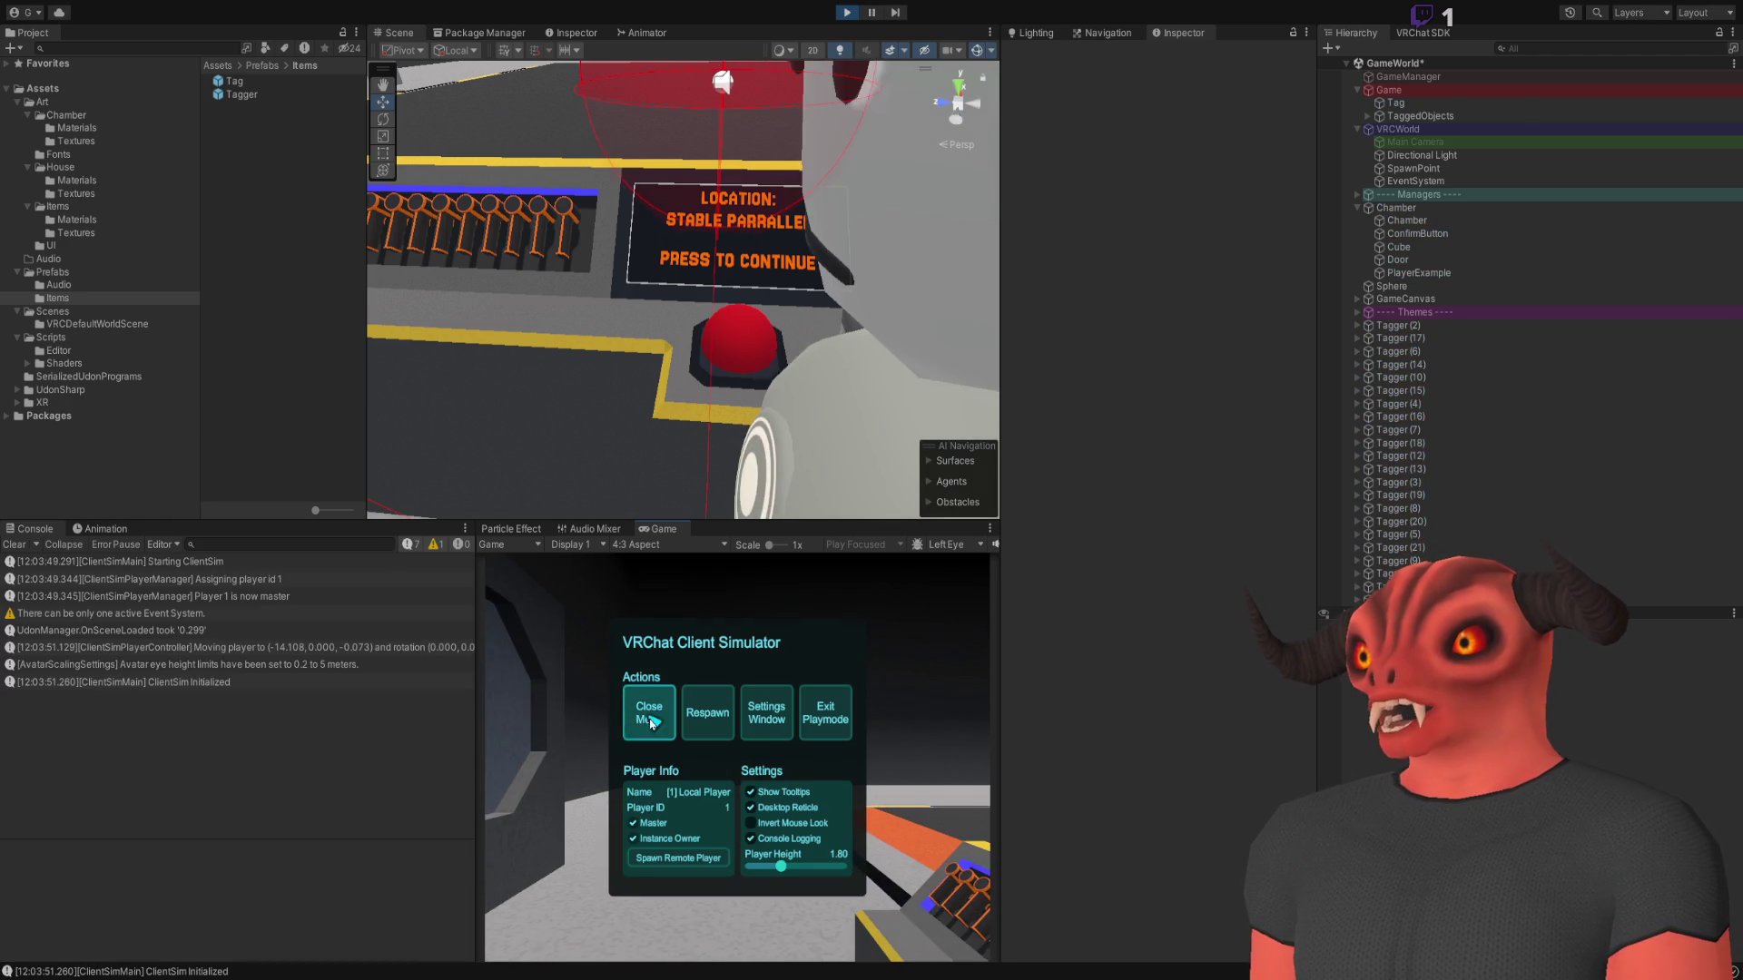
{"action": "left_click", "coordinate": [737, 757]}
{"action": "left_click", "coordinate": [737, 757]}
{"action": "left_click", "coordinate": [737, 757]}
{"action": "left_click", "coordinate": [737, 757]}
{"action": "left_click", "coordinate": [737, 757]}
{"action": "left_click", "coordinate": [737, 757]}
{"action": "left_click", "coordinate": [738, 757]}
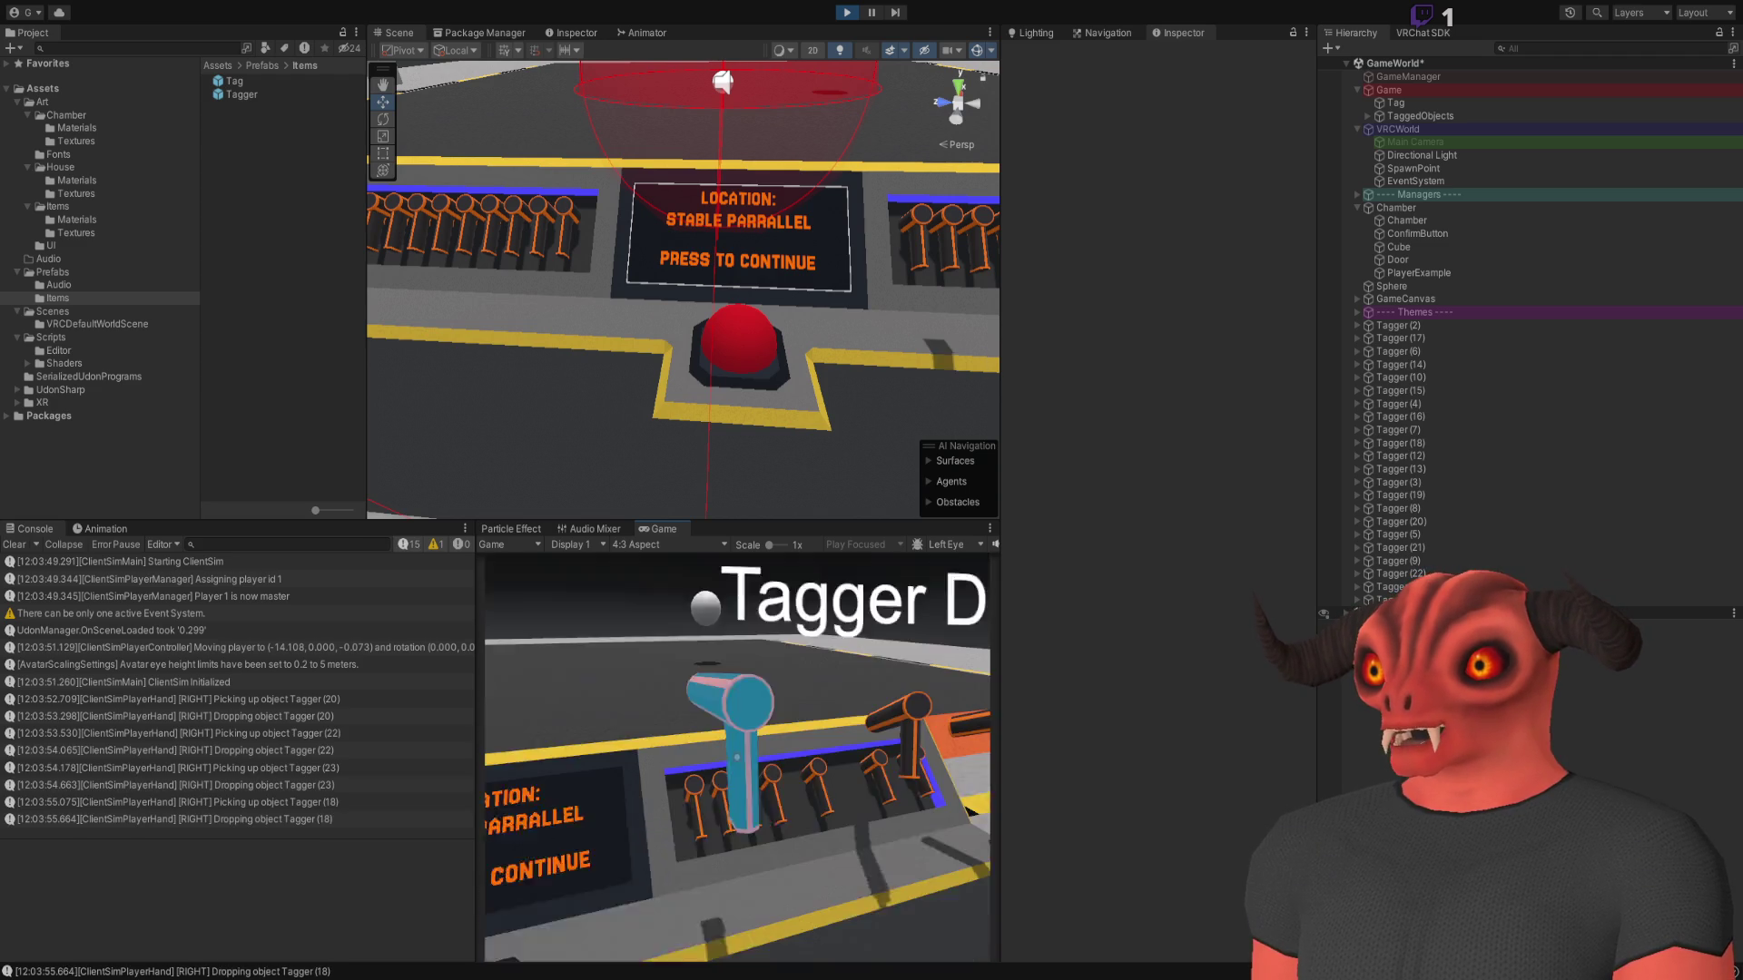
{"action": "left_click", "coordinate": [738, 758]}
{"action": "left_click", "coordinate": [738, 757]}
{"action": "left_click", "coordinate": [737, 757]}
{"action": "left_click", "coordinate": [737, 757]}
{"action": "left_click", "coordinate": [737, 757]}
{"action": "left_click", "coordinate": [737, 757]}
{"action": "left_click", "coordinate": [737, 757]}
{"action": "left_click", "coordinate": [737, 757]}
{"action": "left_click", "coordinate": [738, 757]}
{"action": "left_click", "coordinate": [738, 757]}
{"action": "left_click", "coordinate": [737, 757]}
{"action": "left_click", "coordinate": [737, 757]}
{"action": "left_click", "coordinate": [737, 757]}
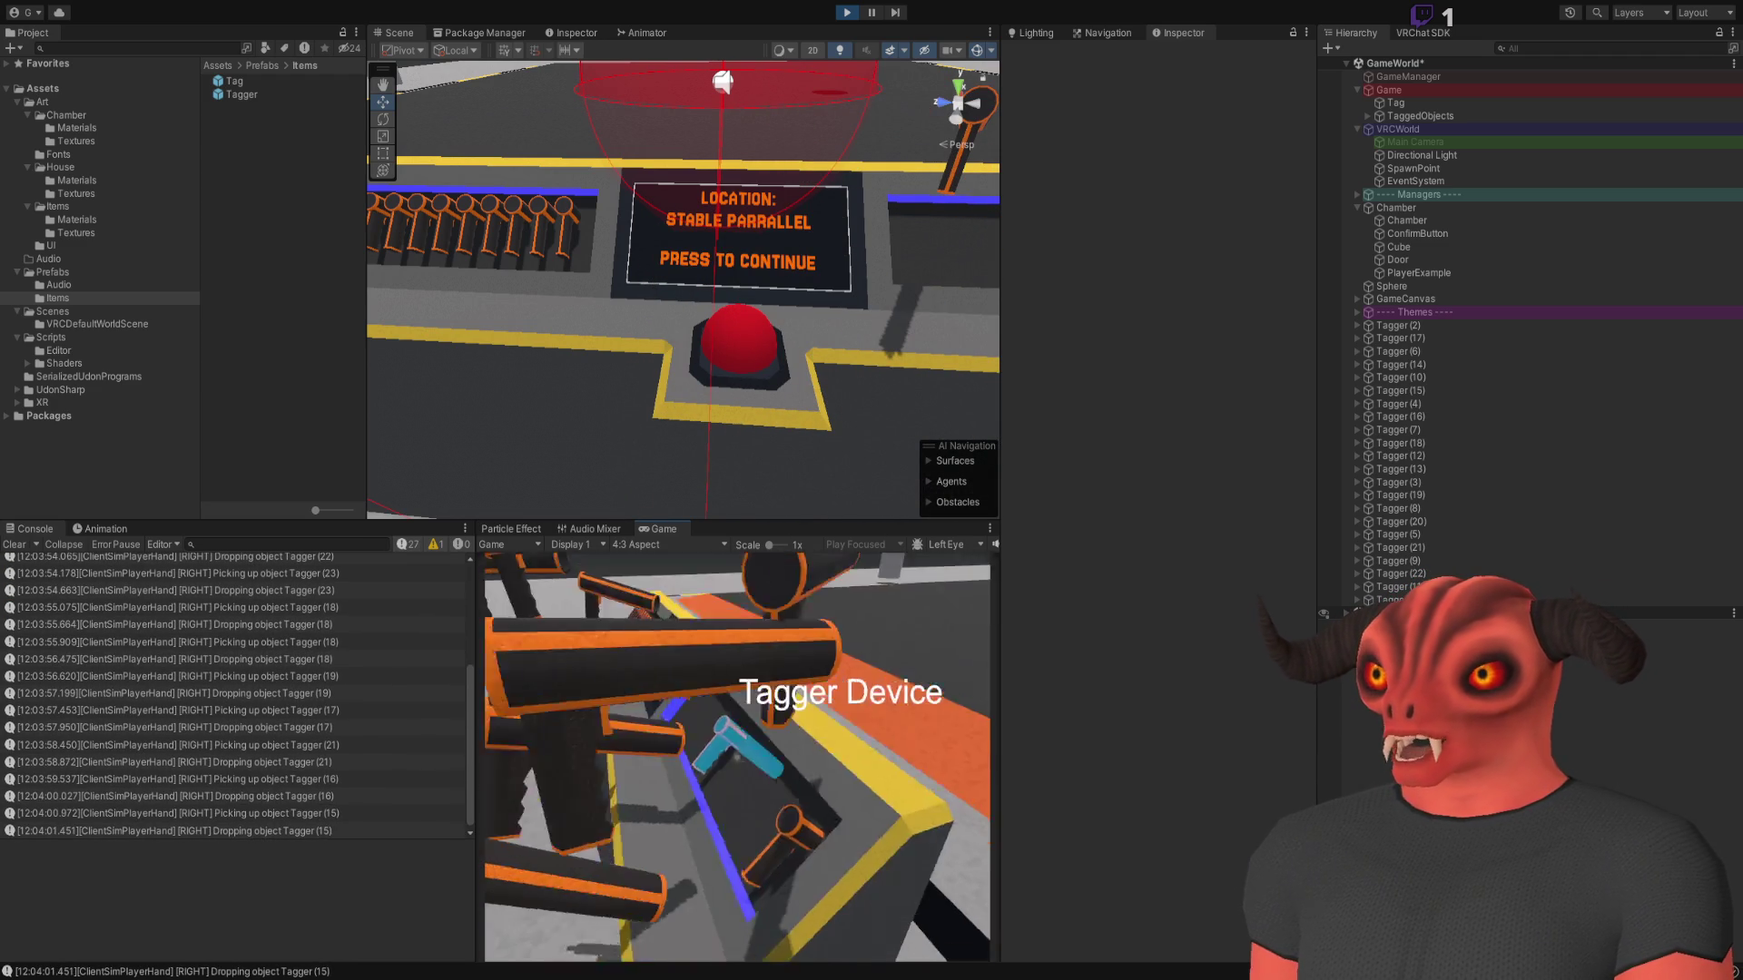
{"action": "left_click", "coordinate": [737, 757]}
{"action": "left_click", "coordinate": [737, 757]}
{"action": "left_click", "coordinate": [738, 757]}
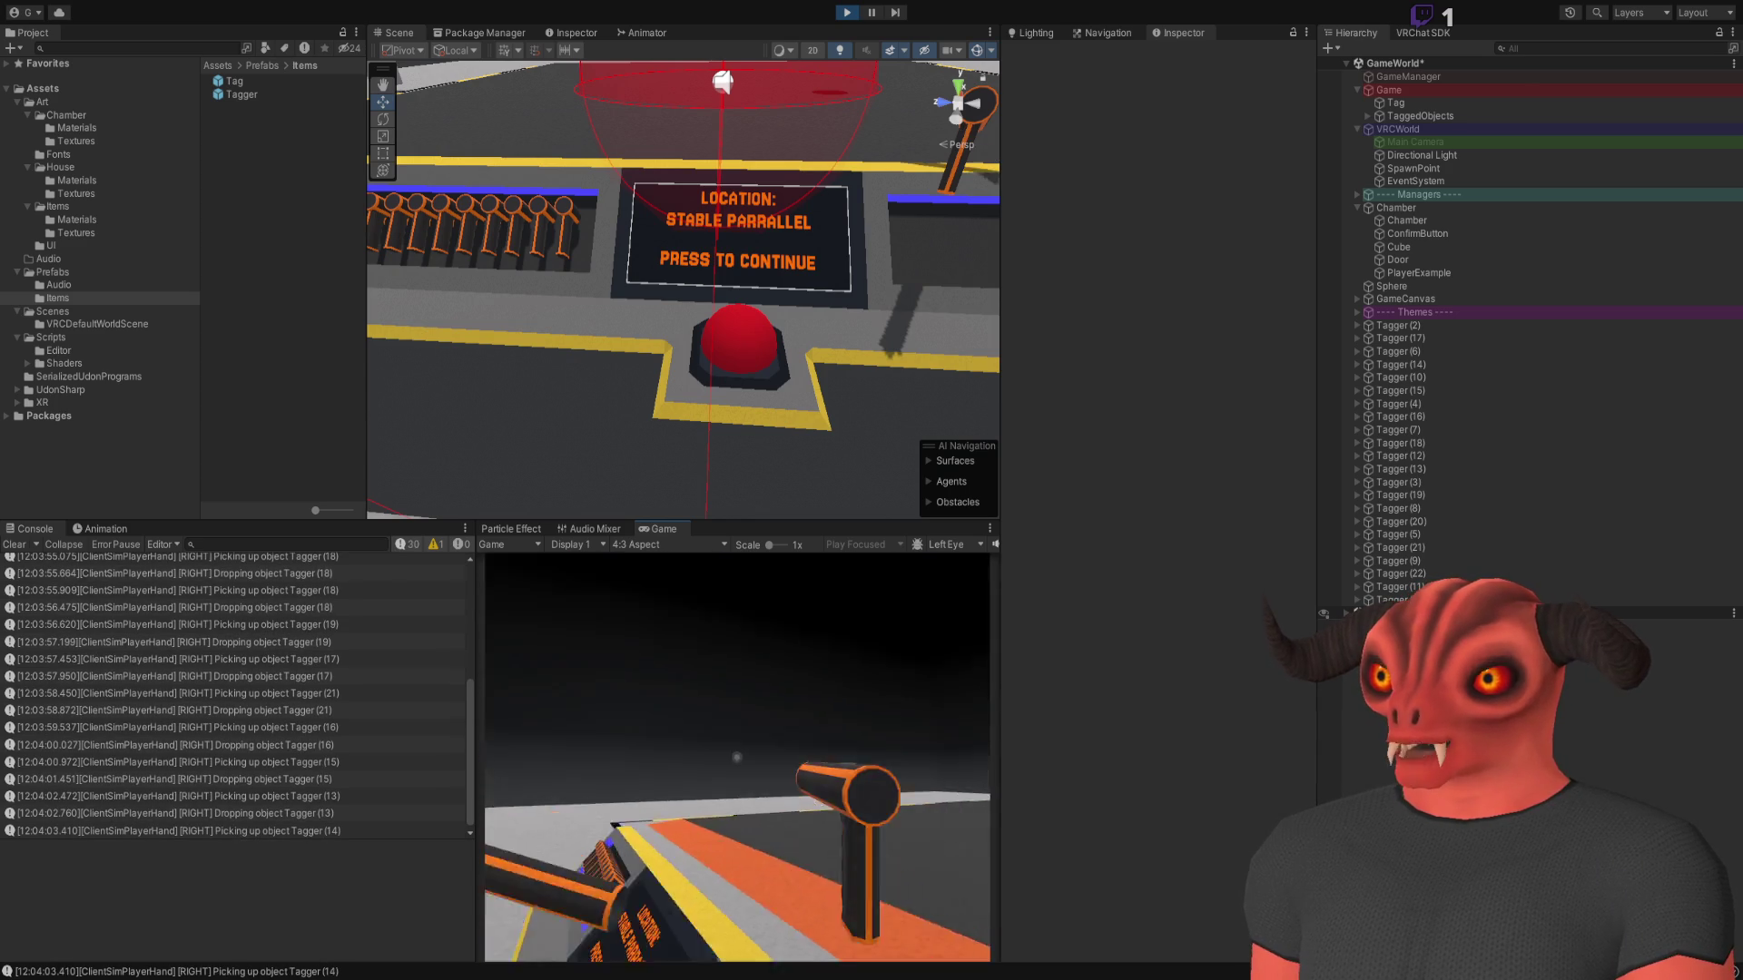
{"action": "left_click", "coordinate": [737, 757]}
{"action": "left_click", "coordinate": [737, 757]}
{"action": "left_click", "coordinate": [737, 757]}
{"action": "left_click", "coordinate": [738, 757]}
{"action": "left_click", "coordinate": [737, 758]}
{"action": "left_click", "coordinate": [737, 757]}
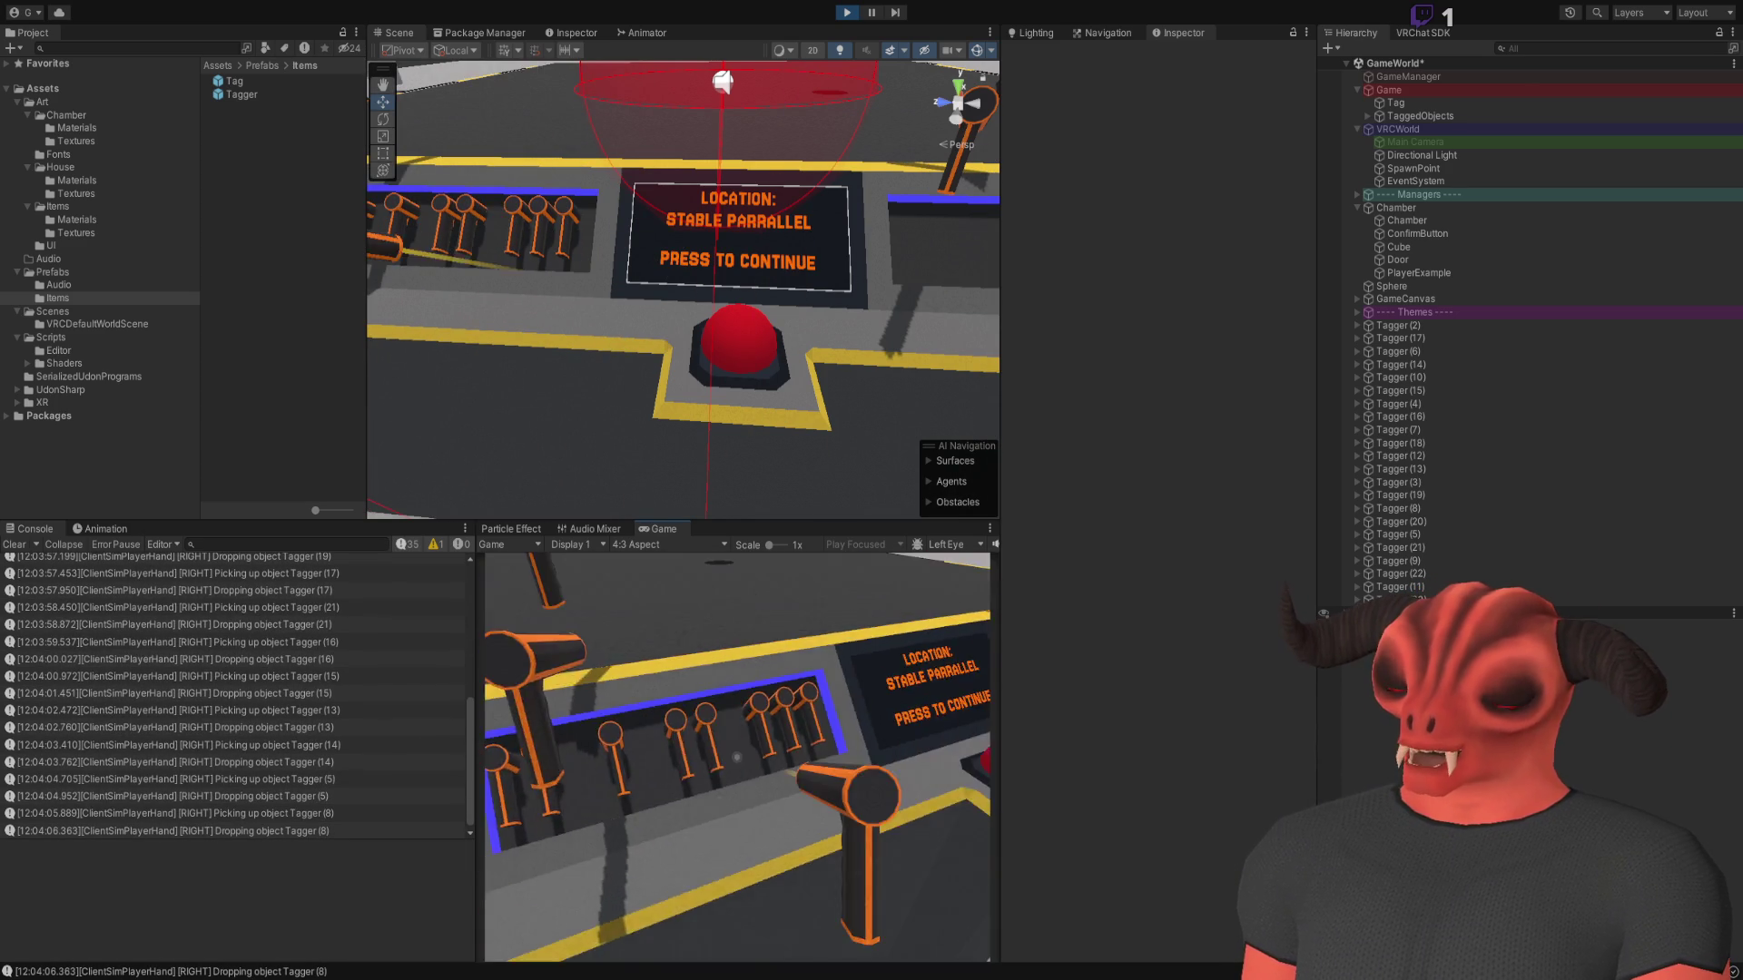
{"action": "left_click", "coordinate": [737, 758]}
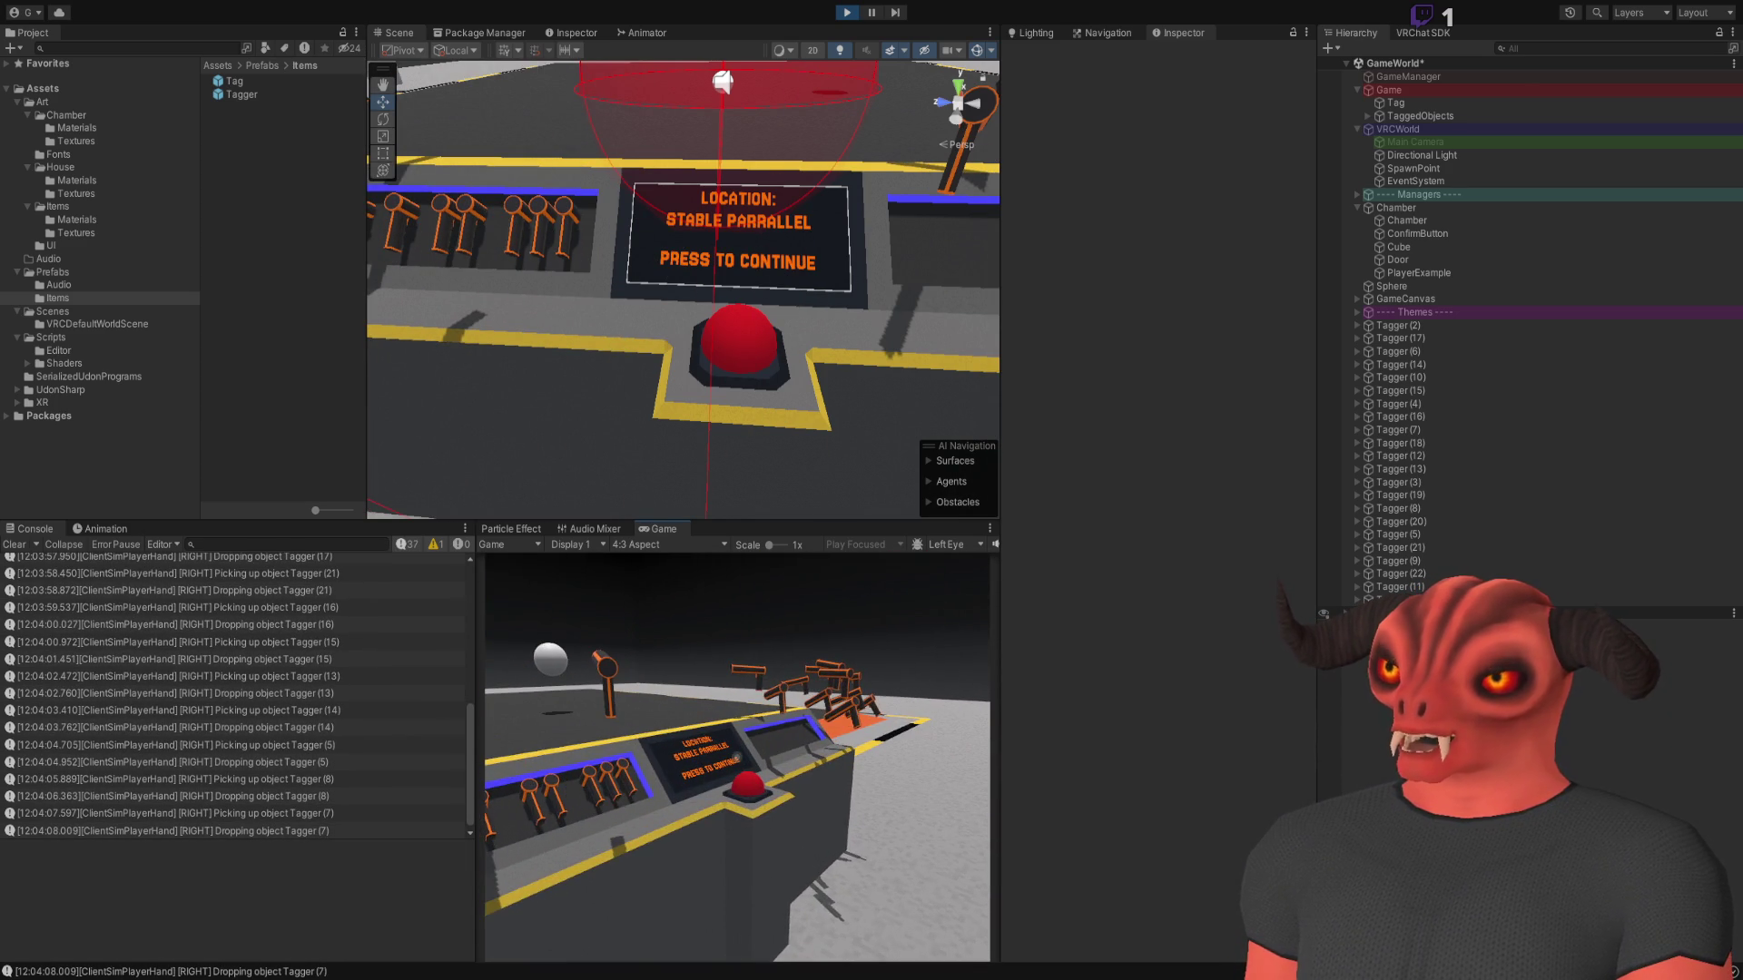
{"action": "left_click", "coordinate": [737, 757]}
{"action": "left_click", "coordinate": [737, 757]}
{"action": "left_click", "coordinate": [737, 757]}
{"action": "left_click", "coordinate": [738, 757]}
{"action": "left_click", "coordinate": [737, 757]}
{"action": "left_click", "coordinate": [737, 757]}
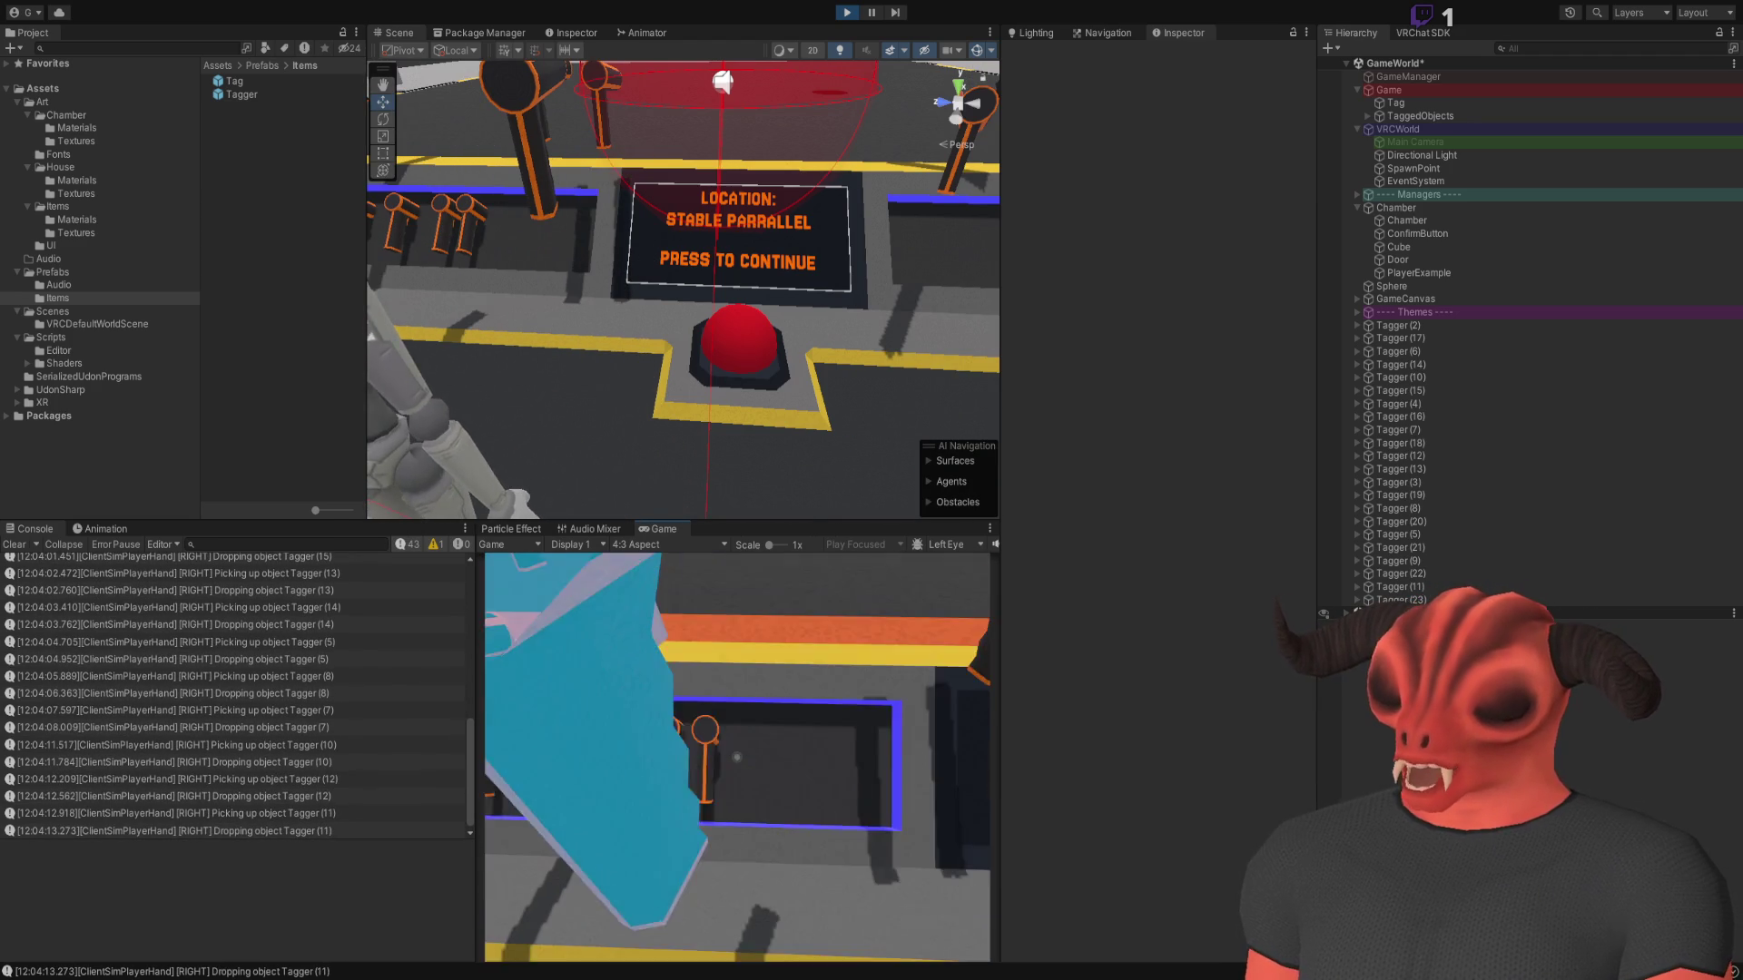
{"action": "left_click", "coordinate": [737, 757]}
{"action": "left_click", "coordinate": [737, 757]}
{"action": "left_click", "coordinate": [737, 757]}
{"action": "left_click", "coordinate": [737, 757]}
{"action": "left_click", "coordinate": [737, 757]}
{"action": "left_click", "coordinate": [737, 757]}
{"action": "left_click", "coordinate": [737, 757]}
{"action": "left_click", "coordinate": [737, 758]}
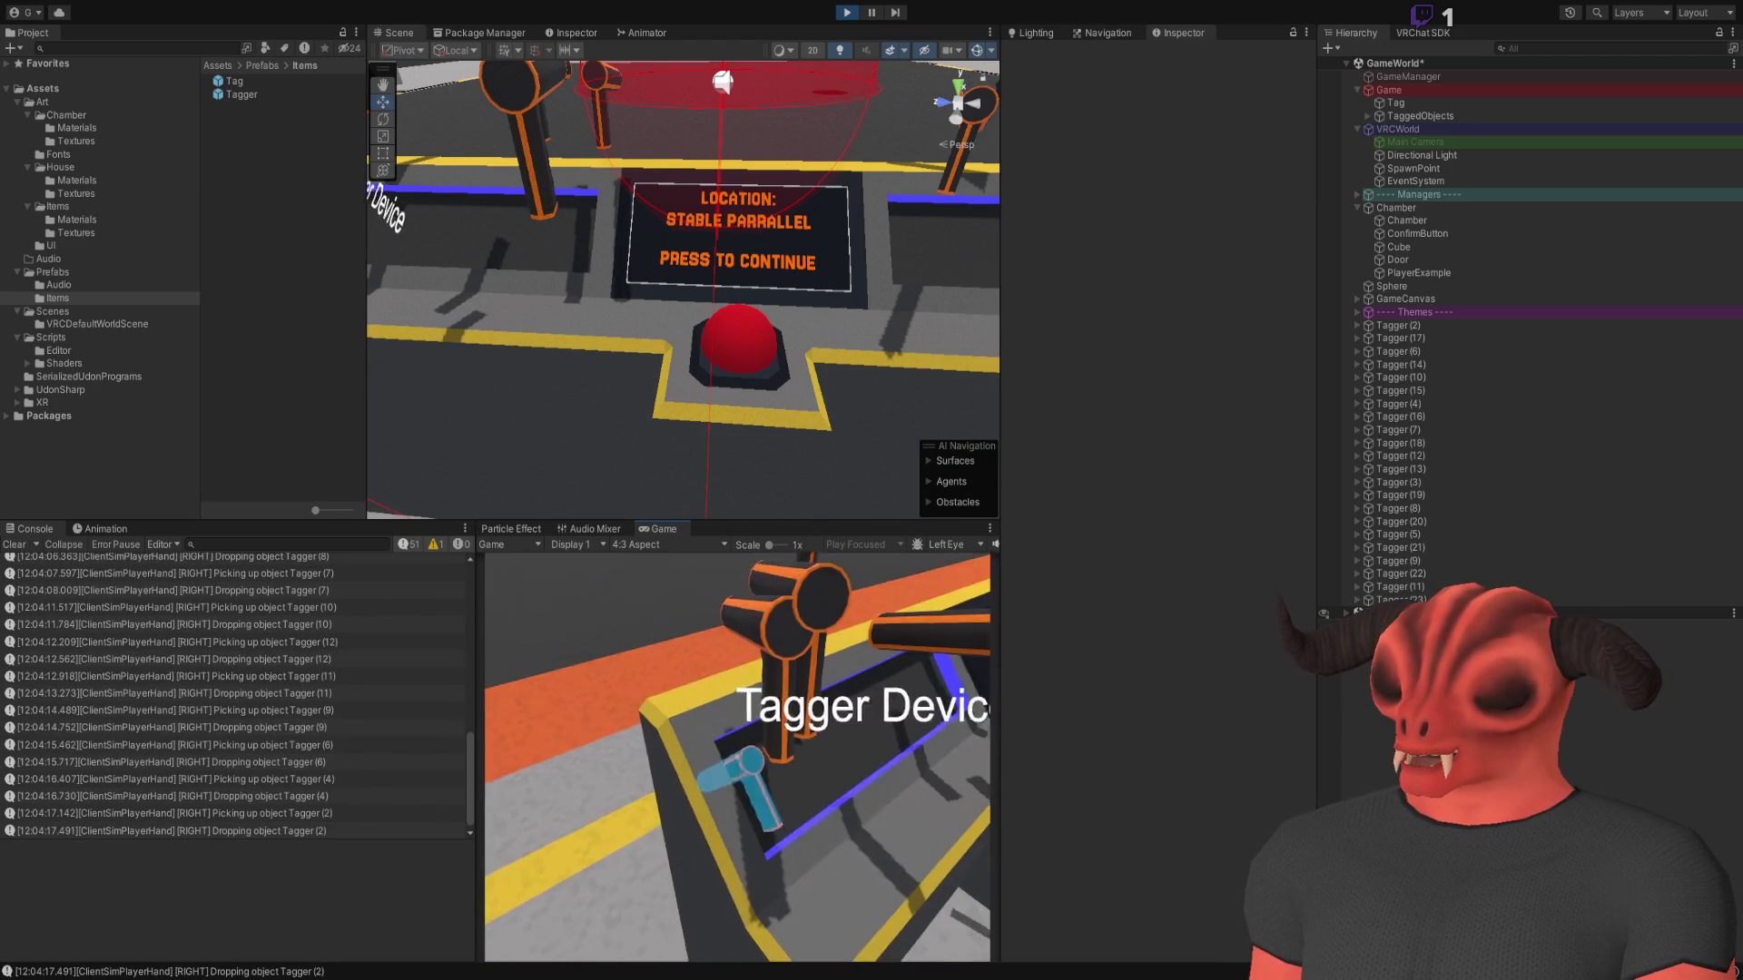
{"action": "left_click", "coordinate": [737, 757]}
{"action": "left_click", "coordinate": [737, 757]}
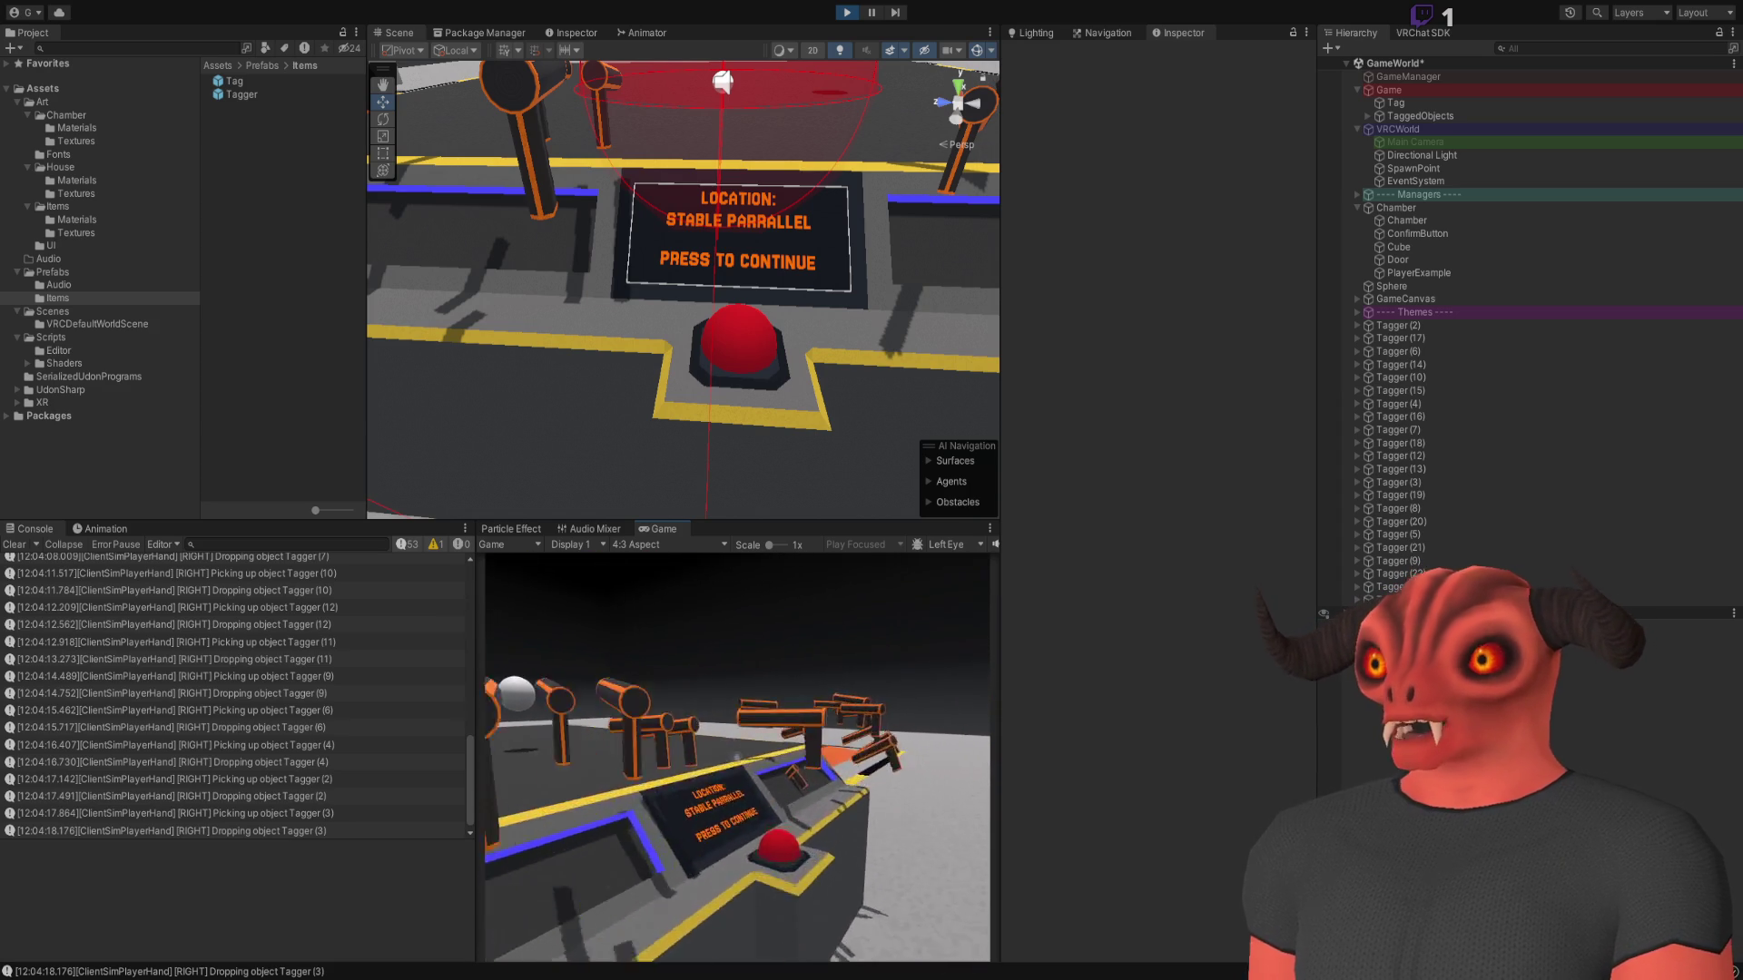
{"action": "key", "text": "s"}
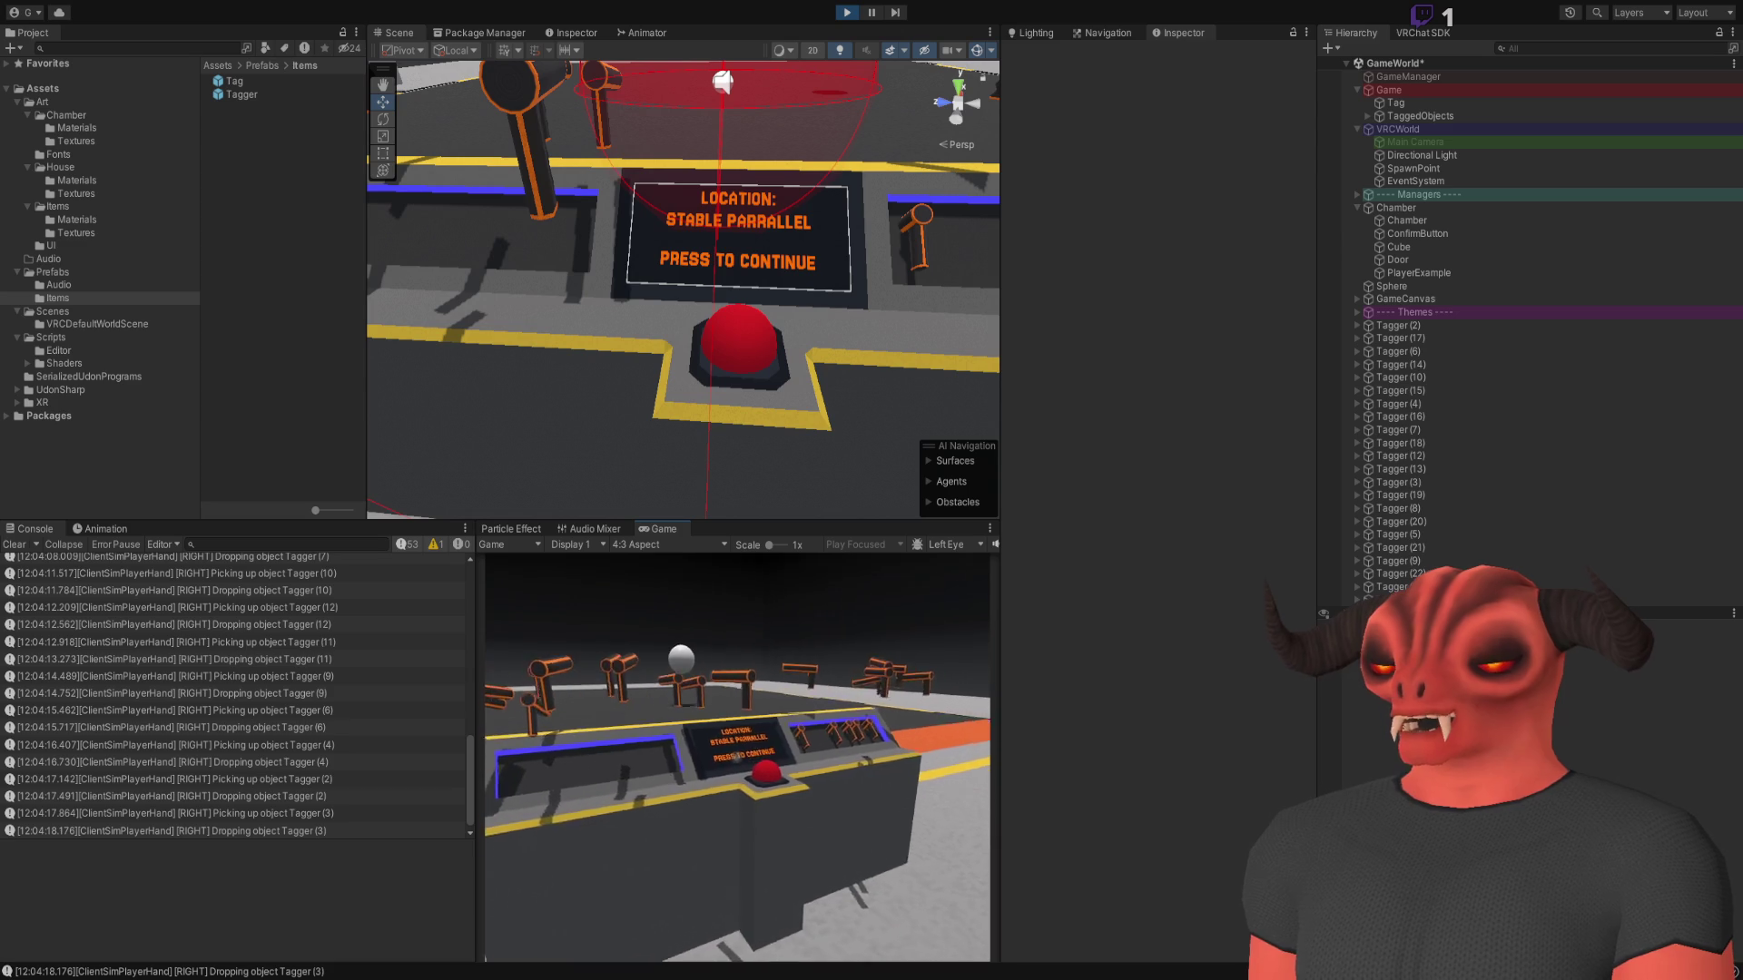
{"action": "key", "text": "a"}
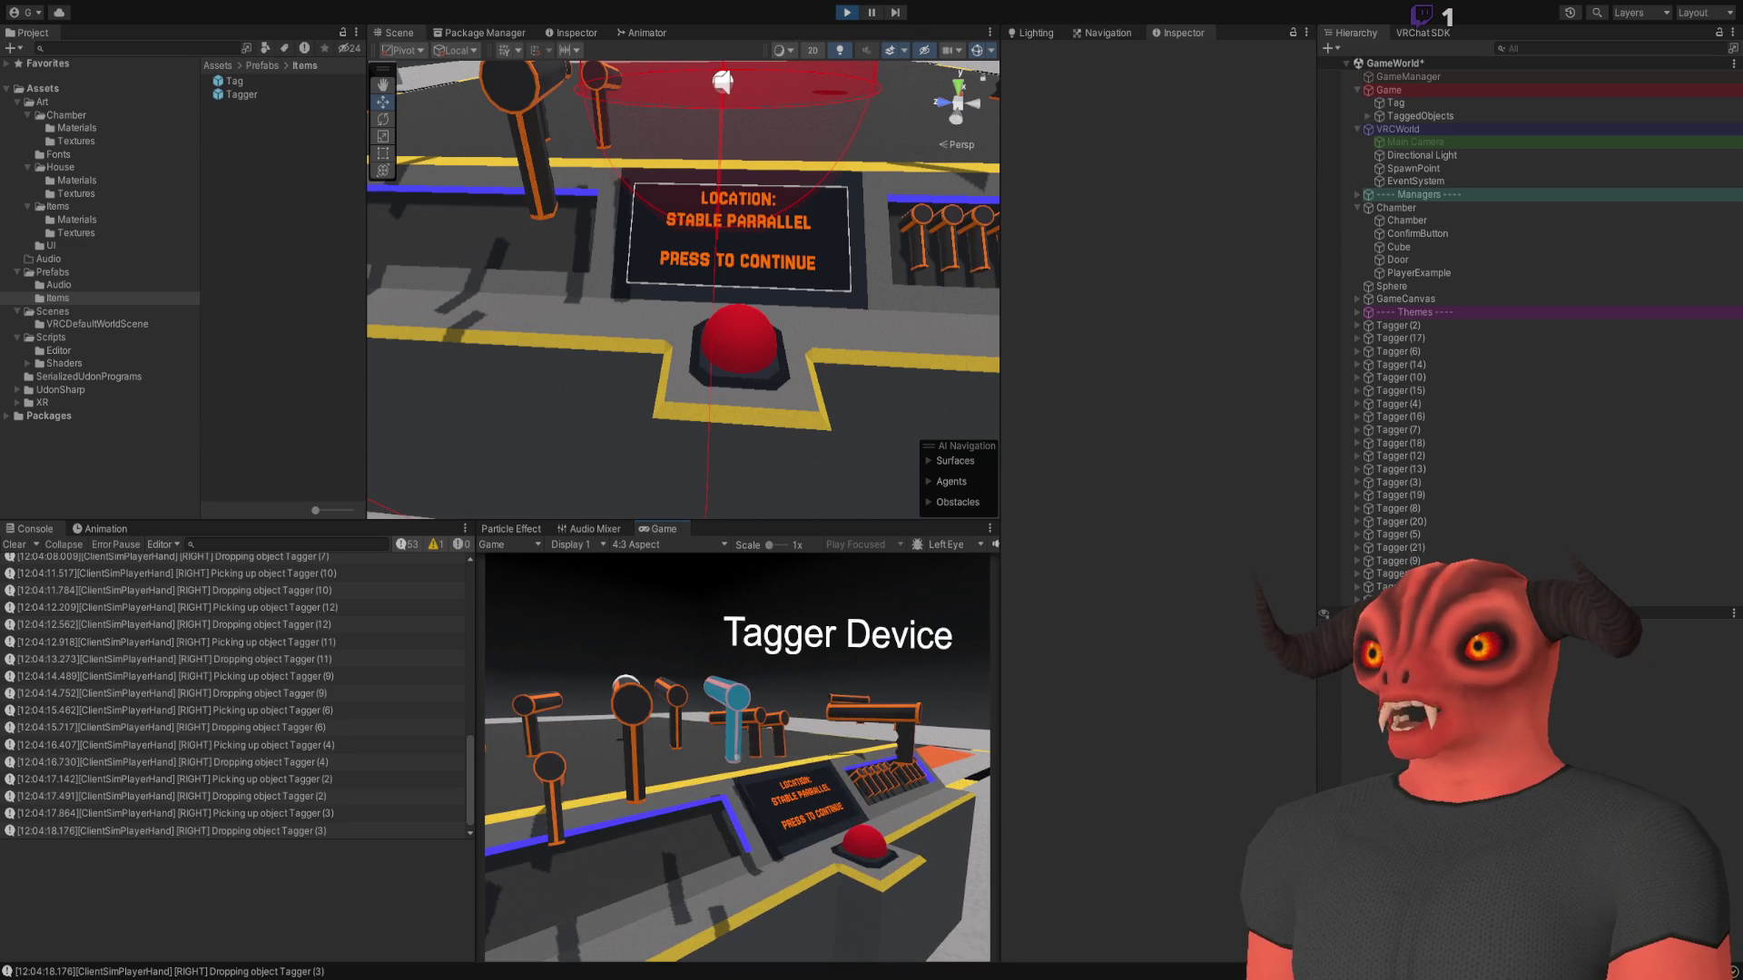
{"action": "key", "text": "d"}
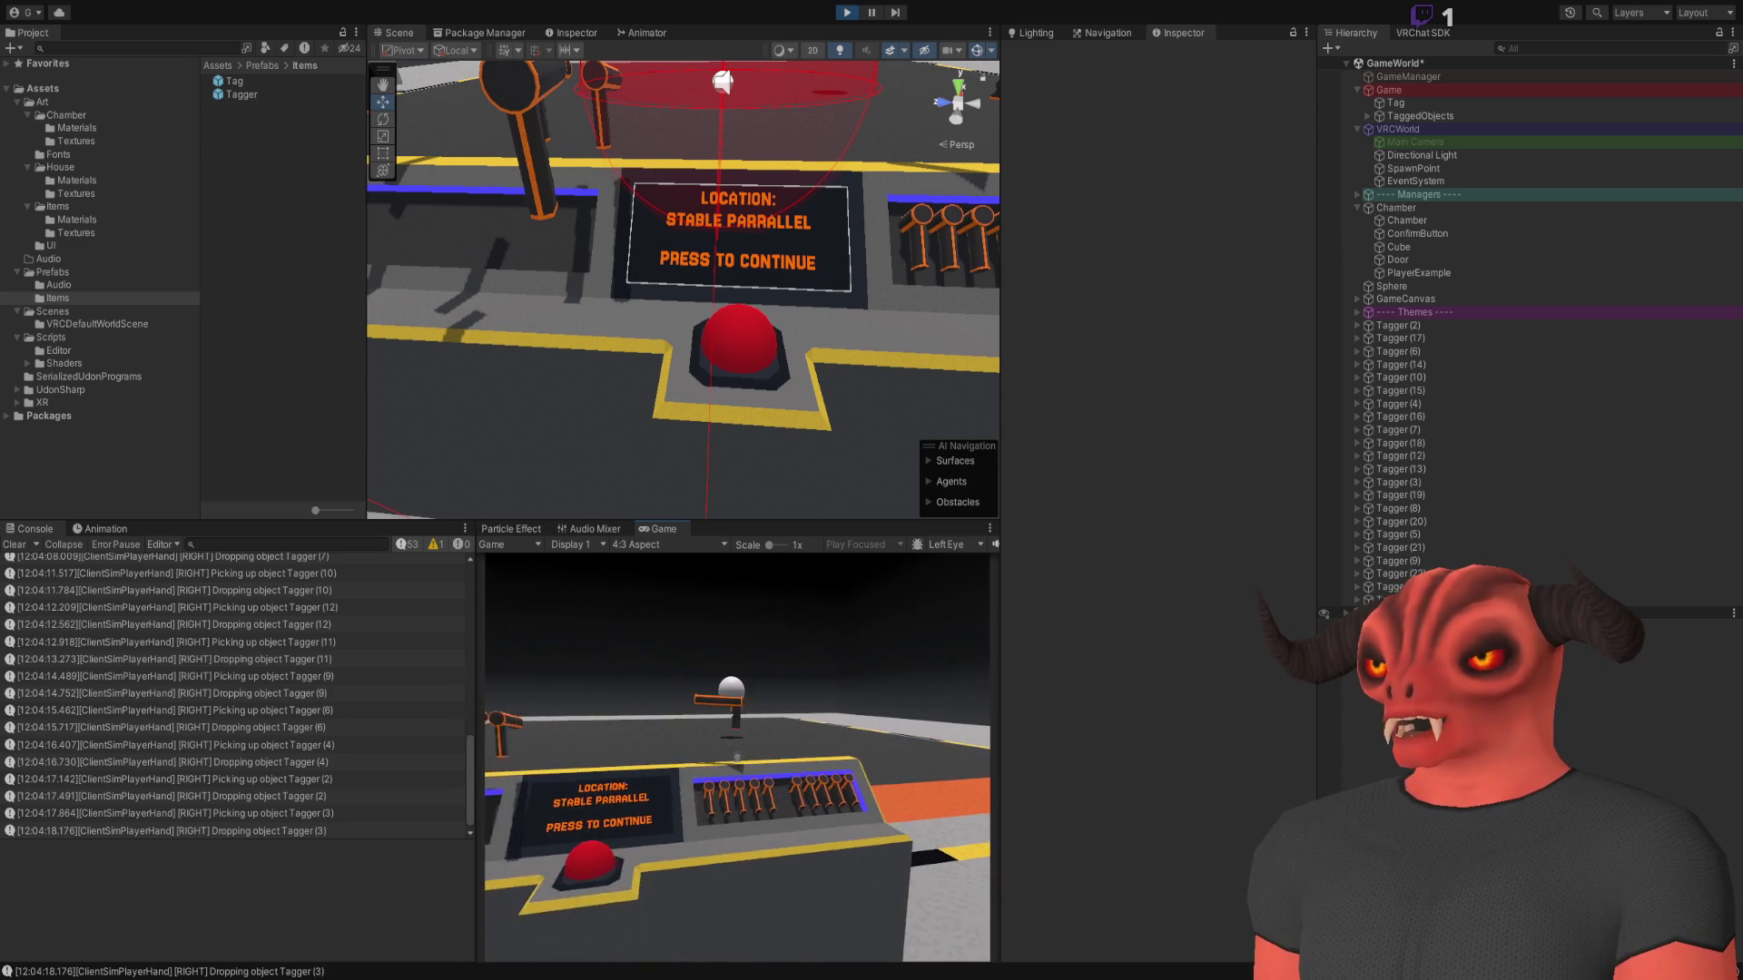
{"action": "key", "text": "s"}
{"action": "key", "text": "a"}
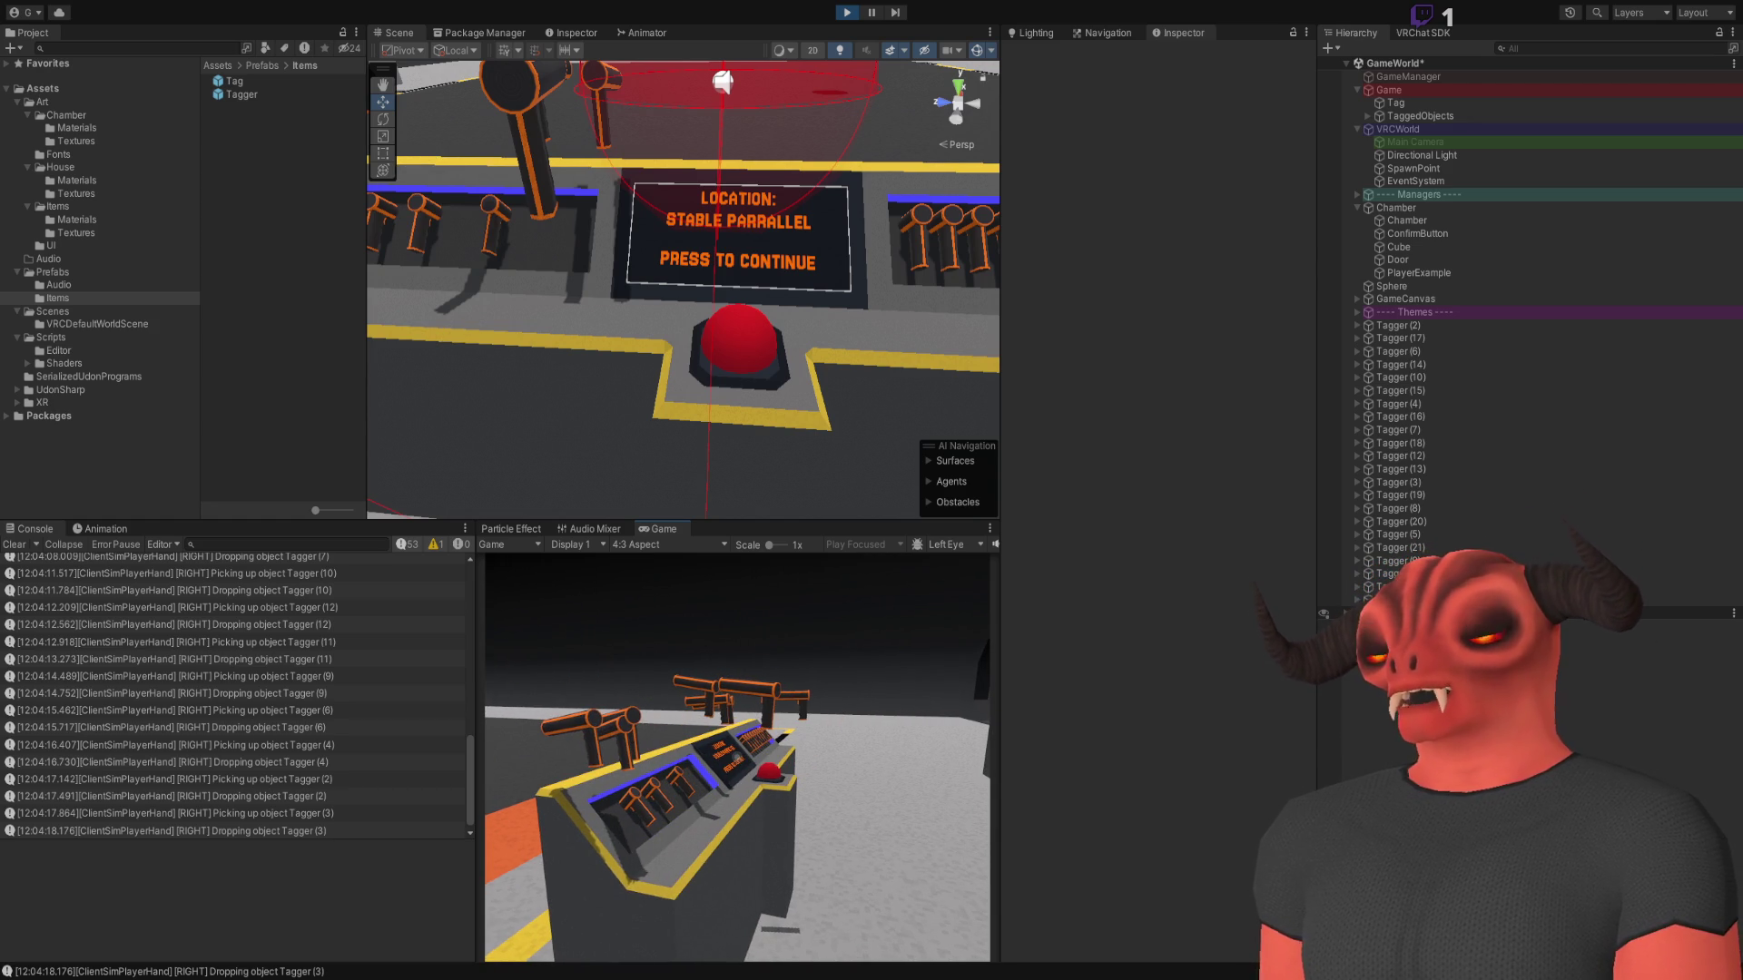
{"action": "key", "text": "d"}
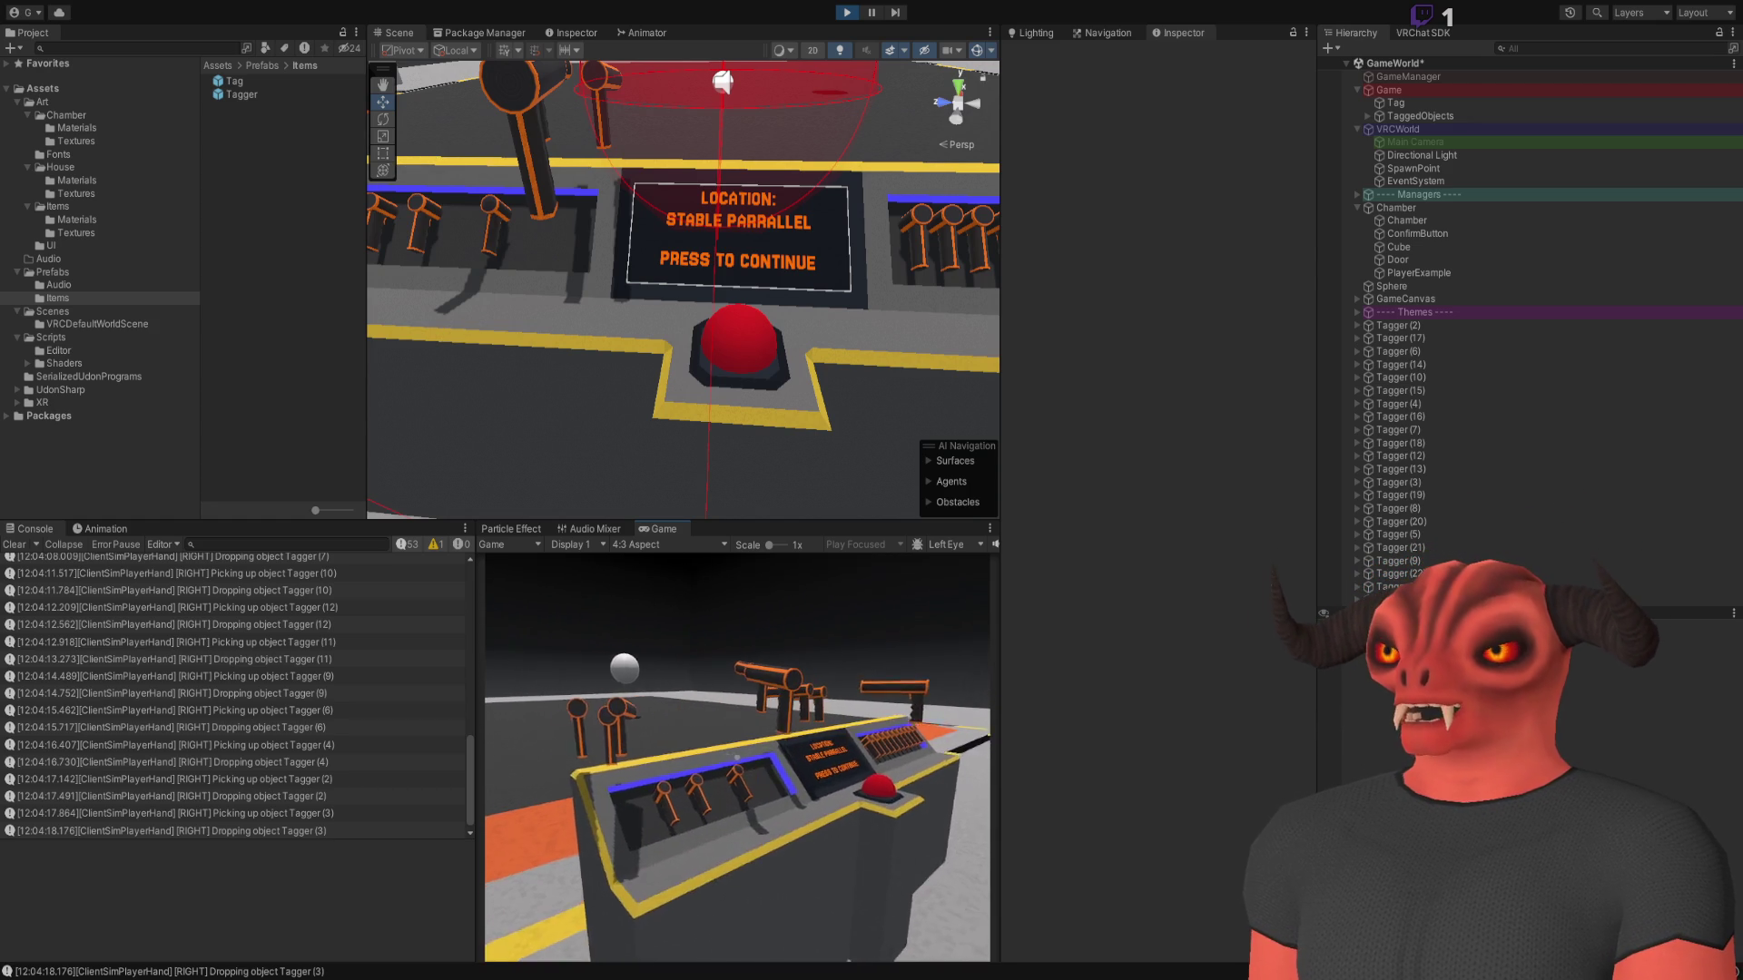
{"action": "key", "text": "d"}
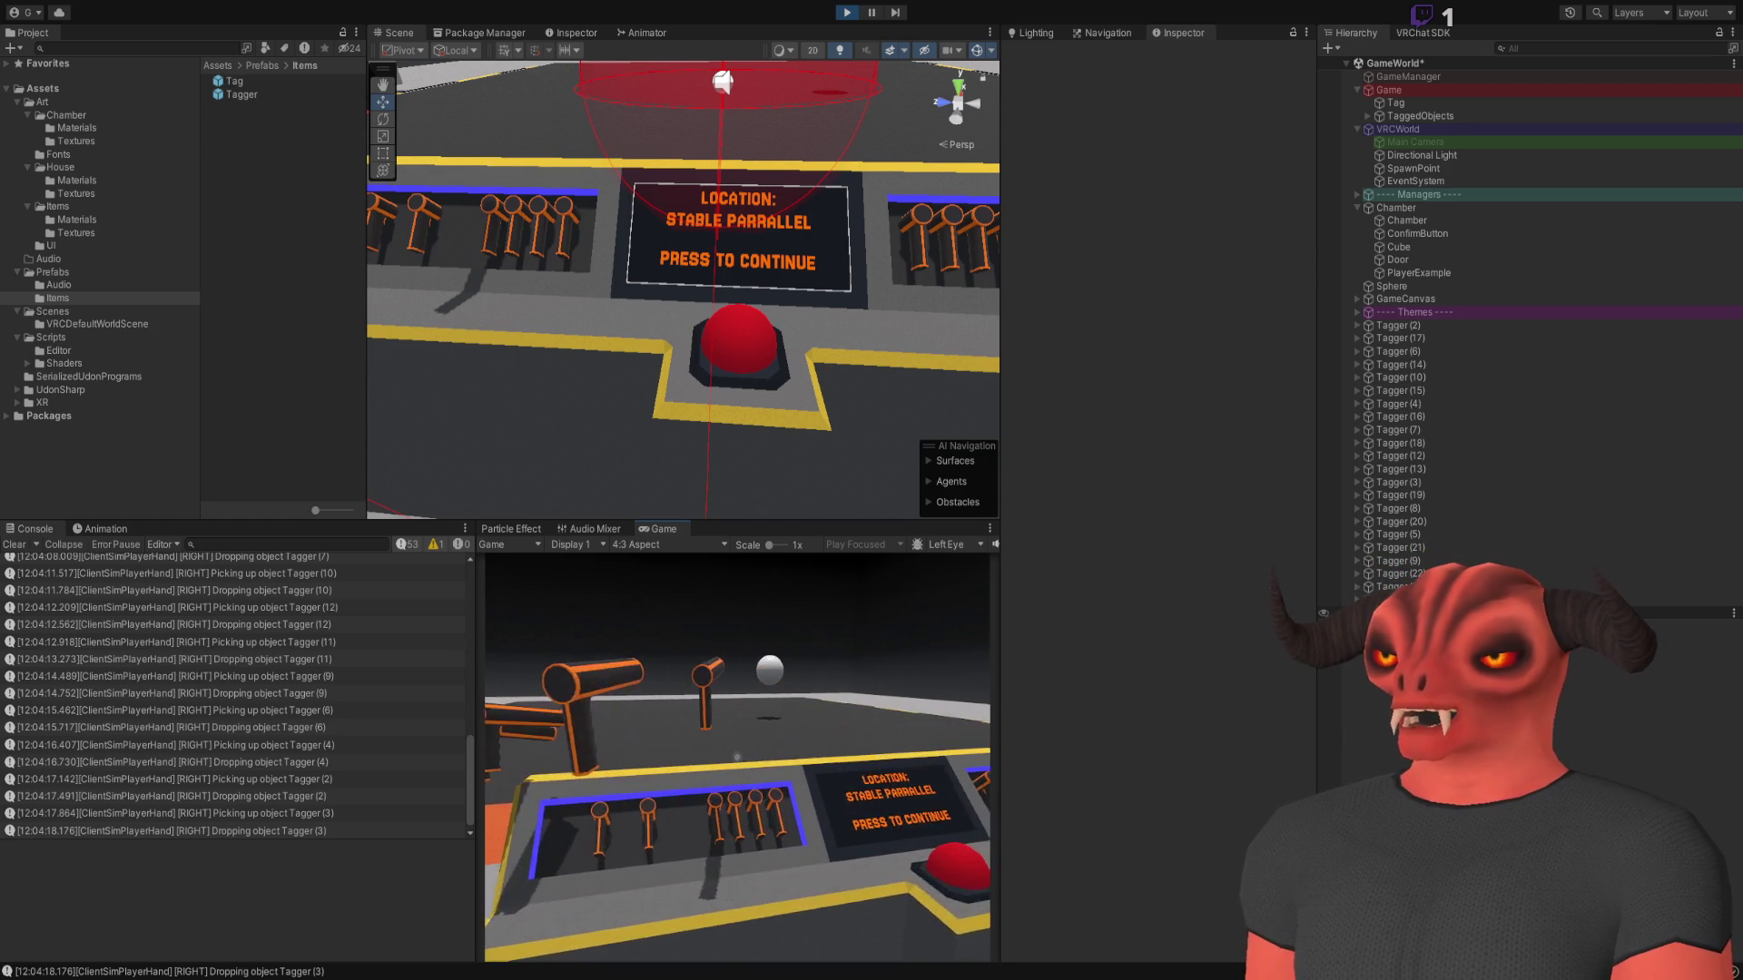
{"action": "key", "text": "w"}
{"action": "key", "text": "a"}
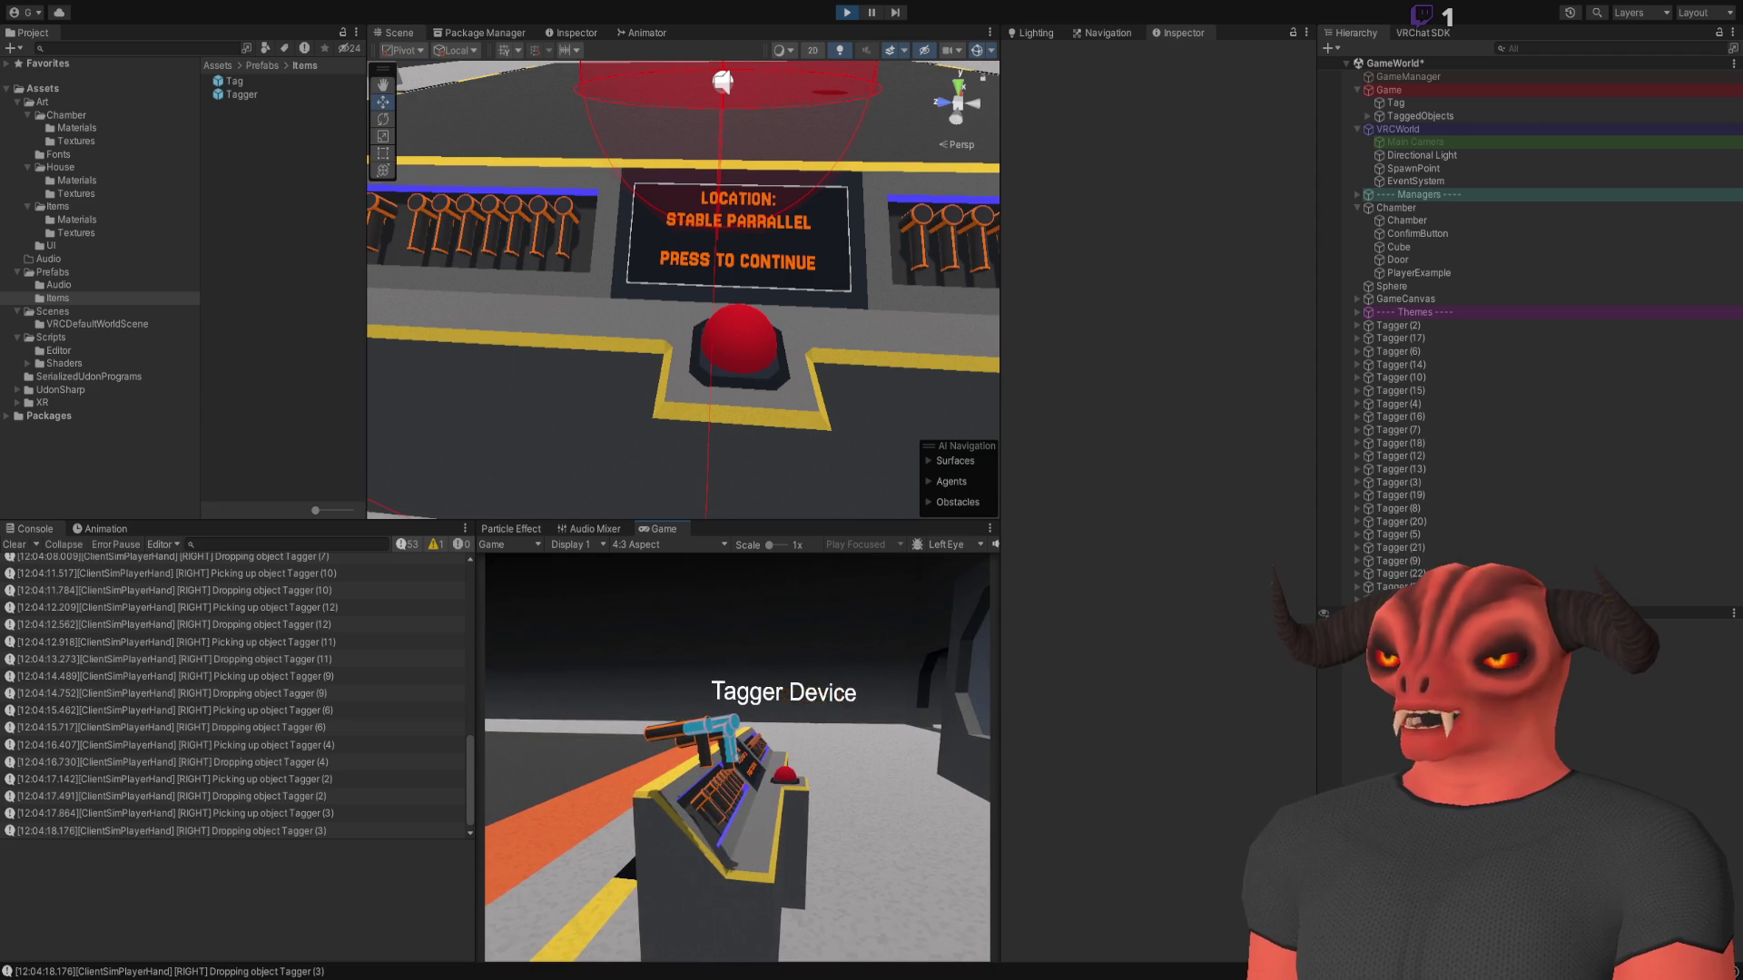
{"action": "key", "text": "a"}
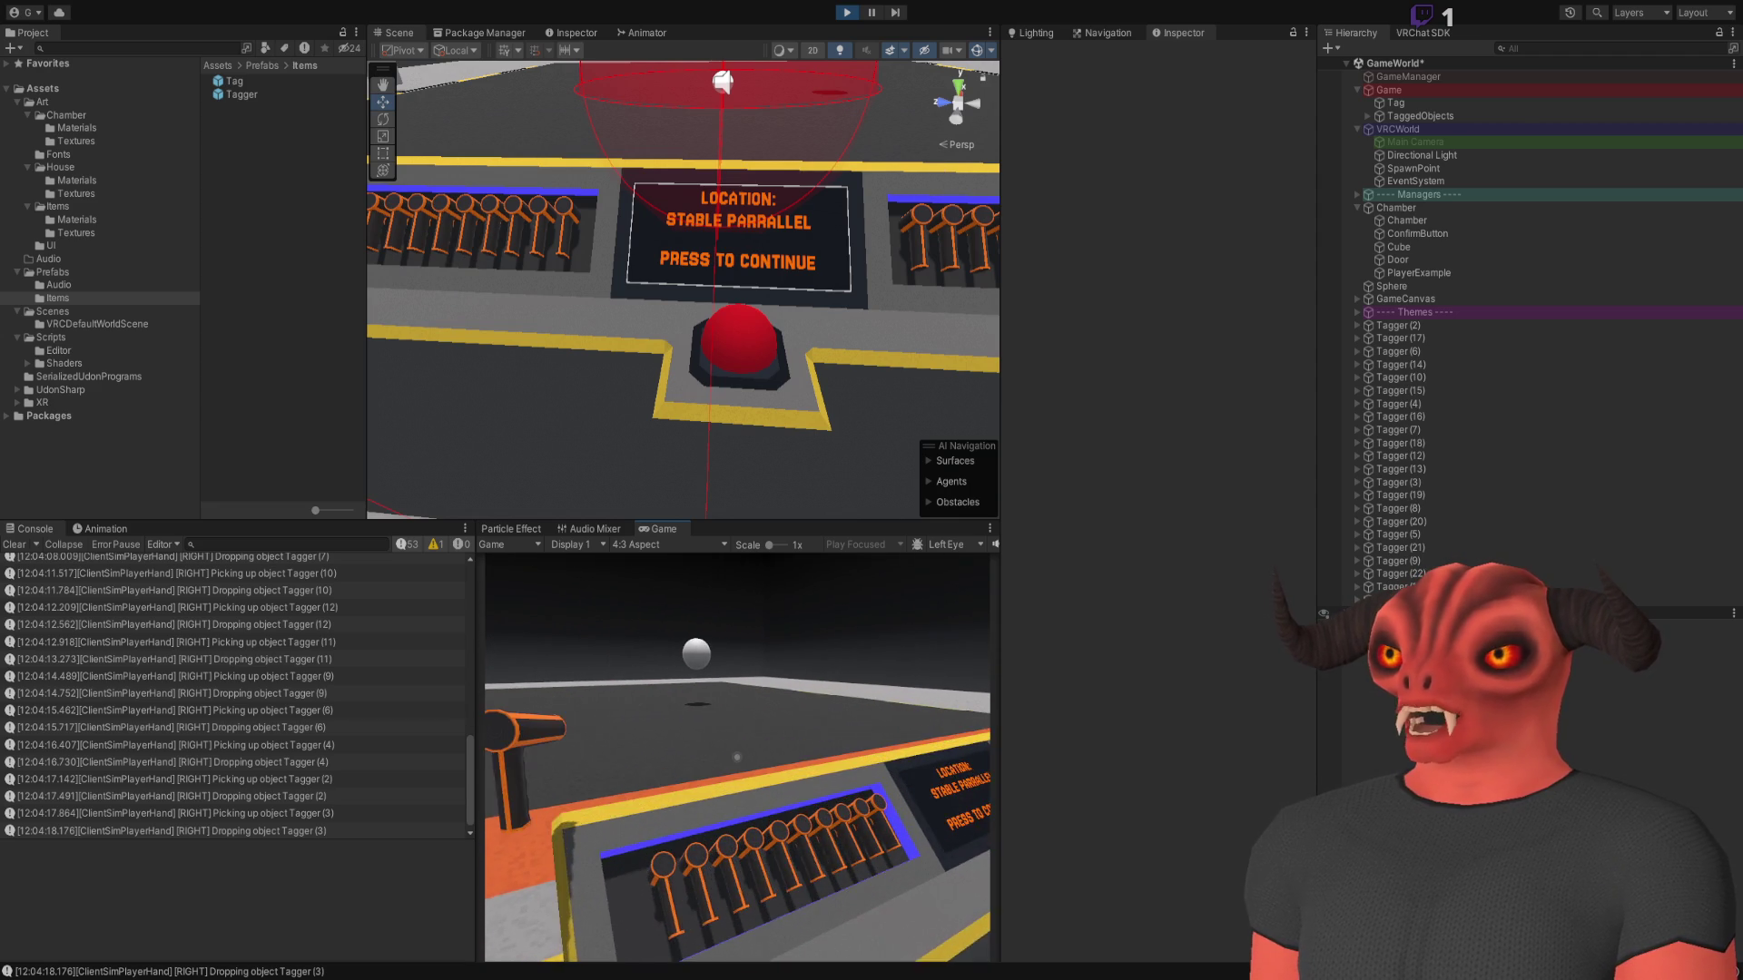
{"action": "key", "text": "w"}
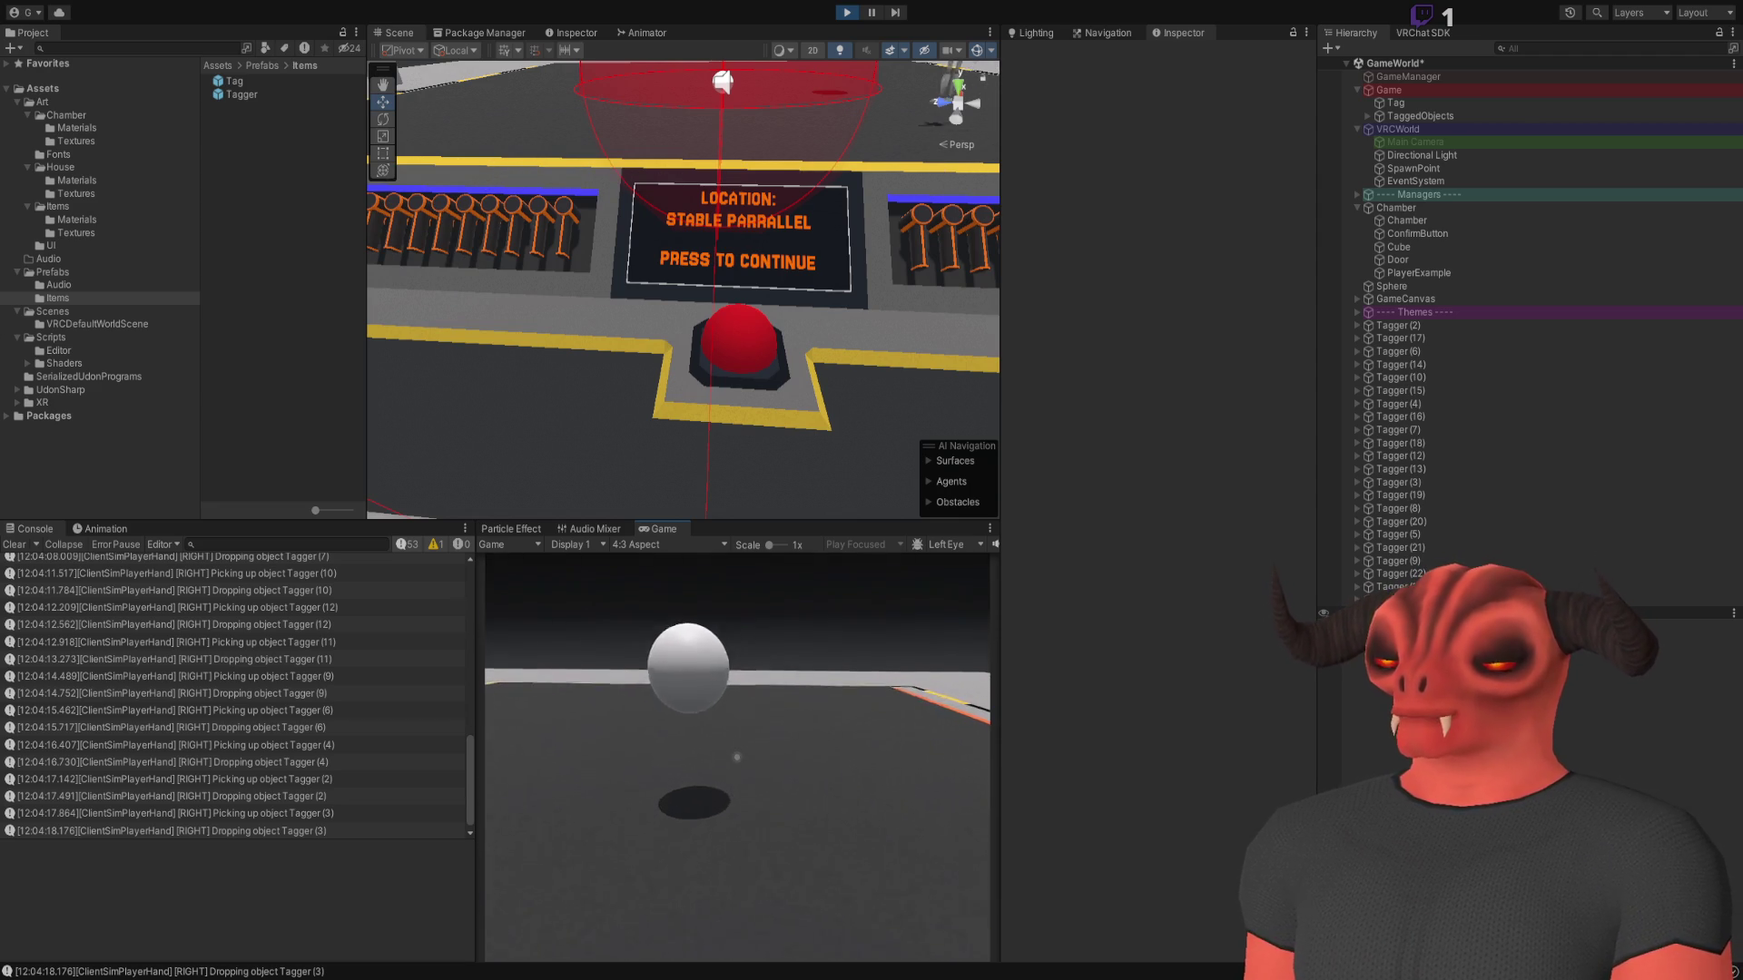
{"action": "mouse_move", "coordinate": [737, 757]}
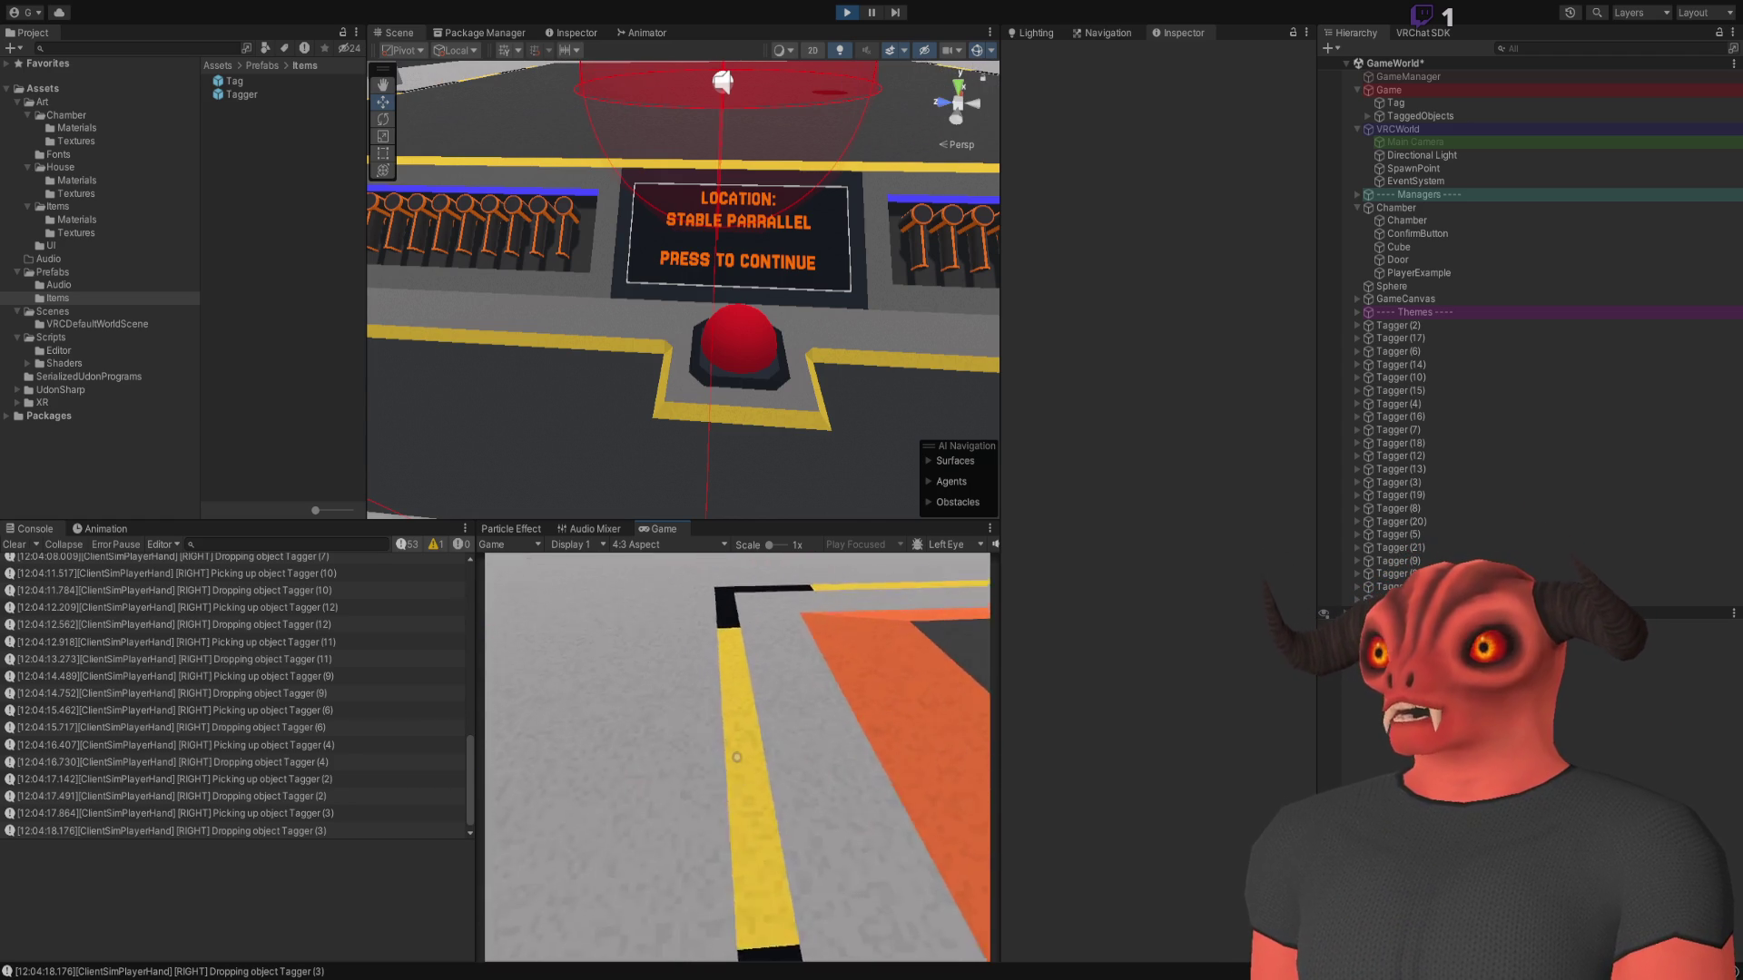
{"action": "key", "text": "w"}
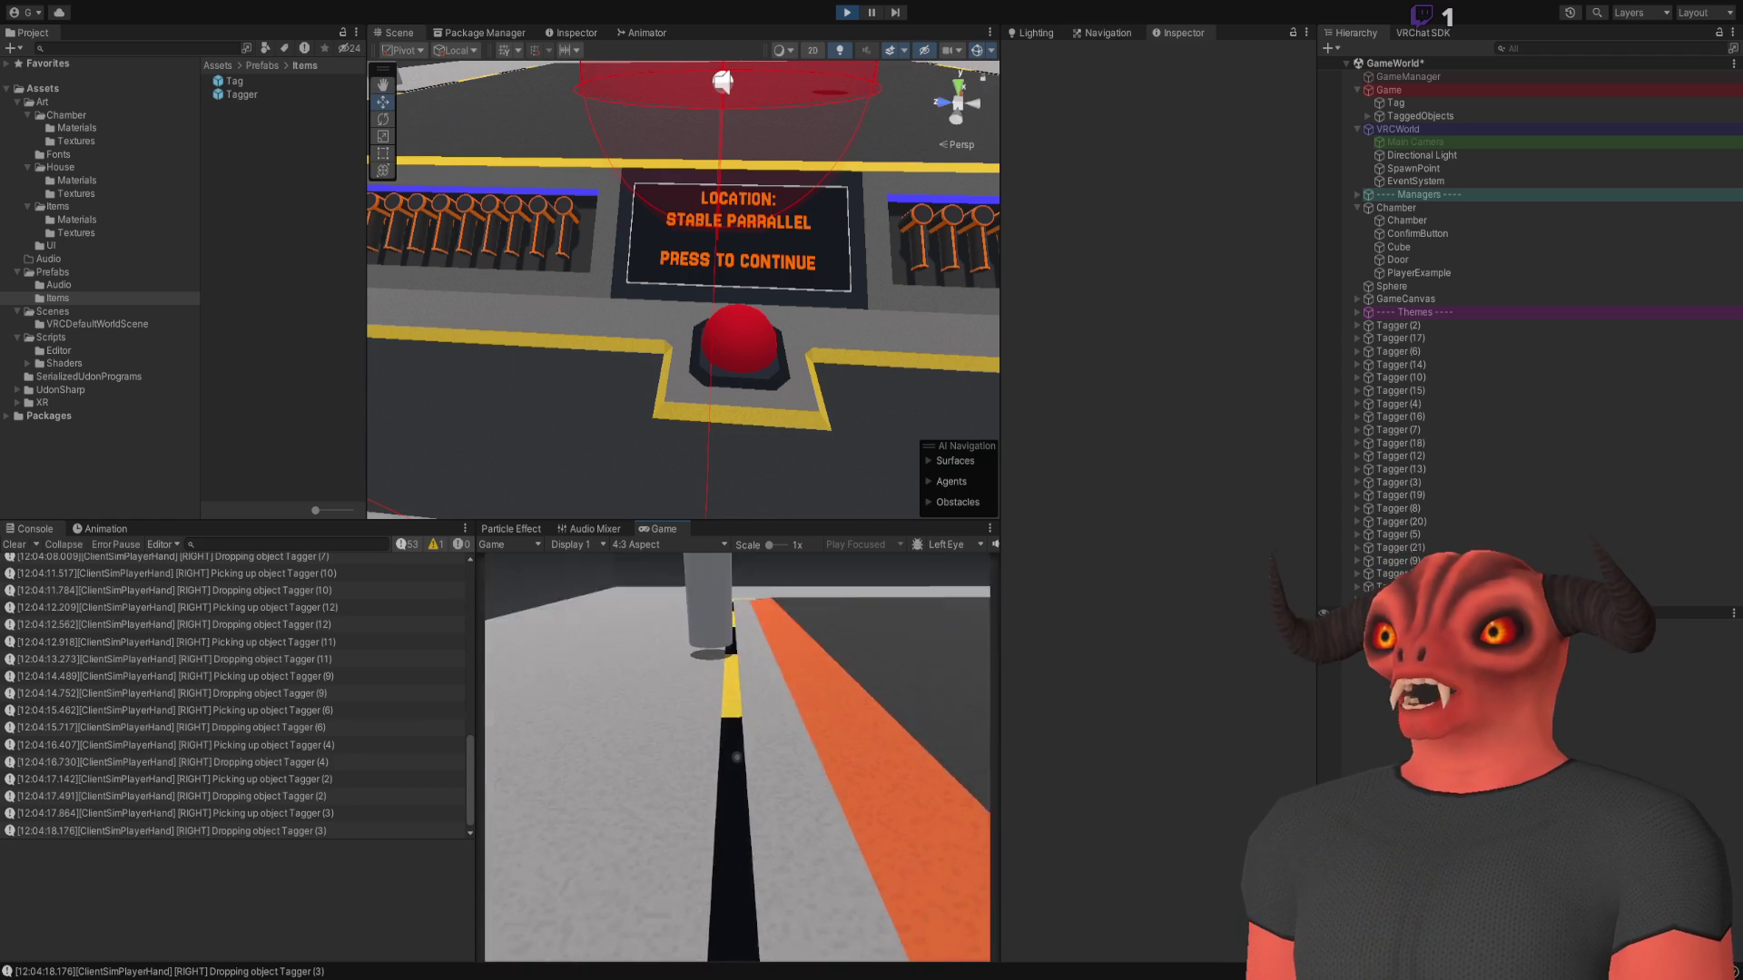
{"action": "key", "text": "w"}
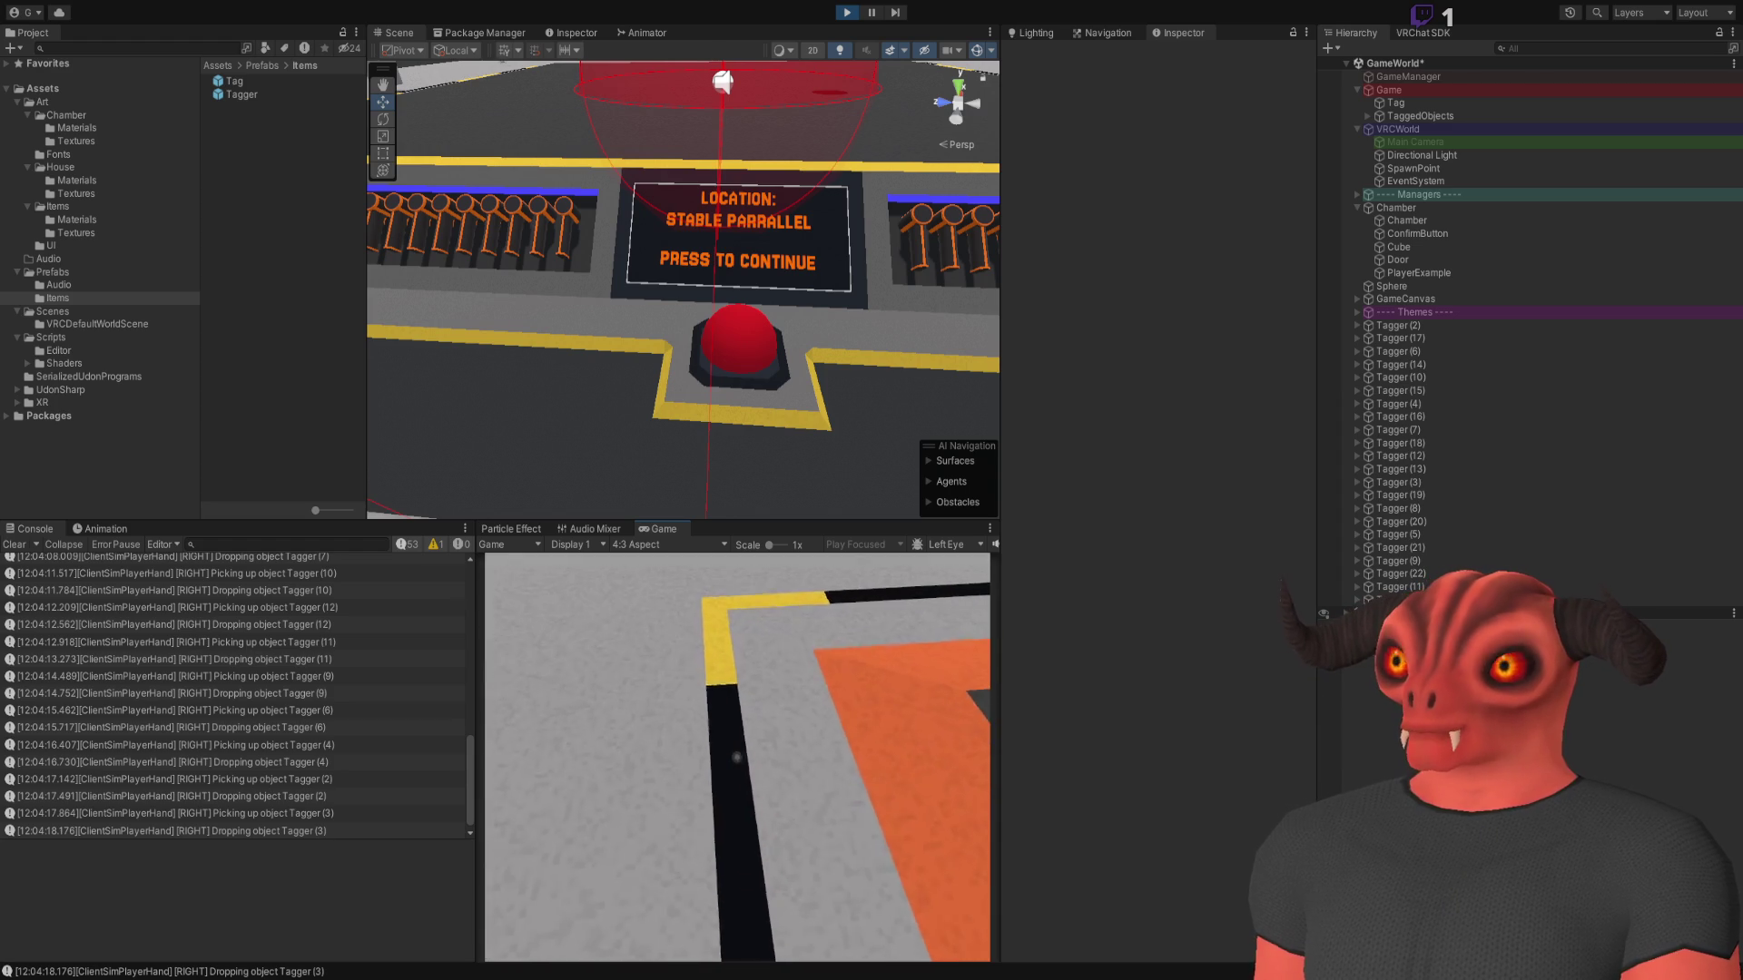
{"action": "key", "text": "w"}
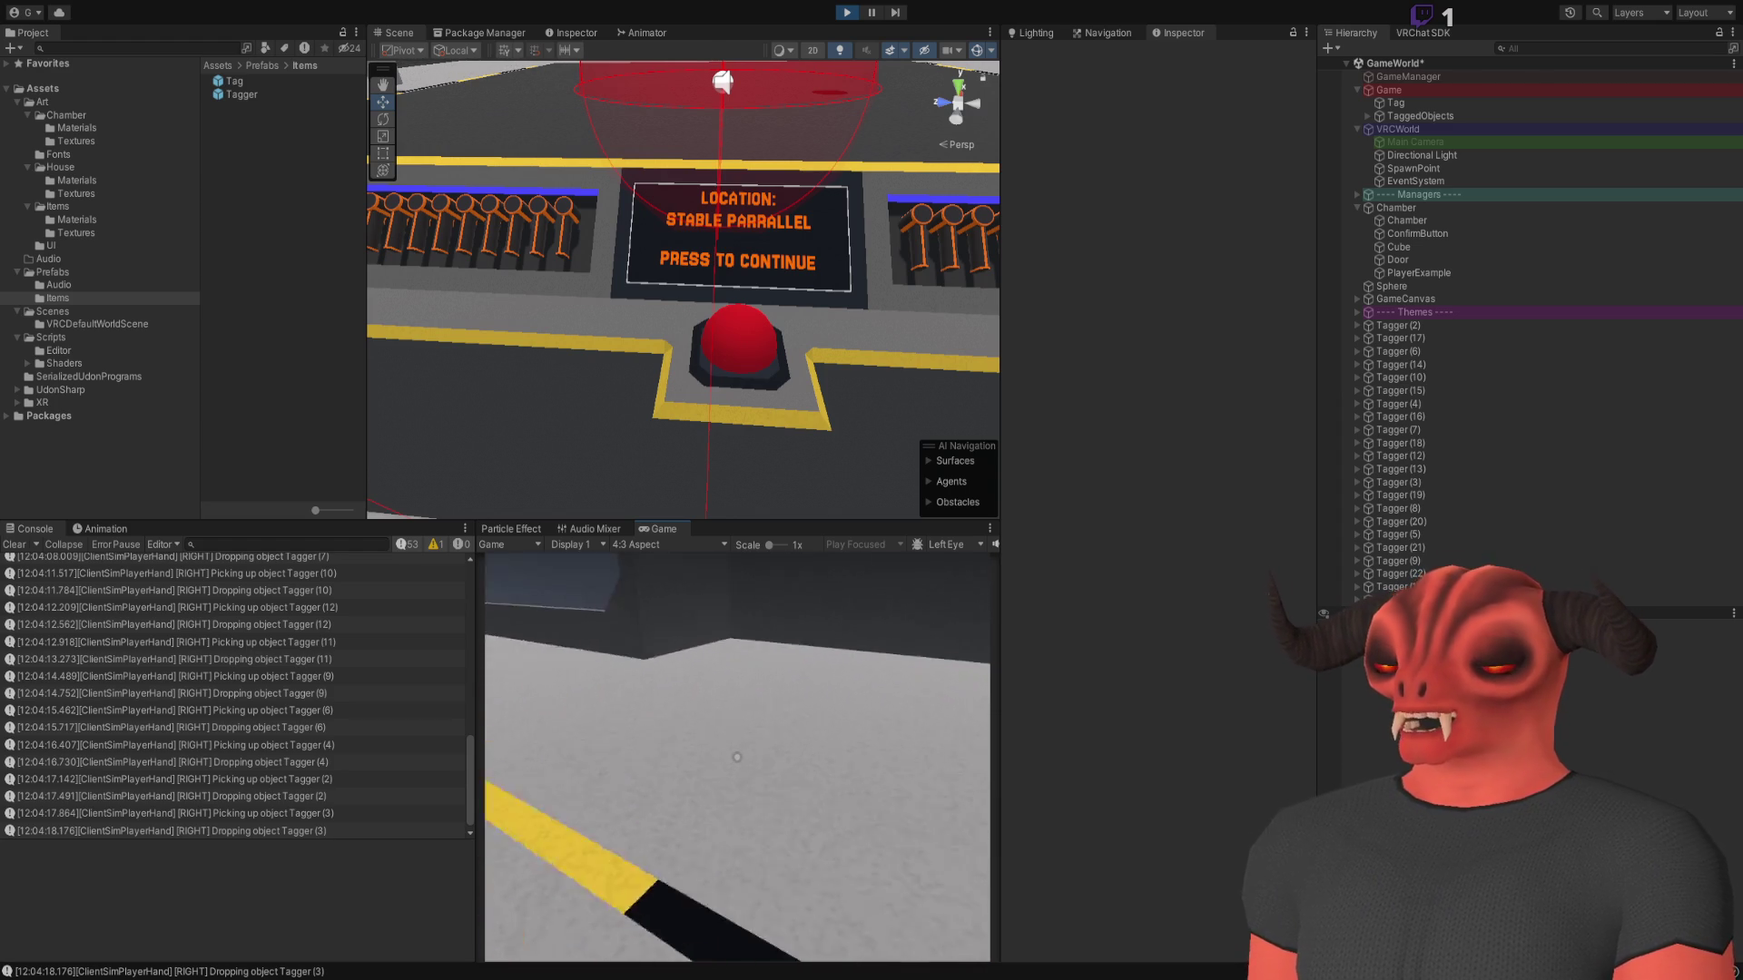
{"action": "key", "text": "w"}
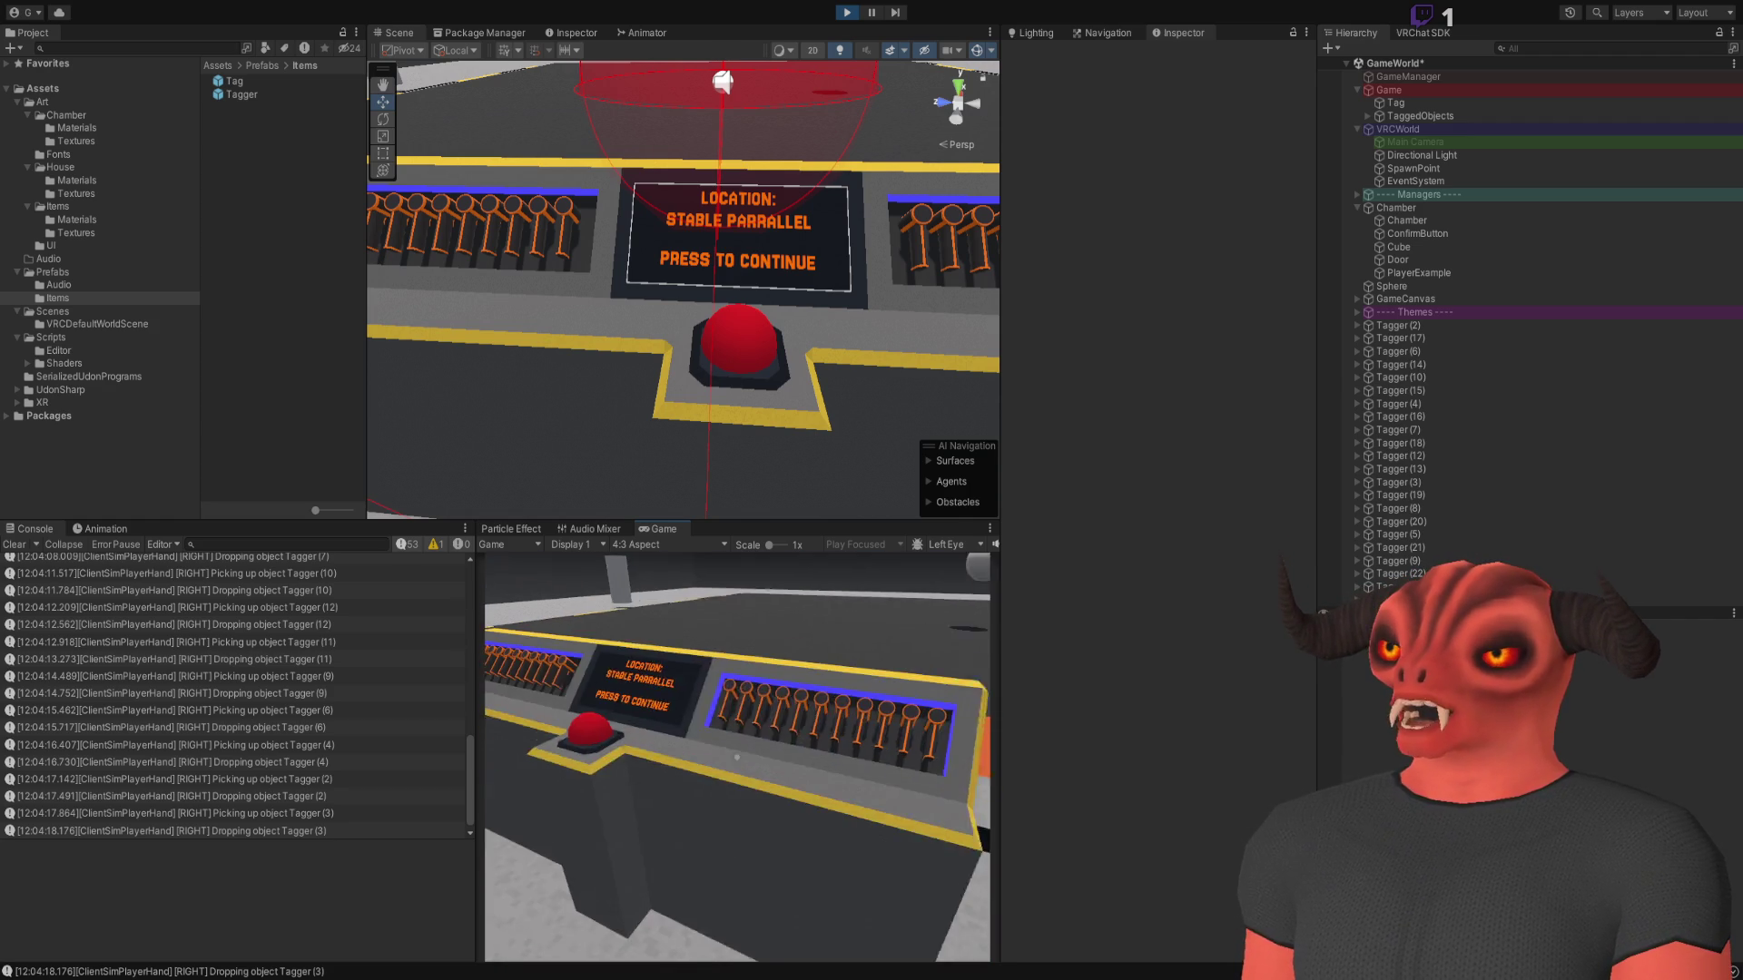
Pick up a tagger and fire orange dome tags onto the floor near the console
{"action": "left_click", "coordinate": [737, 758]}
{"action": "left_click", "coordinate": [737, 757]}
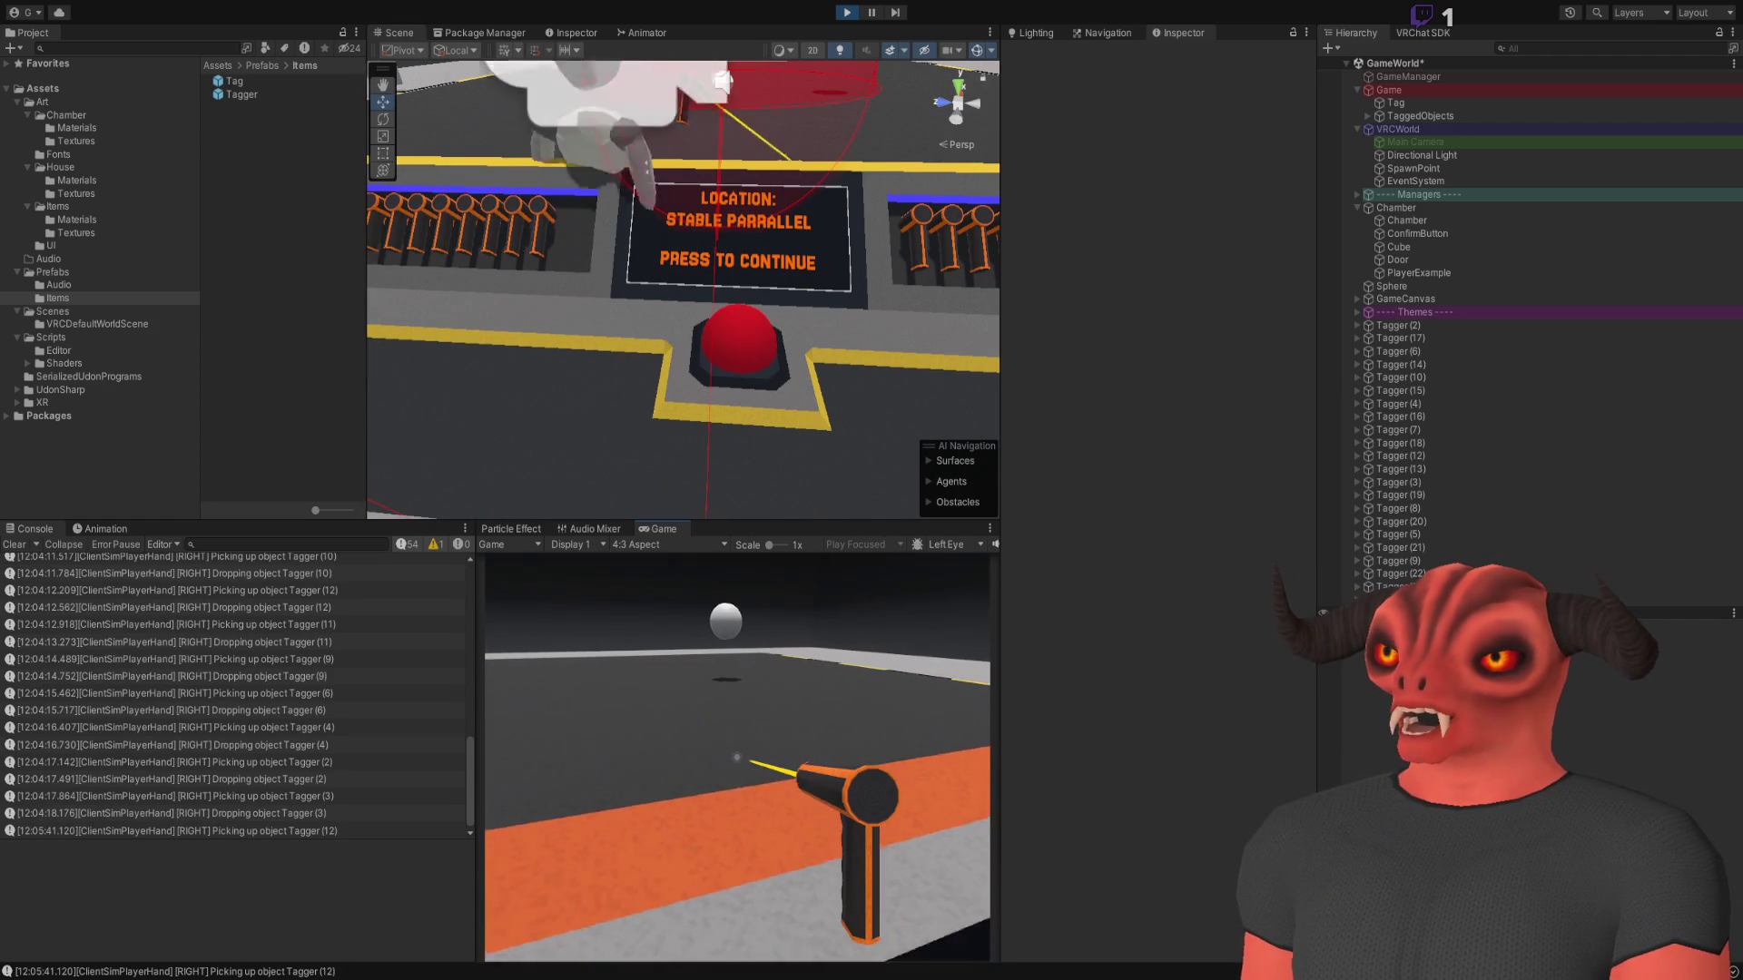
{"action": "left_click", "coordinate": [737, 757]}
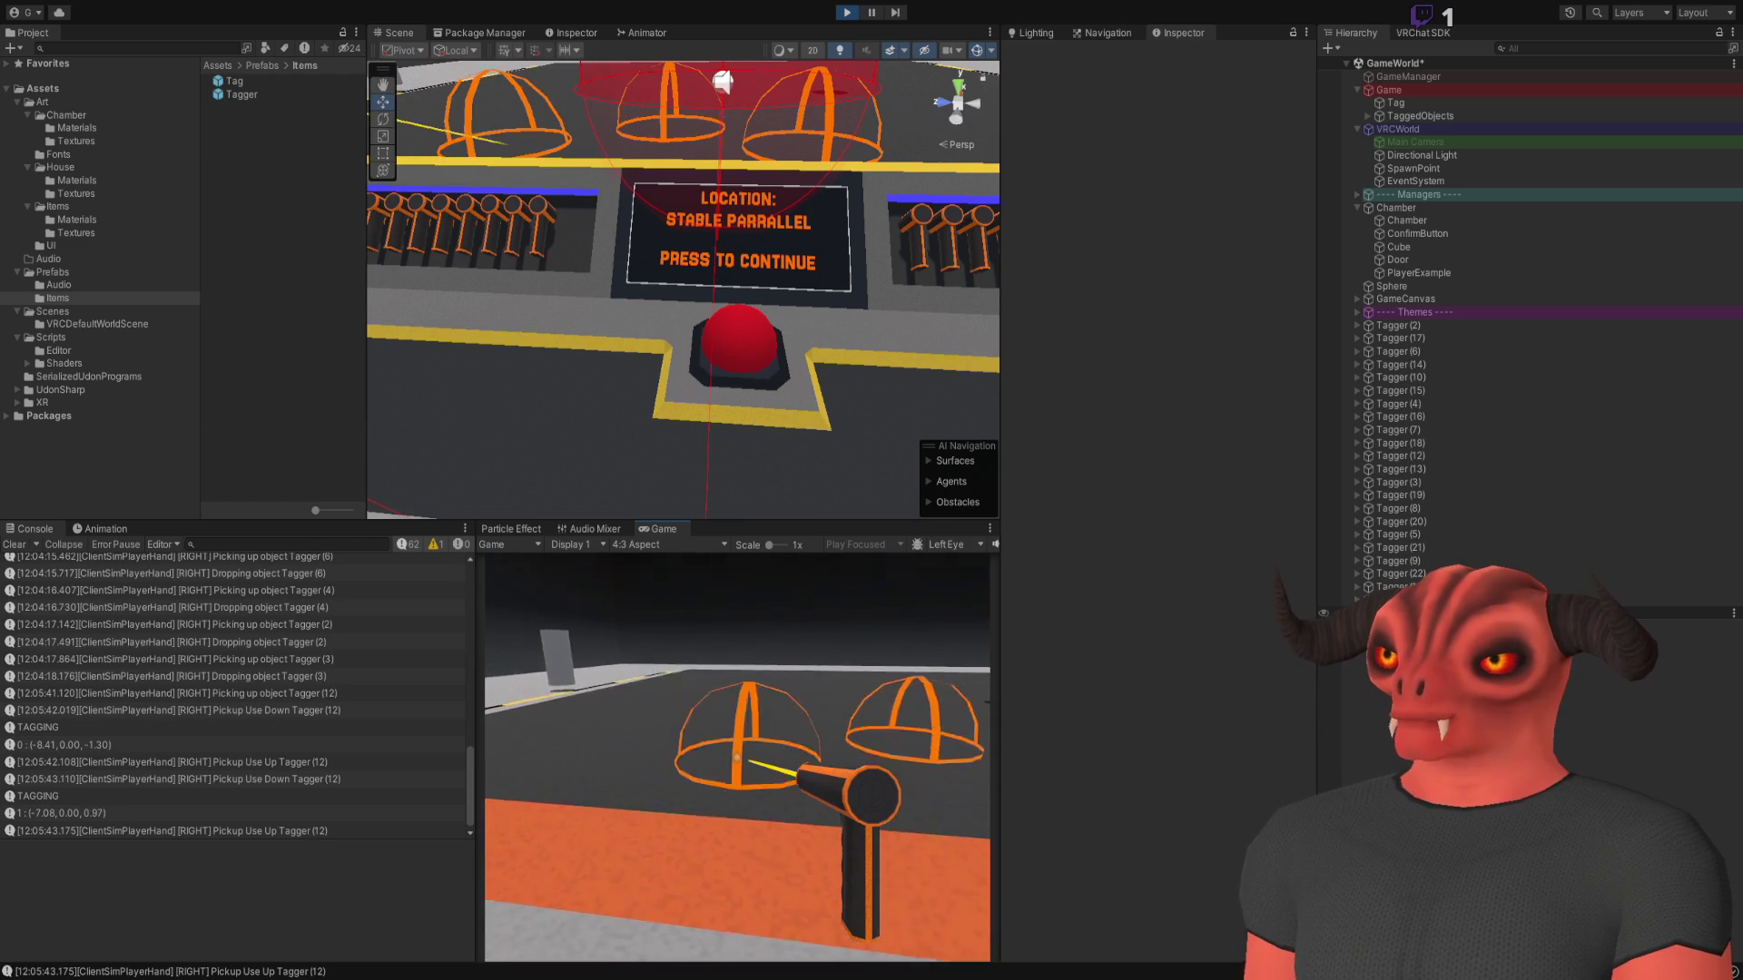
{"action": "left_click", "coordinate": [737, 757]}
{"action": "left_click", "coordinate": [737, 757]}
{"action": "left_click", "coordinate": [737, 757]}
{"action": "left_click", "coordinate": [737, 757]}
{"action": "left_click", "coordinate": [737, 757]}
{"action": "left_click", "coordinate": [737, 757]}
{"action": "left_click", "coordinate": [737, 758]}
{"action": "left_click", "coordinate": [737, 757]}
{"action": "left_click", "coordinate": [737, 758]}
{"action": "left_click", "coordinate": [737, 757]}
{"action": "left_click", "coordinate": [737, 757]}
{"action": "left_click", "coordinate": [737, 758]}
Keep tagging the orange floor toward the back wall, adding and removing domes in the cluster
{"action": "left_click", "coordinate": [737, 757]}
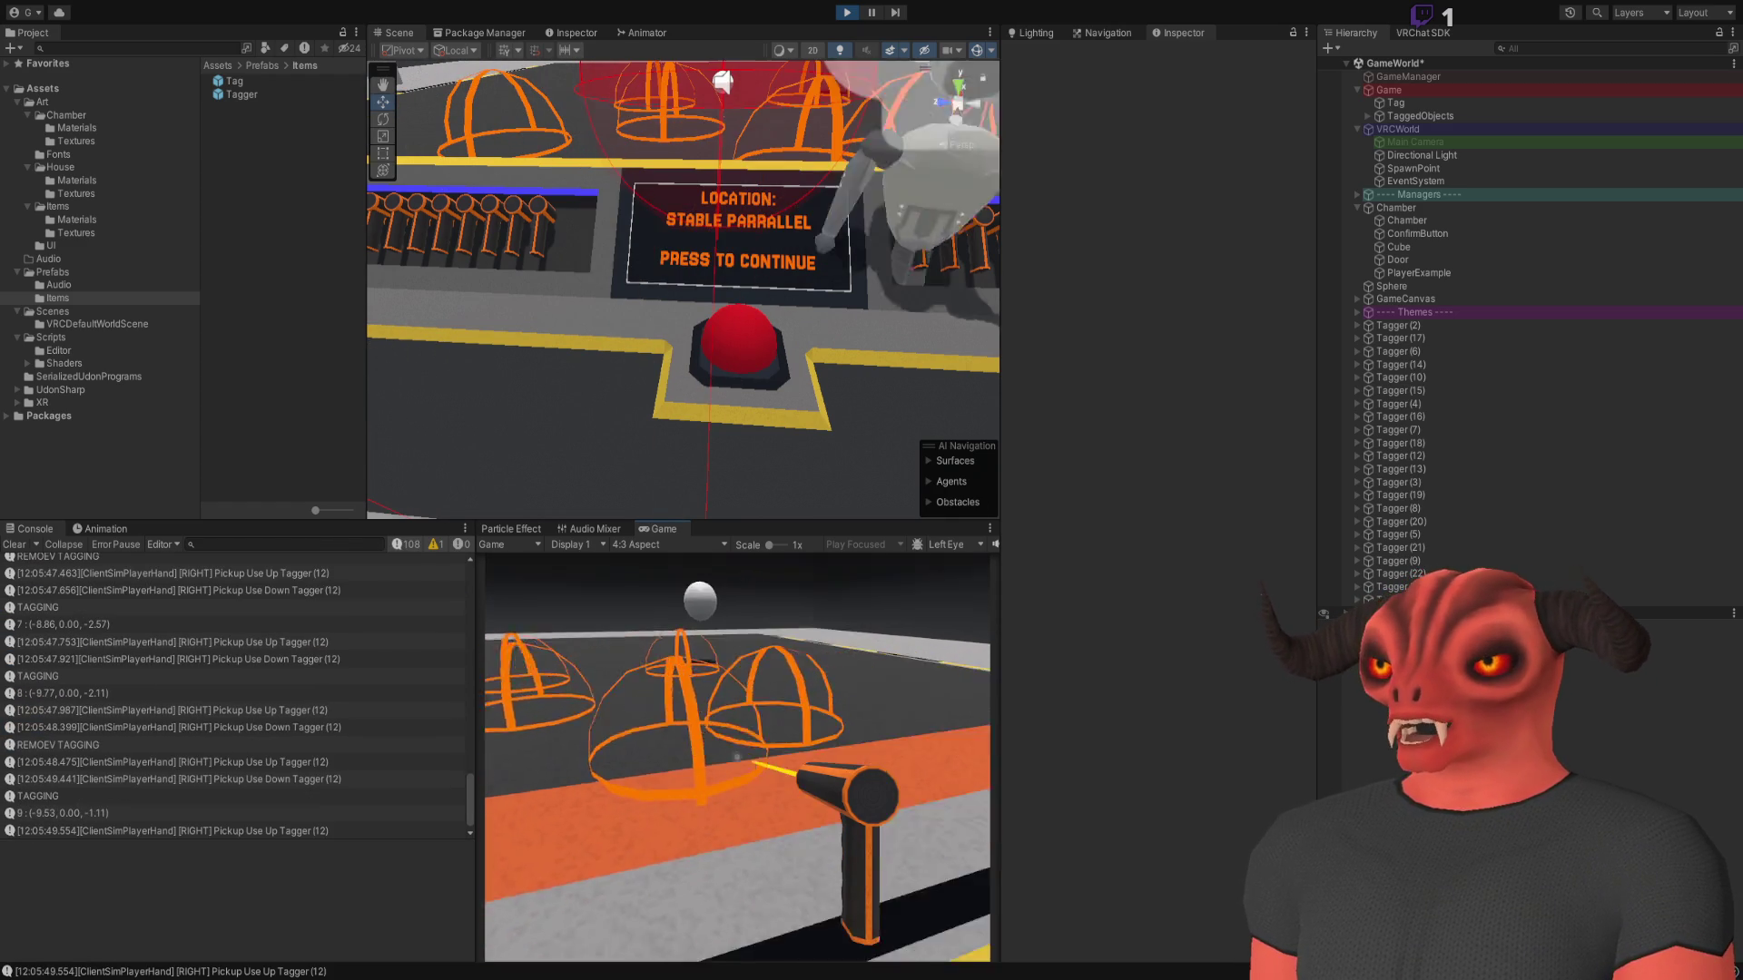
{"action": "left_click", "coordinate": [737, 757]}
{"action": "left_click", "coordinate": [737, 757]}
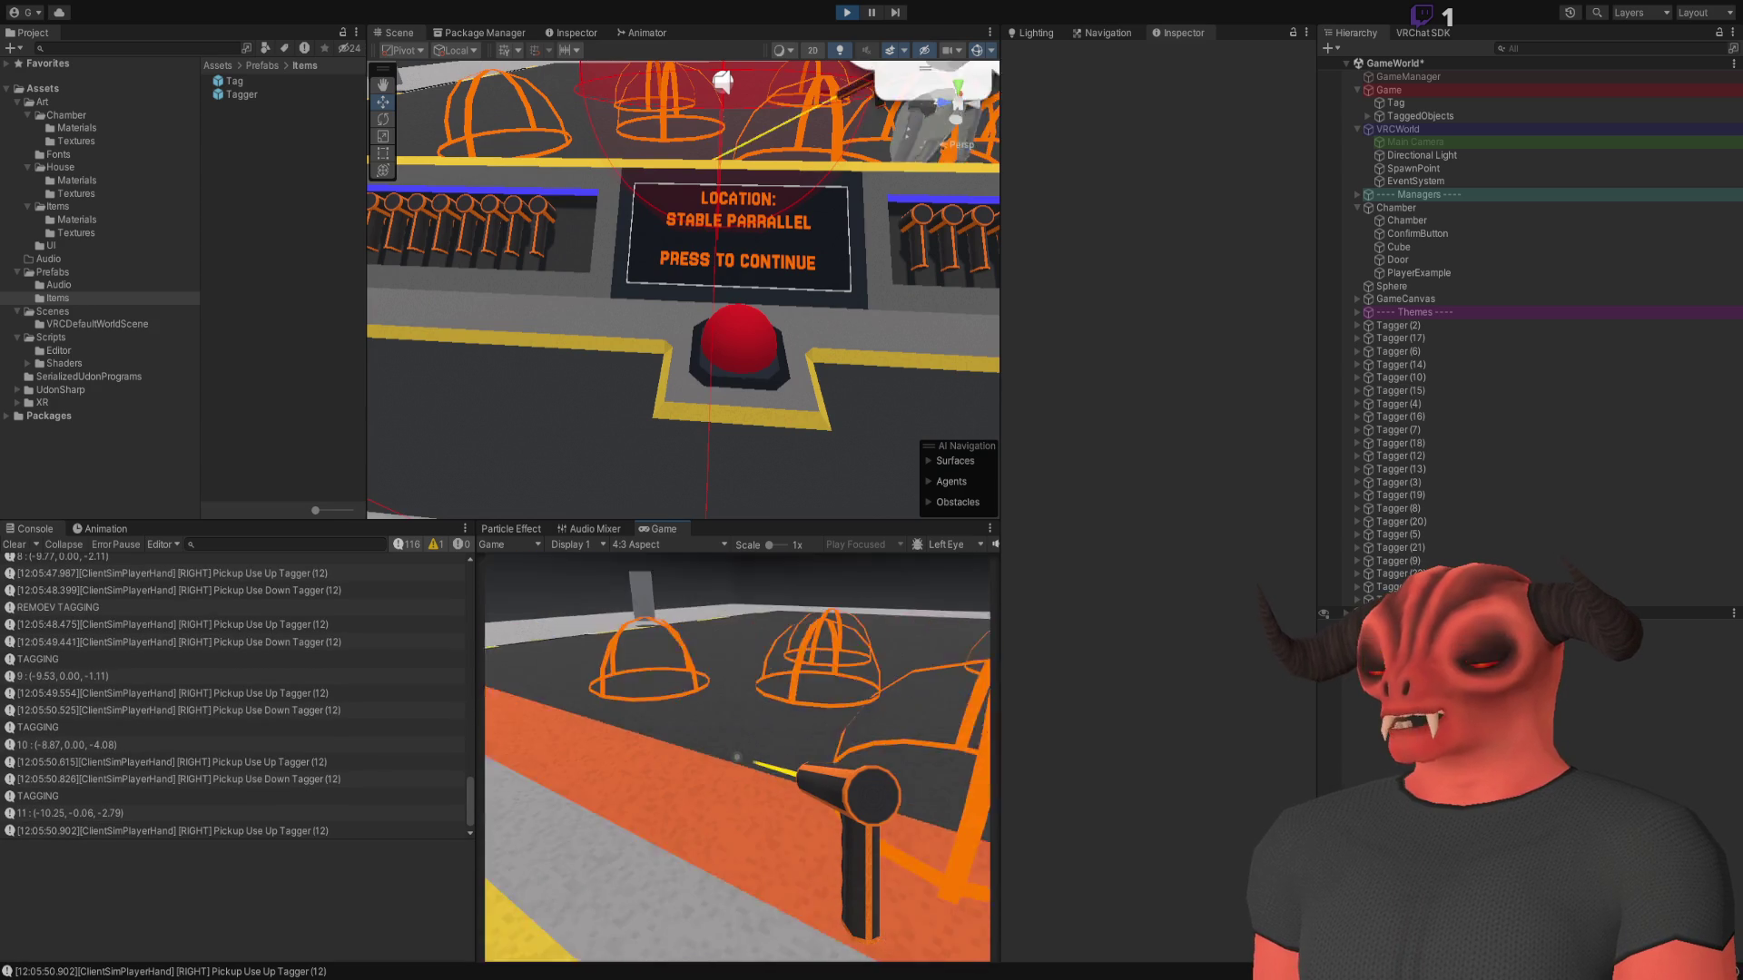
{"action": "left_click", "coordinate": [737, 757]}
{"action": "left_click", "coordinate": [737, 757]}
{"action": "left_click", "coordinate": [737, 757]}
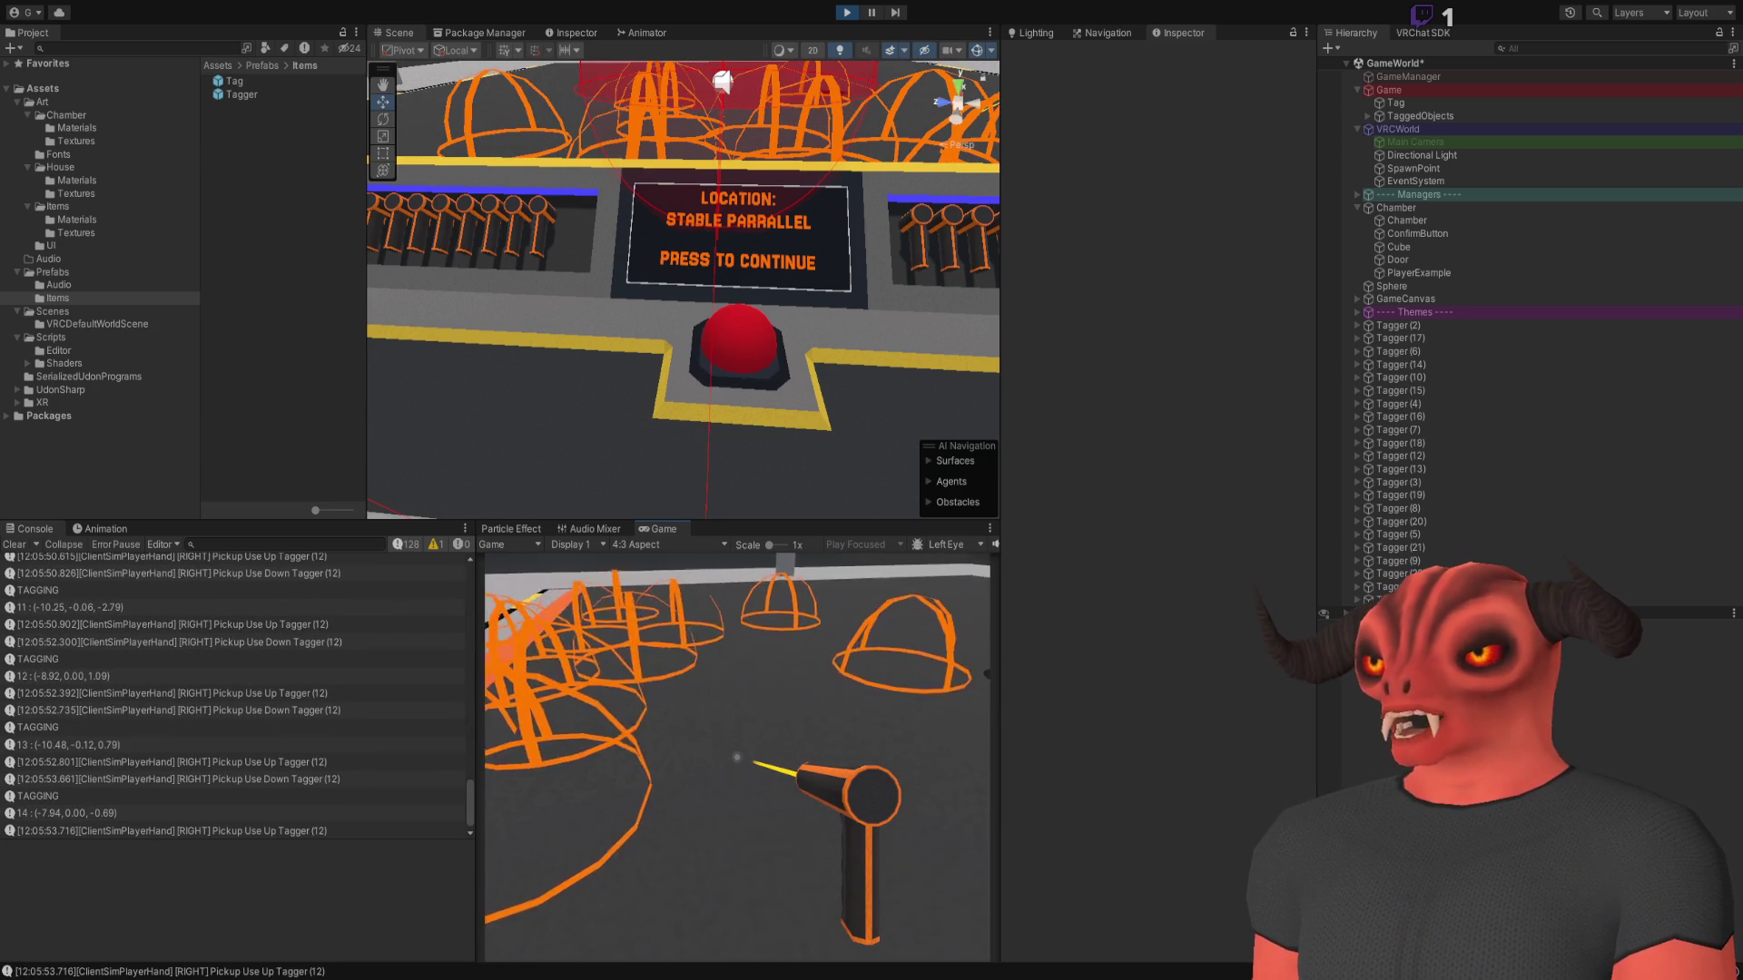
{"action": "left_click", "coordinate": [737, 757]}
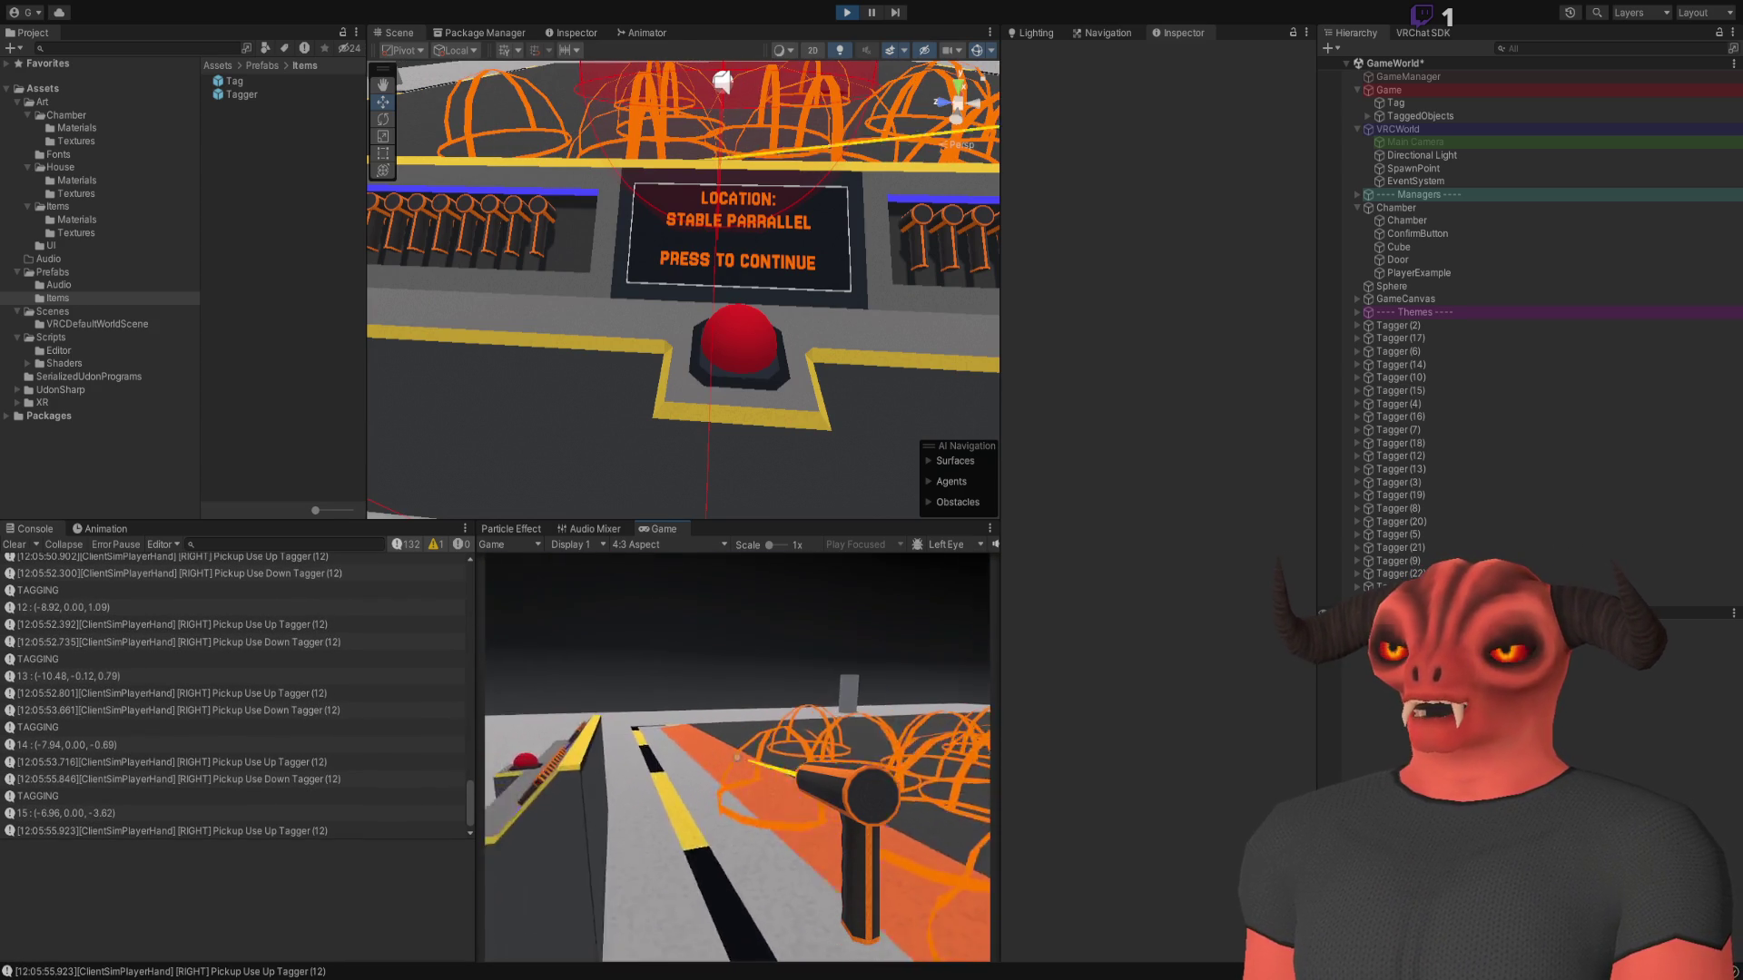
{"action": "left_click", "coordinate": [737, 757]}
{"action": "left_click", "coordinate": [737, 757]}
{"action": "left_click", "coordinate": [737, 757]}
{"action": "left_click", "coordinate": [737, 758]}
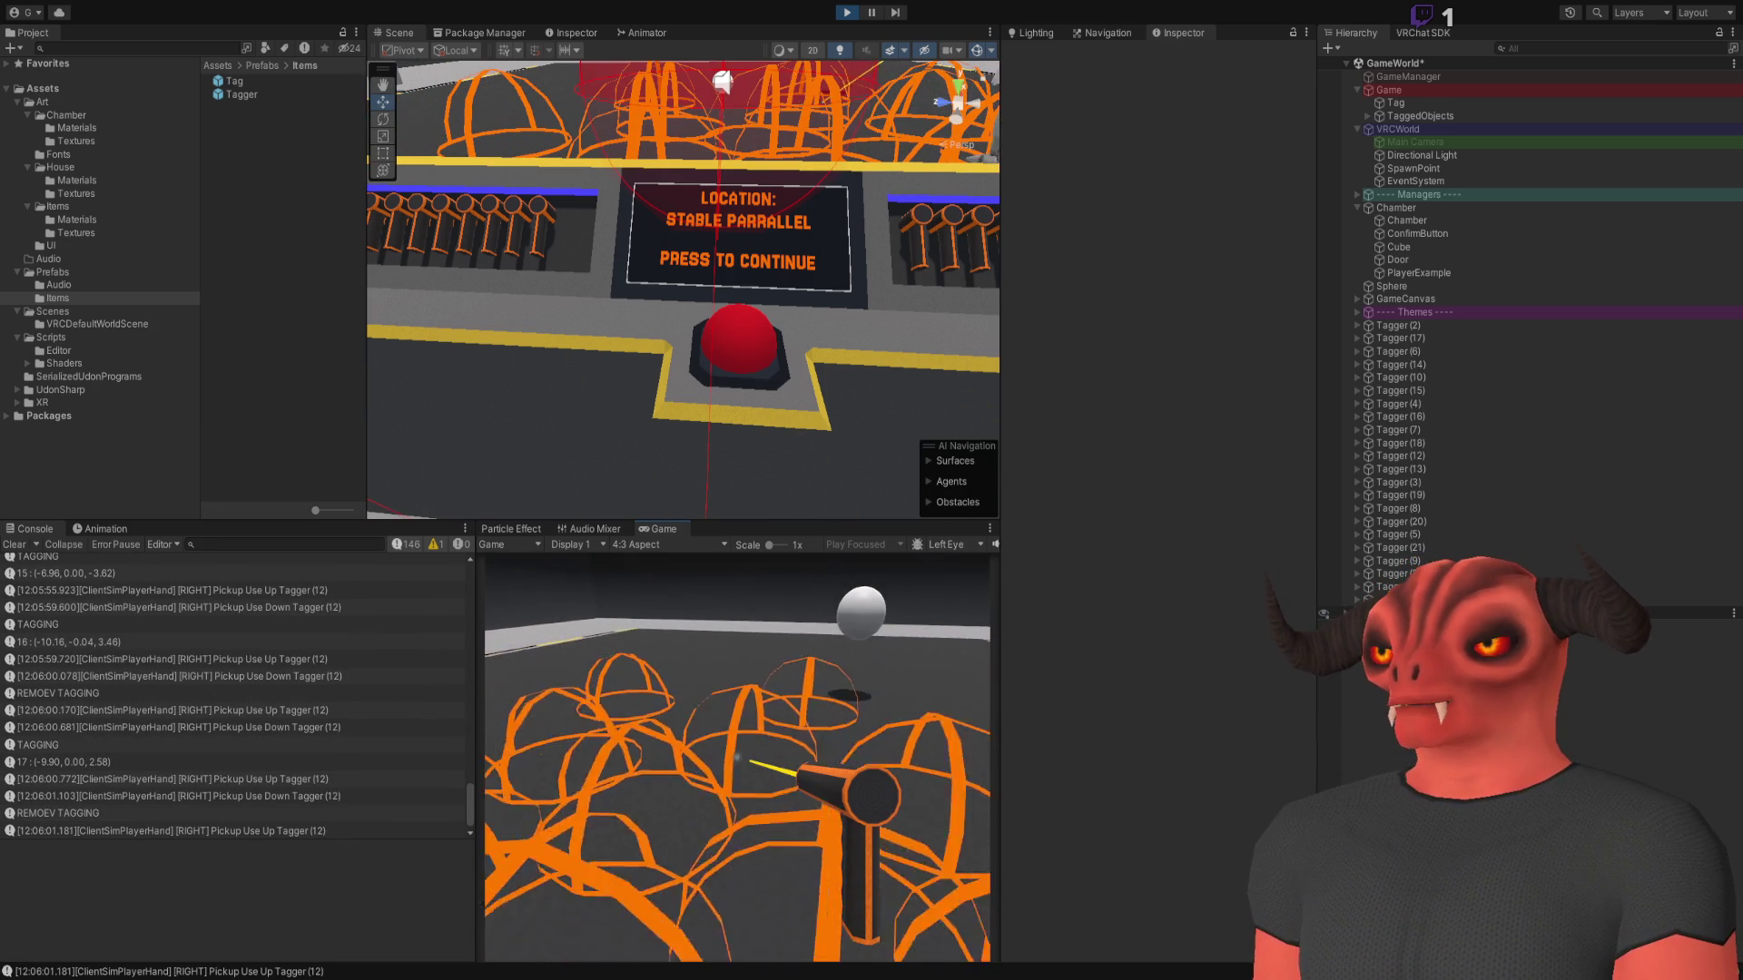
{"action": "left_click", "coordinate": [737, 757]}
{"action": "left_click", "coordinate": [737, 757]}
{"action": "left_click", "coordinate": [737, 757]}
{"action": "left_click", "coordinate": [737, 757]}
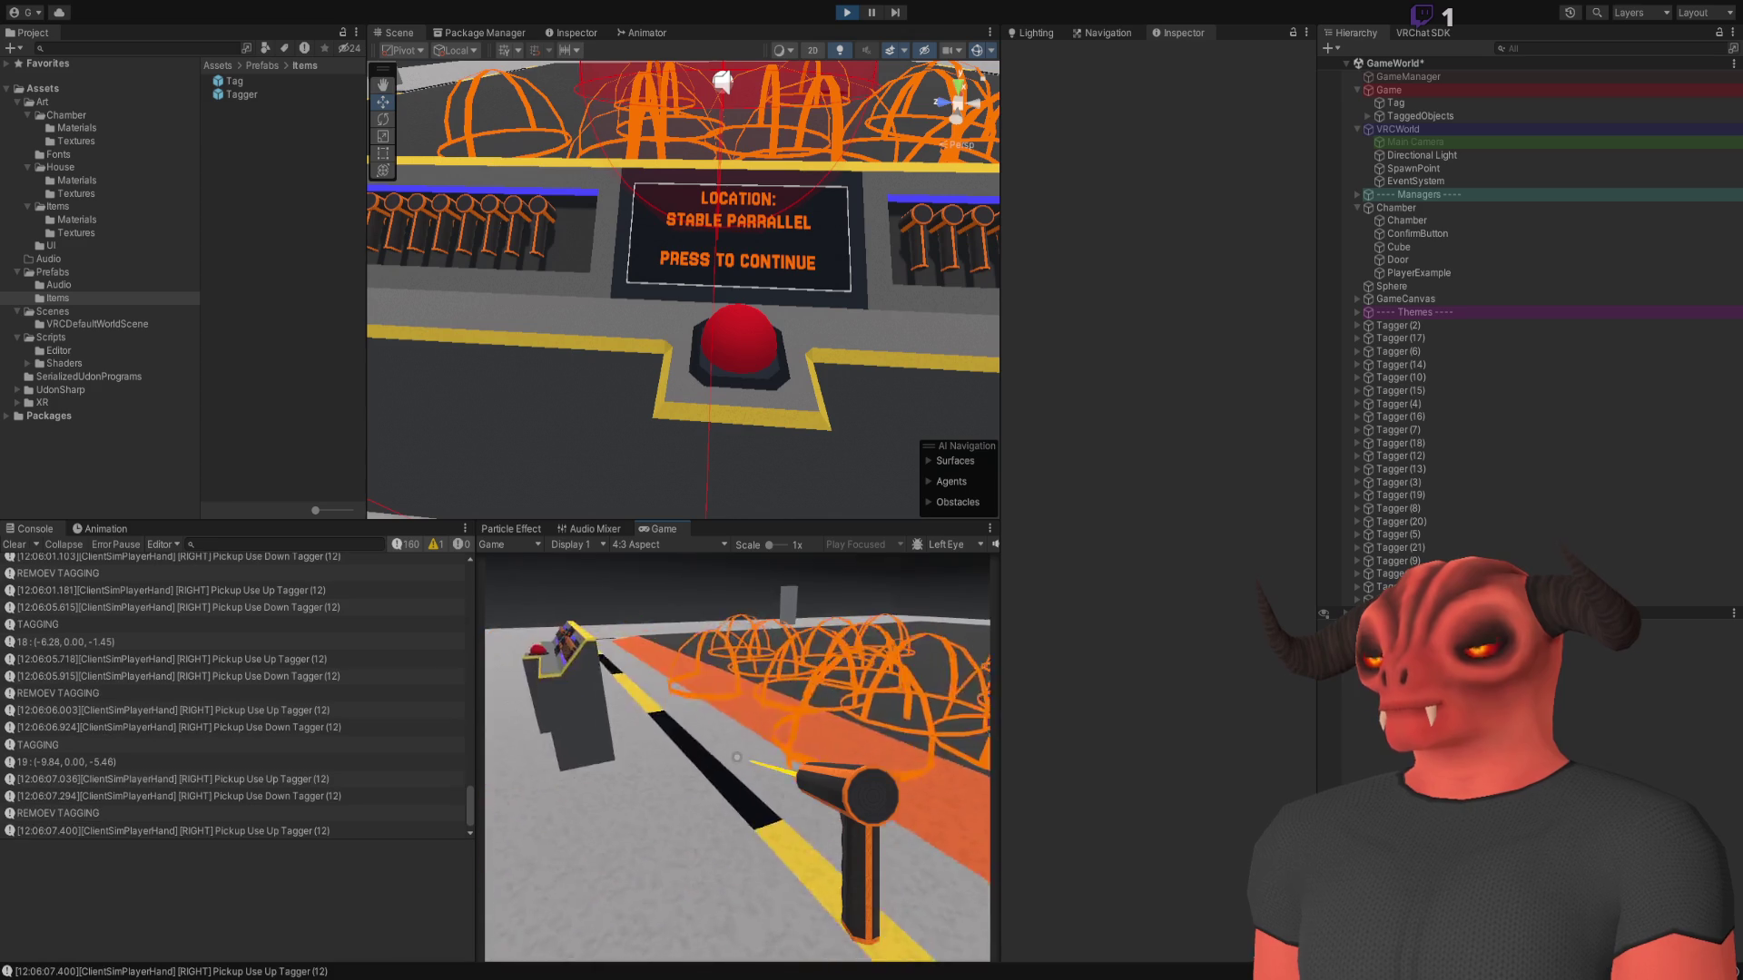
Walk closer to the domes and pick the tagger up again
{"action": "key", "text": "w"}
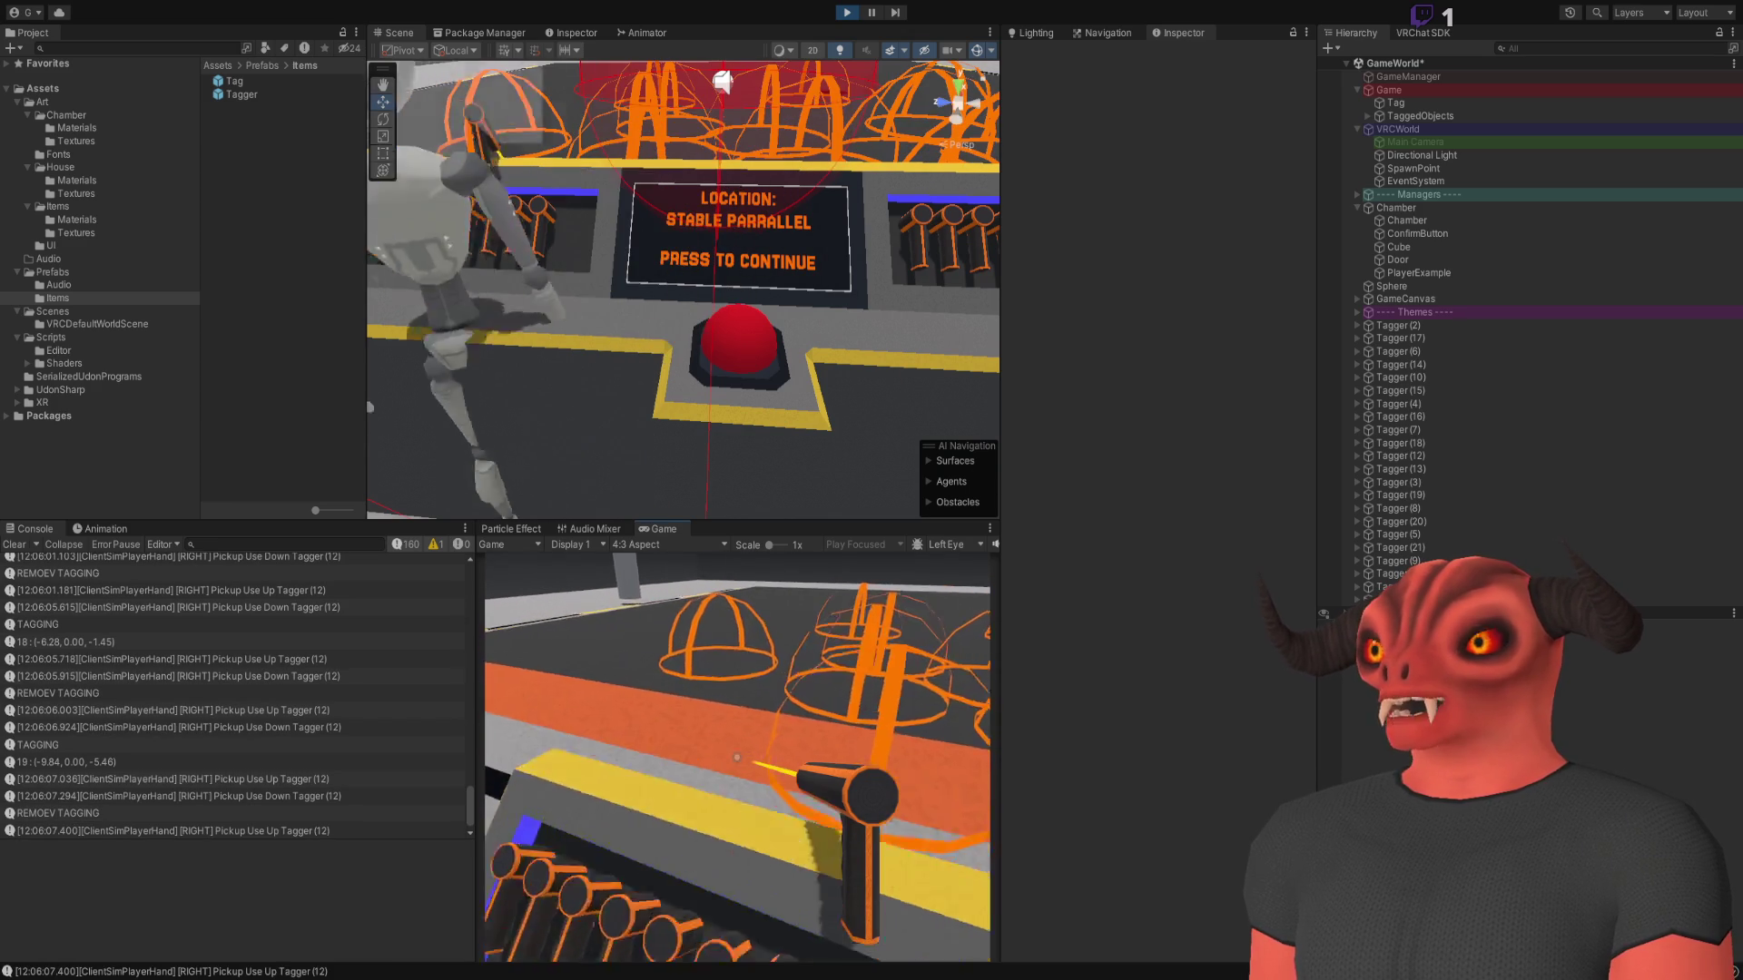
{"action": "key", "text": "w"}
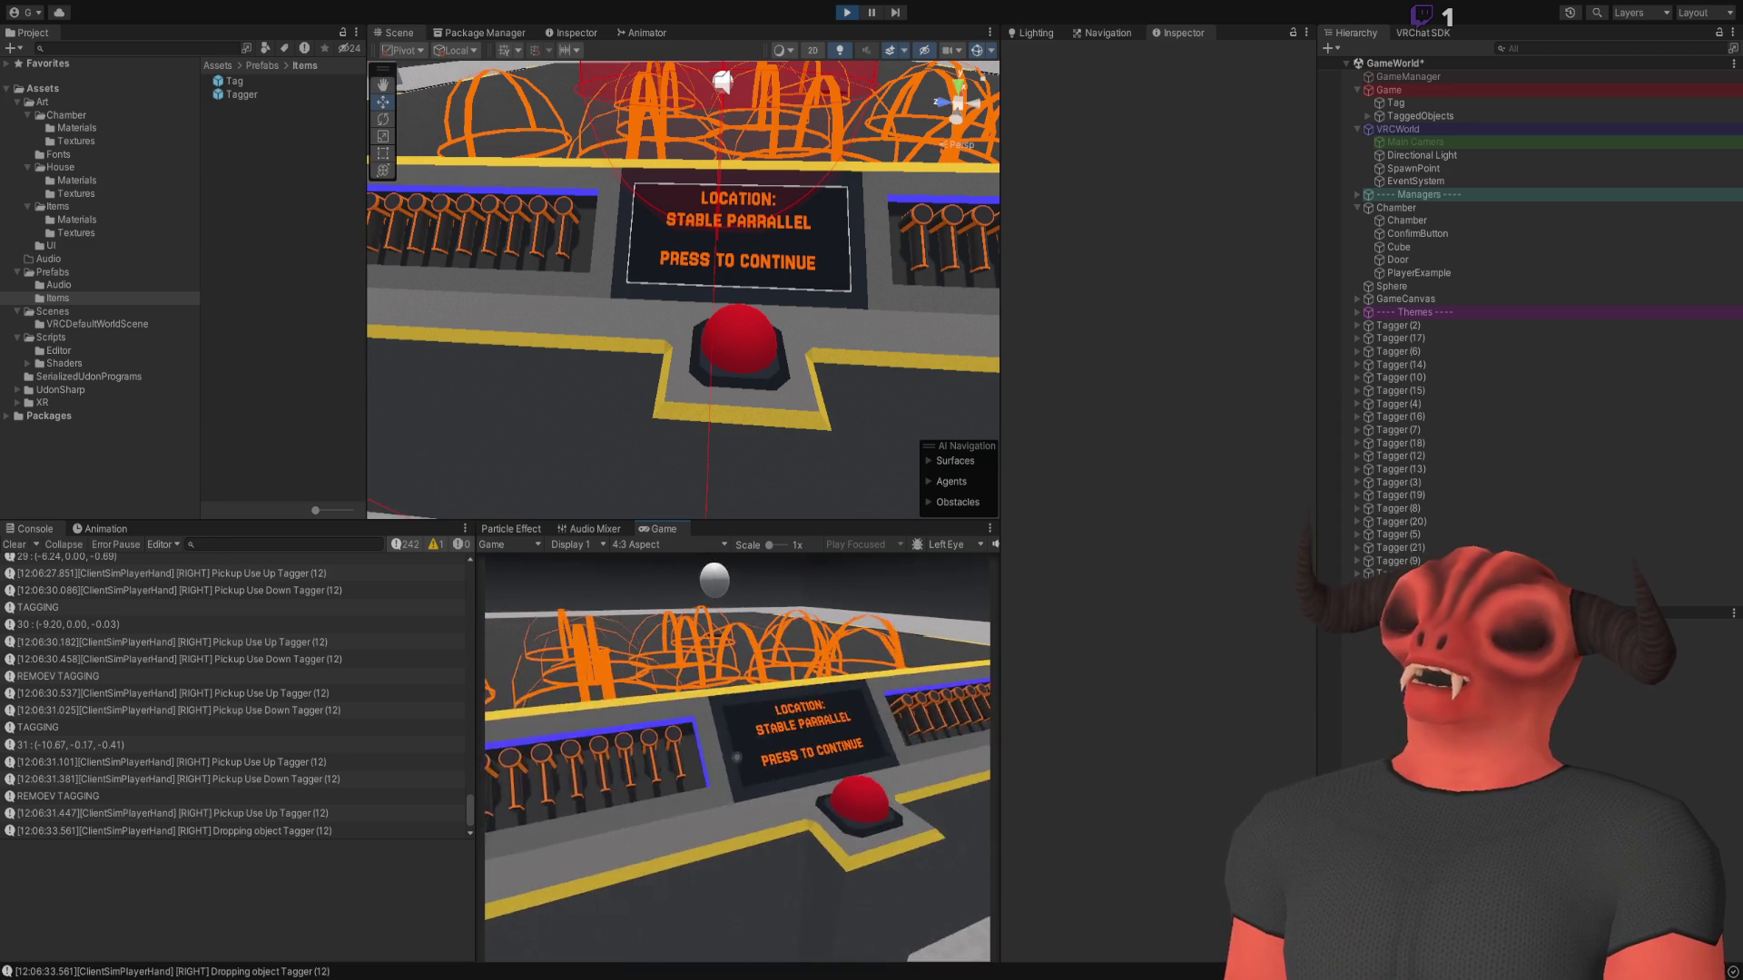
{"action": "left_click", "coordinate": [738, 759]}
Pick up the tagger and repeatedly tag and untag spots on the orange floor
{"action": "left_click", "coordinate": [738, 759]}
{"action": "left_click", "coordinate": [738, 759]}
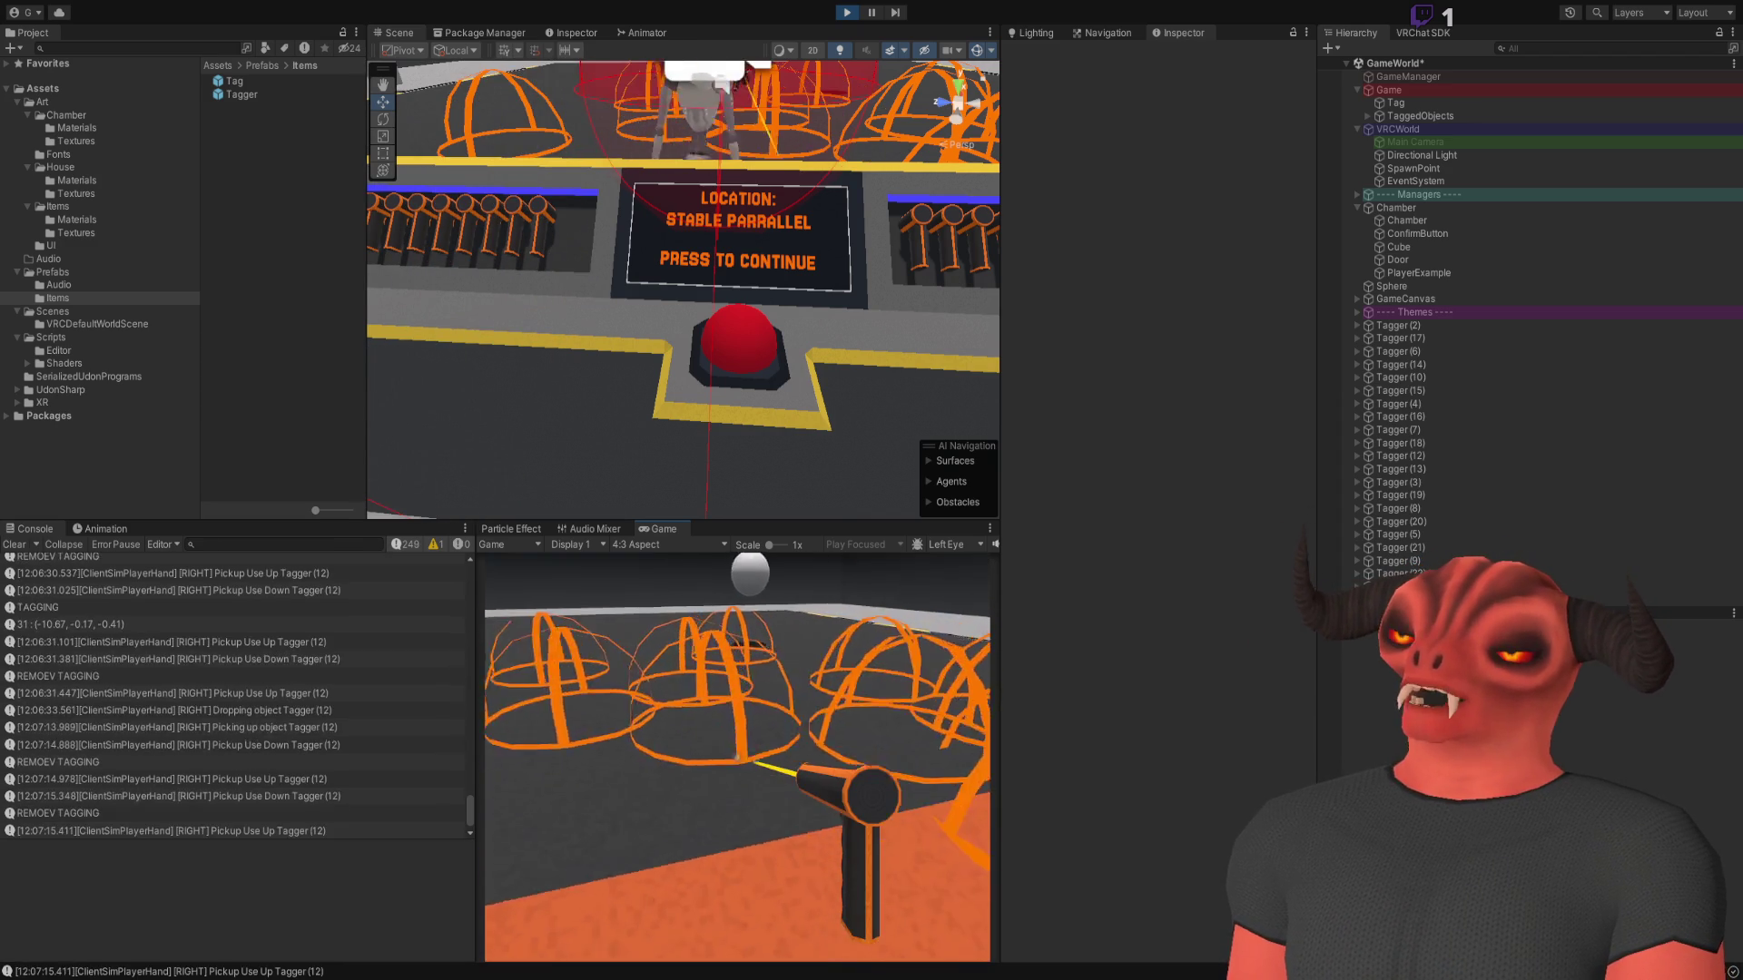
{"action": "left_click", "coordinate": [737, 757]}
{"action": "left_click", "coordinate": [737, 757]}
{"action": "left_click", "coordinate": [737, 757]}
{"action": "left_click", "coordinate": [737, 757]}
{"action": "left_click", "coordinate": [737, 757]}
{"action": "left_click", "coordinate": [737, 757]}
{"action": "left_click", "coordinate": [737, 757]}
{"action": "left_click", "coordinate": [737, 757]}
{"action": "left_click", "coordinate": [737, 757]}
{"action": "left_click", "coordinate": [737, 757]}
{"action": "left_click", "coordinate": [737, 757]}
{"action": "left_click", "coordinate": [738, 757]}
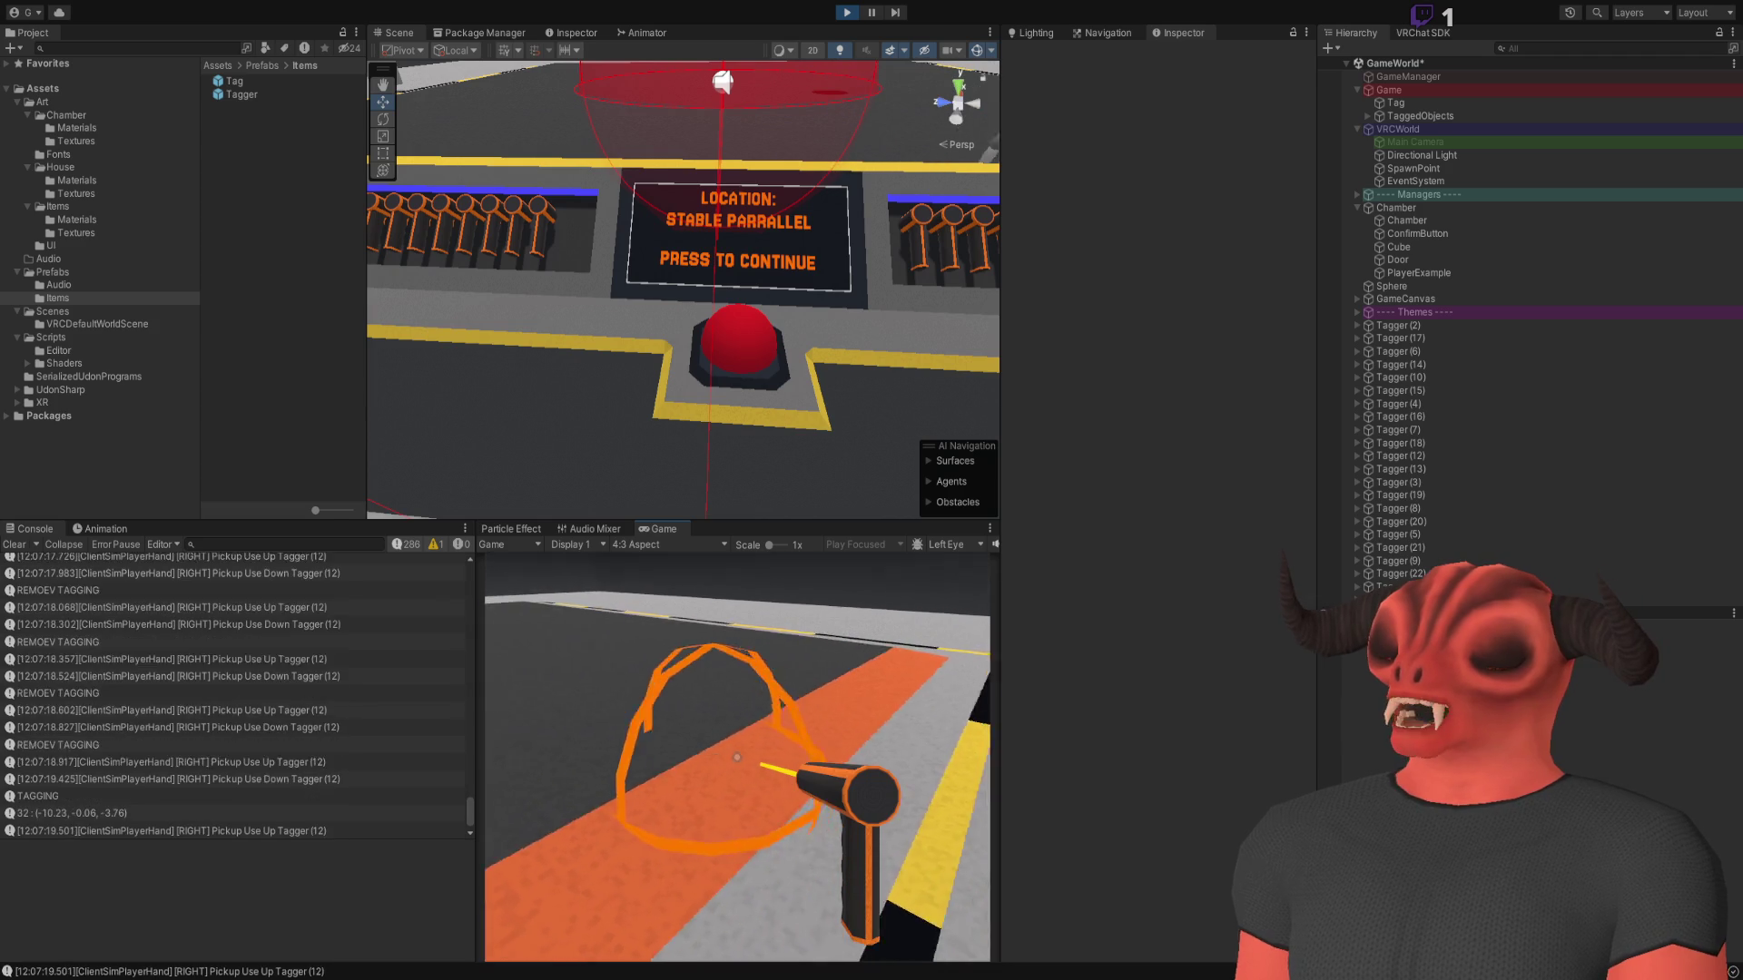
{"action": "left_click", "coordinate": [738, 757]}
{"action": "left_click", "coordinate": [737, 757]}
{"action": "left_click", "coordinate": [737, 757]}
{"action": "left_click", "coordinate": [738, 757]}
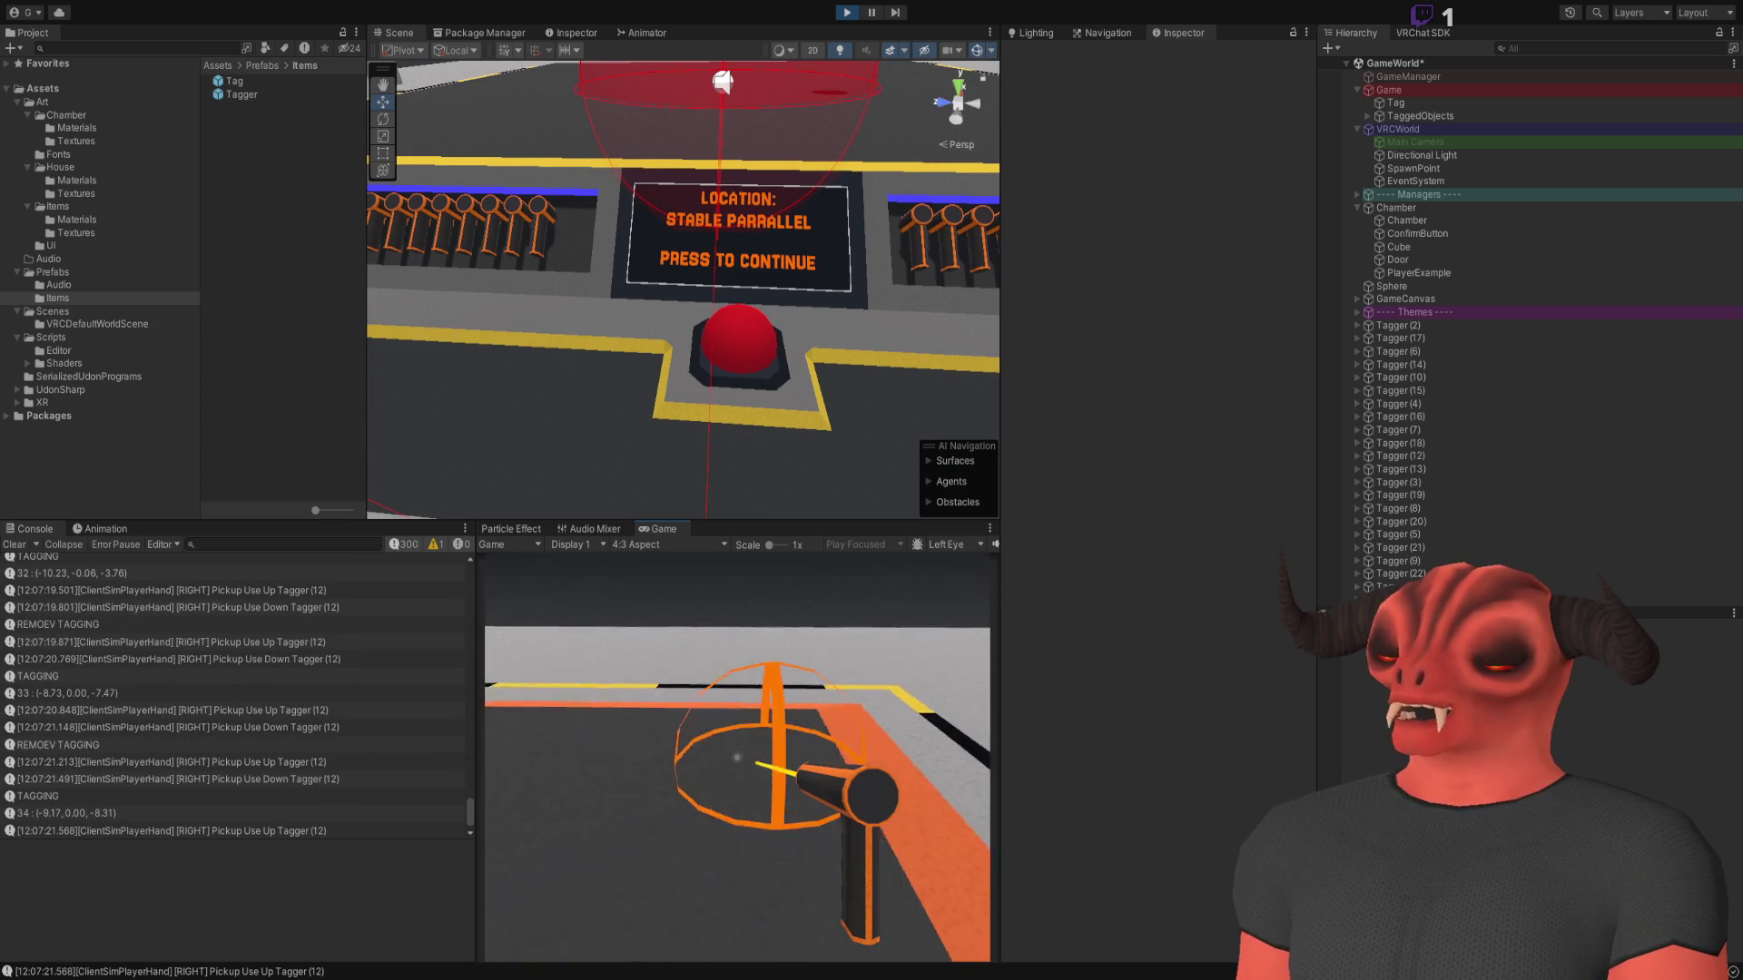
{"action": "left_click", "coordinate": [737, 757]}
{"action": "left_click", "coordinate": [737, 757]}
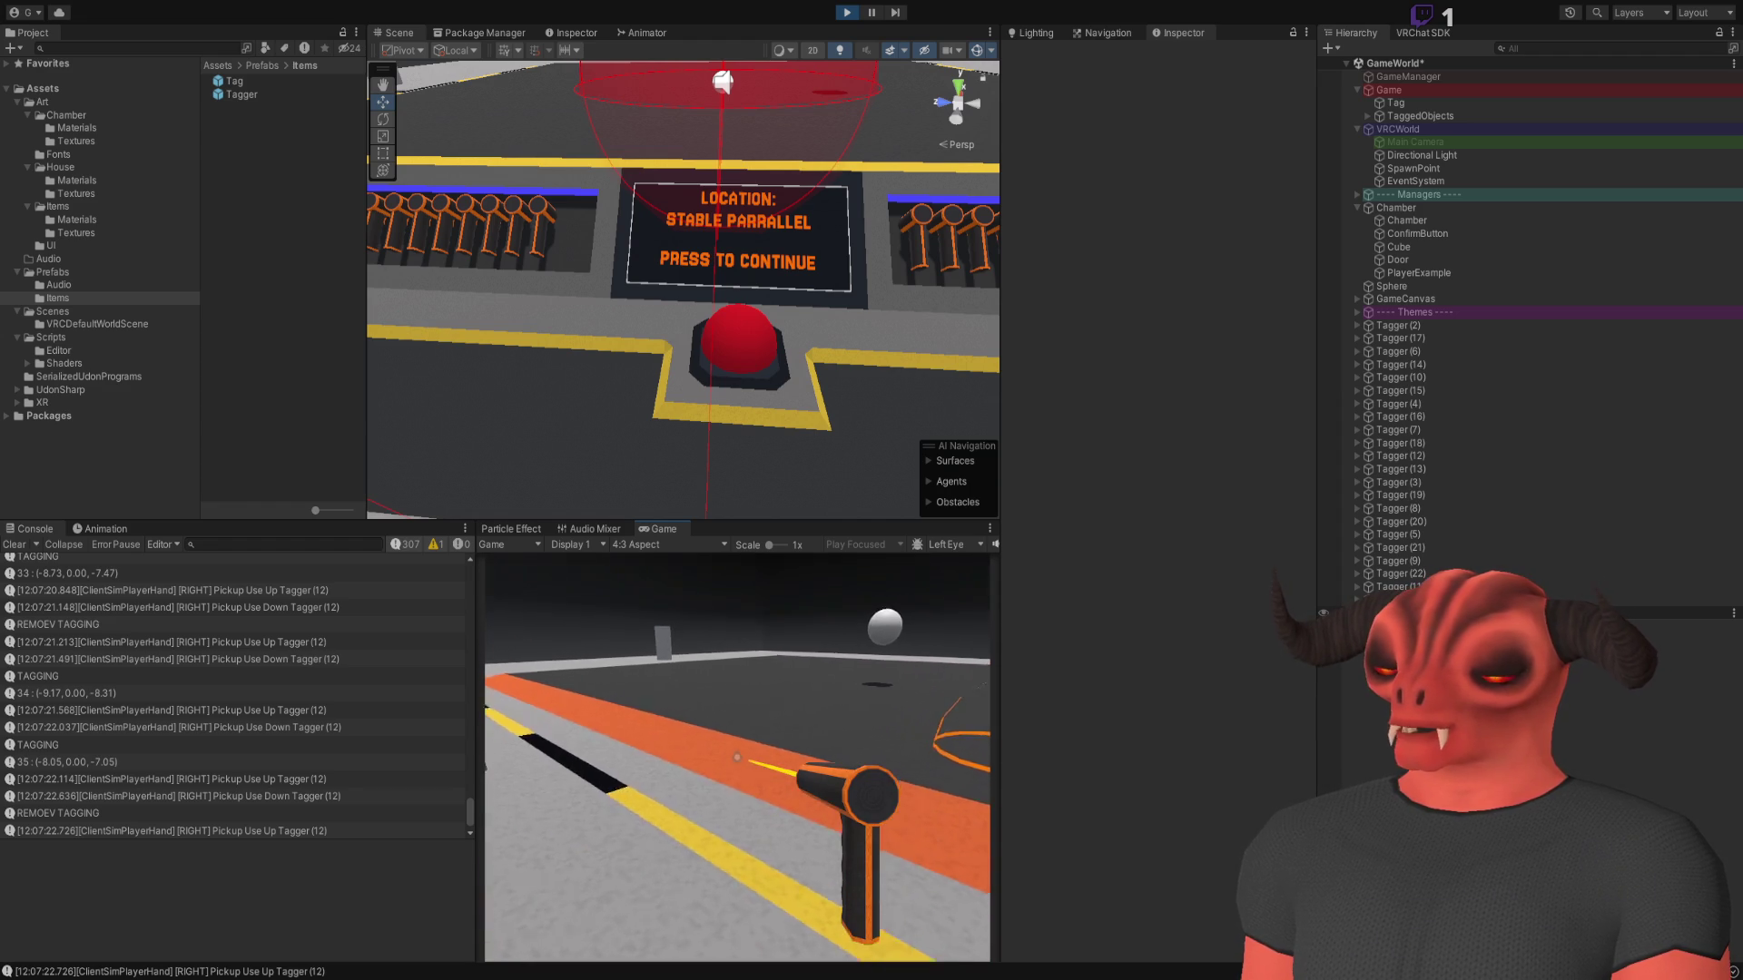
Drop the tagger, walk along the floor path, retrieve it, and move to the floor corner
{"action": "key", "text": "g"}
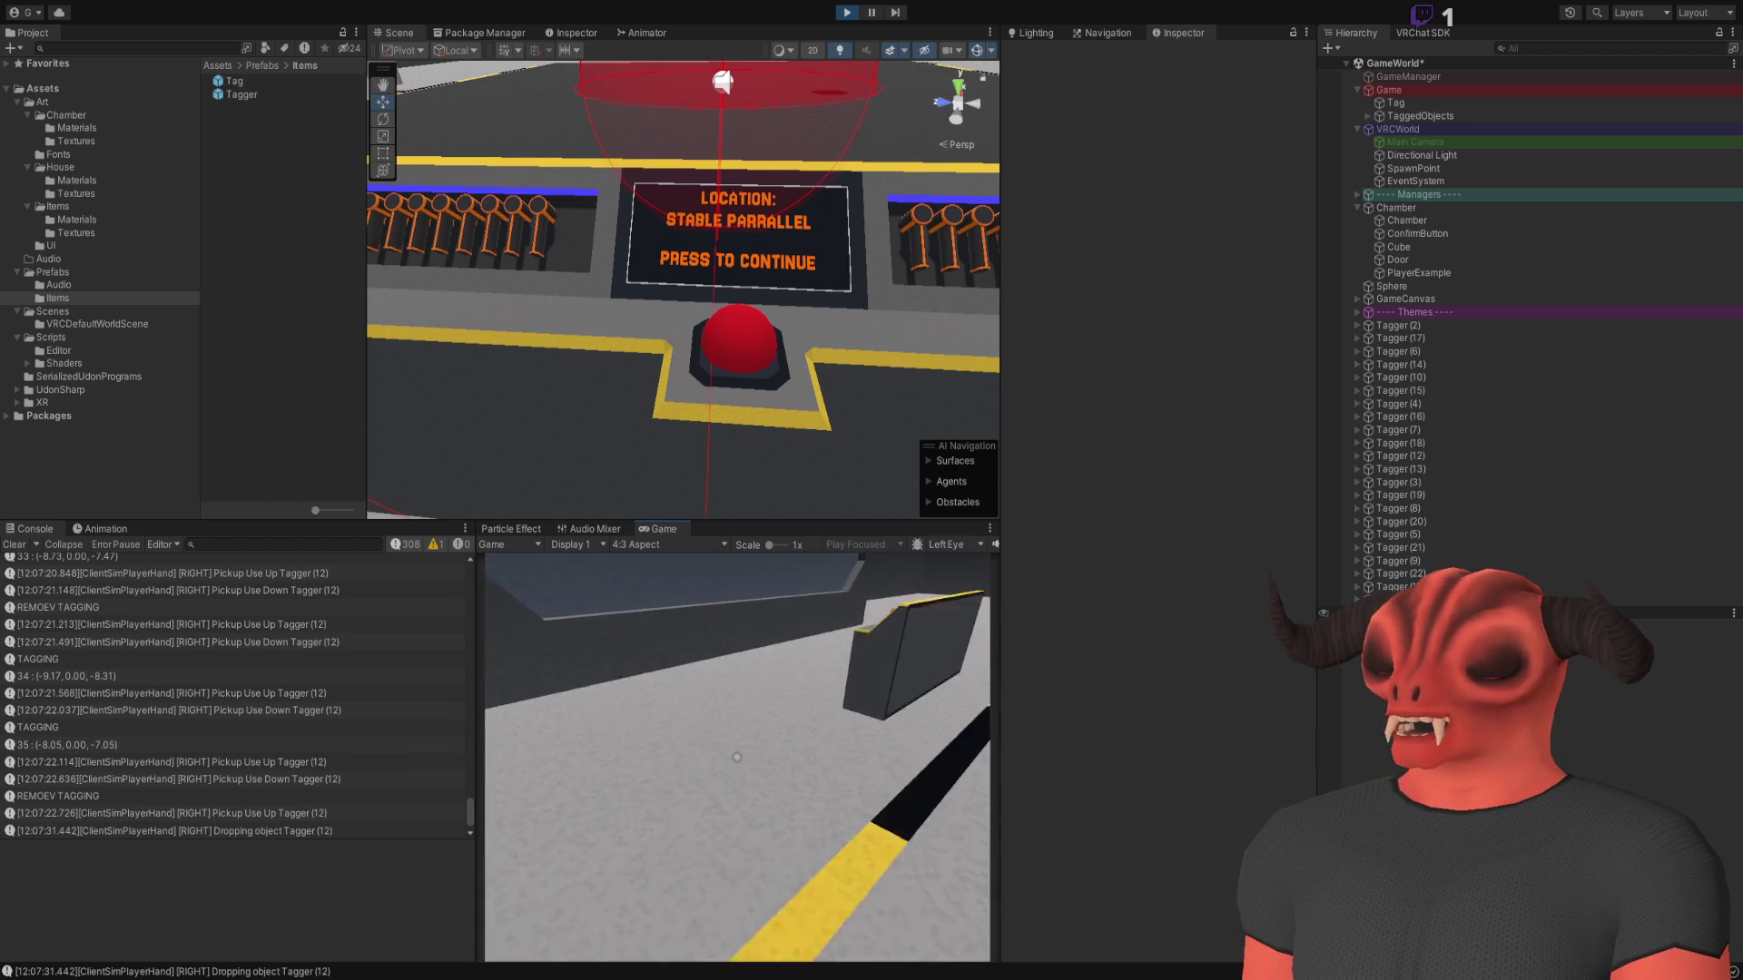
{"action": "key", "text": "w"}
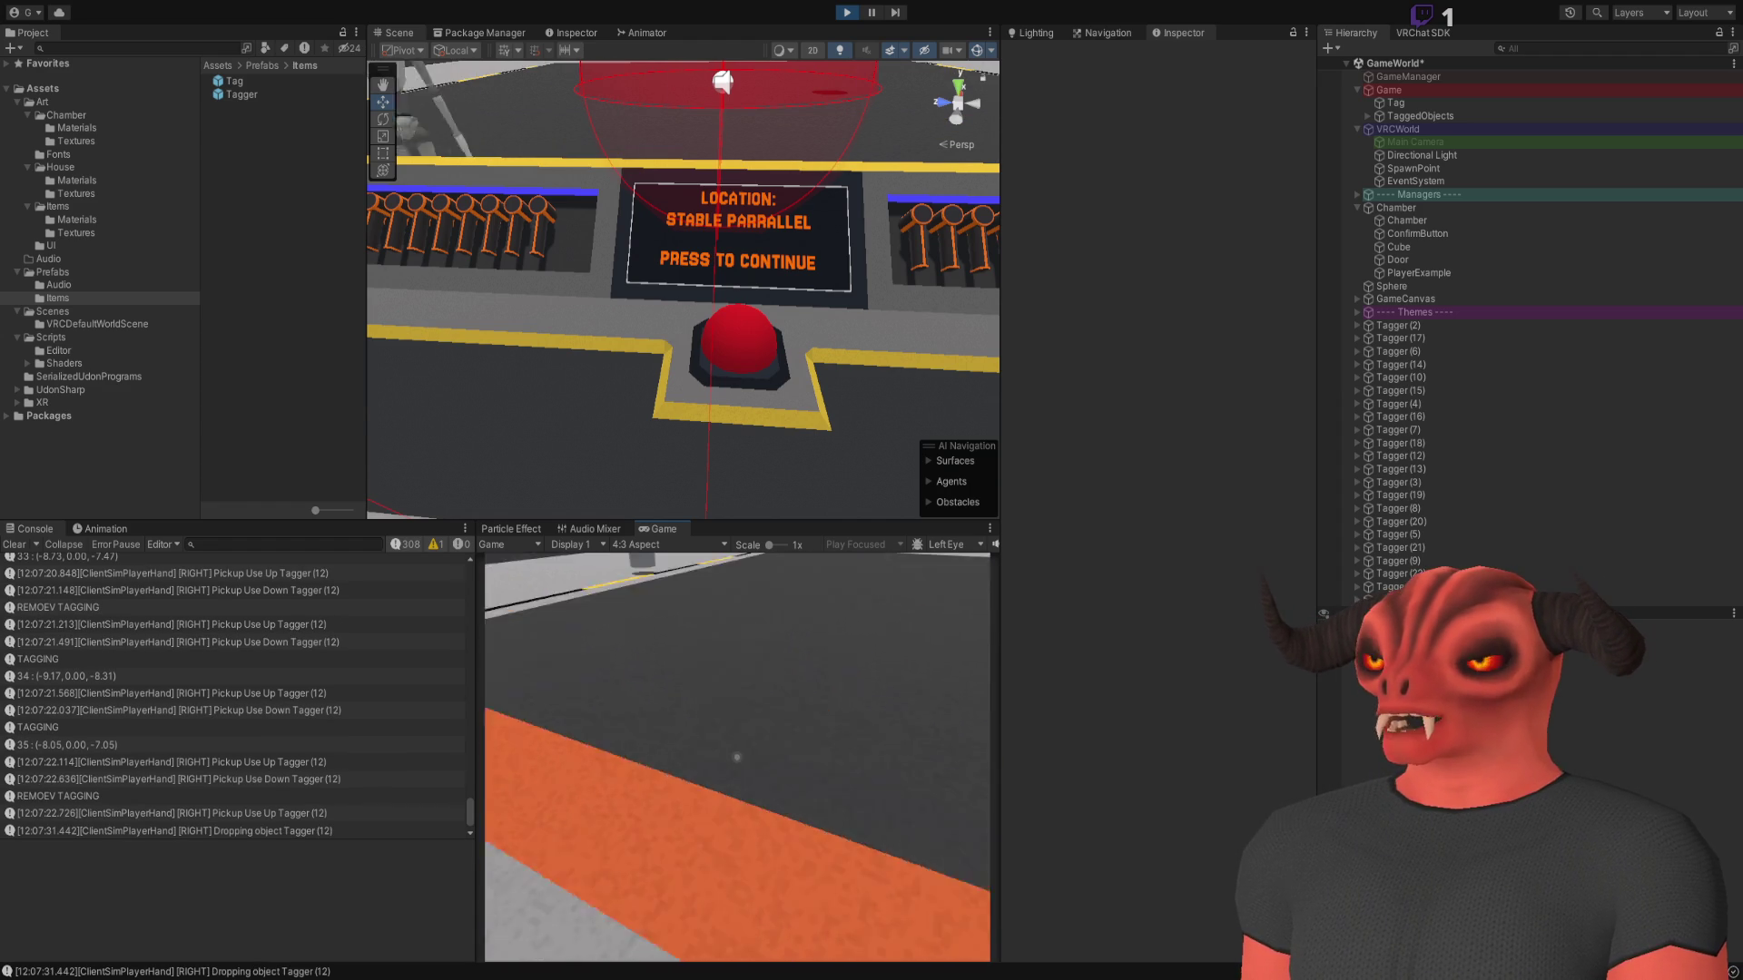
{"action": "key", "text": "w"}
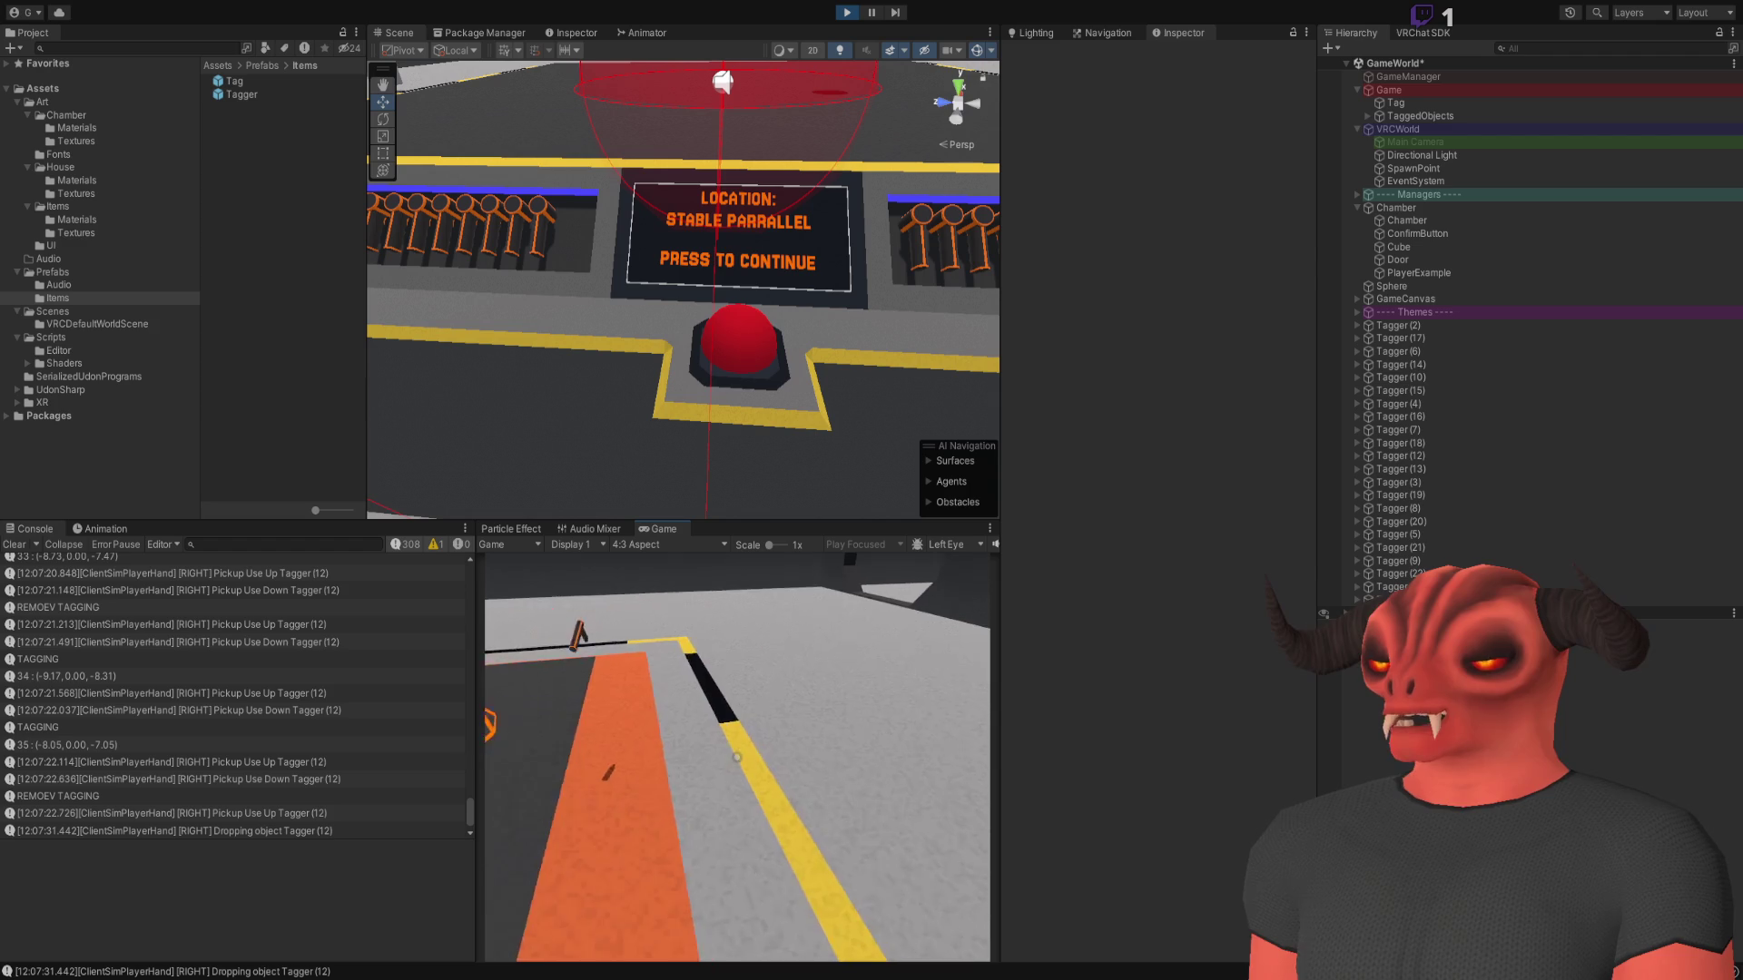
{"action": "key", "text": "w"}
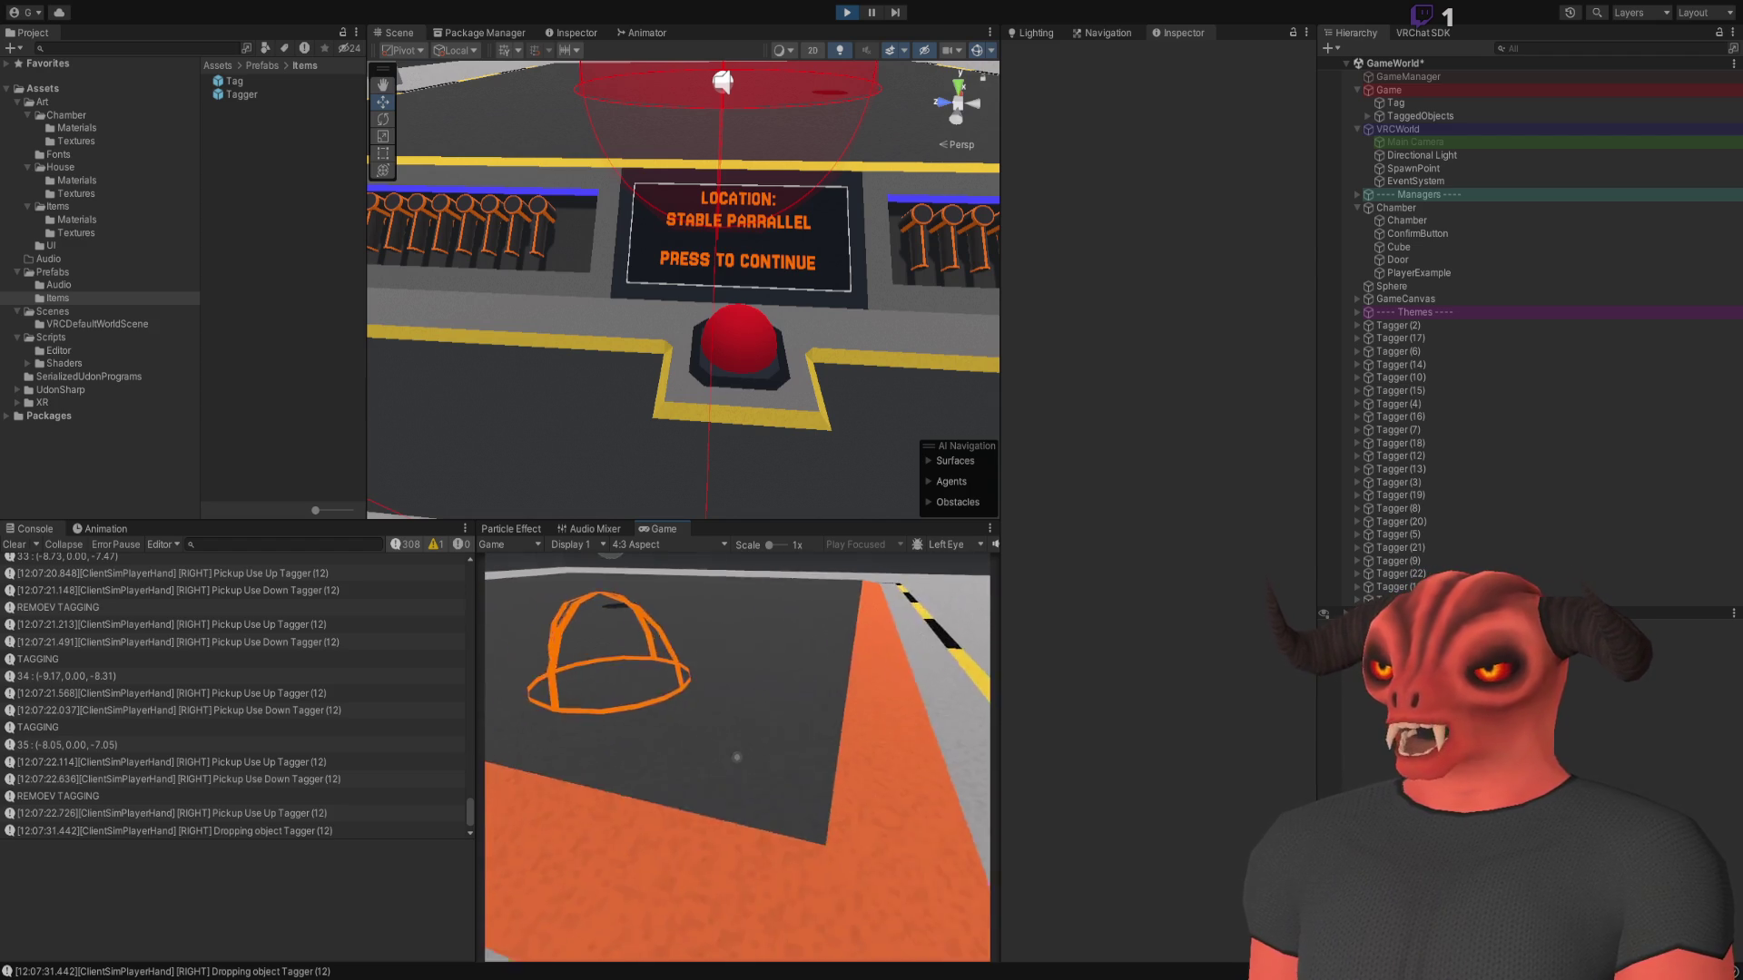
{"action": "left_click", "coordinate": [737, 757]}
{"action": "key", "text": "w"}
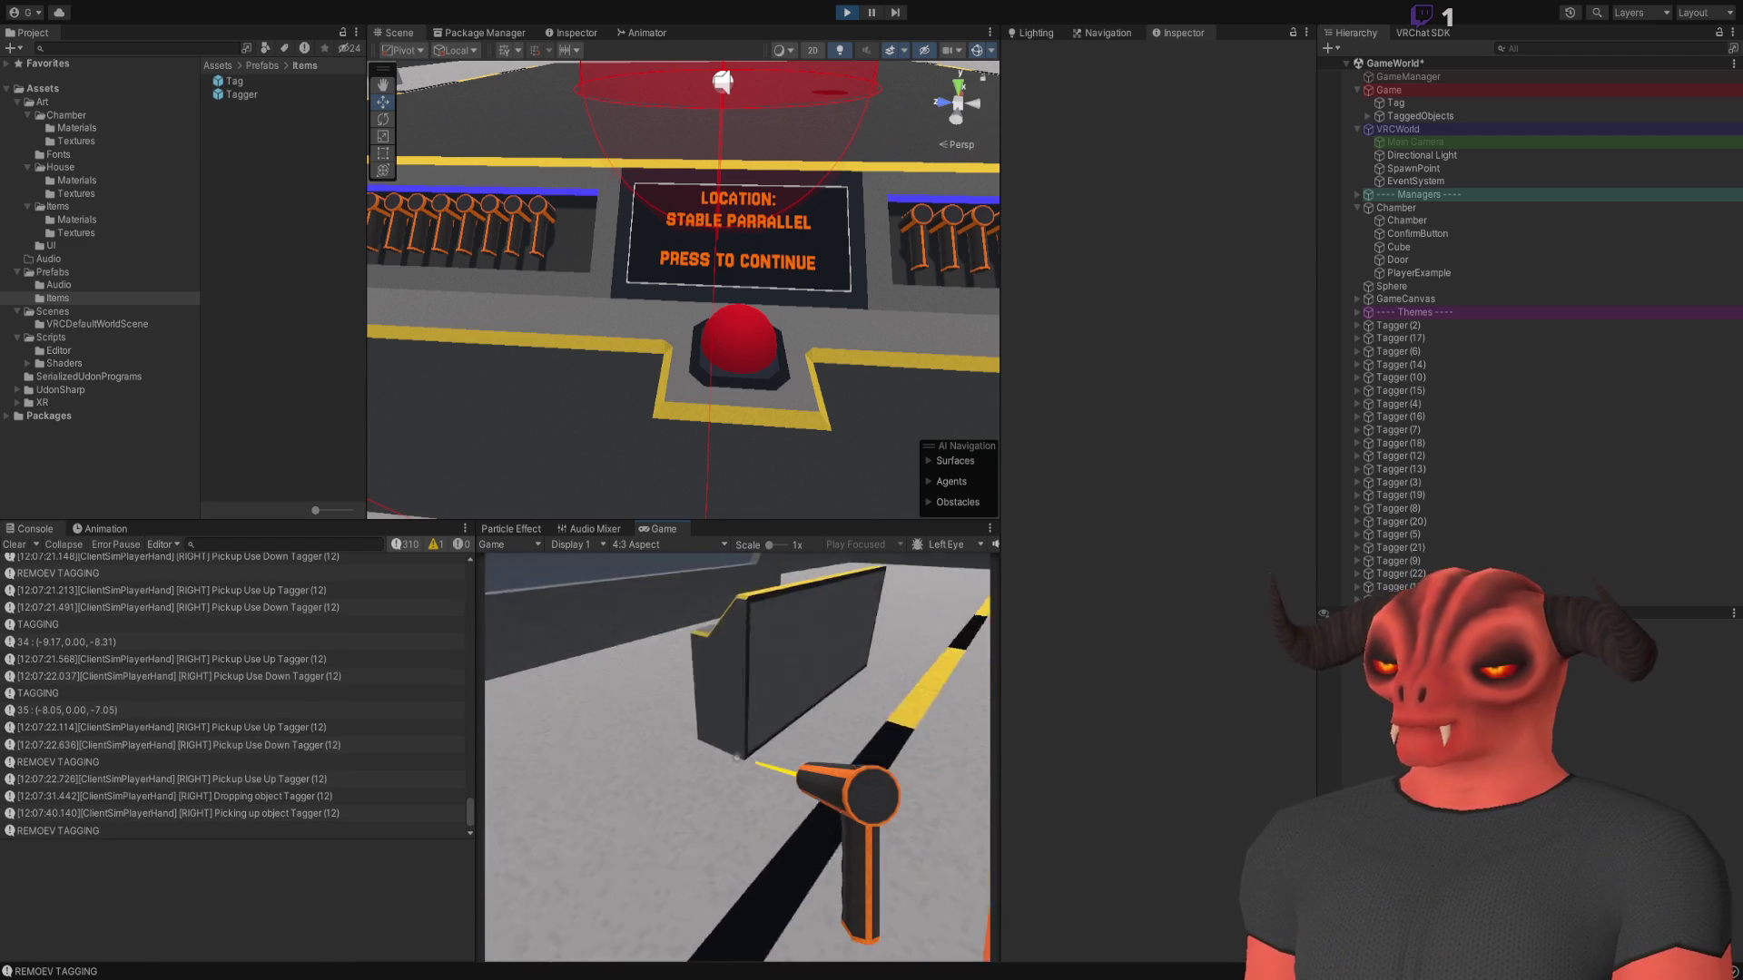
{"action": "key", "text": "w"}
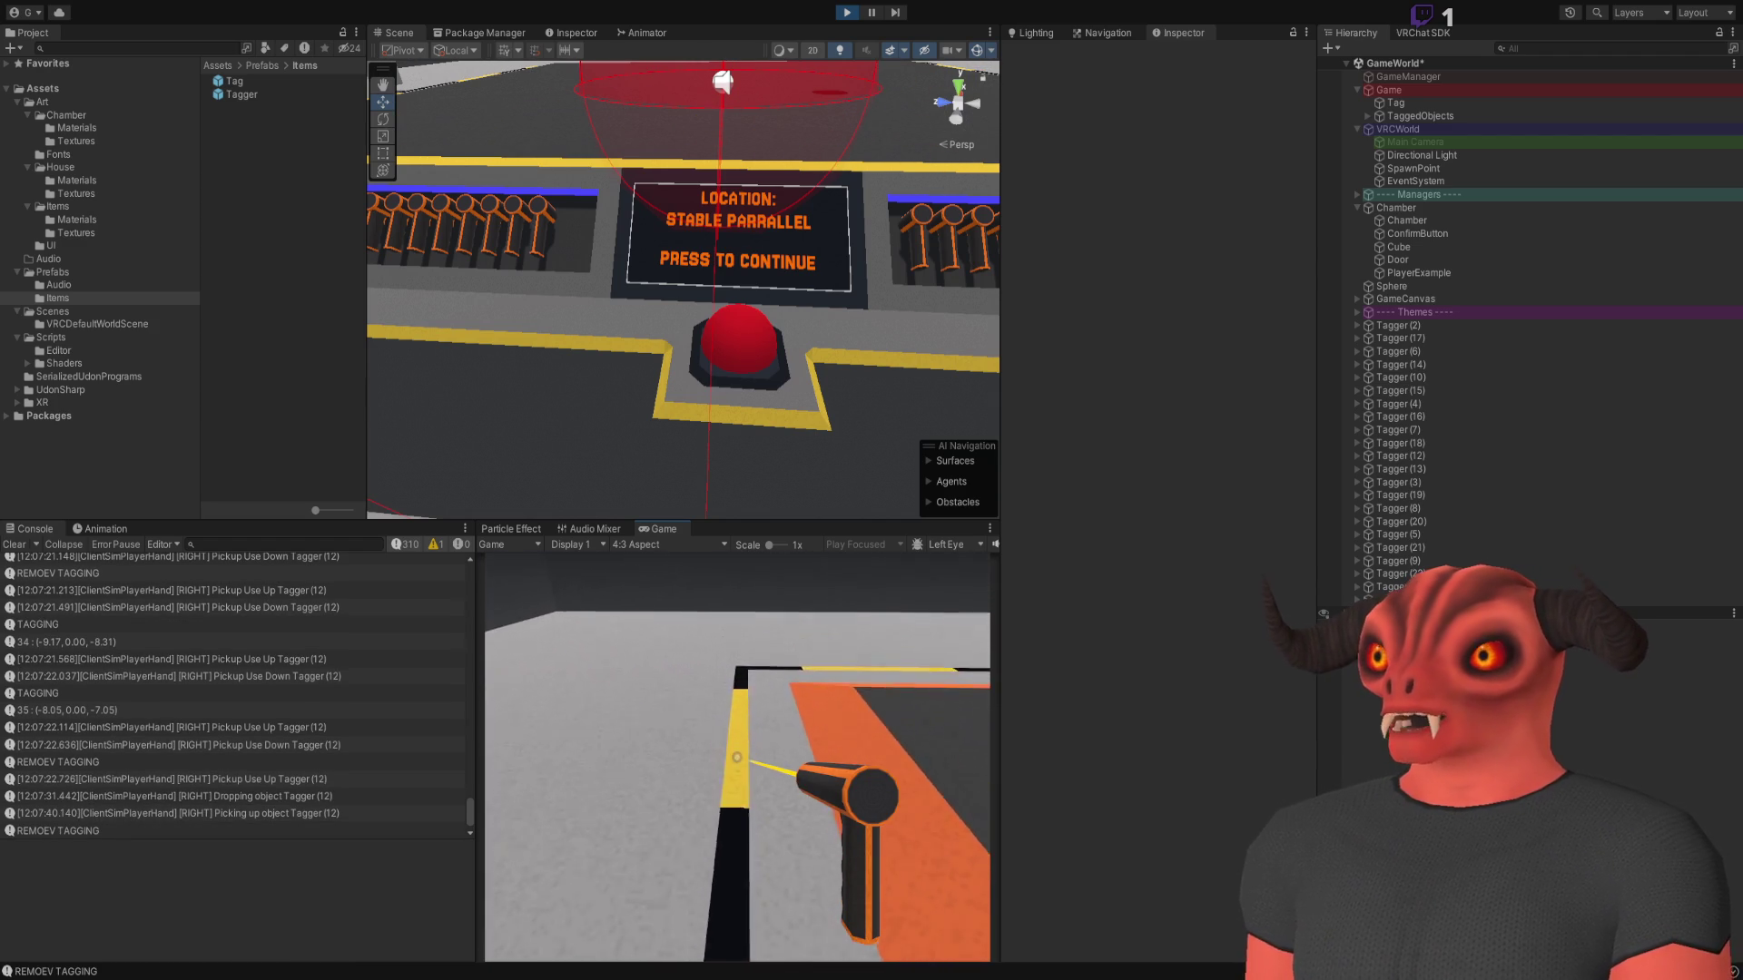
{"action": "mouse_move", "coordinate": [737, 757]}
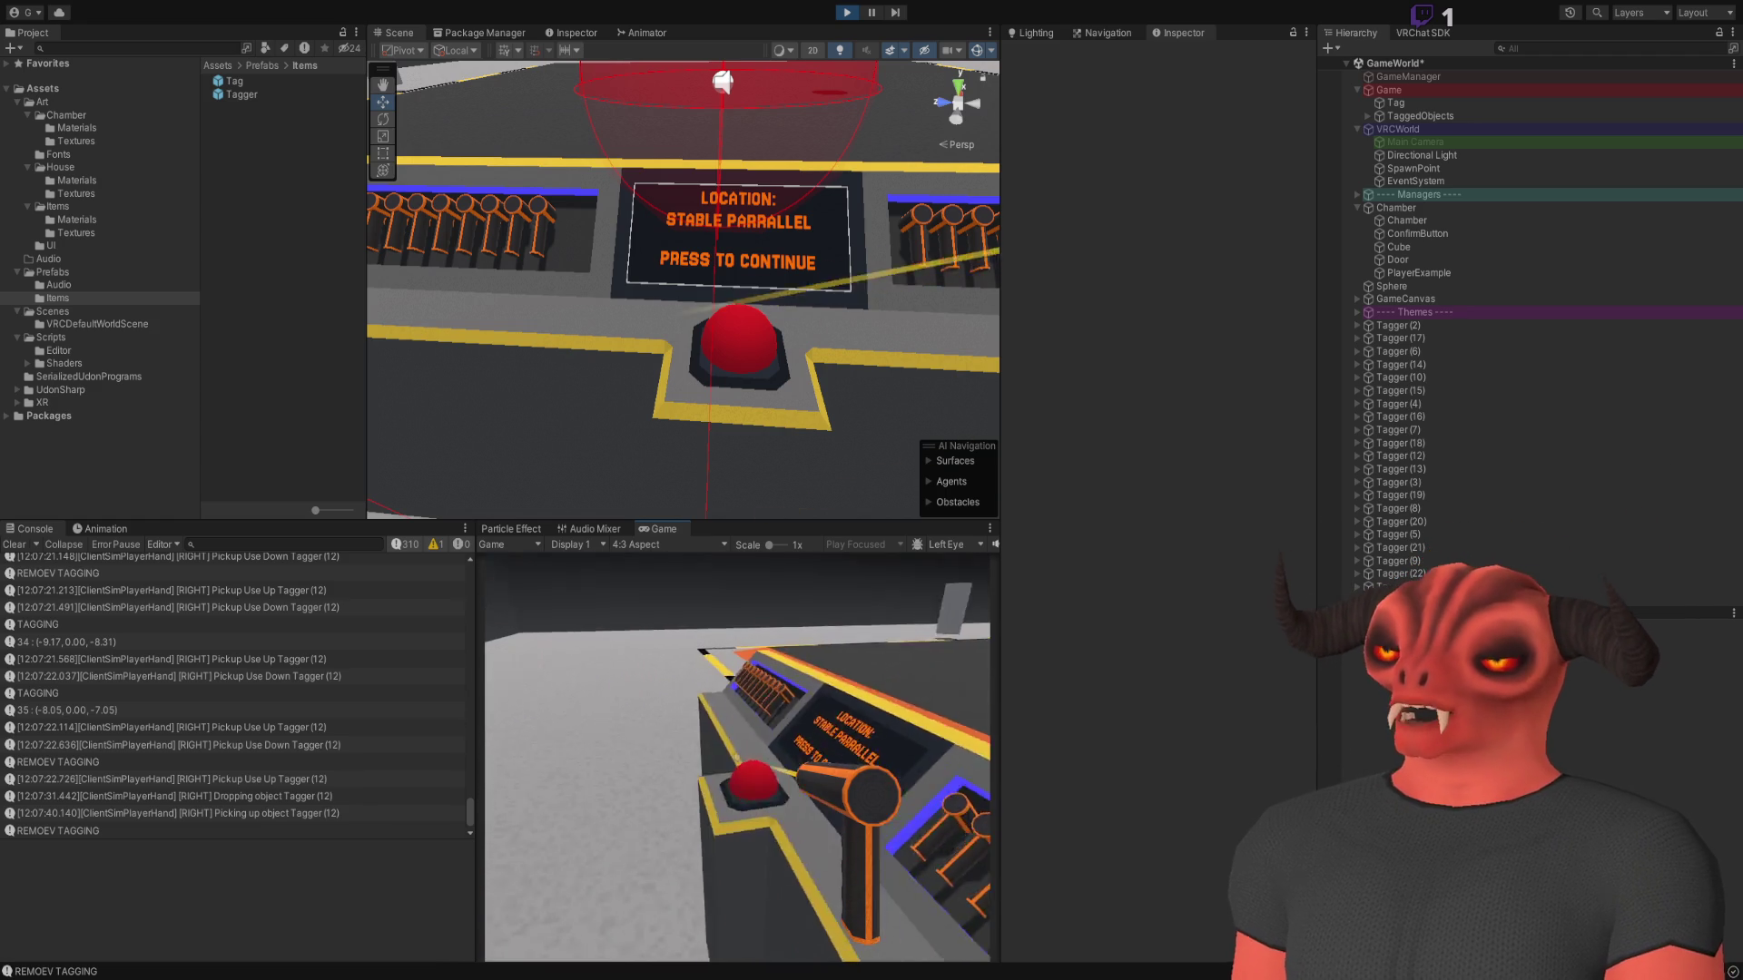
Tag four more floor spots, drop the tagger, and press the red button to spawn chairs
{"action": "left_click", "coordinate": [737, 757]}
{"action": "left_click", "coordinate": [738, 757]}
{"action": "left_click", "coordinate": [737, 757]}
{"action": "left_click", "coordinate": [737, 757]}
{"action": "right_click", "coordinate": [737, 757]}
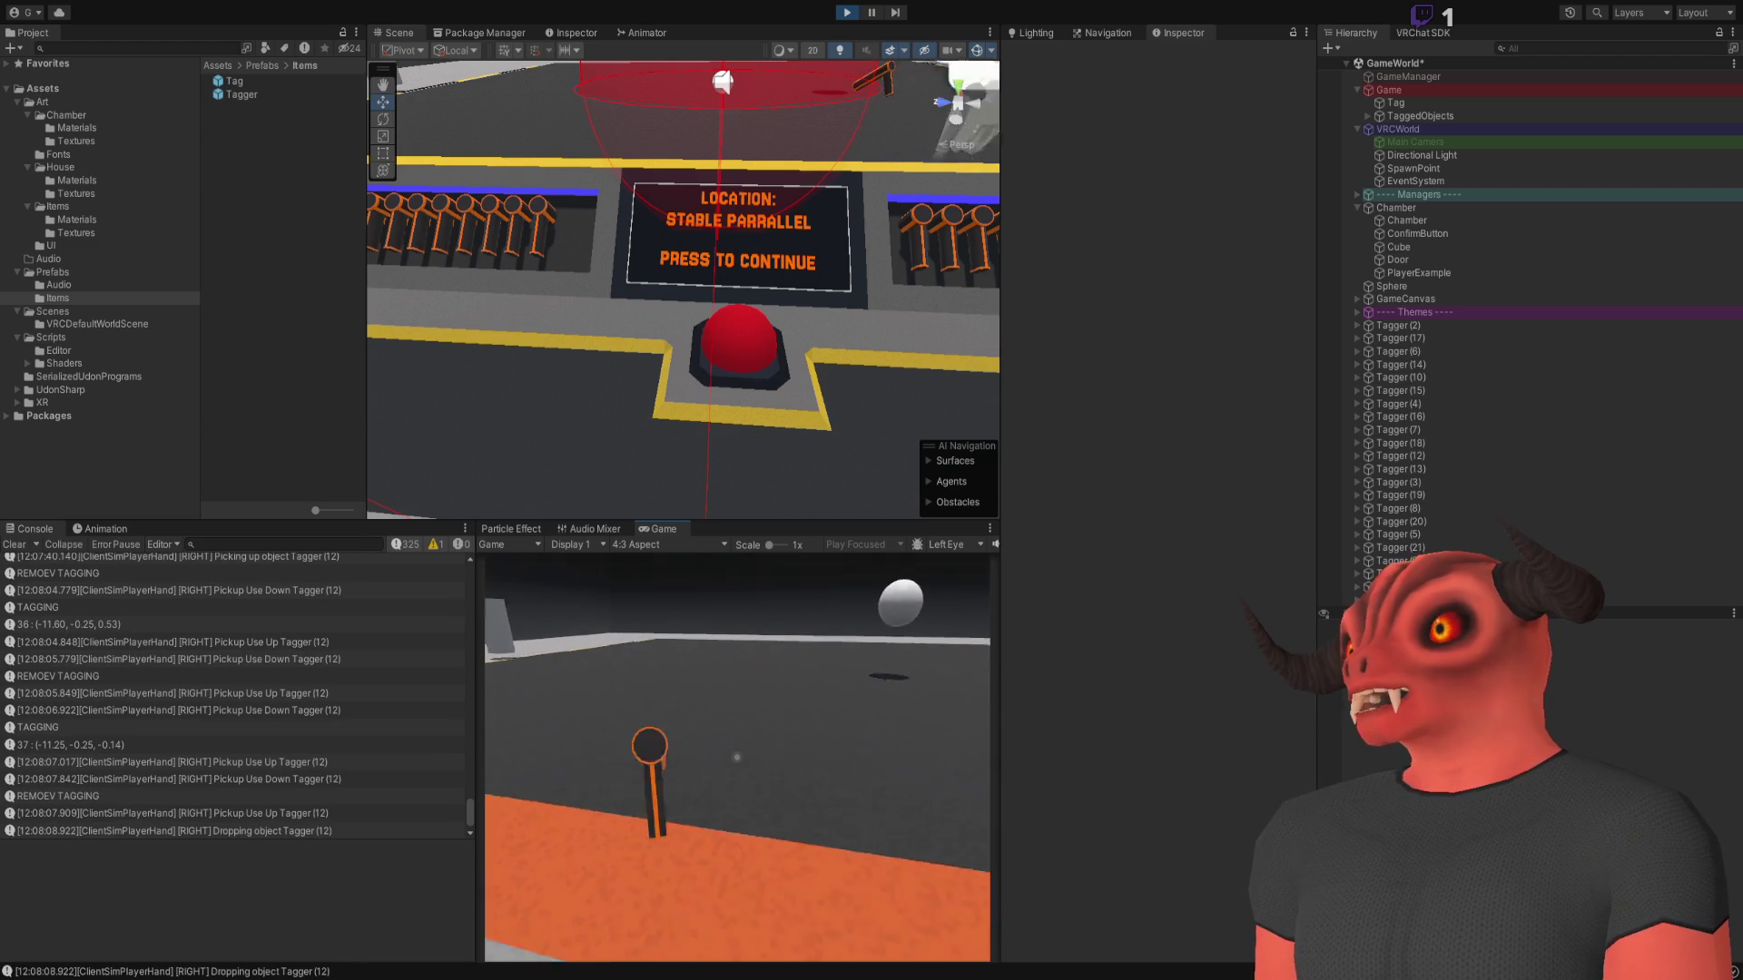
{"action": "left_click", "coordinate": [737, 757]}
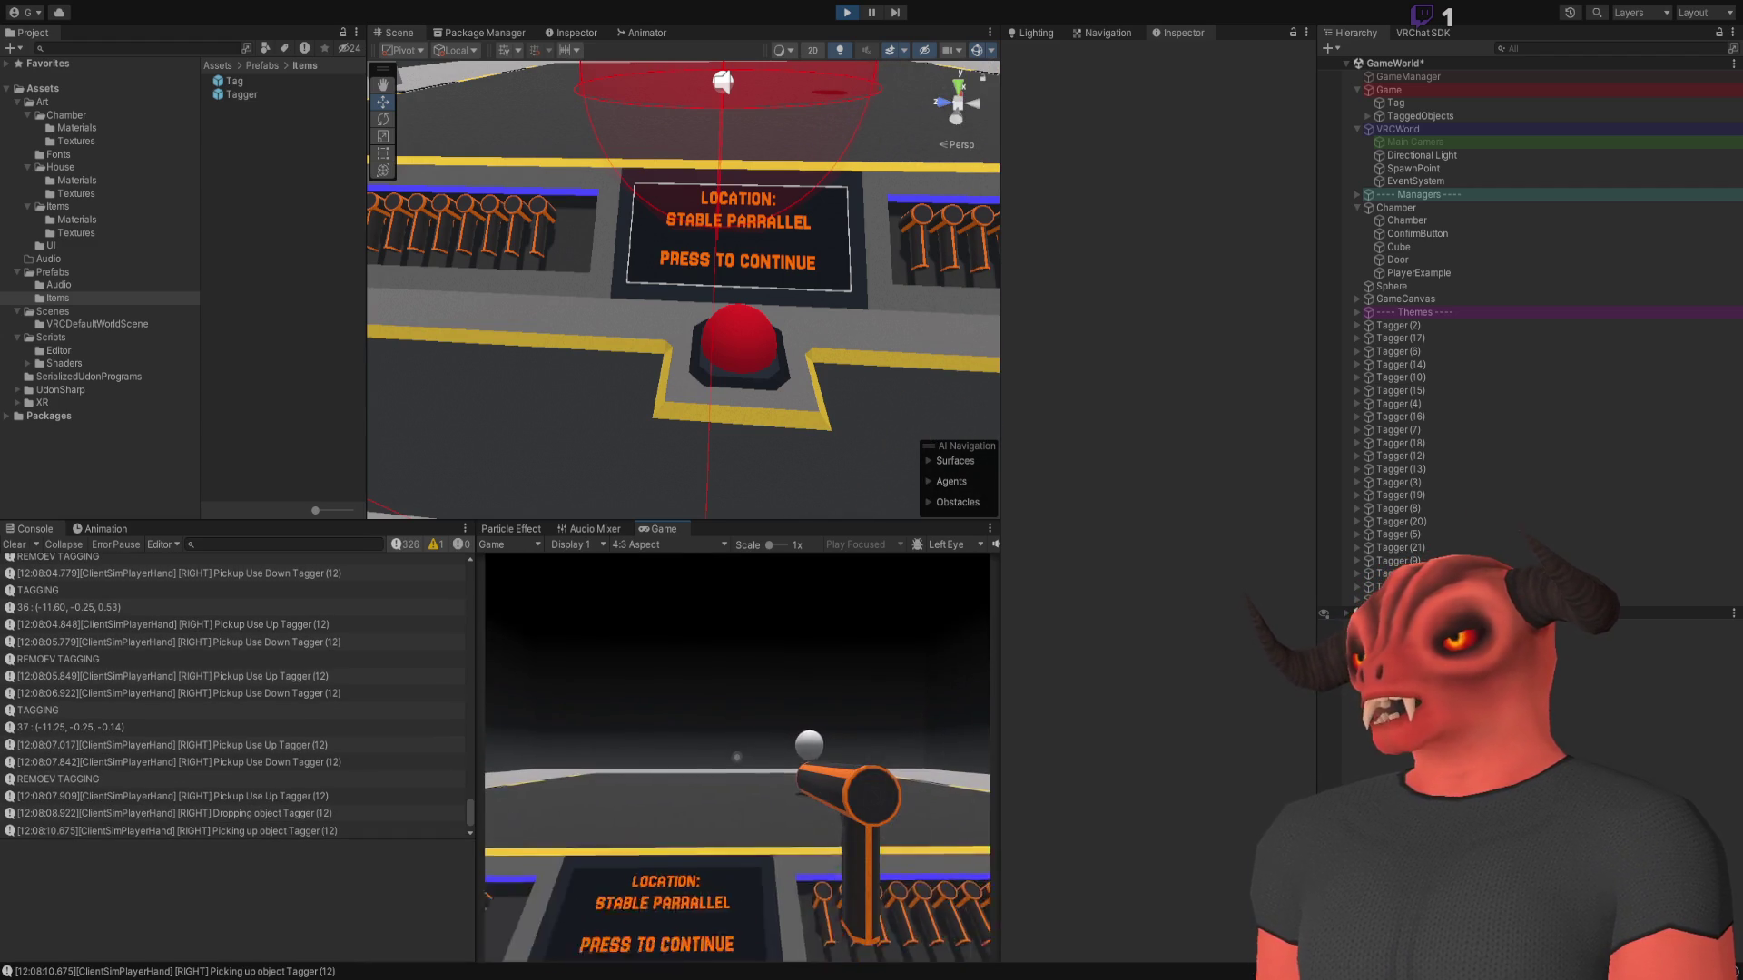
{"action": "right_click", "coordinate": [737, 758]}
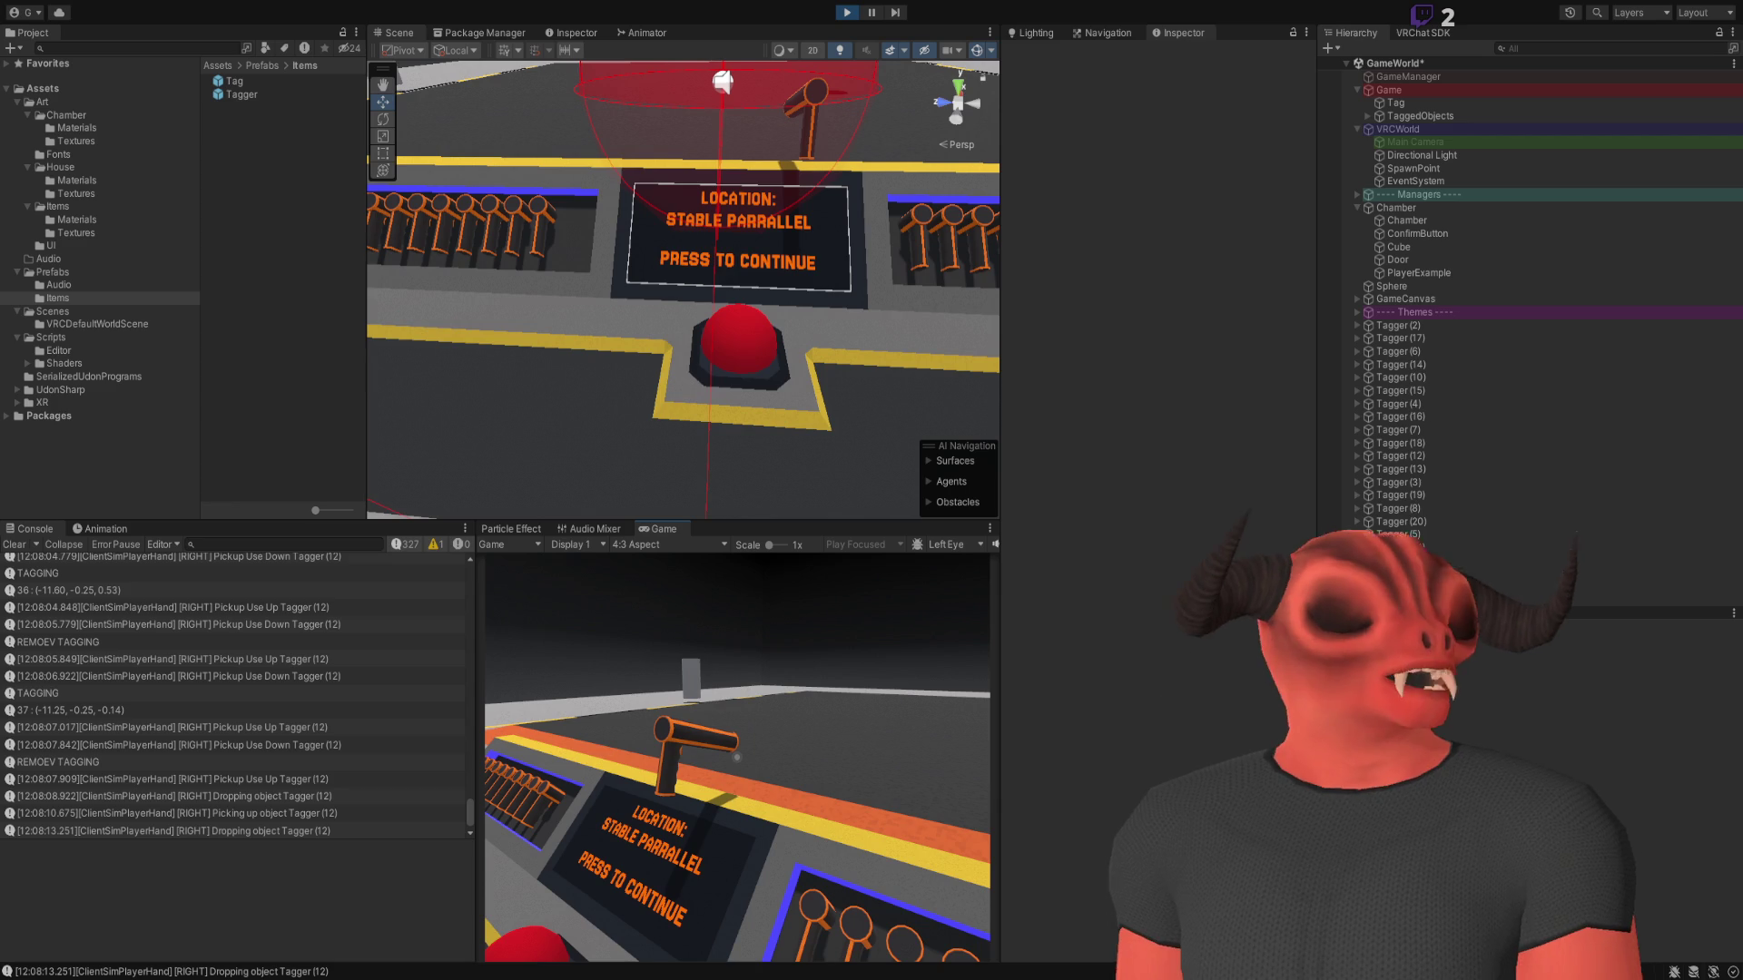
{"action": "left_click", "coordinate": [737, 758]}
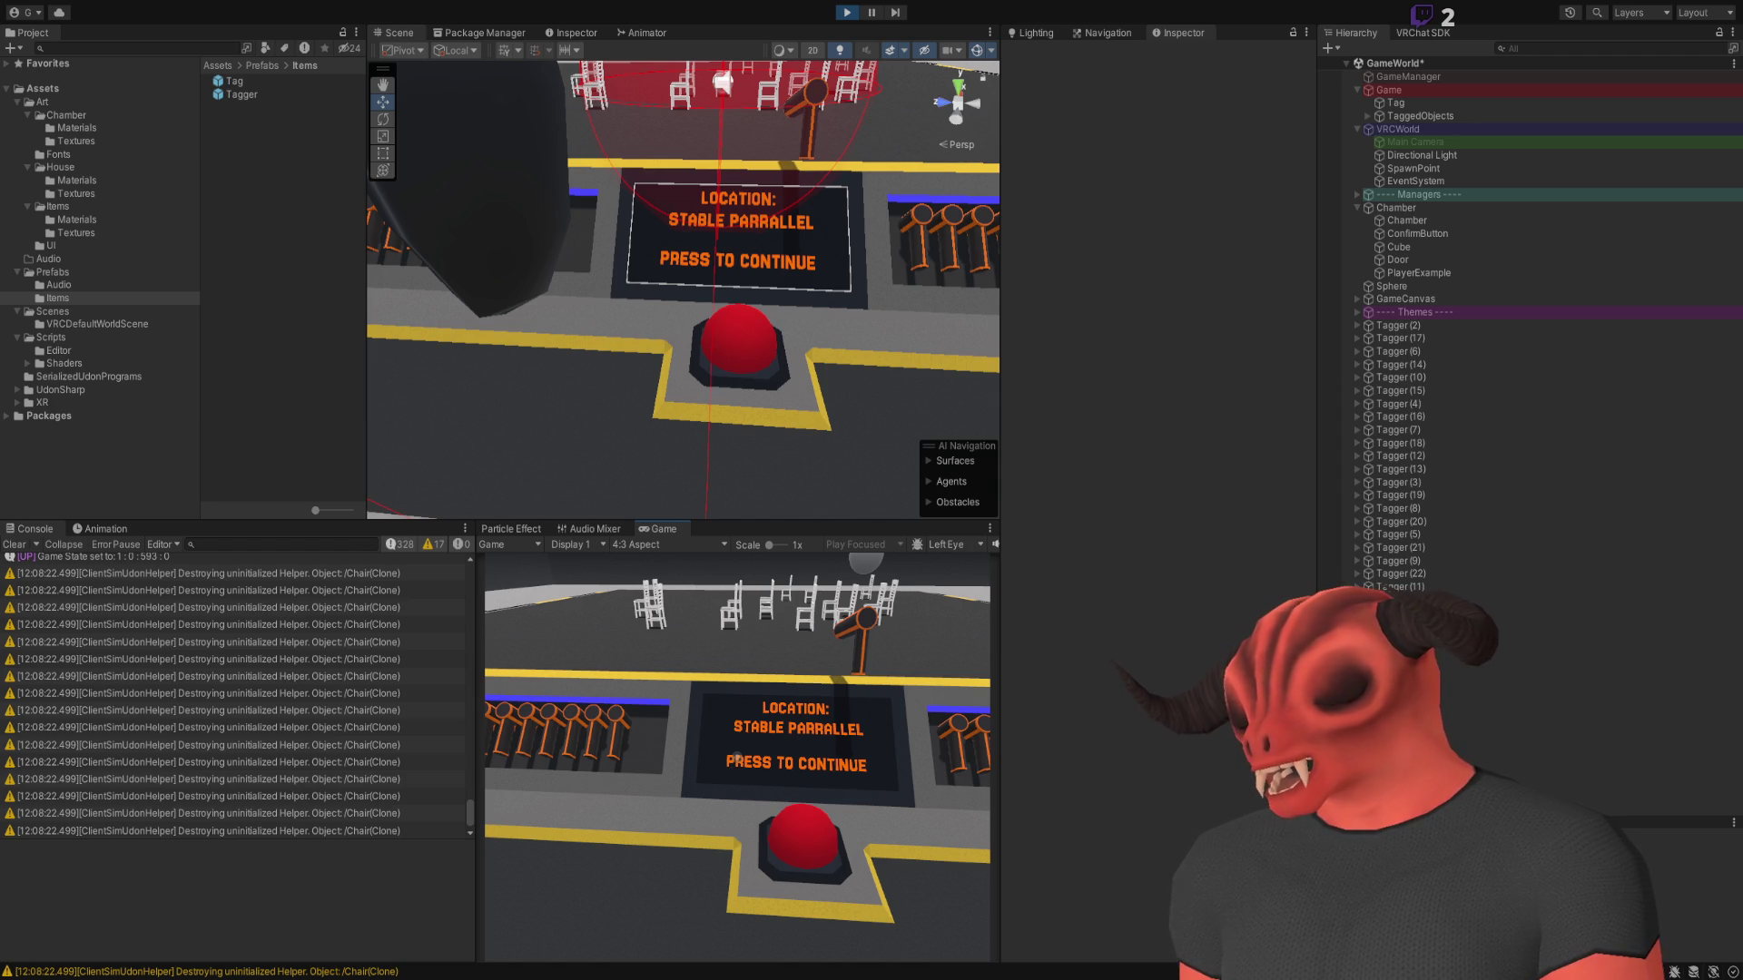
In the Client Simulator menu, view the stack trace of a chair warning
{"action": "key", "text": "Escape"}
{"action": "left_click", "coordinate": [397, 745]}
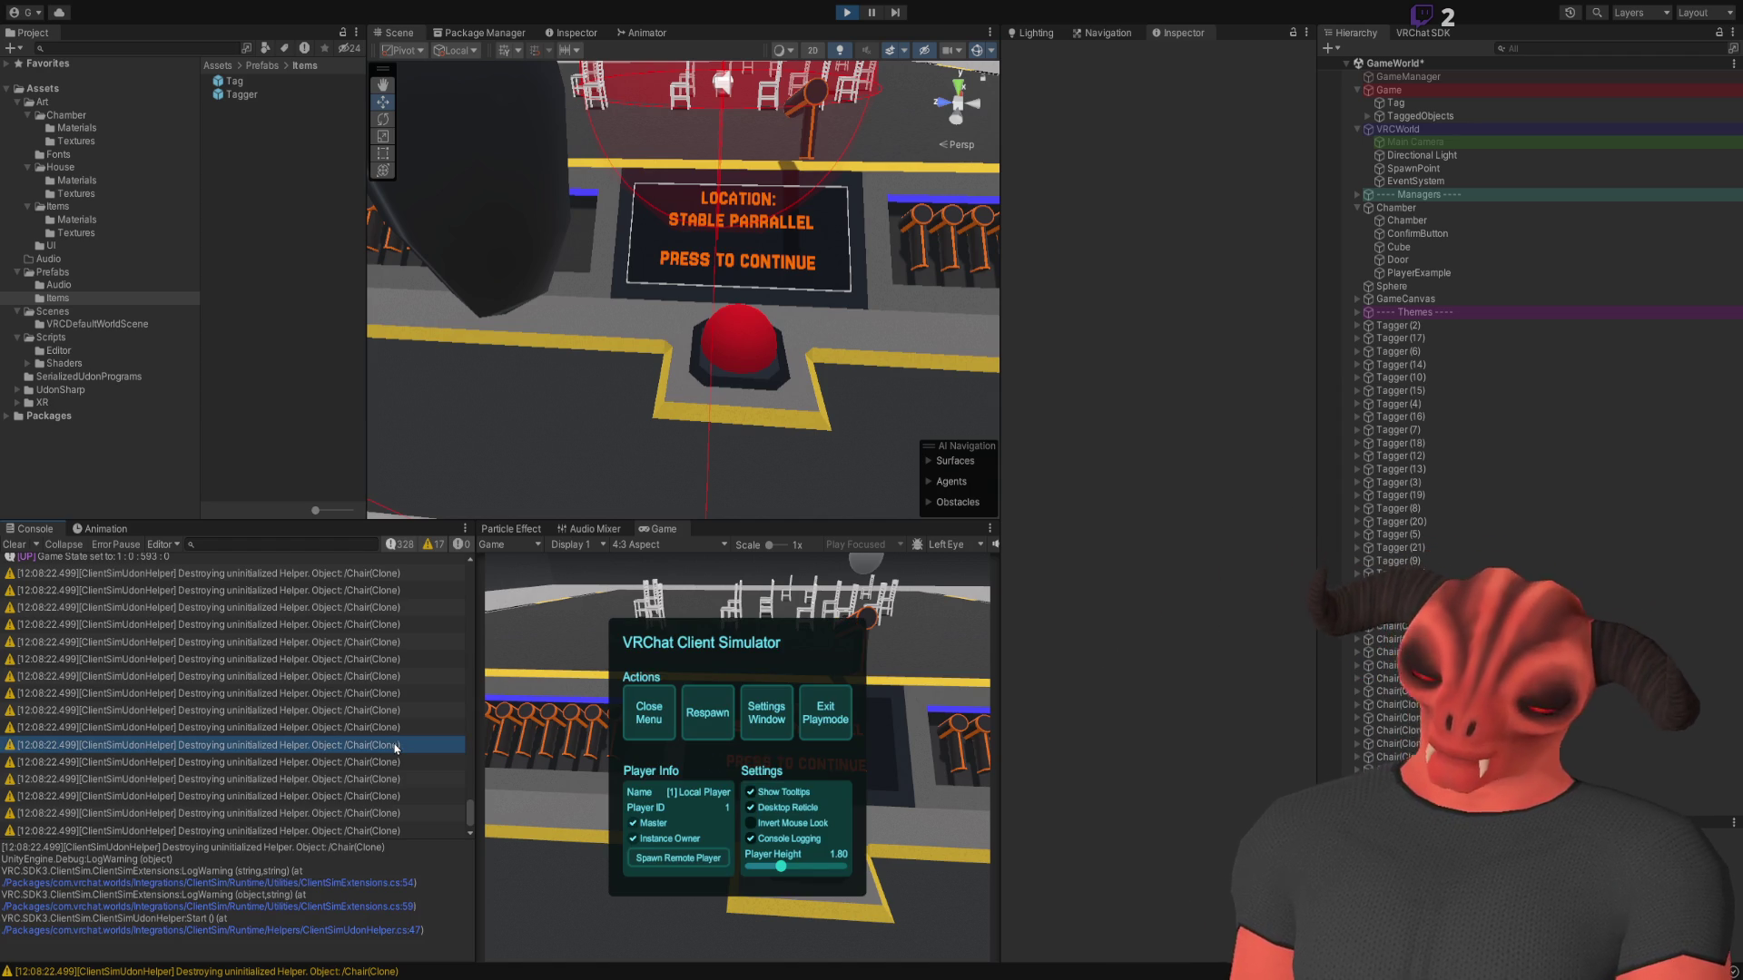
{"action": "scroll", "coordinate": [404, 781], "scroll_direction": "down", "scroll_amount": 1}
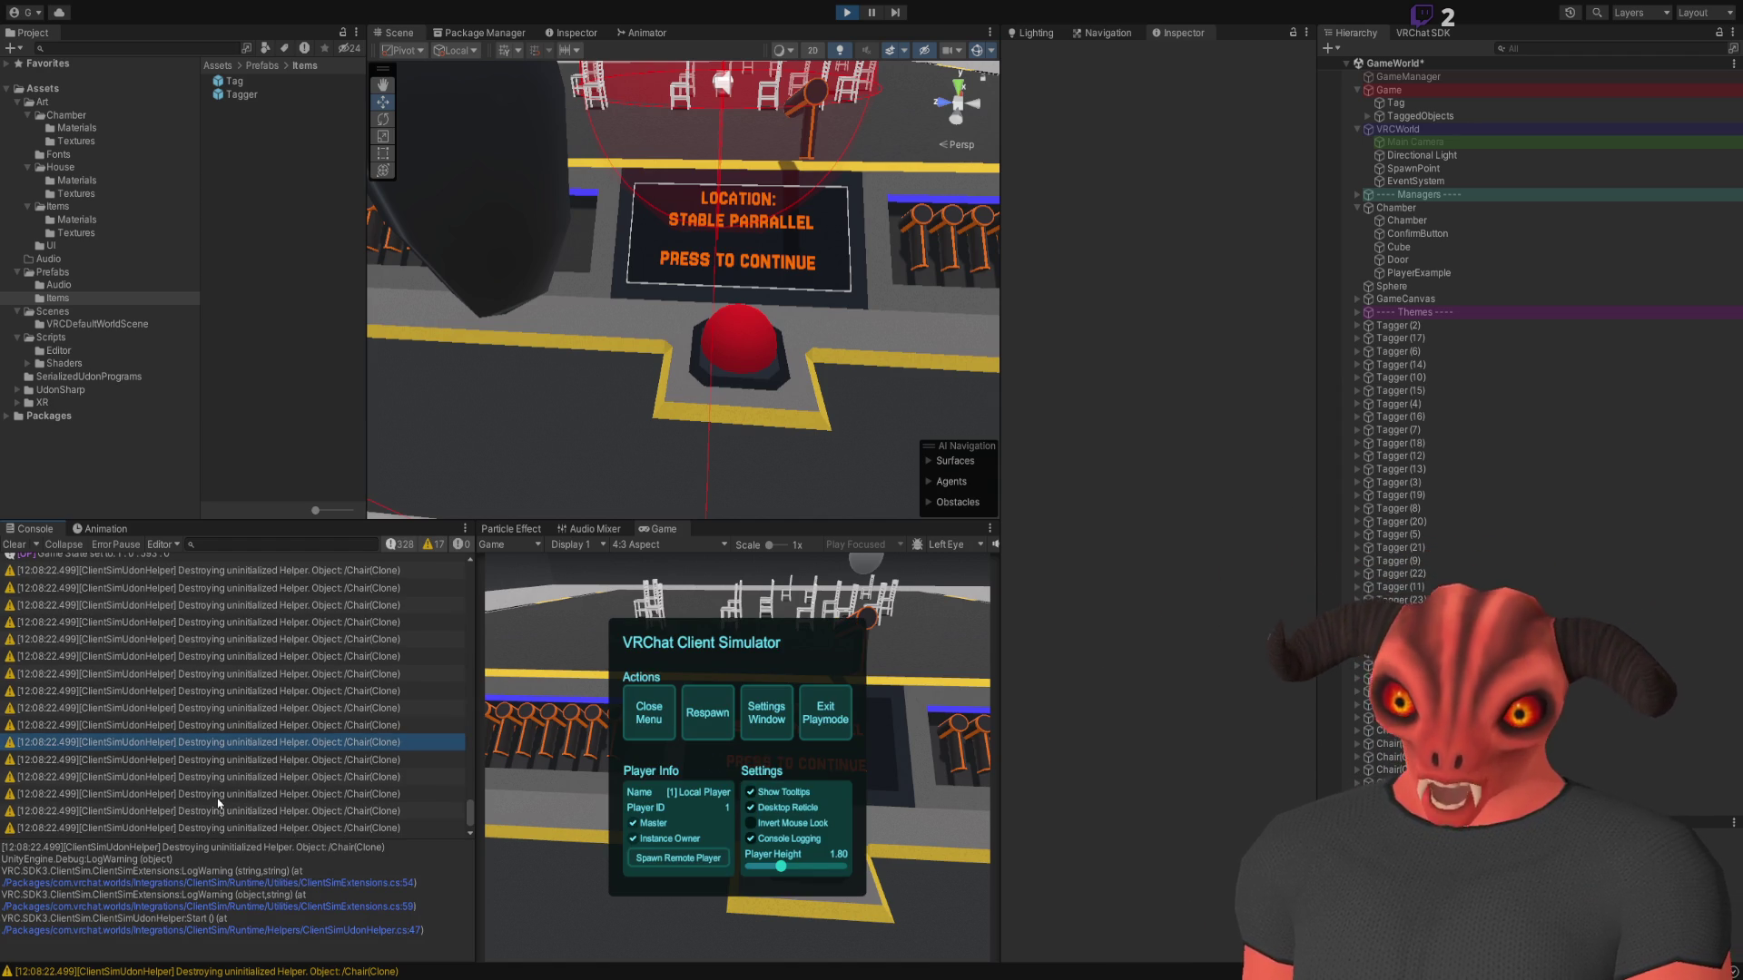
{"action": "left_click", "coordinate": [647, 713]}
{"action": "key", "text": "Escape"}
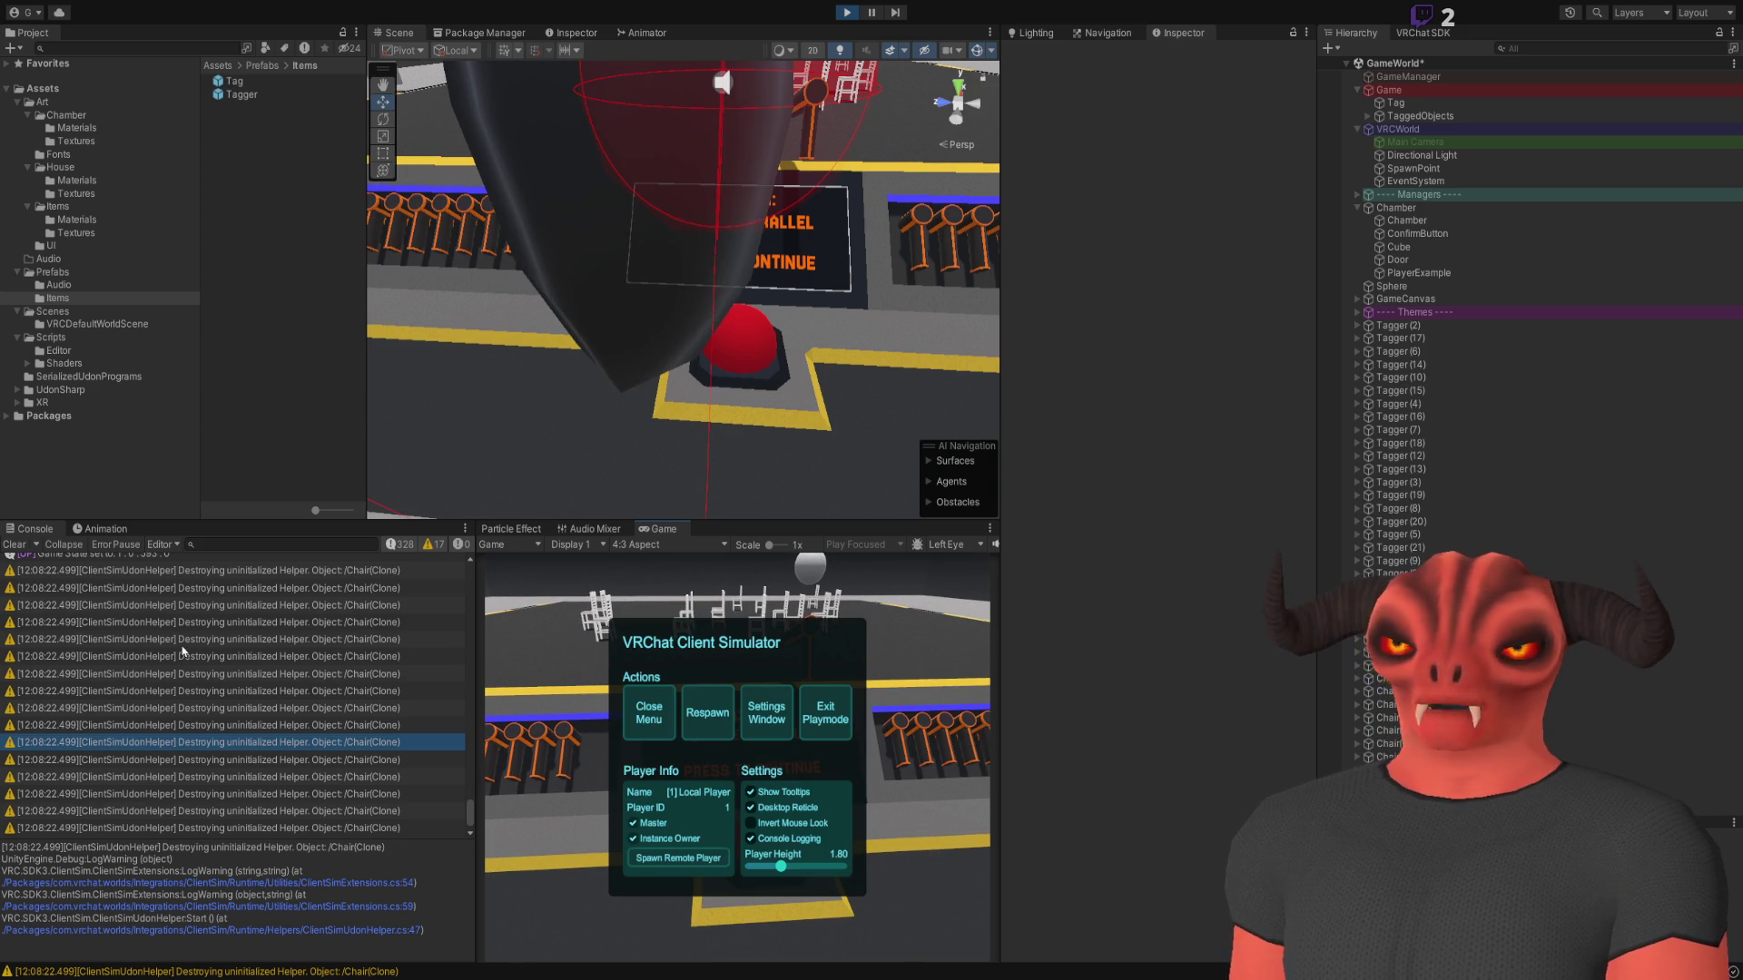
Inspect Chair(Clone) and its Chair_Position and Chair_Rot children in the Inspector
{"action": "left_click", "coordinate": [633, 717]}
{"action": "key", "text": "Escape"}
{"action": "left_click", "coordinate": [1580, 510]}
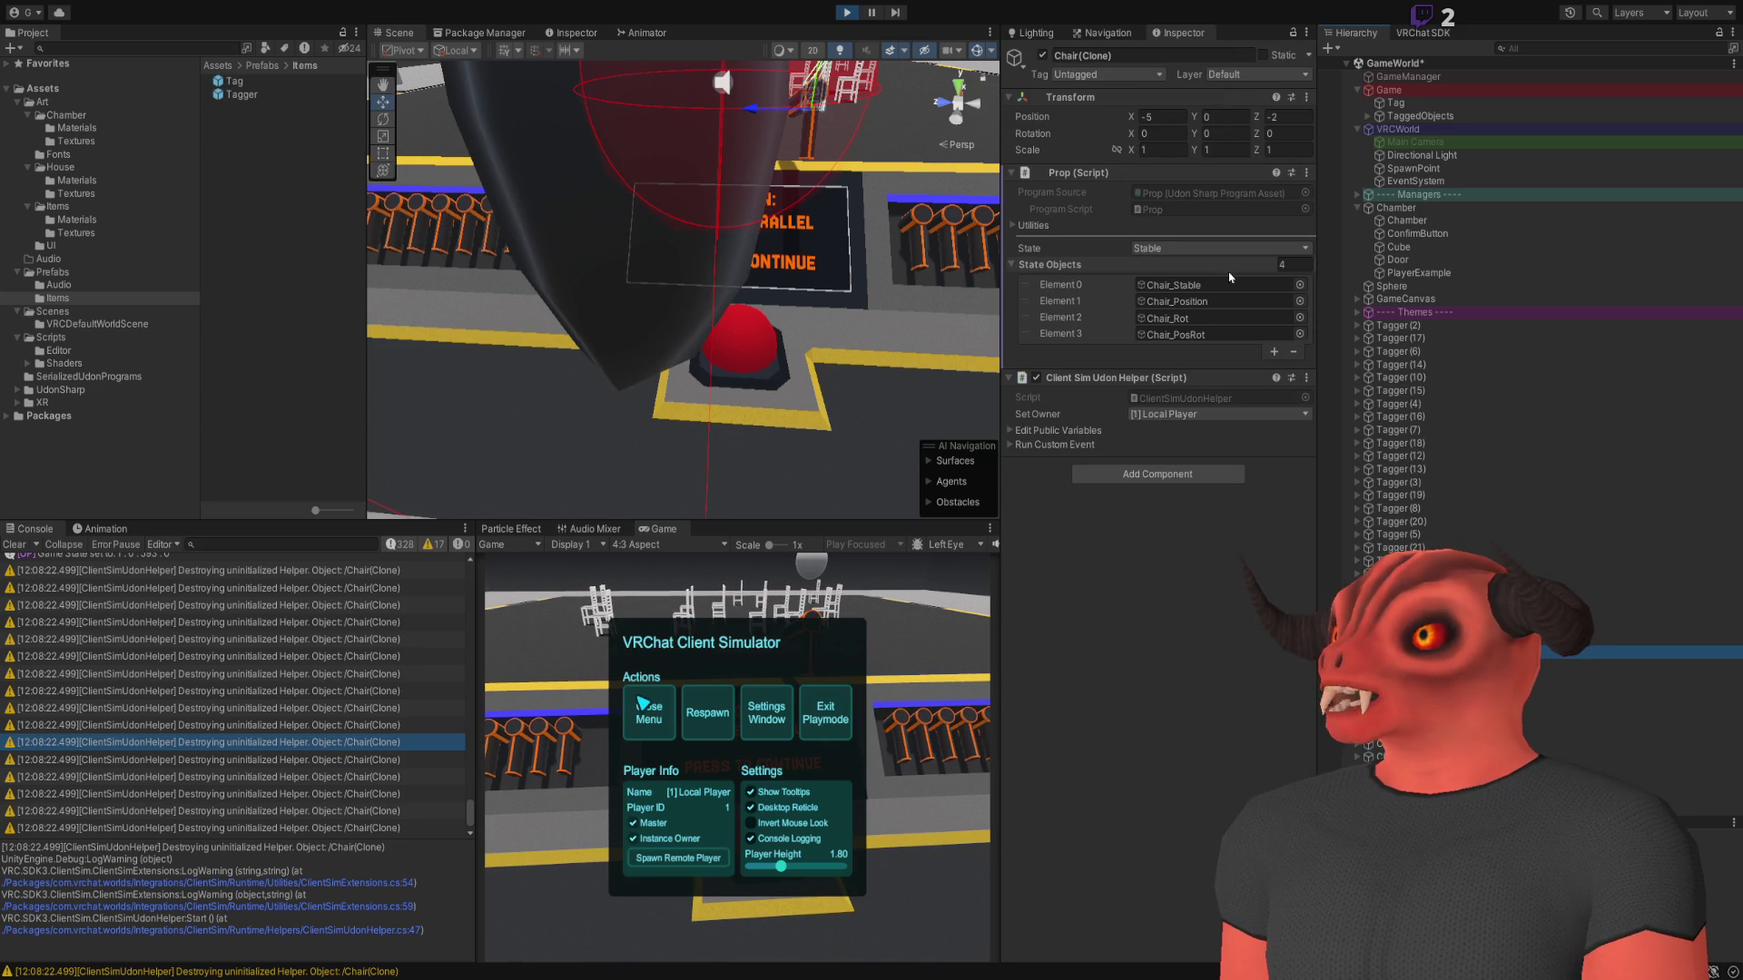
{"action": "double_click", "coordinate": [1180, 301]}
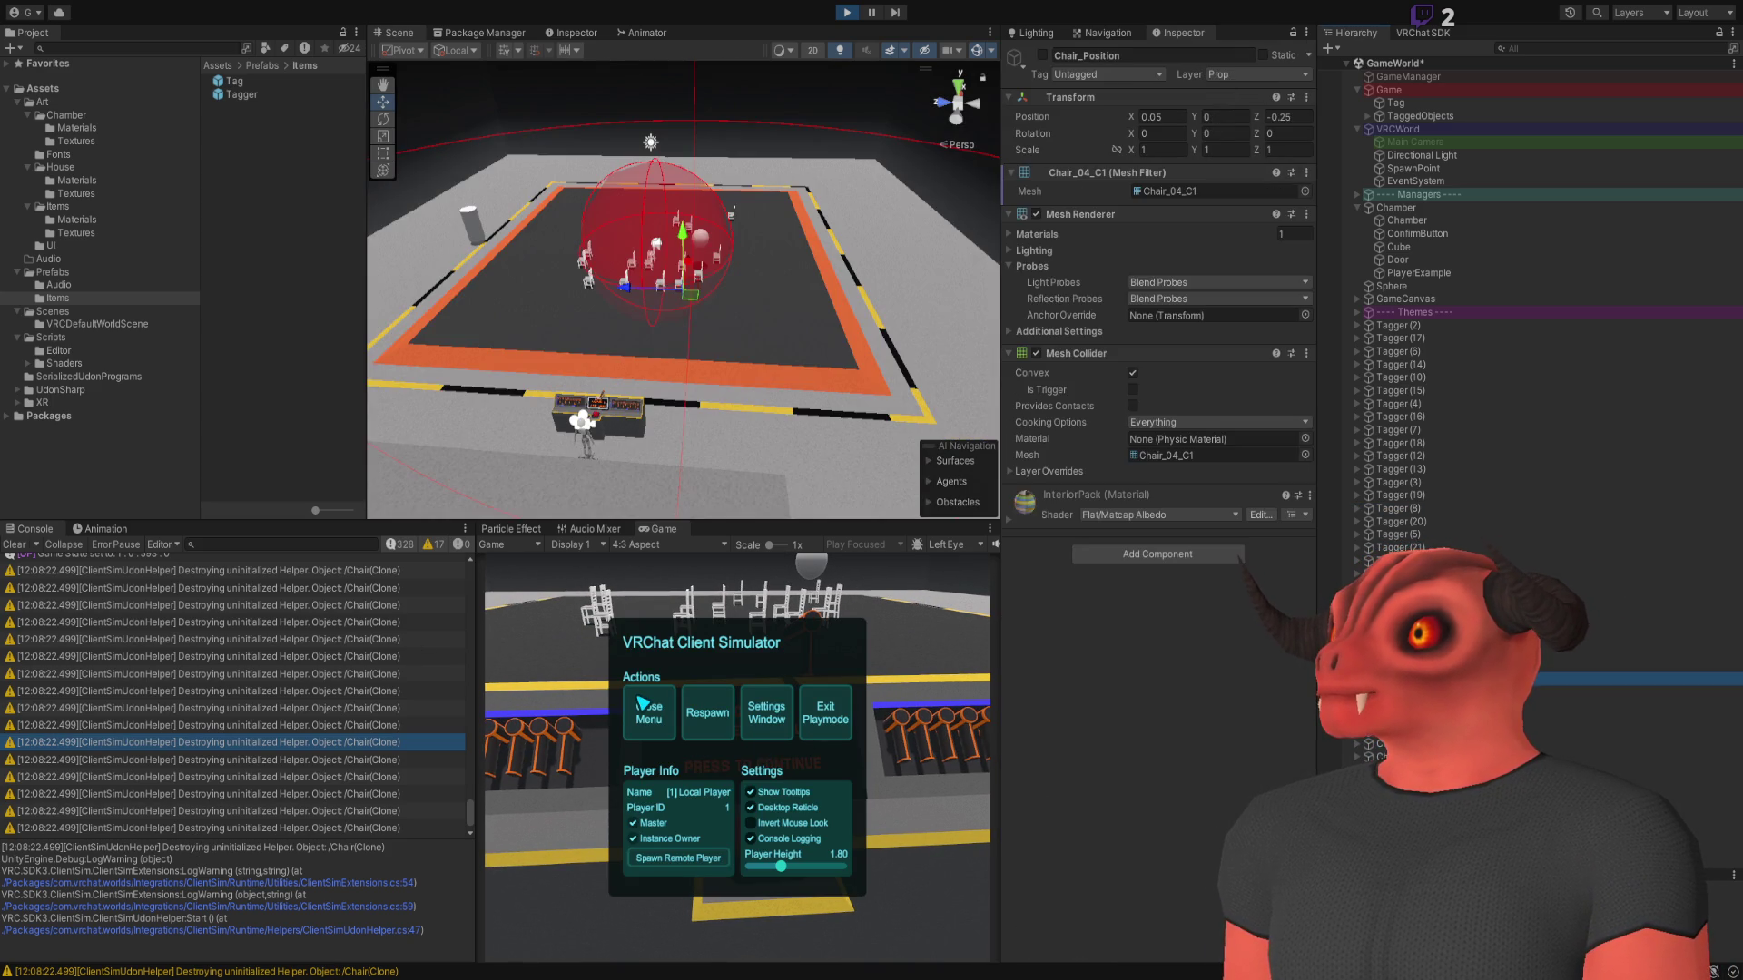
{"action": "key", "text": "Down"}
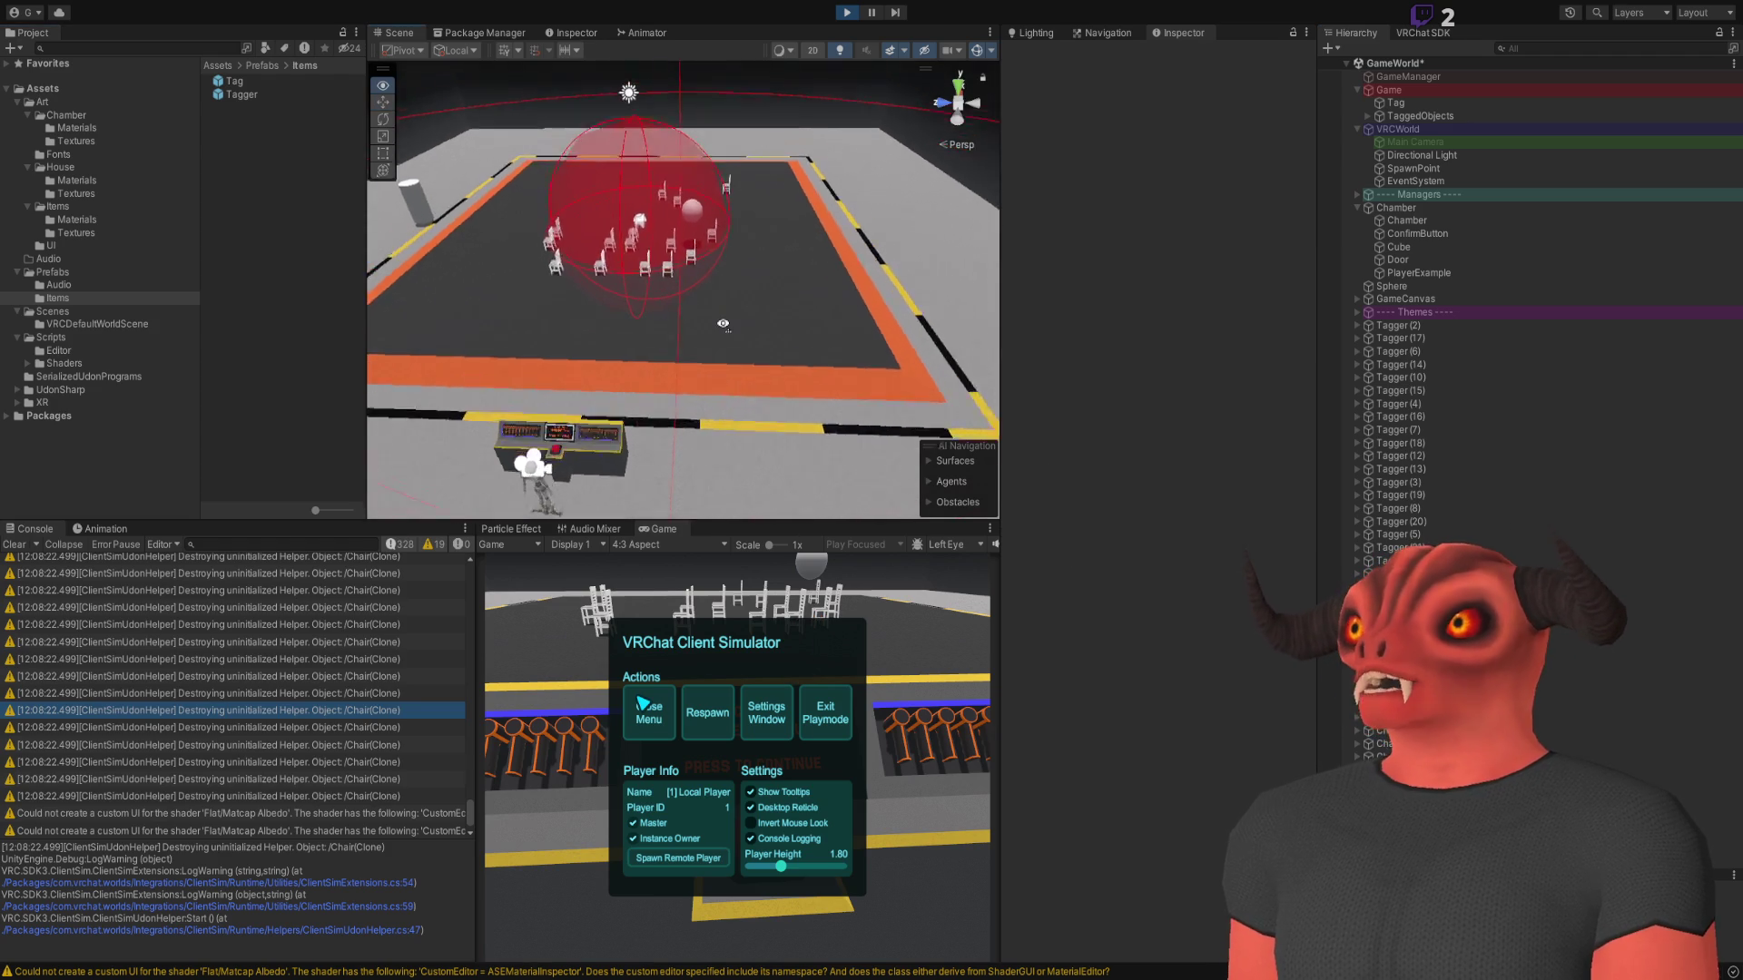
{"action": "key", "text": "Escape"}
Press the button to travel into the chair room, then inspect SoundSFX (5) and collapse Managers
{"action": "left_click", "coordinate": [737, 757]}
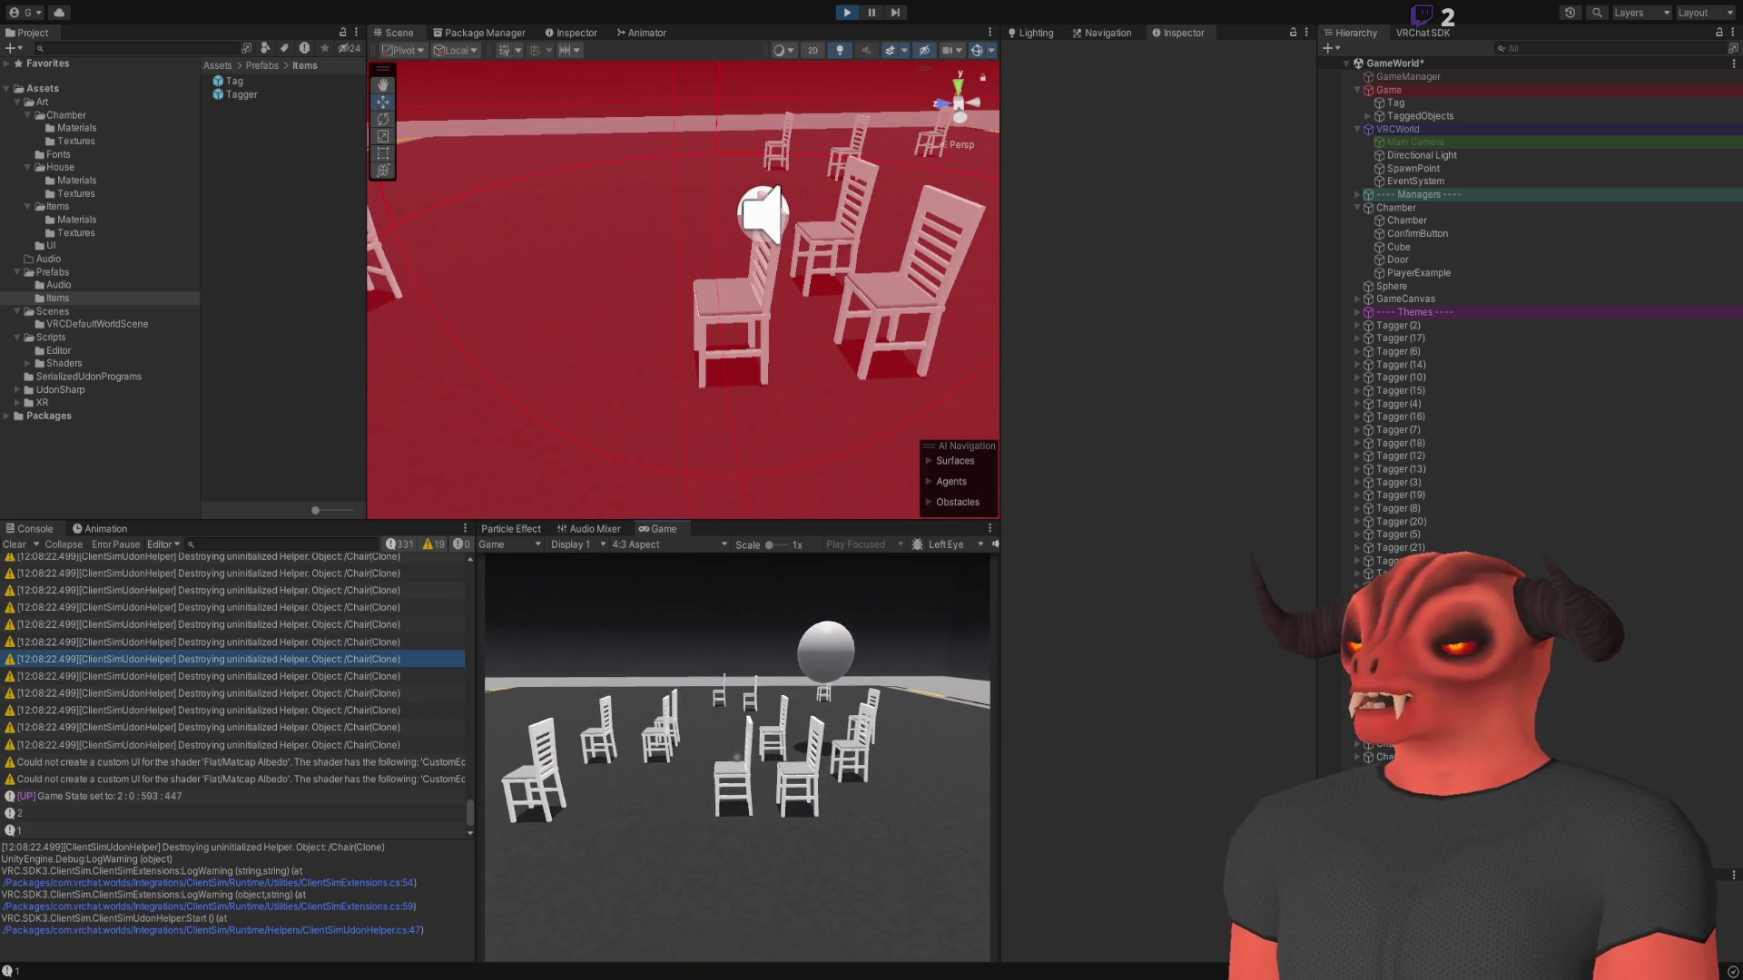
{"action": "key", "text": "Escape"}
{"action": "left_click", "coordinate": [692, 338]}
{"action": "mouse_move", "coordinate": [691, 338]}
{"action": "left_mouse_down"}
{"action": "mouse_move", "coordinate": [804, 481]}
{"action": "mouse_move", "coordinate": [1330, 536]}
{"action": "left_mouse_up"}
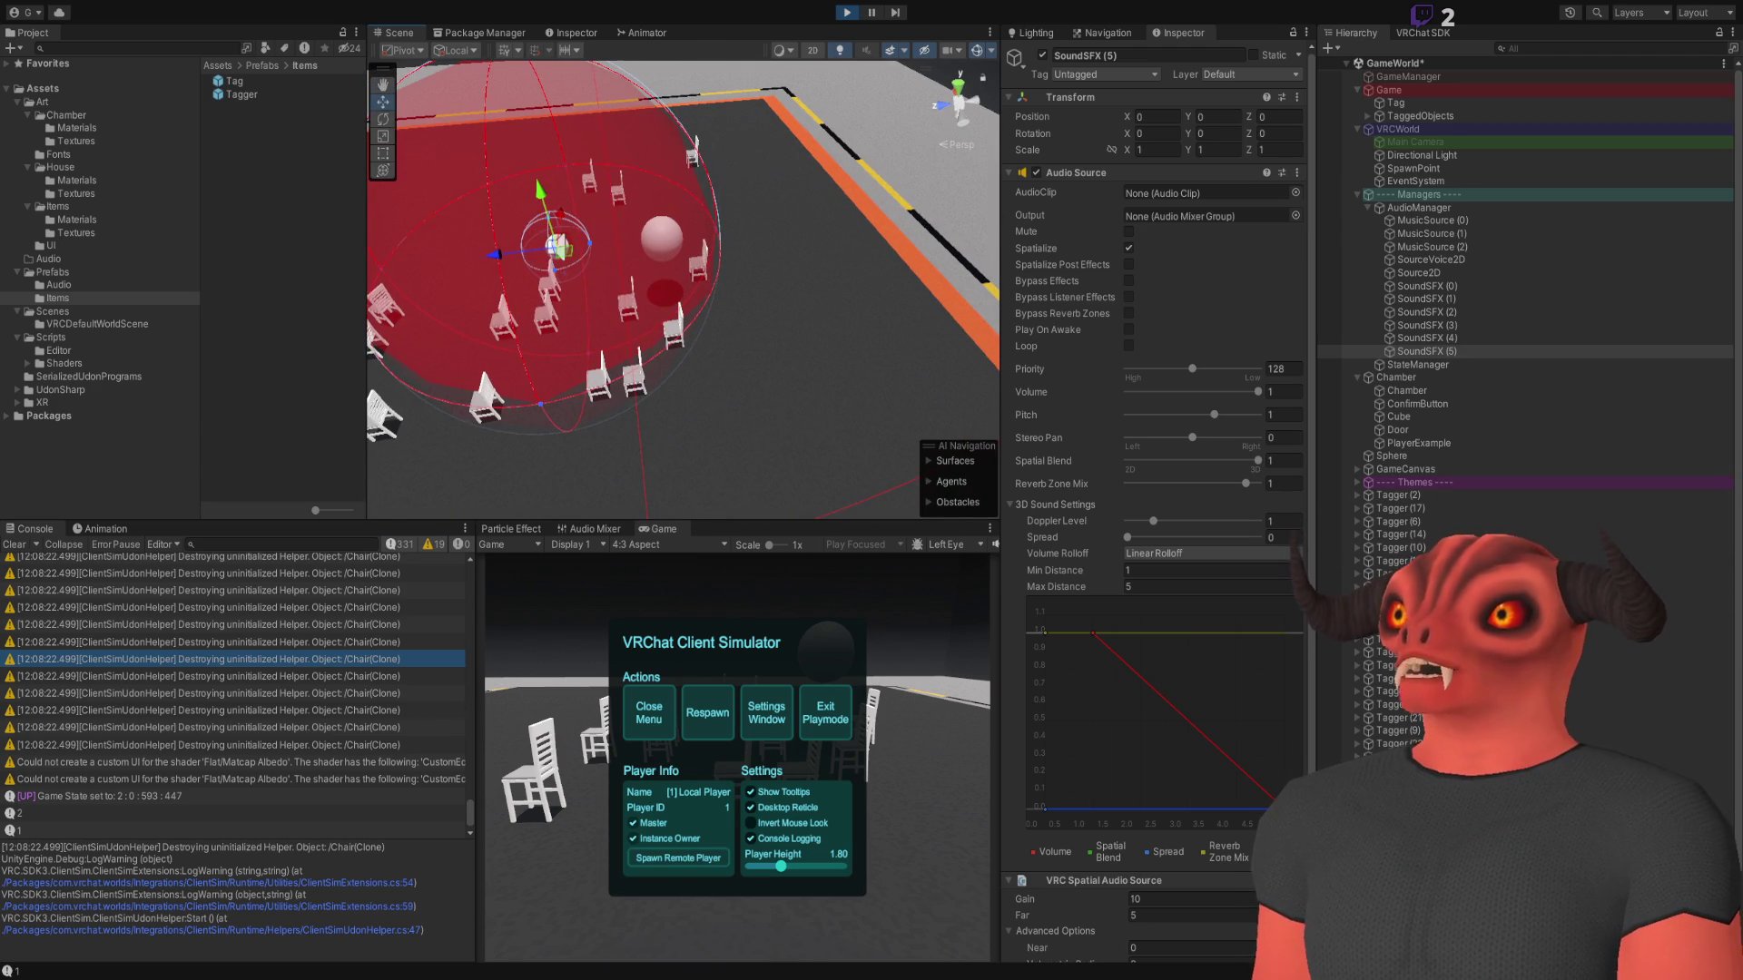
{"action": "left_click", "coordinate": [1357, 195]}
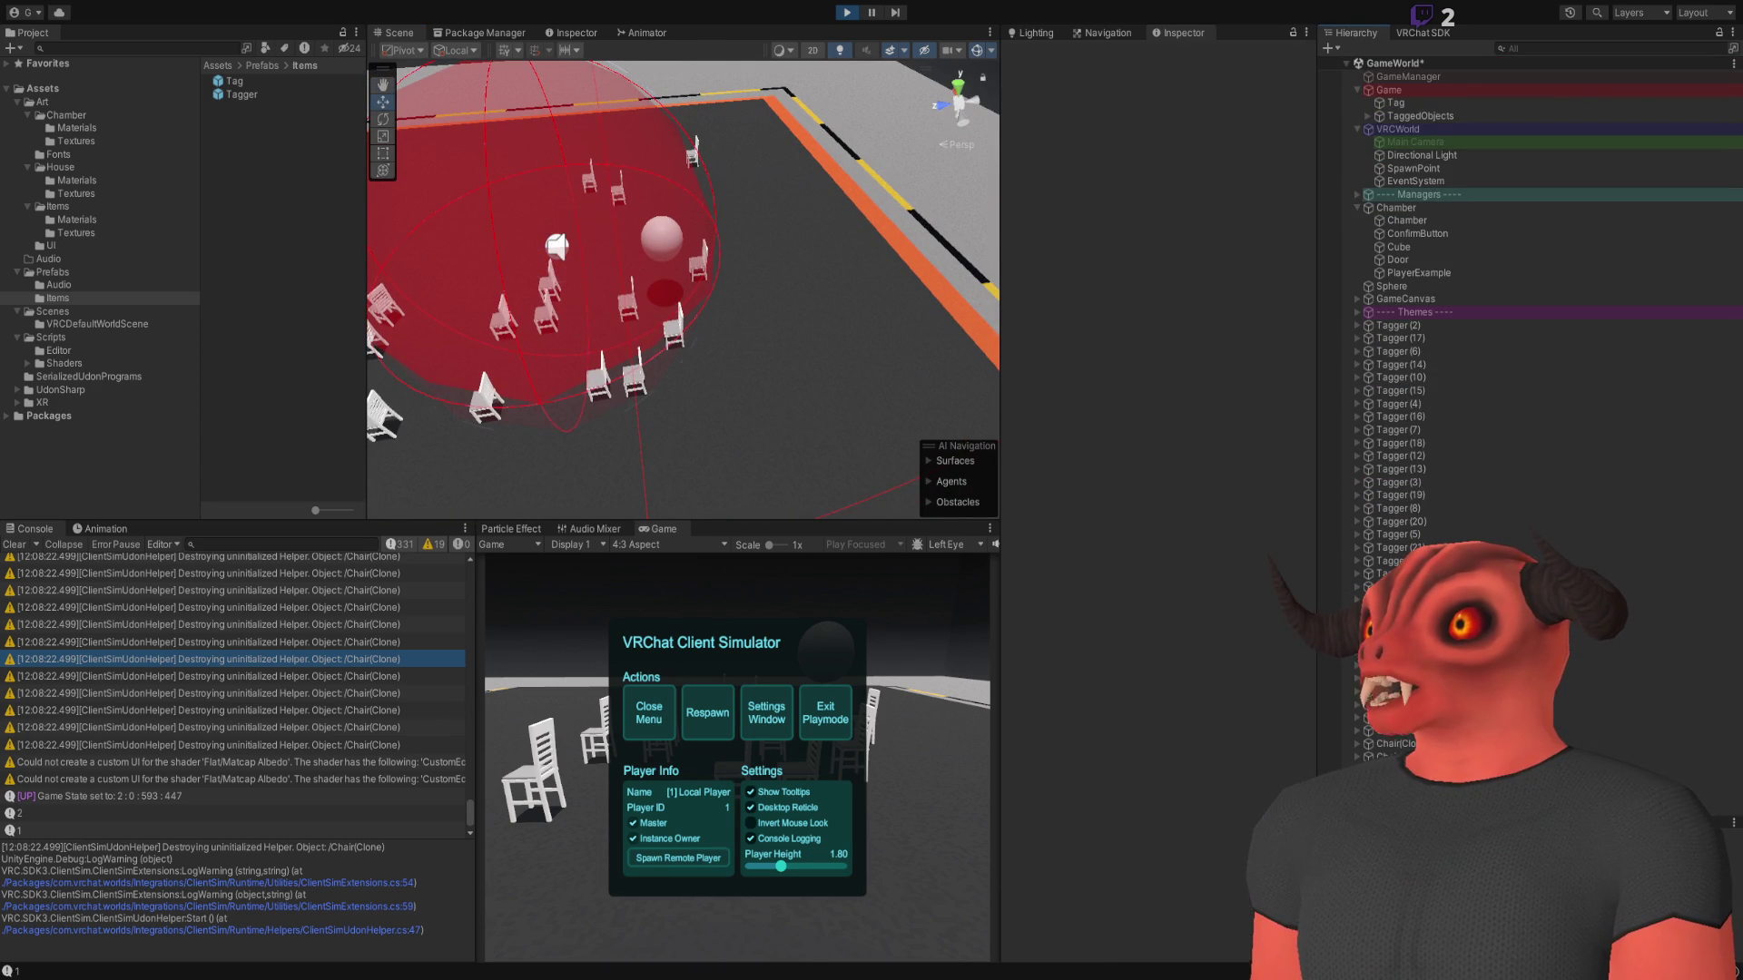
Walk through the chair room back to the console button and exit Play mode with Ctrl+P
{"action": "left_click", "coordinate": [649, 712]}
{"action": "key", "text": "w"}
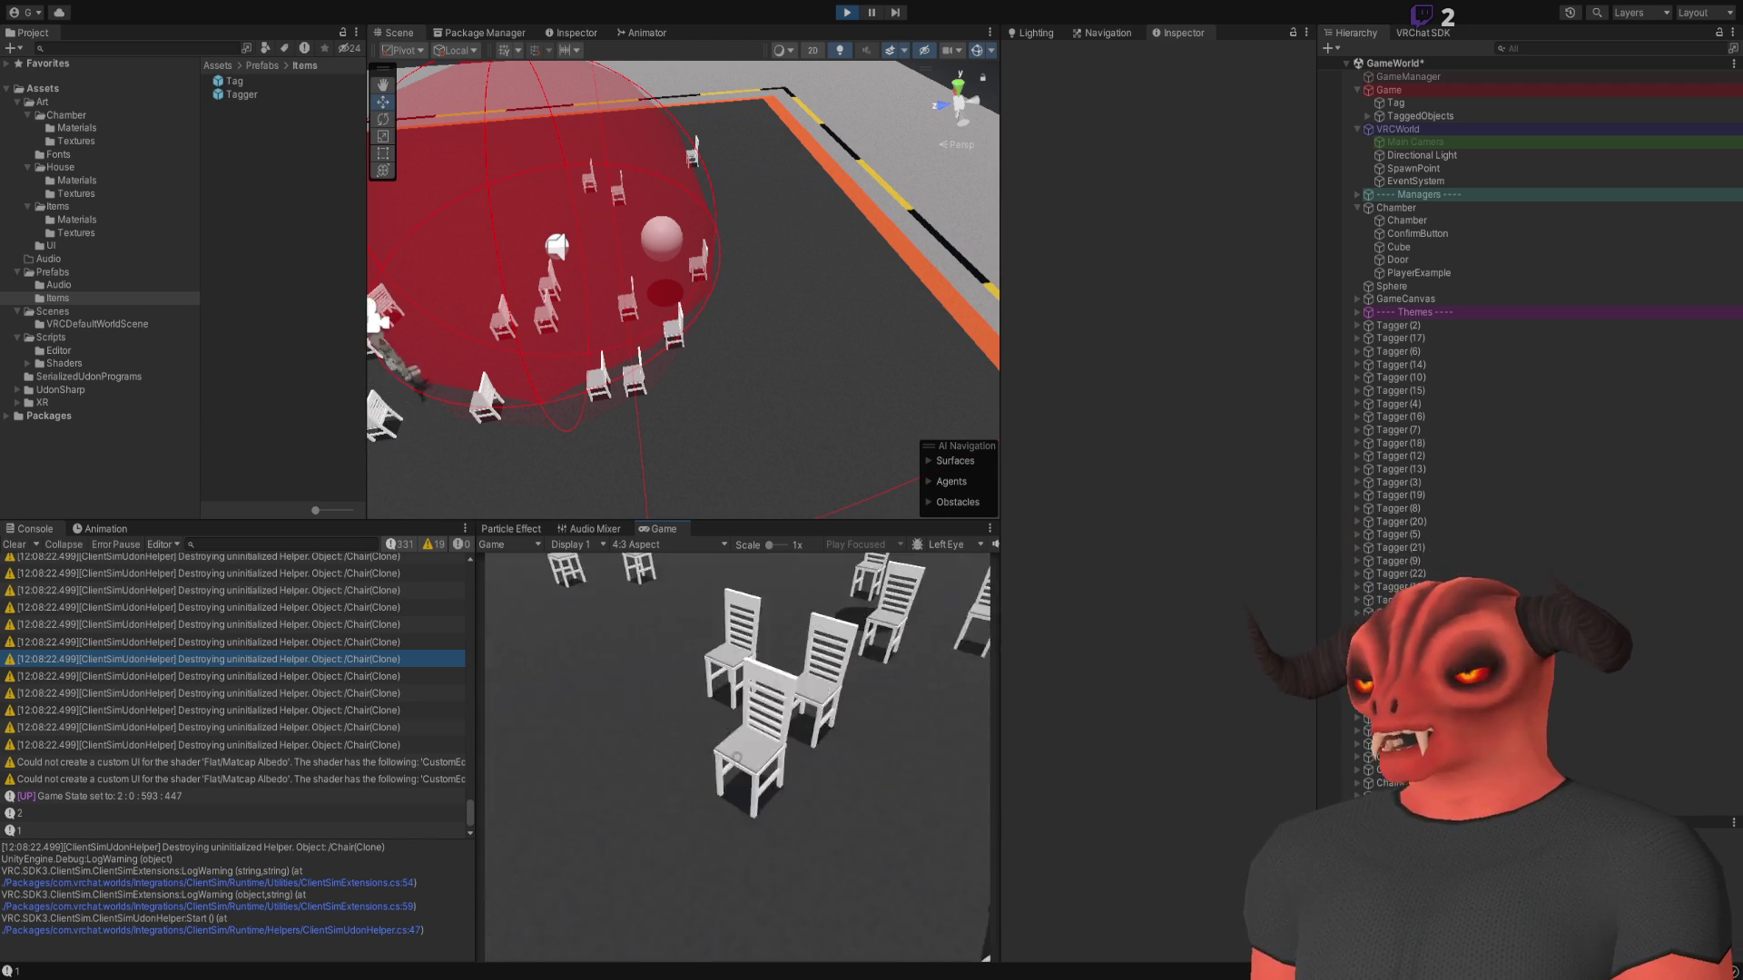
{"action": "key", "text": "w"}
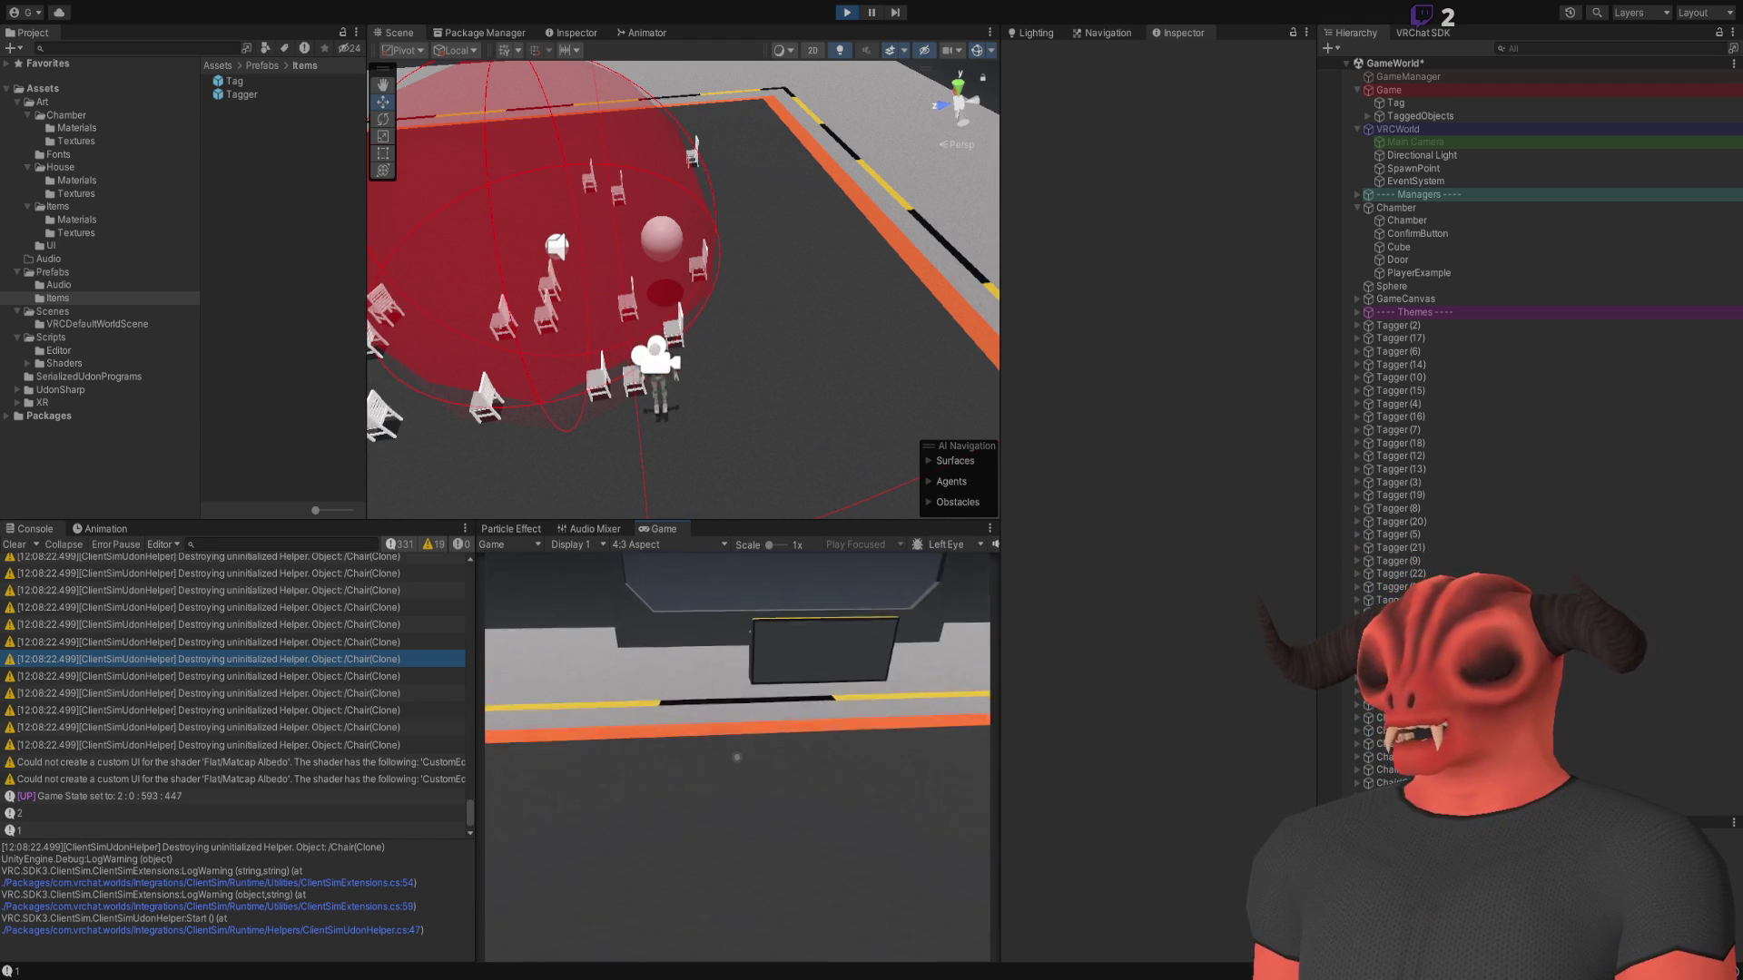
{"action": "key", "text": "w"}
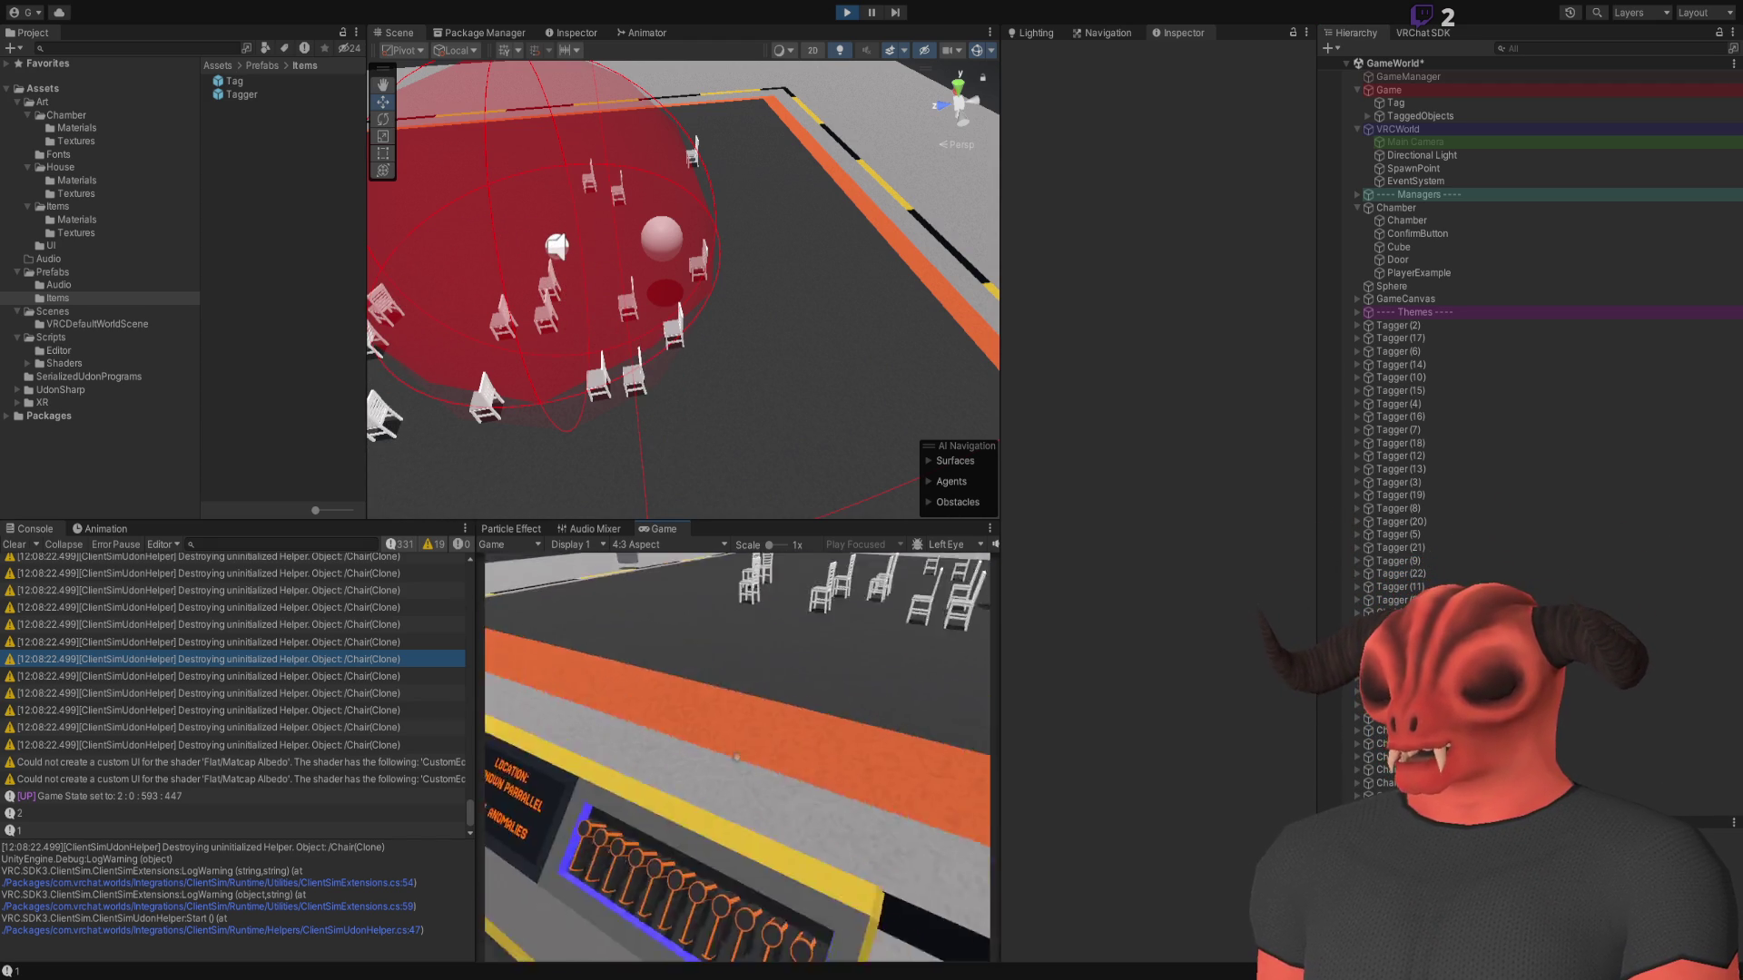
{"action": "mouse_move", "coordinate": [738, 757]}
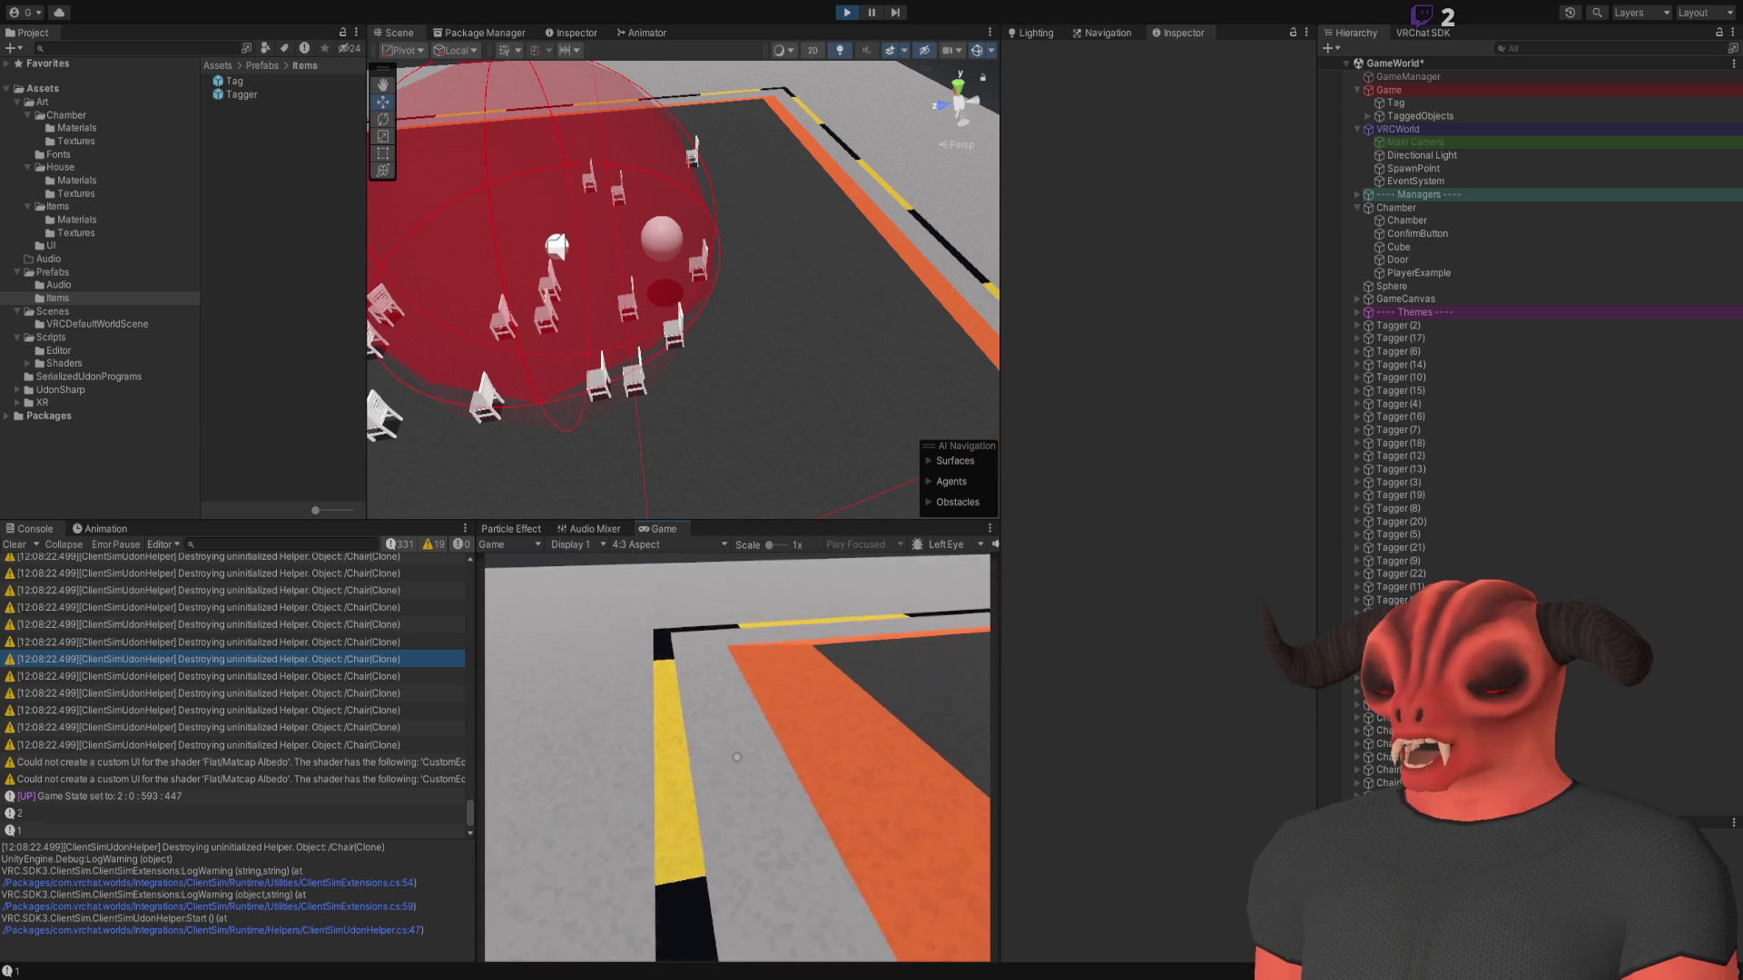
{"action": "key", "text": "w"}
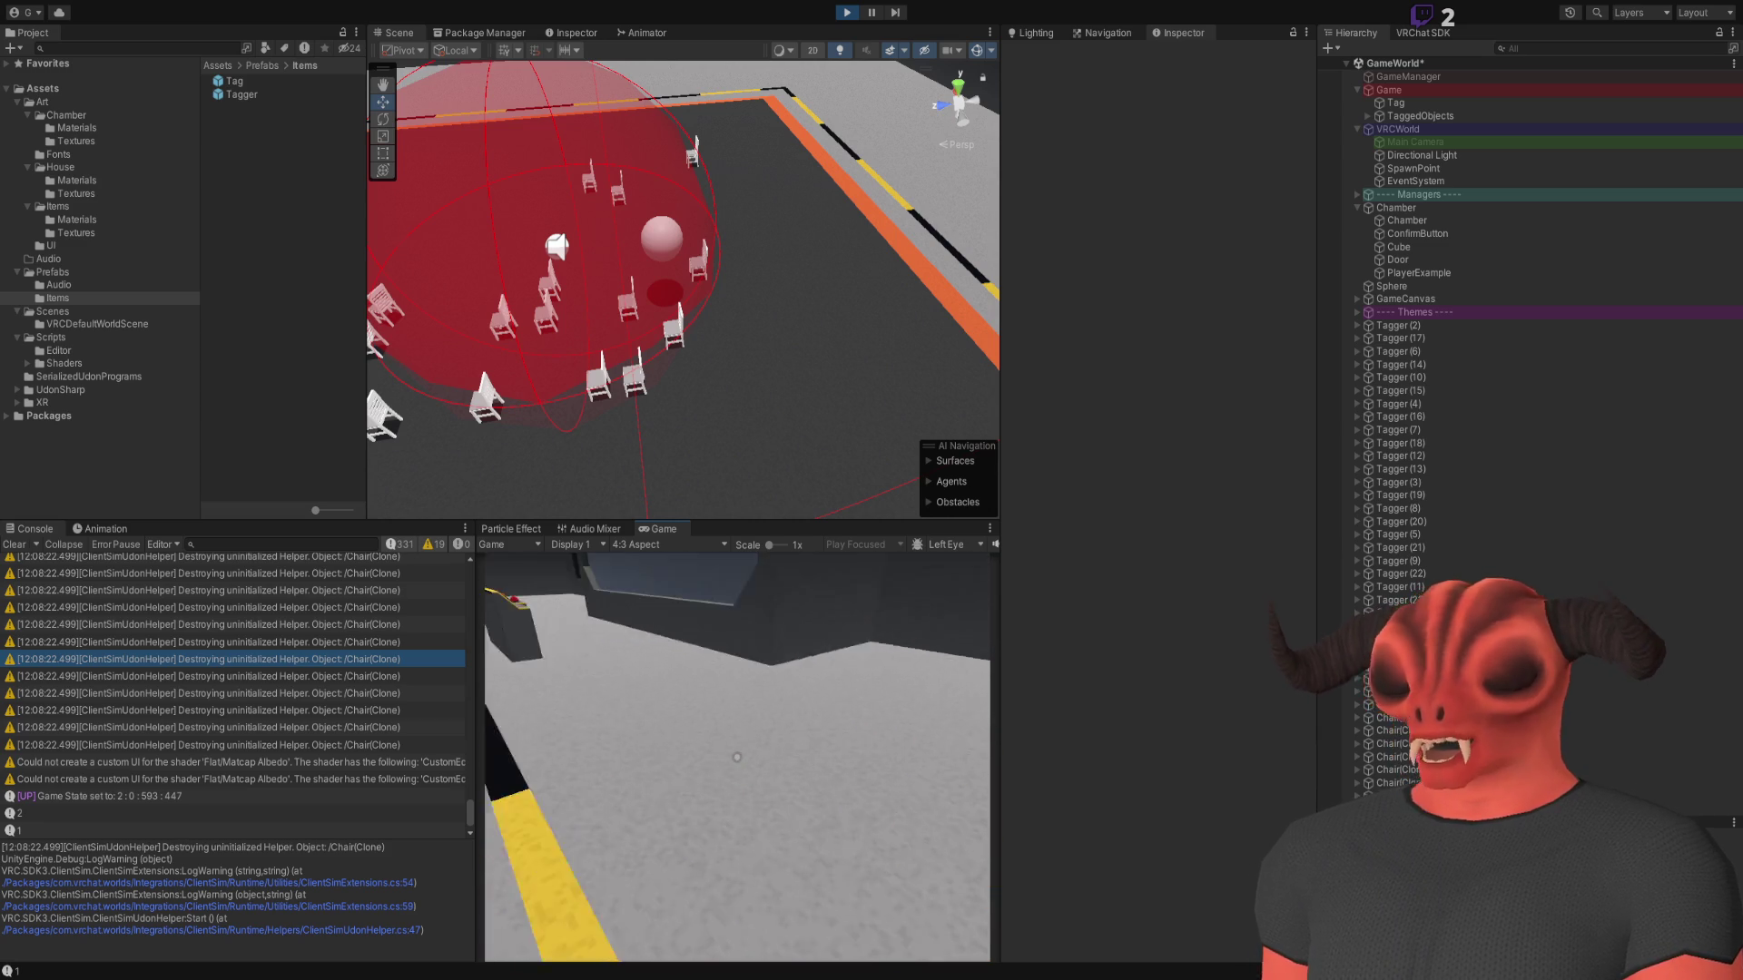
{"action": "key", "text": "w"}
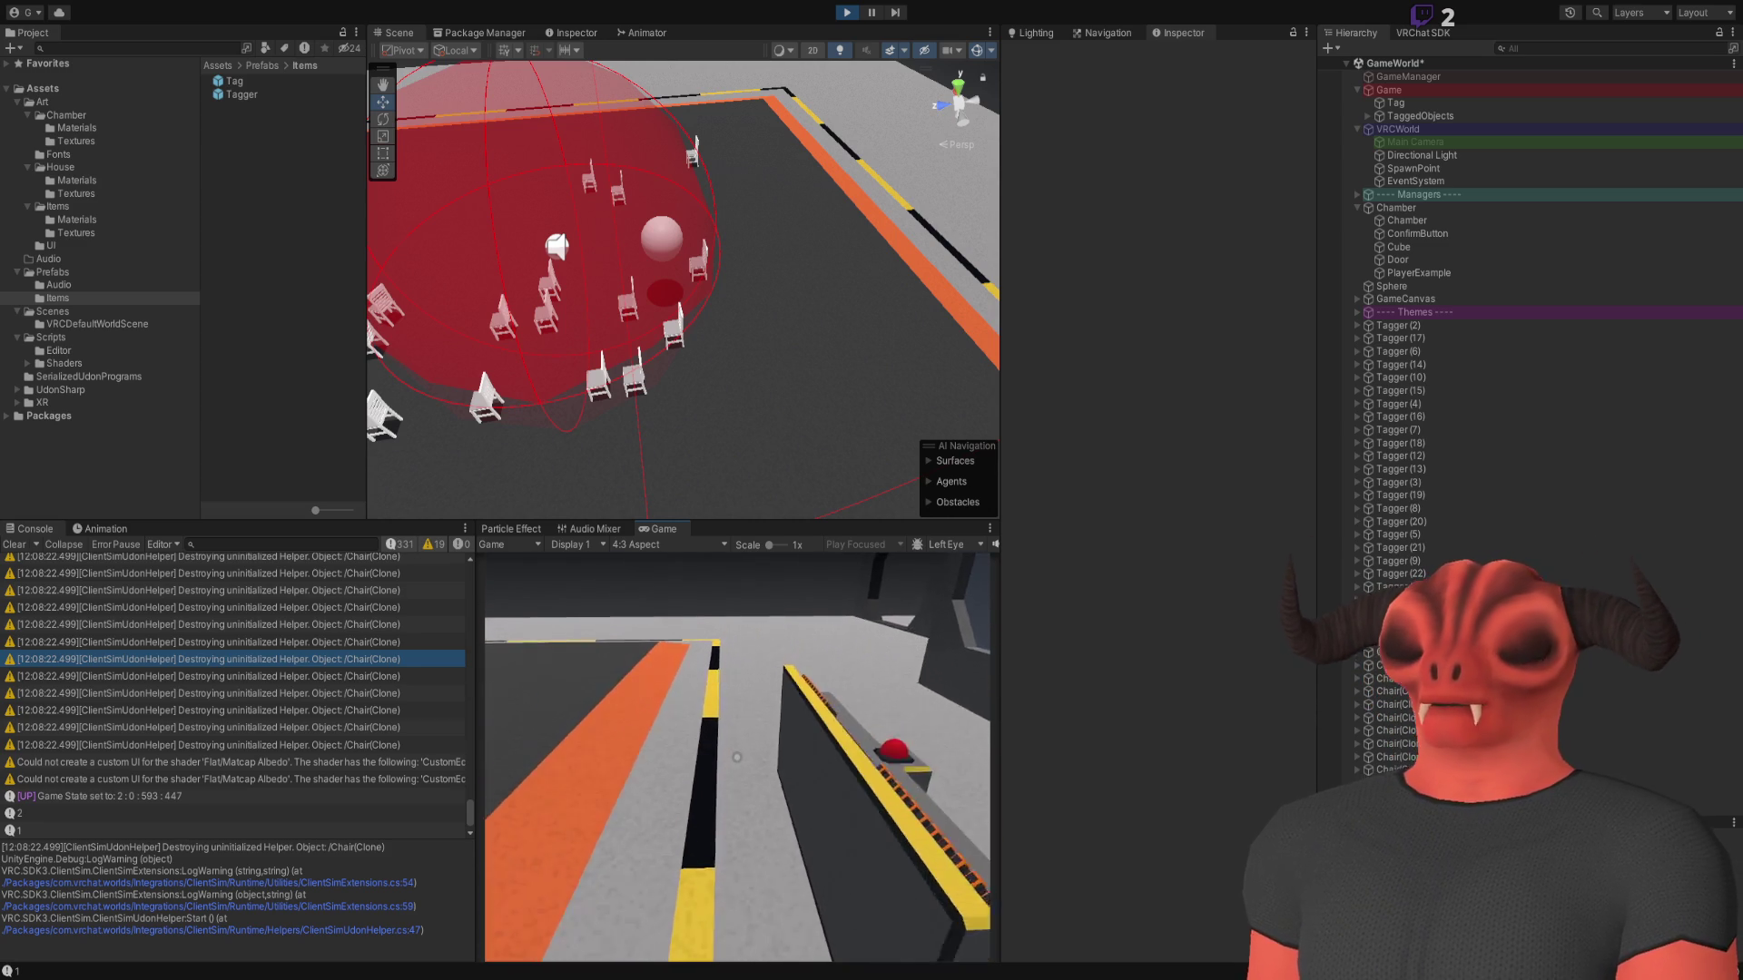
{"action": "key", "text": "w"}
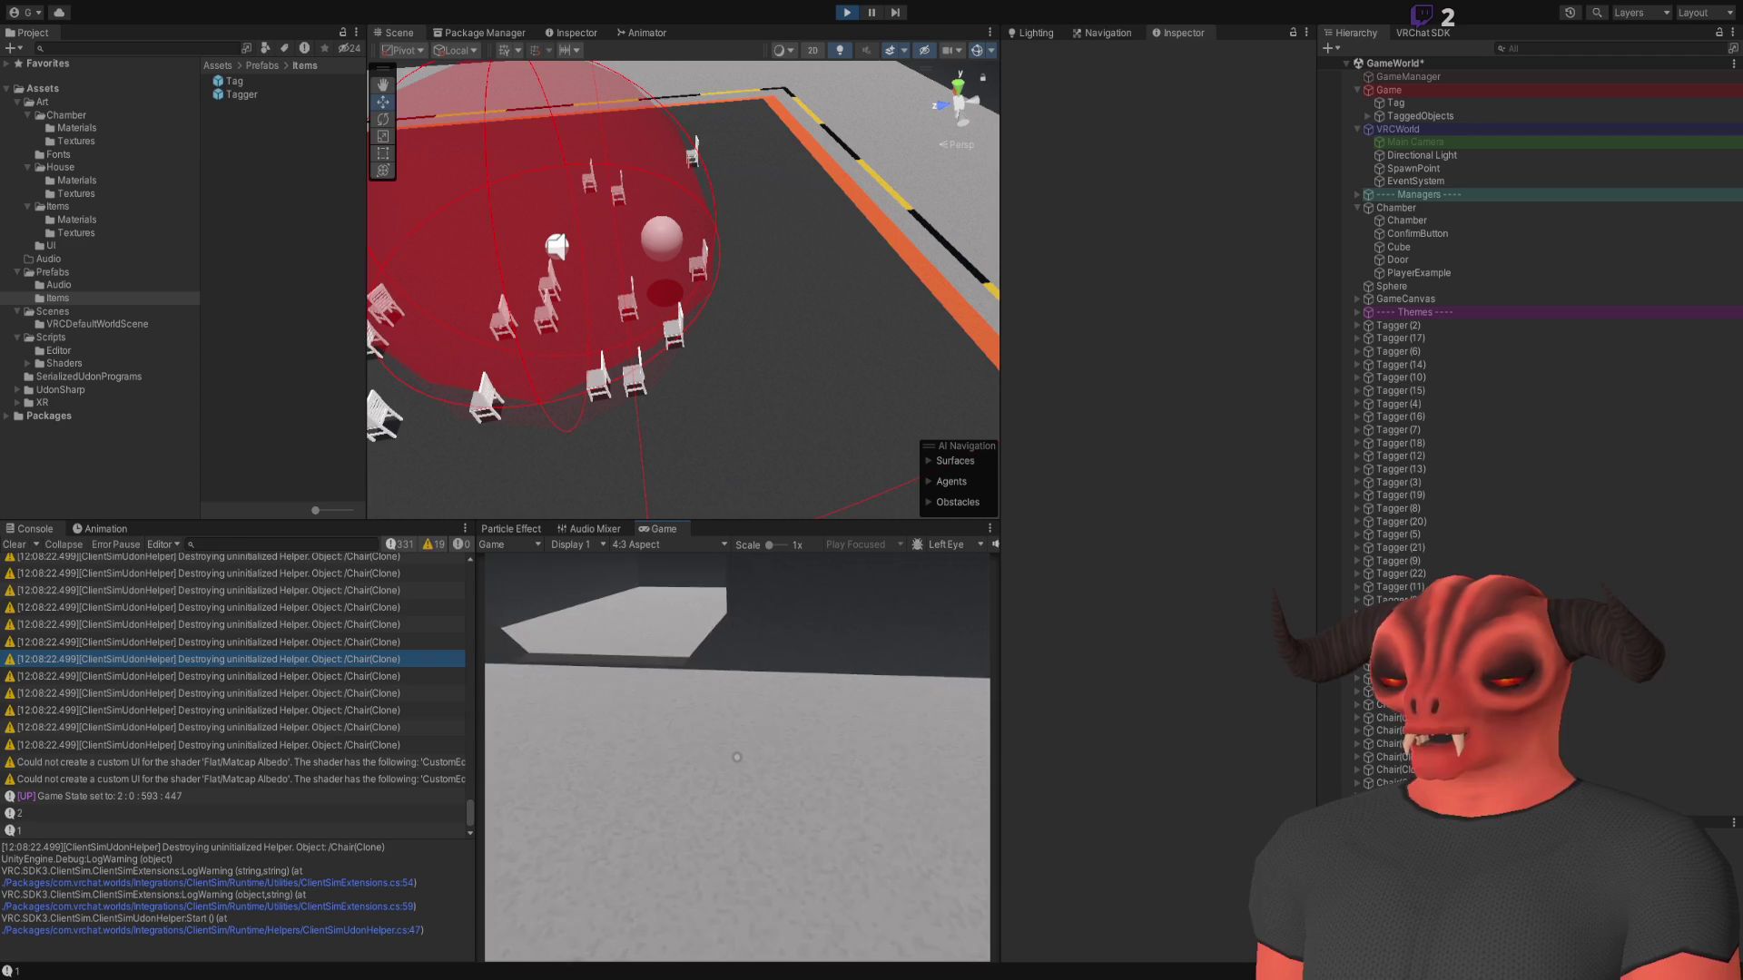
{"action": "key", "text": "w"}
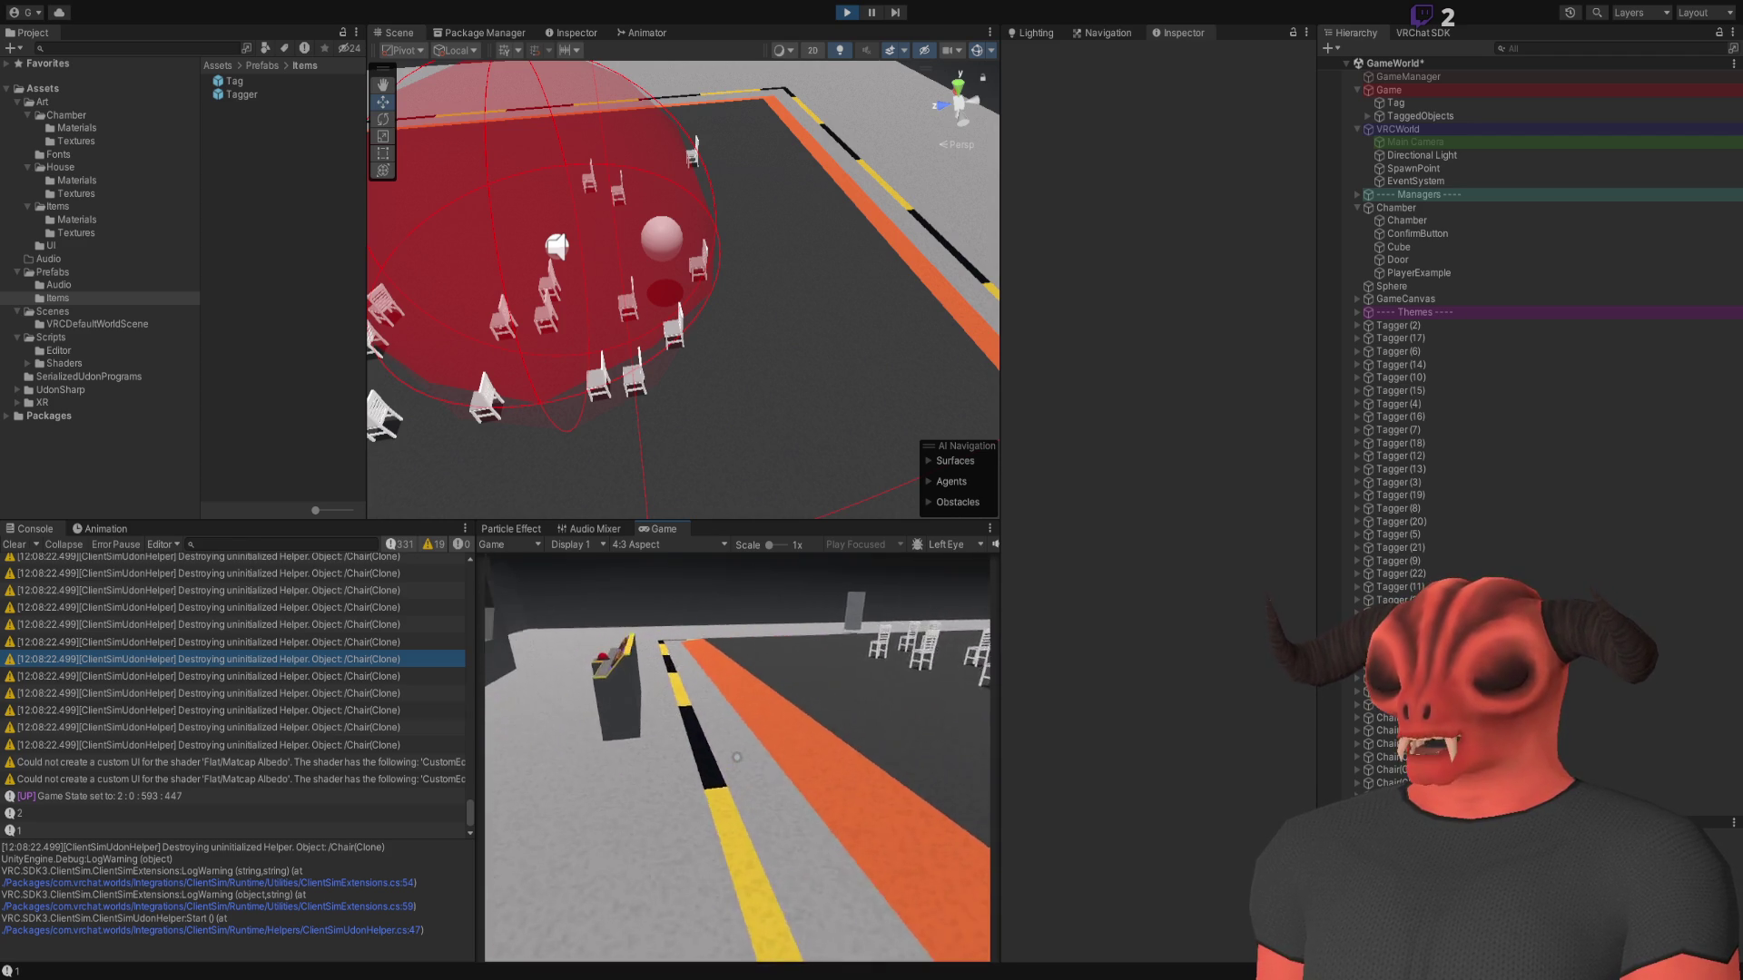
{"action": "key", "text": "w"}
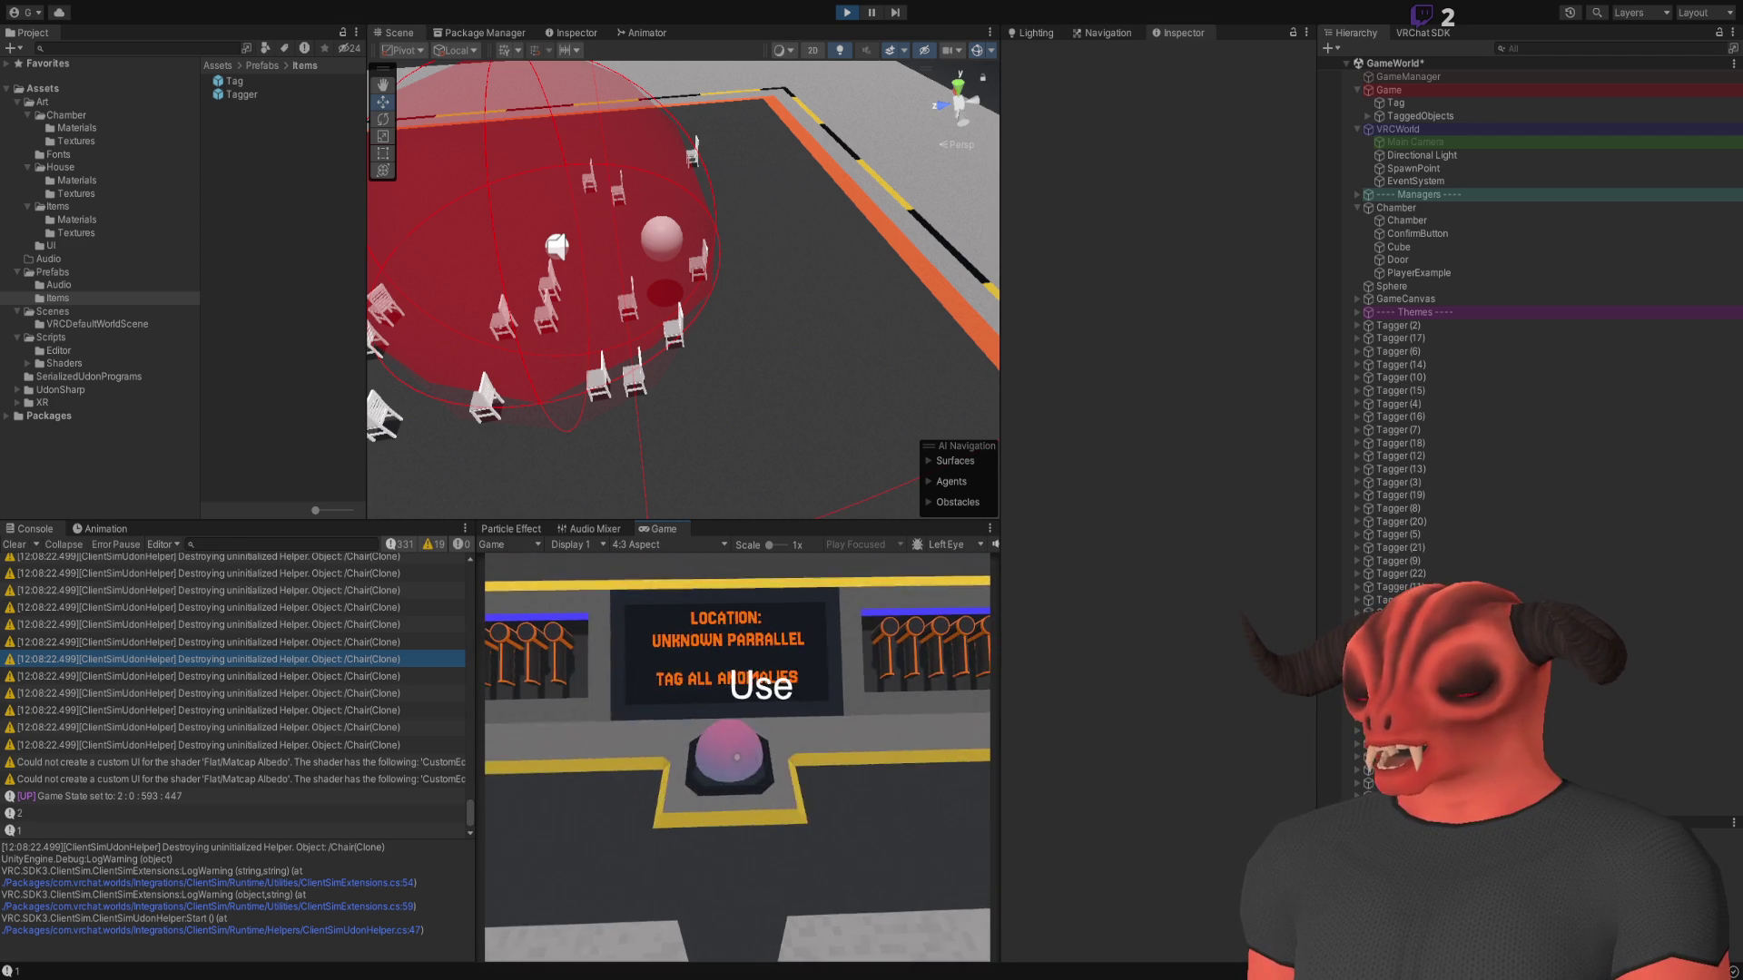
{"action": "key", "text": "Escape"}
{"action": "key", "text": "ctrl+p"}
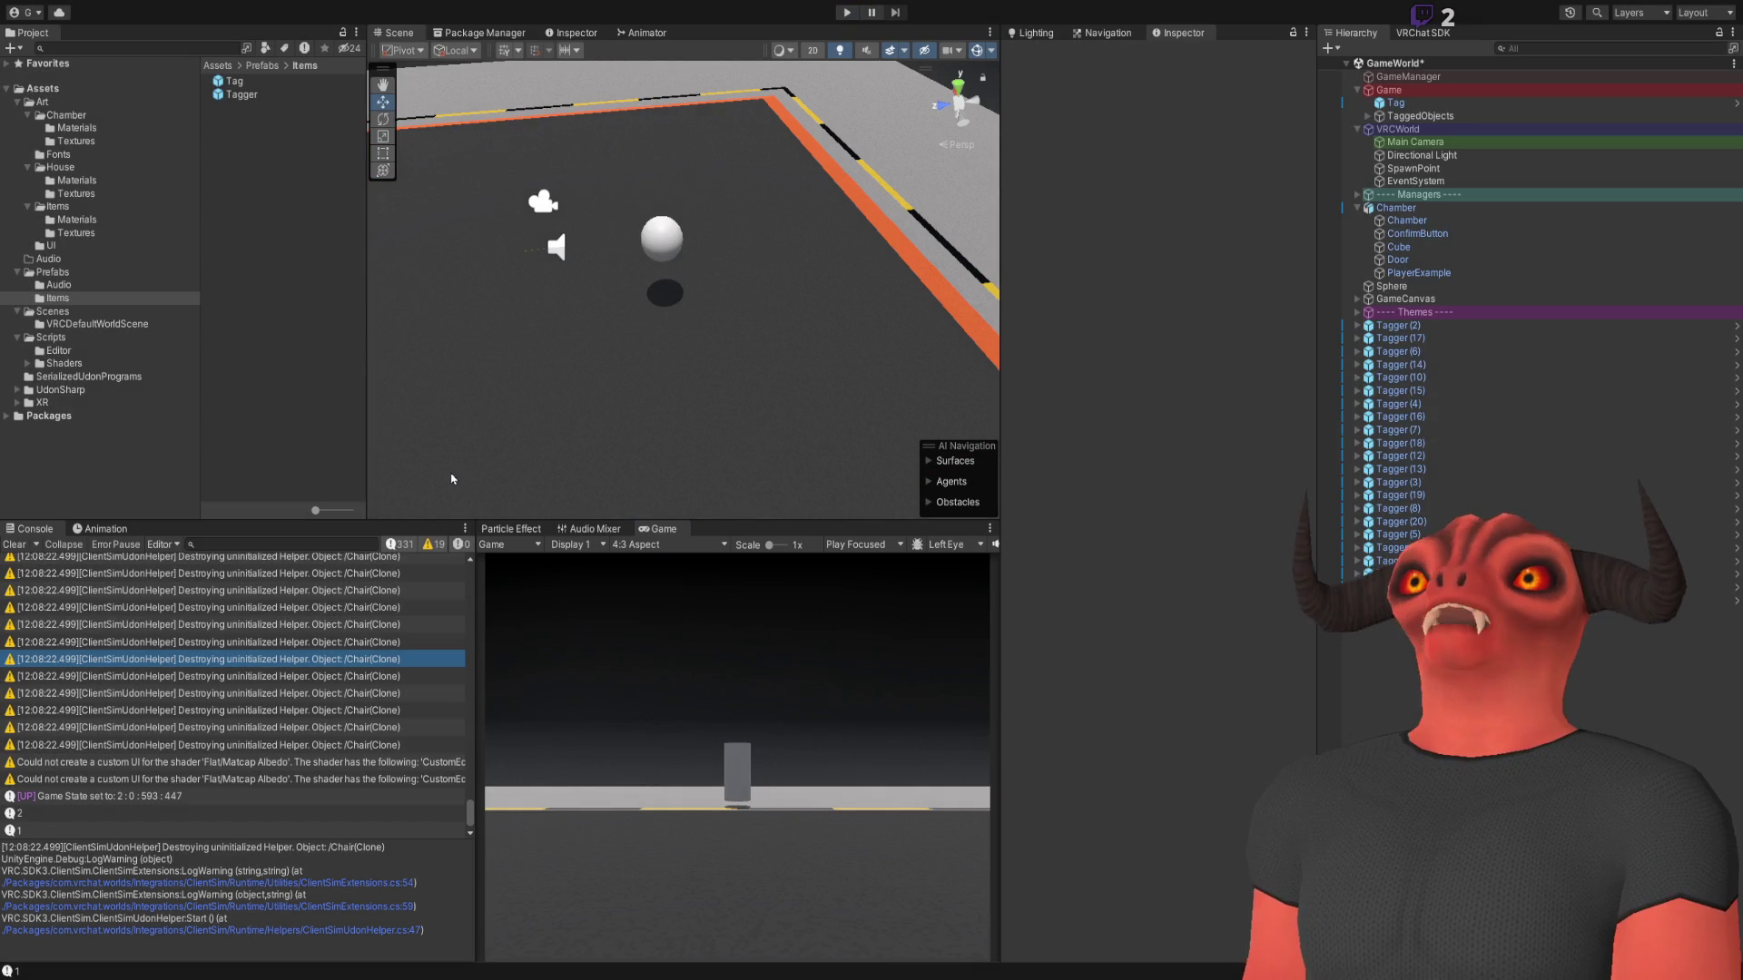
Enlarge the console and game panels and collapse the Project folders, leaving Art expanded
{"action": "left_click_drag", "start_coordinate": [473, 520], "coordinate": [473, 505]}
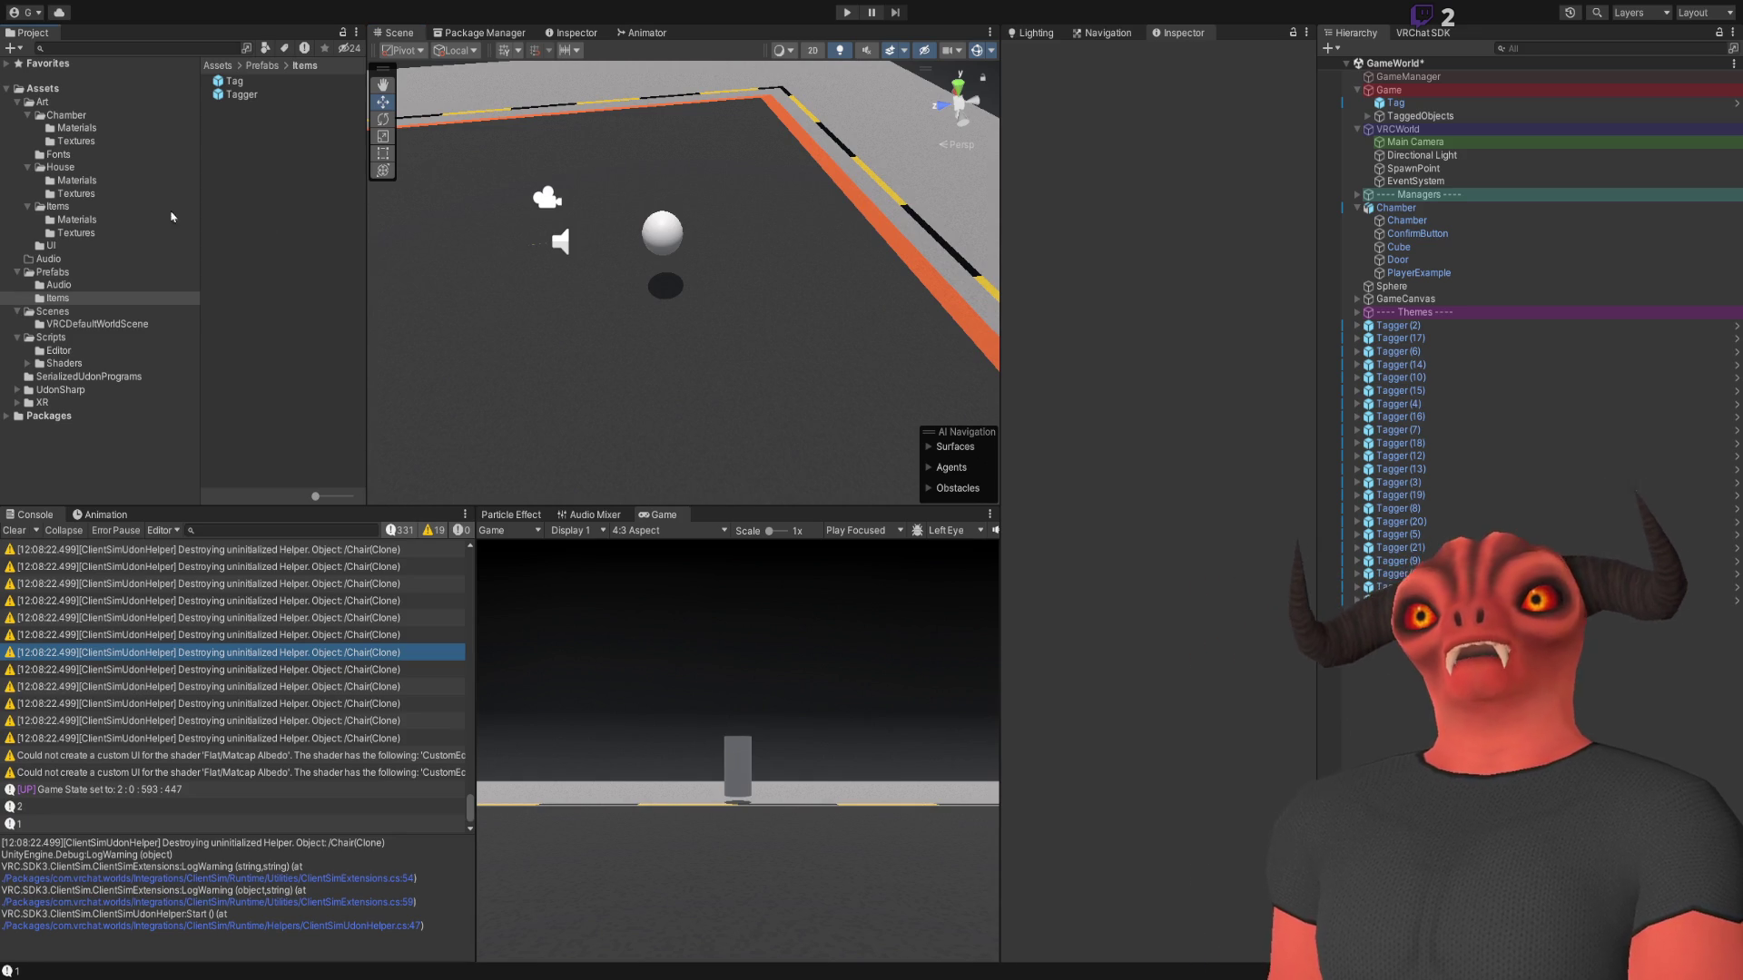
{"action": "left_click", "coordinate": [16, 102]}
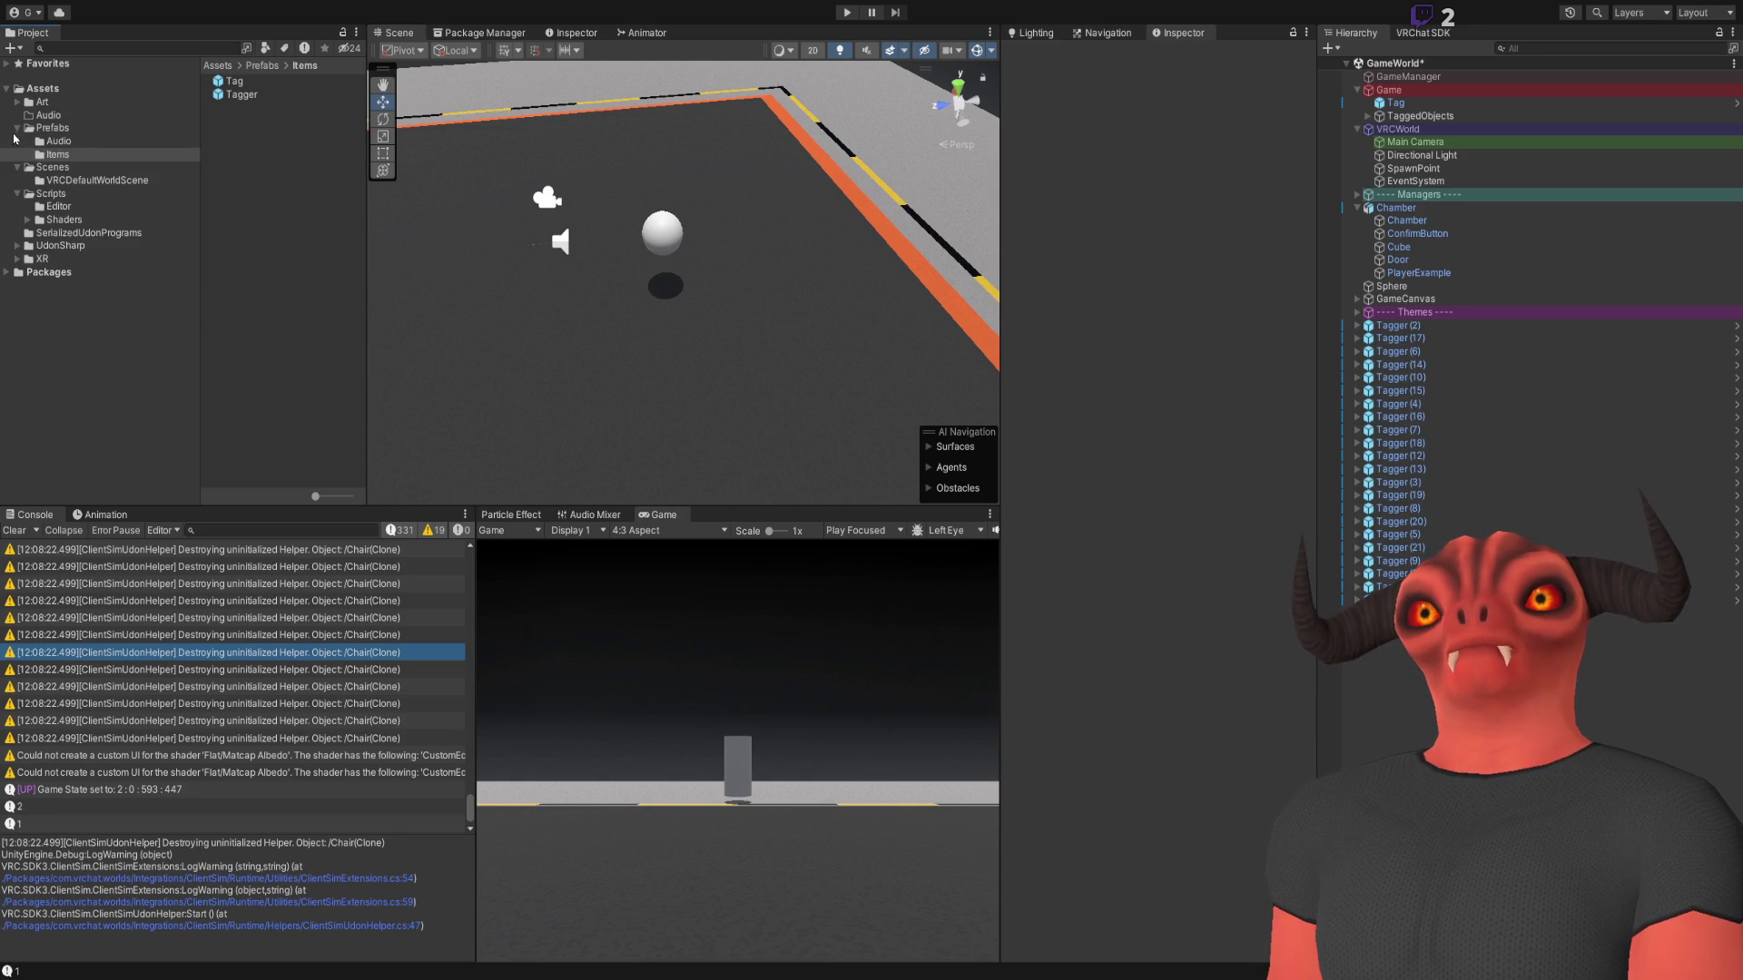
{"action": "left_click", "coordinate": [18, 129]}
{"action": "left_click", "coordinate": [14, 141]}
{"action": "left_click", "coordinate": [17, 168]}
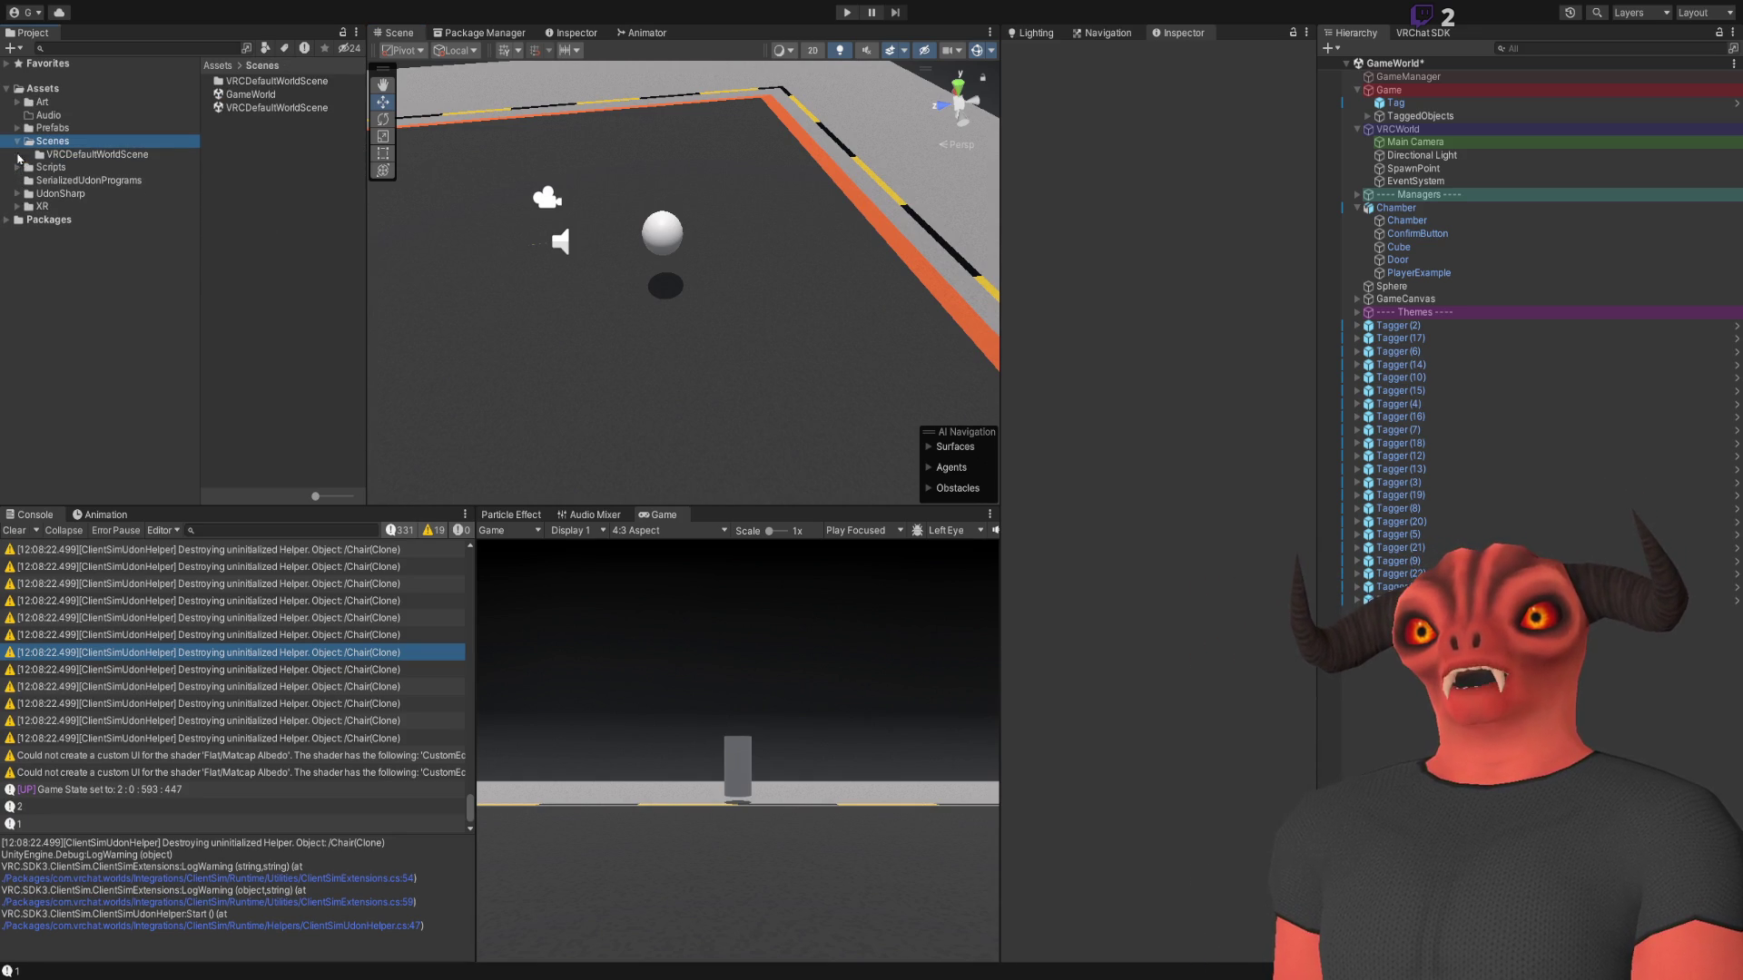
{"action": "left_click", "coordinate": [17, 142]}
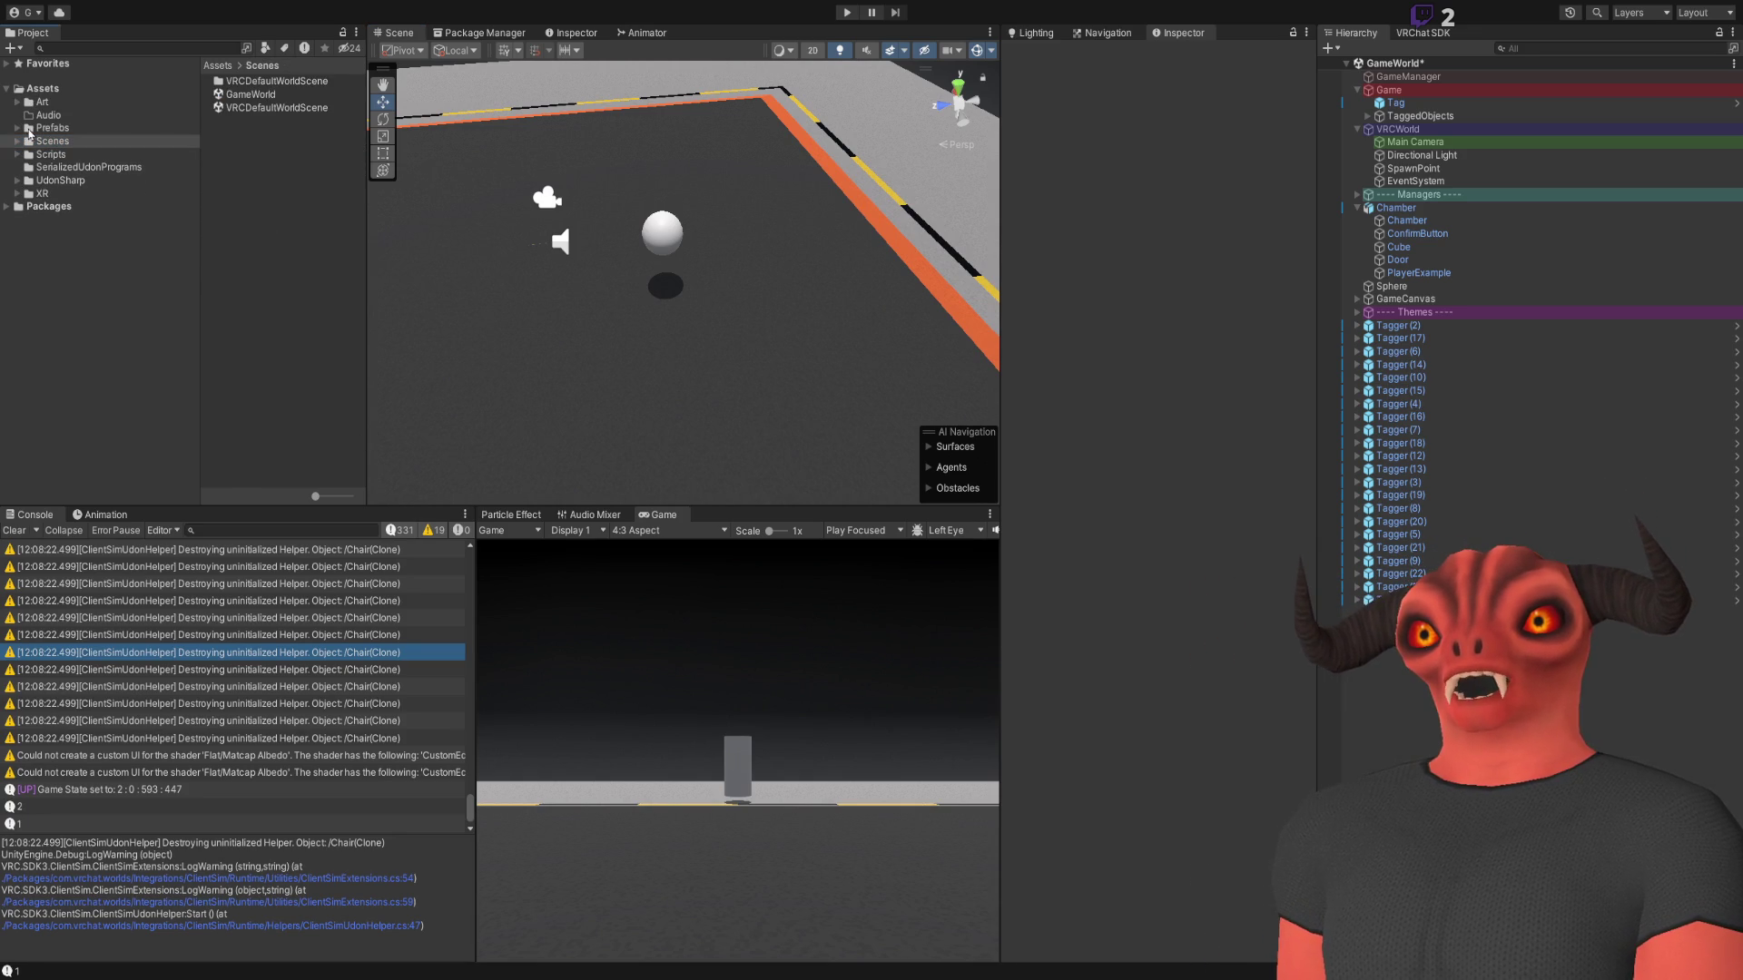
{"action": "left_click", "coordinate": [42, 103]}
Zoom in on the chamber console, clear the console log, then pull back
{"action": "mouse_move", "coordinate": [690, 291]}
{"action": "left_mouse_down"}
{"action": "mouse_move", "coordinate": [817, 318]}
{"action": "mouse_move", "coordinate": [1190, 330]}
{"action": "mouse_move", "coordinate": [624, 234]}
{"action": "mouse_move", "coordinate": [726, 300]}
{"action": "left_mouse_up"}
{"action": "left_click", "coordinate": [13, 530]}
{"action": "left_click_drag", "start_coordinate": [755, 451], "coordinate": [751, 439]}
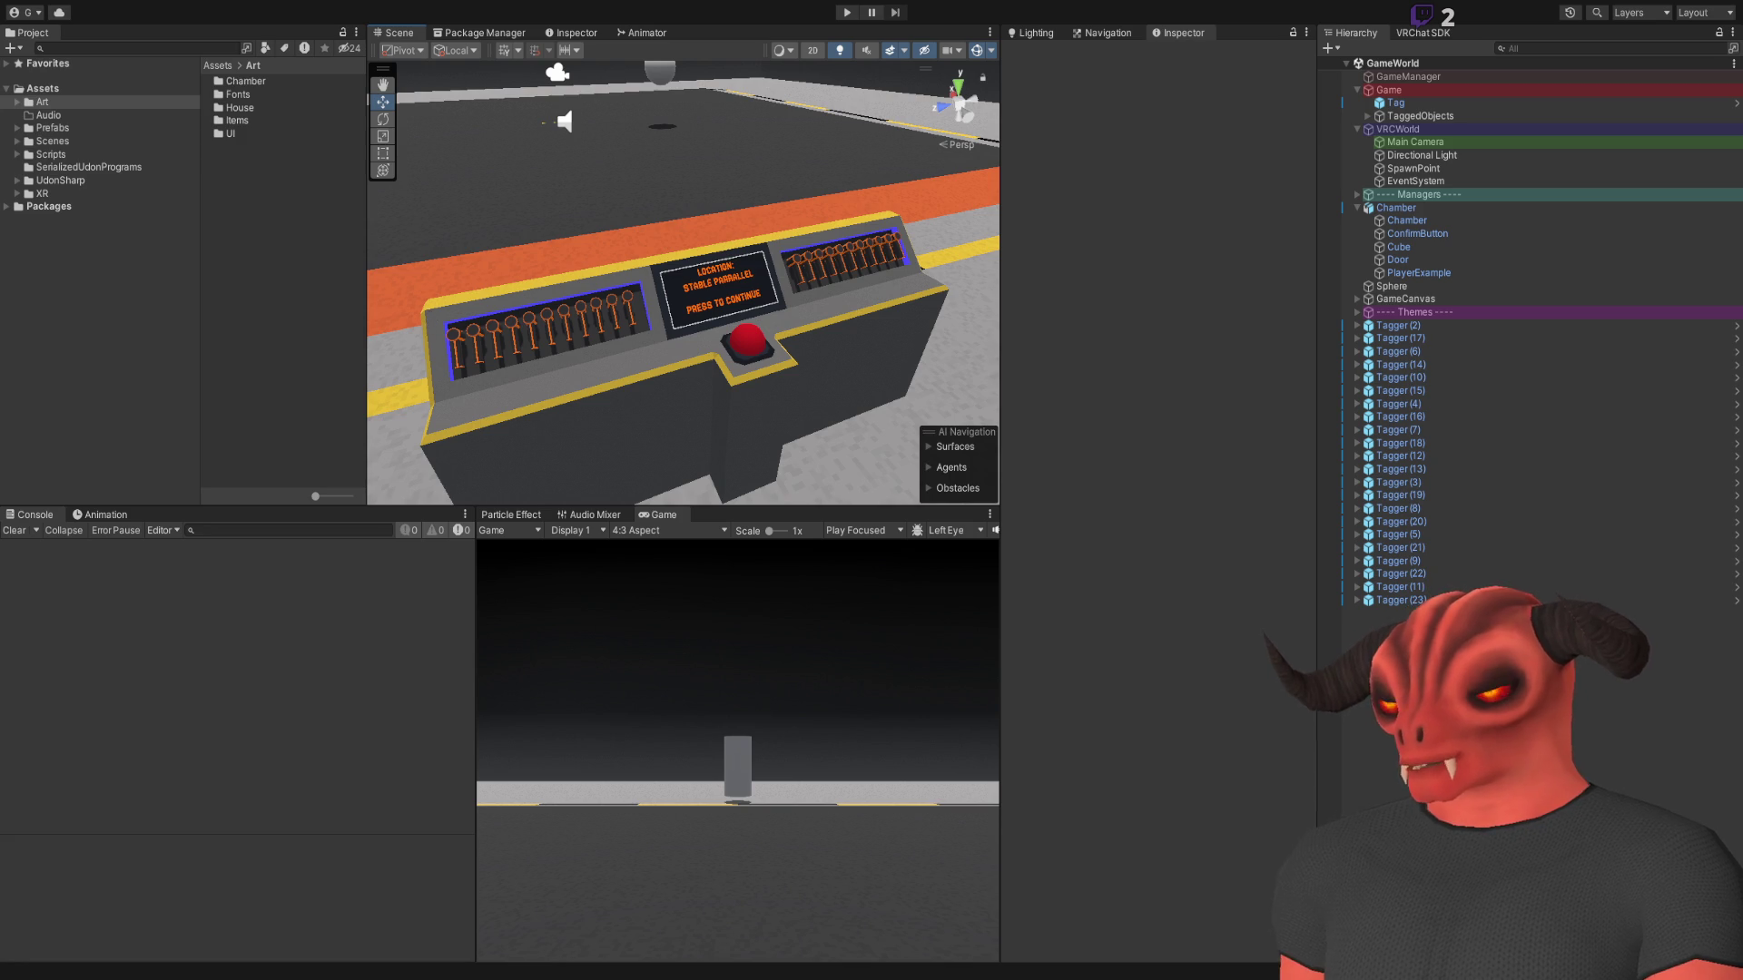
Close ClientSimPlayerHand.cs in Visual Studio so Tagger.cs is showing
{"action": "key", "text": "alt+Tab"}
{"action": "scroll", "coordinate": [706, 350], "scroll_direction": "down", "scroll_amount": 5}
{"action": "scroll", "coordinate": [706, 351], "scroll_direction": "up", "scroll_amount": 11}
{"action": "left_click", "coordinate": [151, 65]}
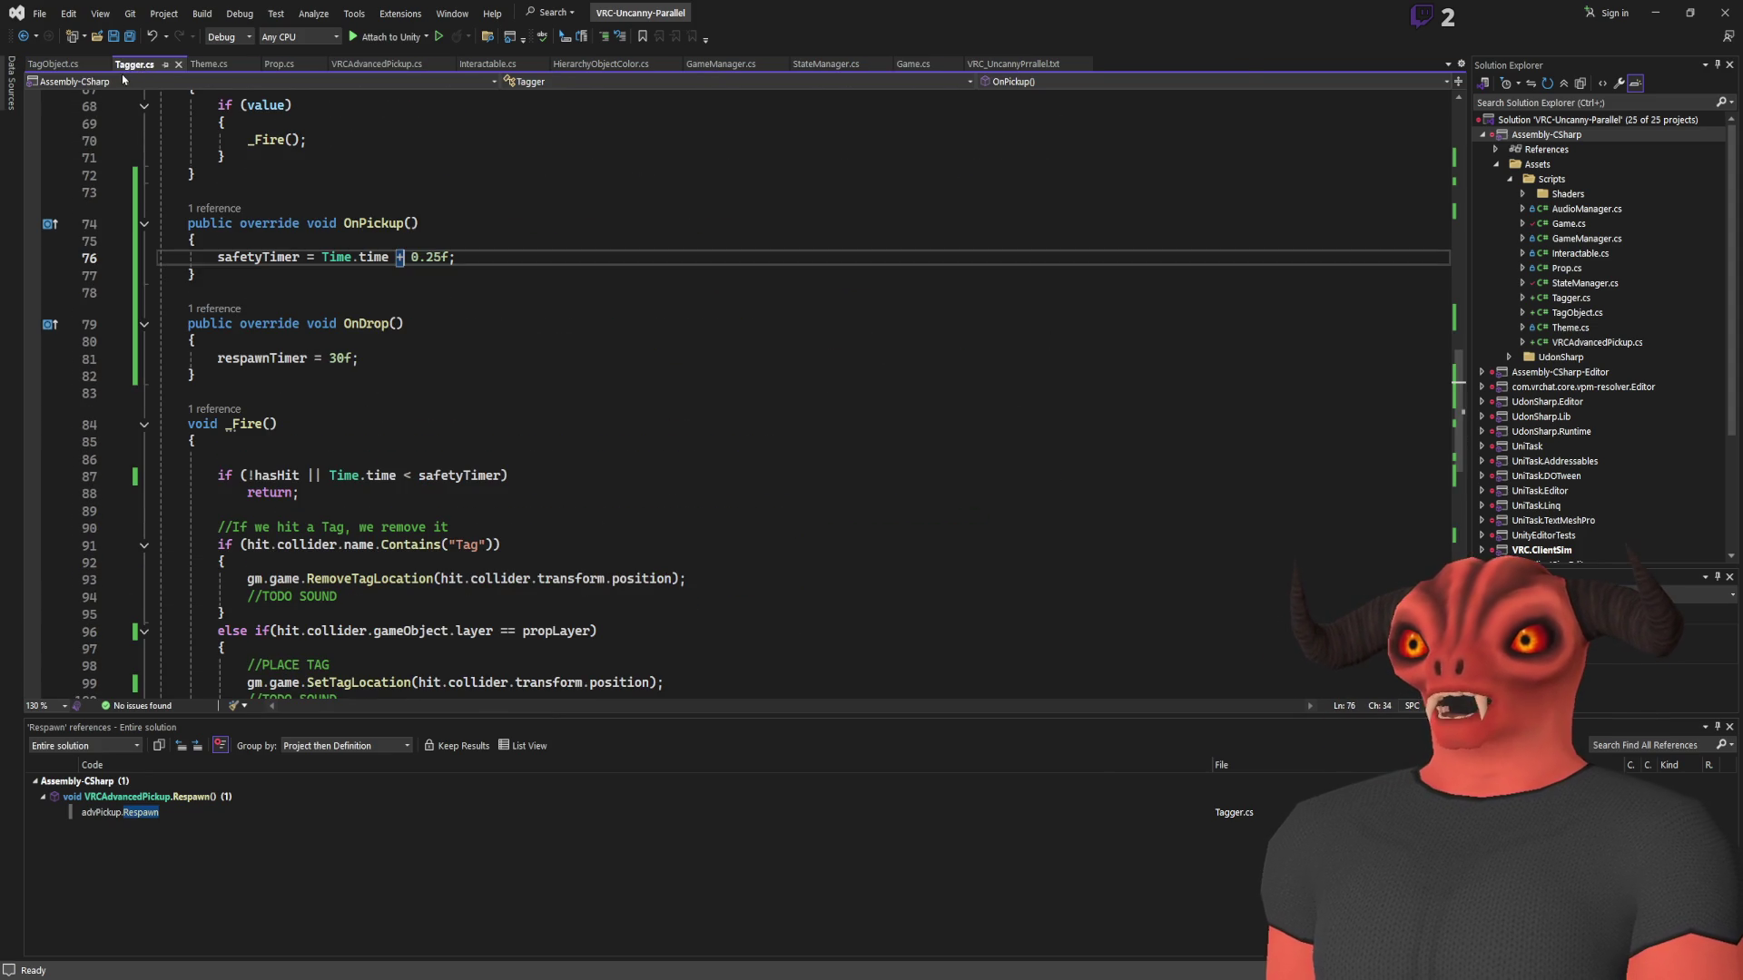
Scroll through Tagger.cs, then open TagObject.cs and read it
{"action": "scroll", "coordinate": [466, 503], "scroll_direction": "down", "scroll_amount": 6}
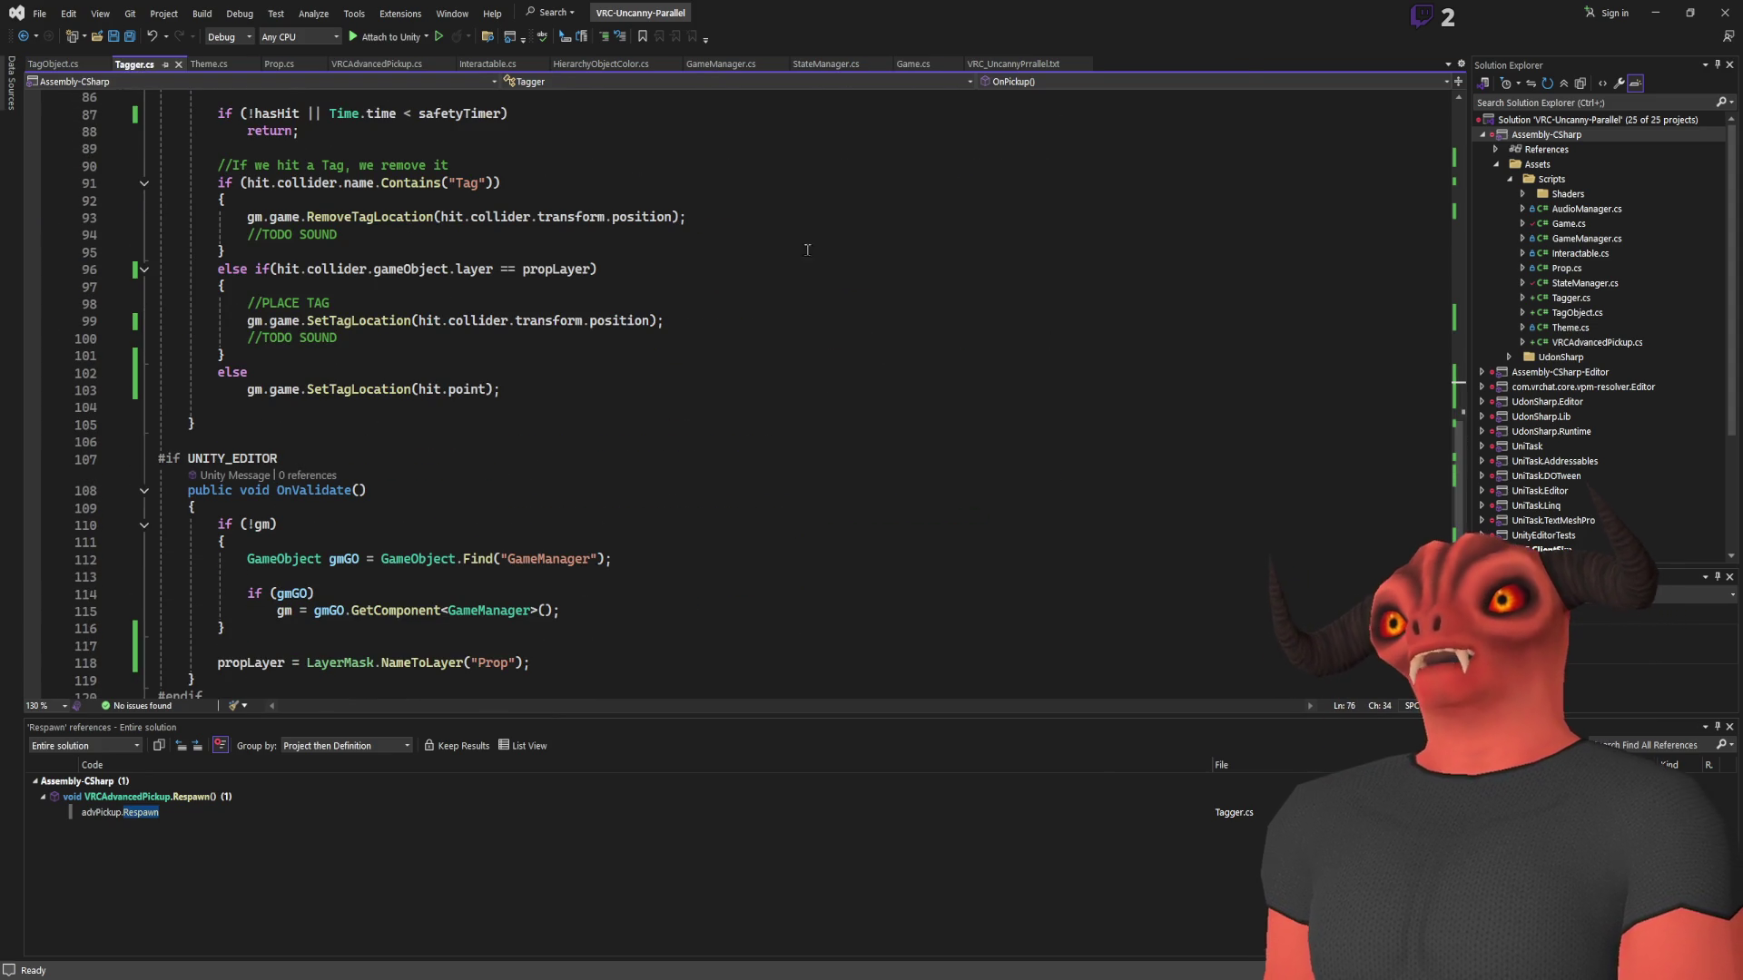
{"action": "left_click", "coordinate": [205, 64]}
{"action": "left_click", "coordinate": [46, 65]}
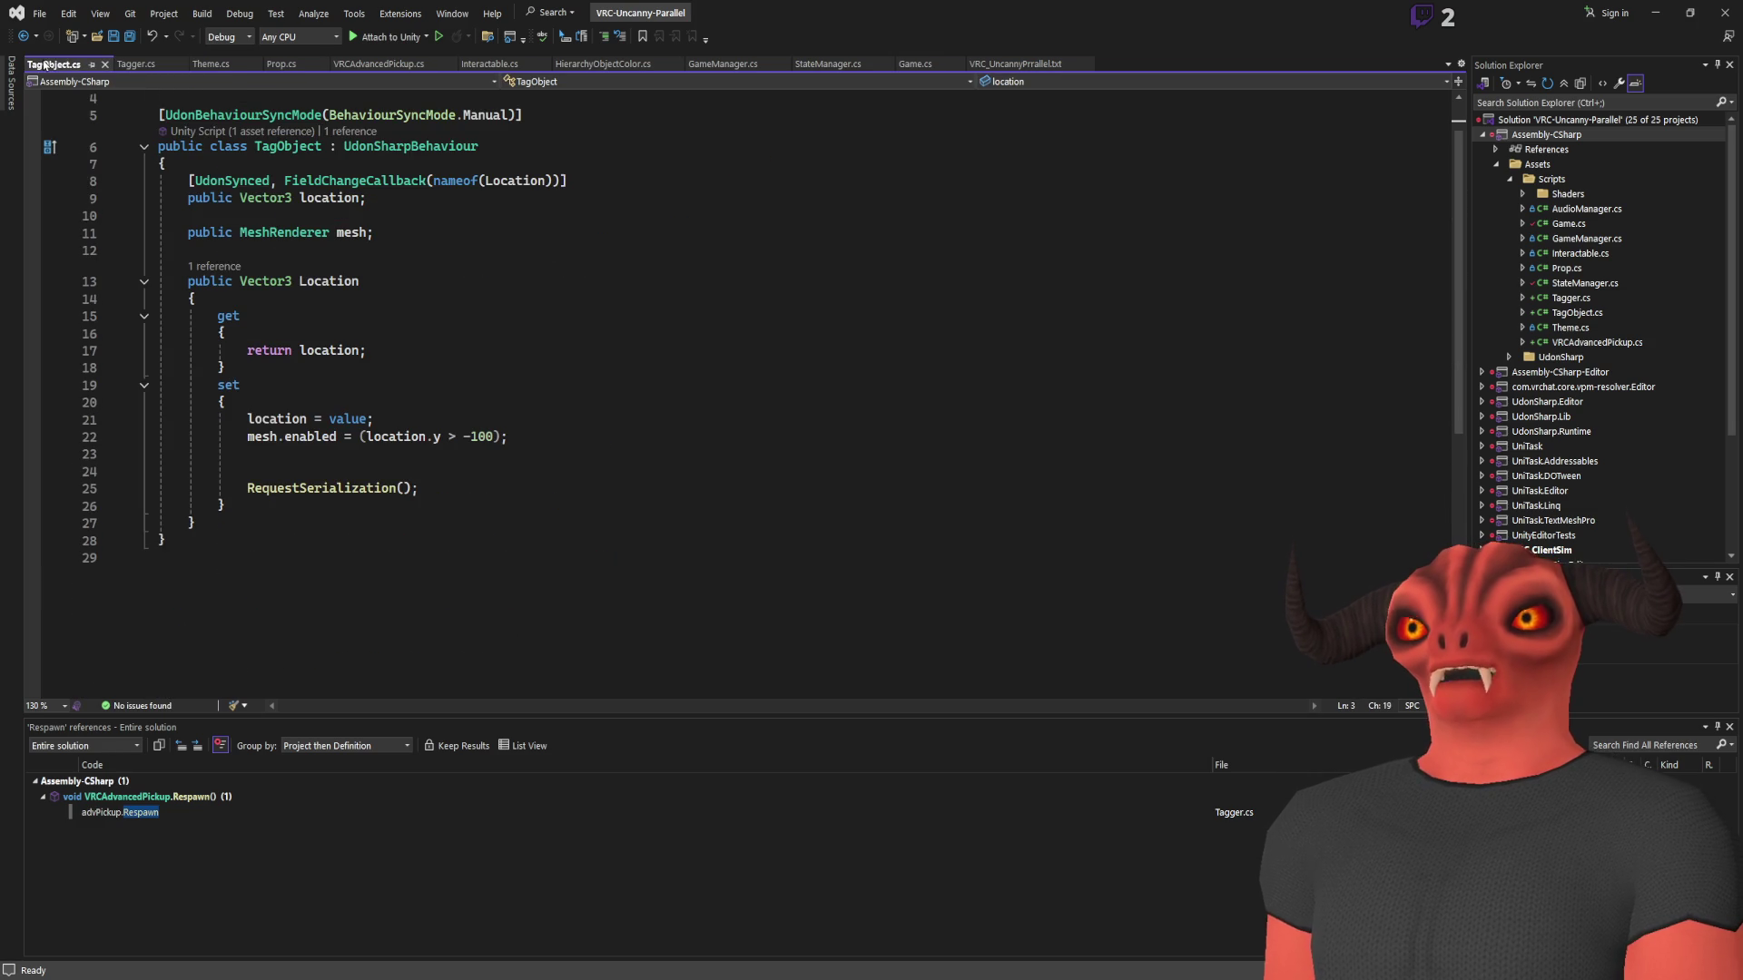
{"action": "scroll", "coordinate": [344, 366], "scroll_direction": "up", "scroll_amount": 1}
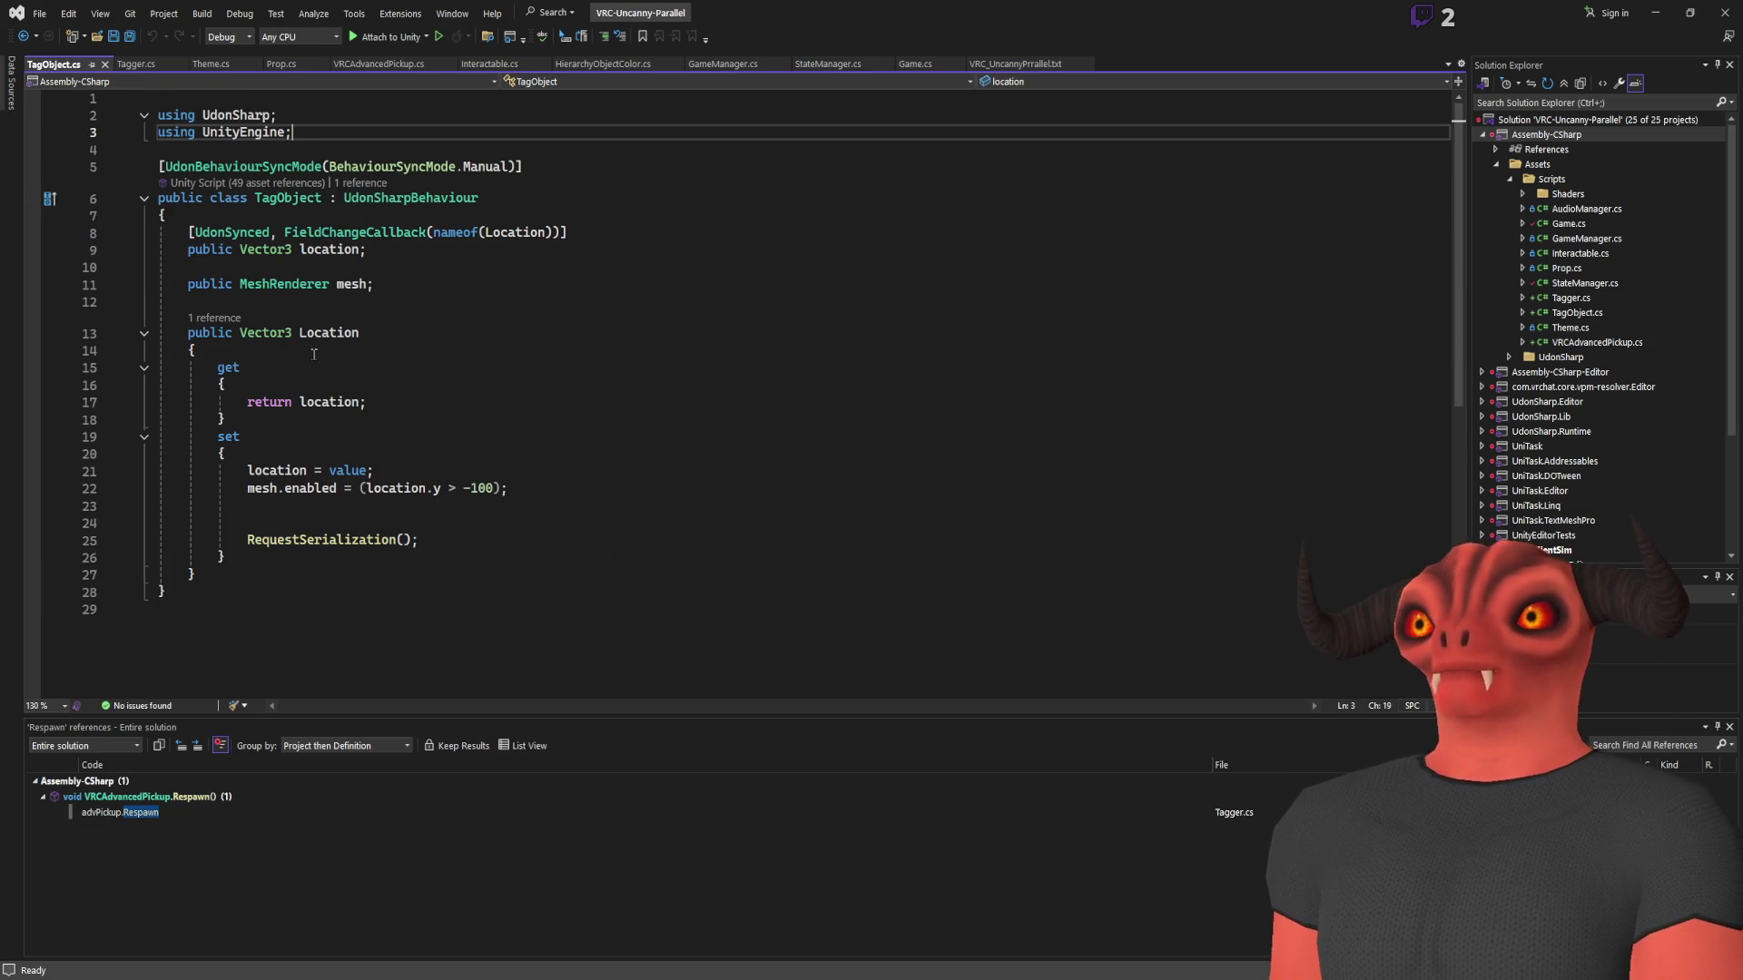
Return to the Unity editor and show the VRChat SDK panel
{"action": "key", "text": "alt+Tab"}
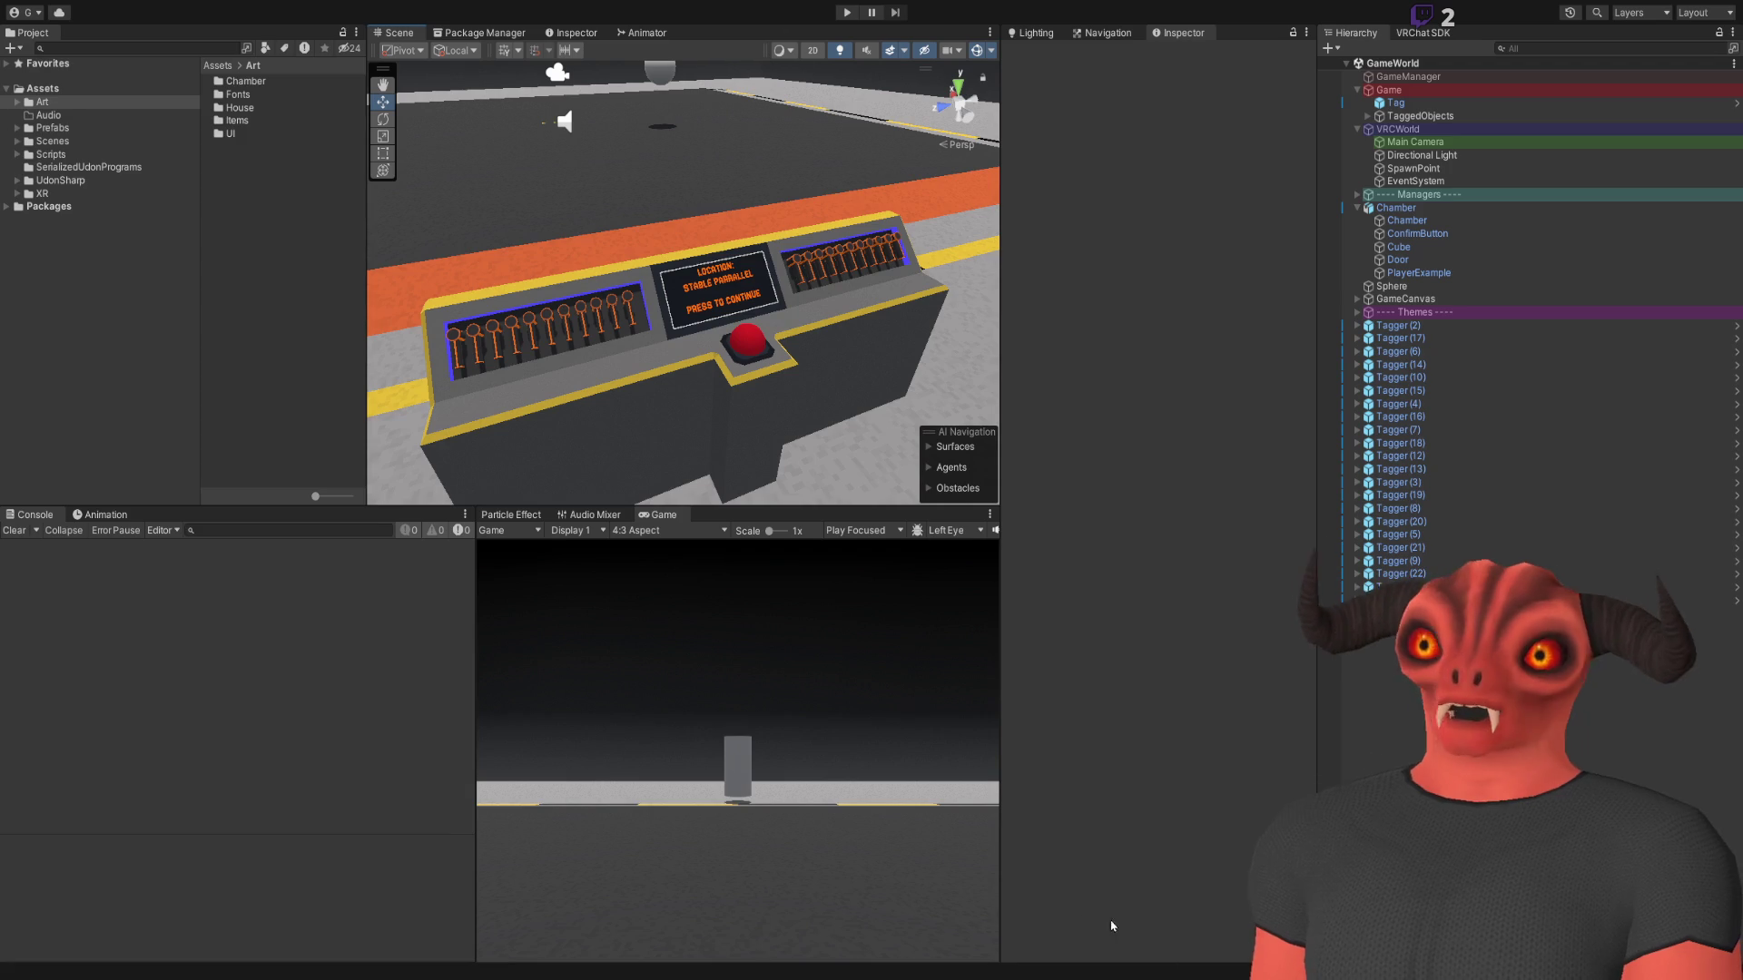
{"action": "key", "text": "alt+Tab"}
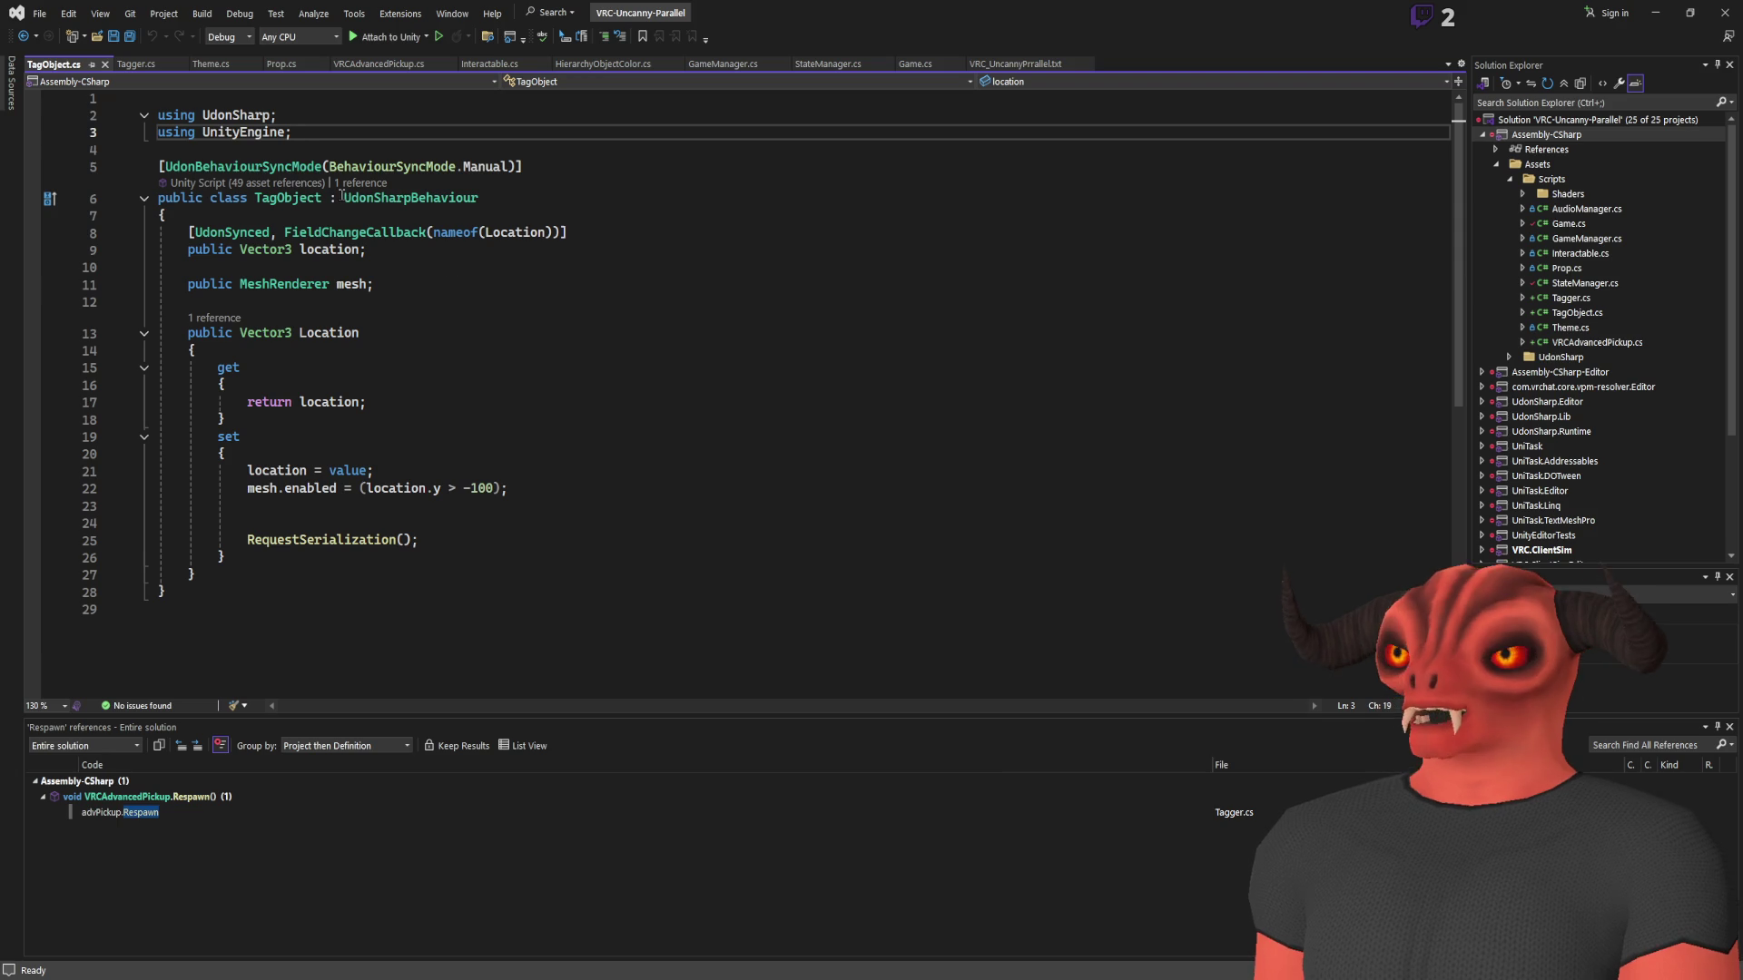
{"action": "key", "text": "alt+Tab"}
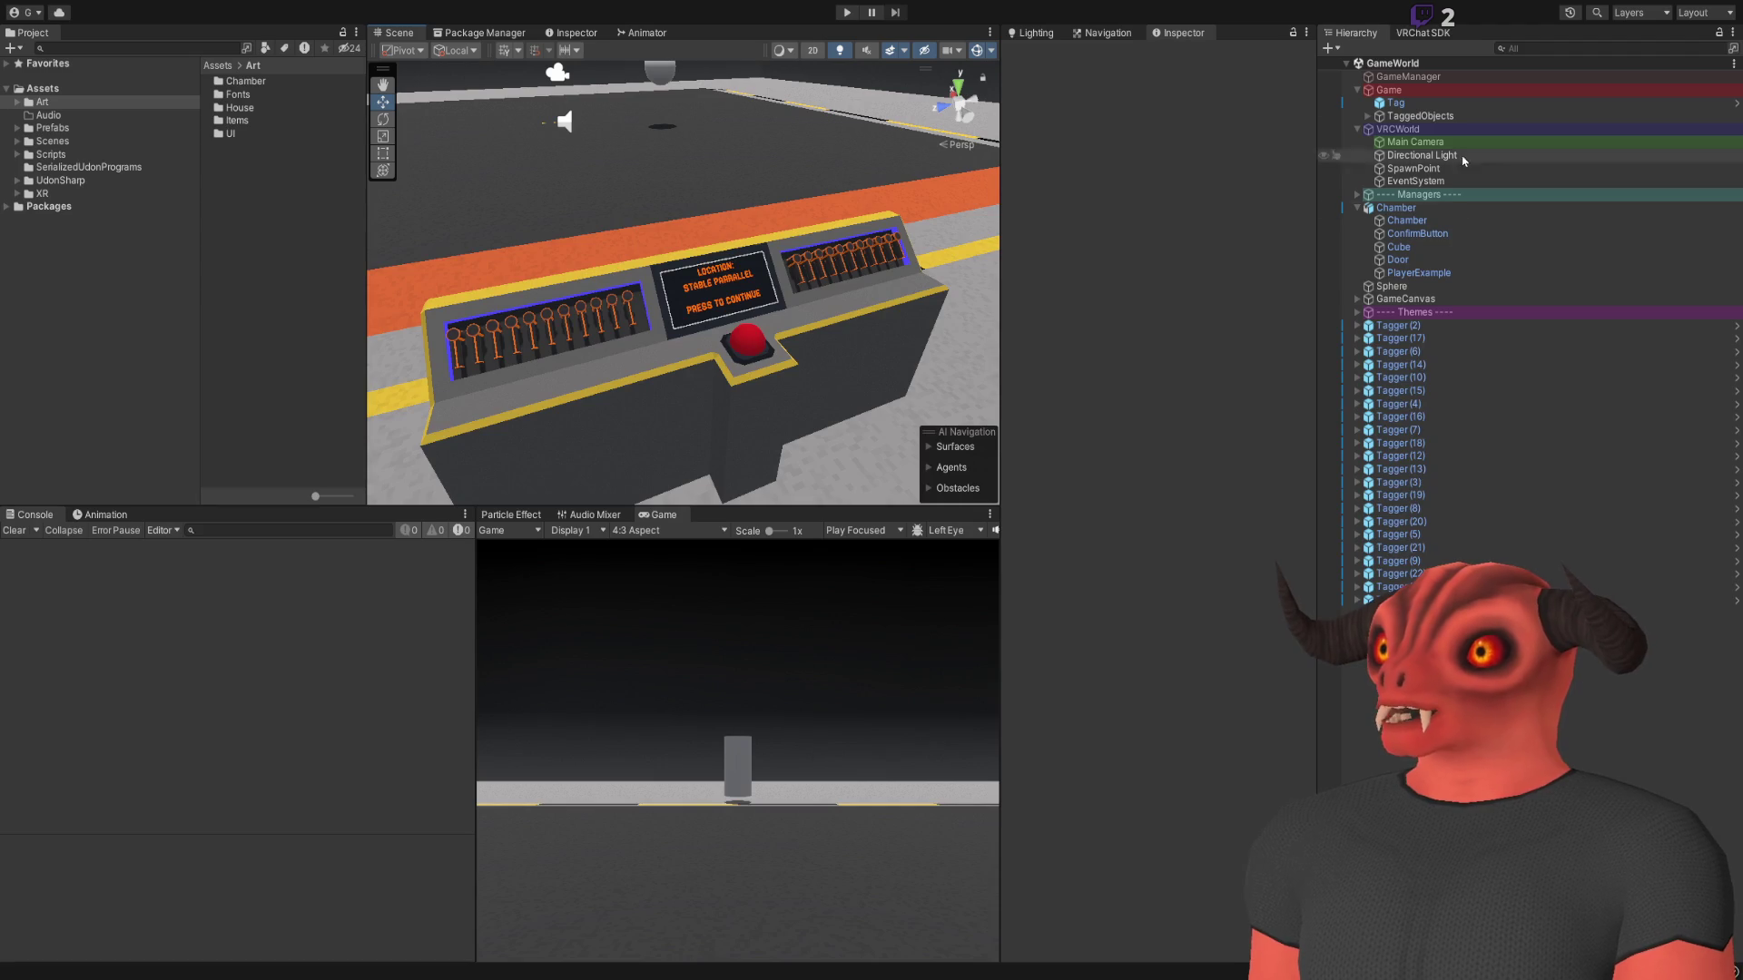
{"action": "left_click", "coordinate": [1414, 33]}
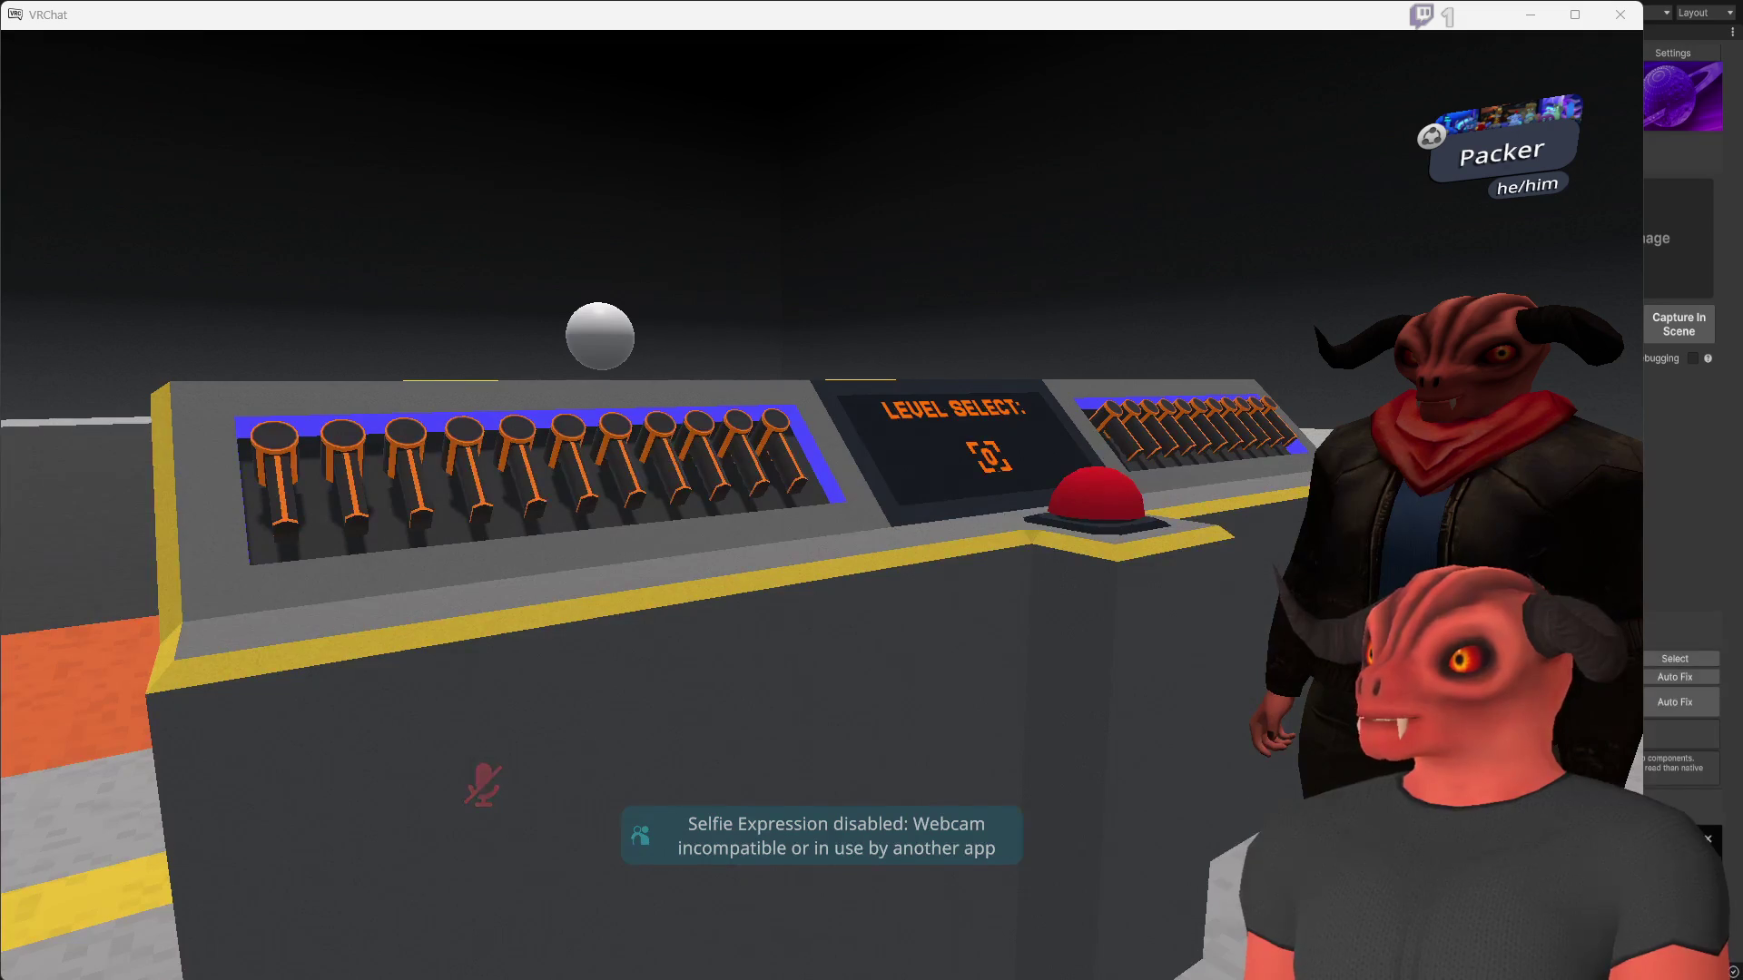
Grab a Tagger Device from the lever console and drop it onto the floor as an orange dome
{"action": "mouse_move", "coordinate": [821, 505]}
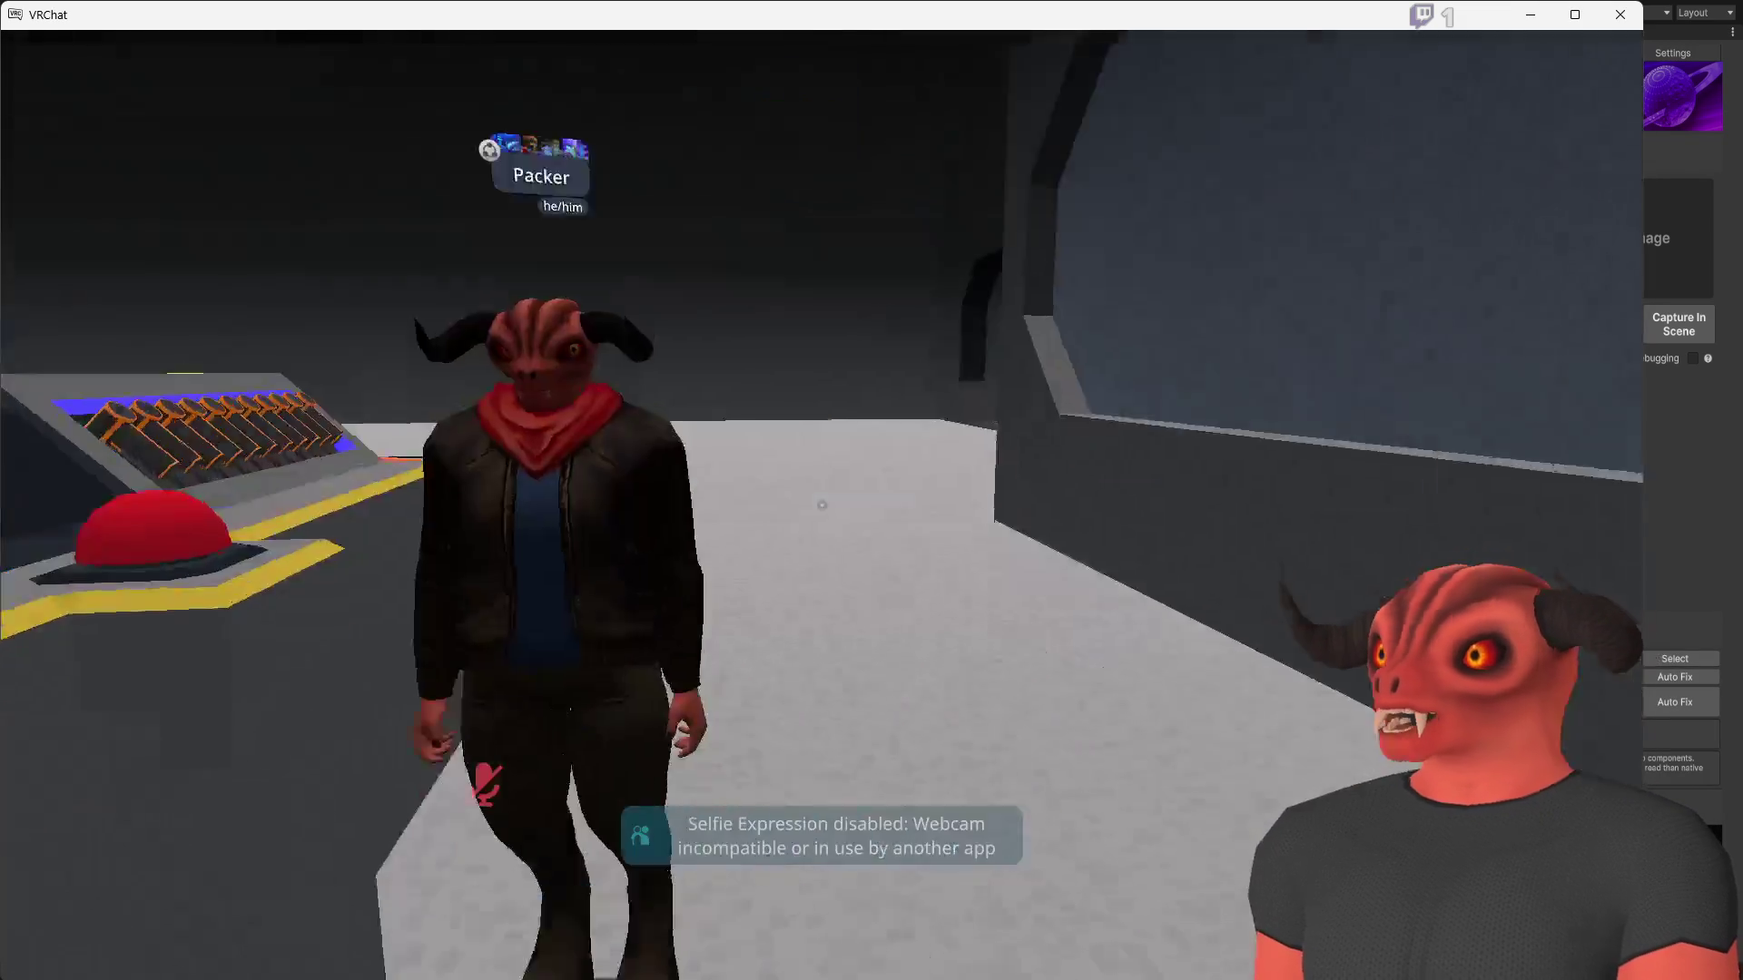
{"action": "key", "text": "w"}
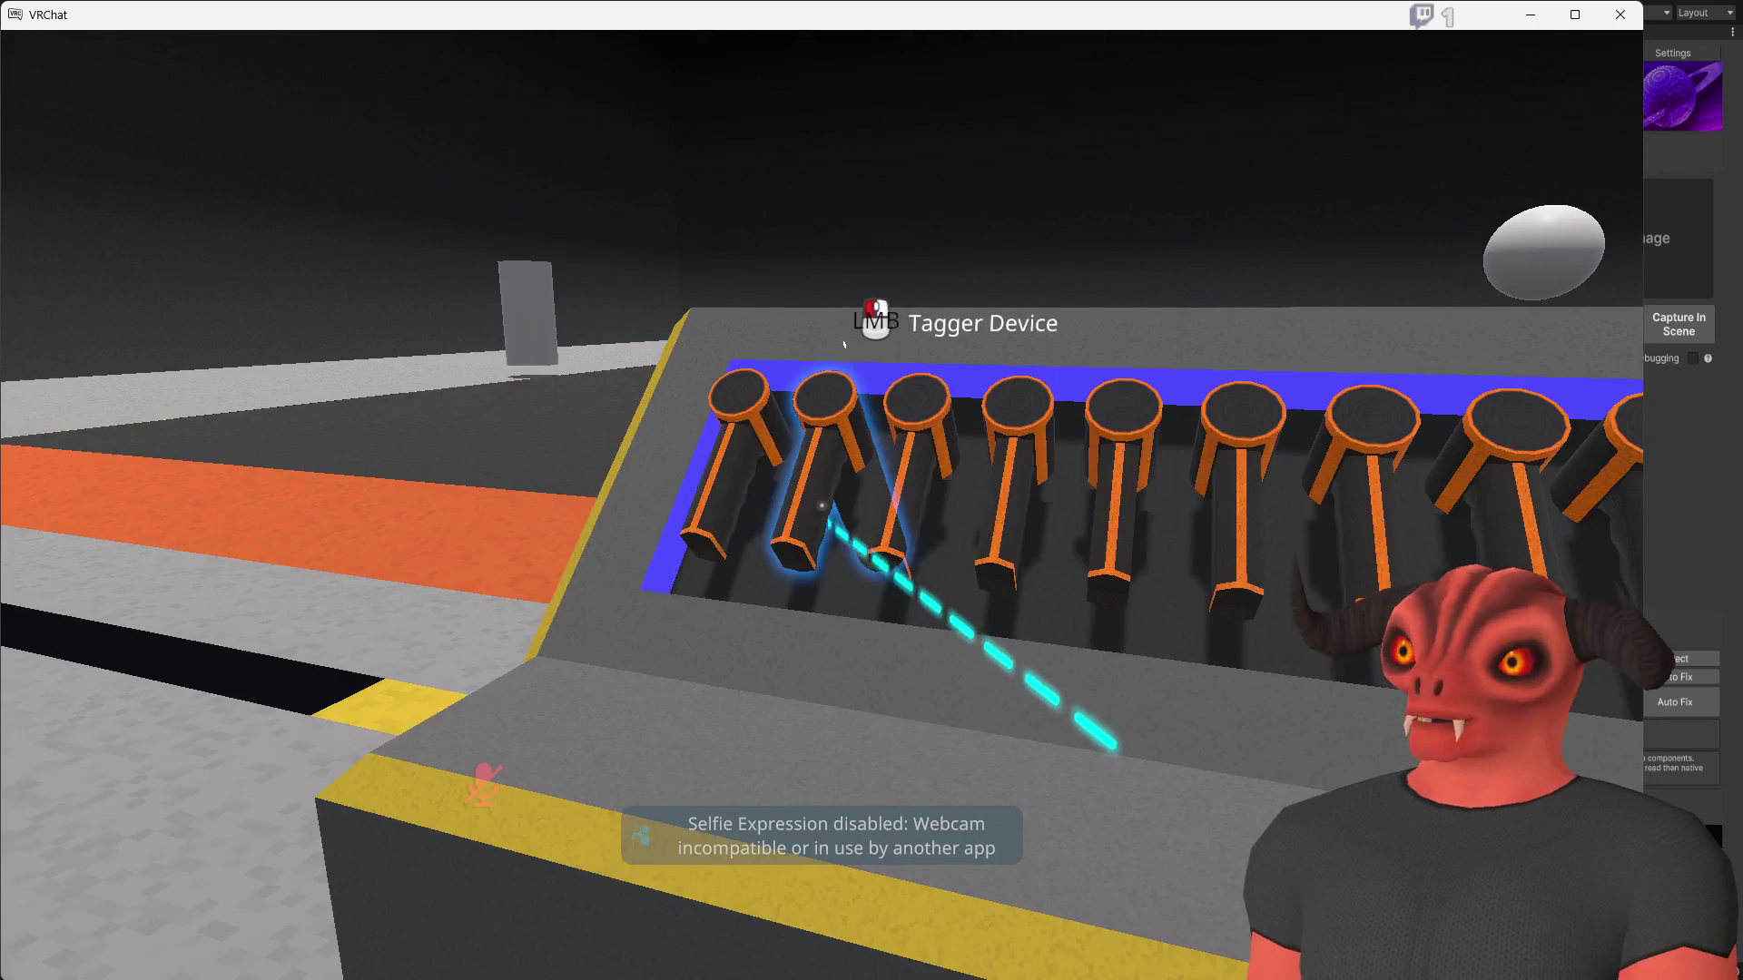
{"action": "key", "text": "s"}
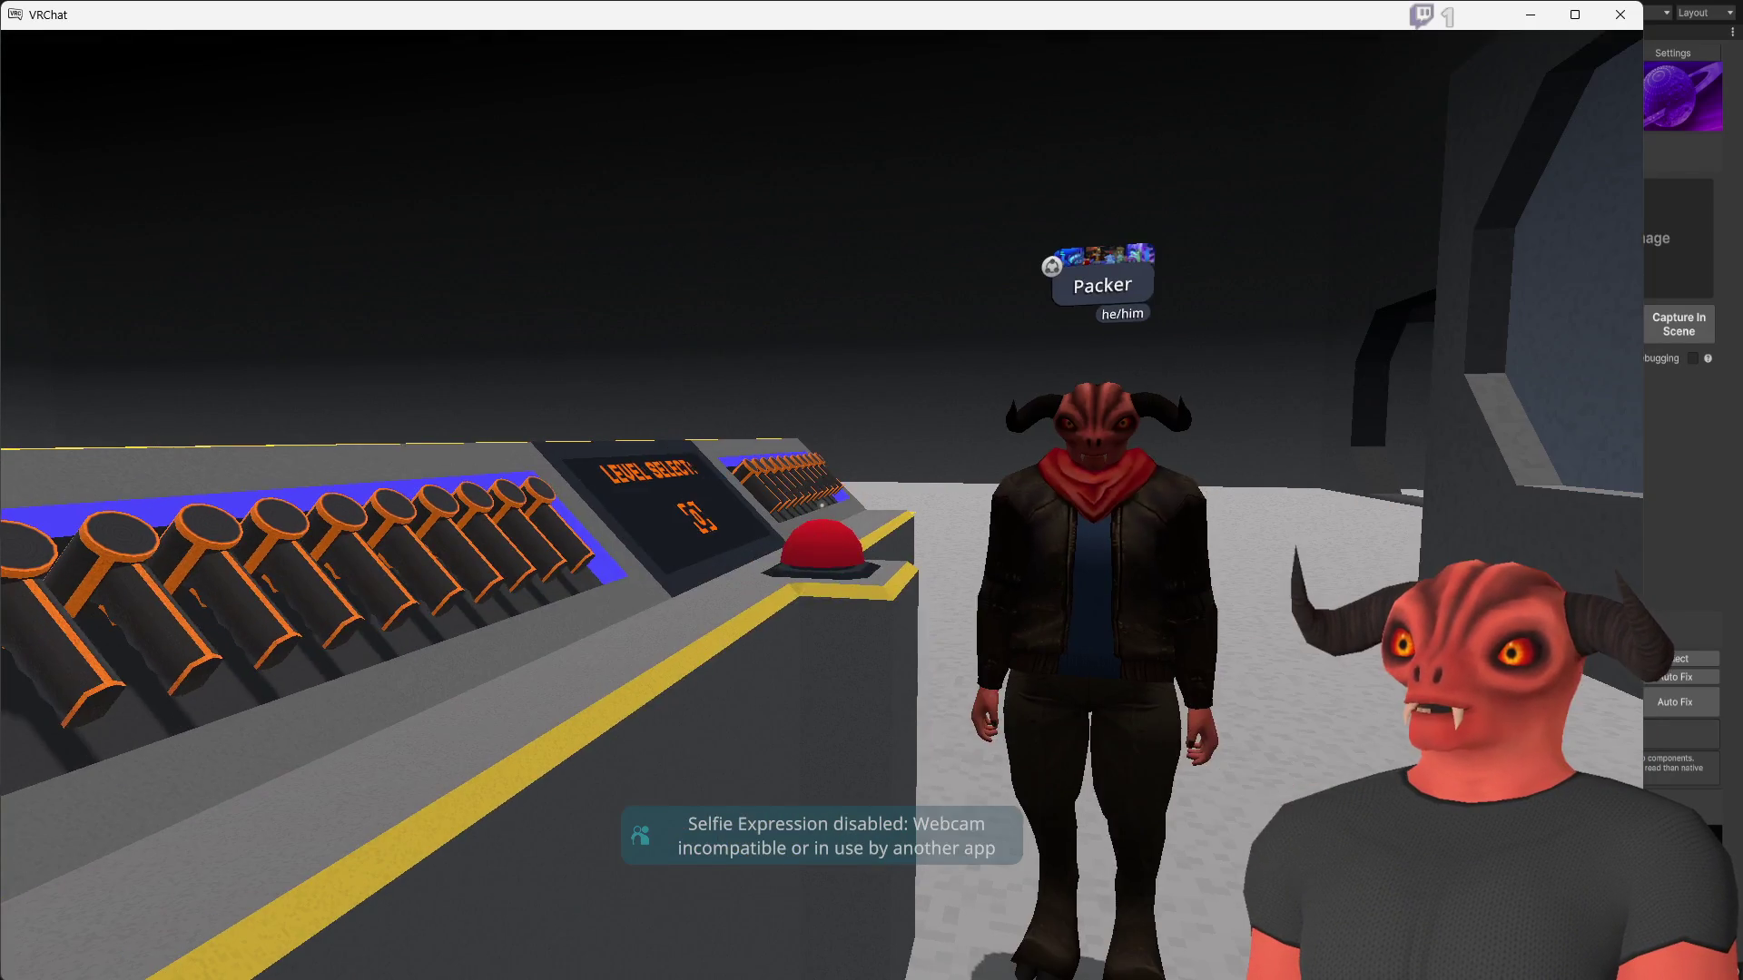
{"action": "left_click", "coordinate": [822, 505]}
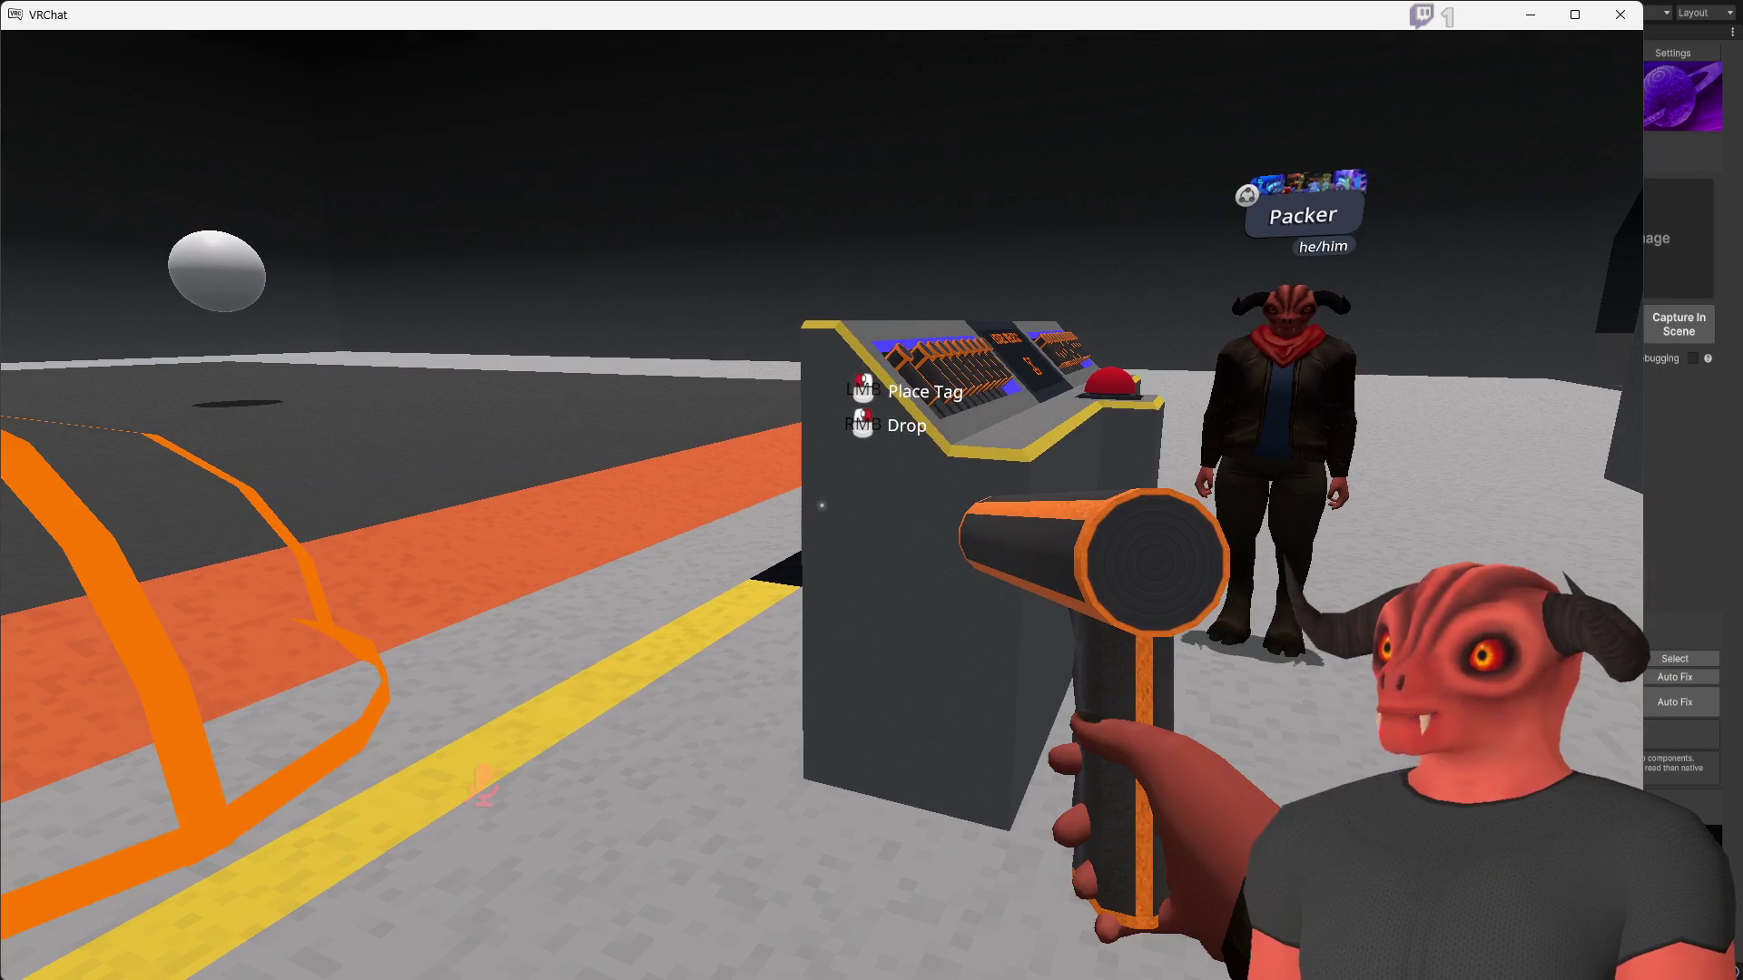
{"action": "left_click", "coordinate": [822, 505]}
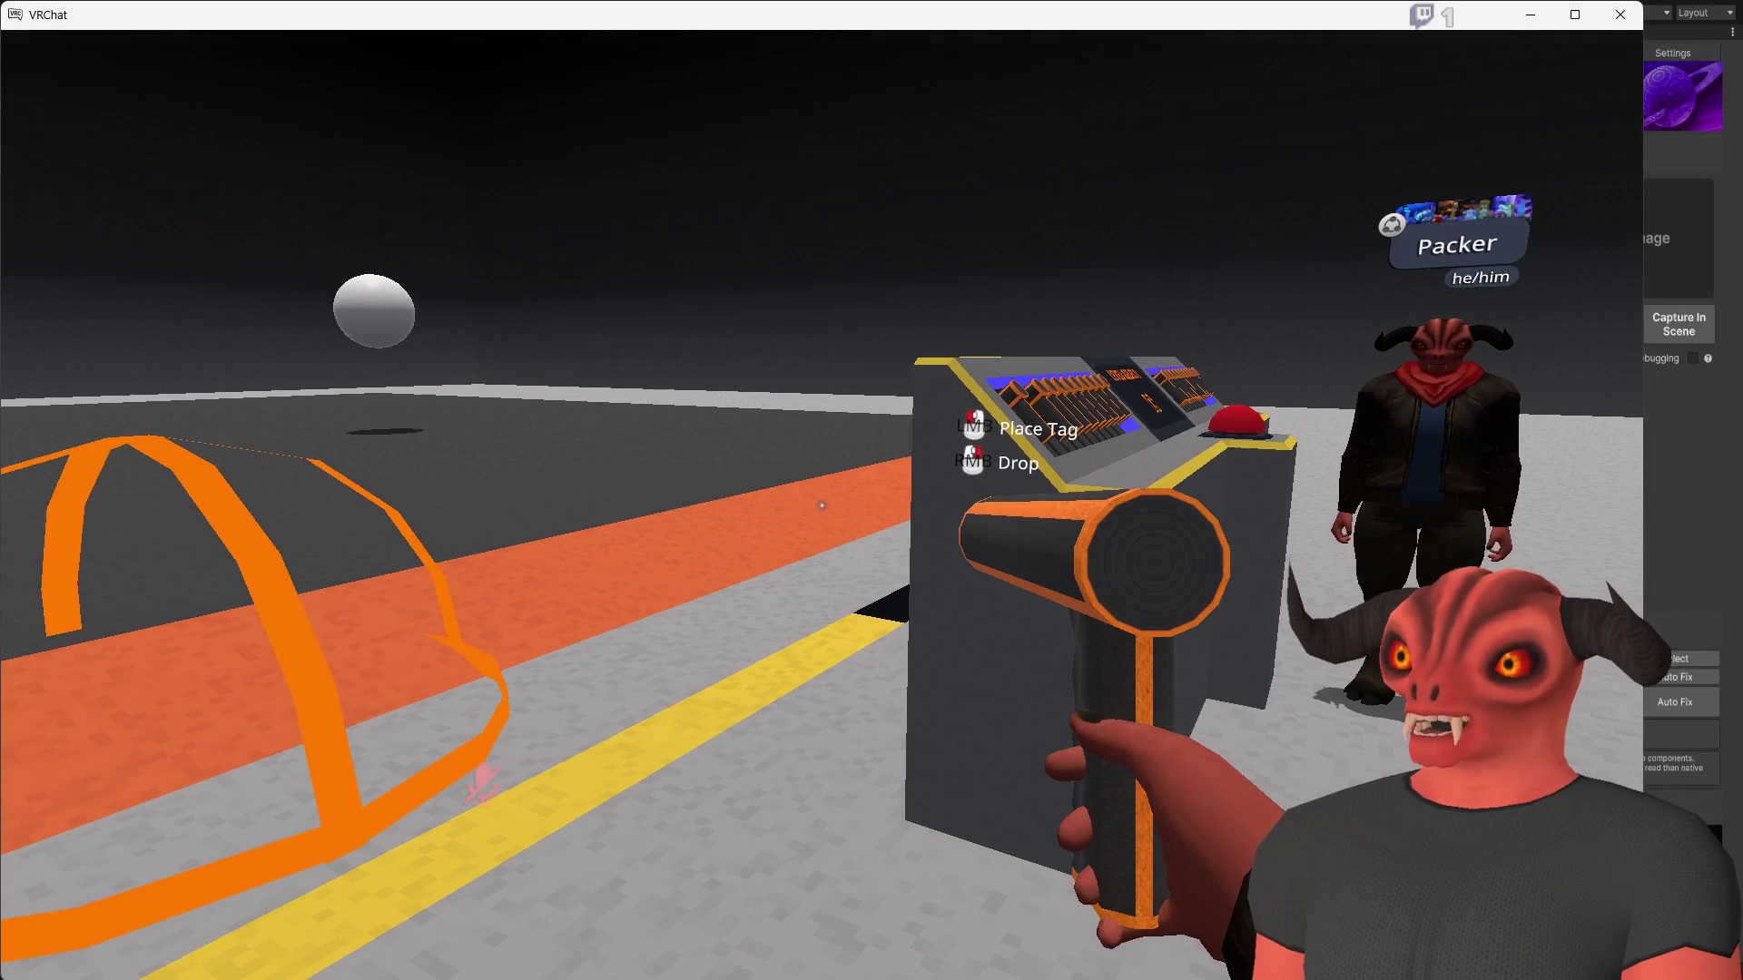
{"action": "right_click", "coordinate": [822, 505]}
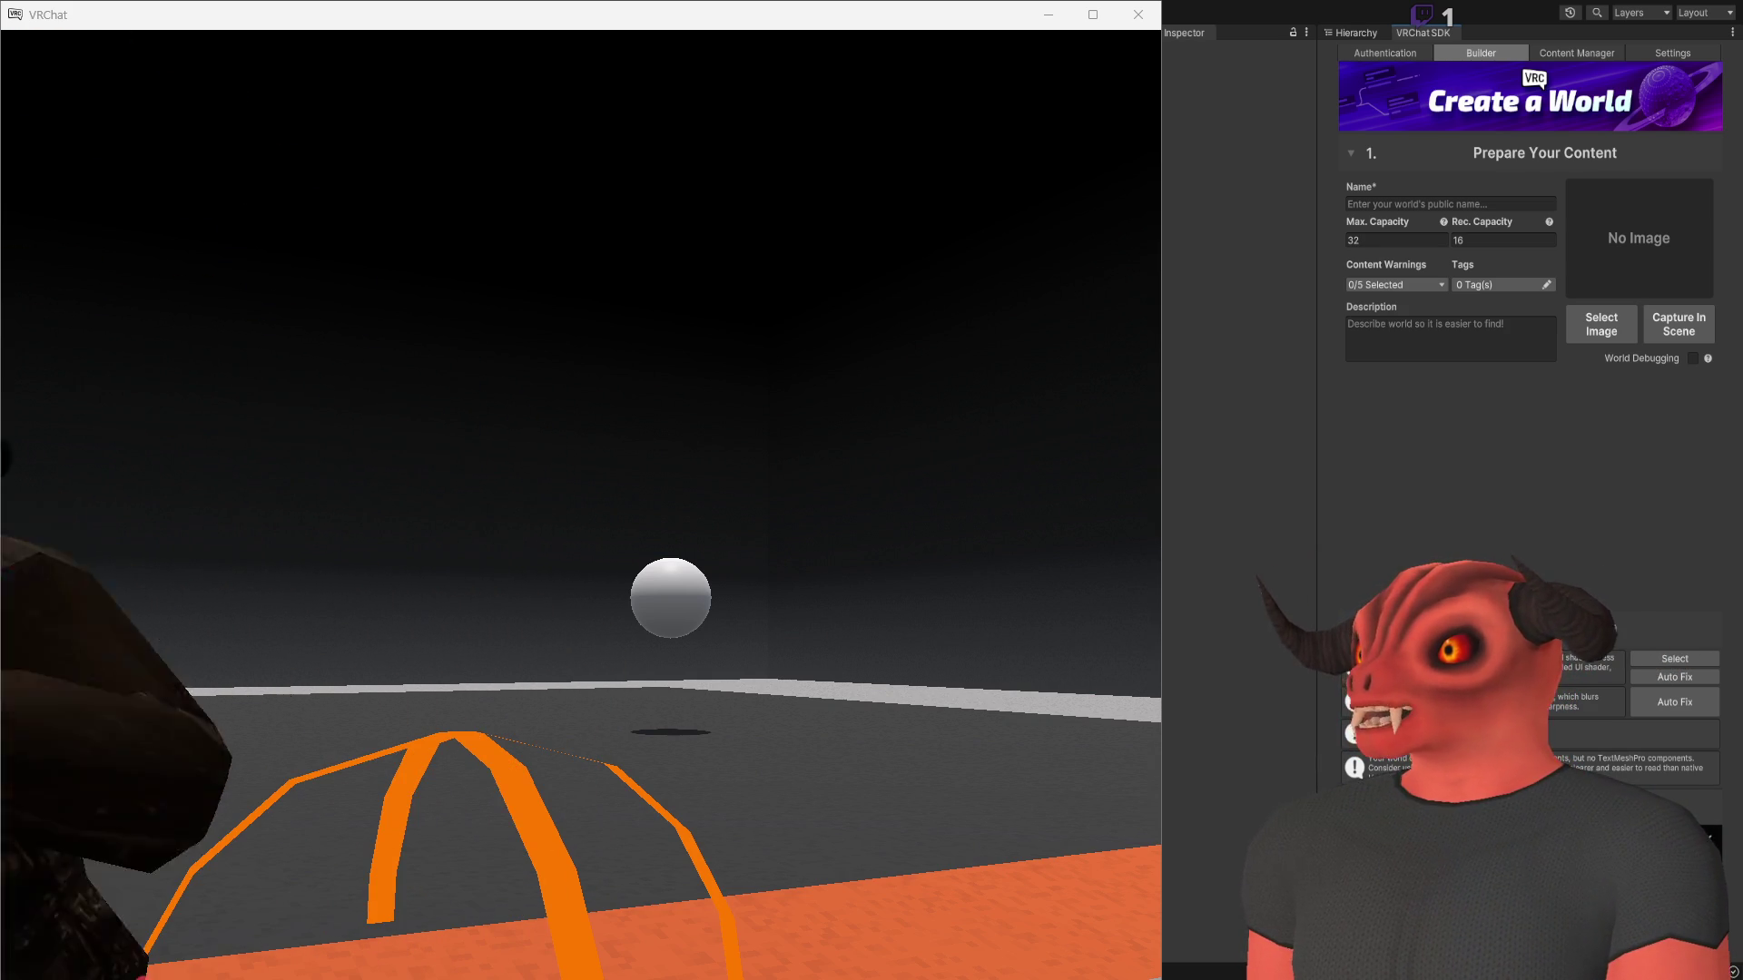
Walk to the Level Select red button and confirm the Stable Parallel teleport
{"action": "key", "text": "w"}
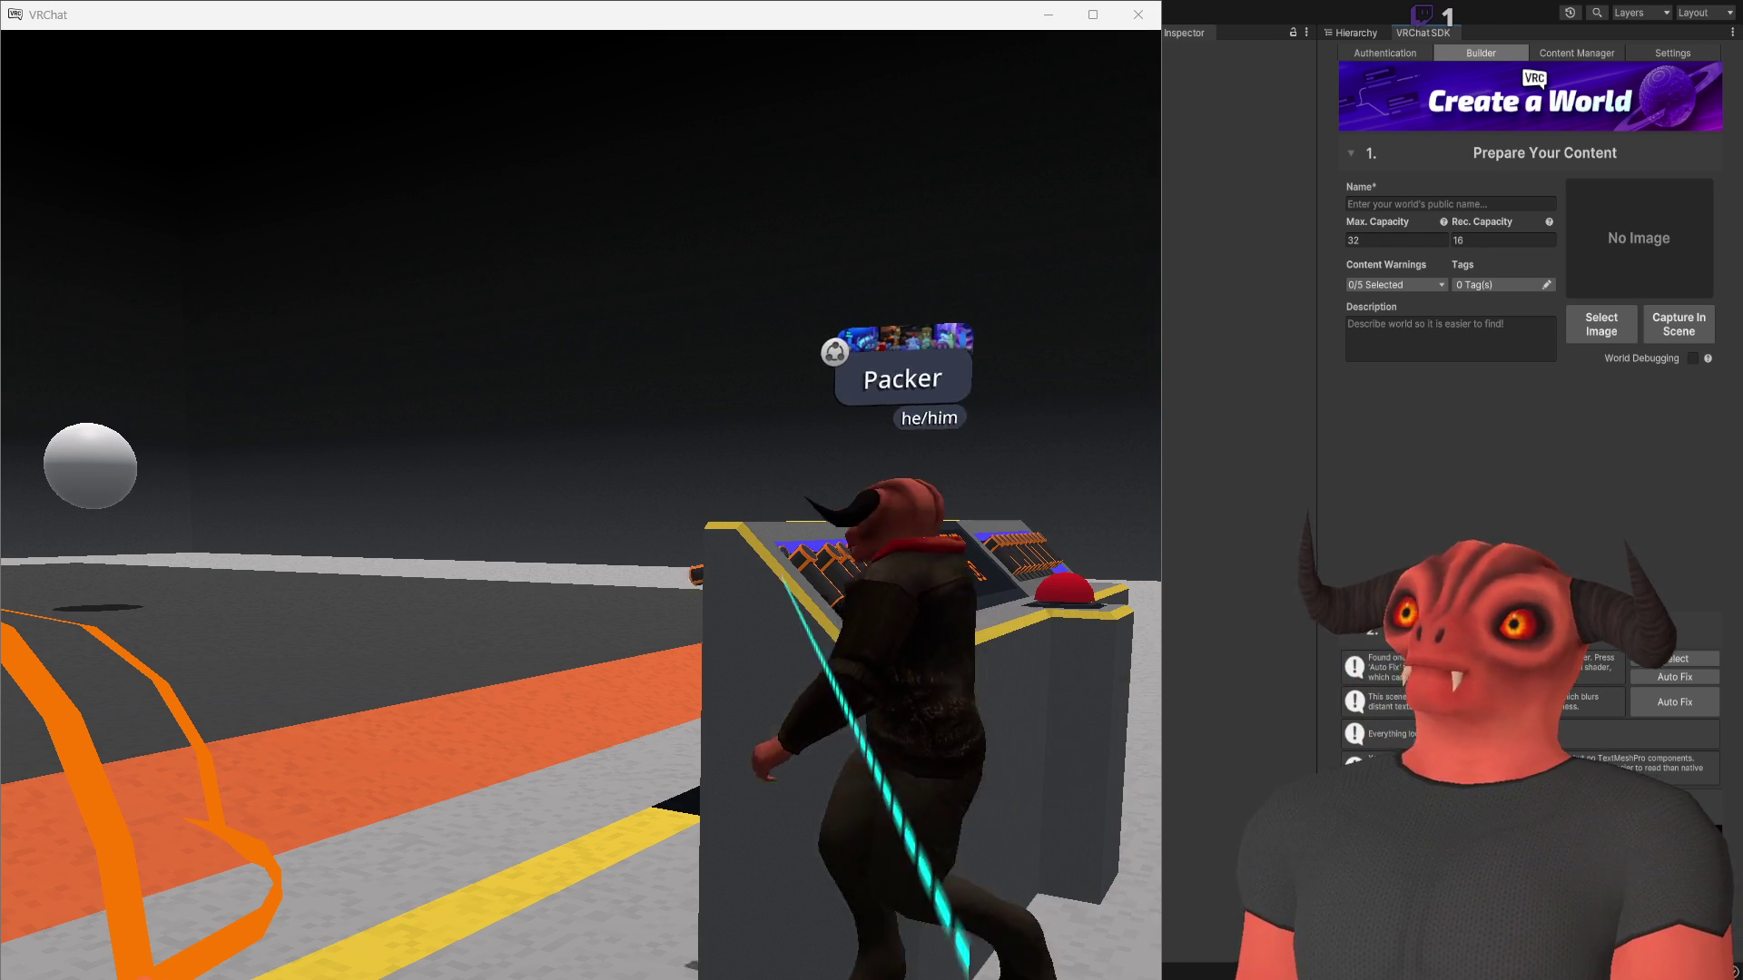
{"action": "key", "text": "a"}
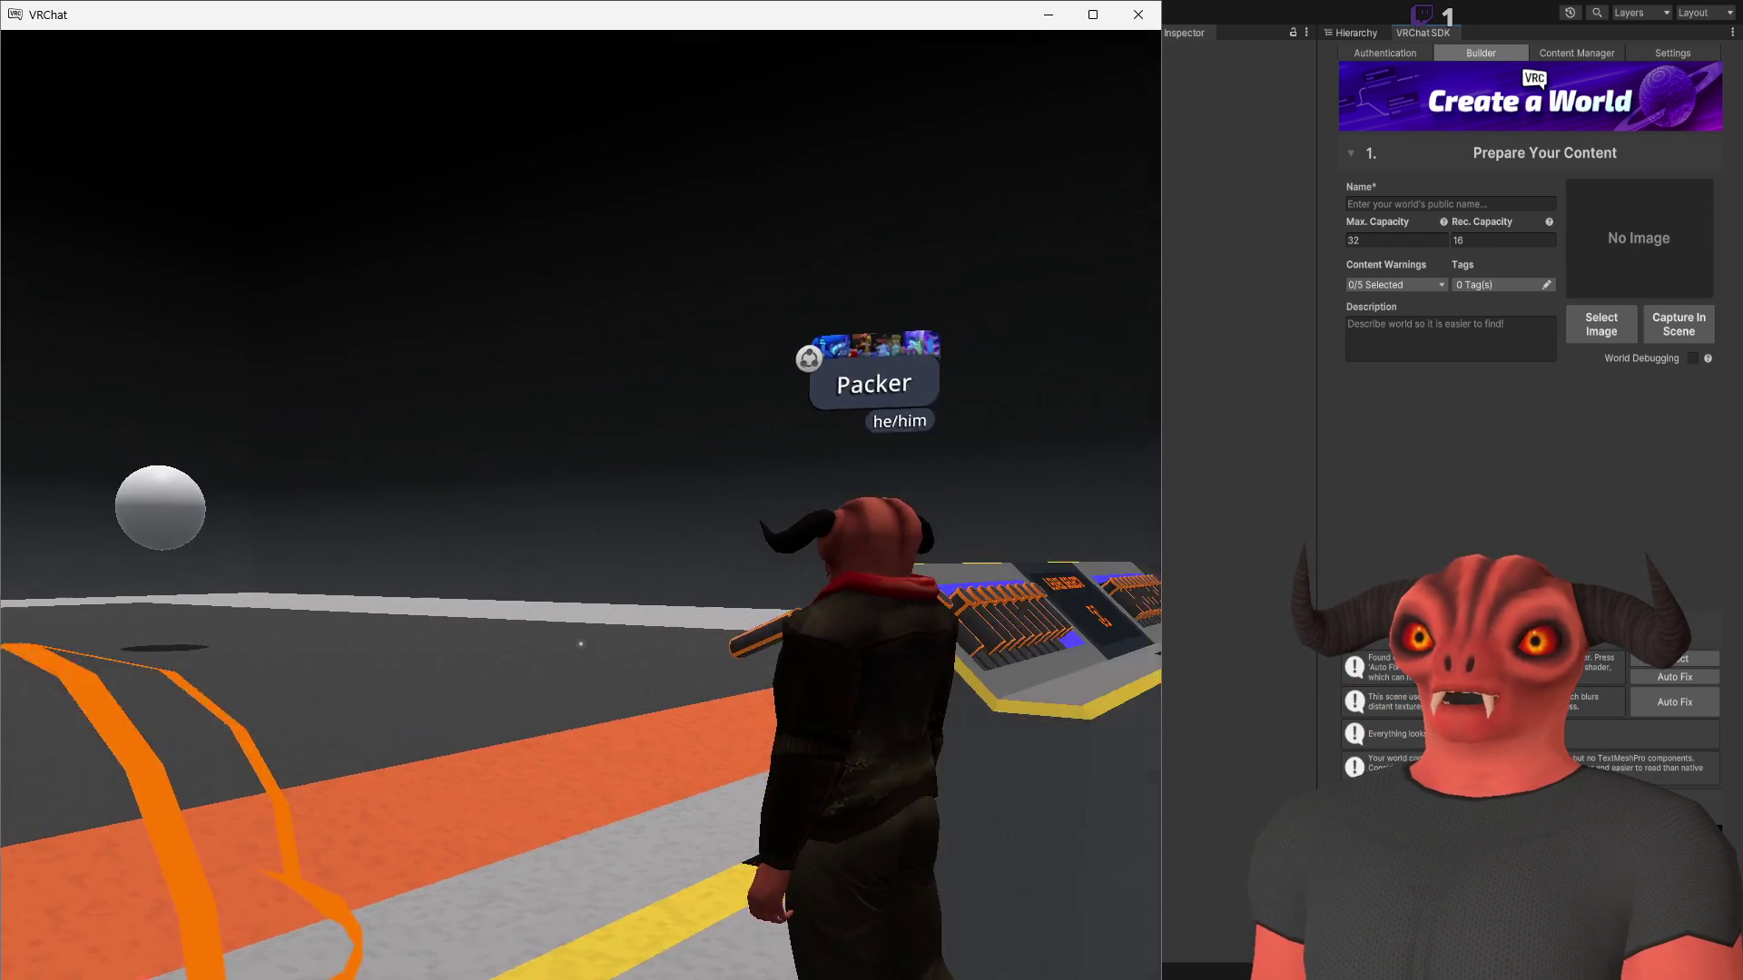
{"action": "key", "text": "w"}
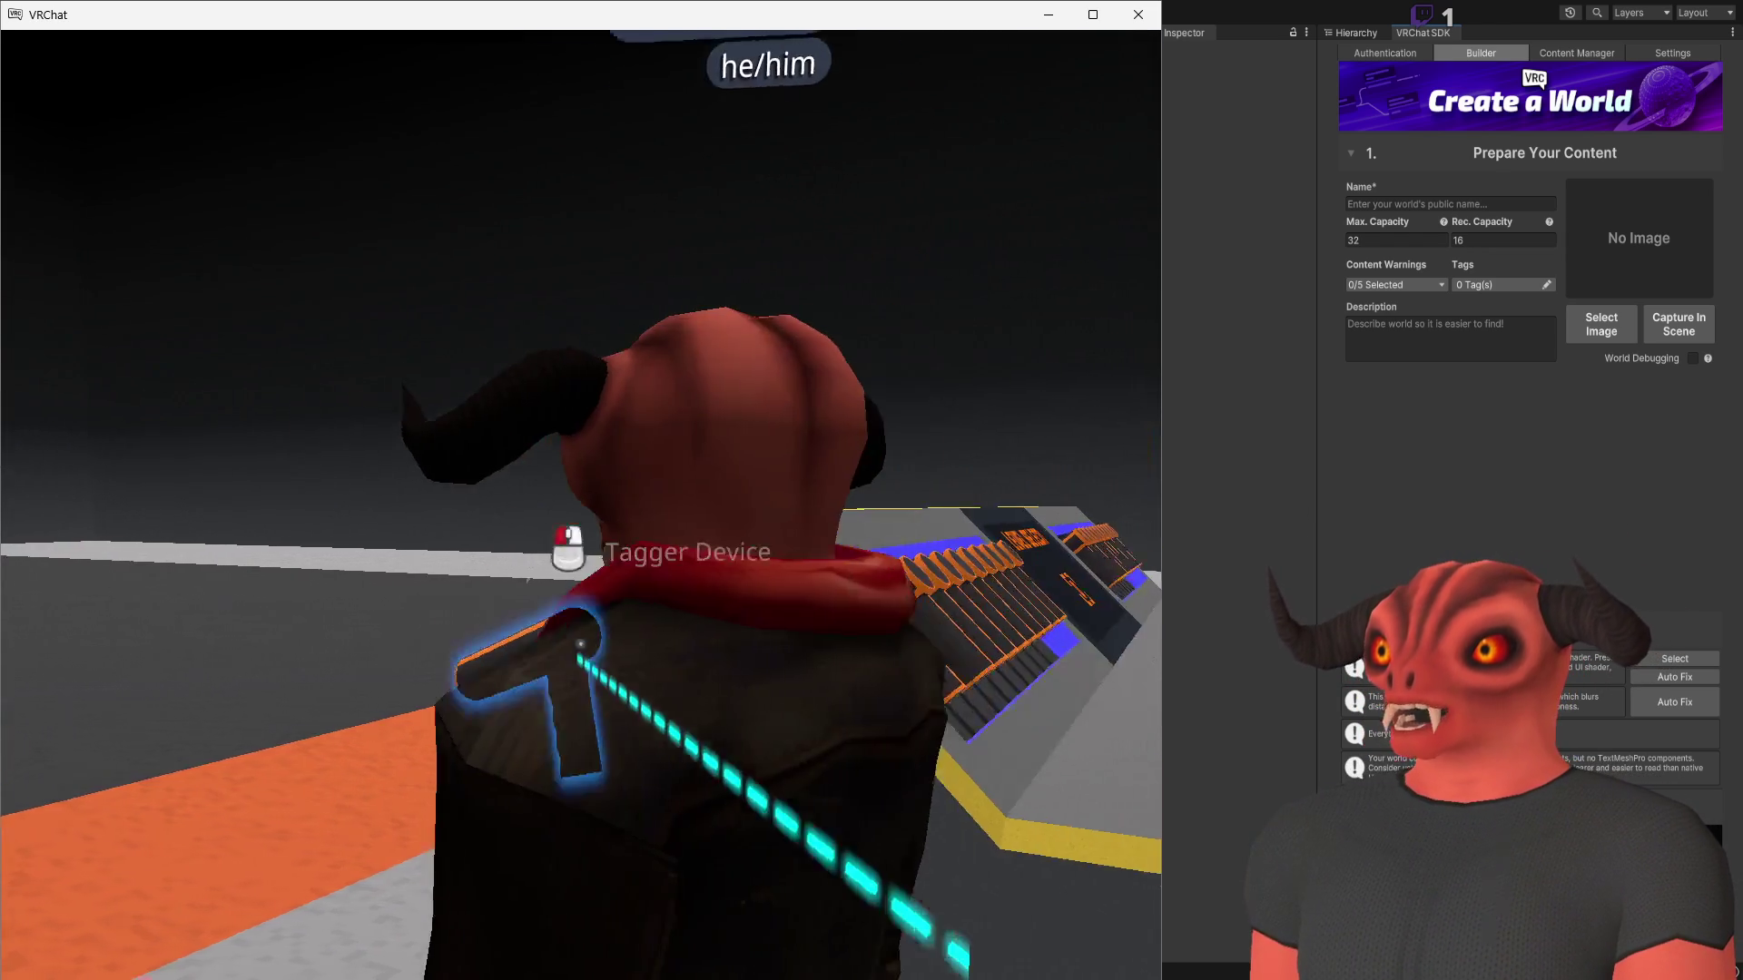
{"action": "key", "text": "a"}
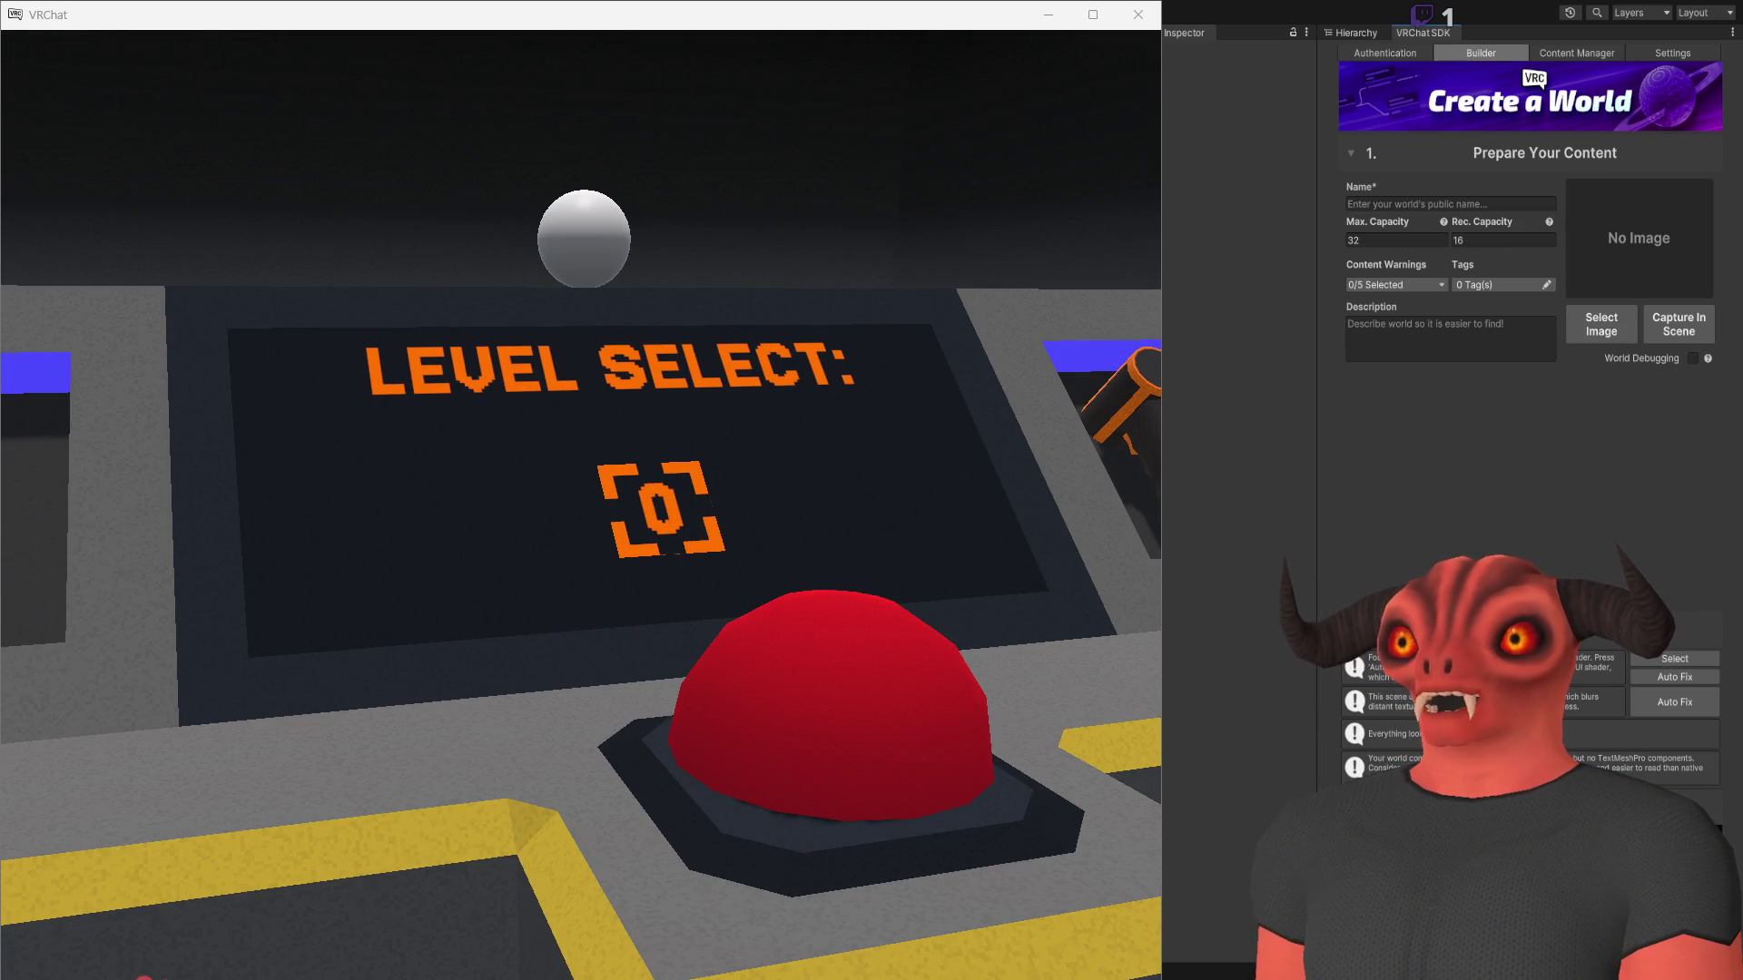
{"action": "key", "text": "w"}
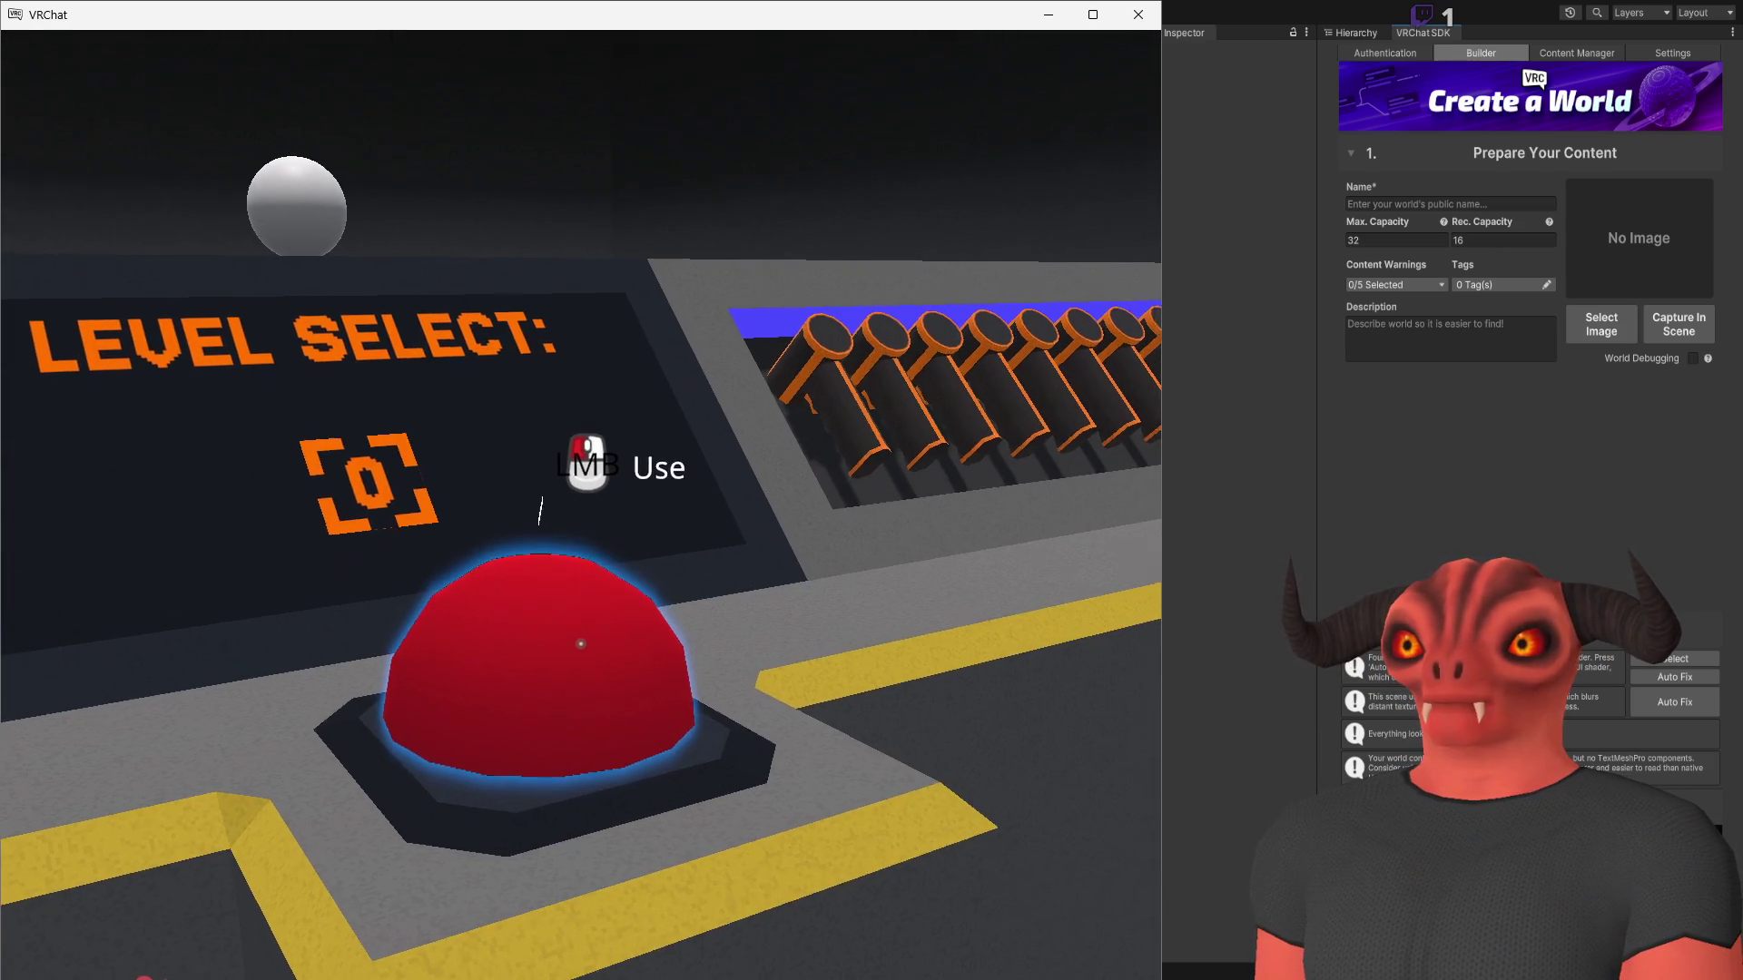
{"action": "key", "text": "d"}
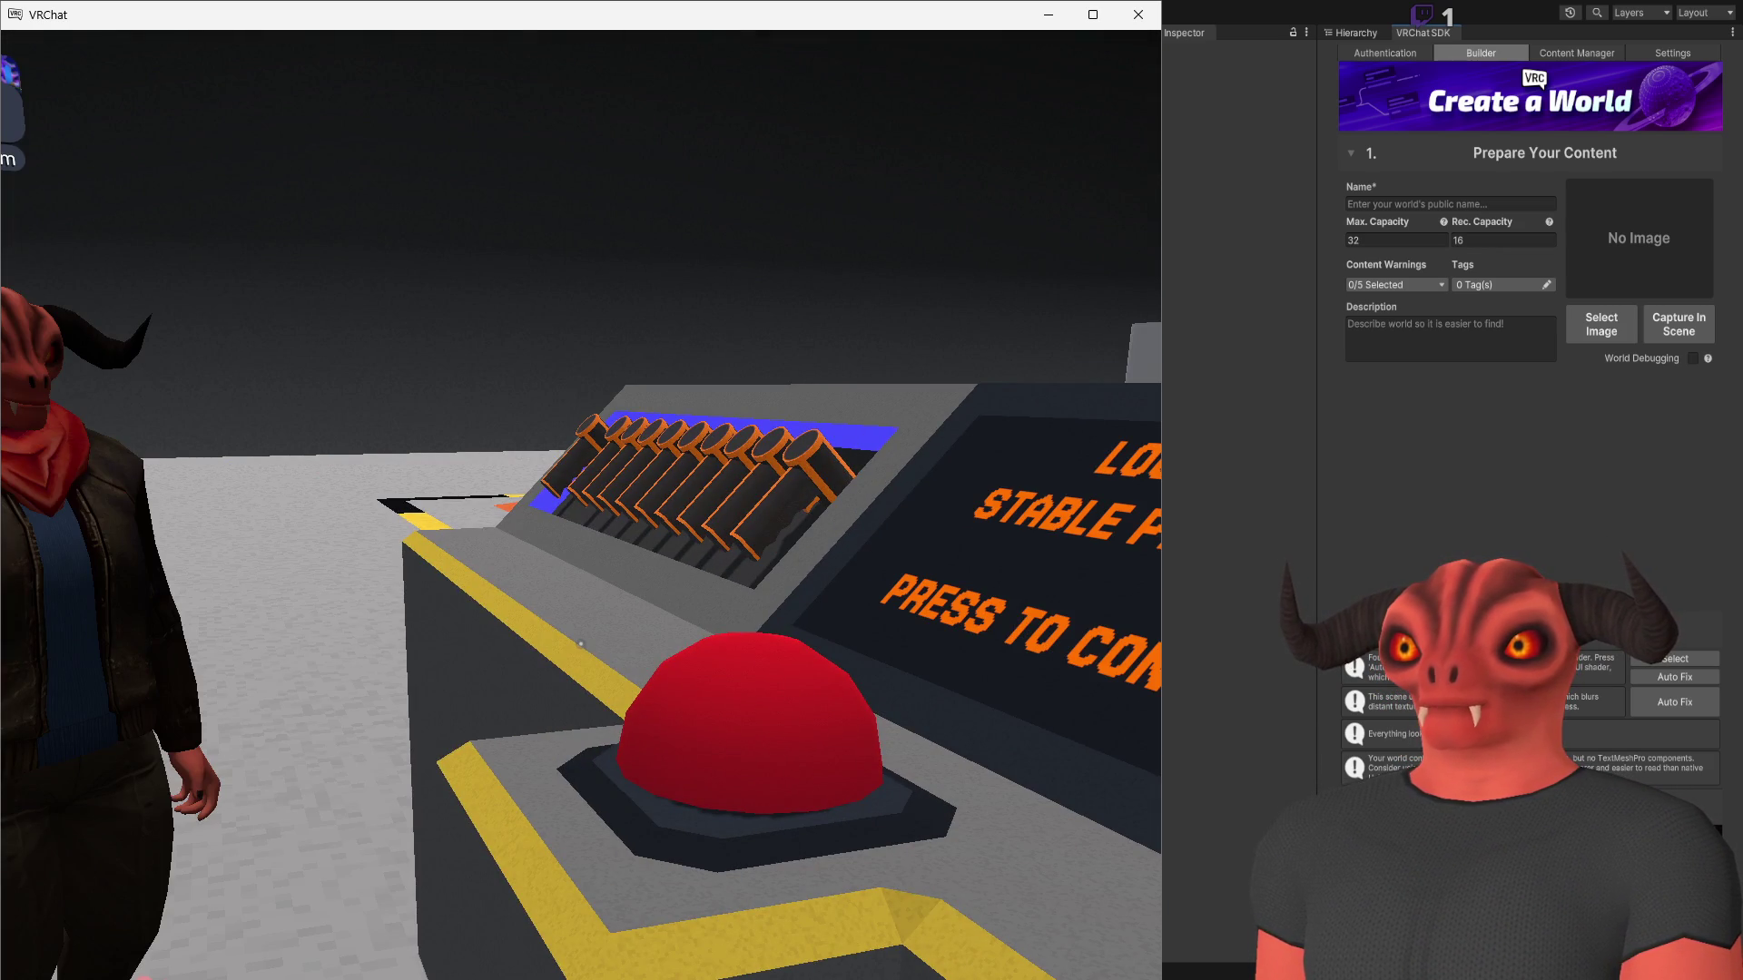
{"action": "key", "text": "w"}
{"action": "left_click", "coordinate": [581, 644]}
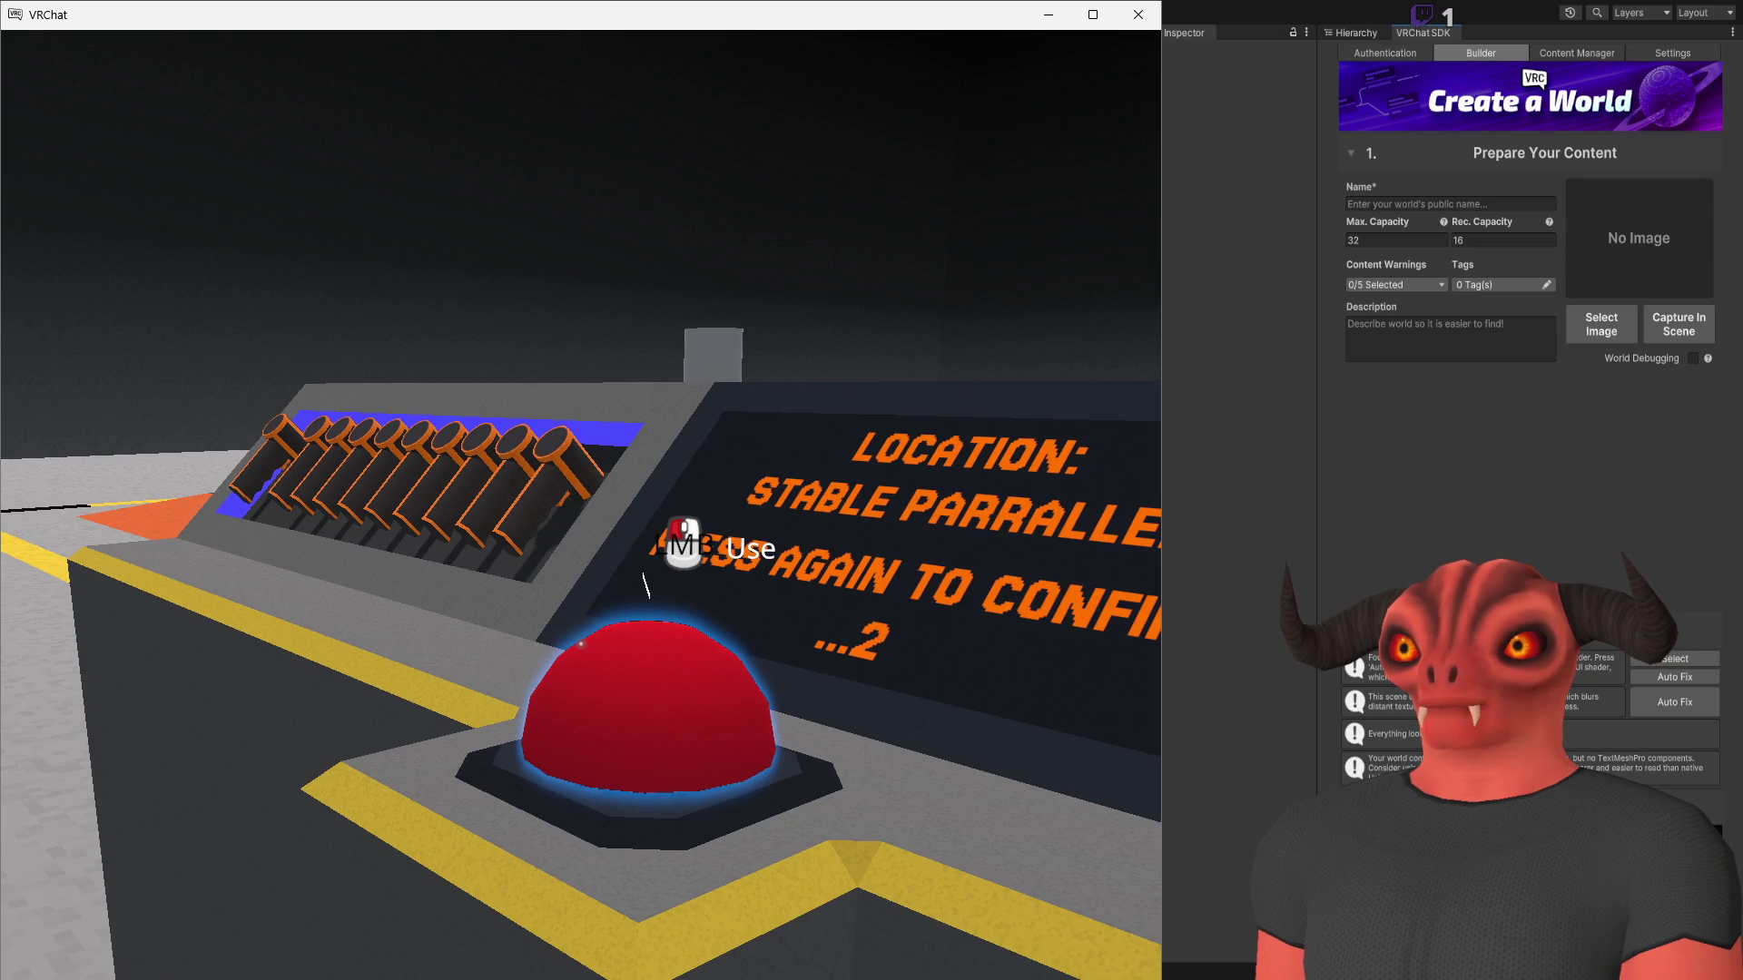
{"action": "left_click", "coordinate": [581, 644]}
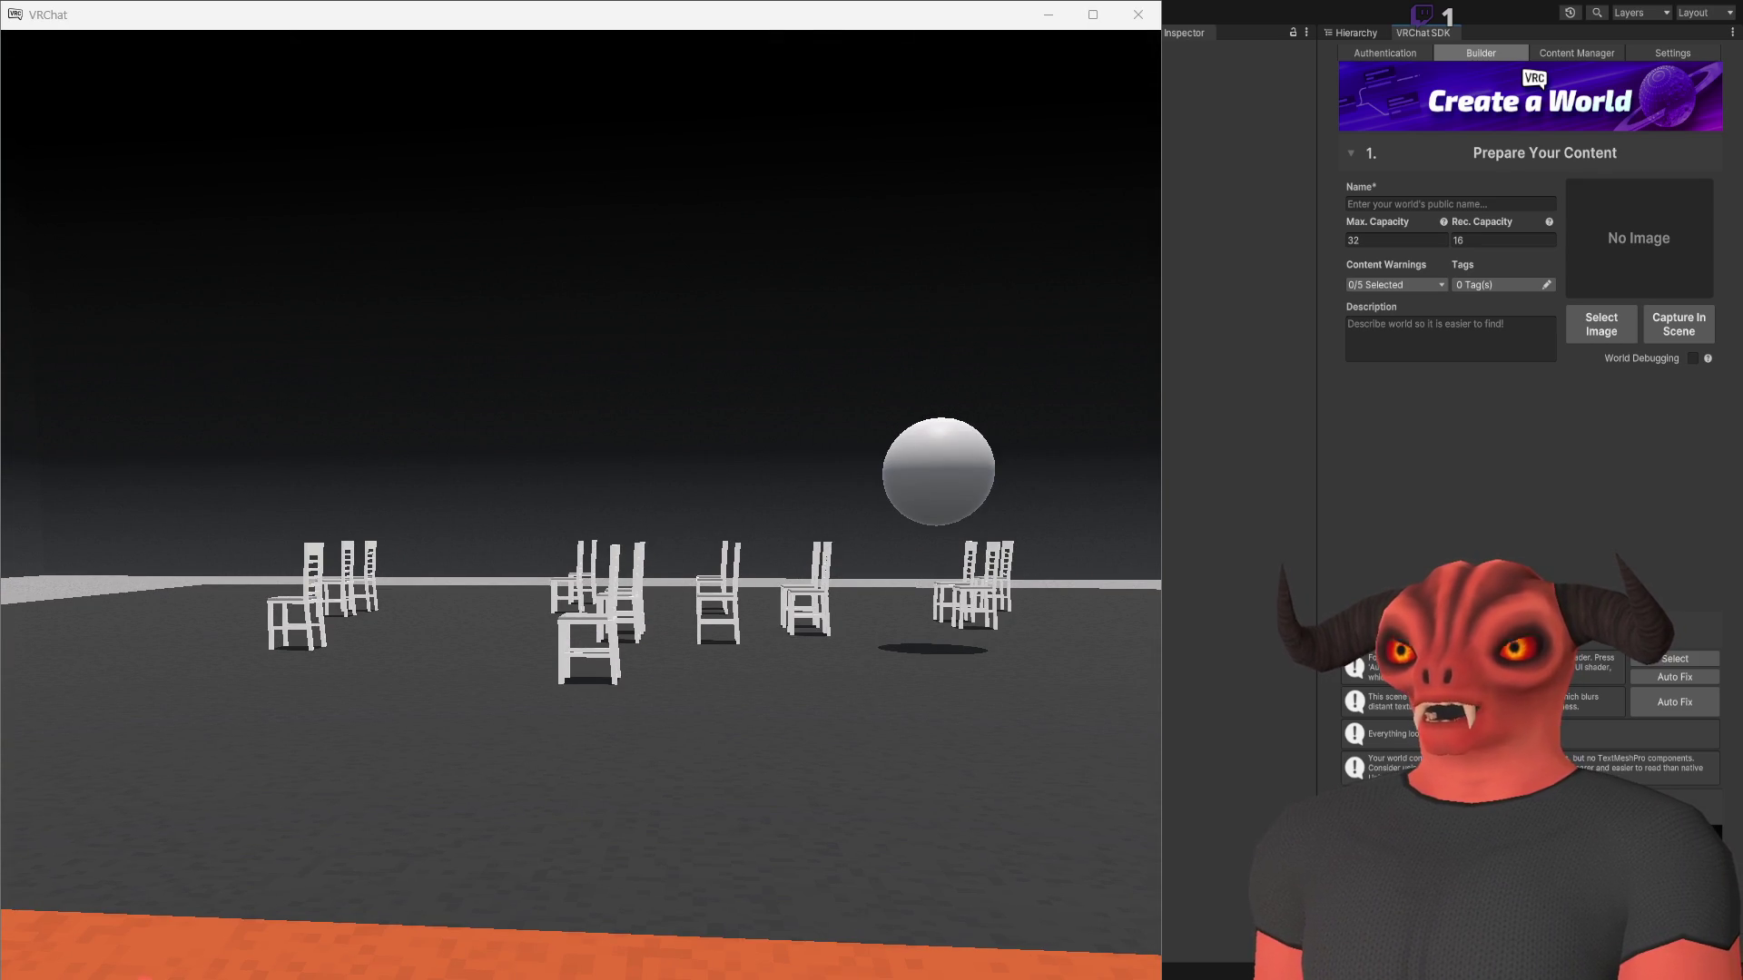
Walk among the chairs to the sphere, trigger and confirm the teleport, then walk past the other player
{"action": "key", "text": "w"}
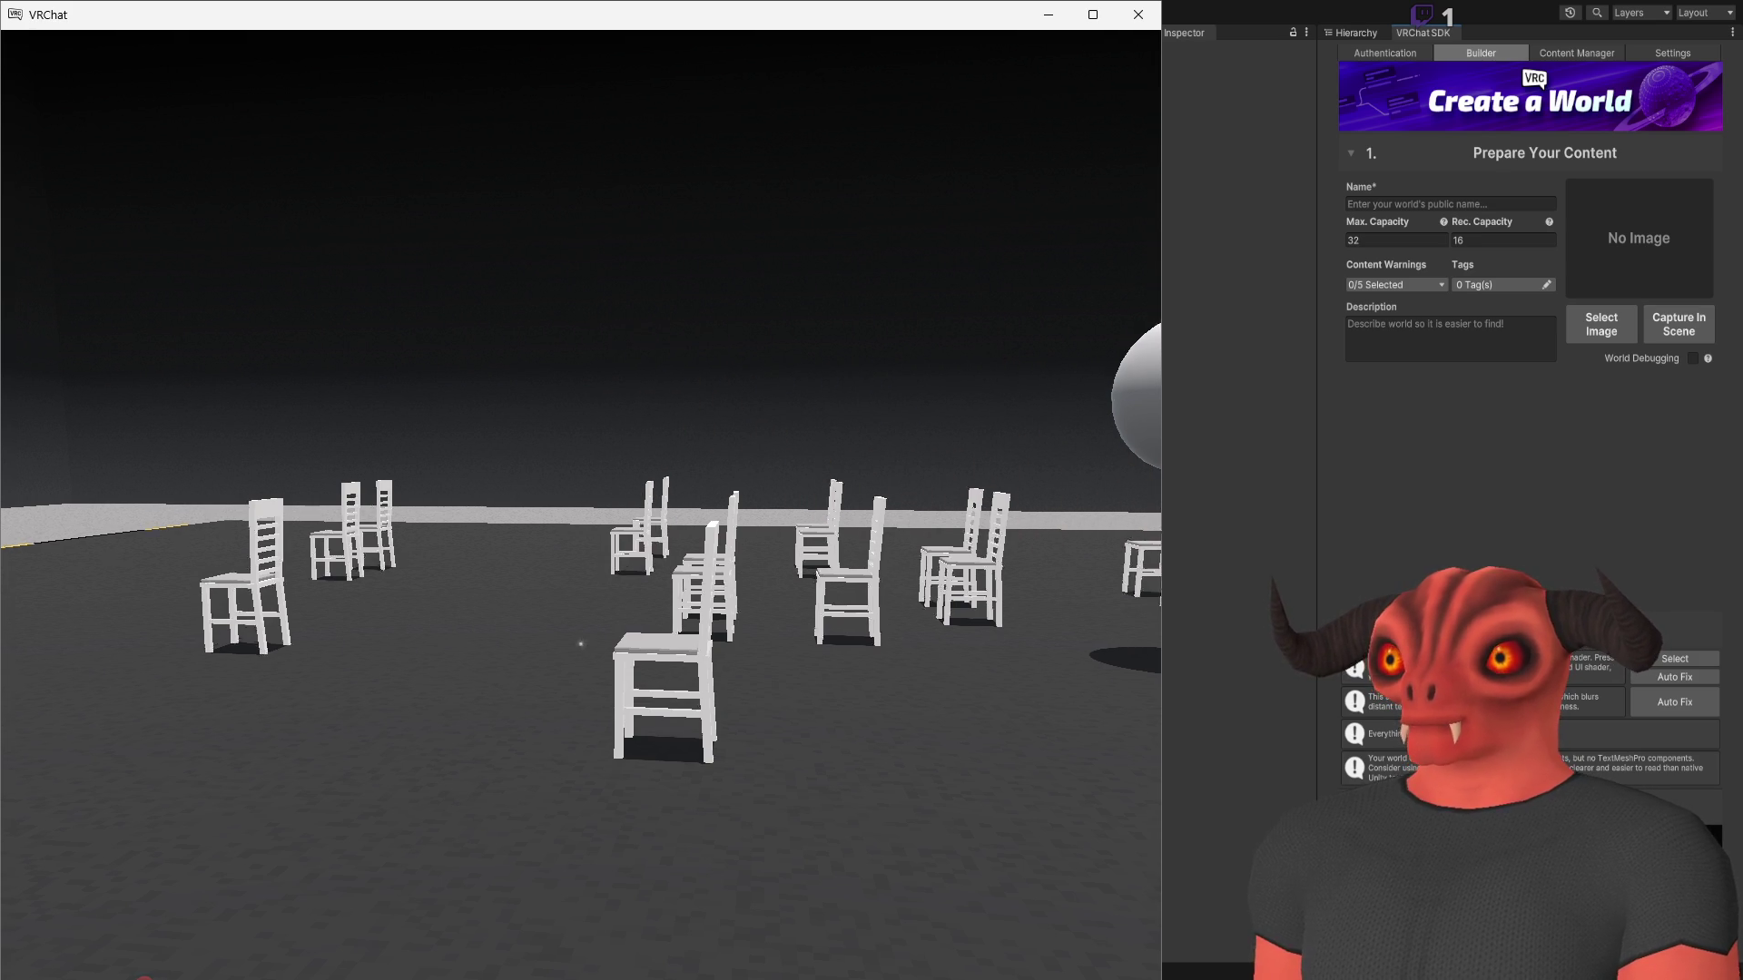
{"action": "key", "text": "w"}
{"action": "key", "text": "s"}
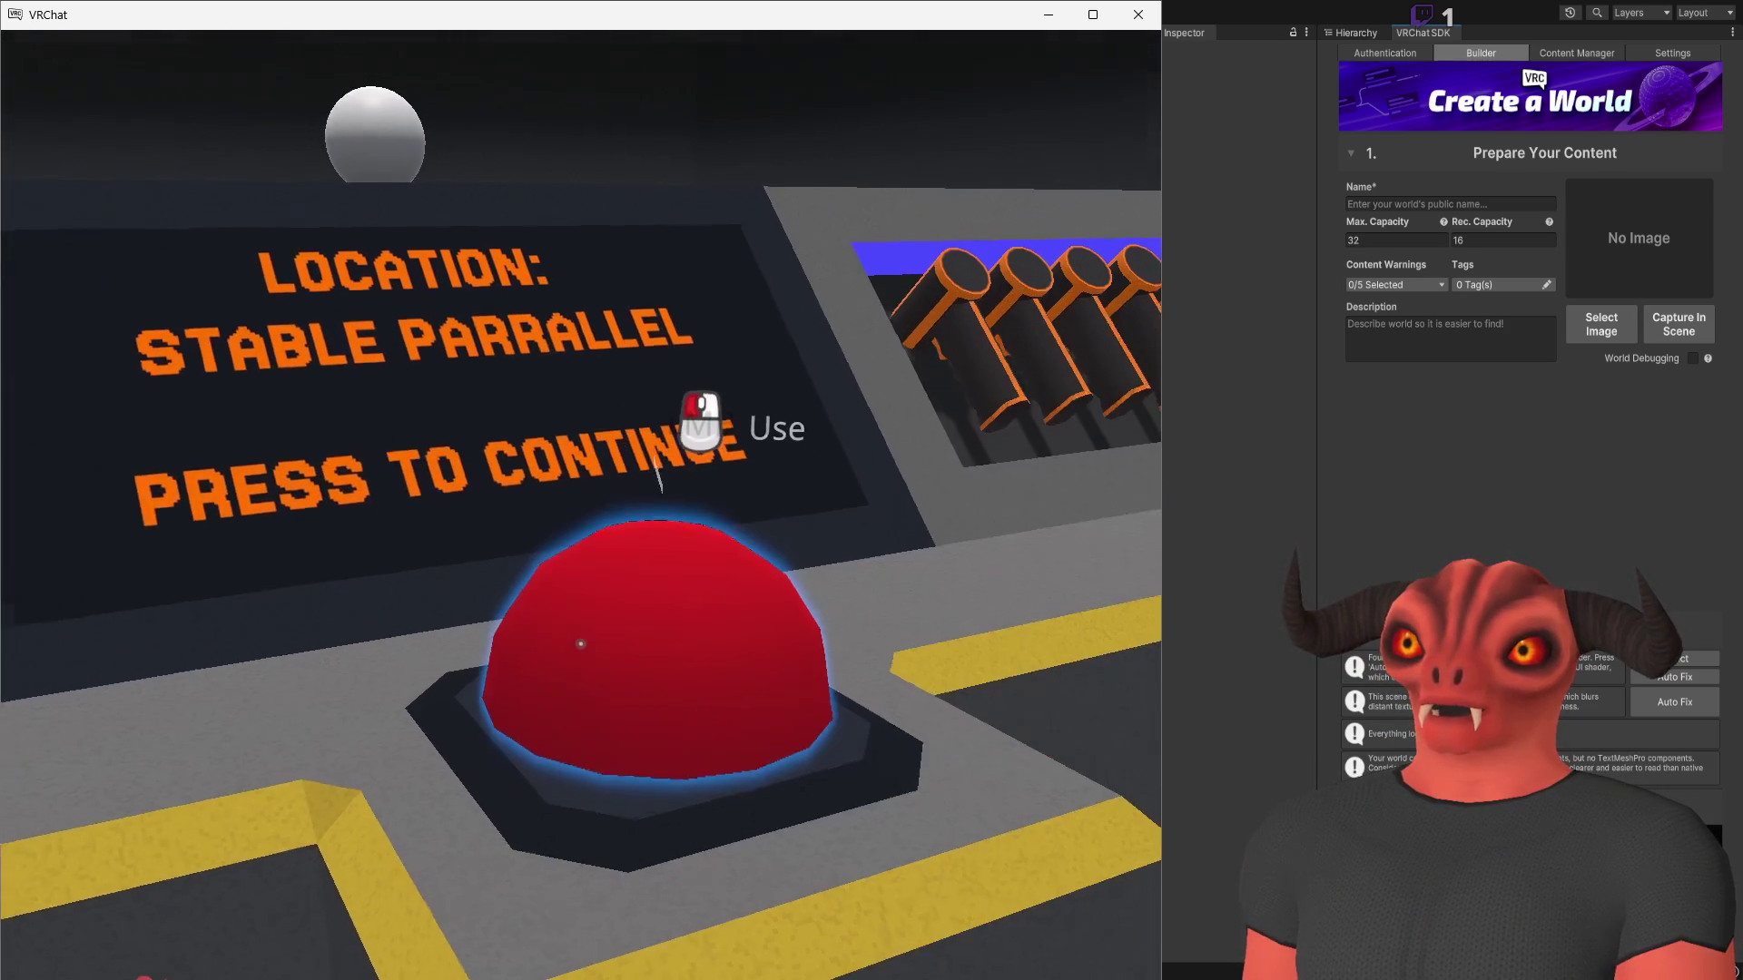
{"action": "left_click", "coordinate": [581, 643]}
{"action": "left_click", "coordinate": [581, 643]}
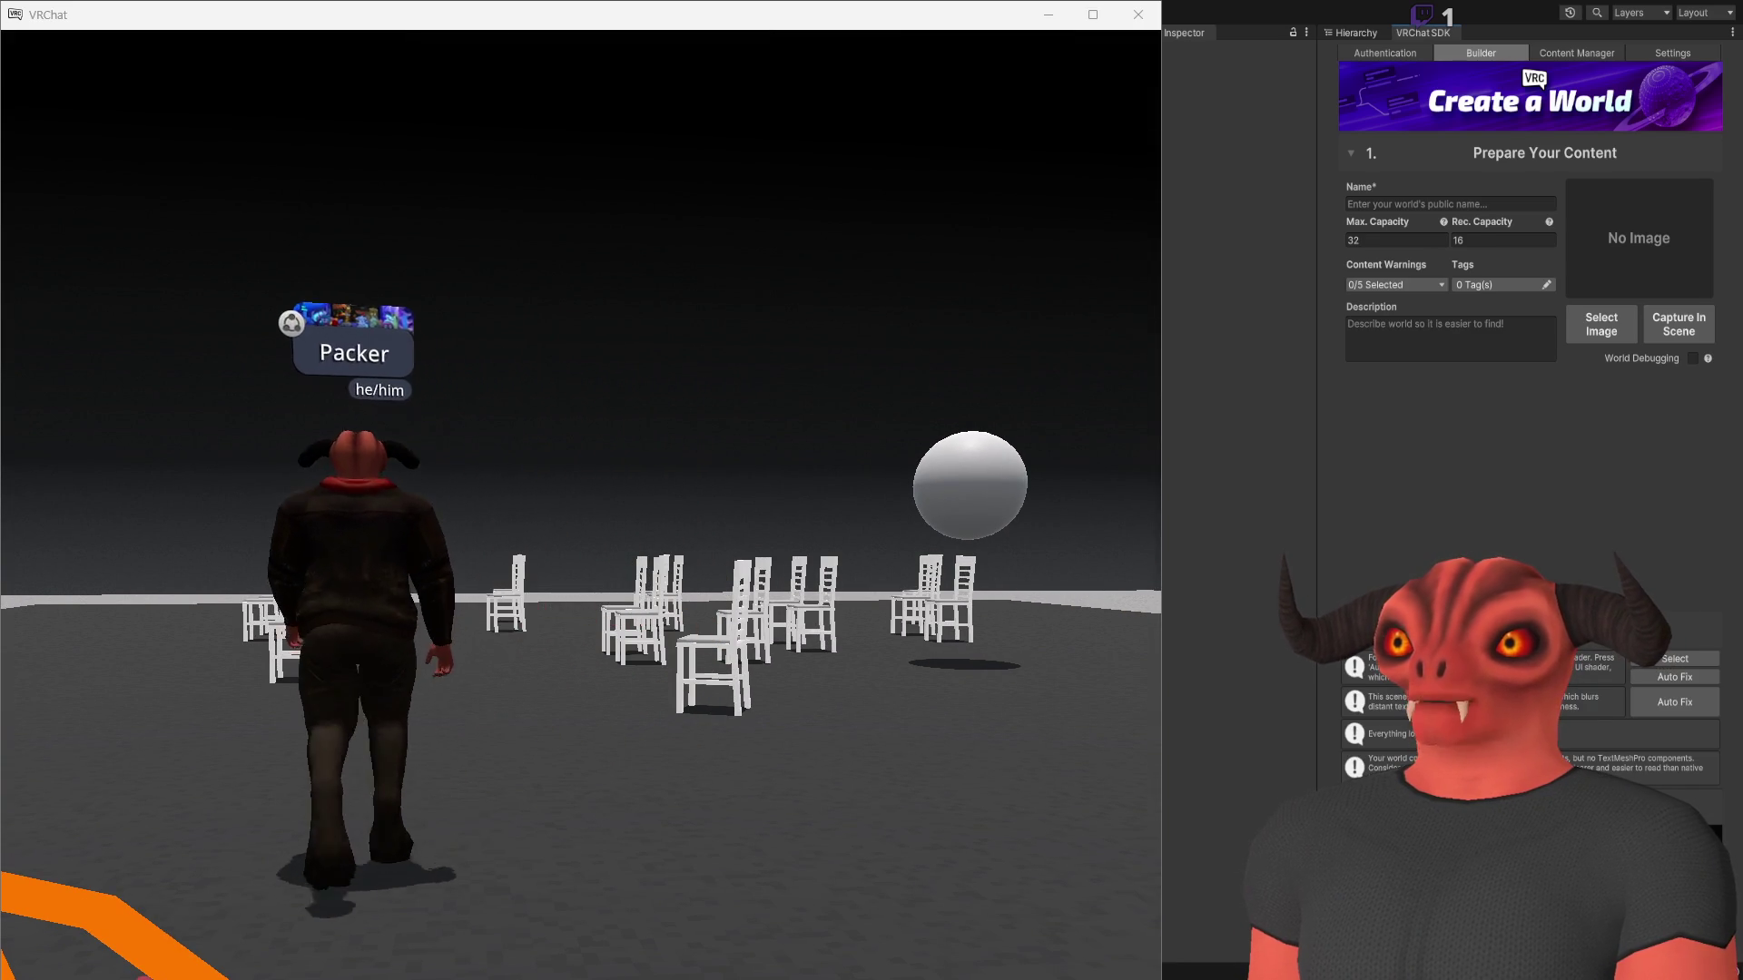
{"action": "key", "text": "w"}
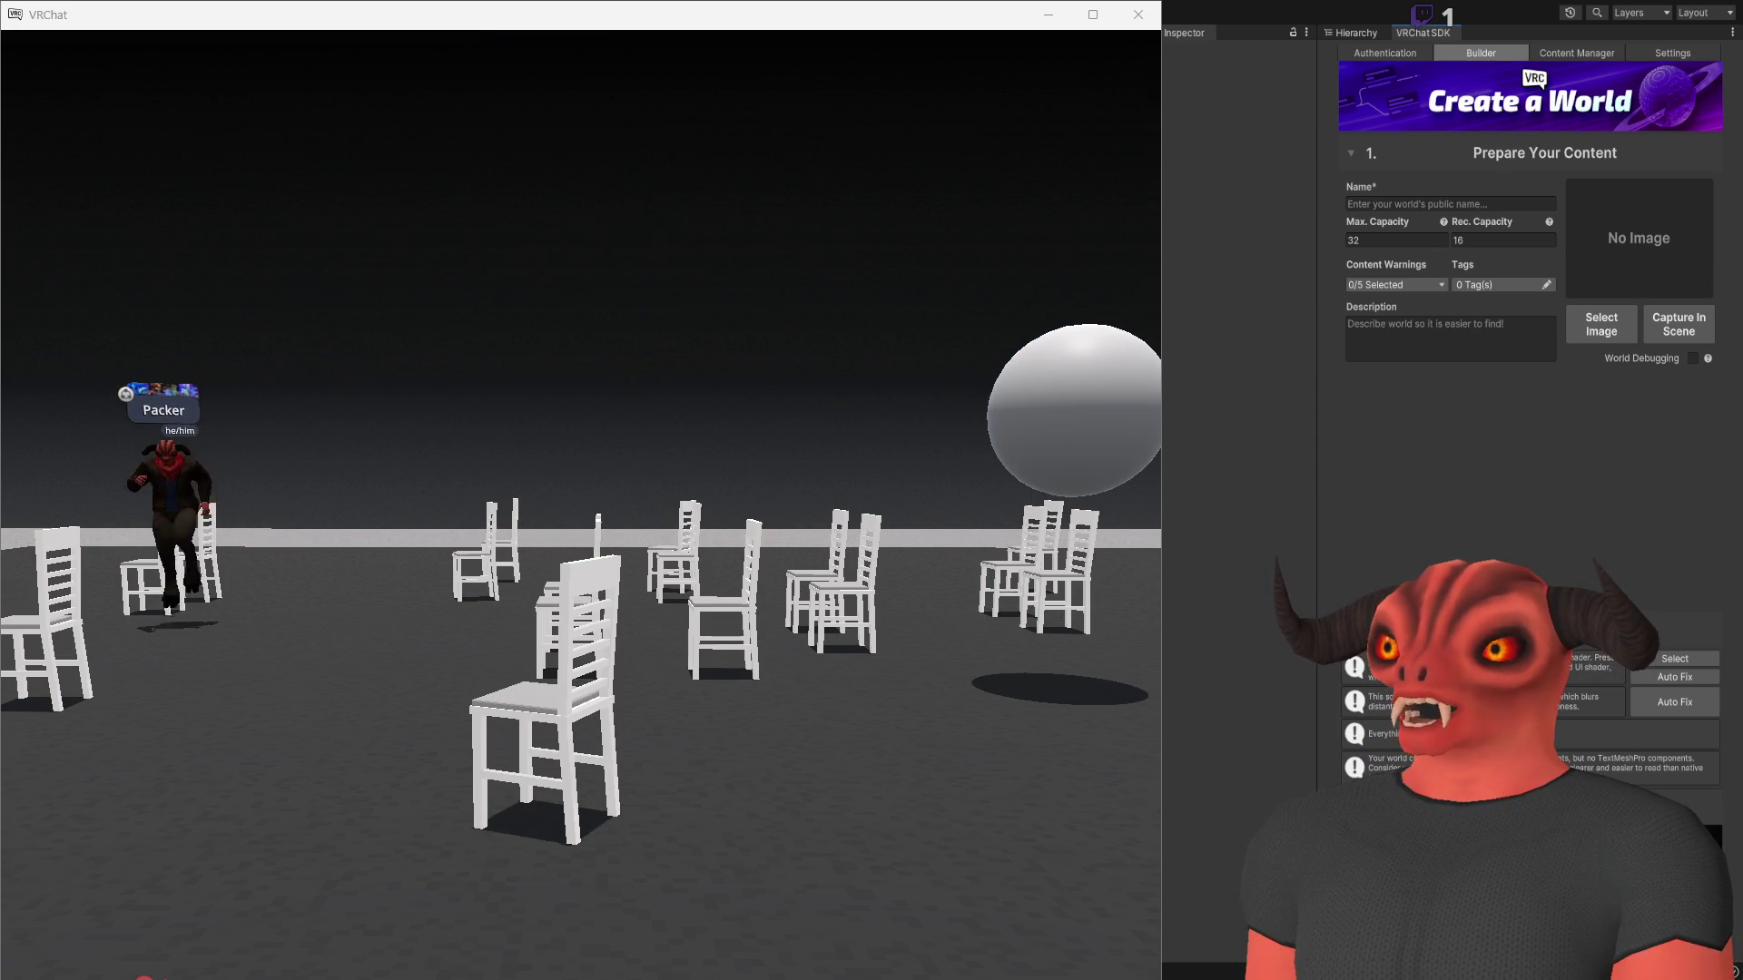
Place the caret at the end of line 7, glancing at the Unity editor and back
{"action": "key", "text": "alt+Tab"}
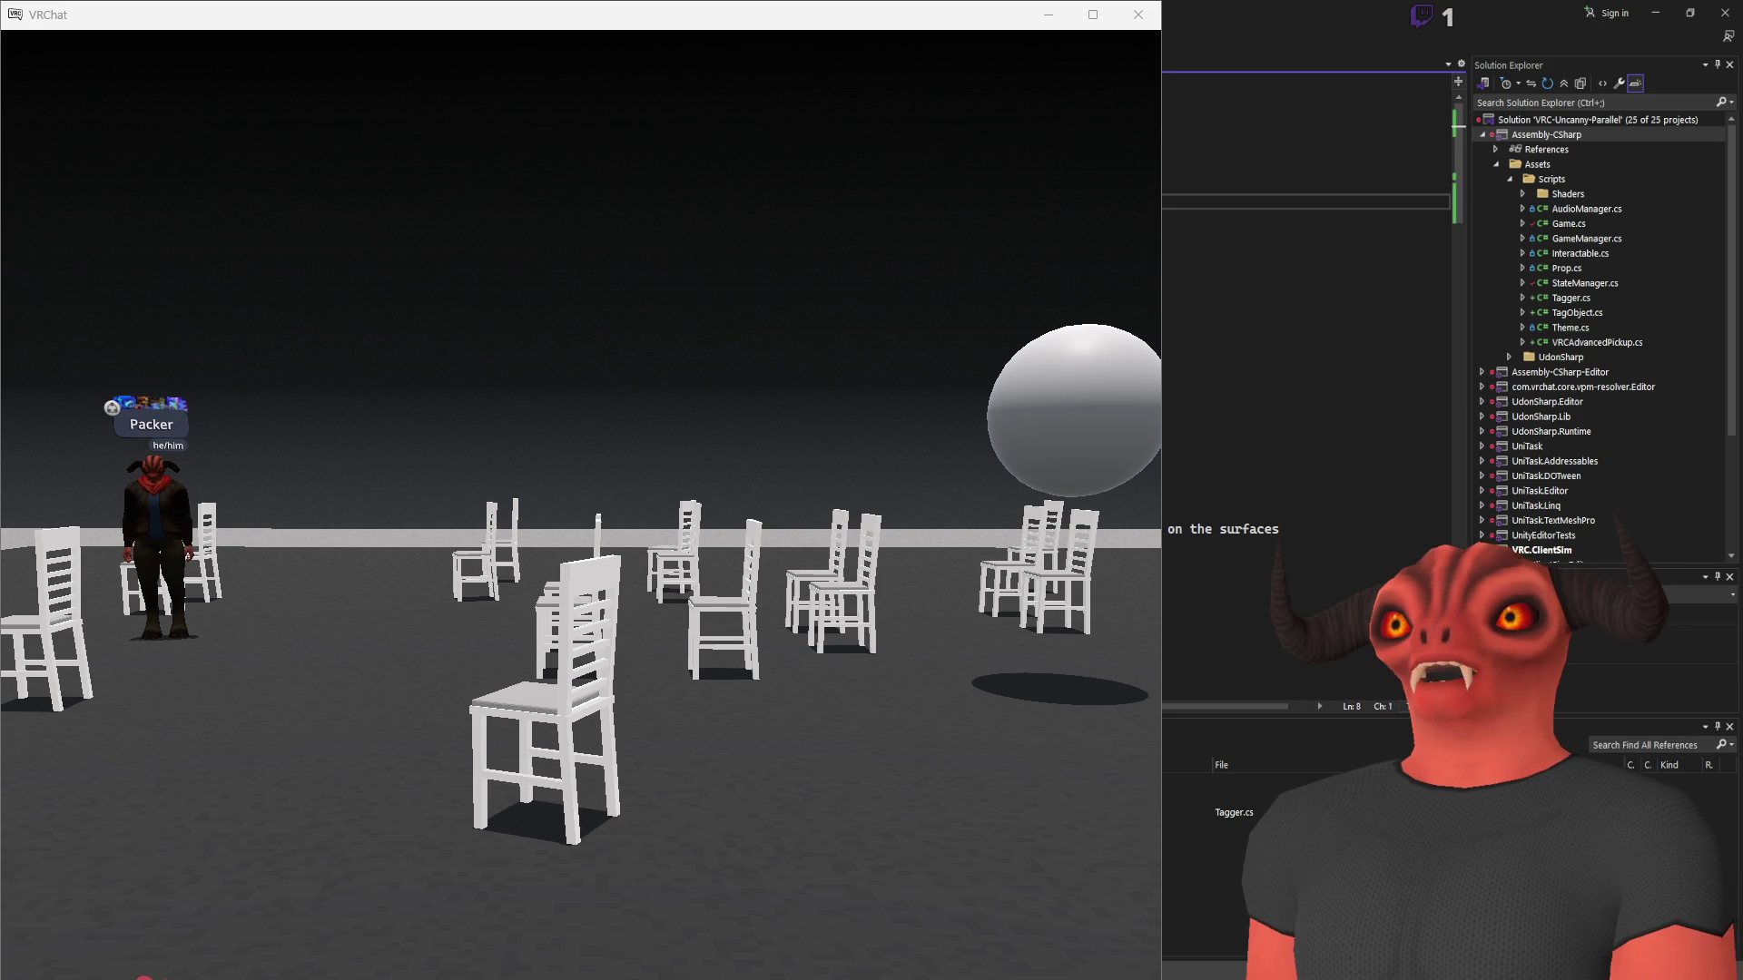
{"action": "key", "text": "End"}
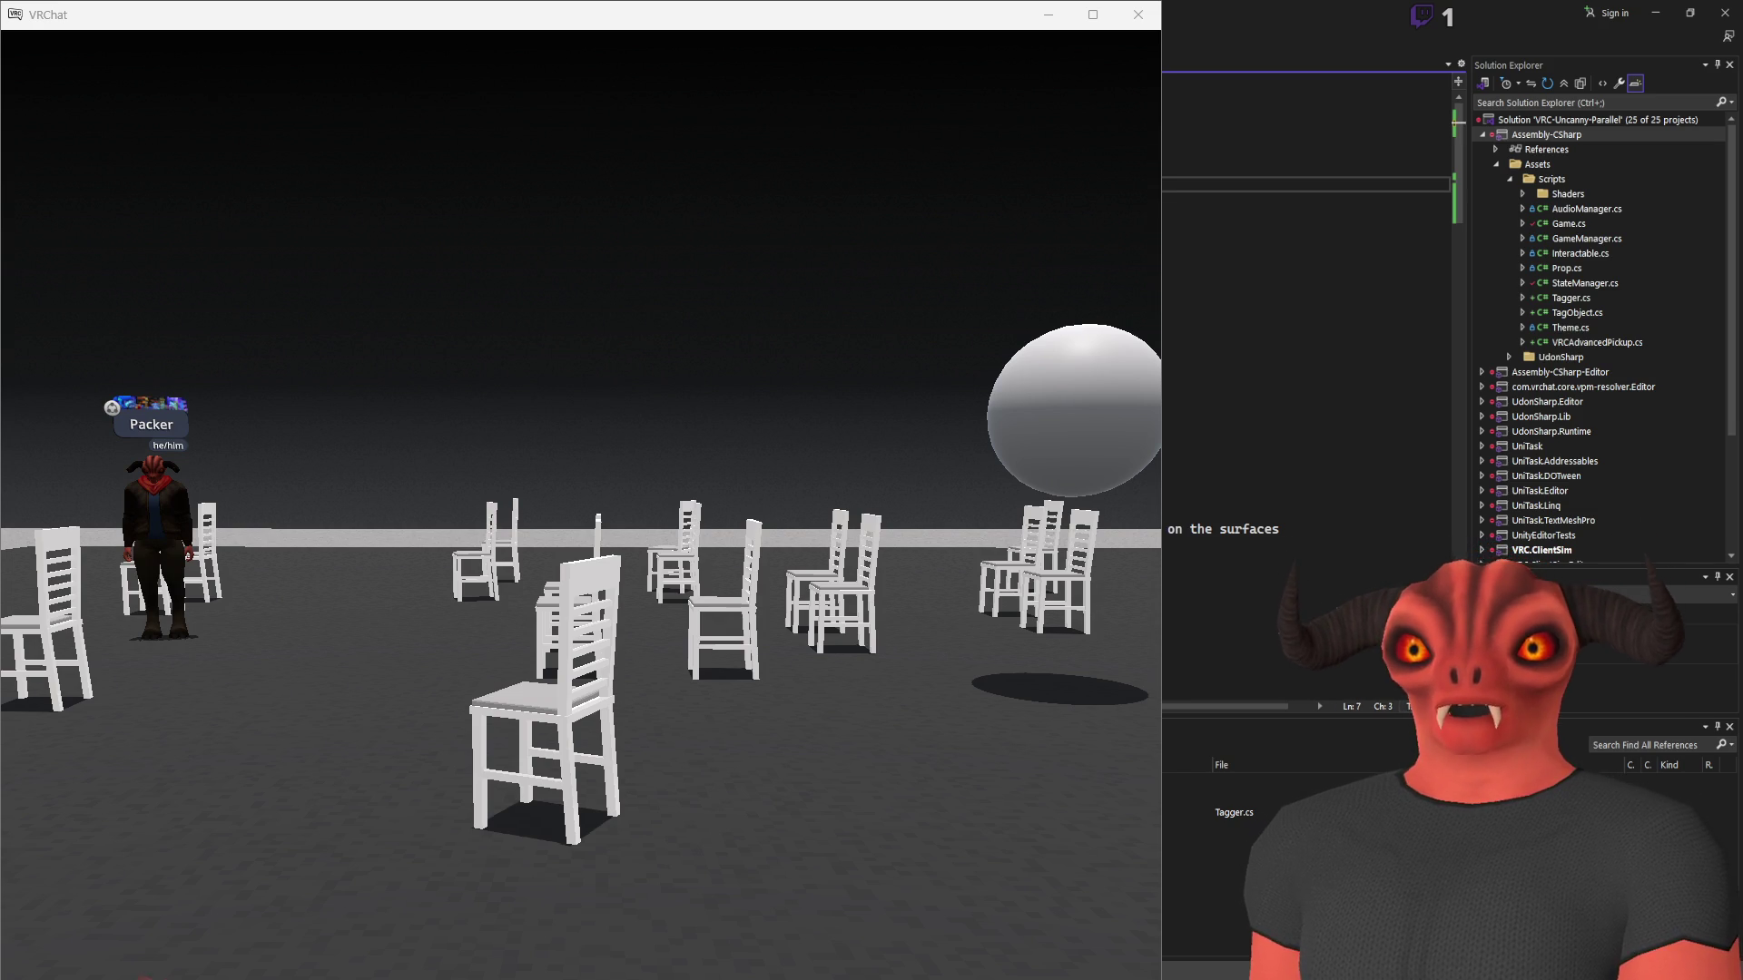
{"action": "key", "text": "Right"}
{"action": "key", "text": "Right"}
{"action": "key", "text": "Right"}
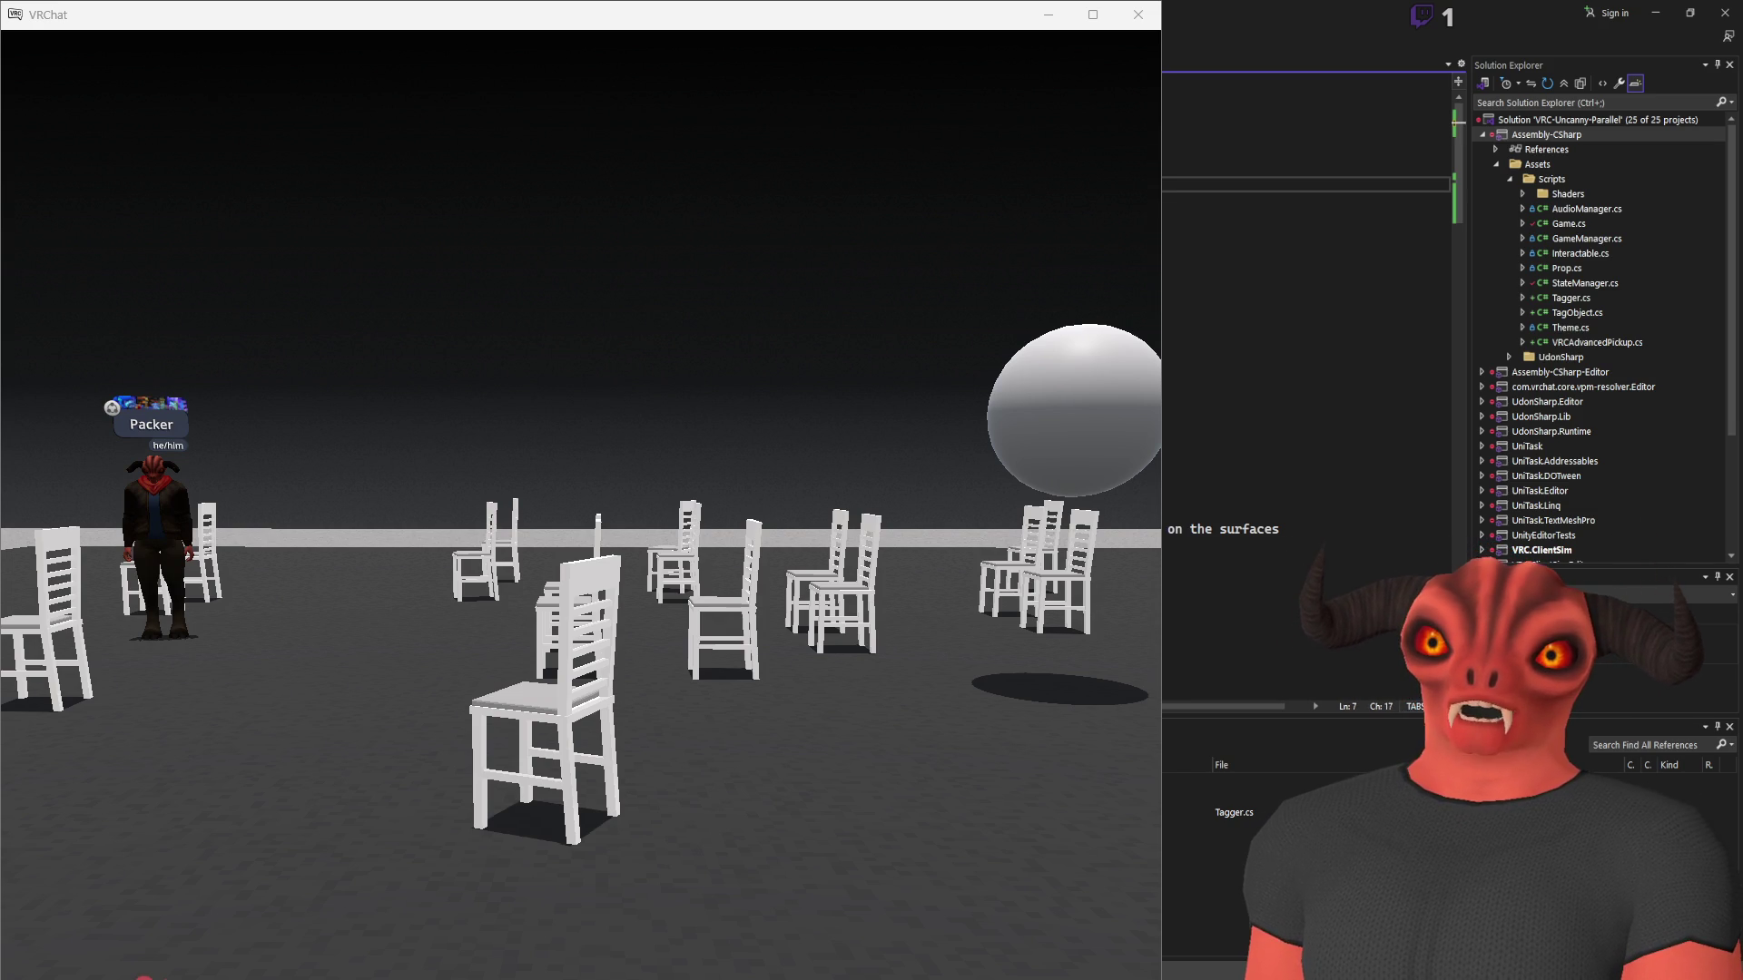
{"action": "key", "text": "Right"}
{"action": "key", "text": "Right"}
{"action": "key", "text": "Right"}
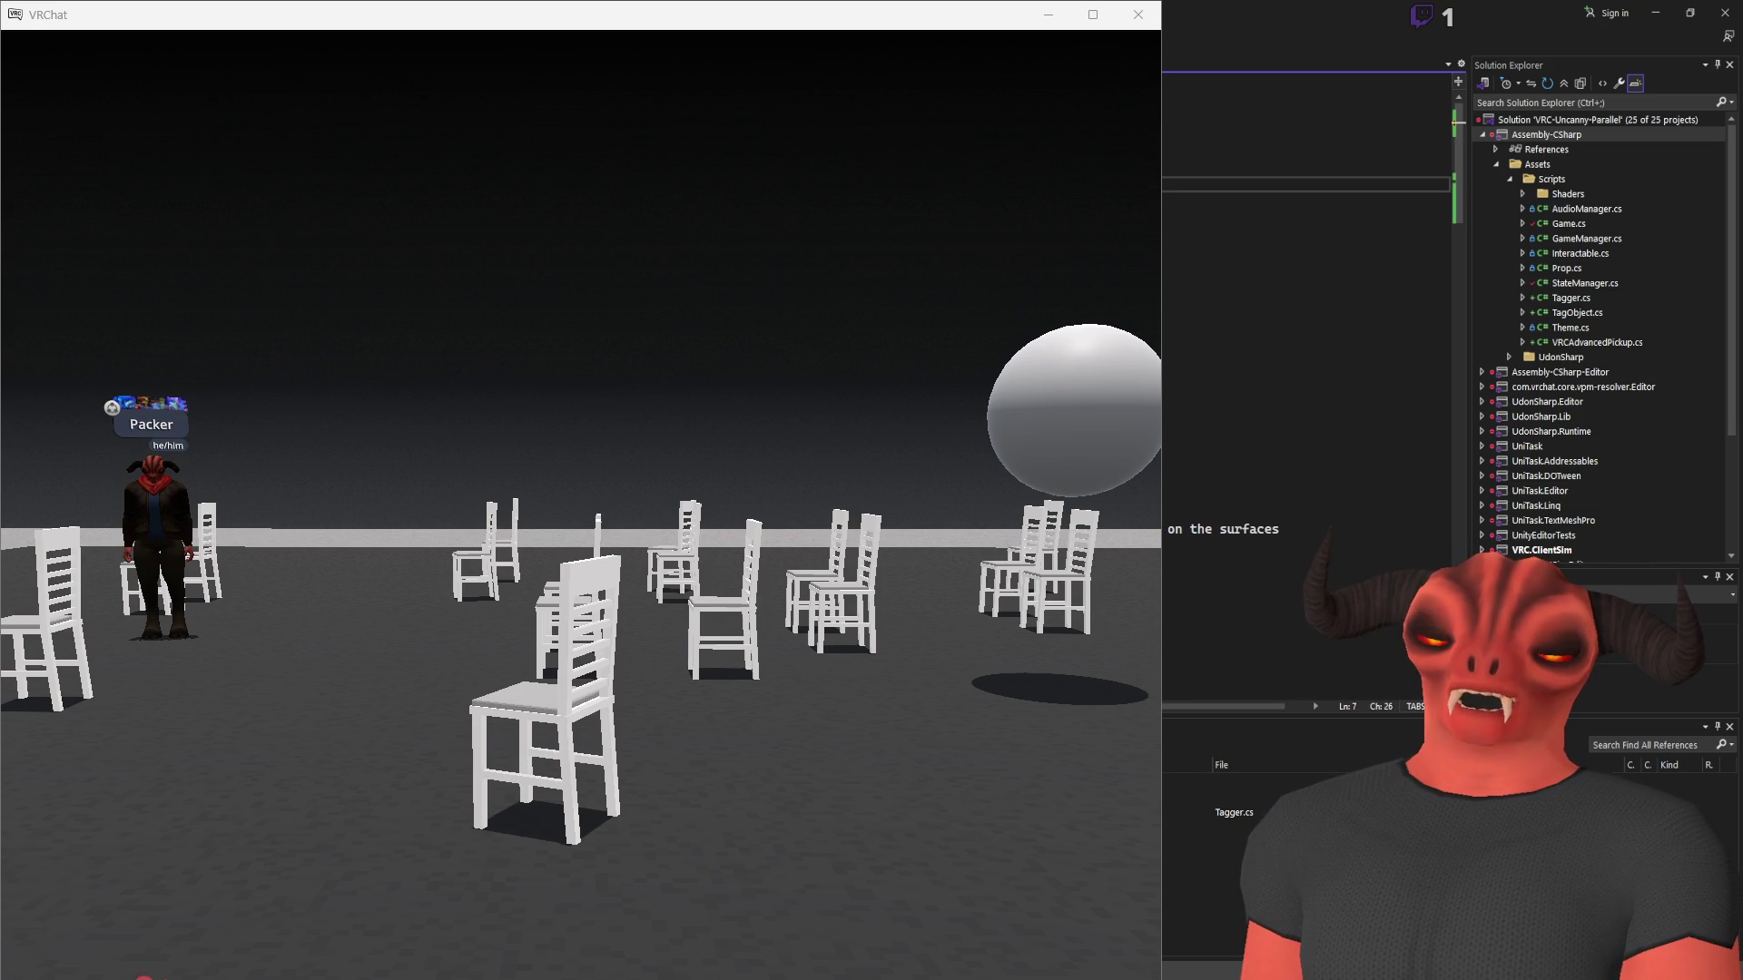
{"action": "key", "text": "Right"}
{"action": "key", "text": "Right"}
{"action": "key", "text": "Right"}
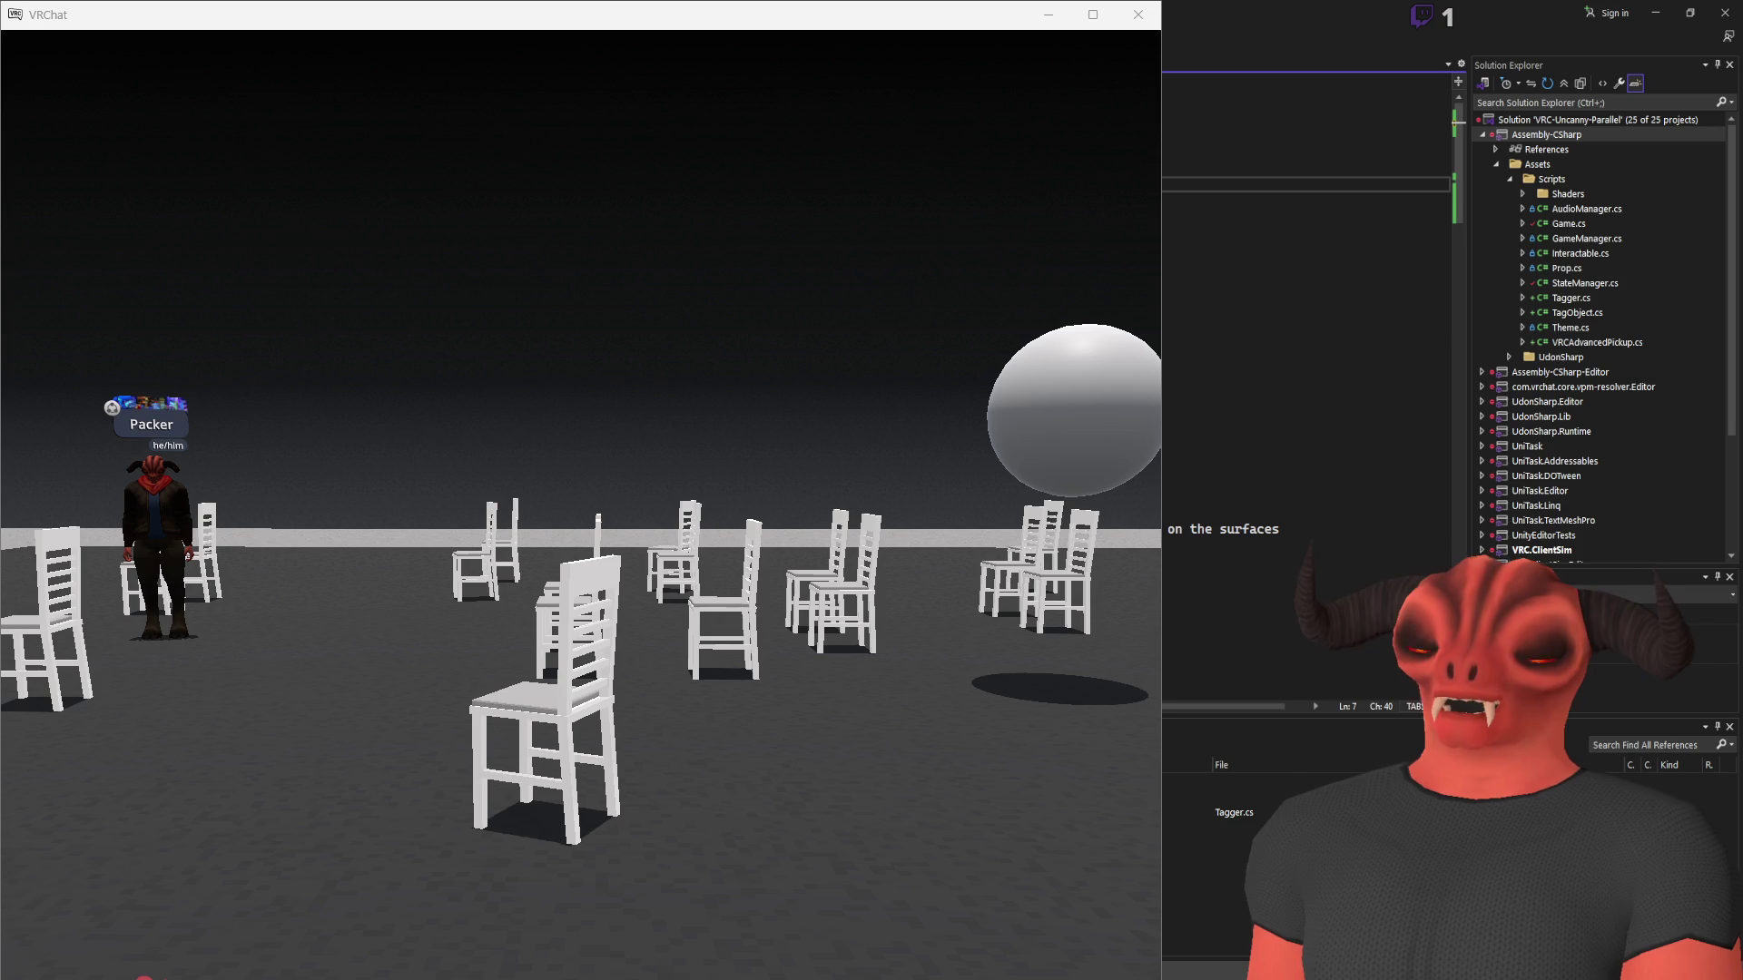
{"action": "key", "text": "alt+Tab"}
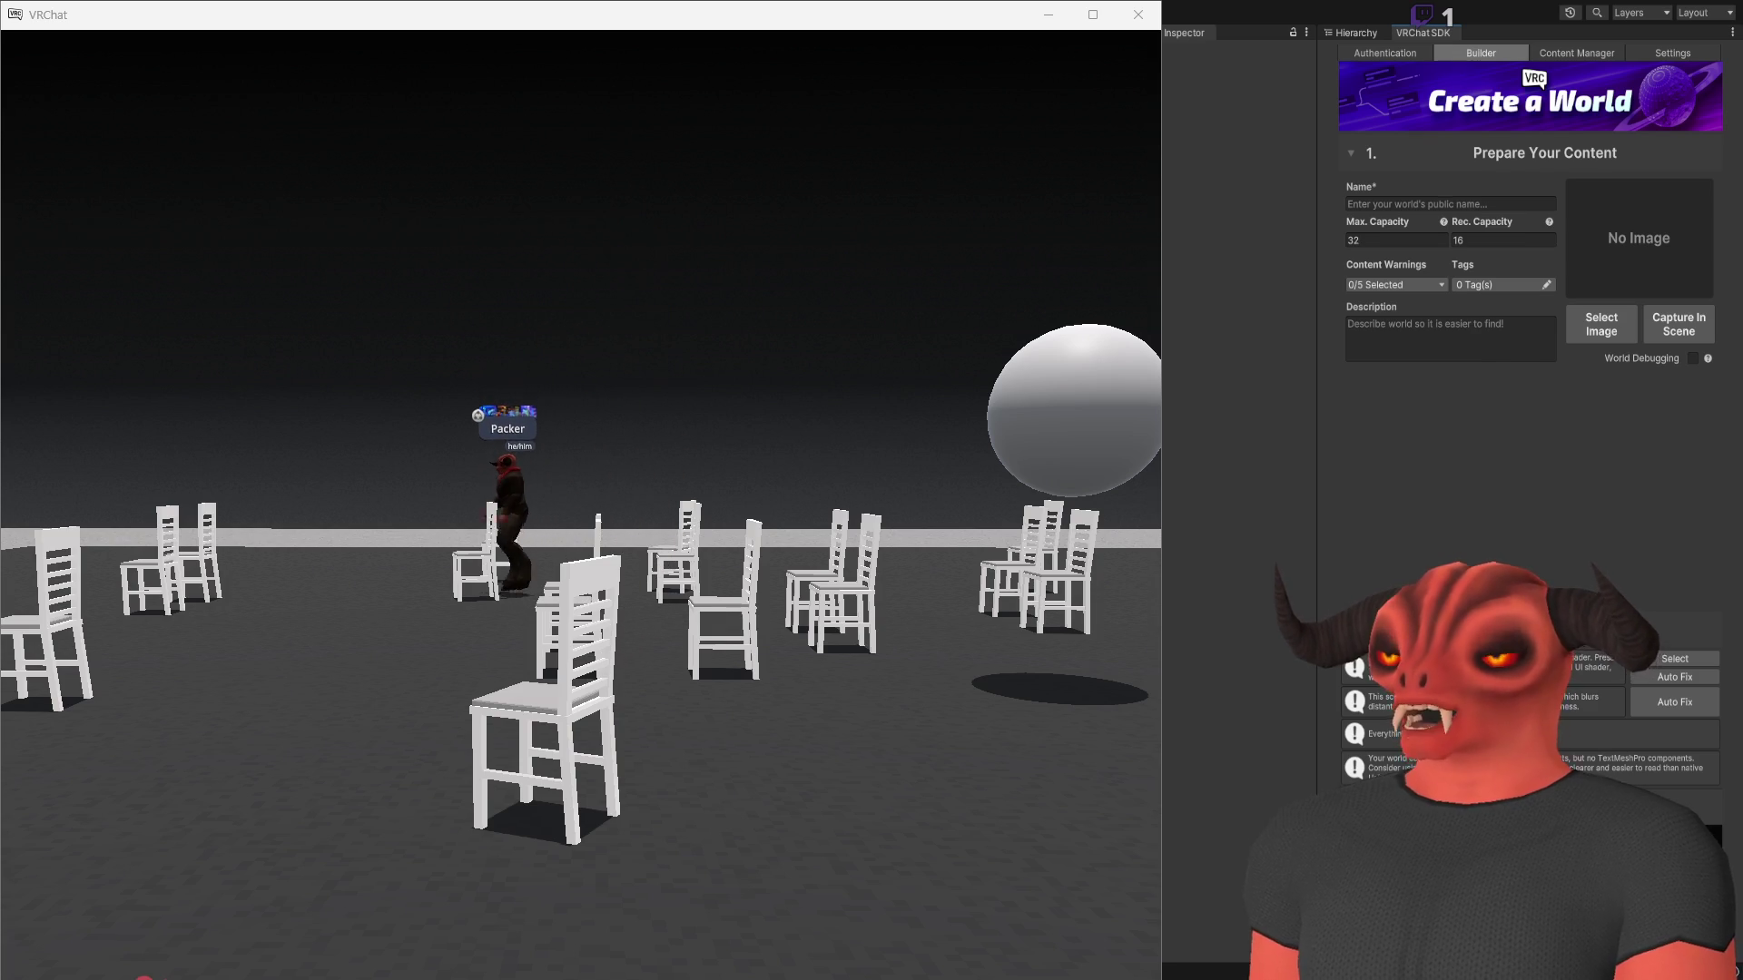
{"action": "key", "text": "alt+Tab"}
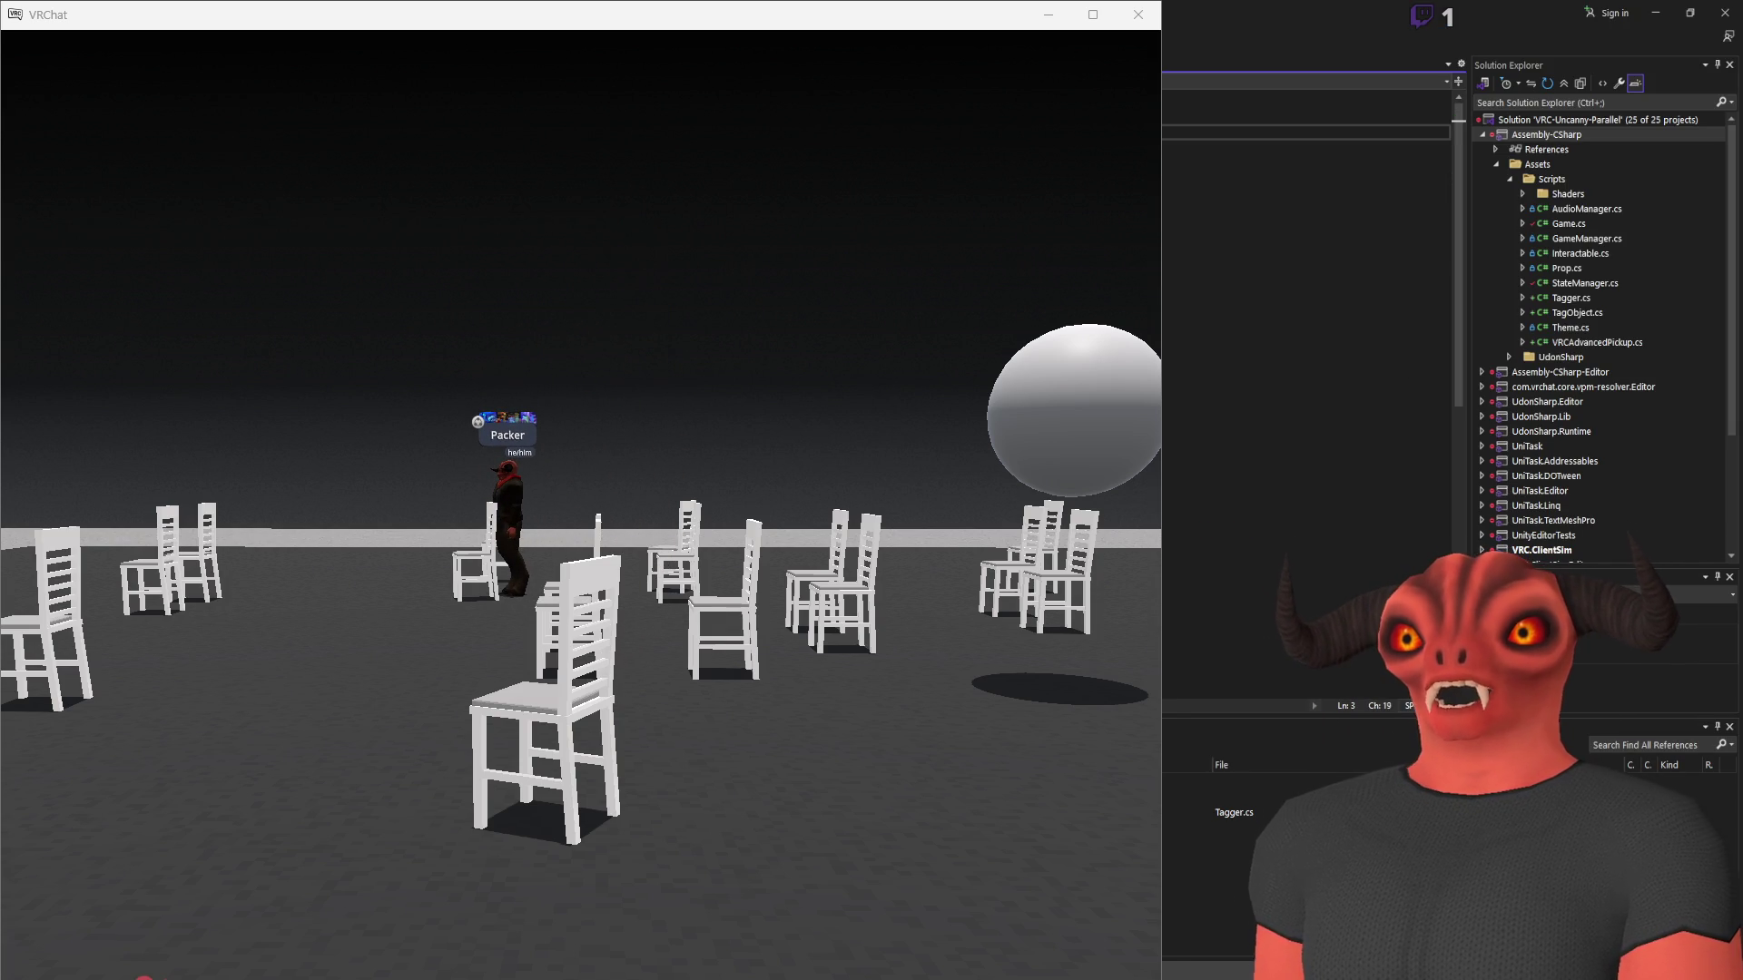
Find all references to TagObject from line 13
{"action": "scroll", "coordinate": [1316, 231], "scroll_direction": "up", "scroll_amount": 2}
{"action": "left_click", "coordinate": [1307, 233]}
{"action": "left_click", "coordinate": [1308, 333]}
{"action": "key", "text": "shift+F12"}
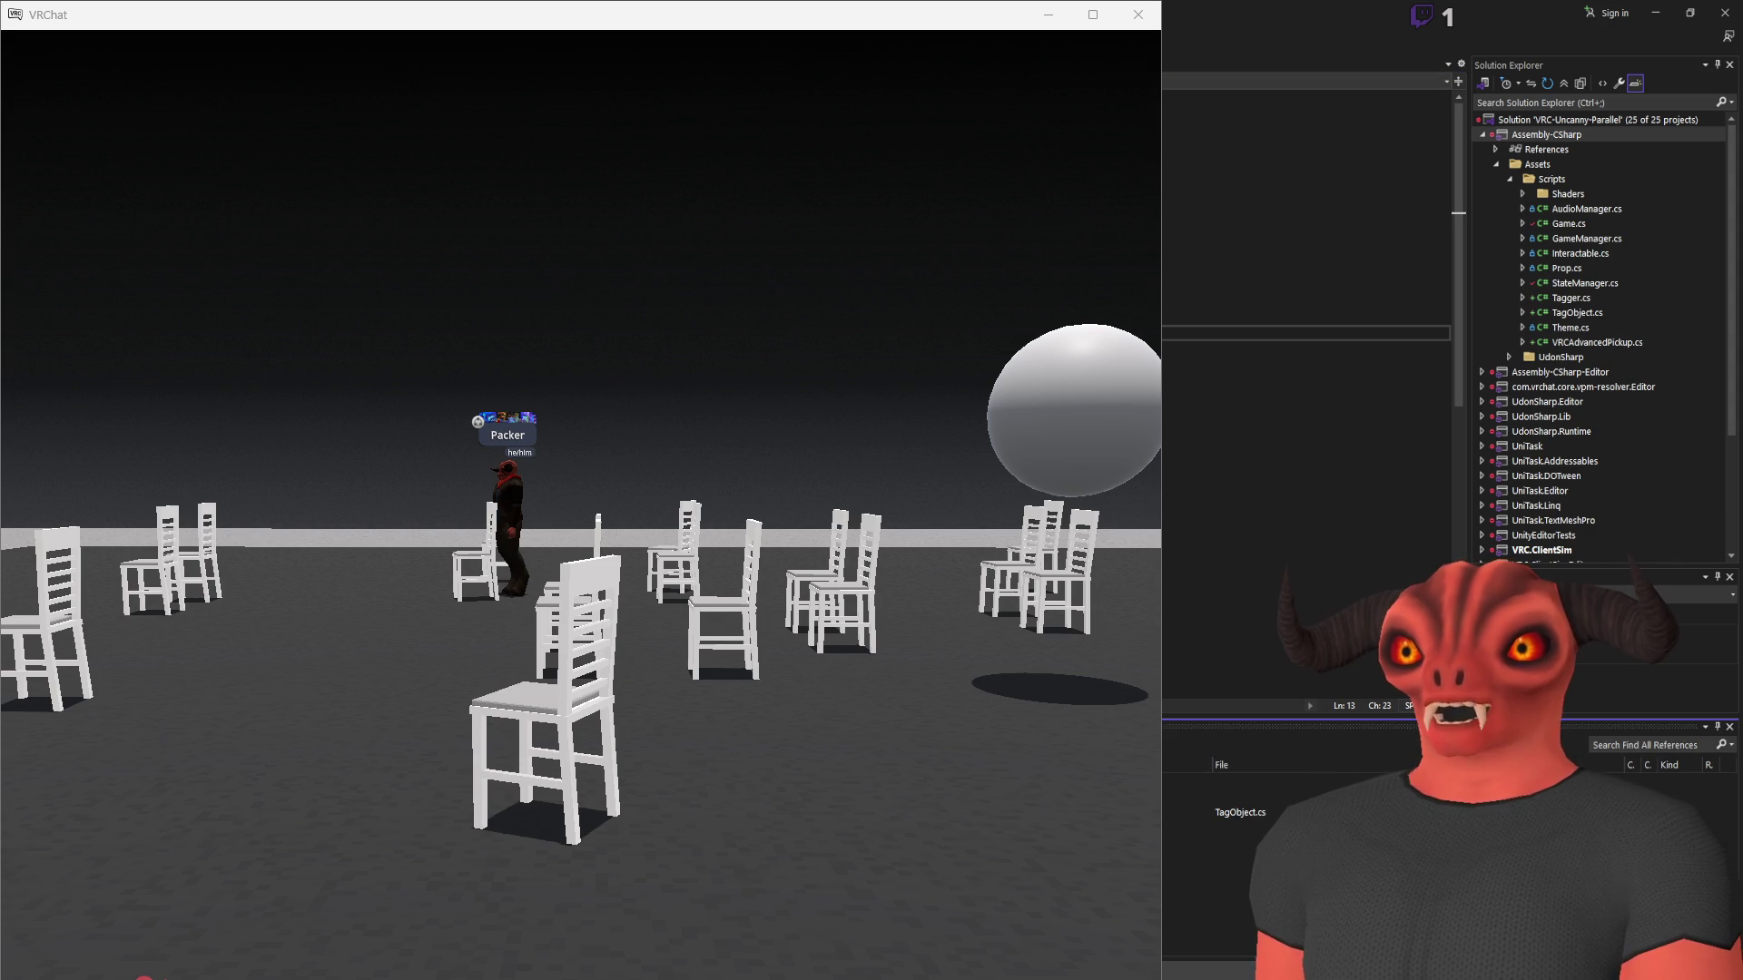
{"action": "left_click", "coordinate": [1334, 333]}
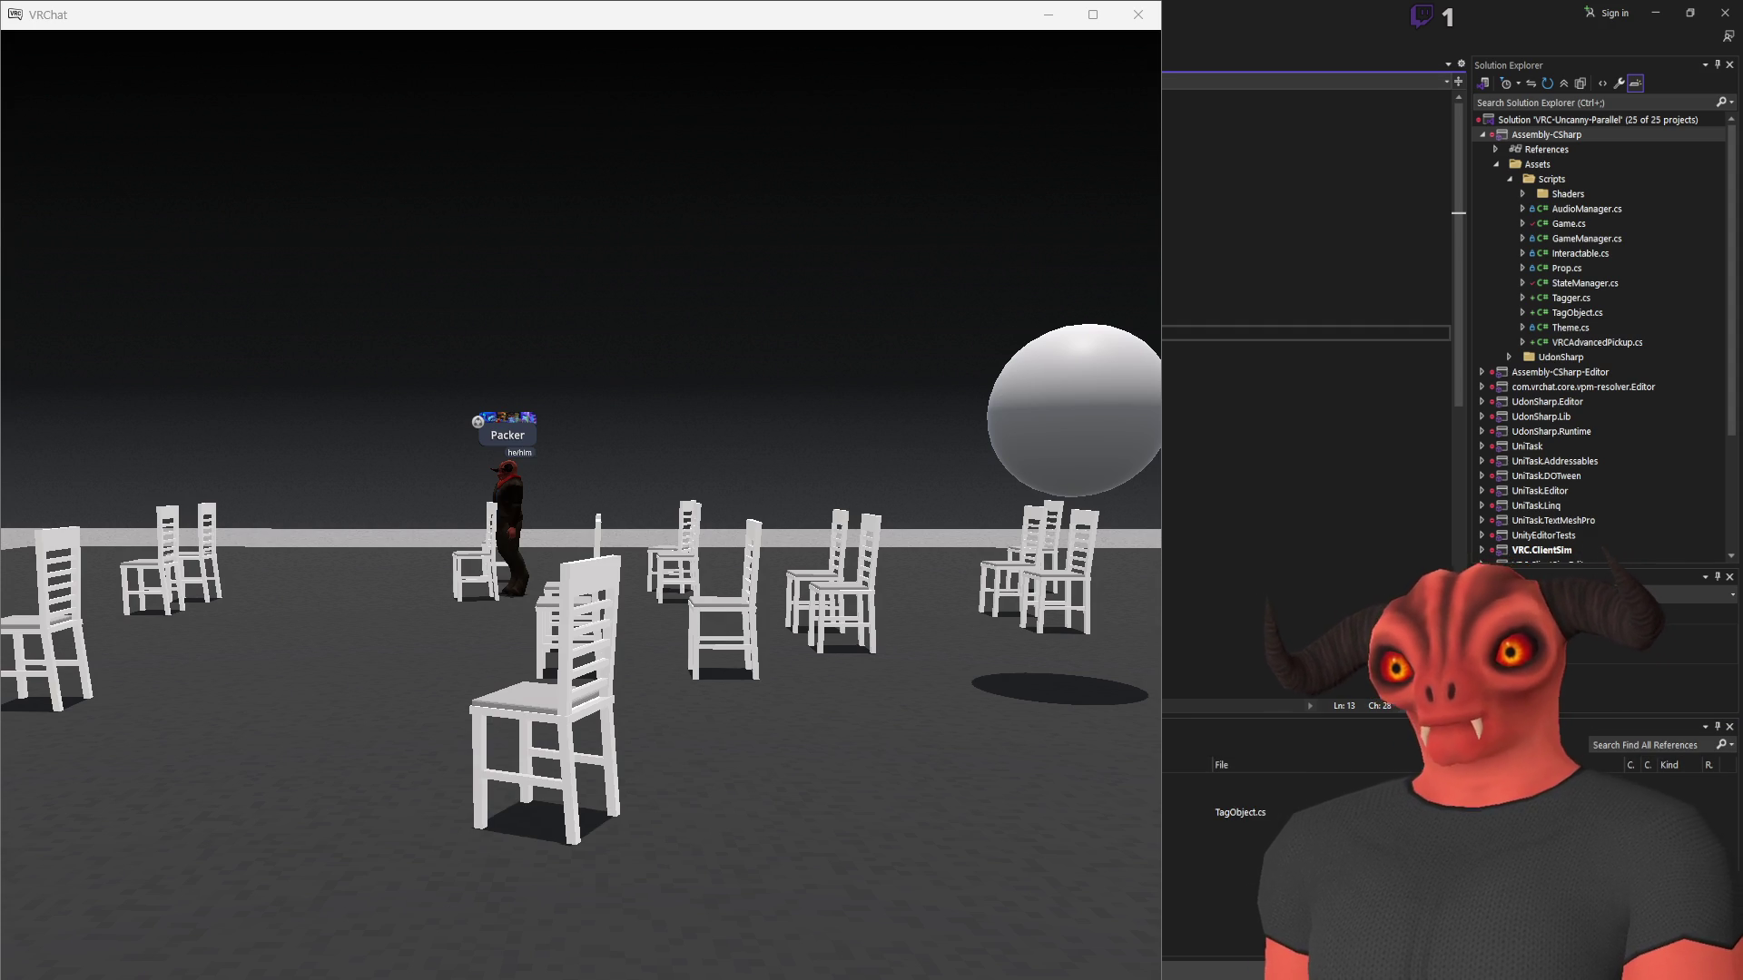
Move down through lines 112 to 122 and delete a character on line 122
{"action": "scroll", "coordinate": [1308, 273], "scroll_direction": "down", "scroll_amount": 10}
{"action": "left_click", "coordinate": [1307, 206]}
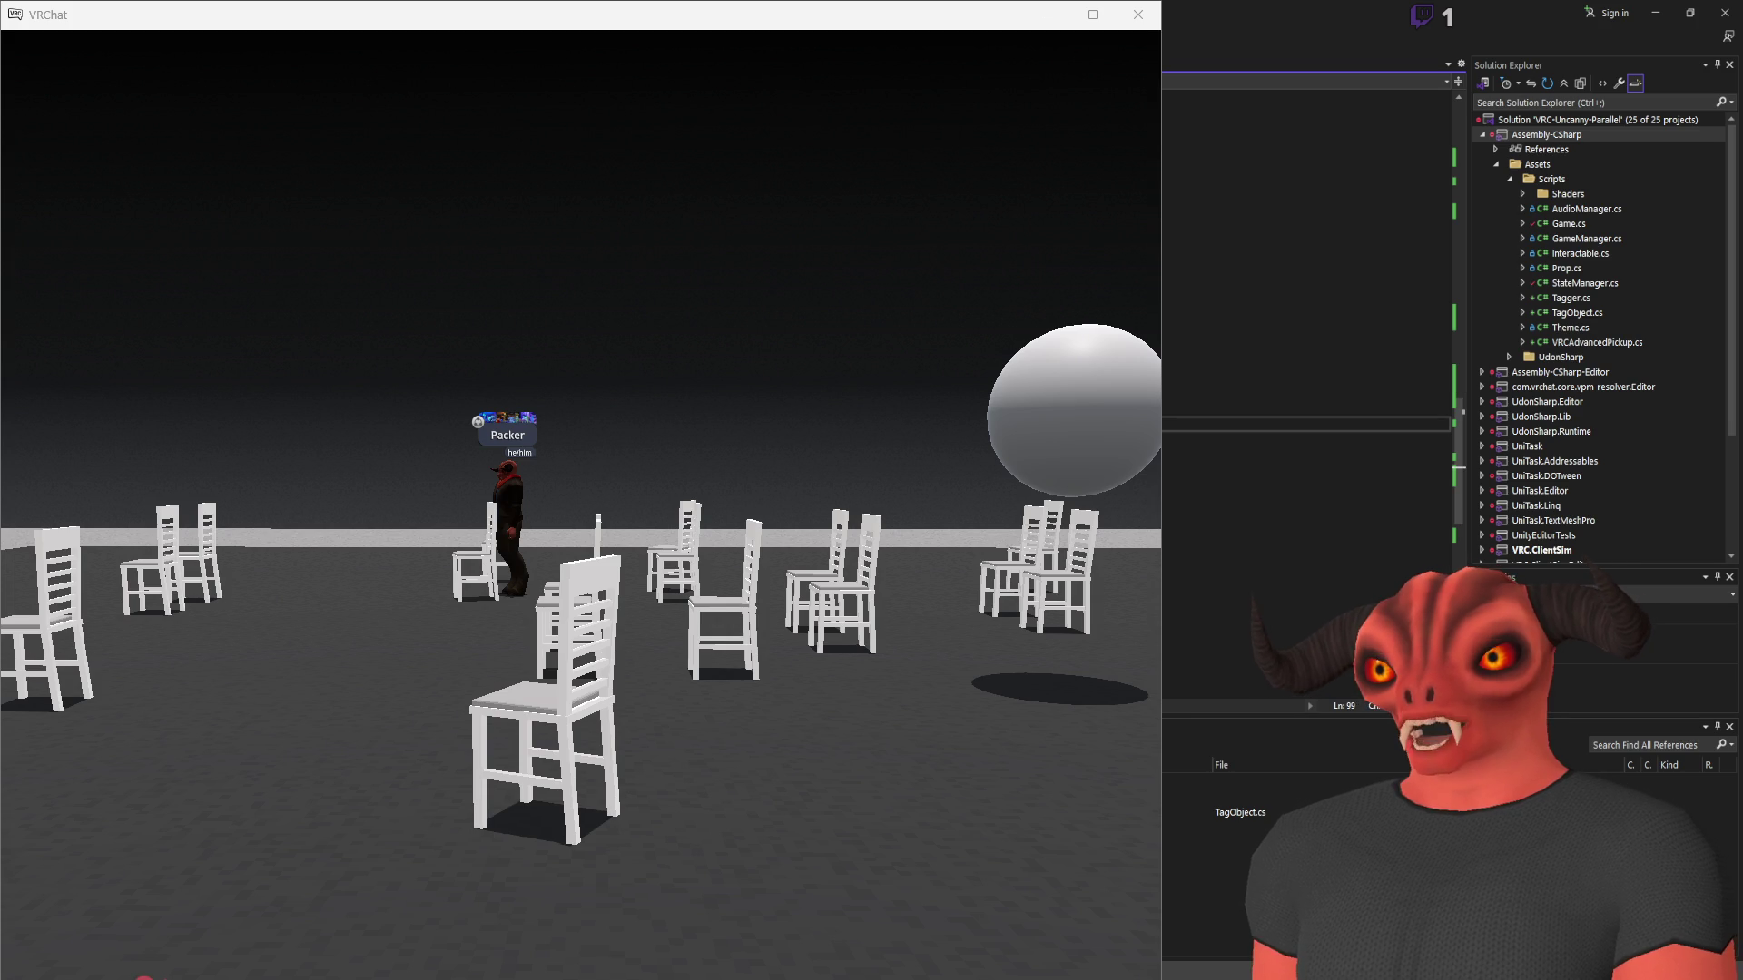
{"action": "scroll", "coordinate": [1307, 409], "scroll_direction": "down", "scroll_amount": 5}
{"action": "left_click", "coordinate": [1308, 186]}
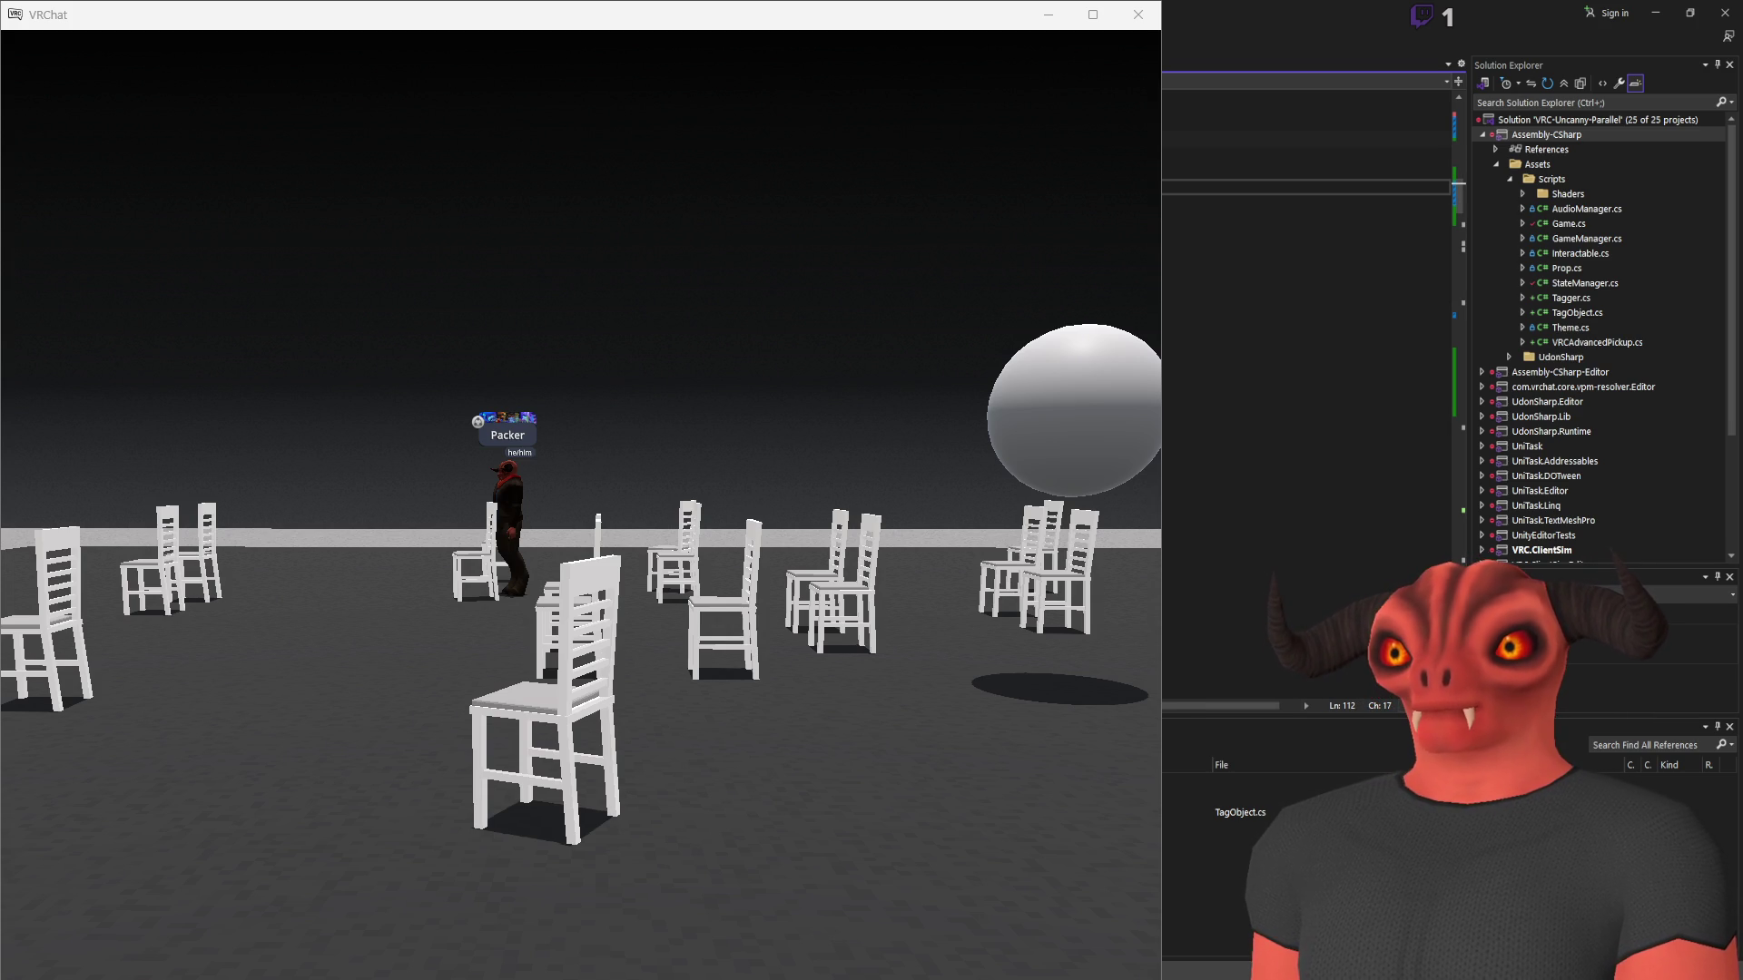
{"action": "left_click", "coordinate": [1307, 342]}
{"action": "left_click", "coordinate": [1307, 359]}
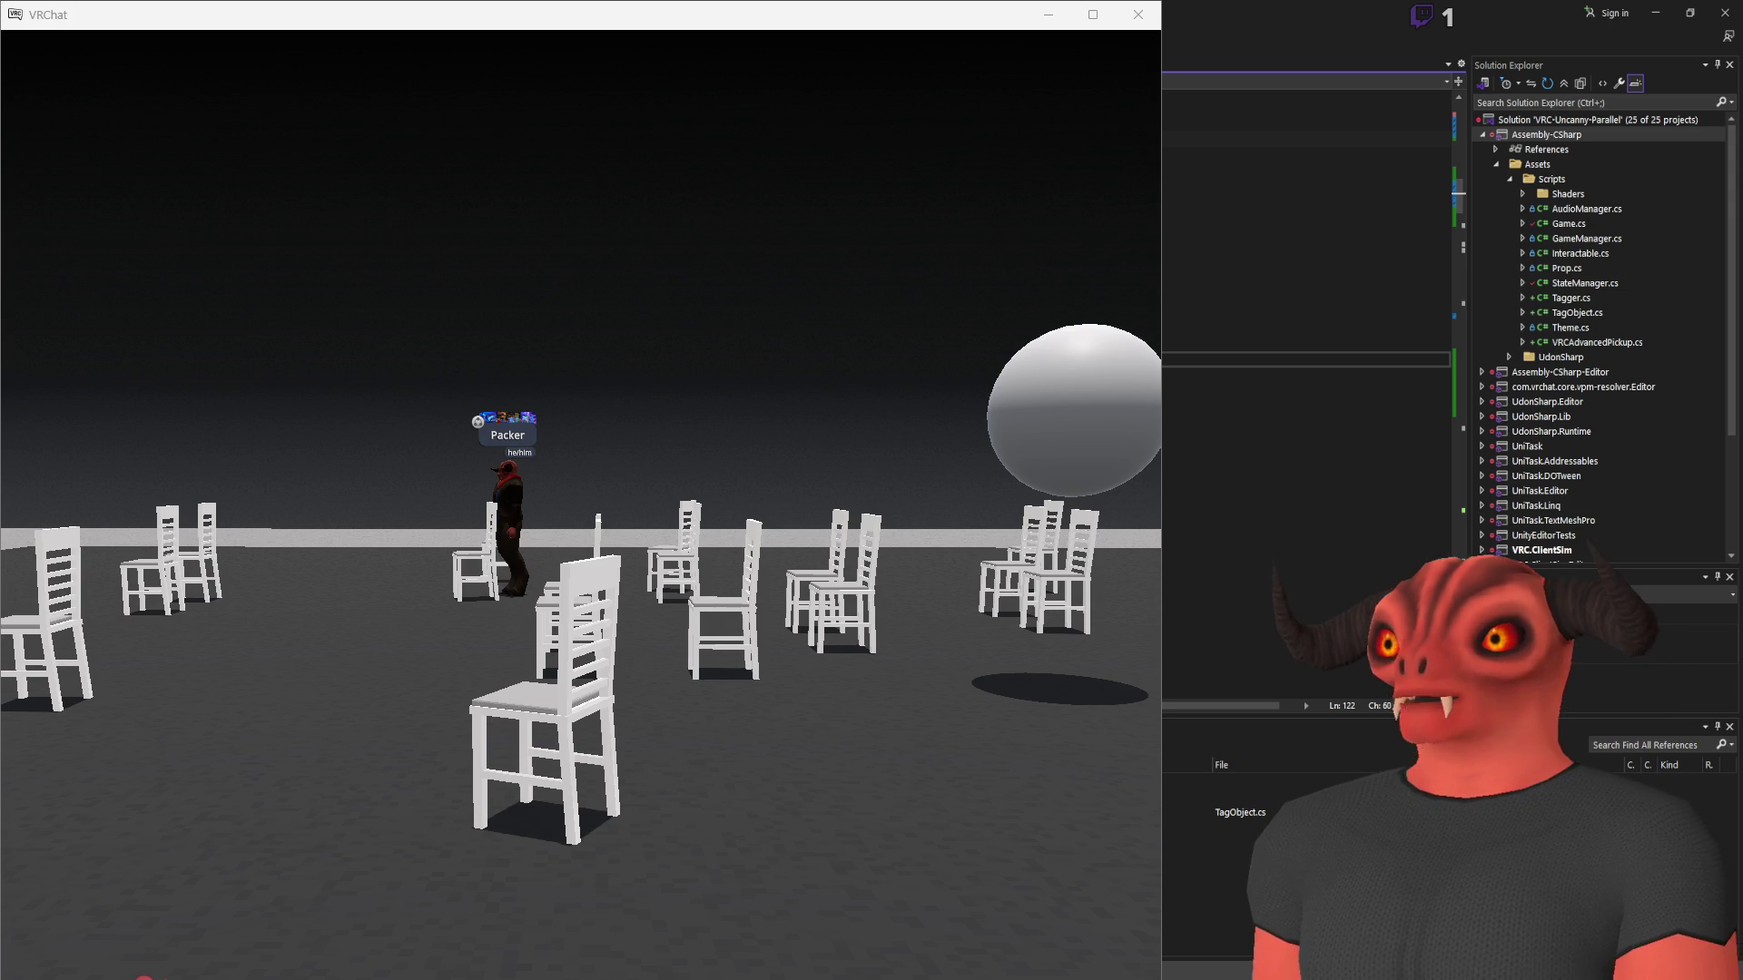
{"action": "key", "text": "BackSpace"}
{"action": "key", "text": "BackSpace"}
{"action": "key", "text": "BackSpace"}
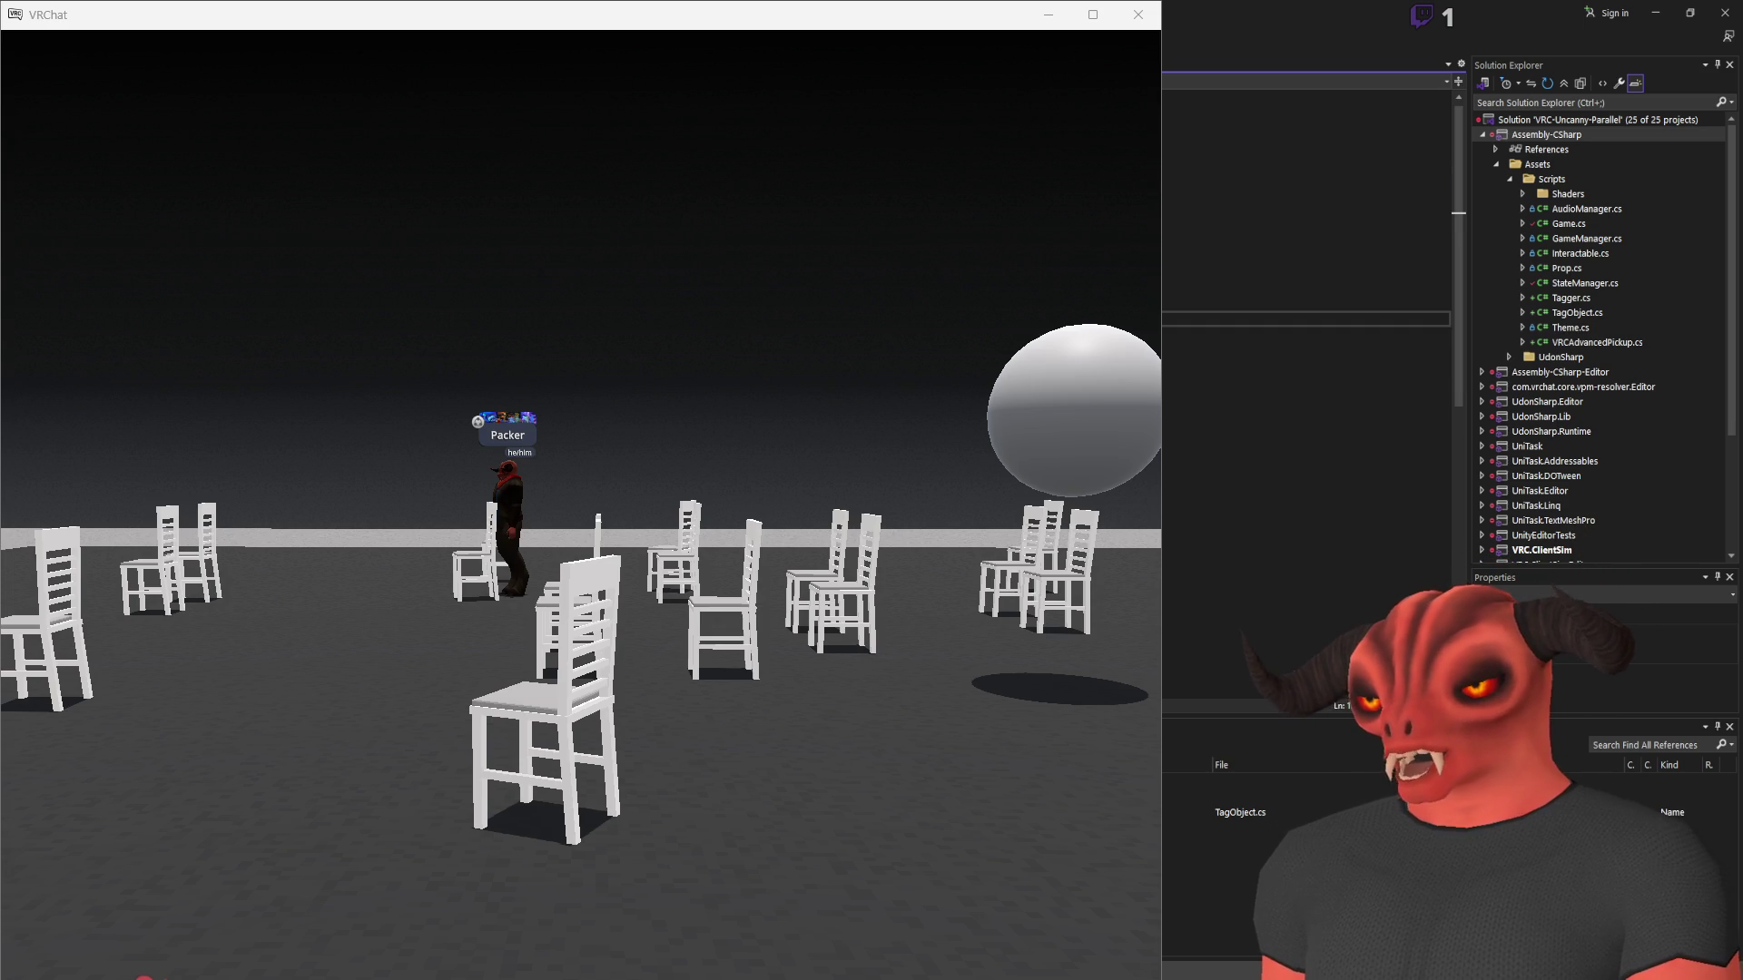
Make a small edit on line 23 of the other script and save it
{"action": "left_click", "coordinate": [1307, 491]}
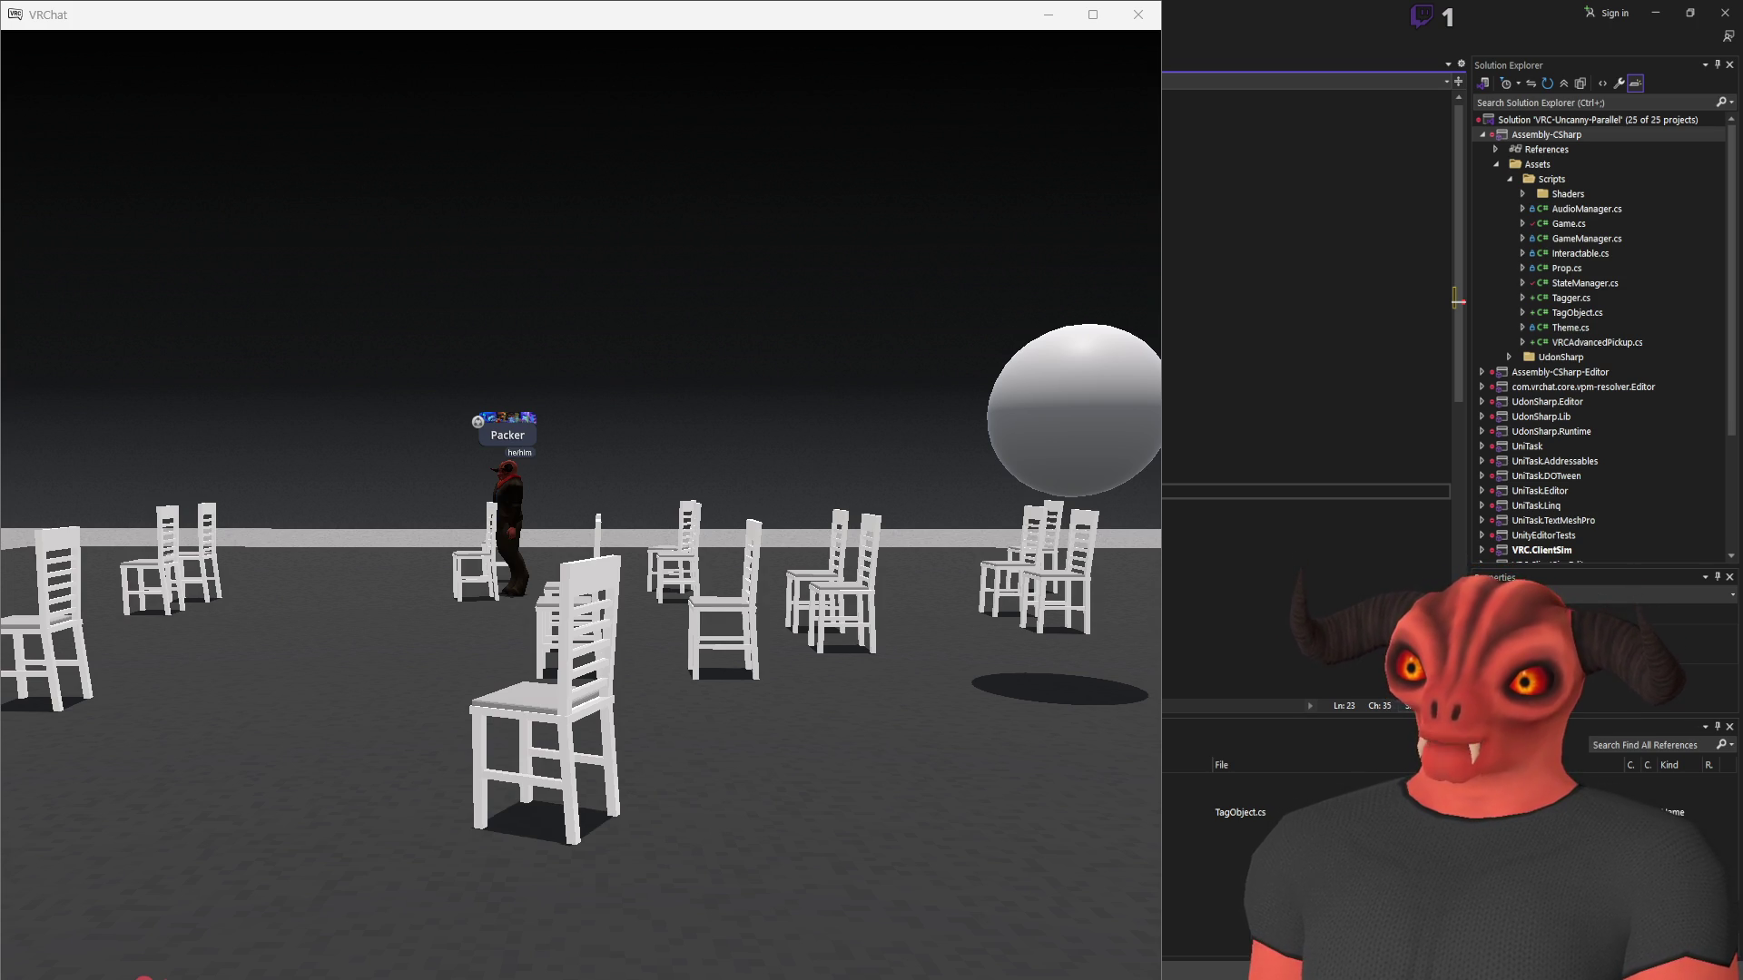
{"action": "key", "text": "End"}
{"action": "key", "text": "ctrl+s"}
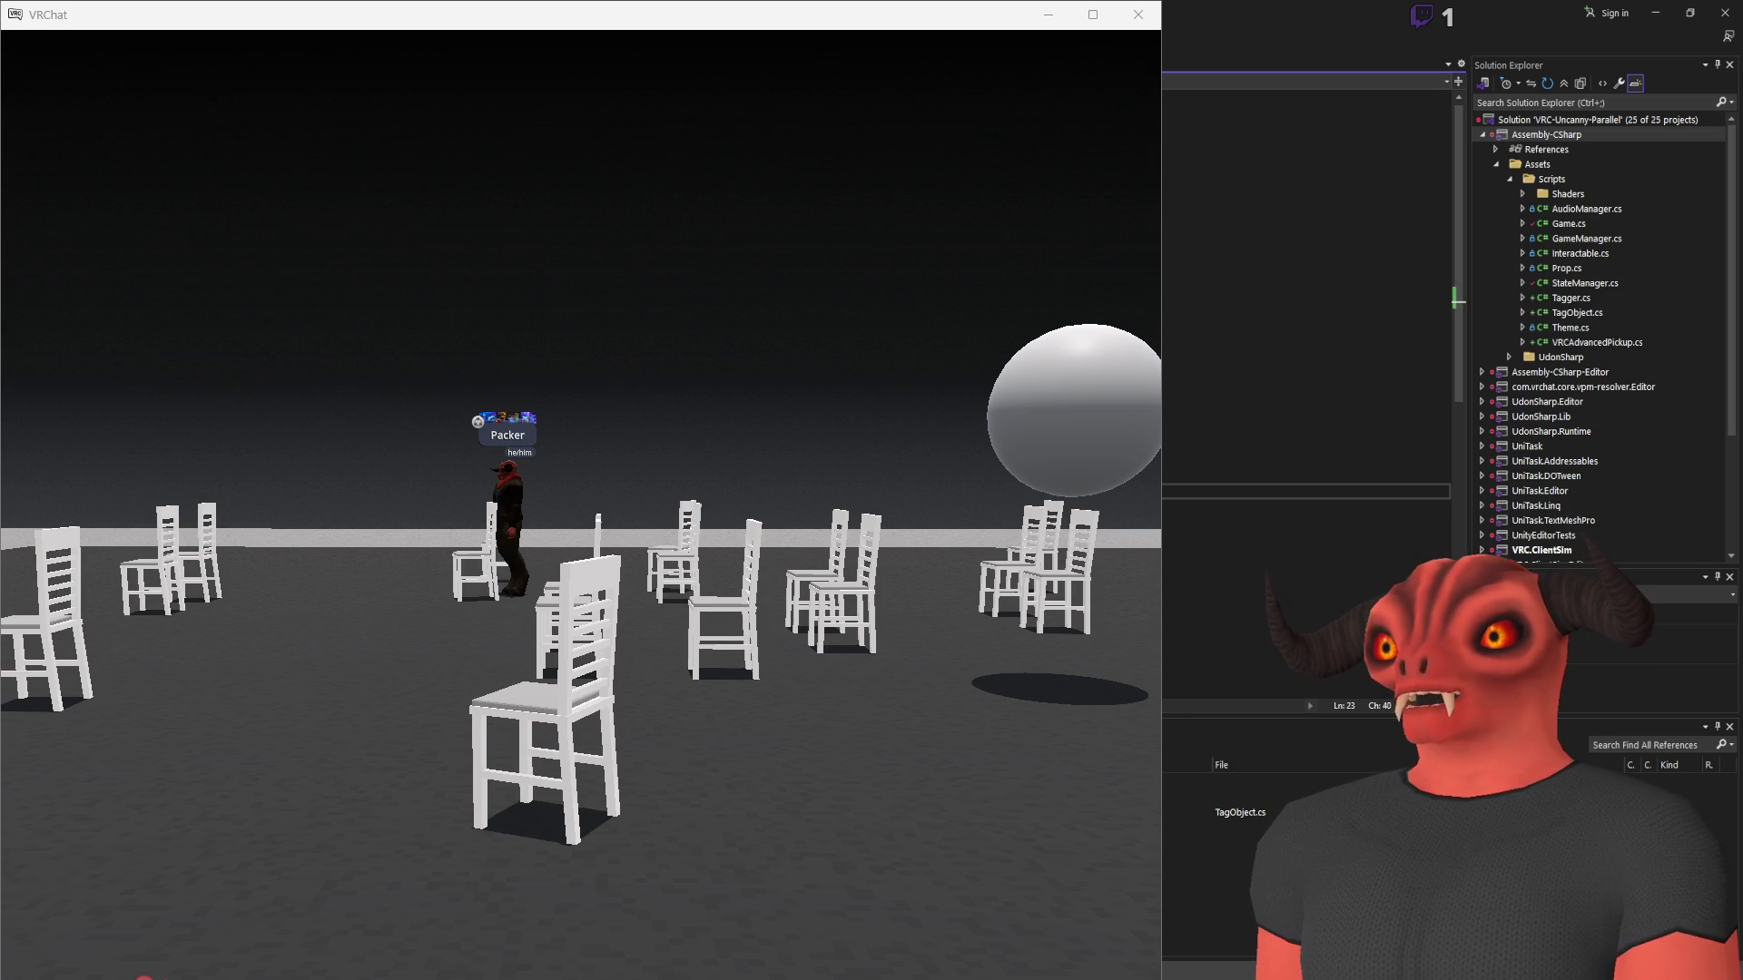
Switch to the other open script at line 122 and settle on line 121
{"action": "key", "text": "ctrl+Tab"}
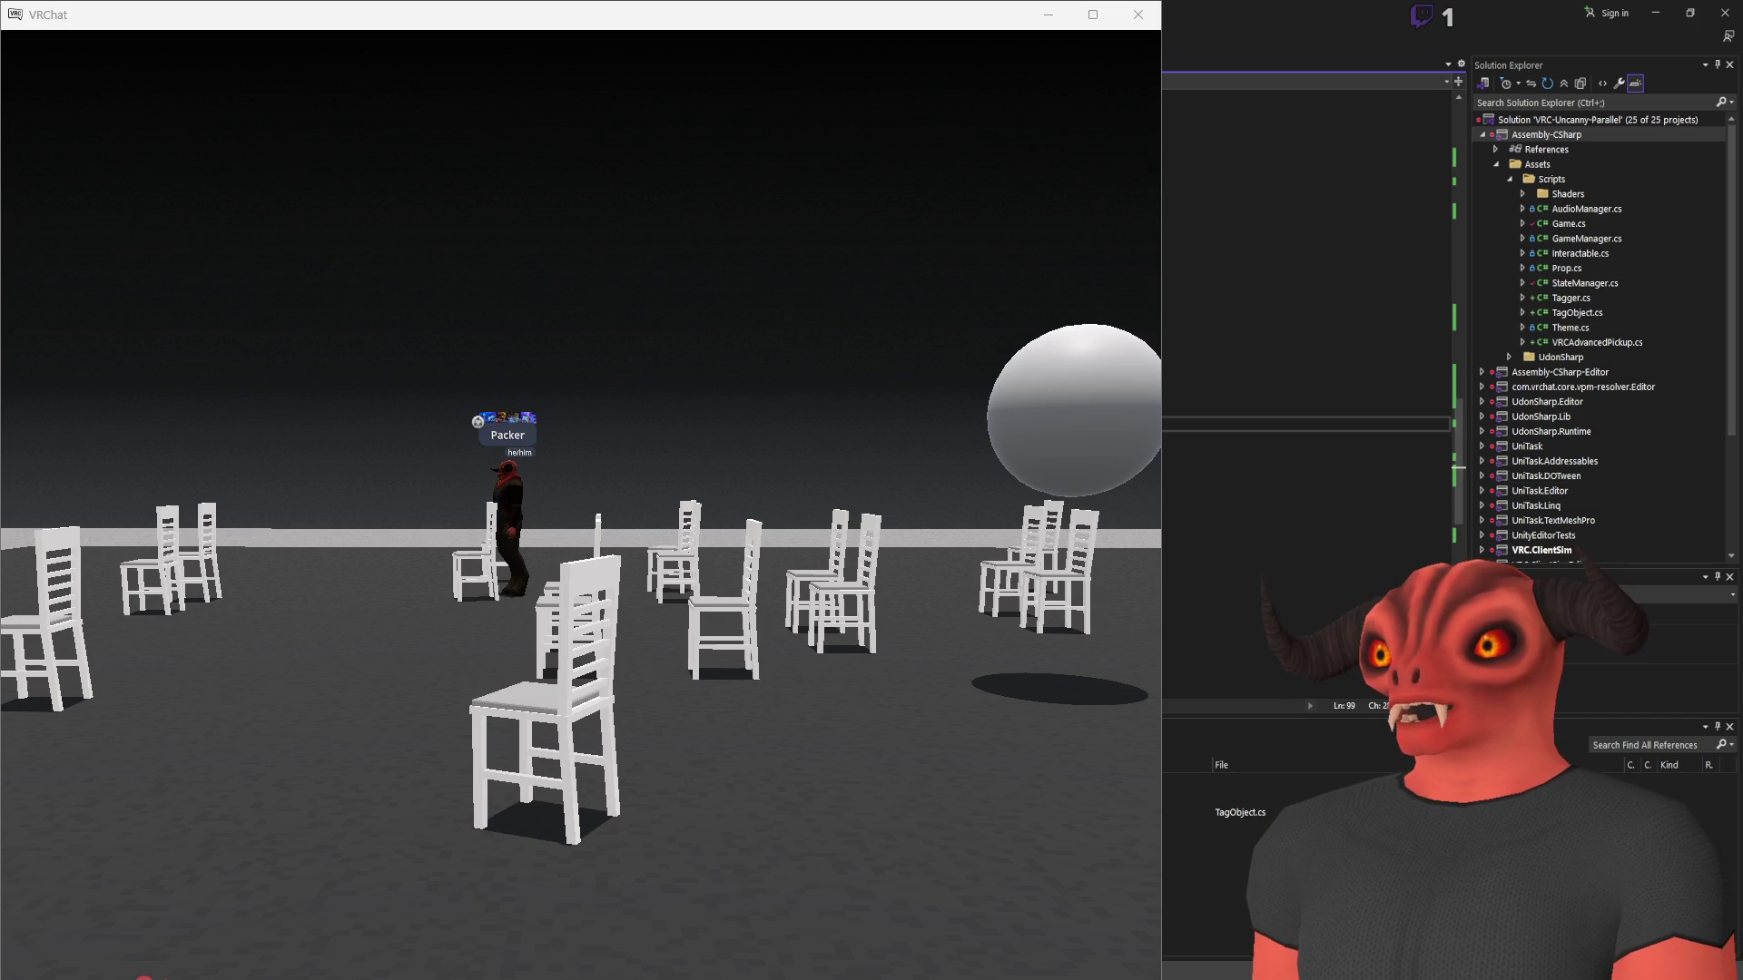
{"action": "key", "text": "F12"}
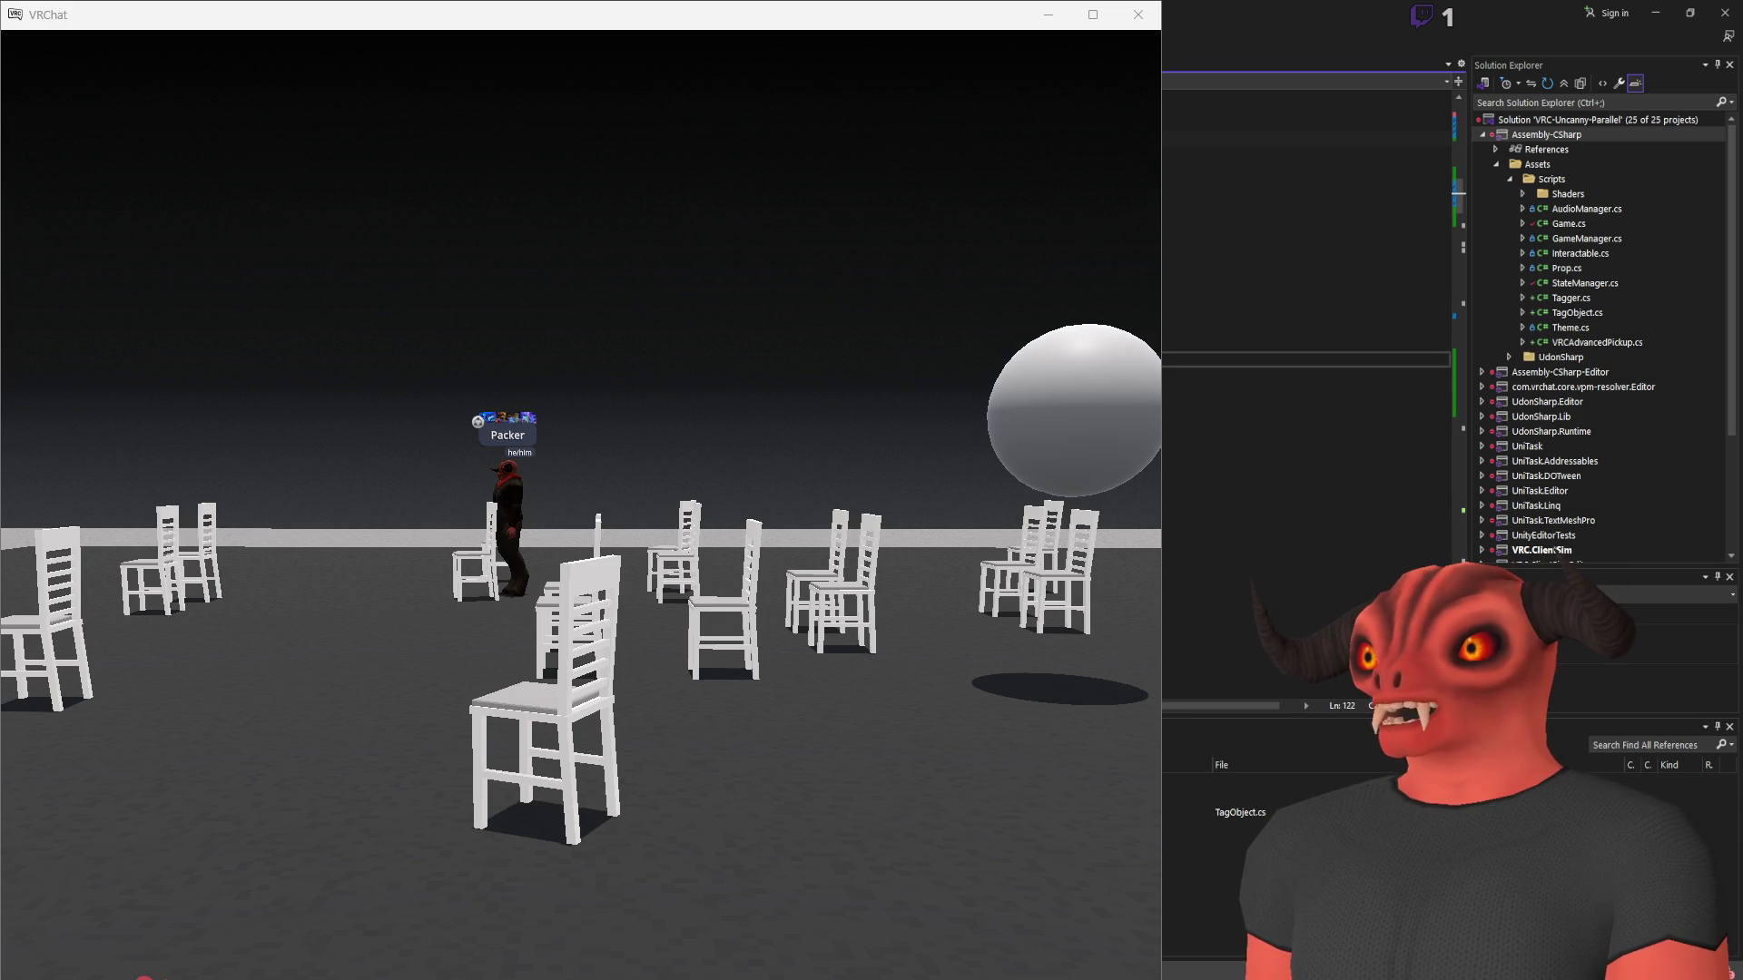
{"action": "key", "text": "Up"}
{"action": "key", "text": "Up"}
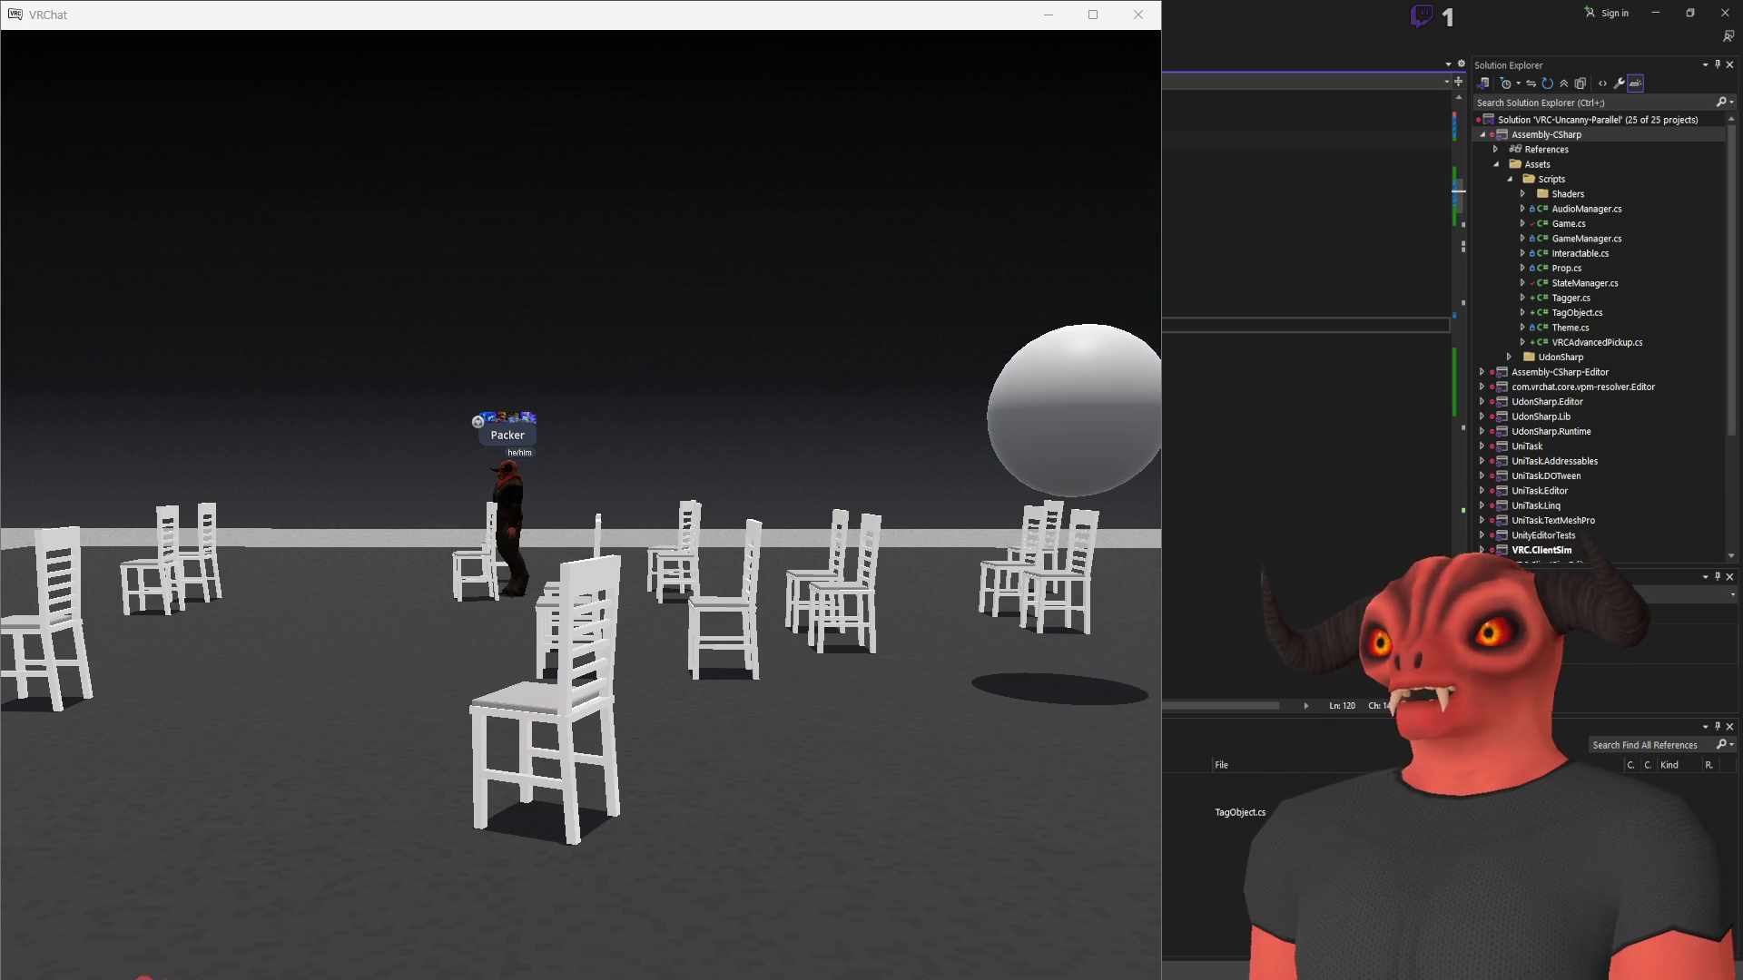
{"action": "left_click", "coordinate": [1299, 343]}
Find all references to tagObjects and visit its Game.cs uses at lines 145, 301, 544 and 119
{"action": "key", "text": "shift+F12"}
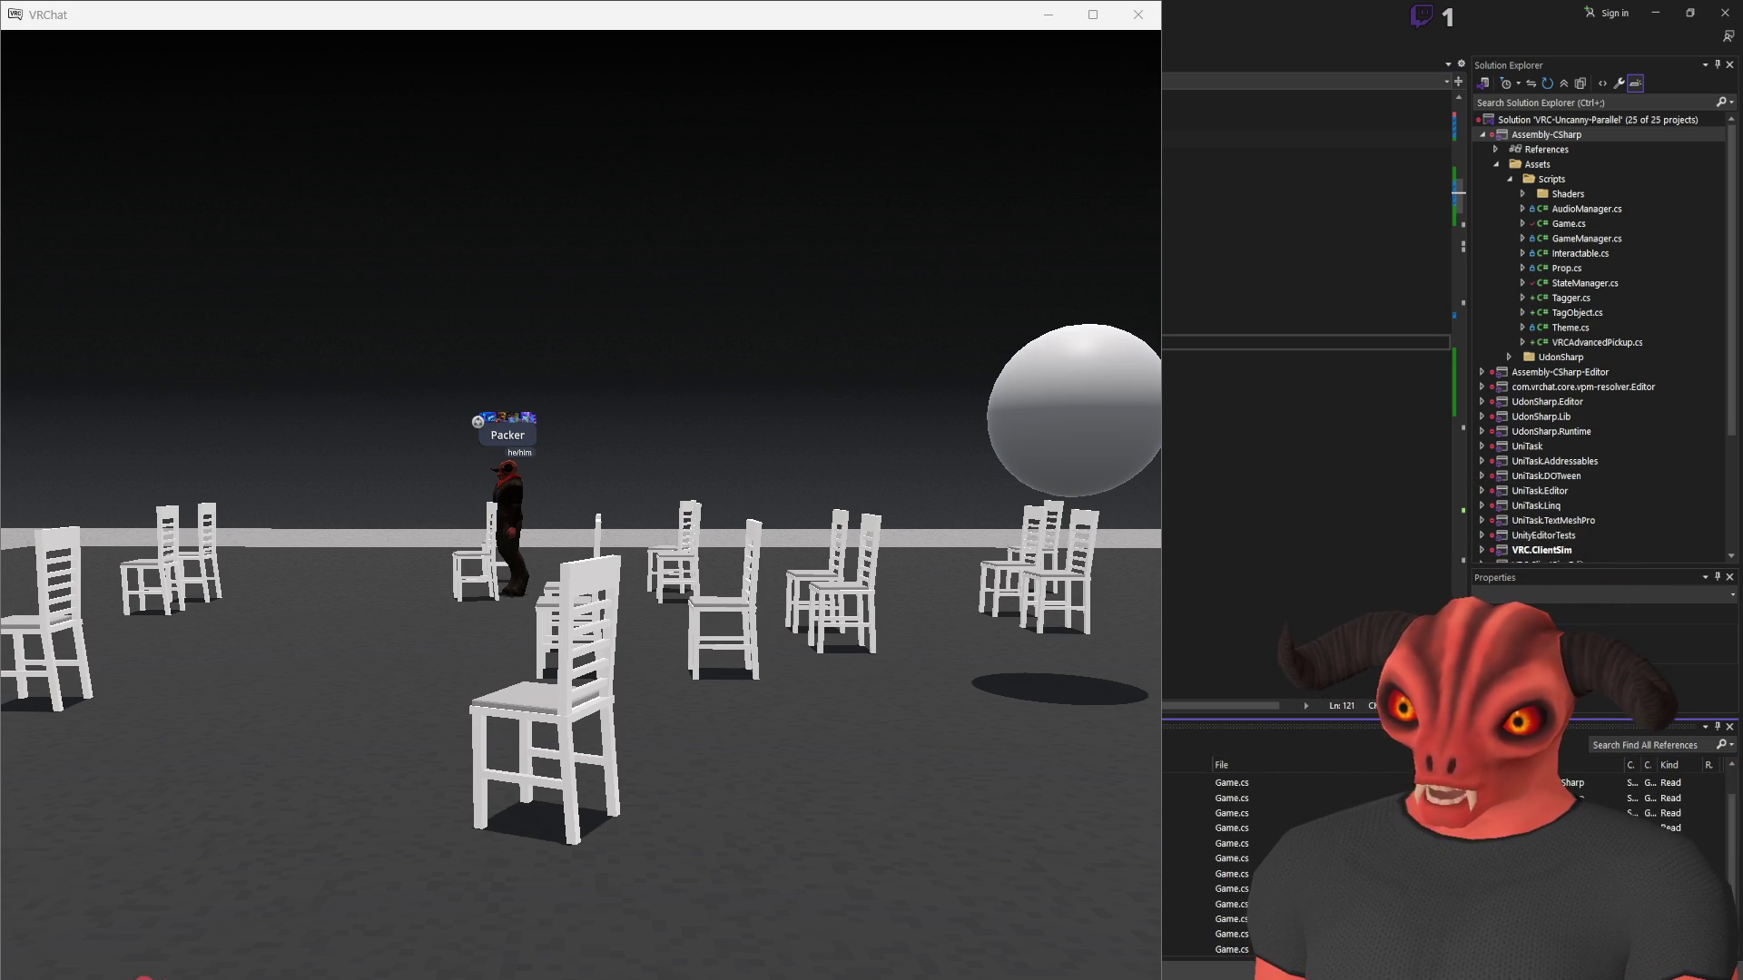
{"action": "left_click", "coordinate": [1231, 857]}
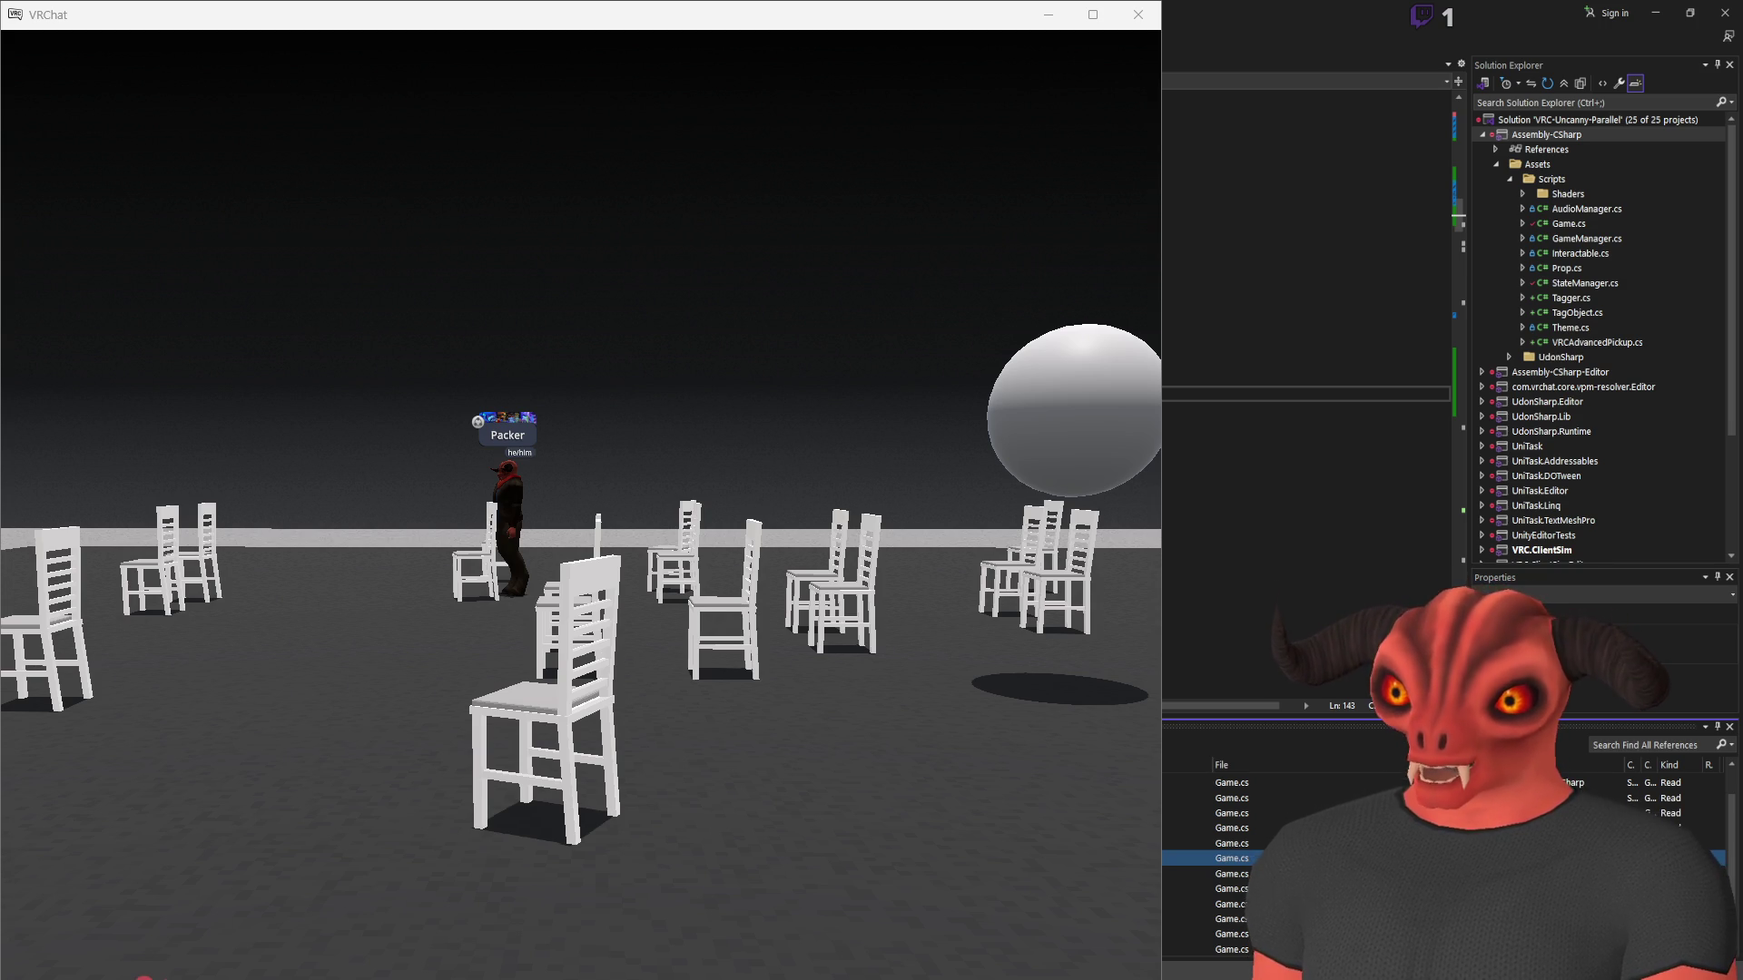
{"action": "left_click", "coordinate": [1232, 873]}
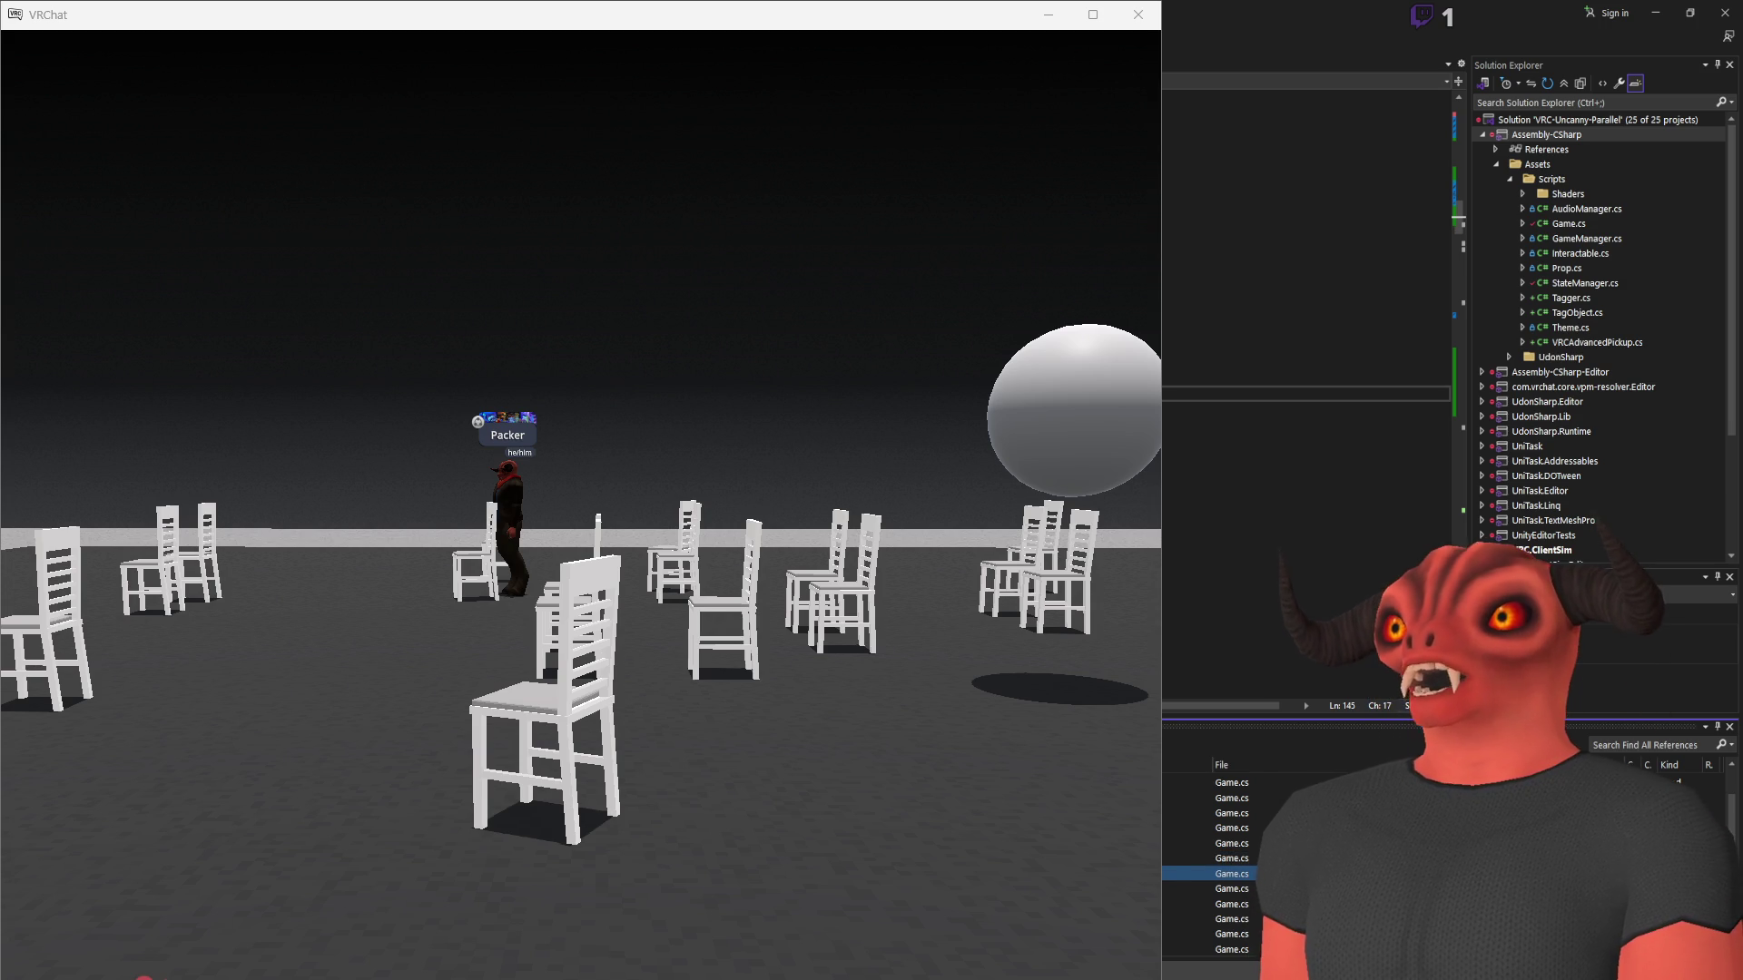
{"action": "left_click", "coordinate": [1307, 393]}
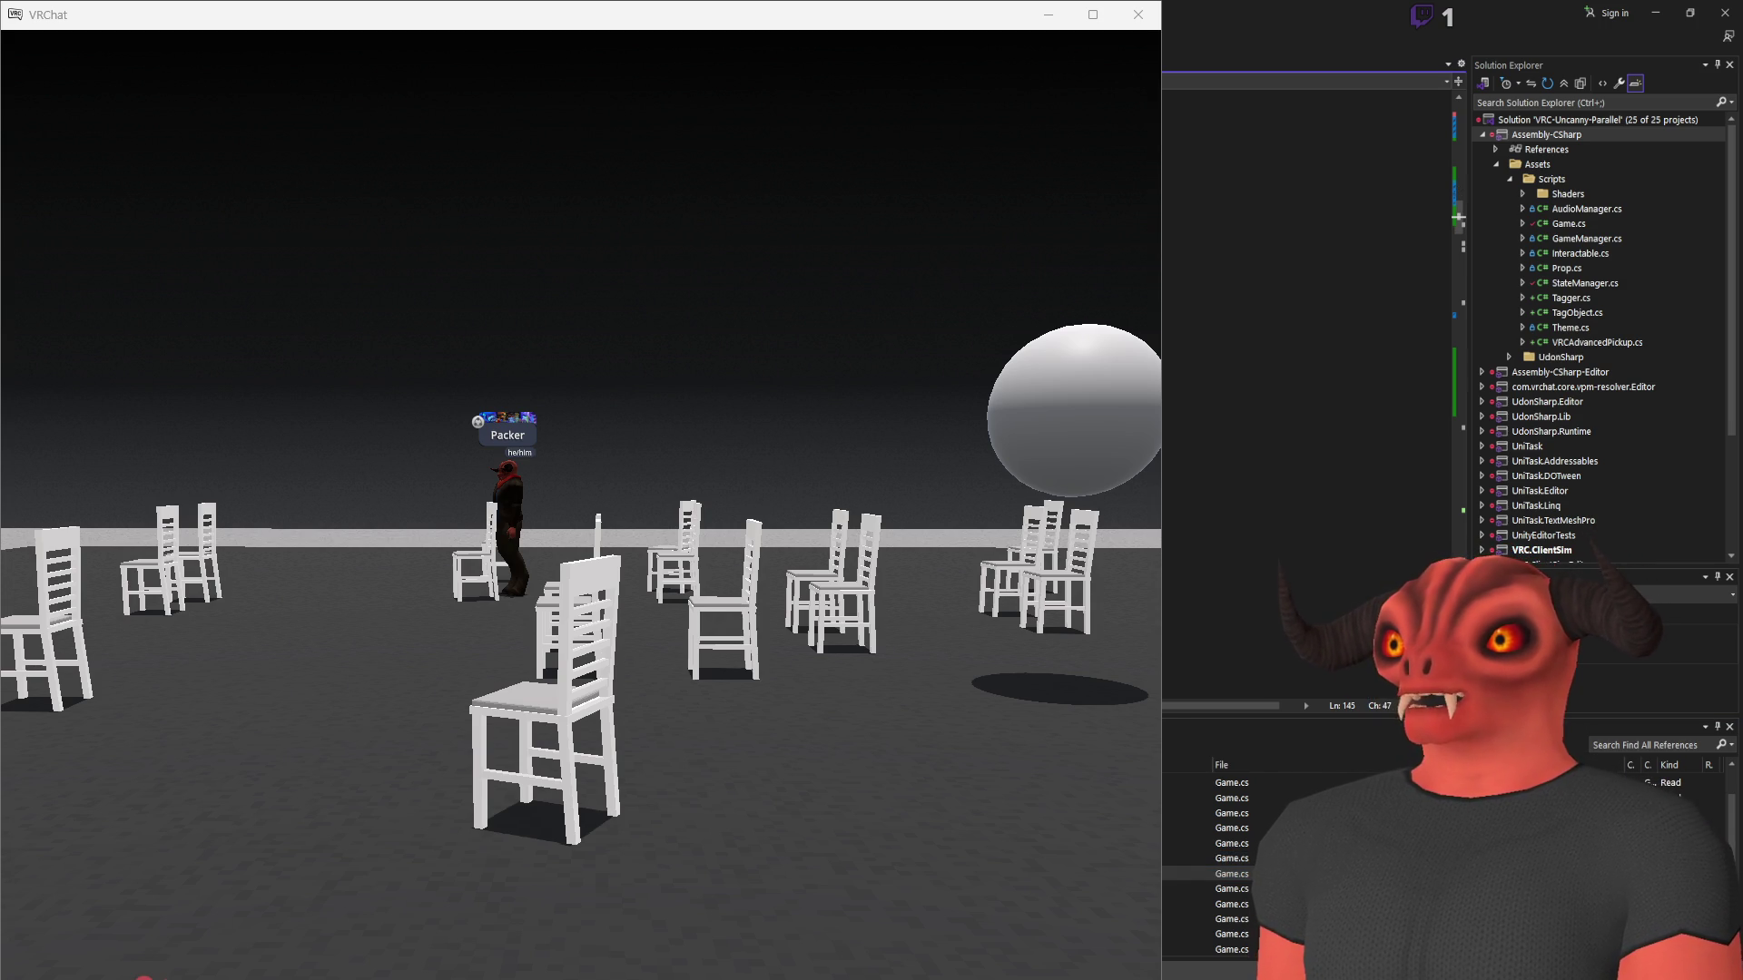
{"action": "left_click", "coordinate": [1219, 393]}
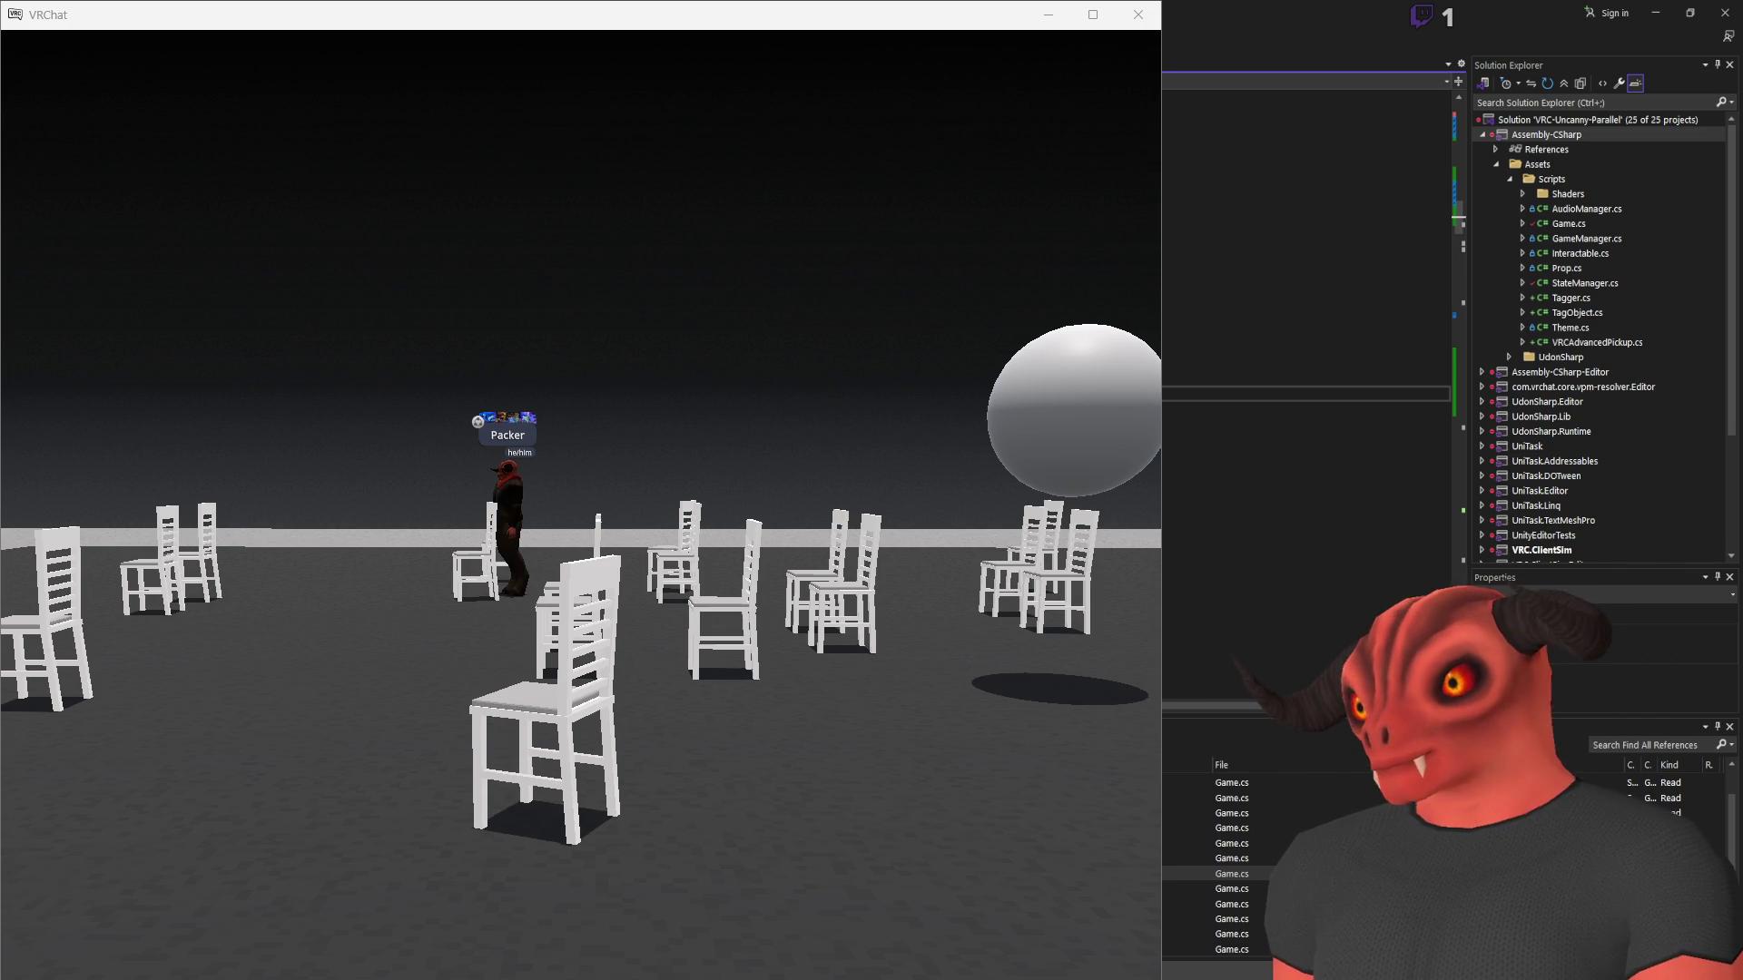
{"action": "left_click", "coordinate": [1232, 919]}
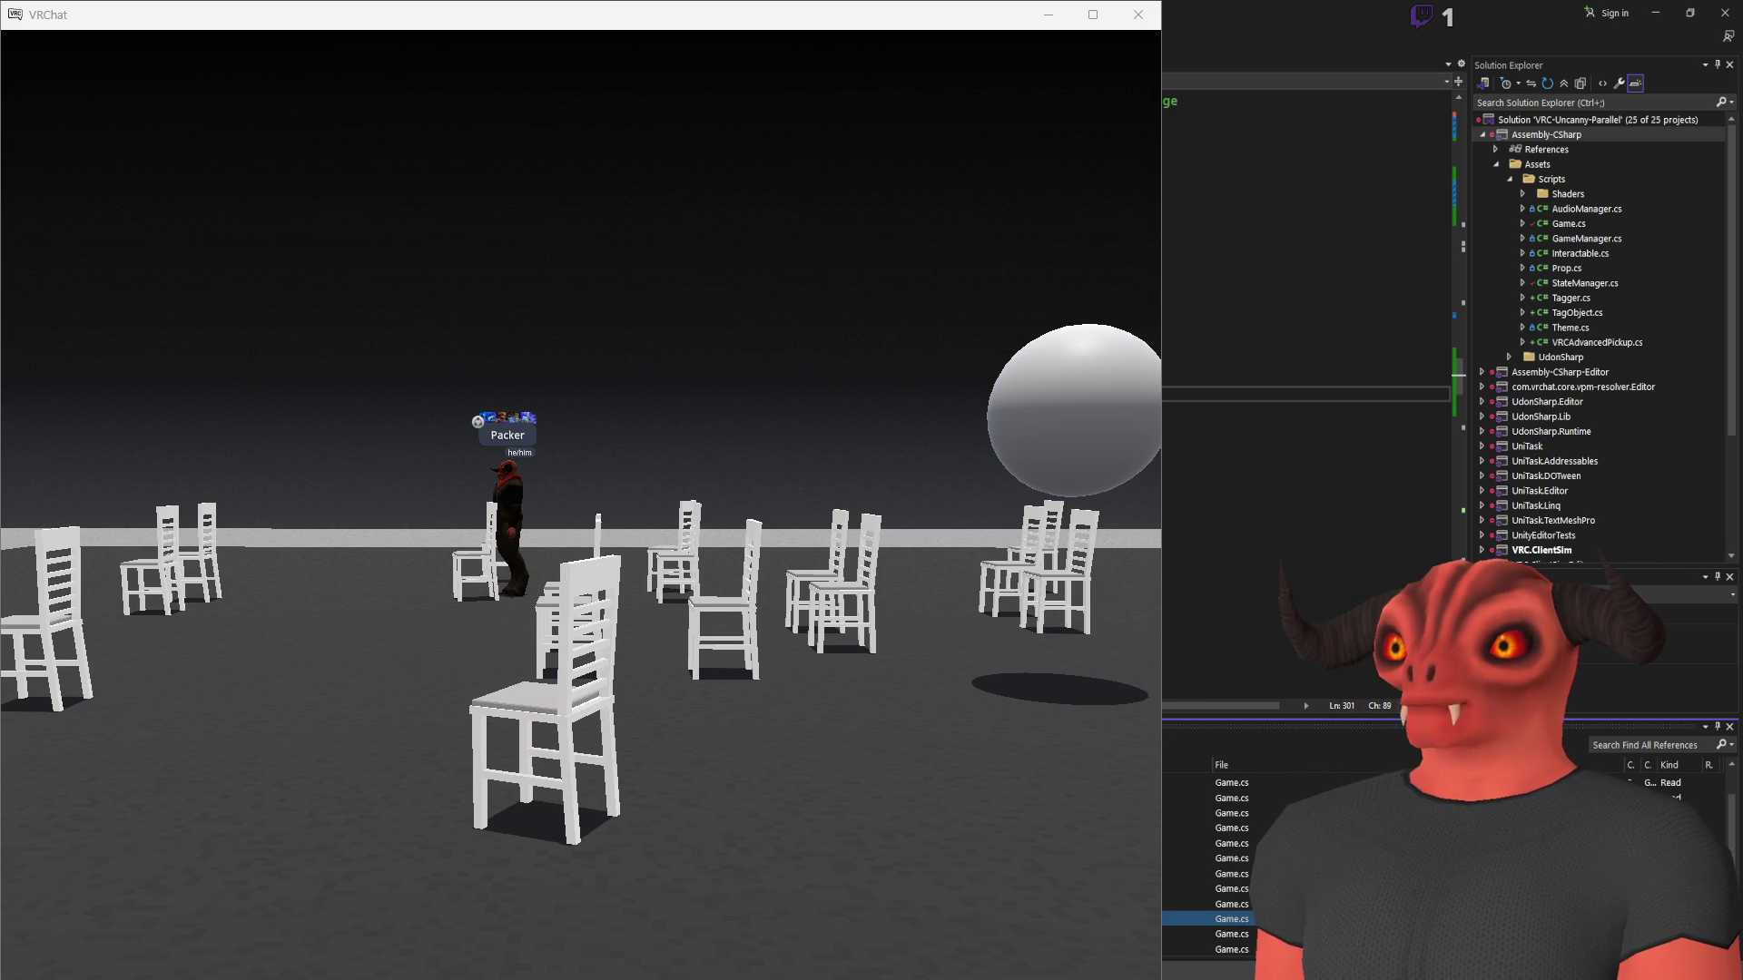
{"action": "left_click", "coordinate": [1232, 934]}
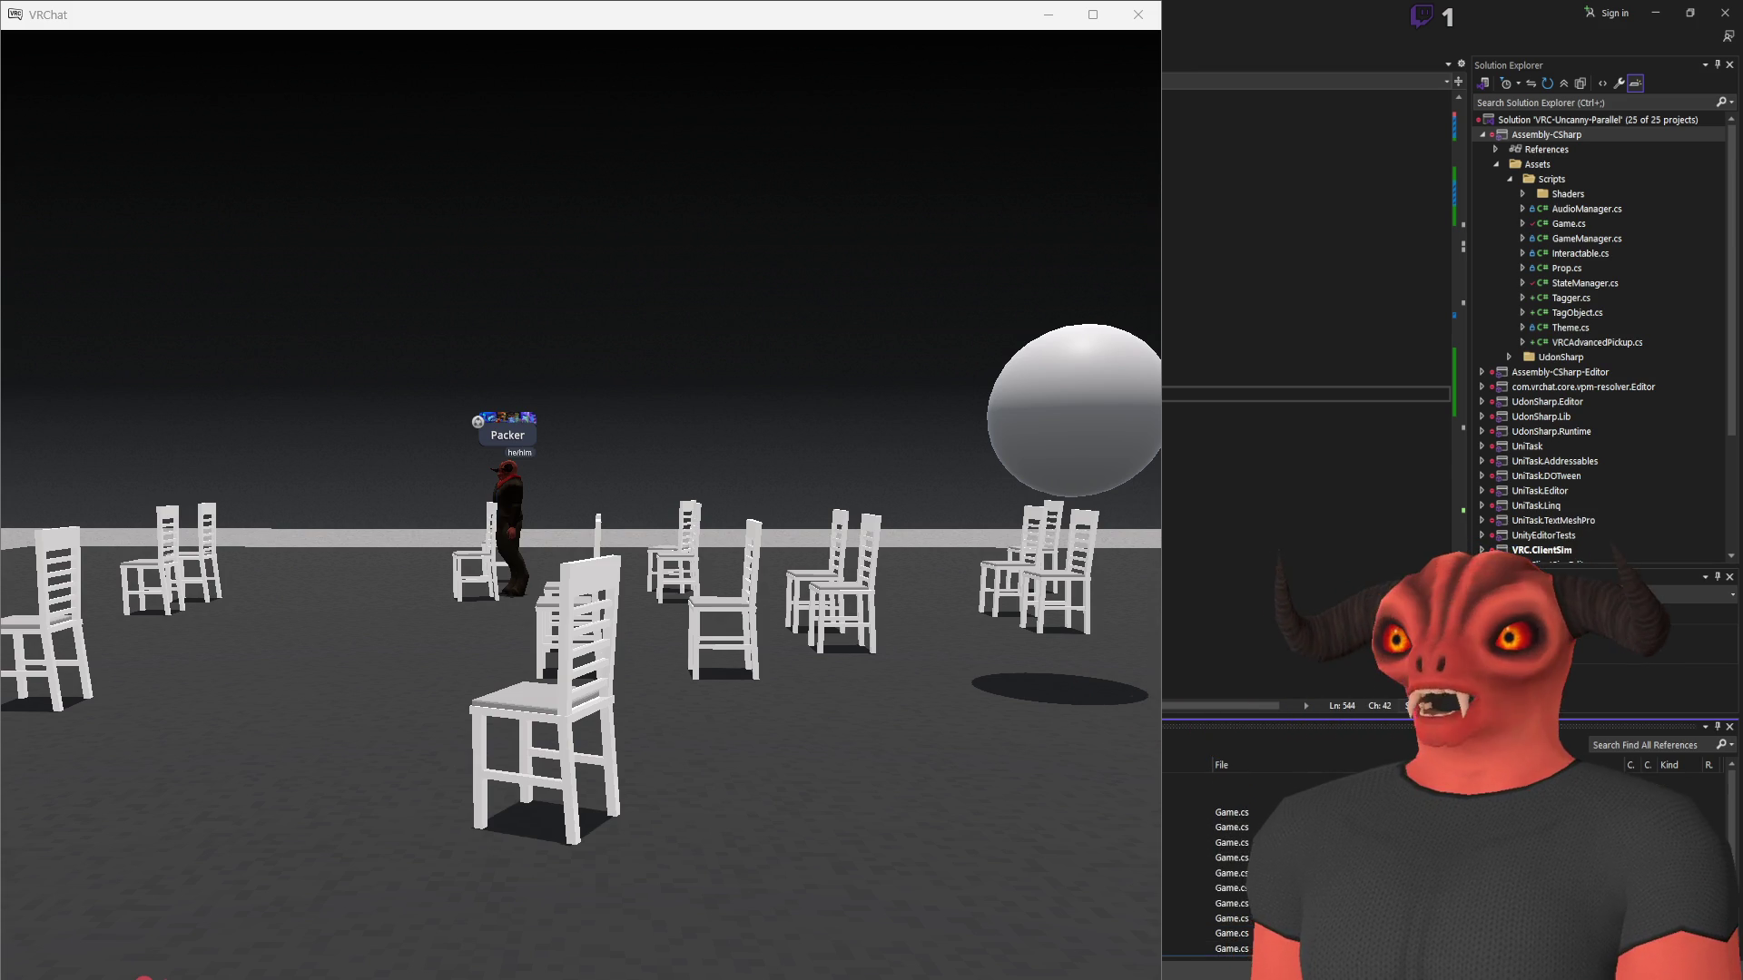
{"action": "double_click", "coordinate": [1232, 827]}
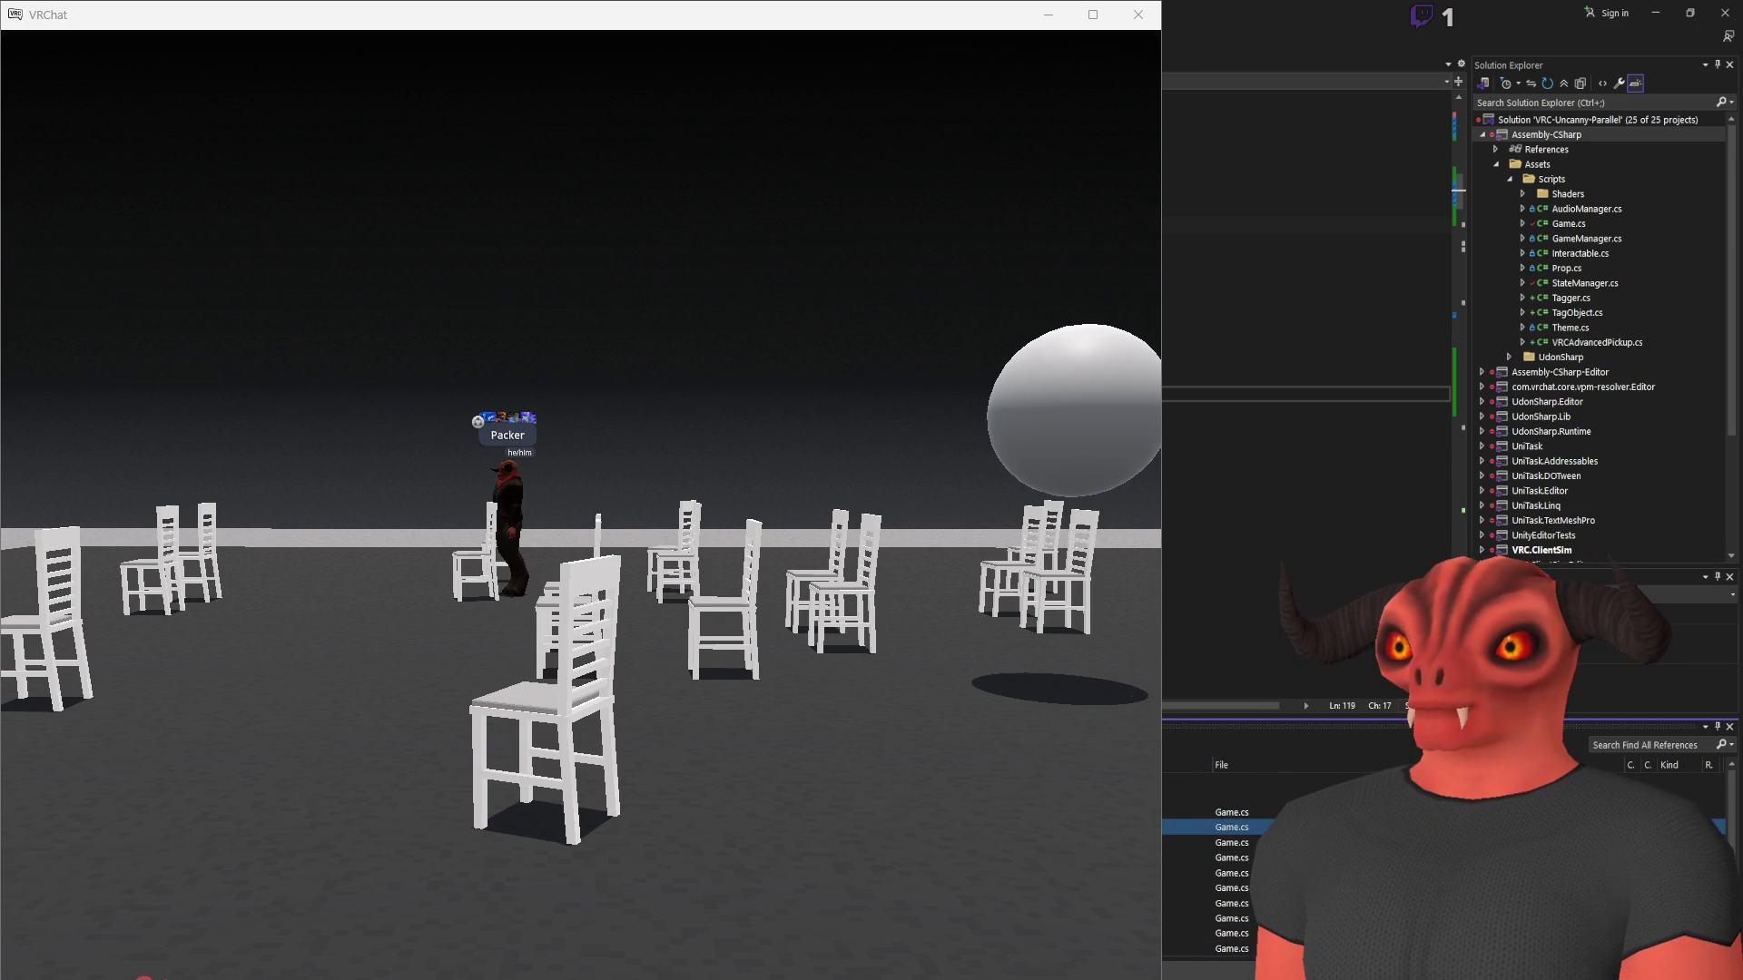
{"action": "key", "text": "alt+Tab"}
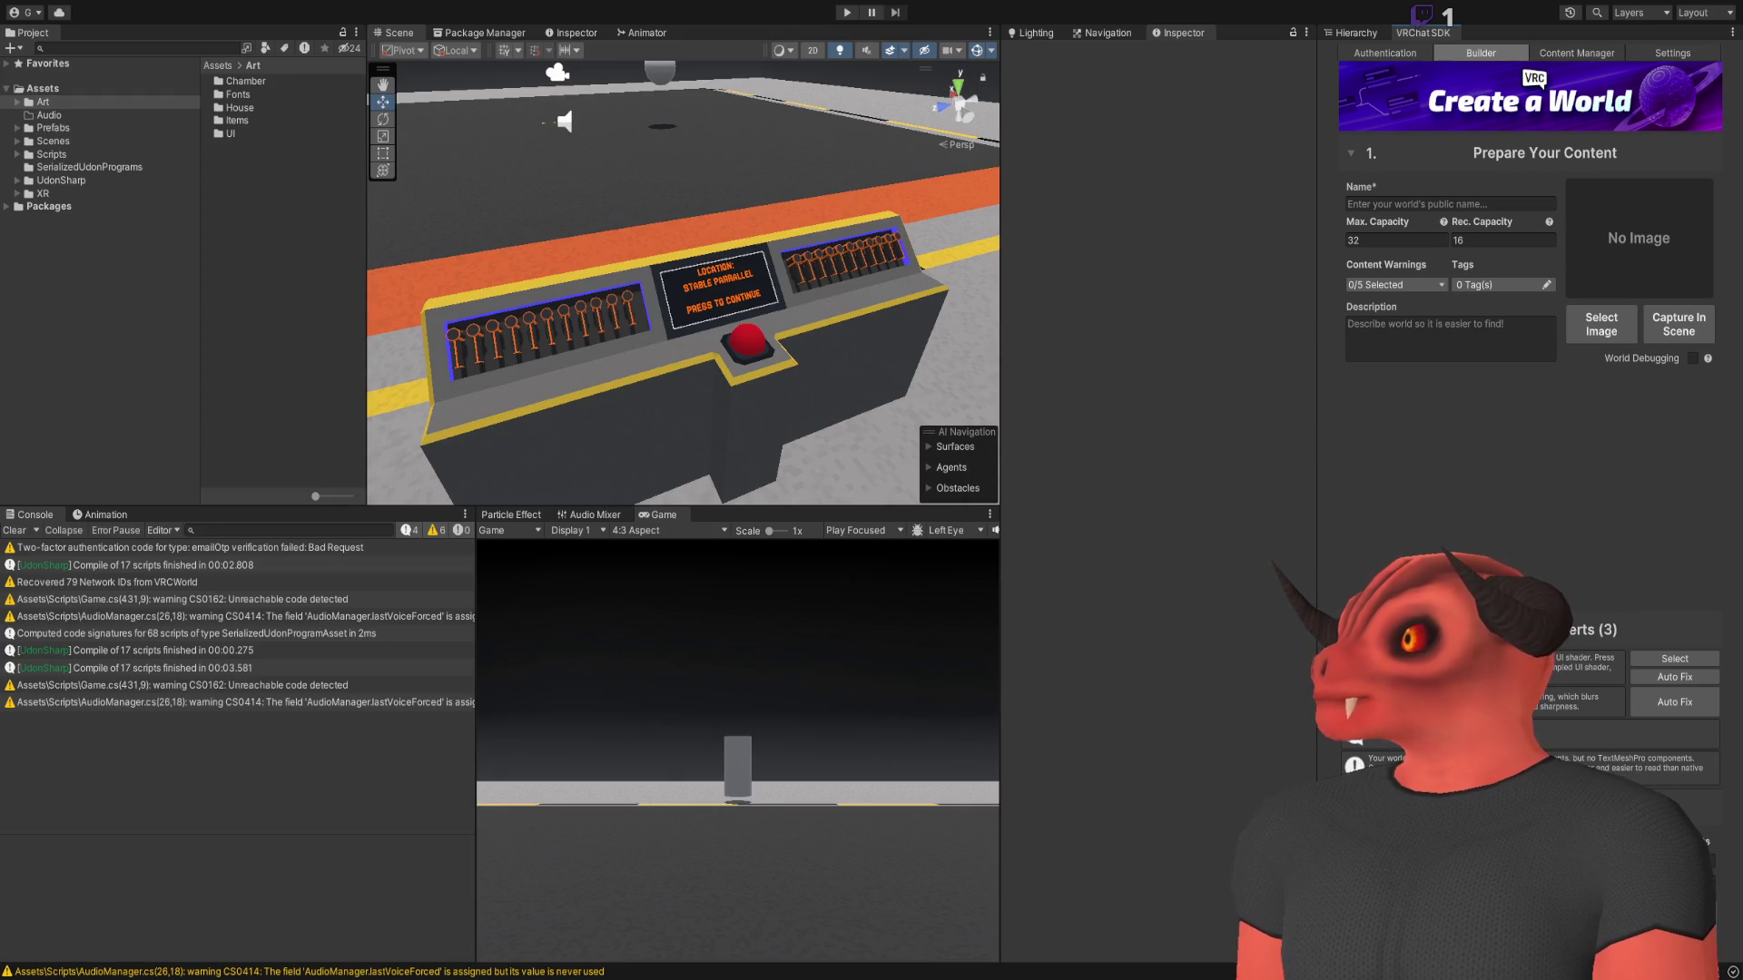
Orbit the Scene view around to the tagging console's right side
{"action": "mouse_move", "coordinate": [763, 327]}
{"action": "left_mouse_down"}
{"action": "mouse_move", "coordinate": [691, 311]}
{"action": "mouse_move", "coordinate": [1044, 427]}
{"action": "left_mouse_up"}
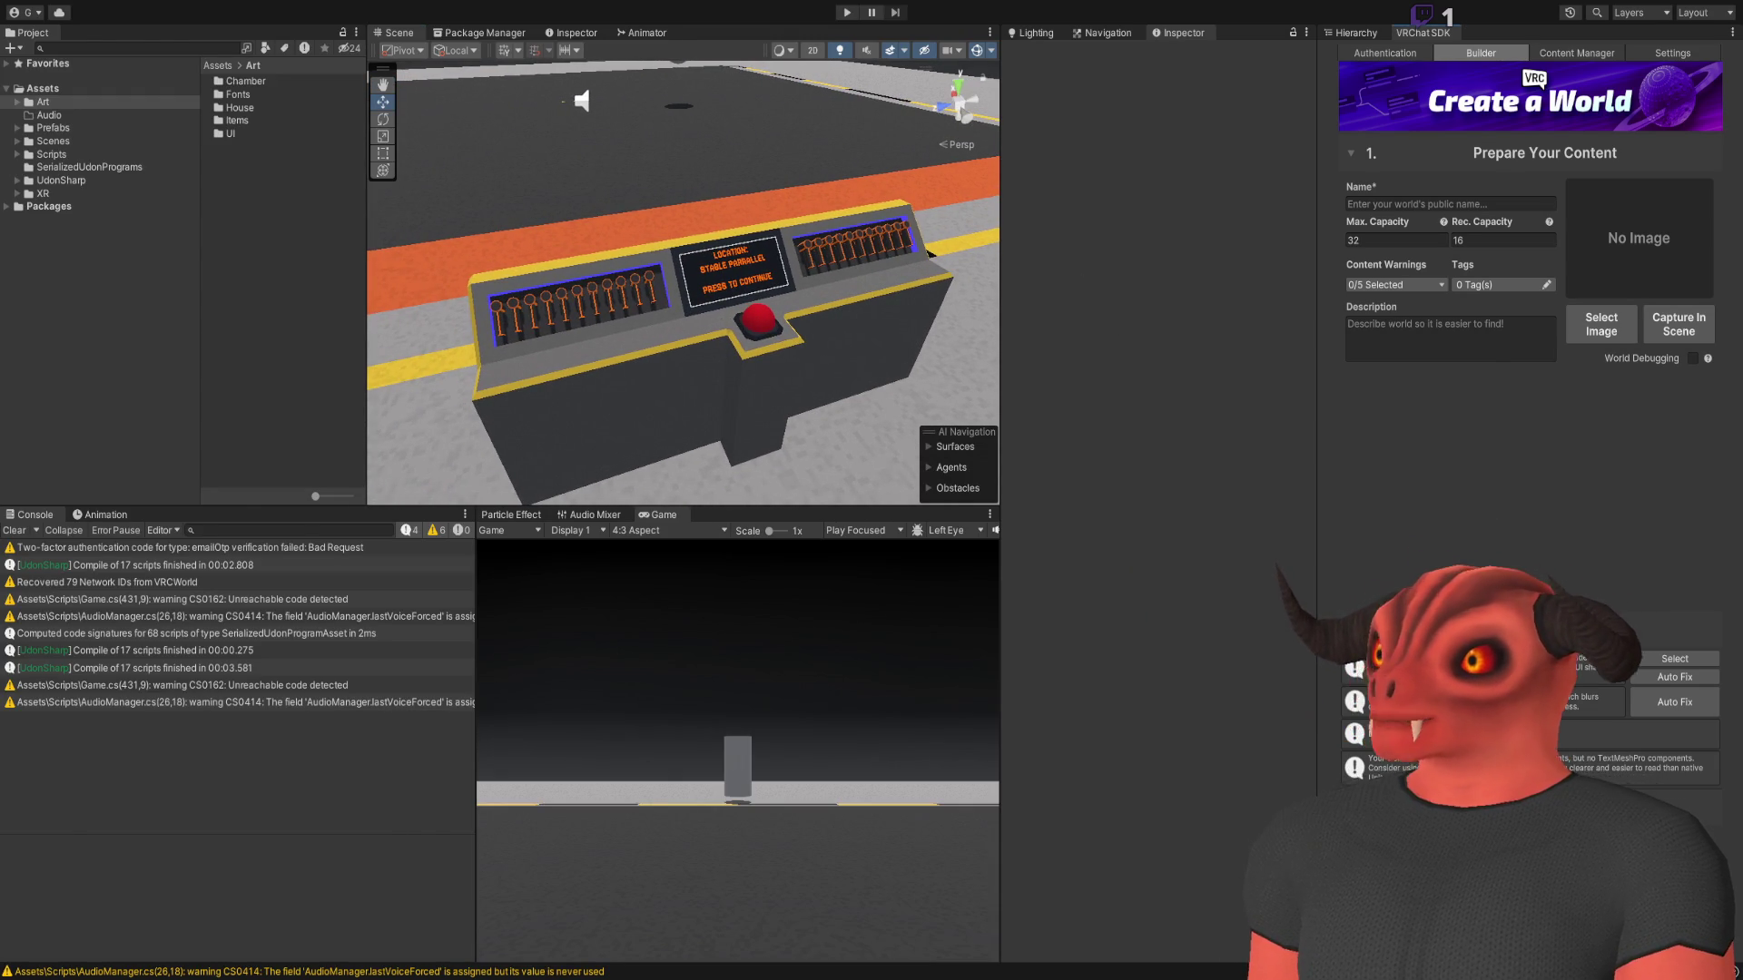
{"action": "key", "text": "alt+Tab"}
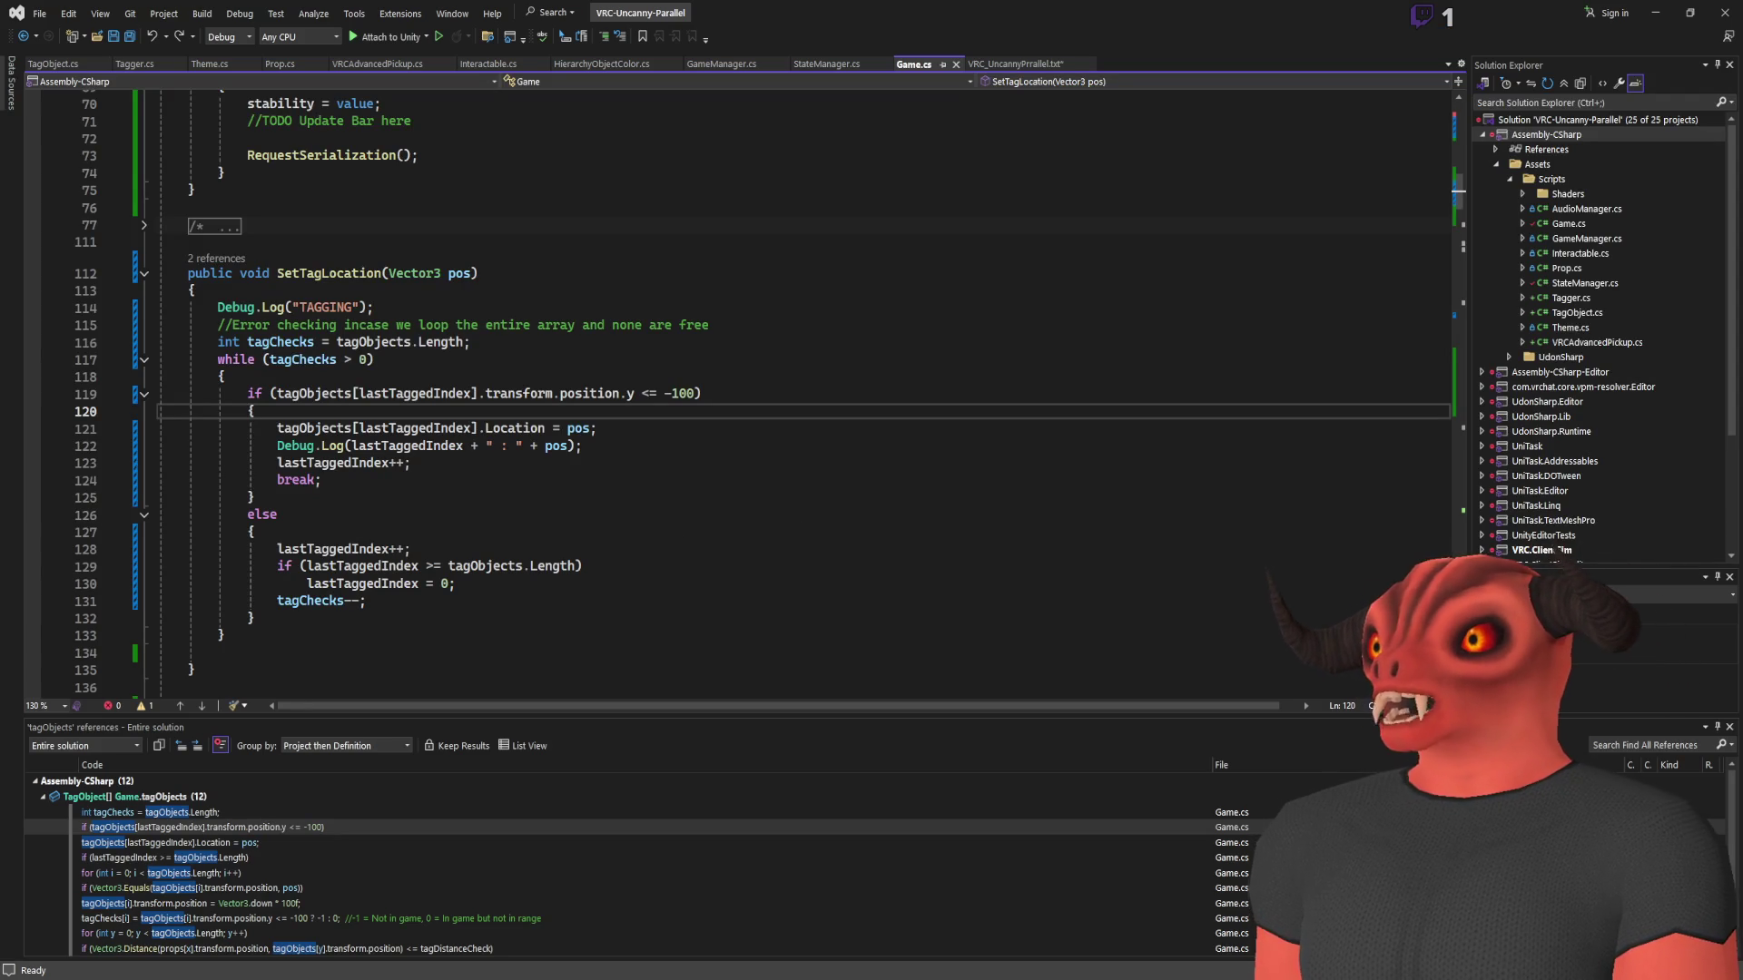
Switch from Visual Studio back to the Unity editor and the VRChat test world
{"action": "key", "text": "alt+Tab"}
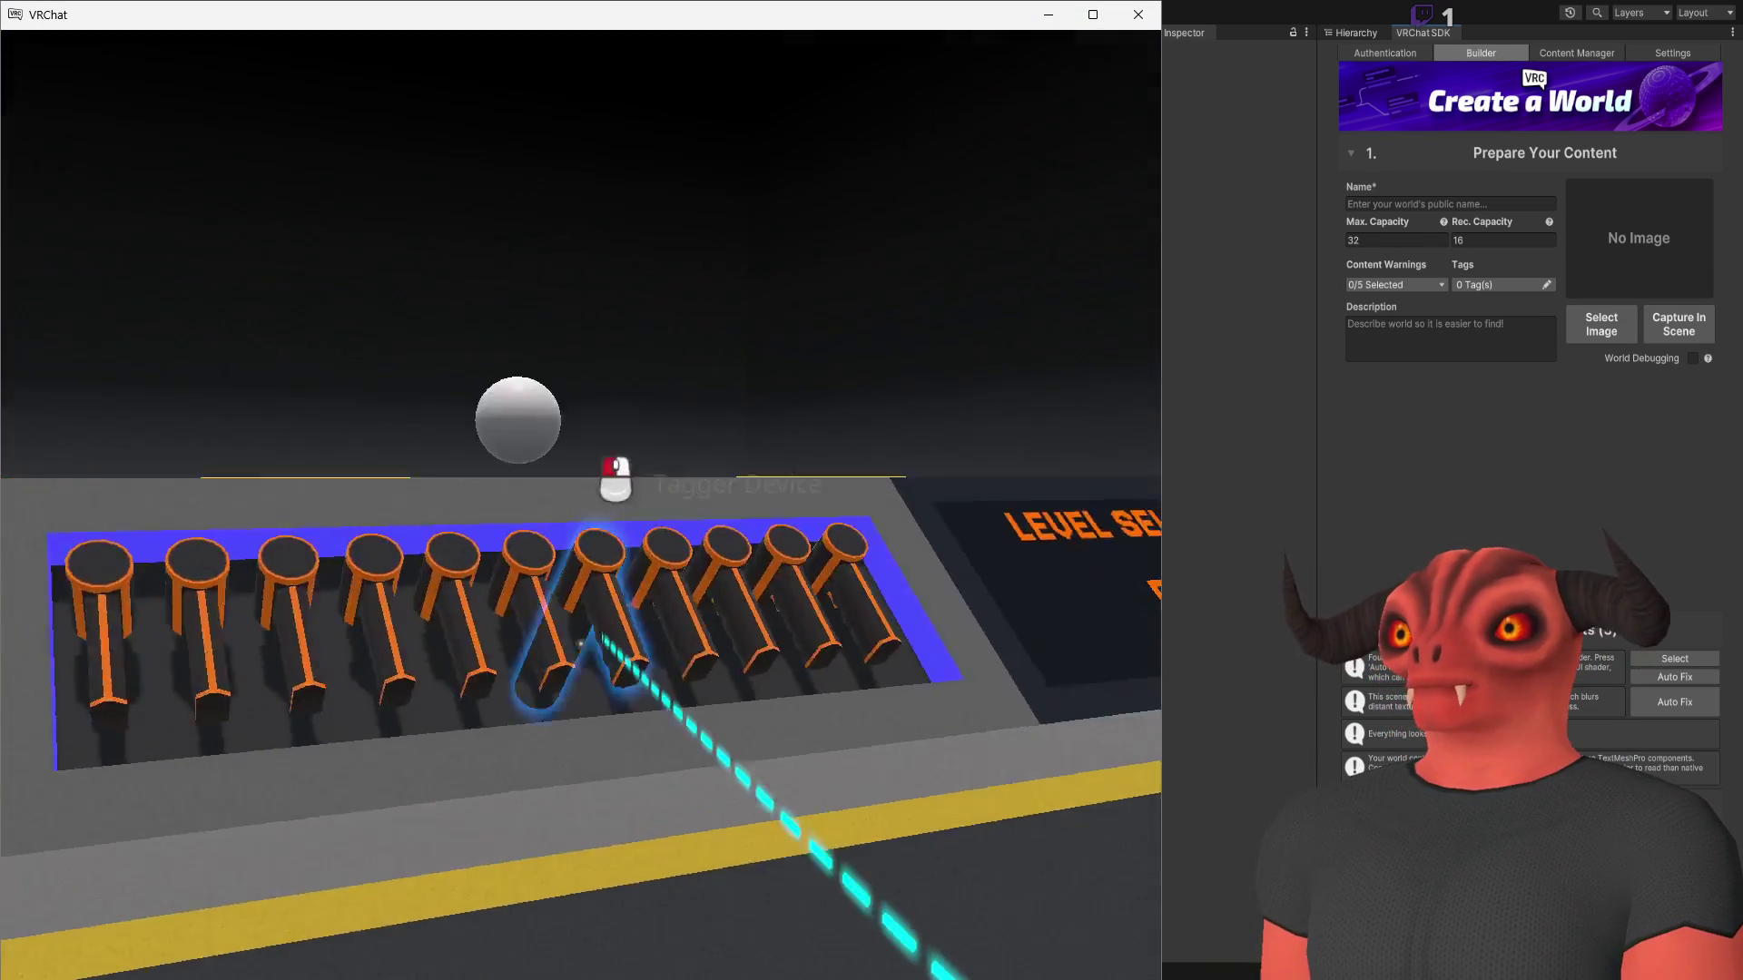
Take a tag gun from the console dispenser and point it at the floor
{"action": "left_click", "coordinate": [581, 644]}
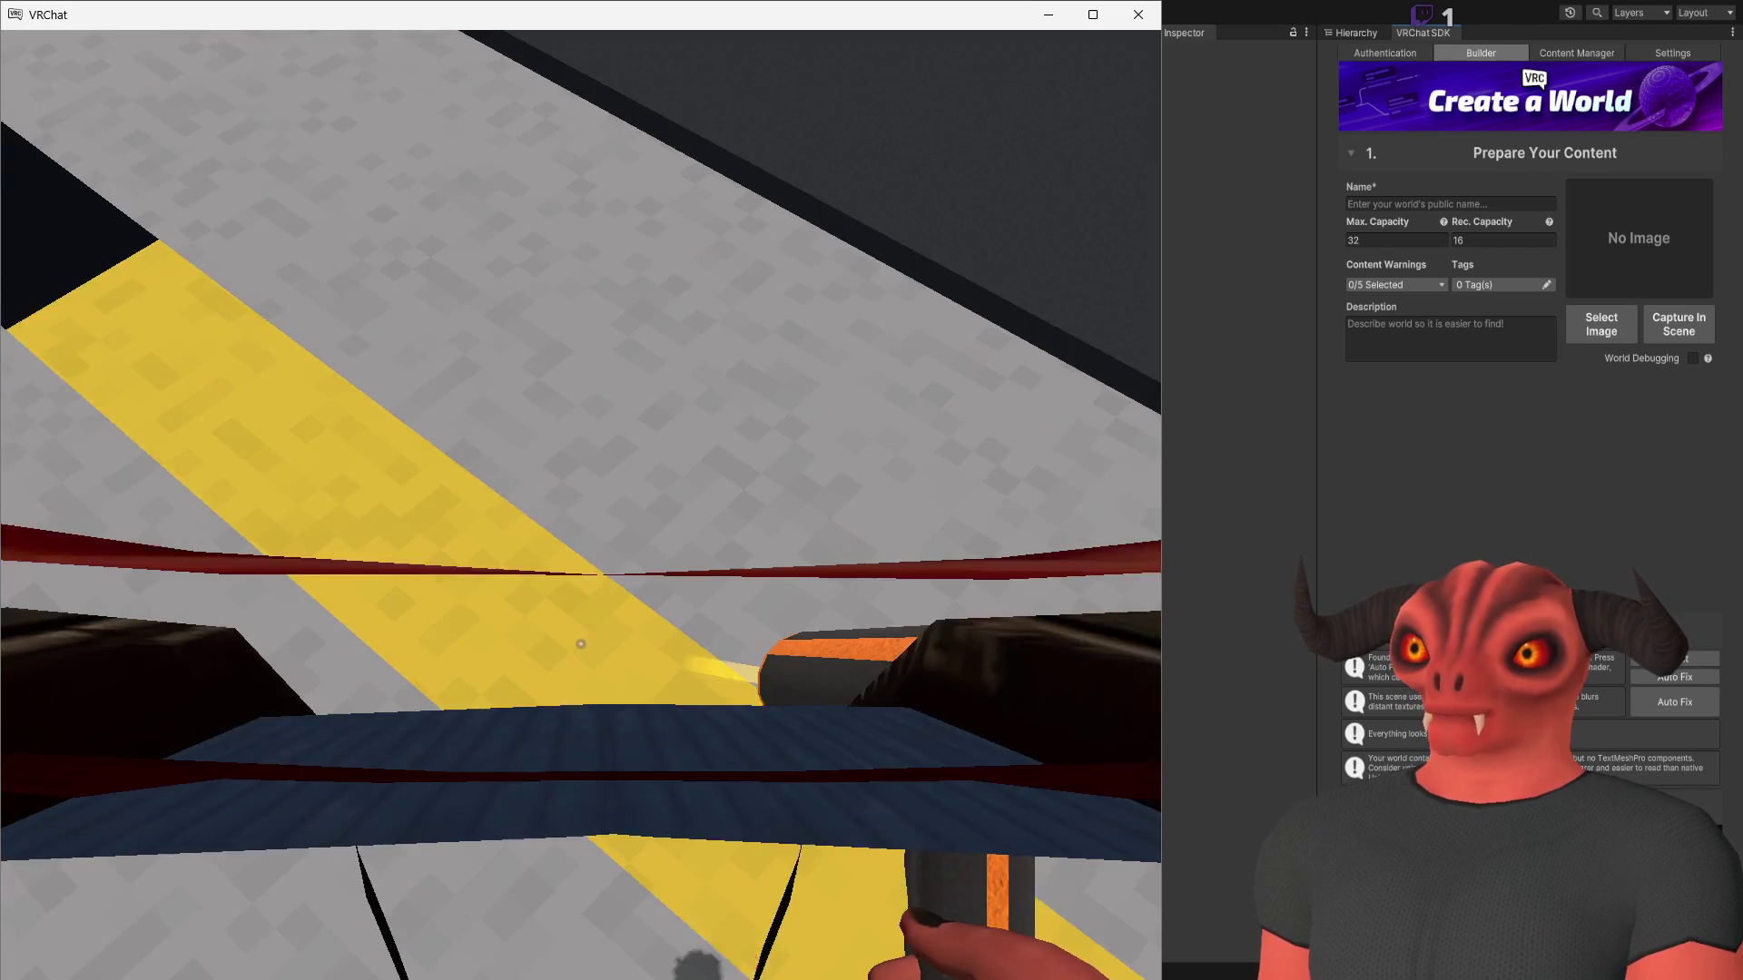
{"action": "left_click", "coordinate": [581, 643]}
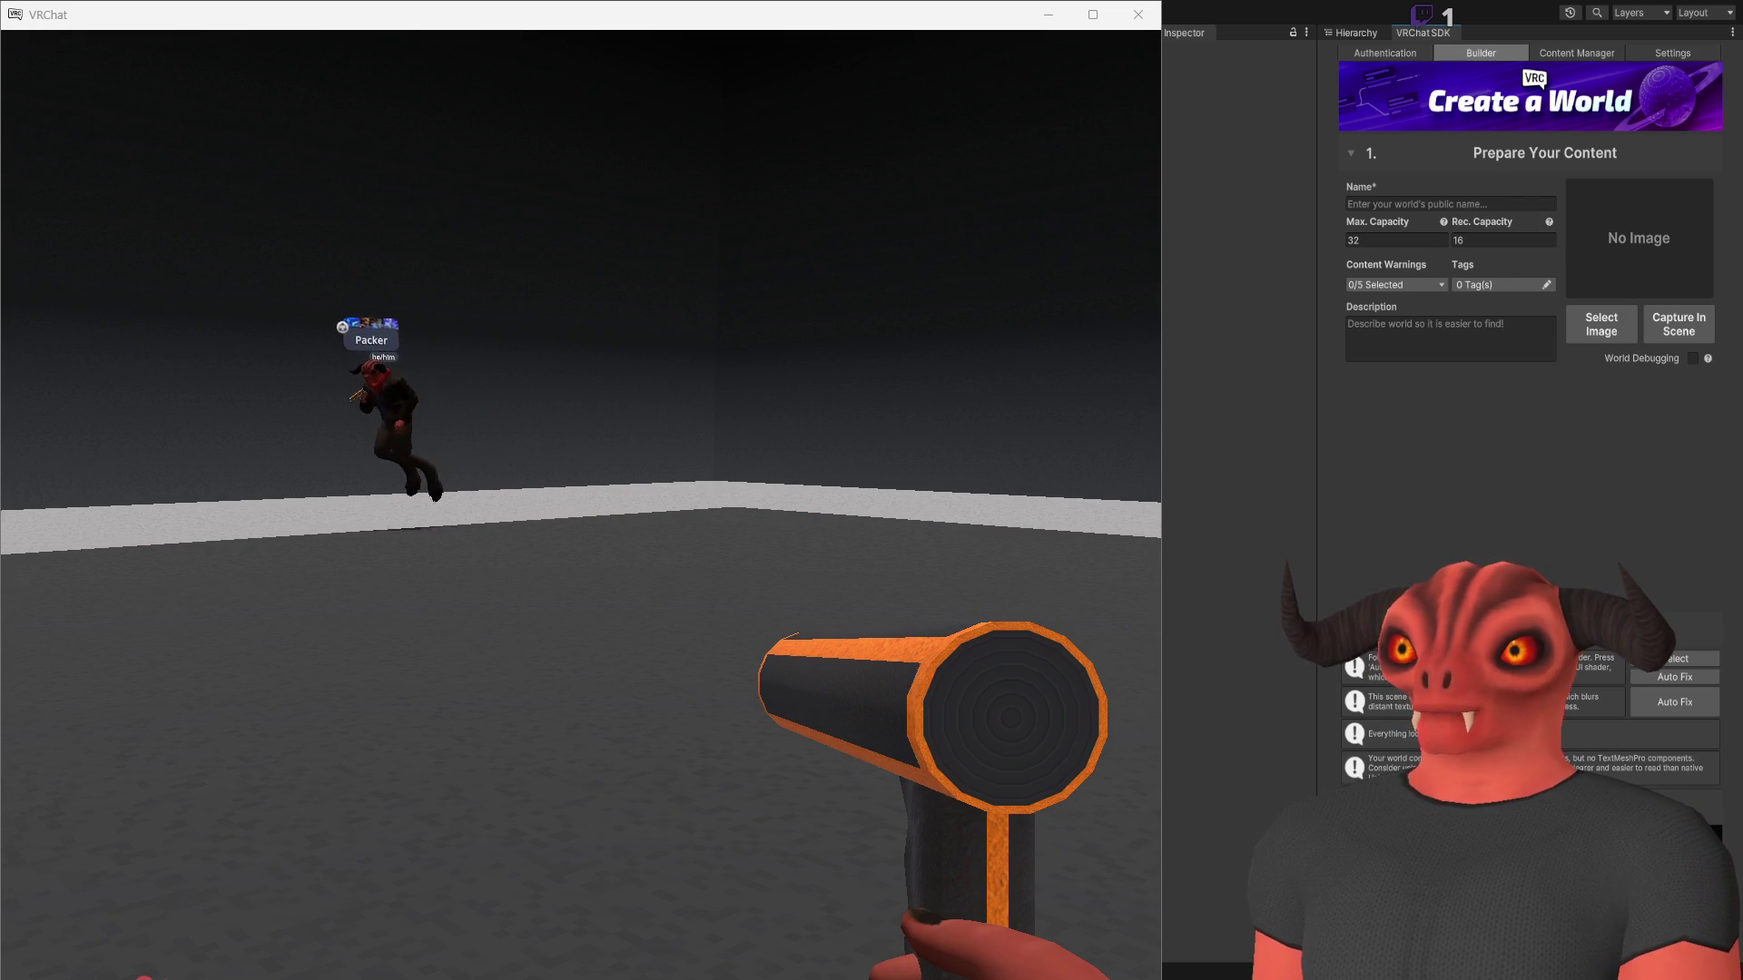
Fire the Tagger at the open floor to place tags
{"action": "left_click", "coordinate": [581, 644]}
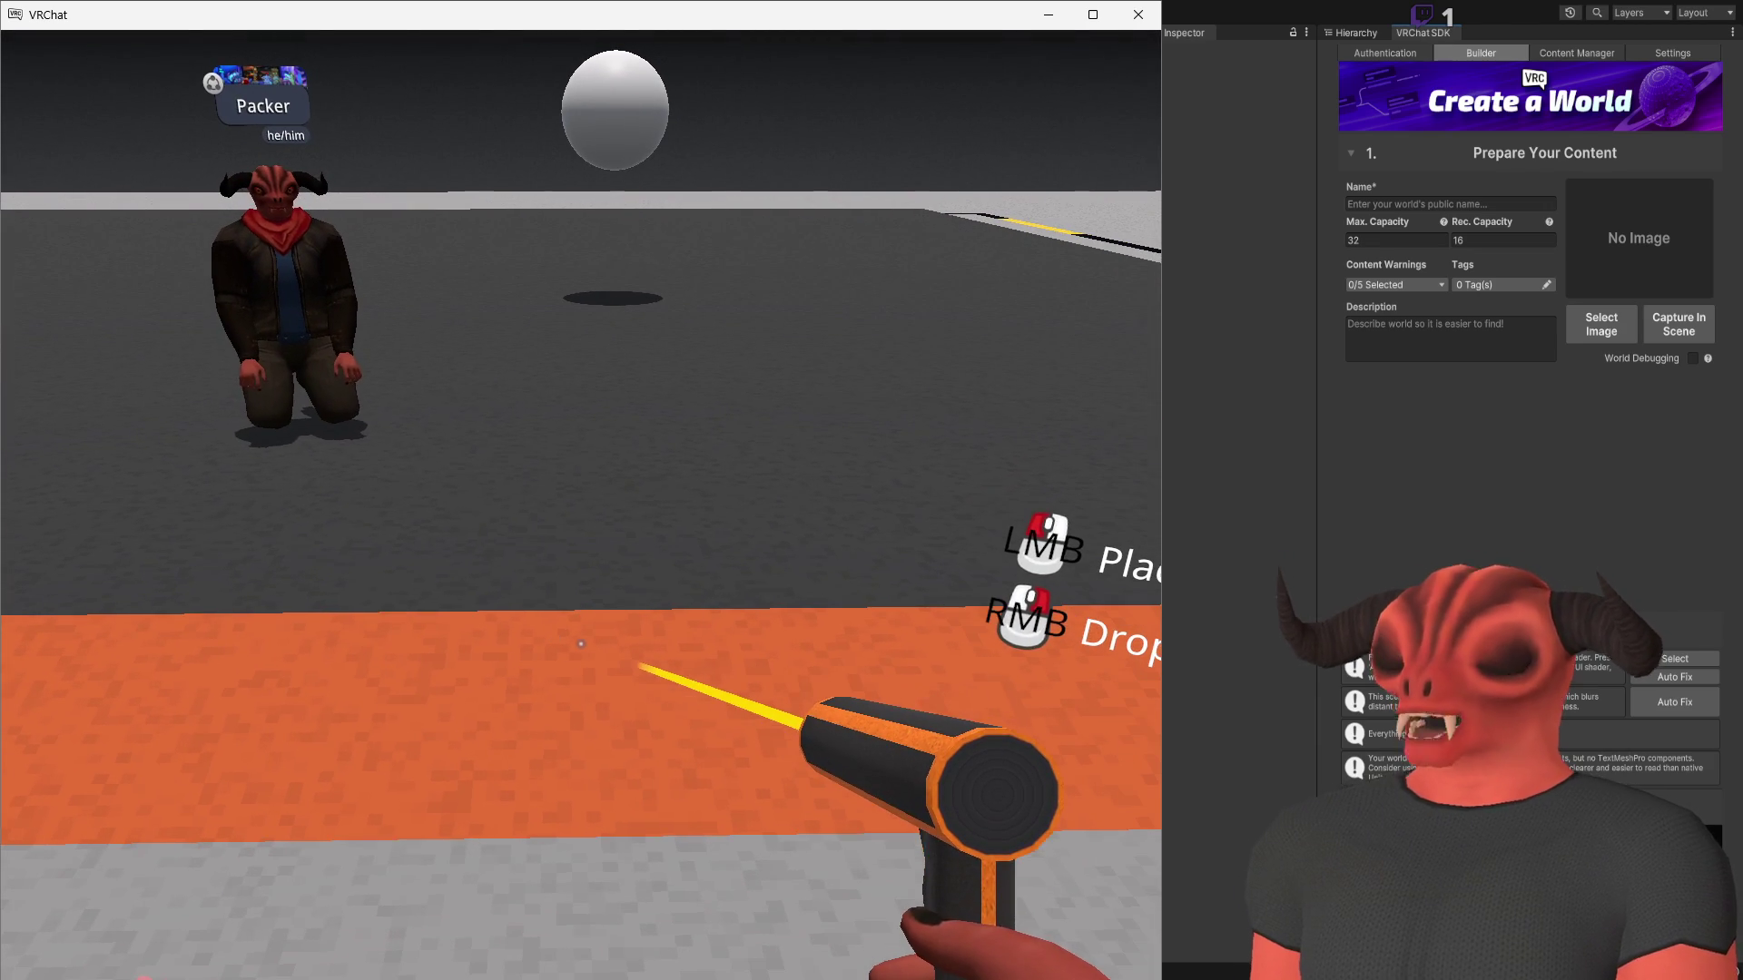
Show the debug log viewer, swap the held tag gun for another, and open the Launch Pad
{"action": "key", "text": "Shift_R+grave+3"}
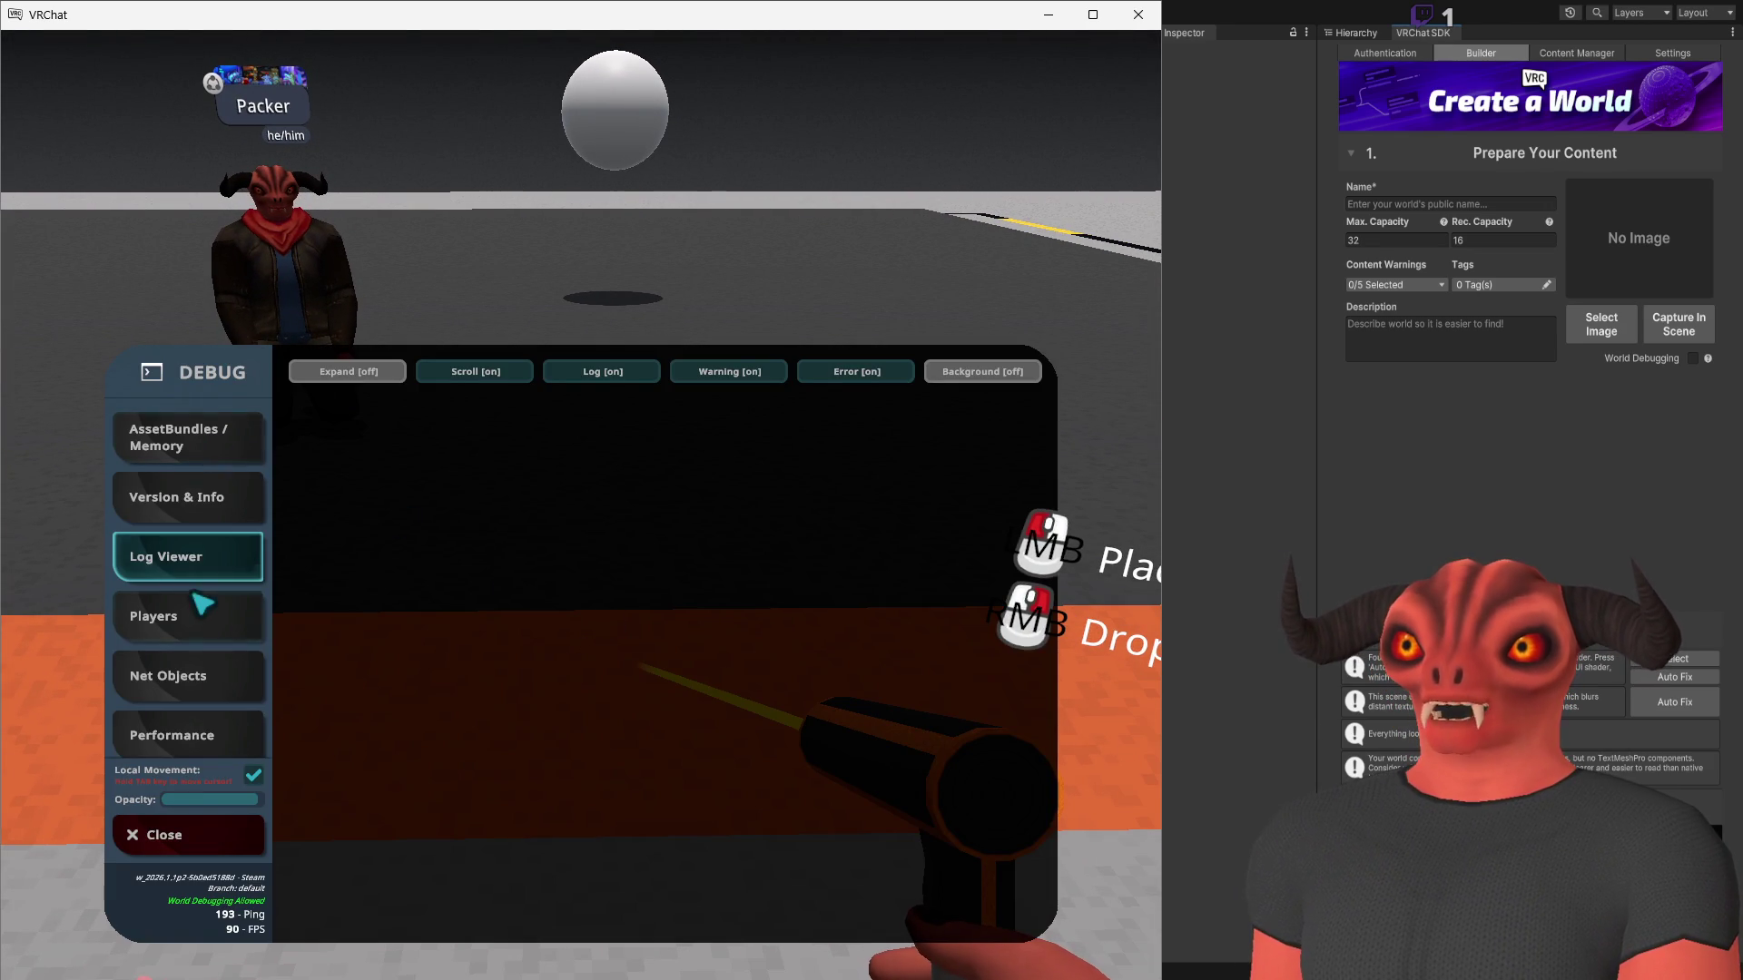
{"action": "left_click", "coordinate": [393, 371]}
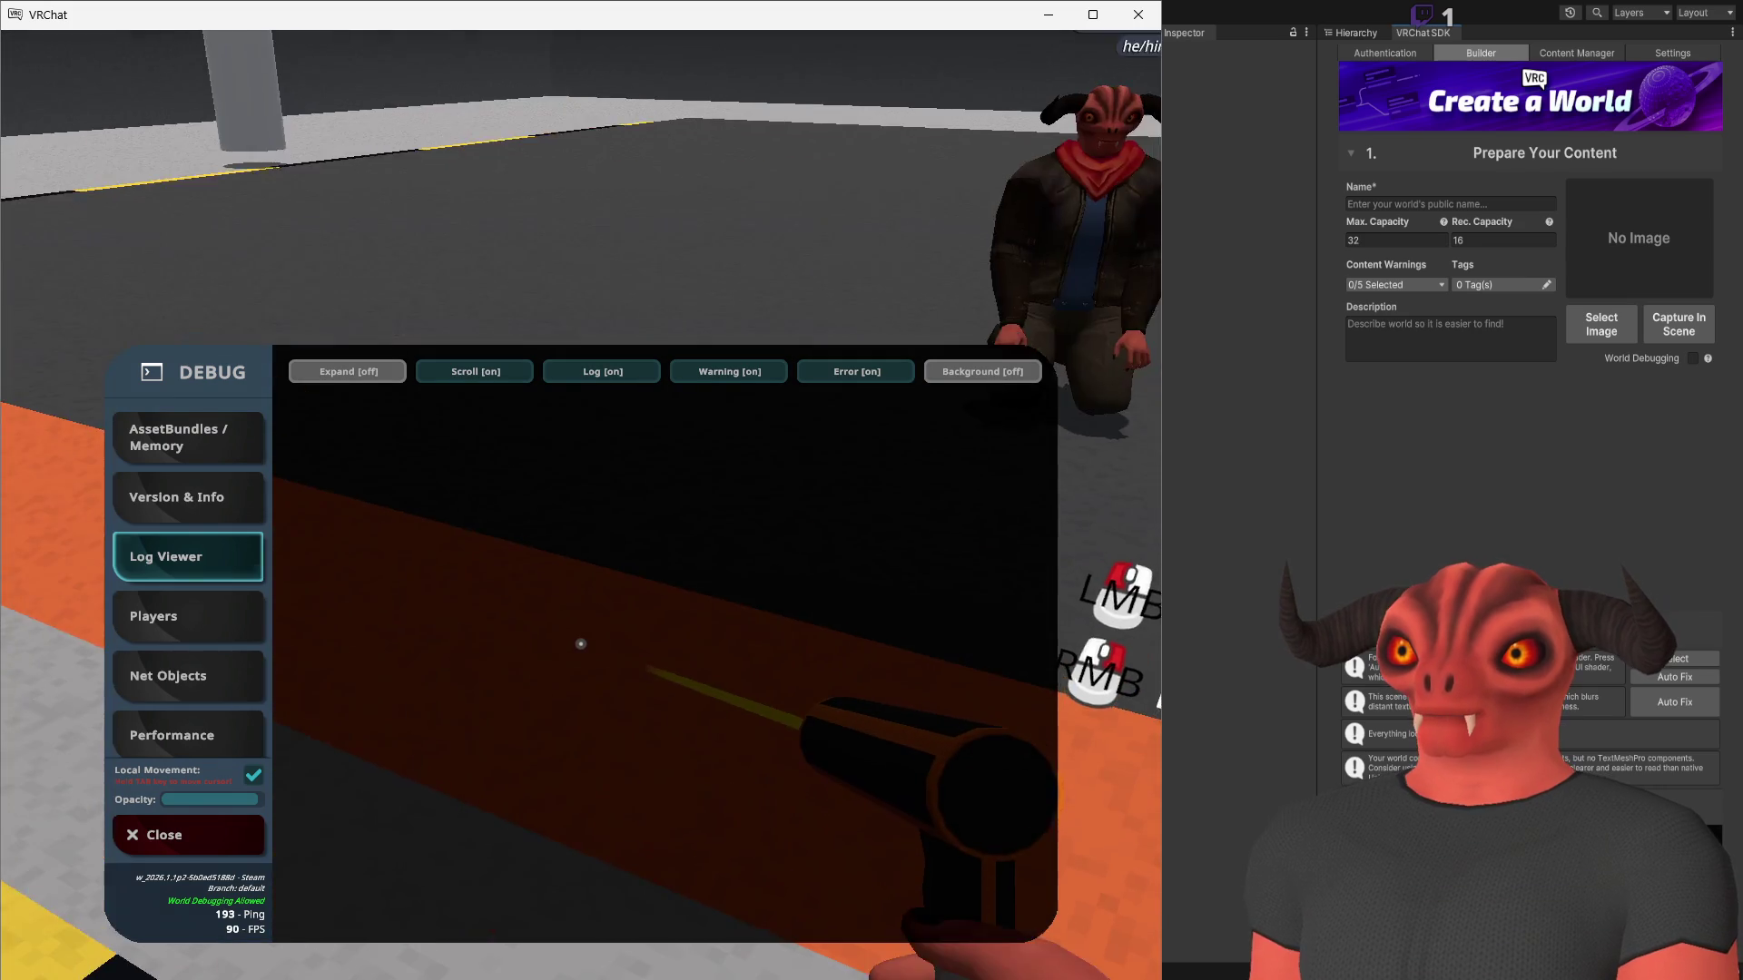
{"action": "right_click", "coordinate": [581, 644]}
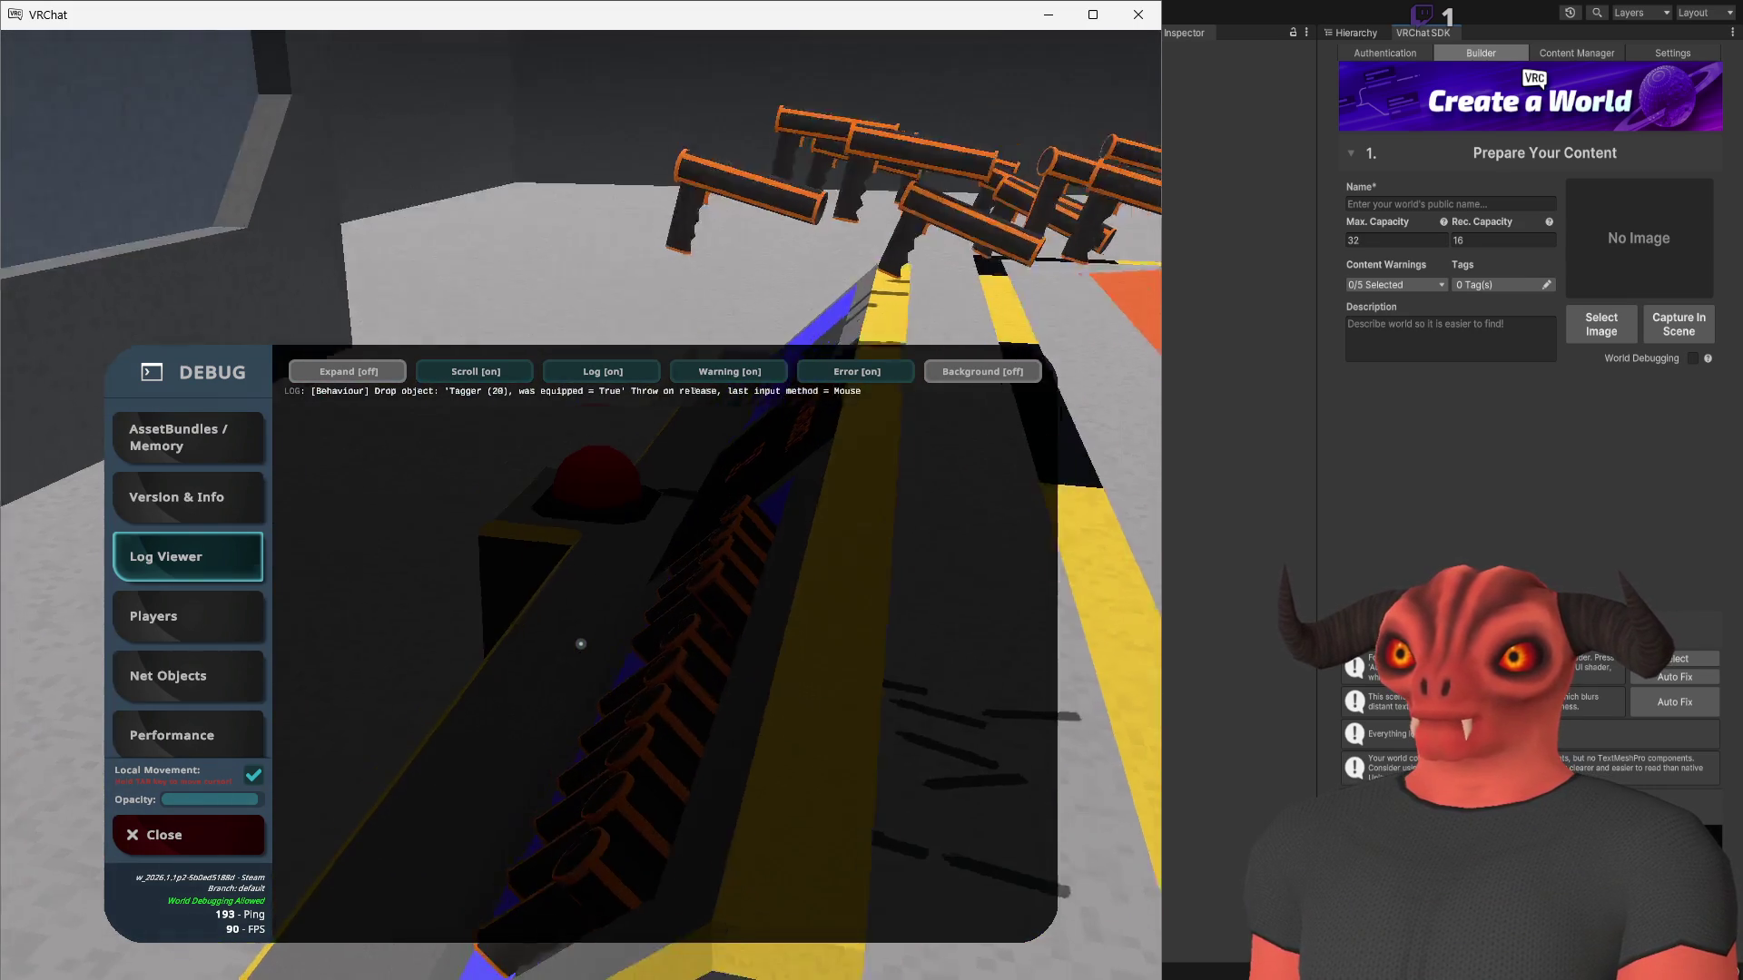
{"action": "left_click", "coordinate": [581, 644]}
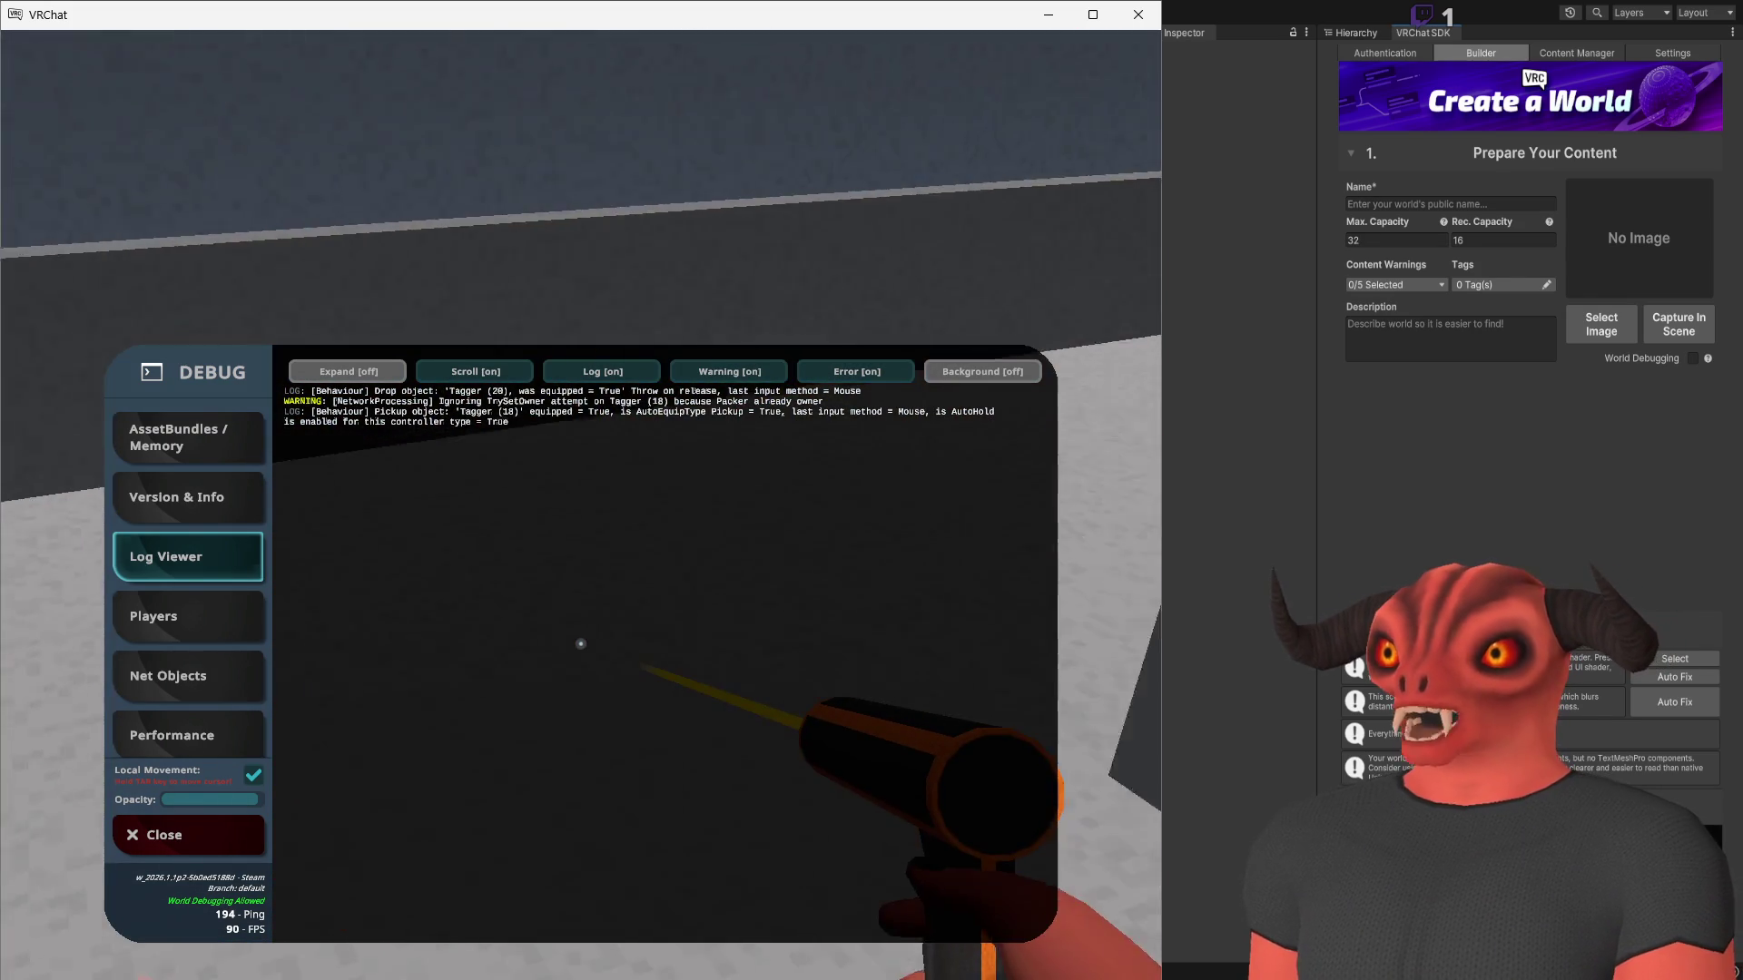
{"action": "key", "text": "Escape"}
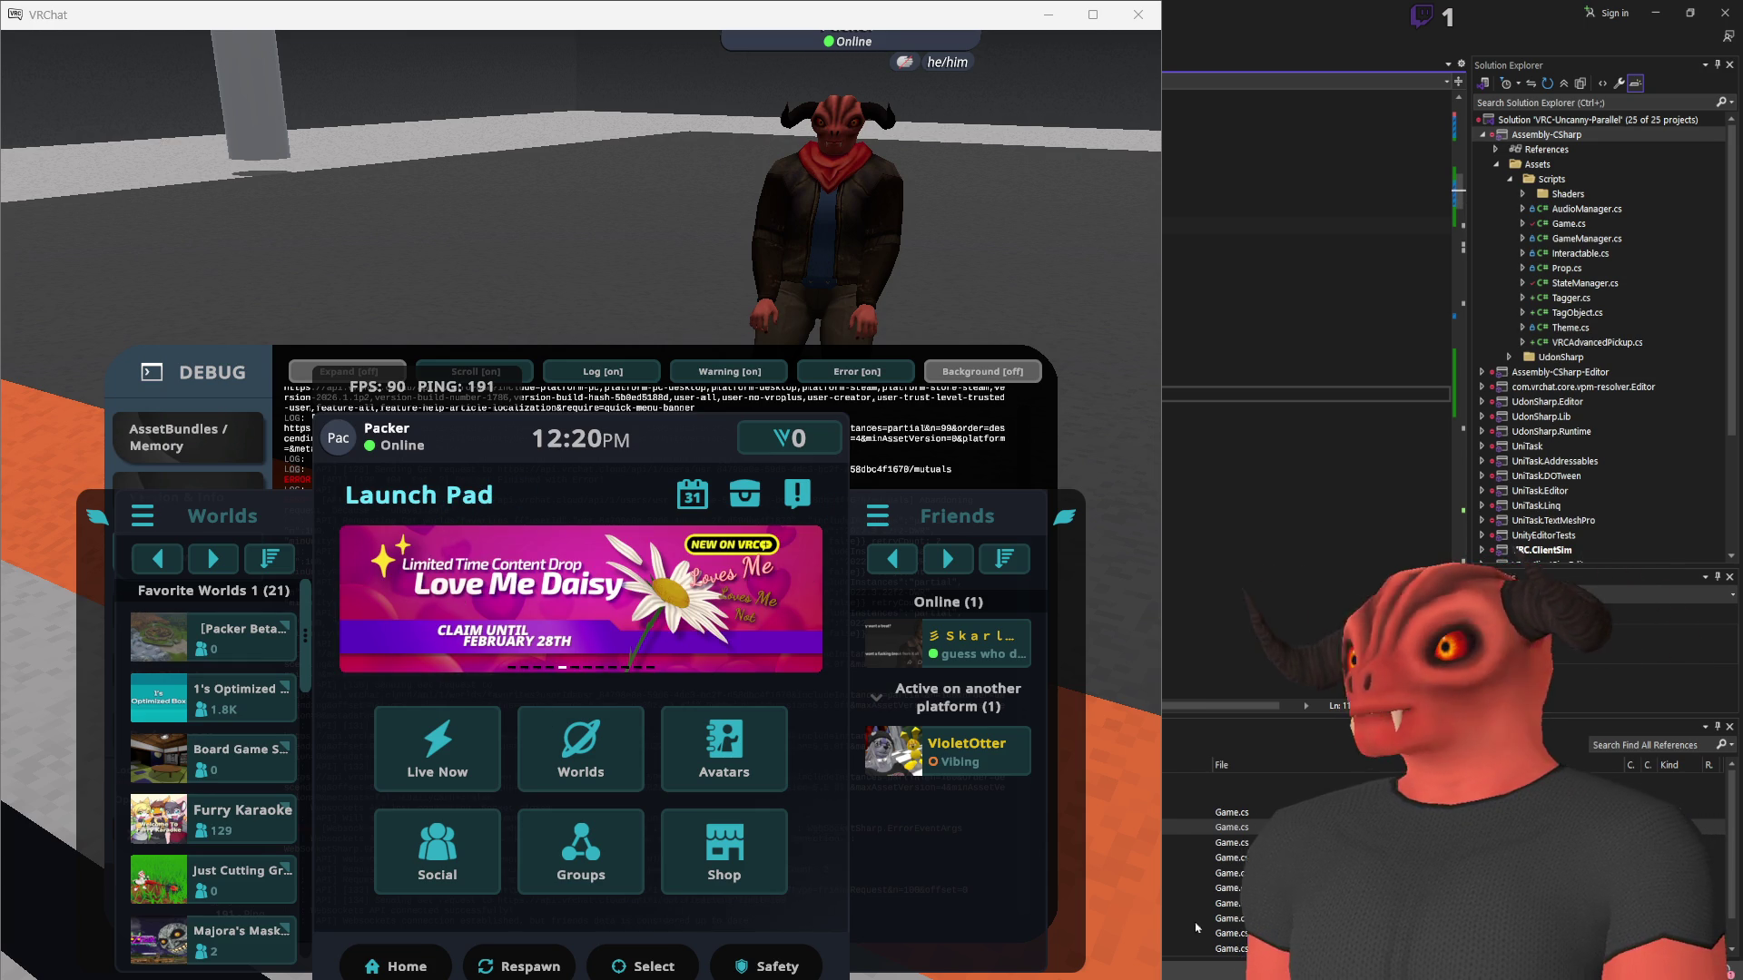
Cycle through the VRChat, VSeeFace and Unity windows until the Unity editor is in front
{"action": "key", "text": "alt+Tab"}
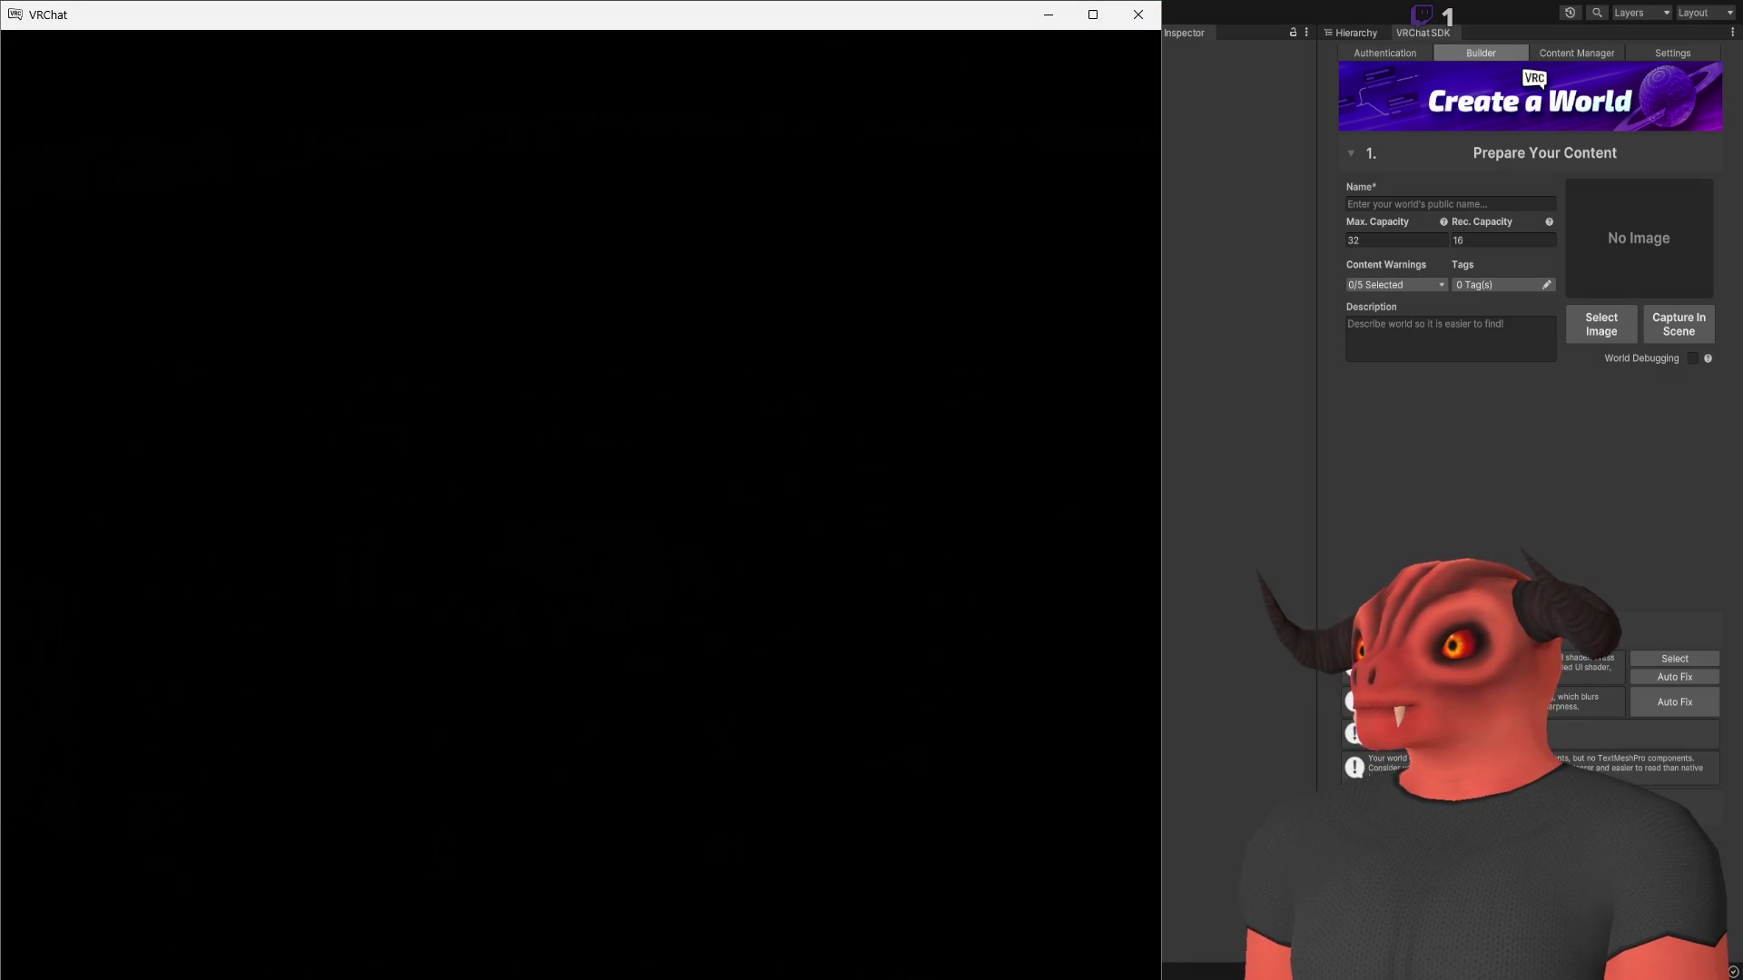
{"action": "key", "text": "alt+Tab"}
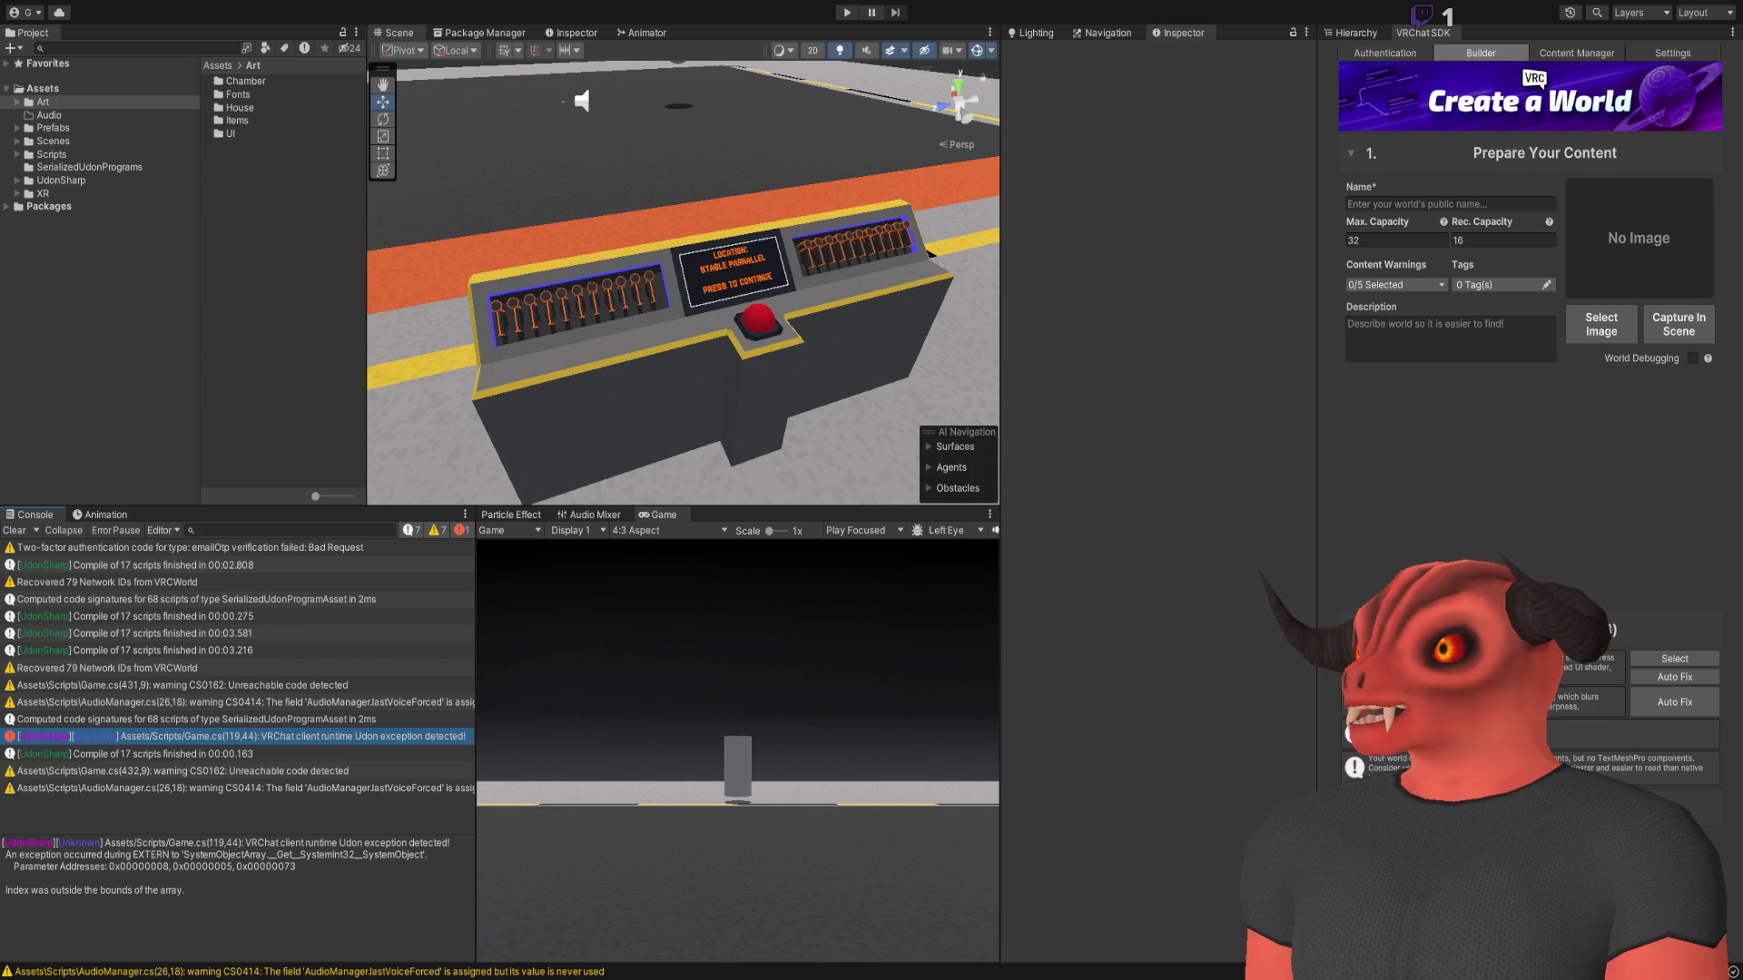
{"action": "key", "text": "alt+Tab"}
{"action": "key", "text": "alt+Tab"}
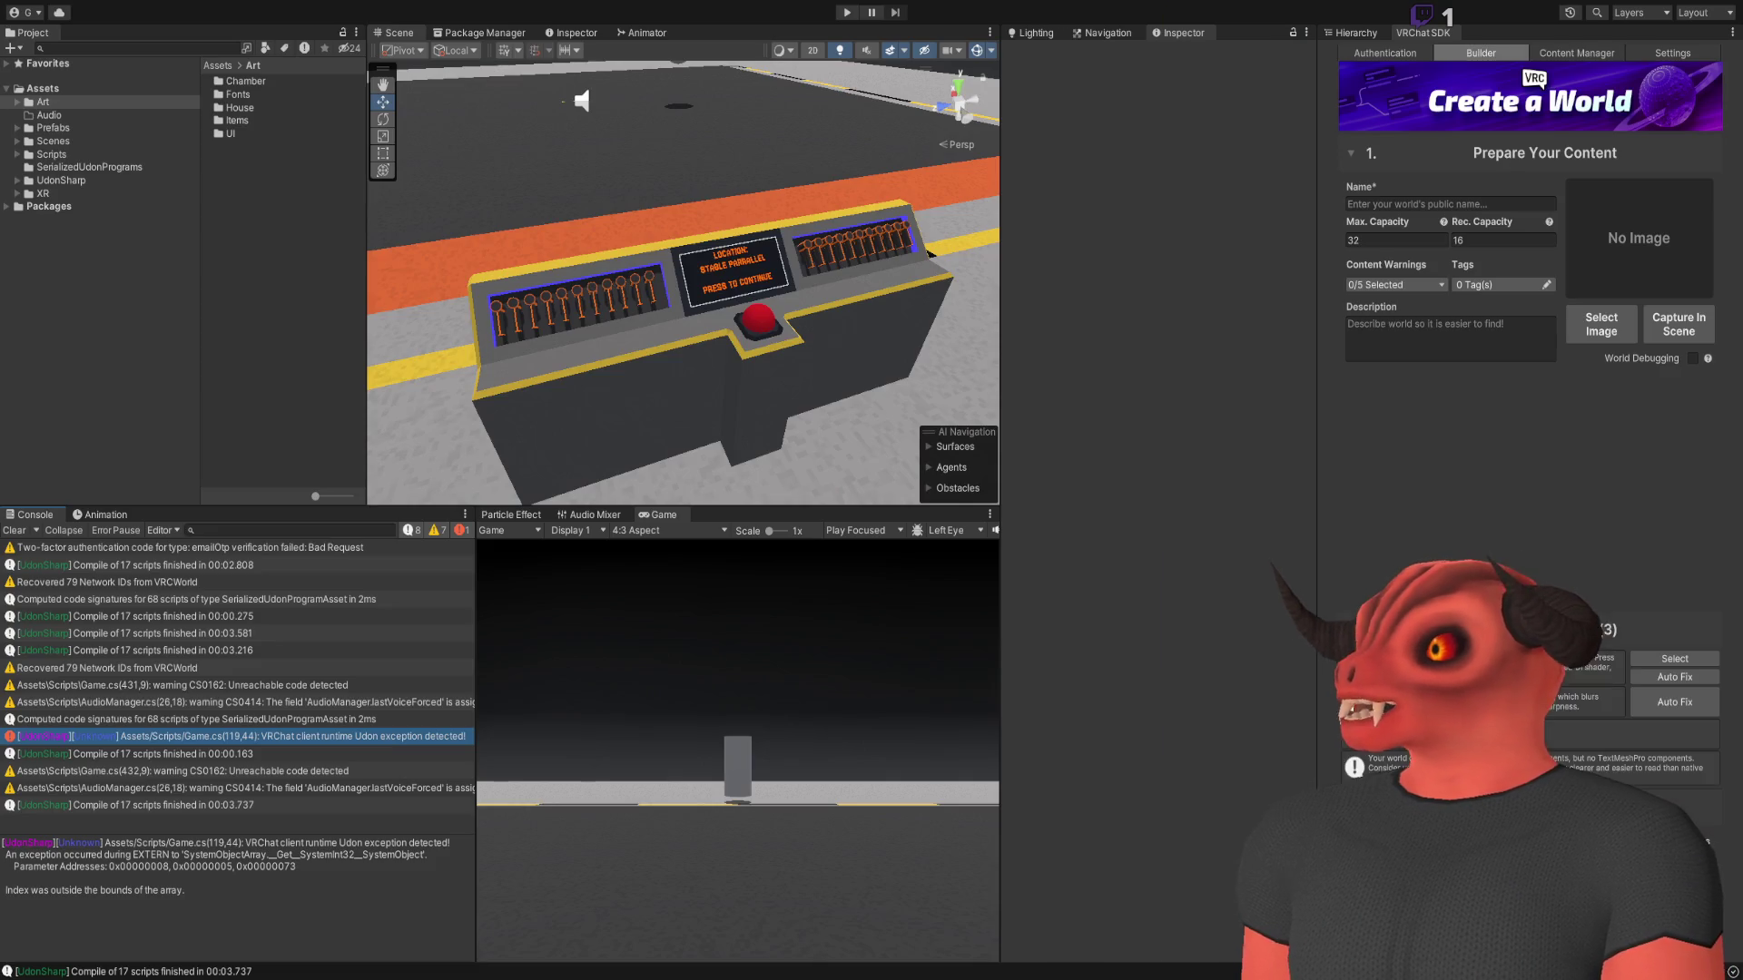
{"action": "key", "text": "alt+Tab"}
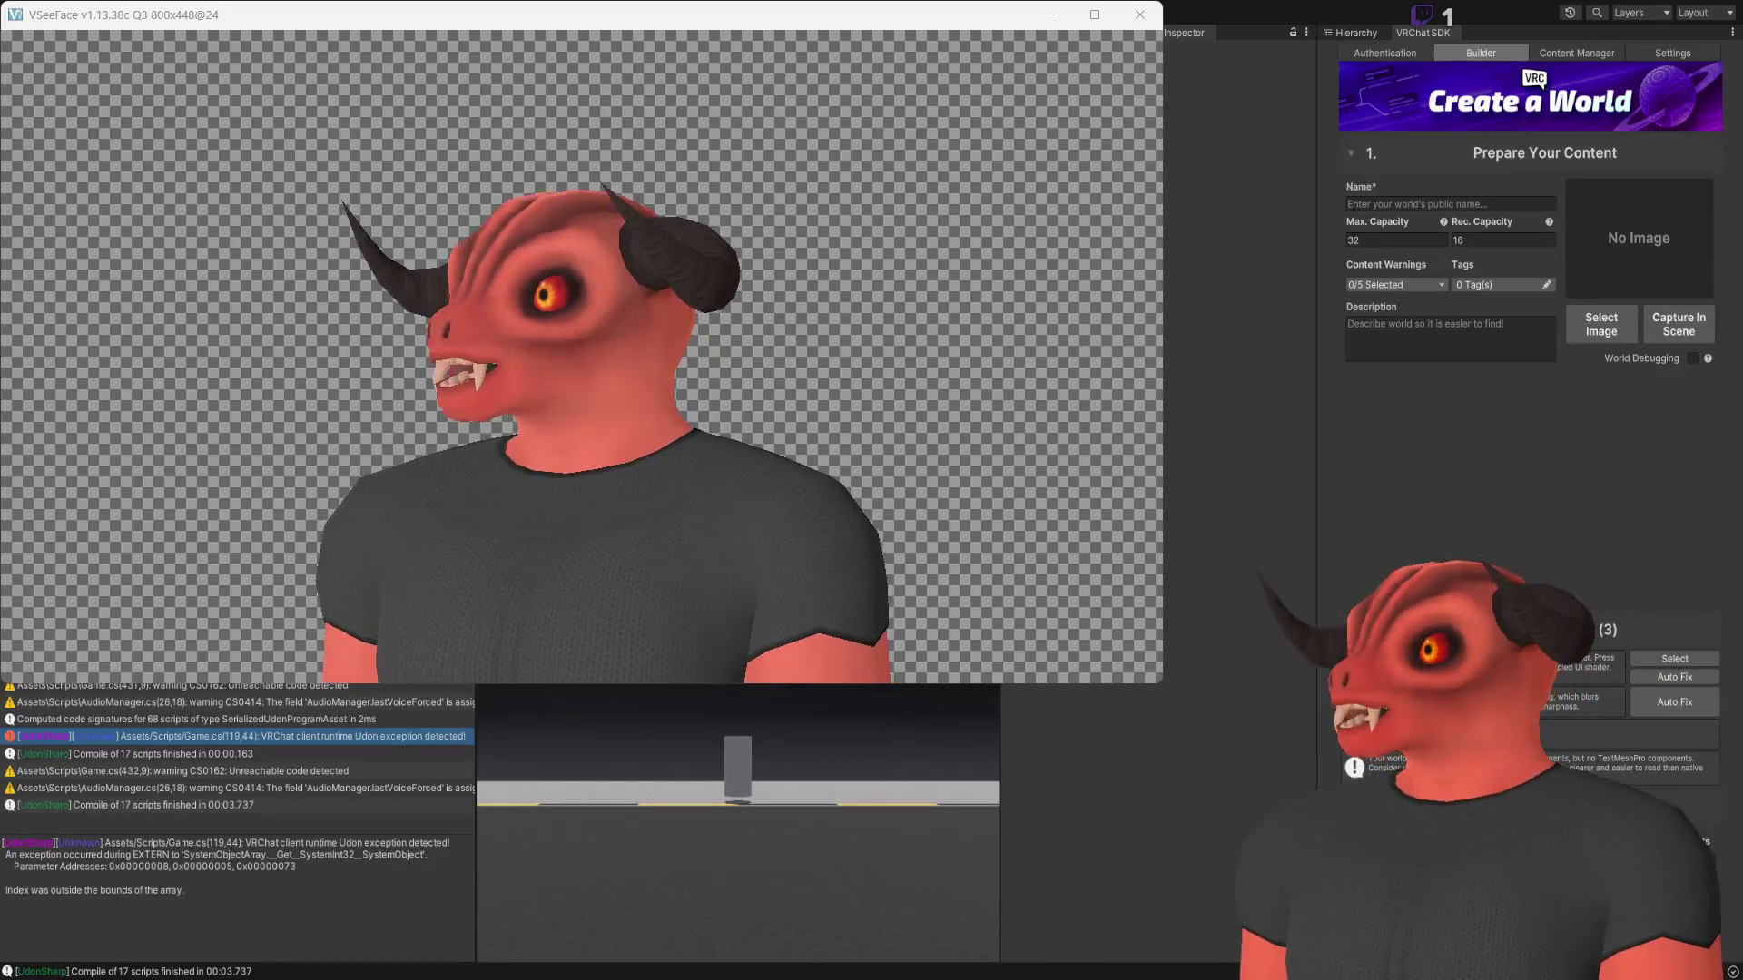
{"action": "key", "text": "alt+Tab"}
{"action": "key", "text": "alt+Tab"}
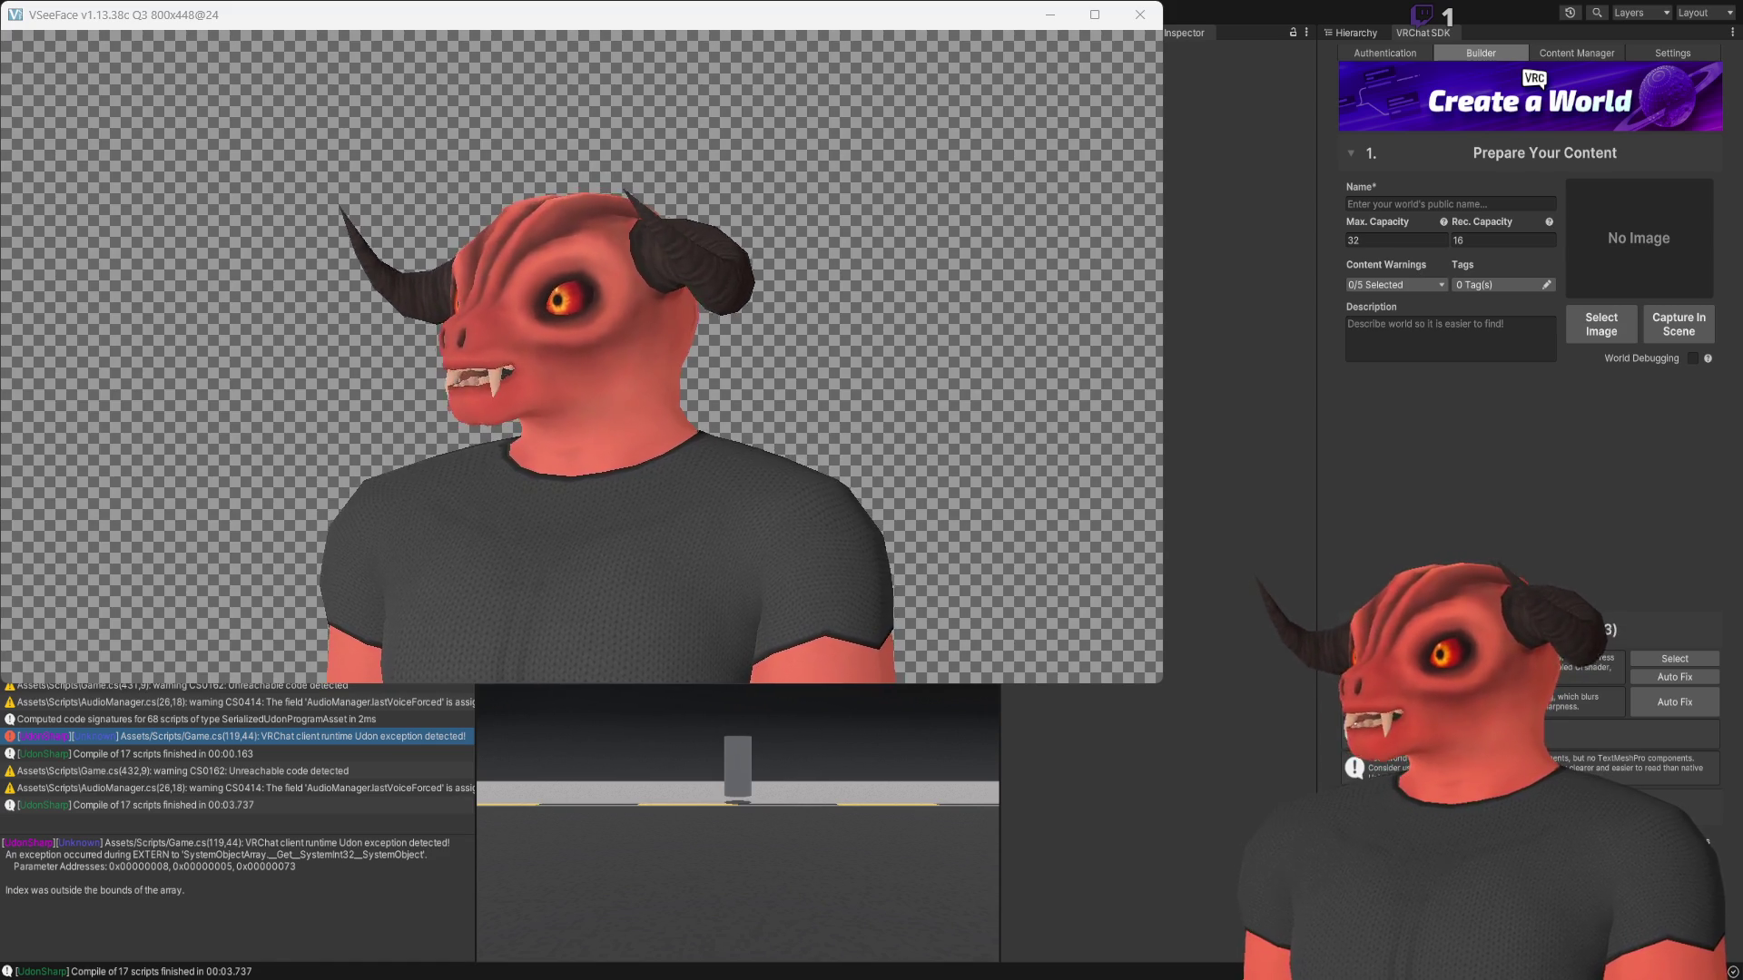
{"action": "key", "text": "alt+Tab"}
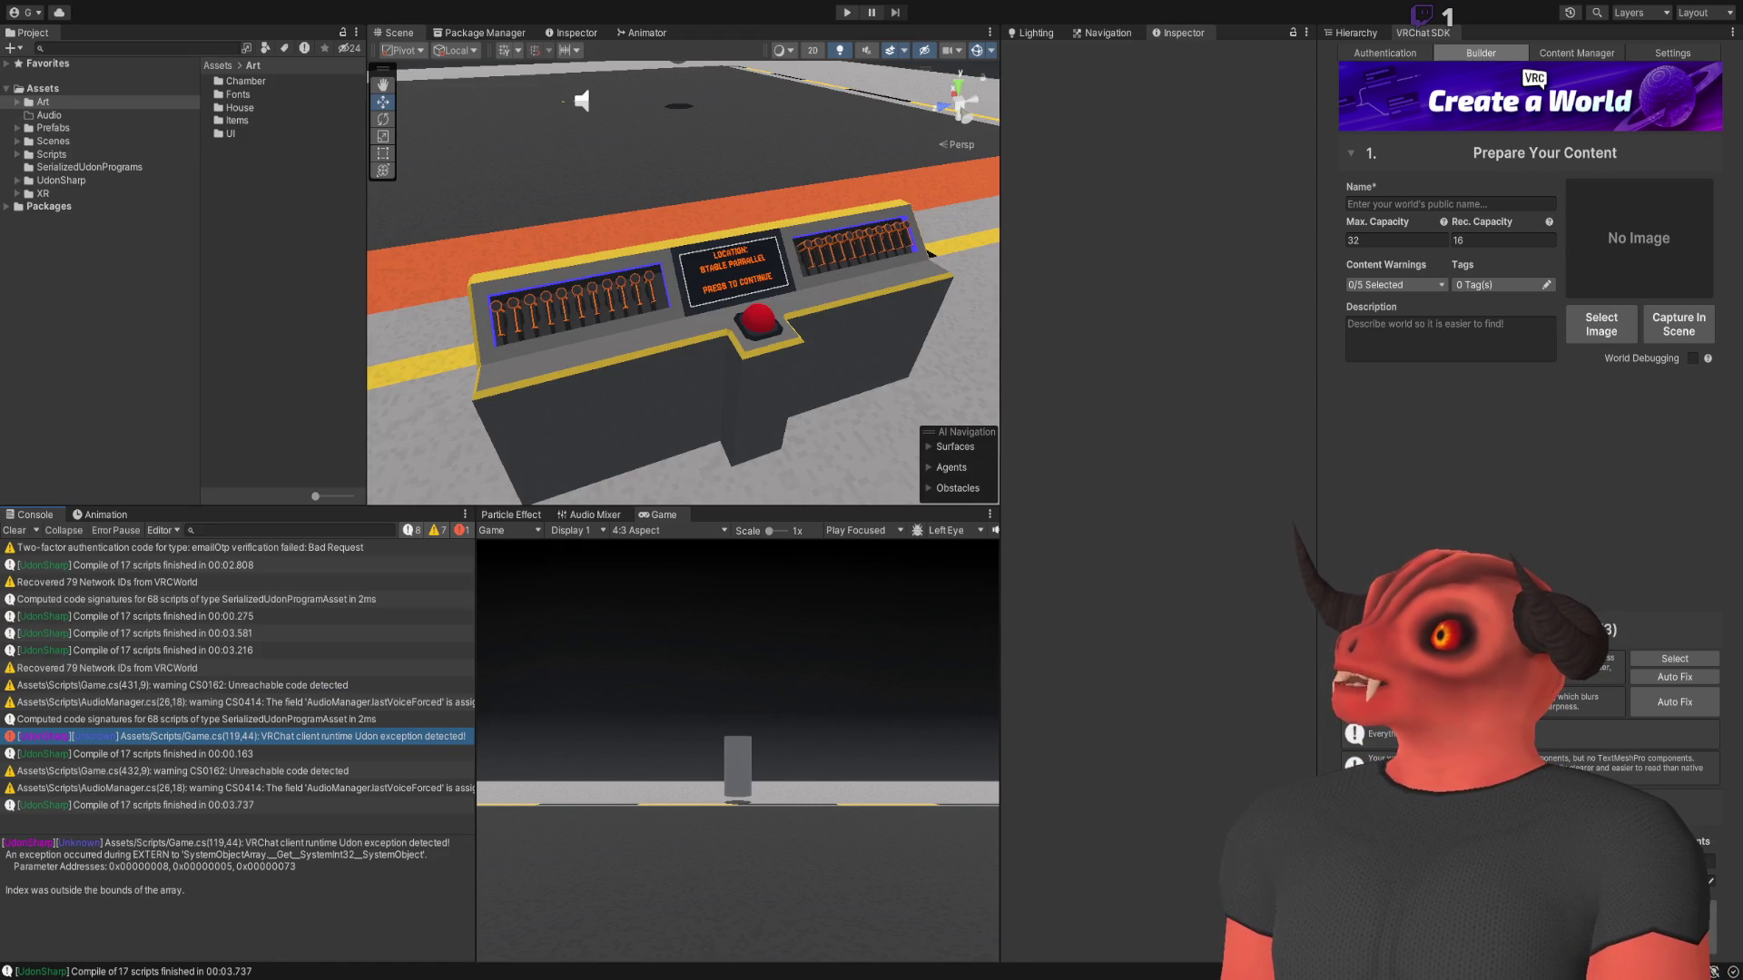
Clear the Console, fly the Scene view to the Press to Continue console, and show the Hierarchy
{"action": "mouse_move", "coordinate": [930, 254]}
{"action": "left_mouse_down"}
{"action": "mouse_move", "coordinate": [817, 212]}
{"action": "mouse_move", "coordinate": [621, 444]}
{"action": "mouse_move", "coordinate": [112, 450]}
{"action": "left_mouse_up"}
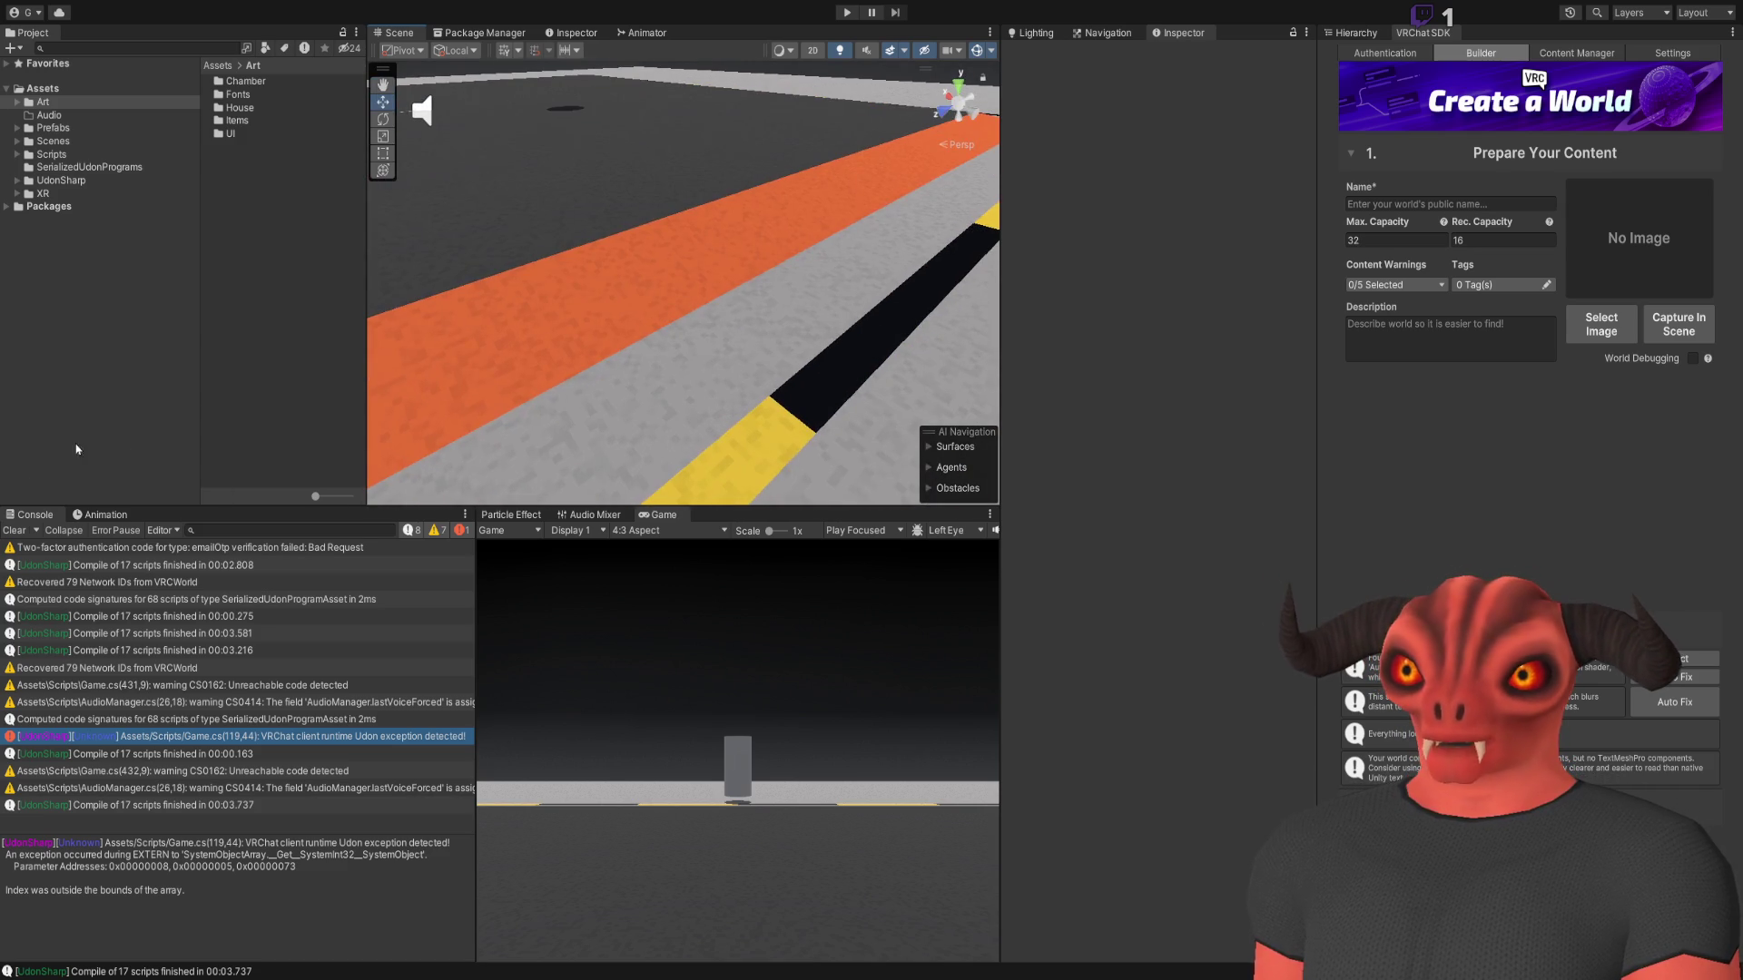
{"action": "left_click", "coordinate": [15, 532]}
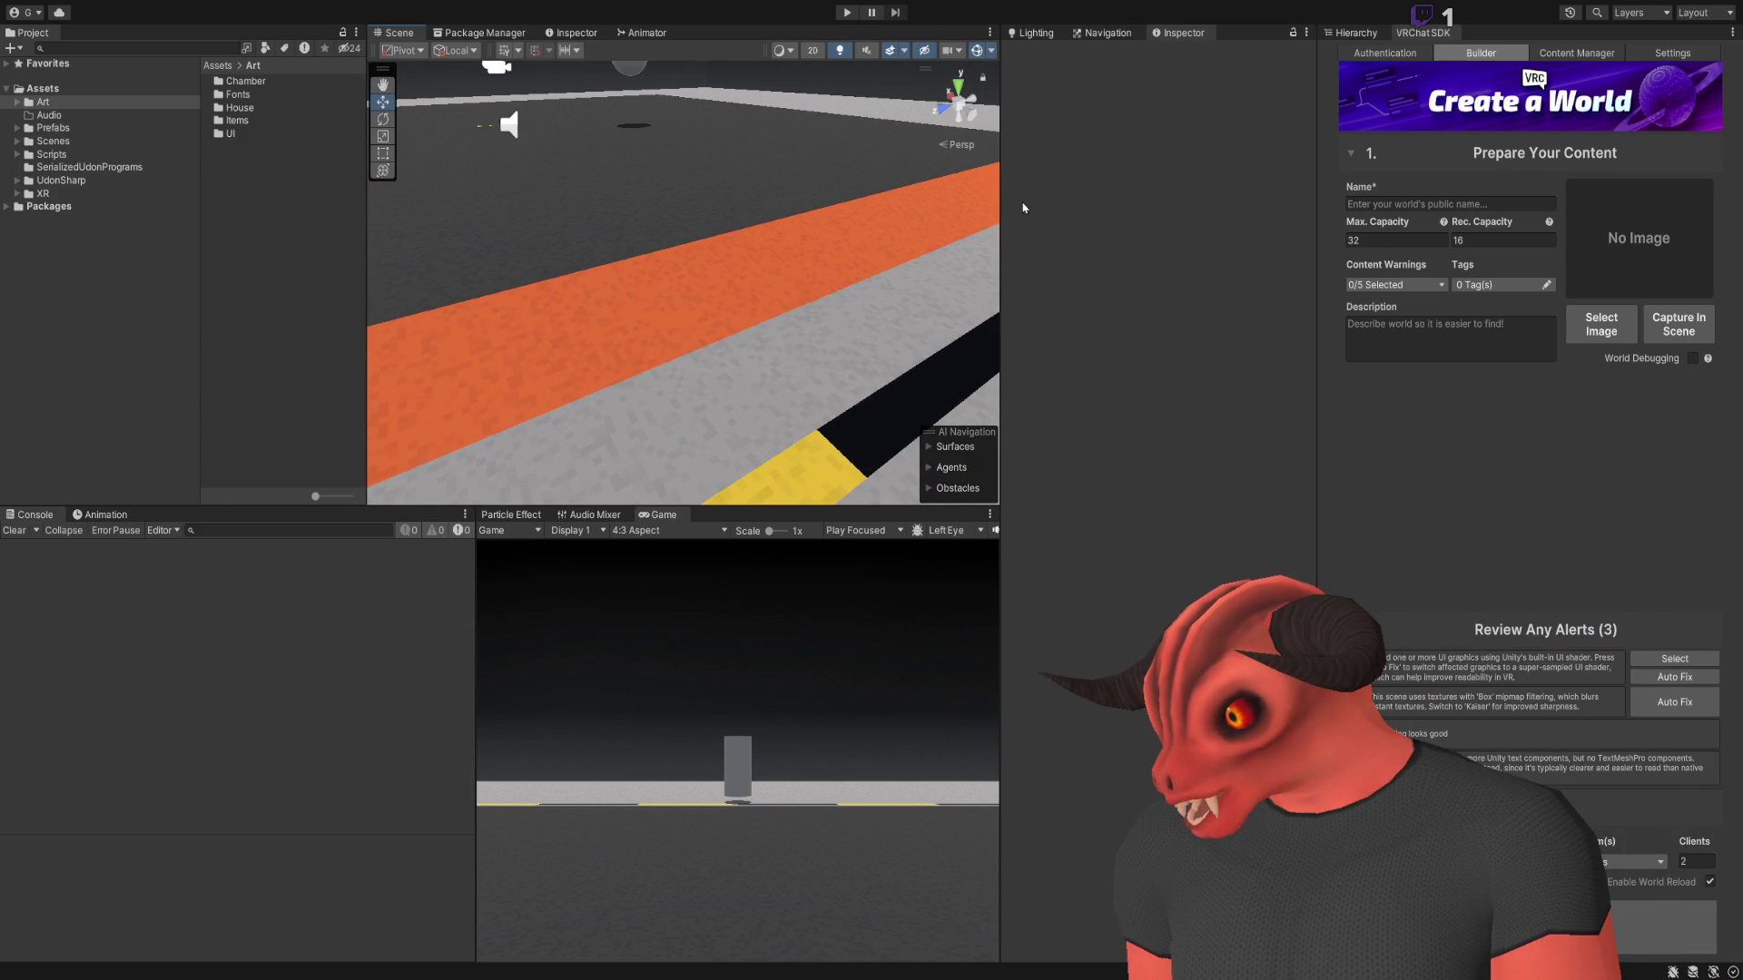
{"action": "mouse_move", "coordinate": [782, 264]}
{"action": "left_mouse_down"}
{"action": "mouse_move", "coordinate": [1152, 234]}
{"action": "mouse_move", "coordinate": [621, 253]}
{"action": "mouse_move", "coordinate": [1019, 245]}
{"action": "mouse_move", "coordinate": [470, 211]}
{"action": "mouse_move", "coordinate": [785, 257]}
{"action": "left_mouse_up"}
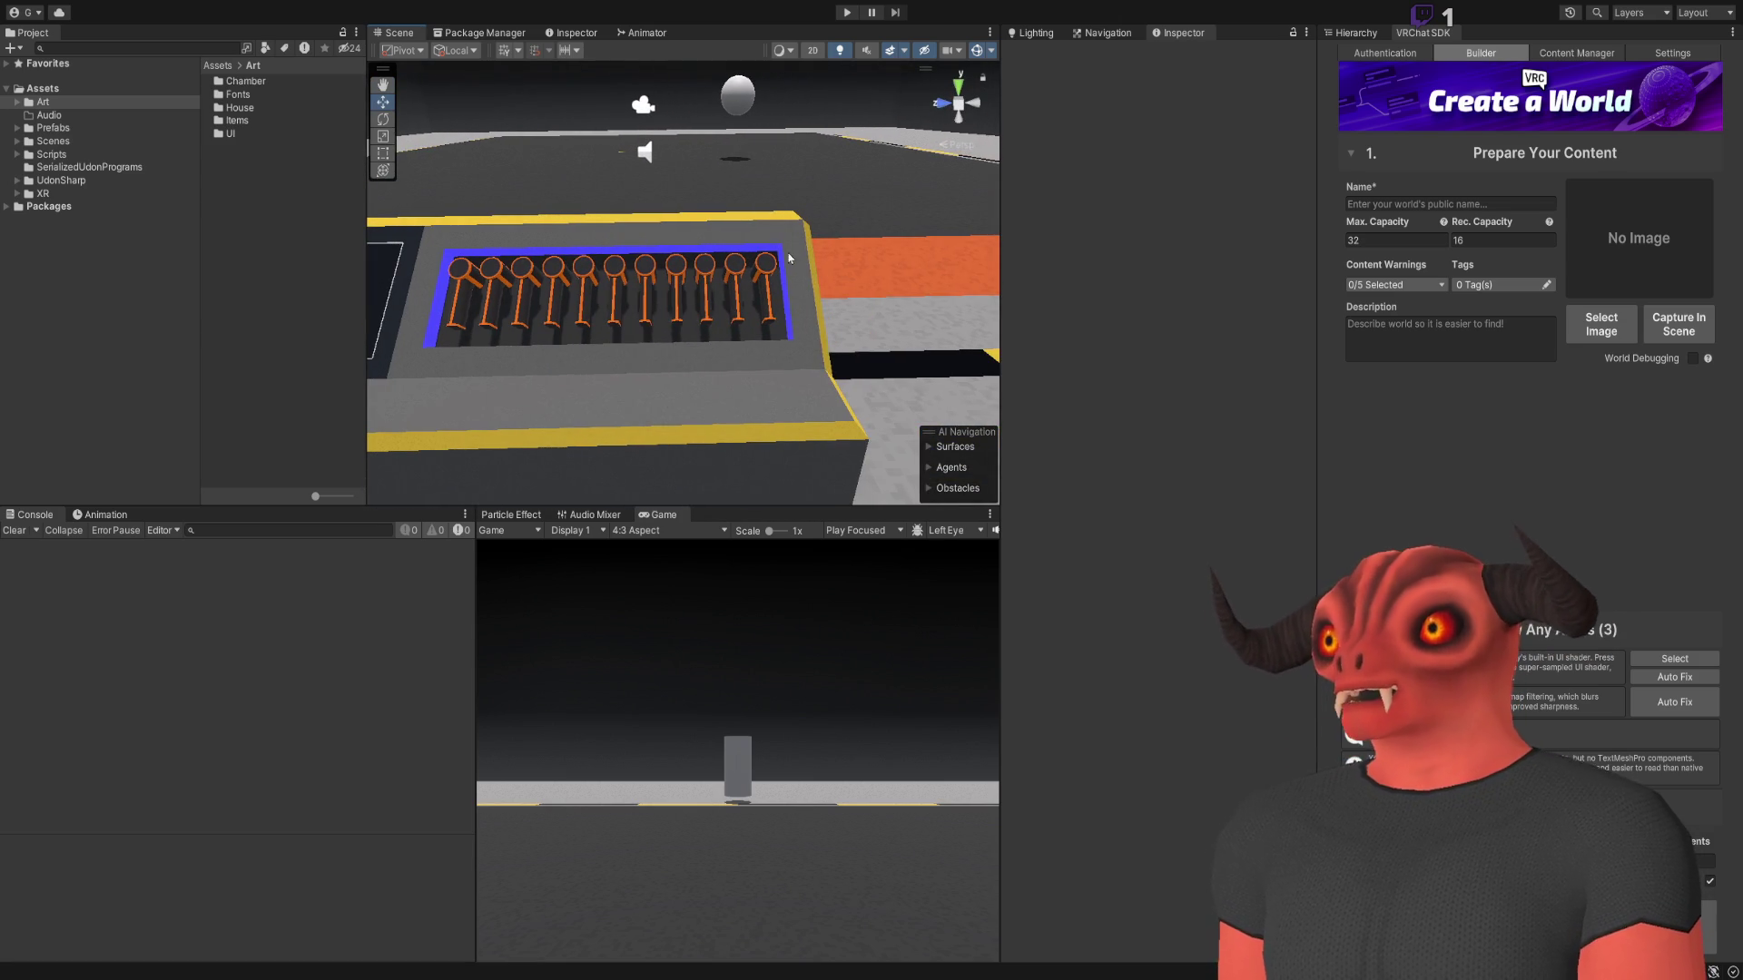
{"action": "mouse_move", "coordinate": [623, 270]}
{"action": "left_mouse_down"}
{"action": "mouse_move", "coordinate": [545, 227]}
{"action": "mouse_move", "coordinate": [727, 182]}
{"action": "mouse_move", "coordinate": [635, 164]}
{"action": "mouse_move", "coordinate": [699, 124]}
{"action": "mouse_move", "coordinate": [672, 218]}
{"action": "mouse_move", "coordinate": [715, 339]}
{"action": "mouse_move", "coordinate": [427, 284]}
{"action": "mouse_move", "coordinate": [508, 272]}
{"action": "mouse_move", "coordinate": [568, 310]}
{"action": "mouse_move", "coordinate": [545, 284]}
{"action": "mouse_move", "coordinate": [498, 317]}
{"action": "left_mouse_up"}
{"action": "key", "text": "w"}
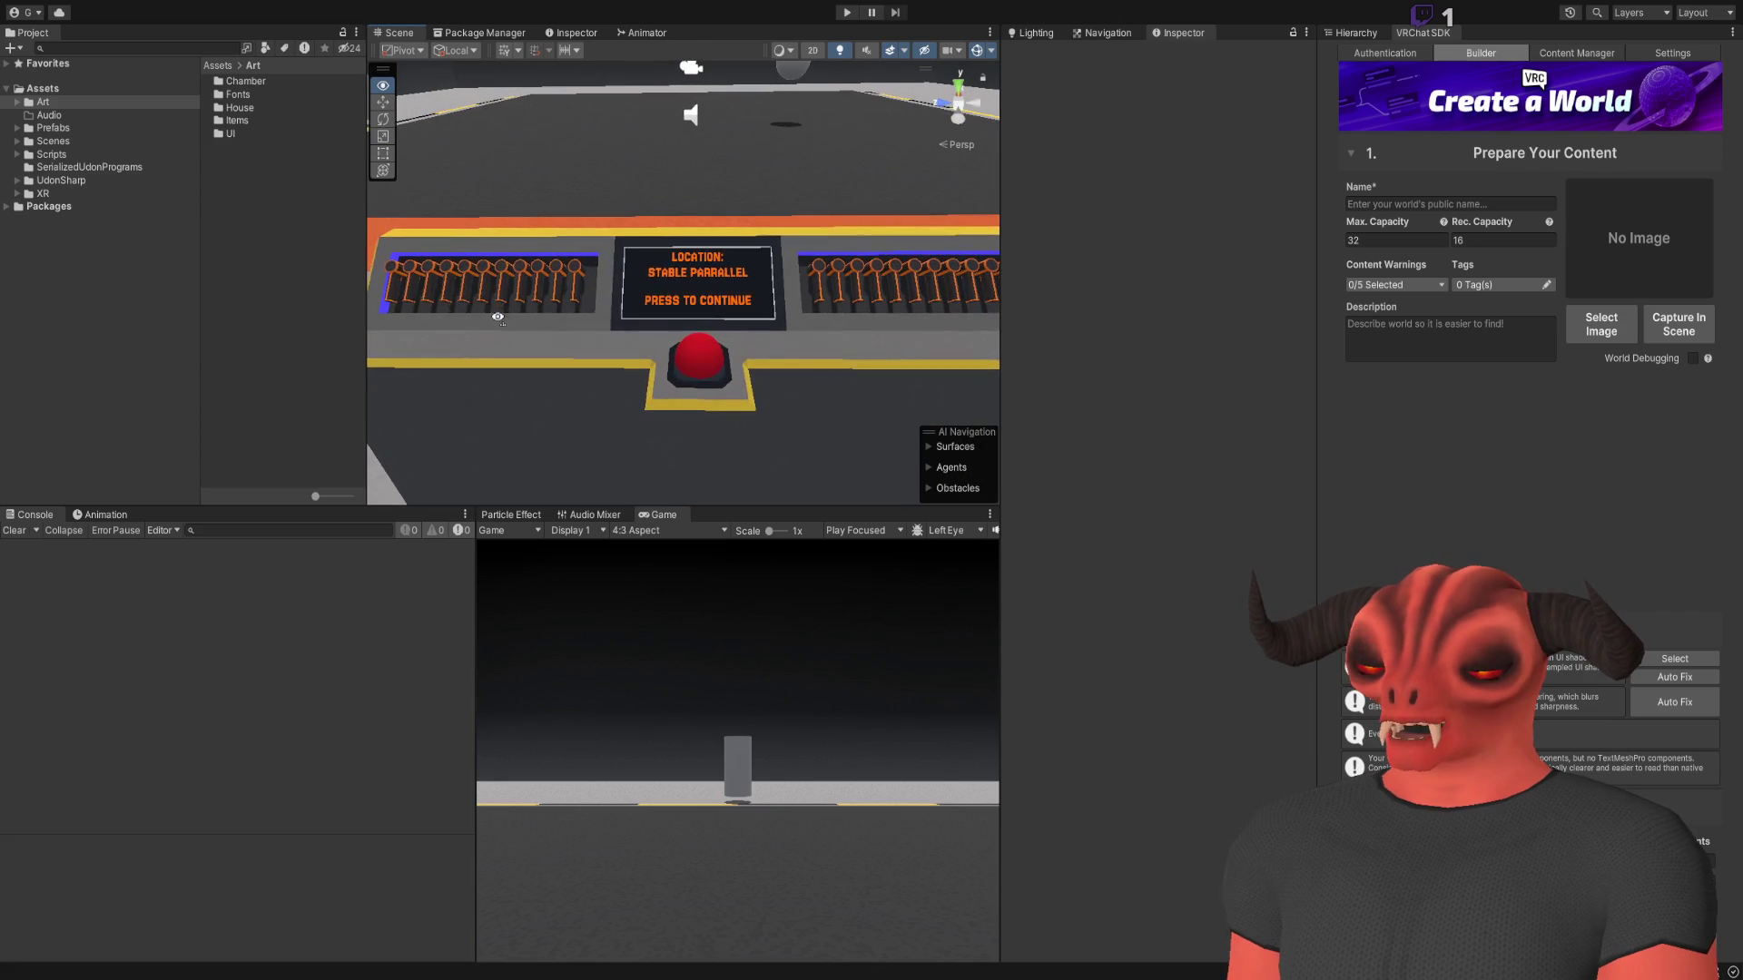
{"action": "key", "text": "d"}
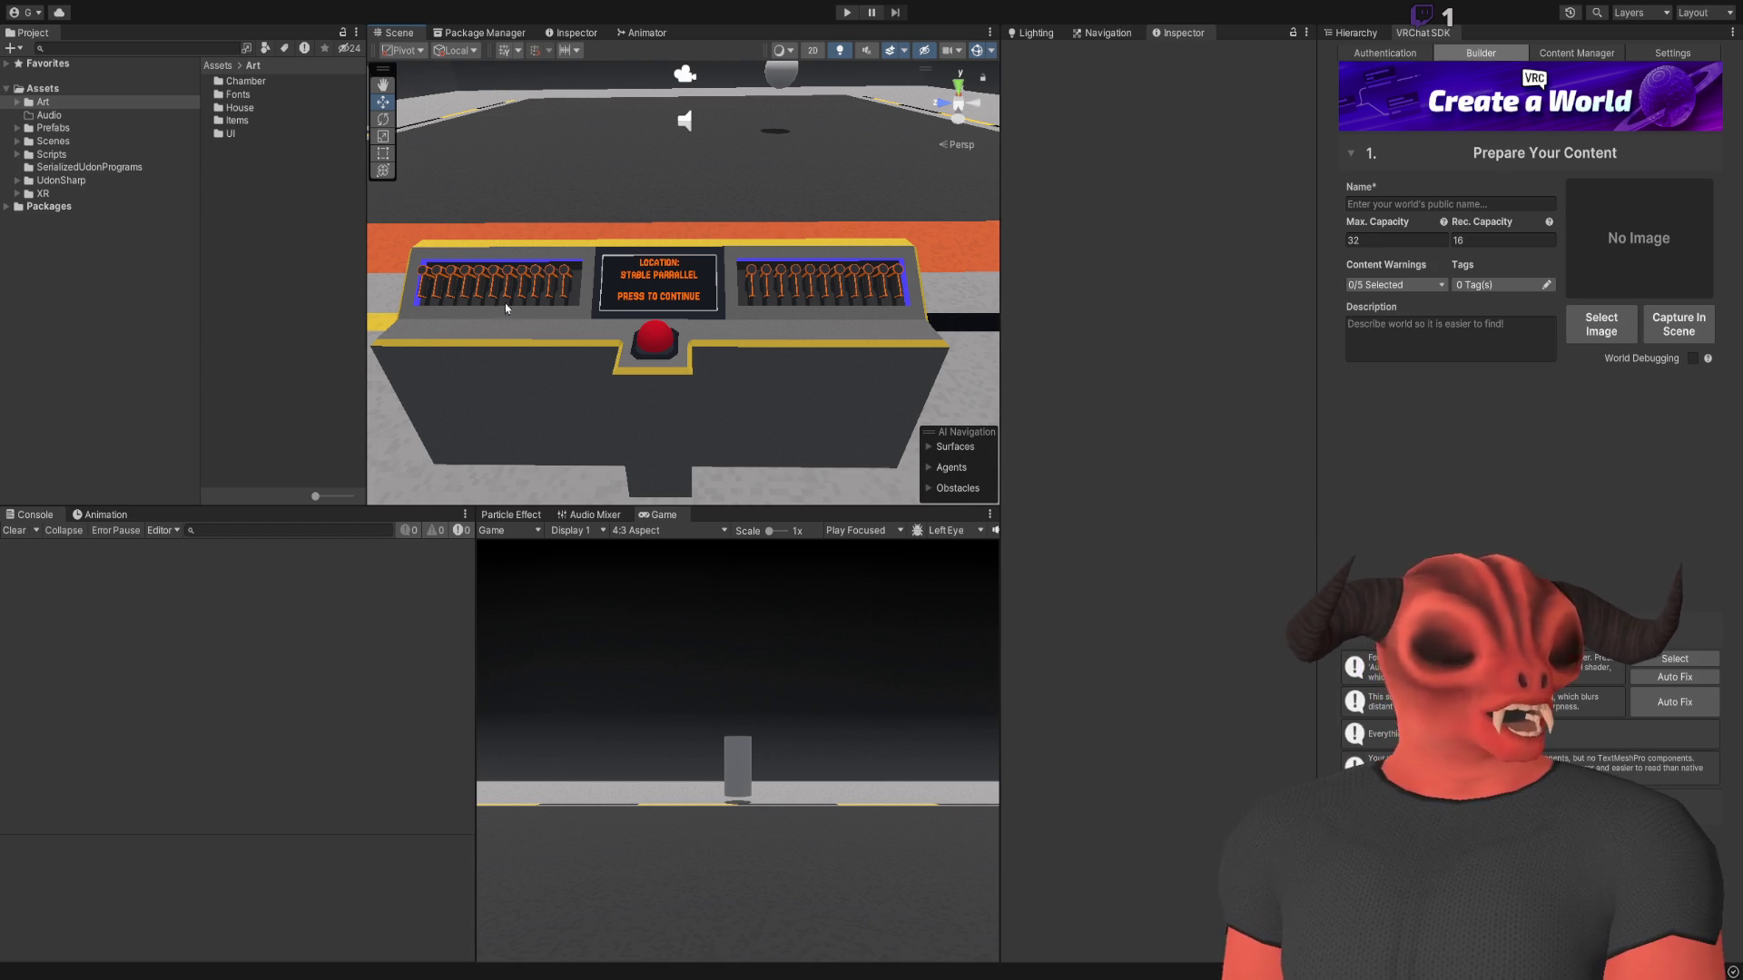
{"action": "left_click", "coordinate": [1354, 33]}
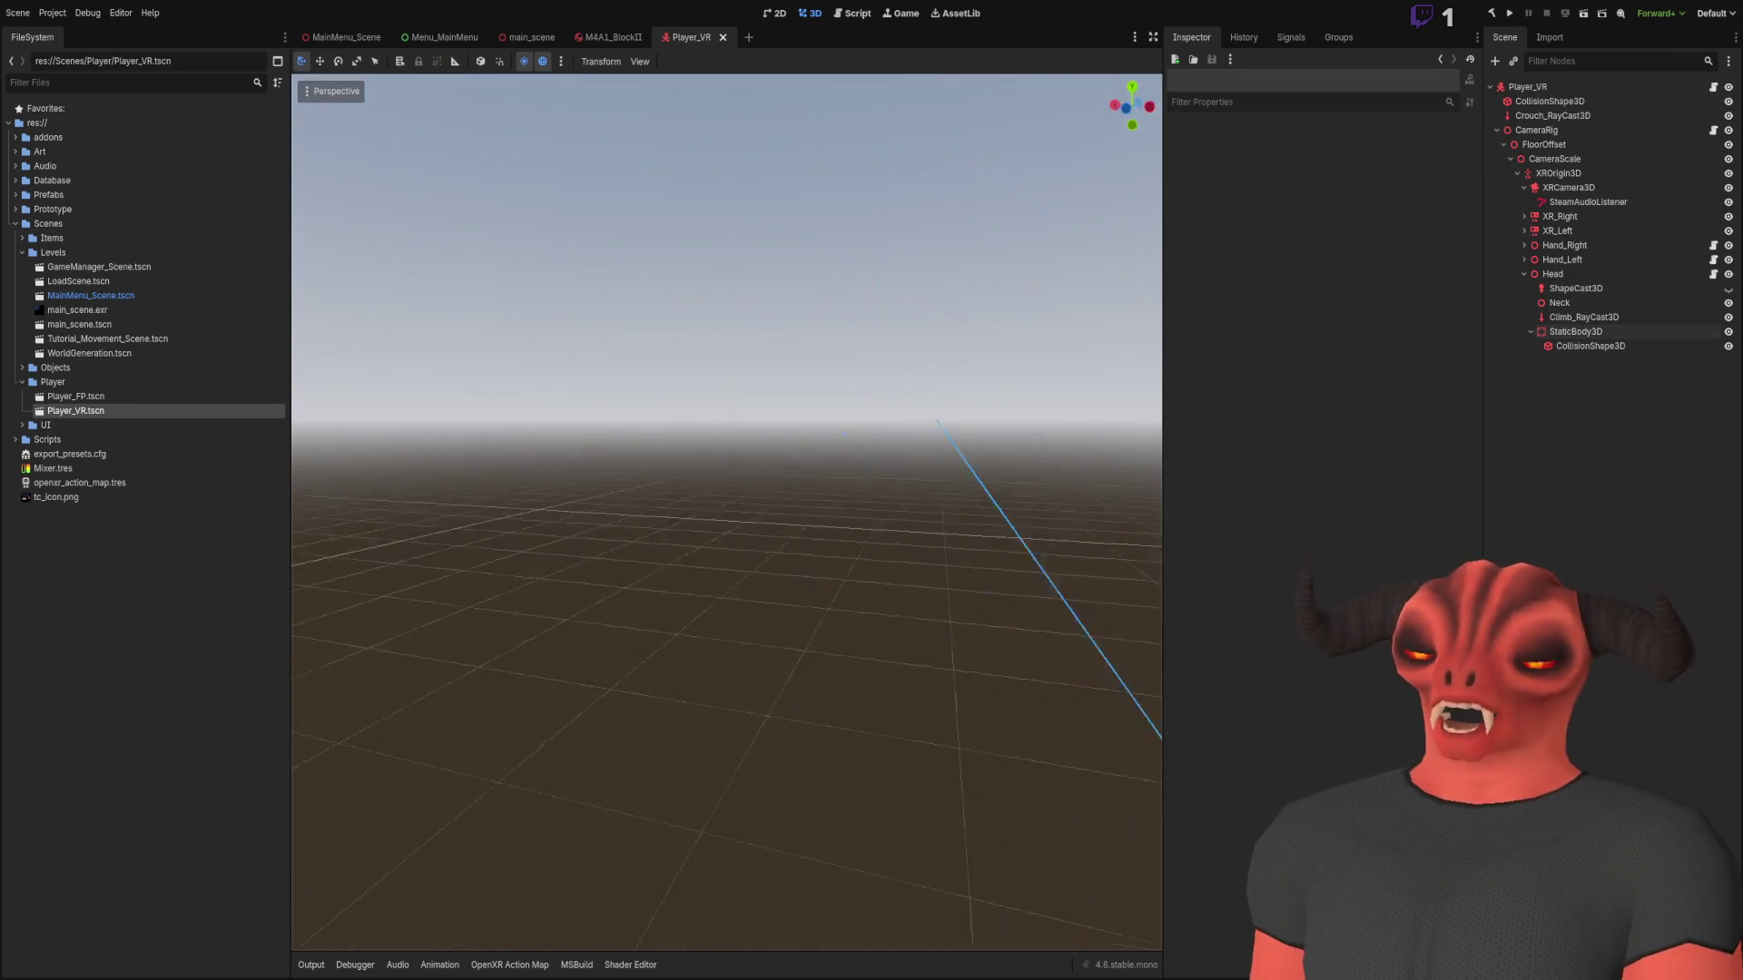
Scroll the 3D viewport to frame the Player_VR rig's hands and collision shapes
{"action": "scroll", "coordinate": [727, 513], "scroll_direction": "down", "scroll_amount": 2}
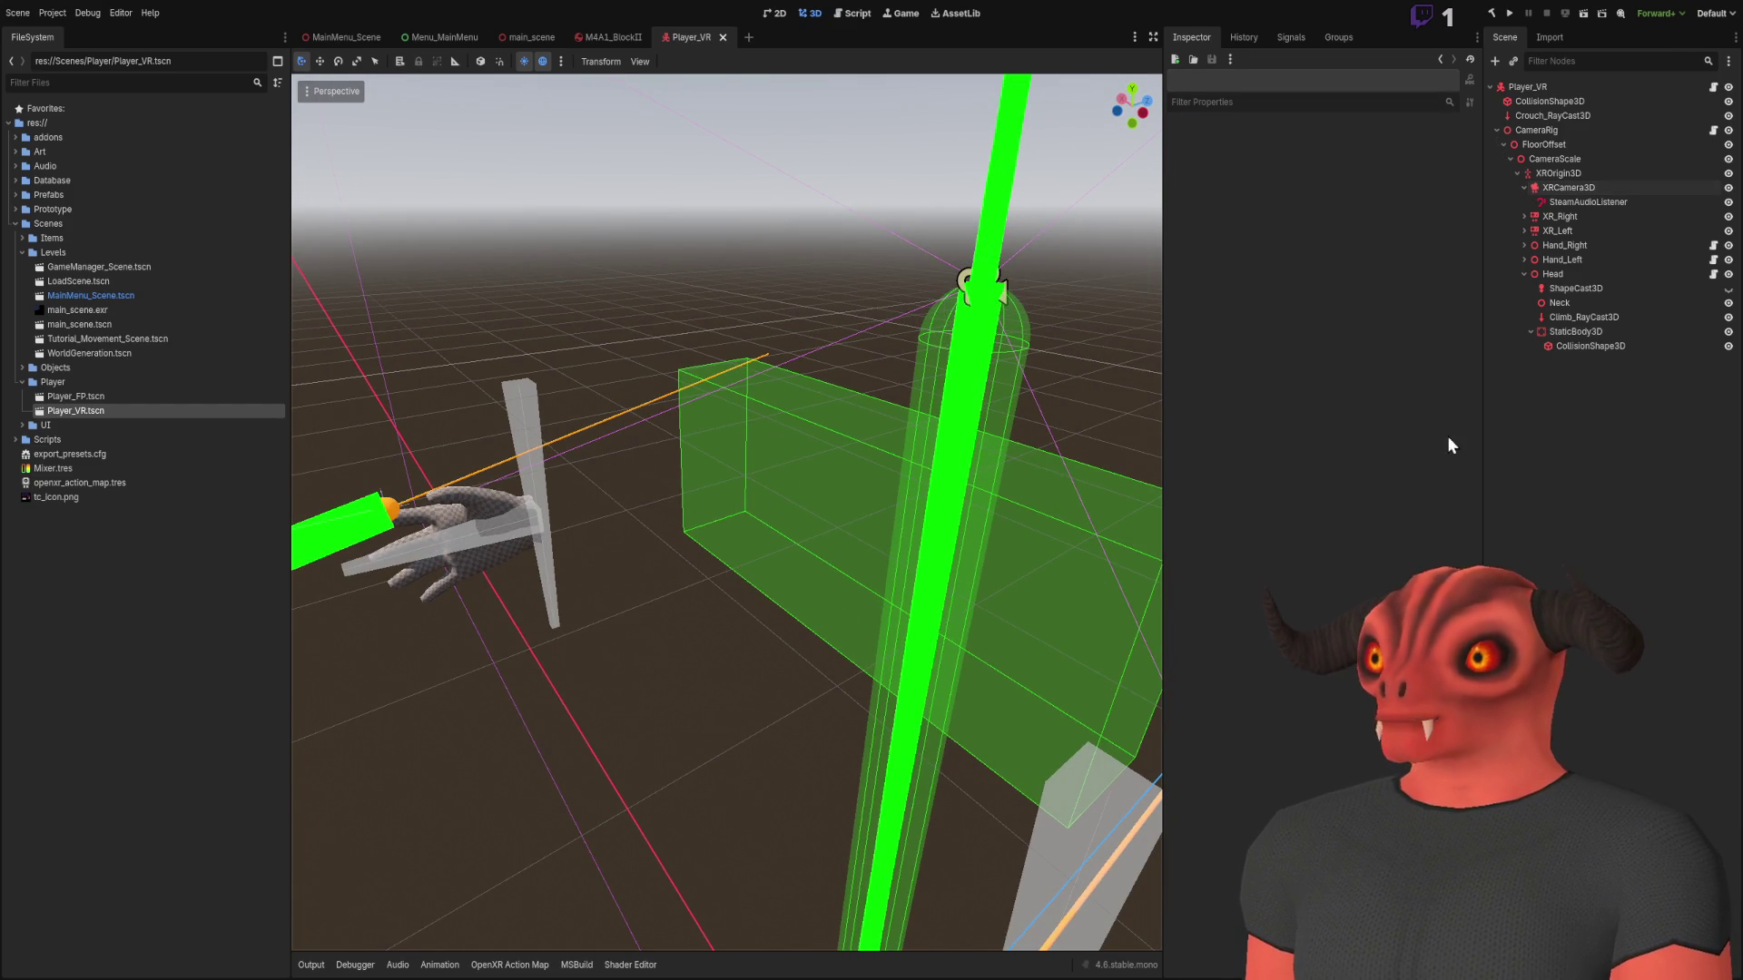
Select the Head's StaticBody3D and turn its visibility off so the collision box disappears
{"action": "left_click", "coordinate": [1563, 332]}
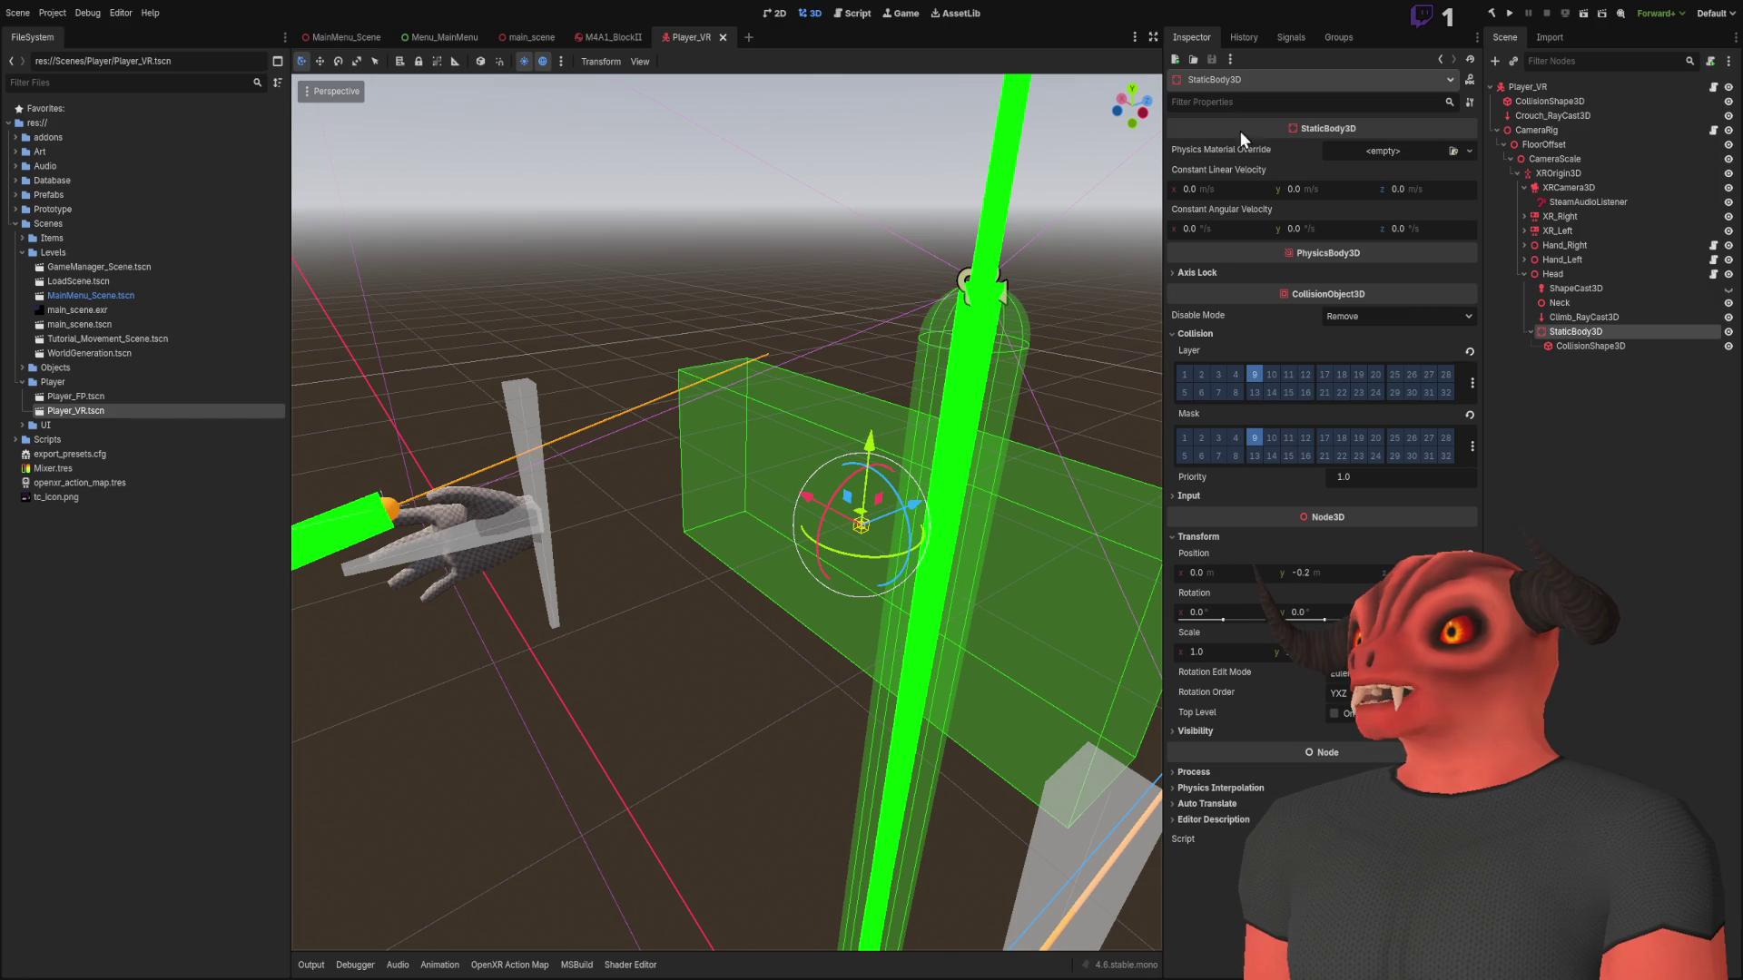
{"action": "left_click", "coordinate": [1728, 332]}
{"action": "left_click", "coordinate": [1729, 332]}
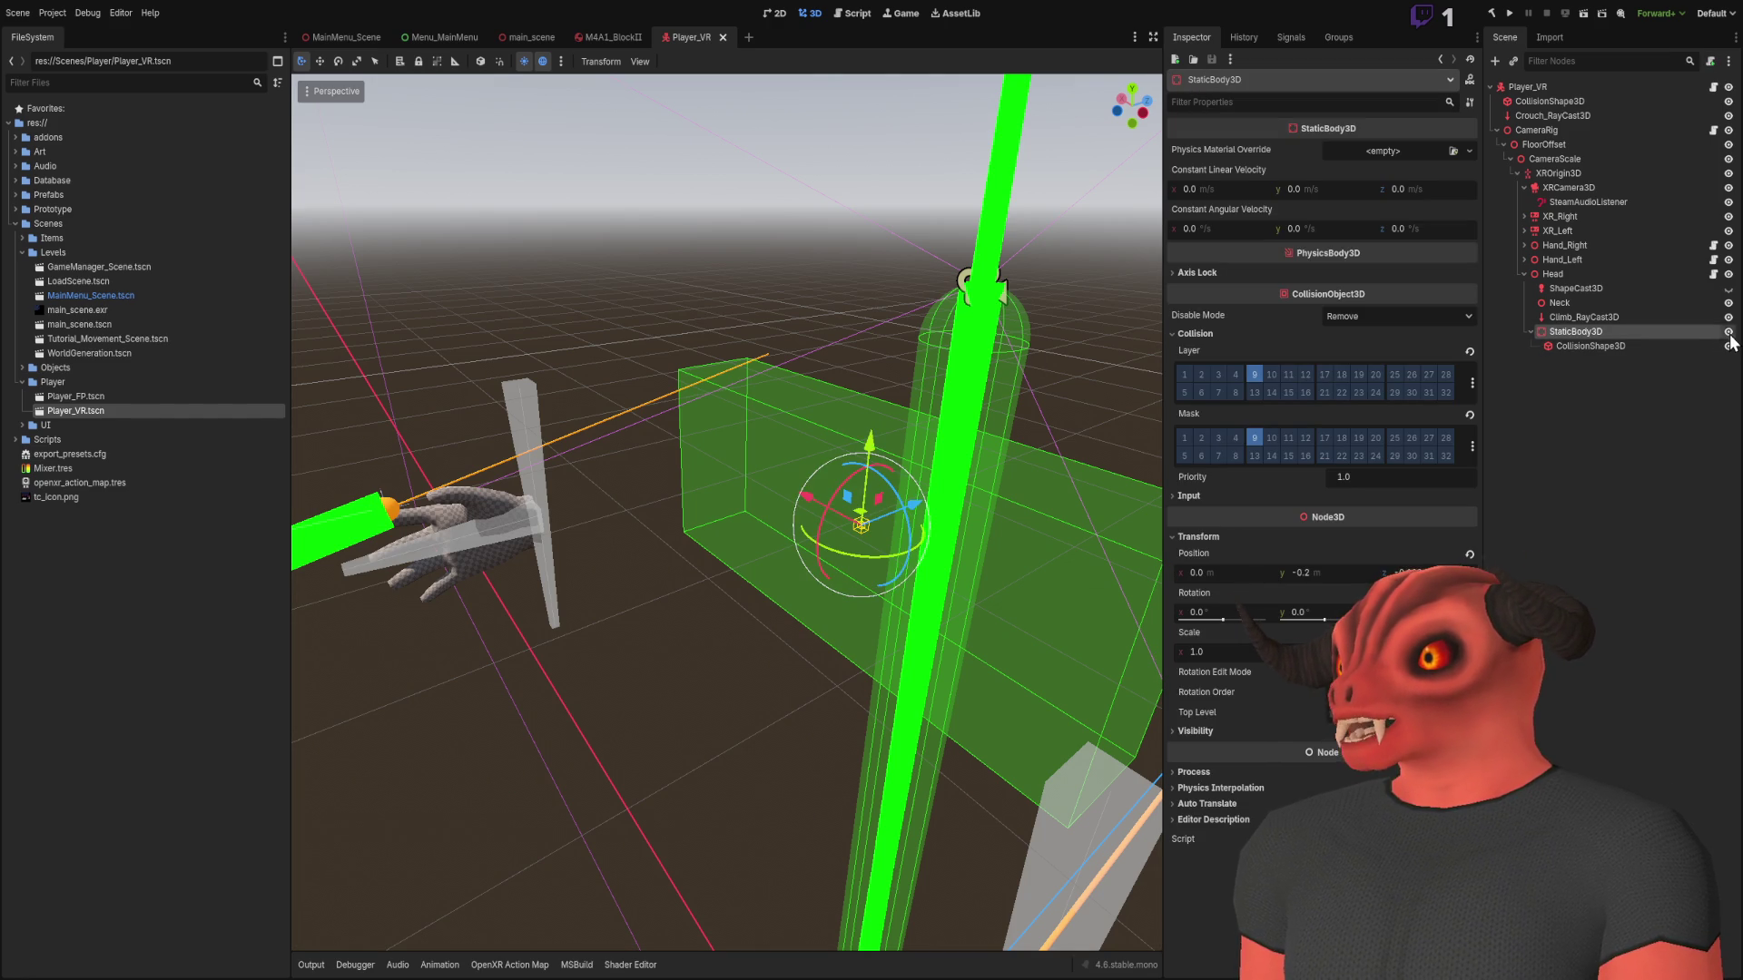
{"action": "left_click", "coordinate": [1728, 332]}
{"action": "left_click", "coordinate": [973, 527]}
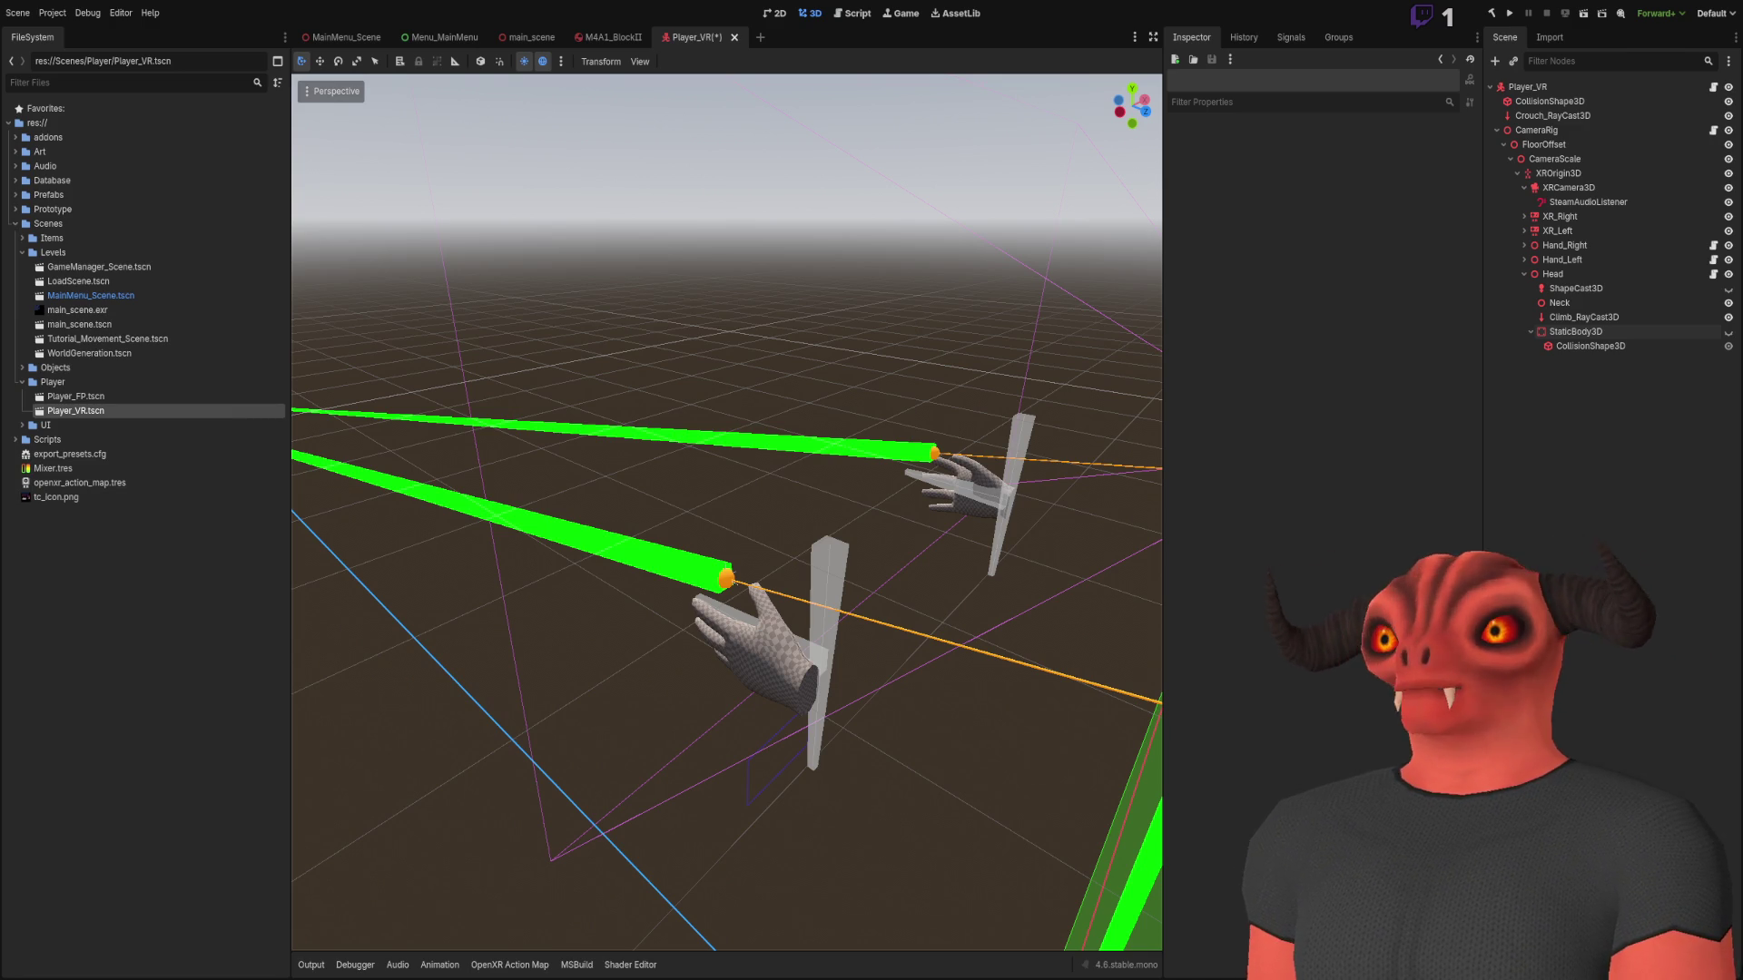
{"action": "key", "text": "alt+Tab"}
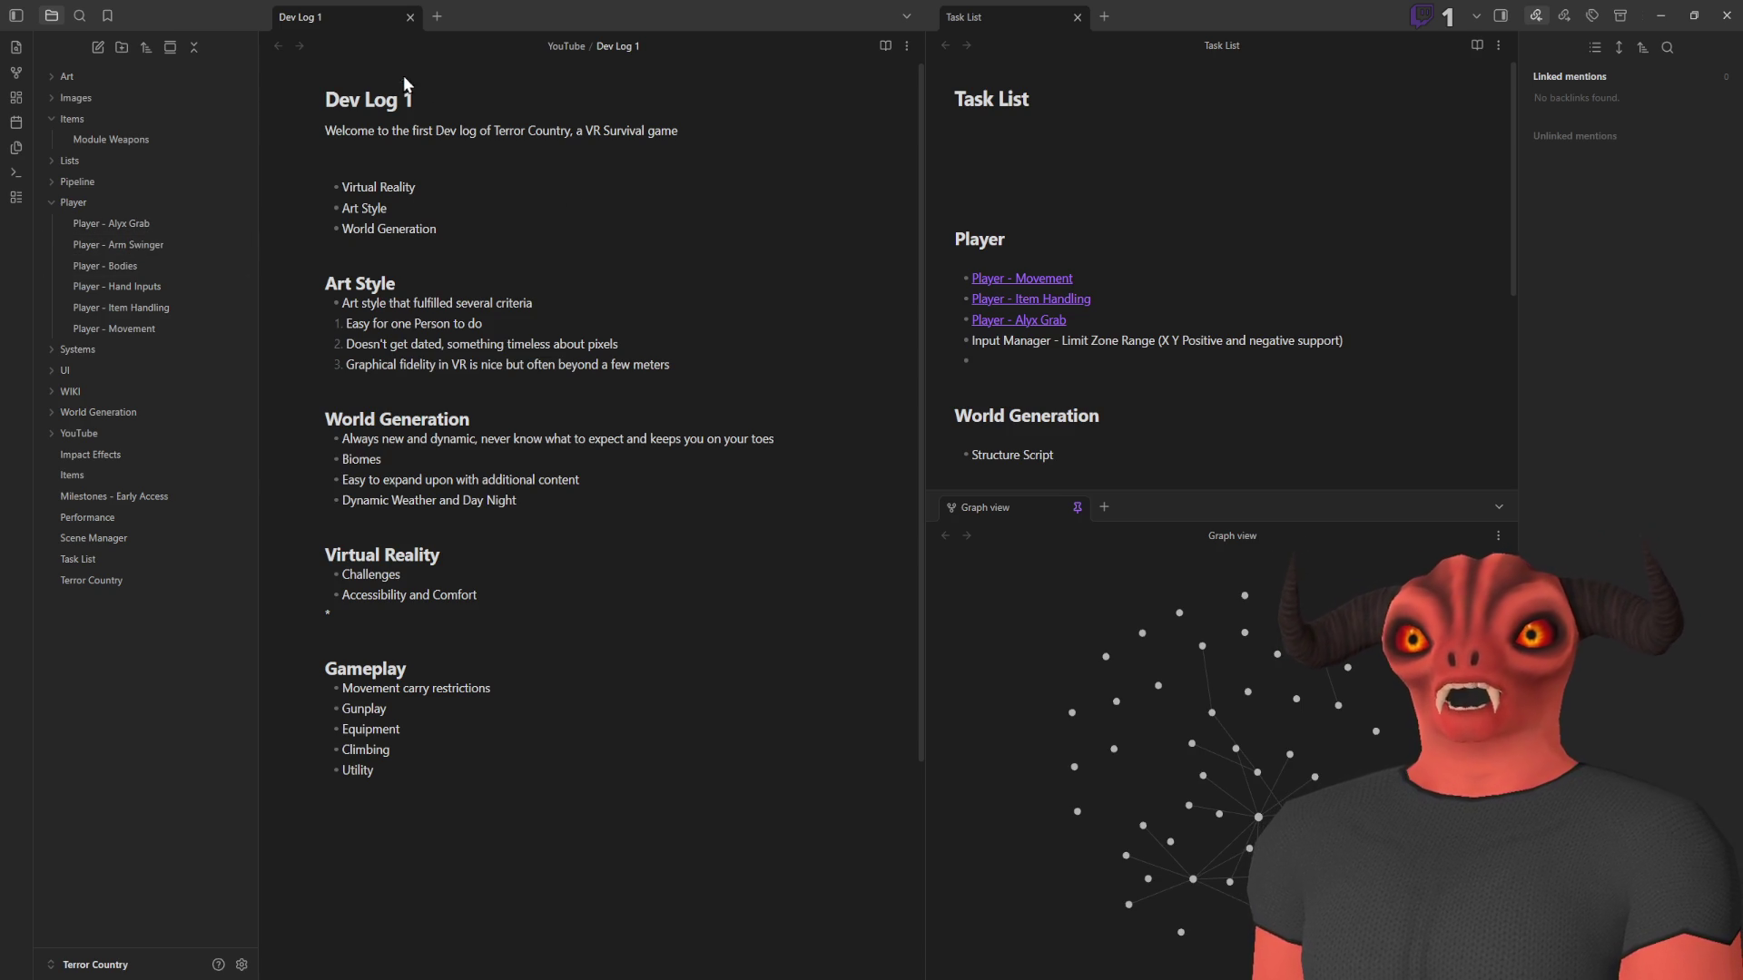
Look over Dev Log 1, then browse the Player Hand Inputs, Arm Swinger and Alyx Grab notes
{"action": "left_click_drag", "start_coordinate": [327, 98], "coordinate": [414, 100]}
{"action": "left_click", "coordinate": [586, 816]}
{"action": "key", "text": "ctrl+a"}
{"action": "left_click", "coordinate": [327, 166]}
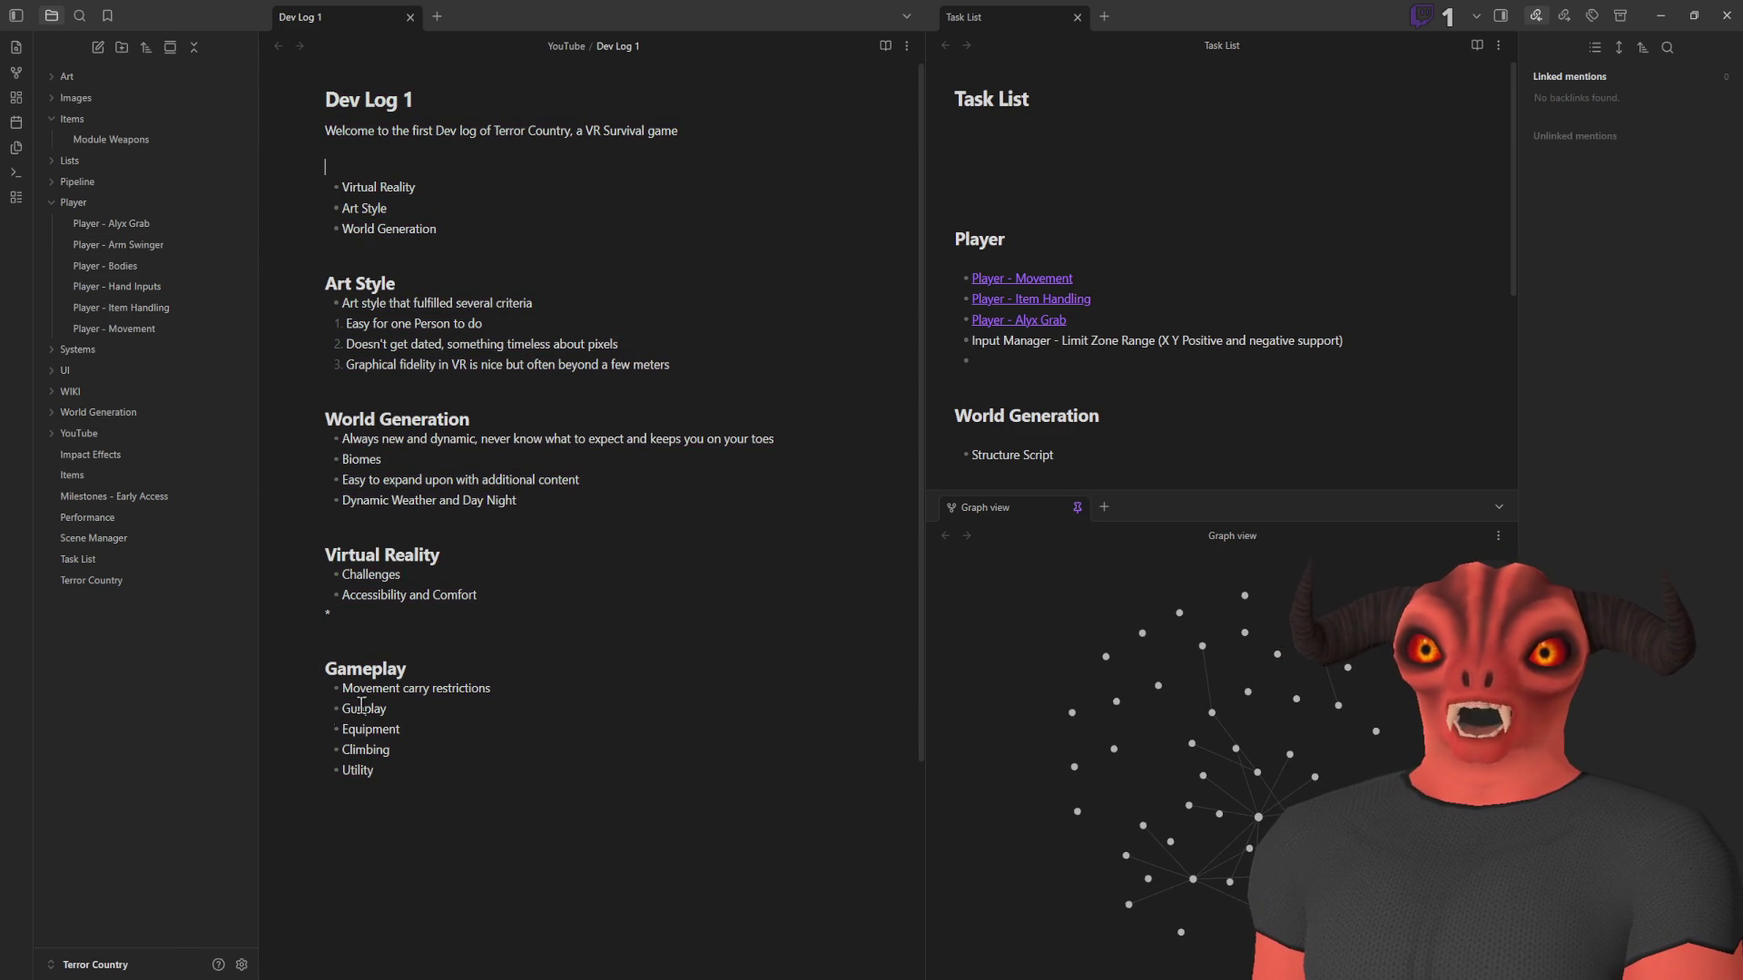
{"action": "left_click", "coordinate": [107, 288]}
{"action": "left_click", "coordinate": [128, 246]}
{"action": "left_click", "coordinate": [135, 225]}
{"action": "left_click", "coordinate": [136, 243]}
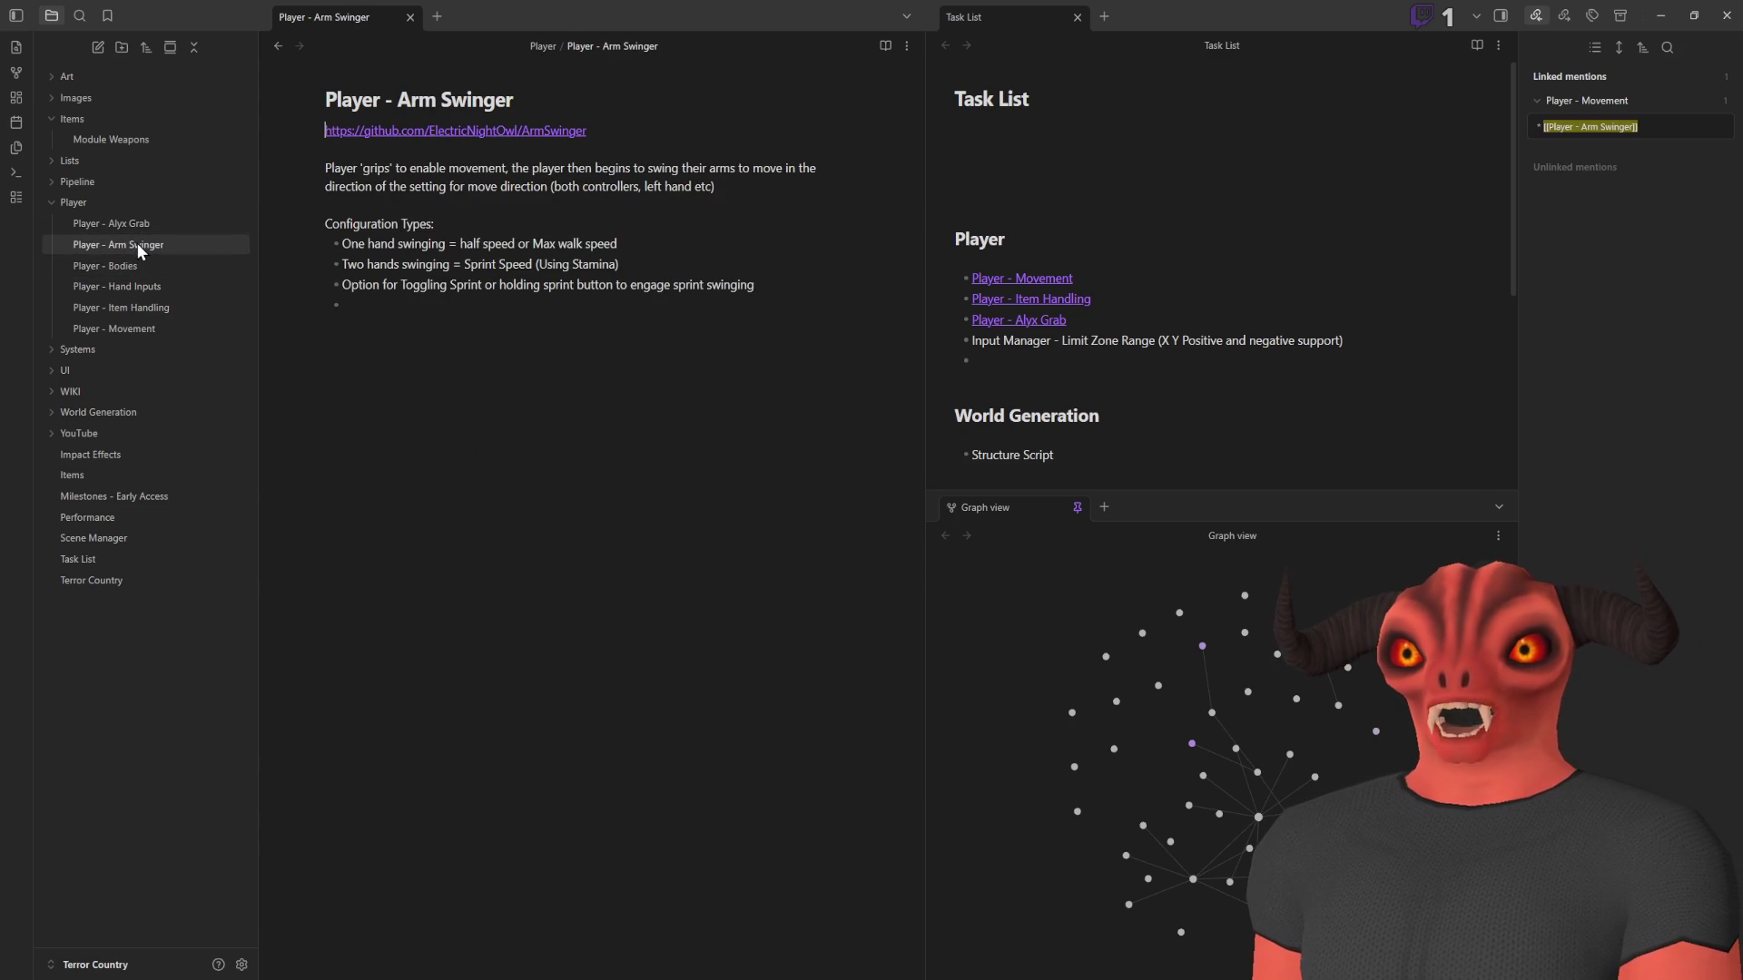
Open the Task List note and highlight its lower tasks
{"action": "left_click", "coordinate": [80, 559]}
{"action": "left_click_drag", "start_coordinate": [361, 206], "coordinate": [662, 704]}
{"action": "left_click", "coordinate": [666, 618]}
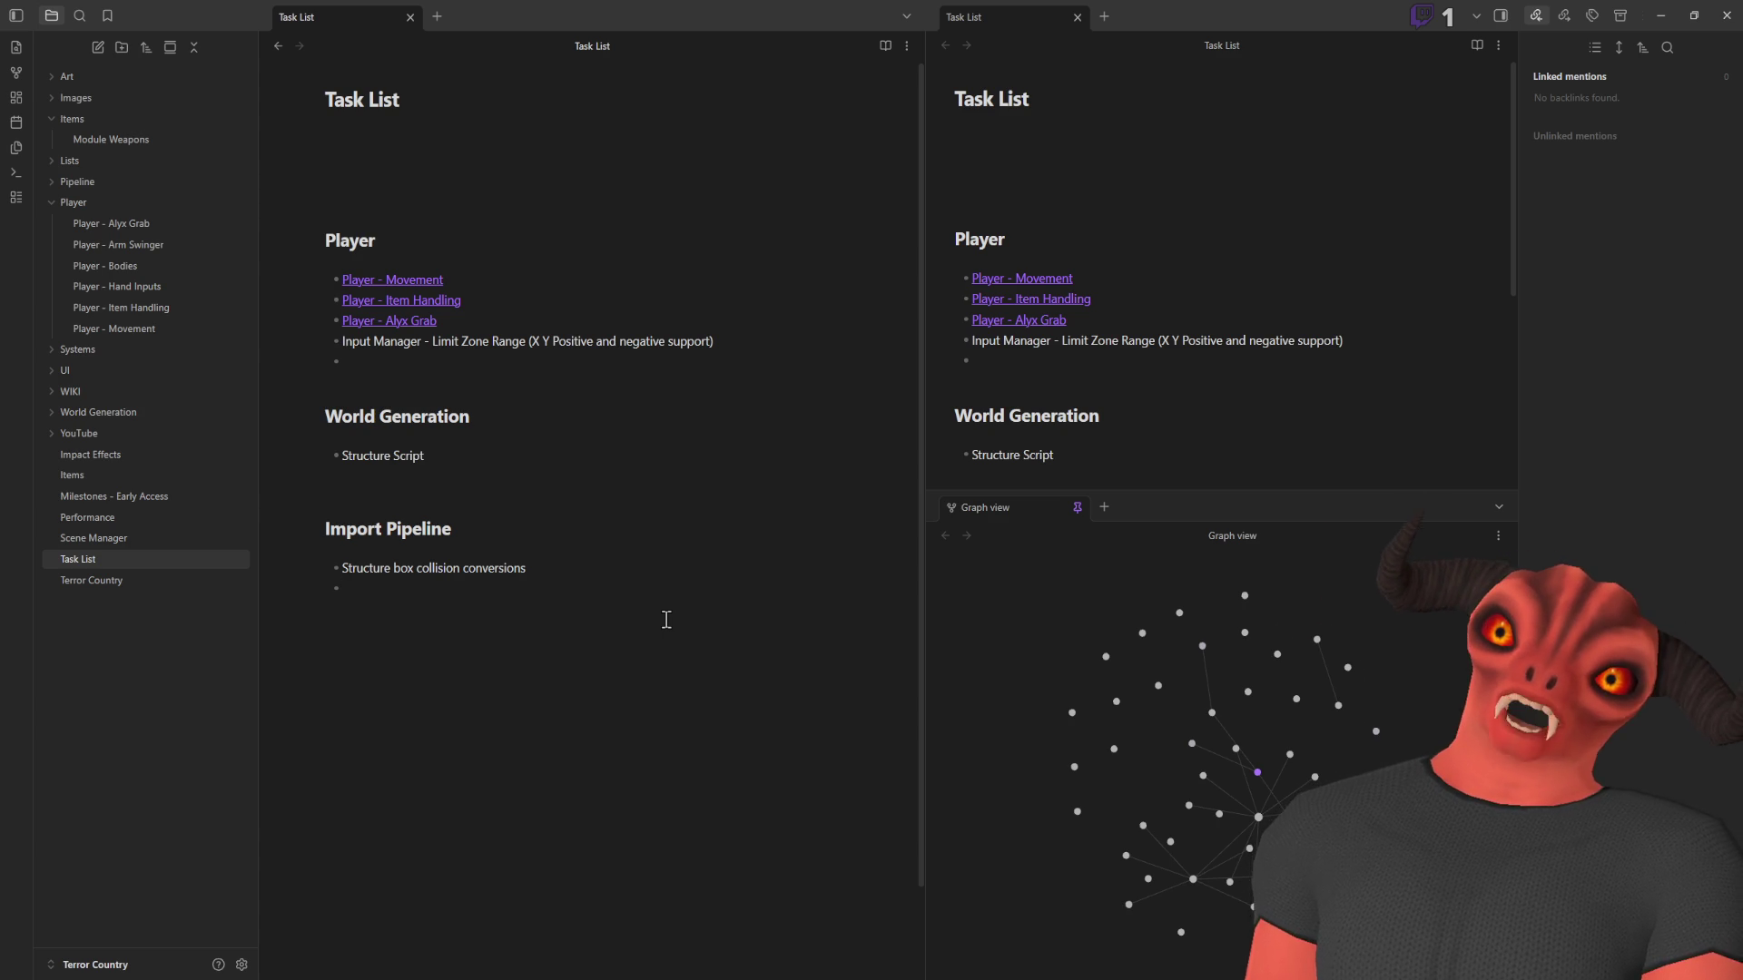
Follow the link to Player - Movement and review its Climbing, Fix Crouching and Fix Stepping items
{"action": "left_click", "coordinate": [402, 283]}
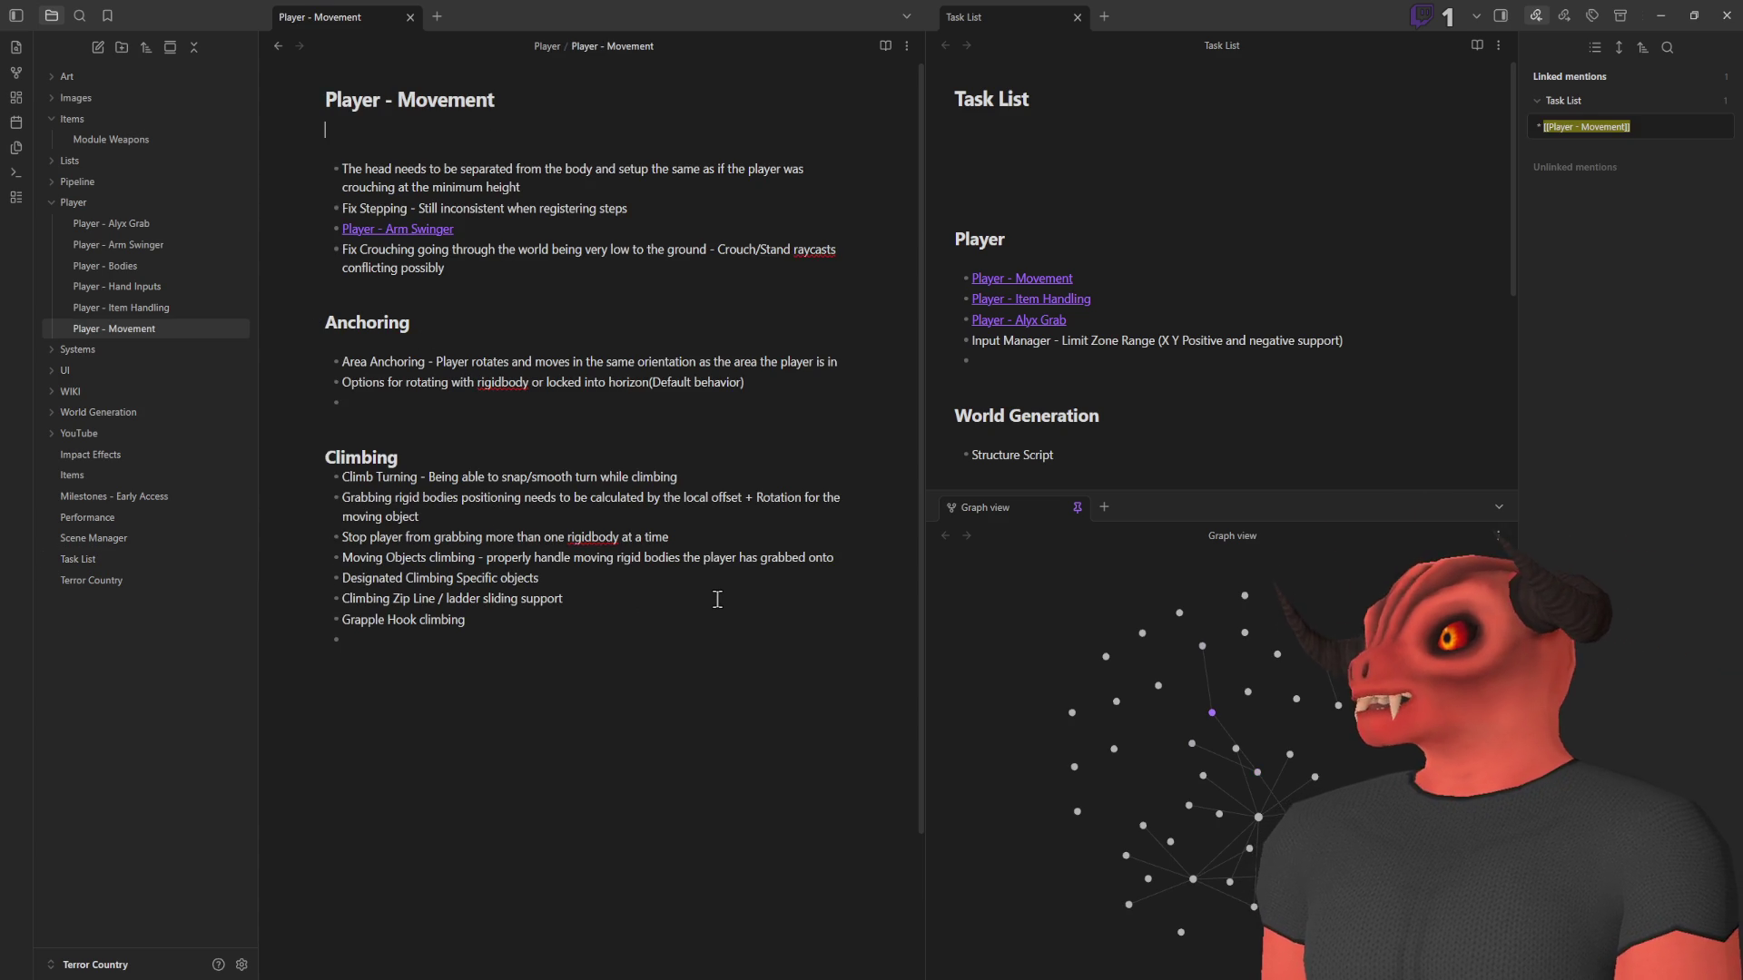
{"action": "left_click", "coordinate": [345, 125]}
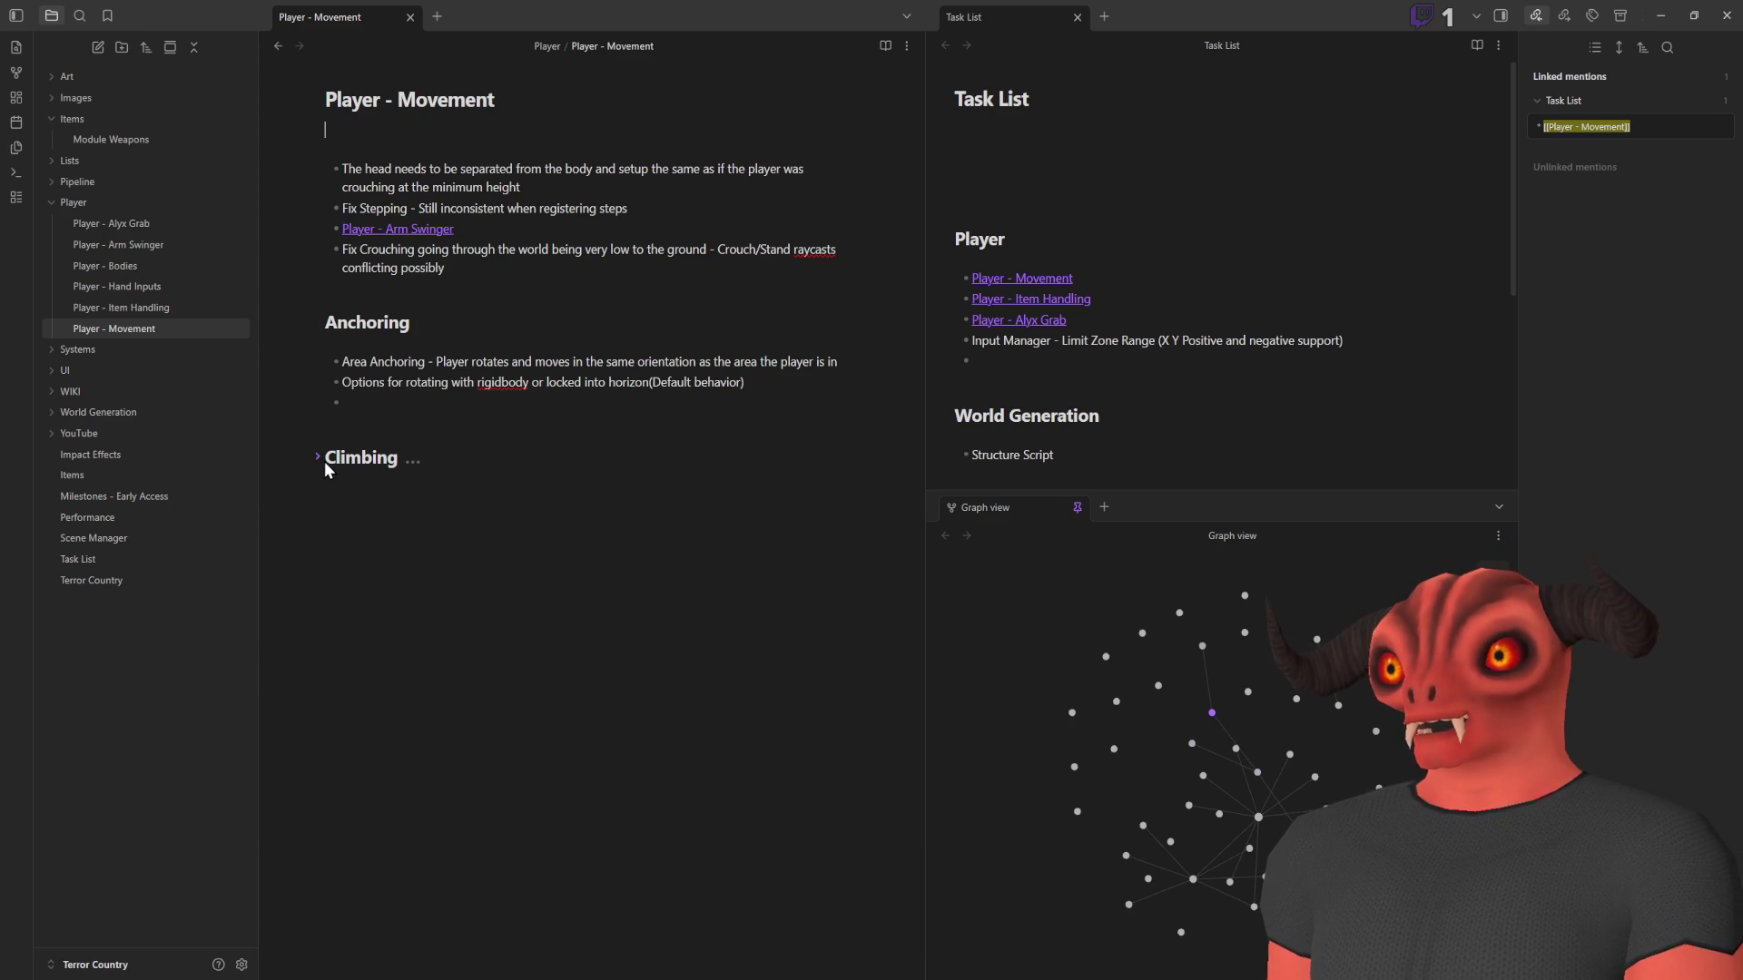
{"action": "mouse_move", "coordinate": [320, 457]}
{"action": "left_mouse_down"}
{"action": "mouse_move", "coordinate": [417, 626]}
{"action": "mouse_move", "coordinate": [525, 673]}
{"action": "left_mouse_up"}
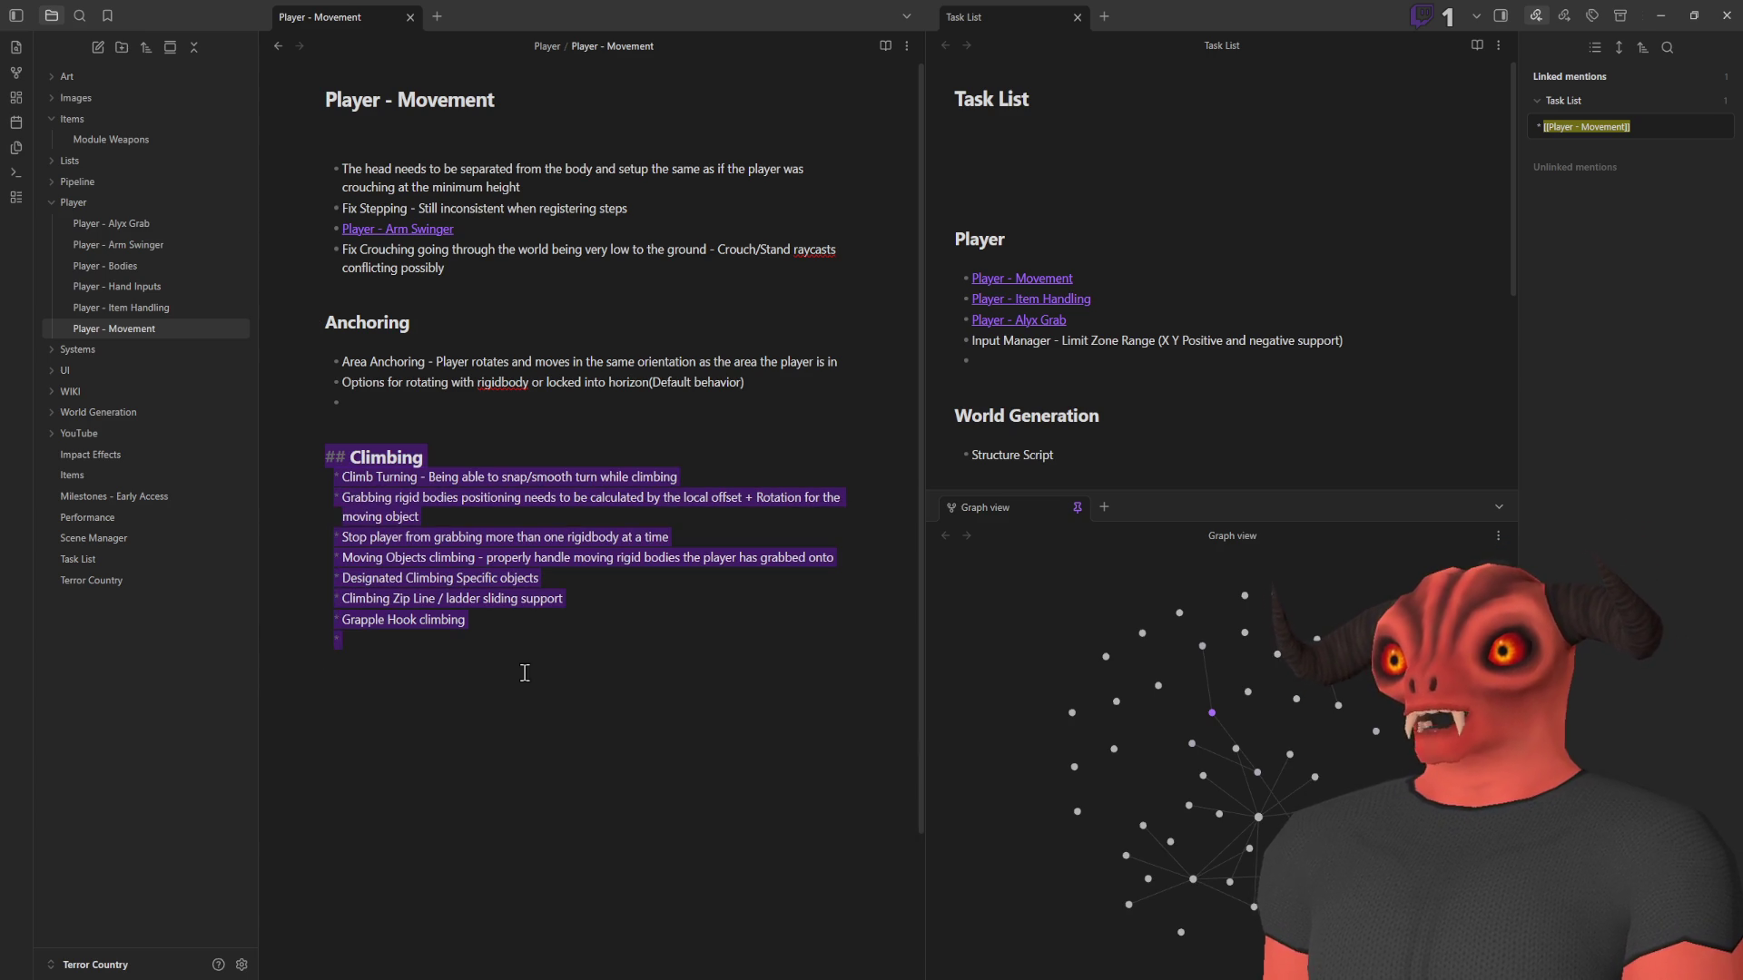
{"action": "left_click", "coordinate": [524, 673]}
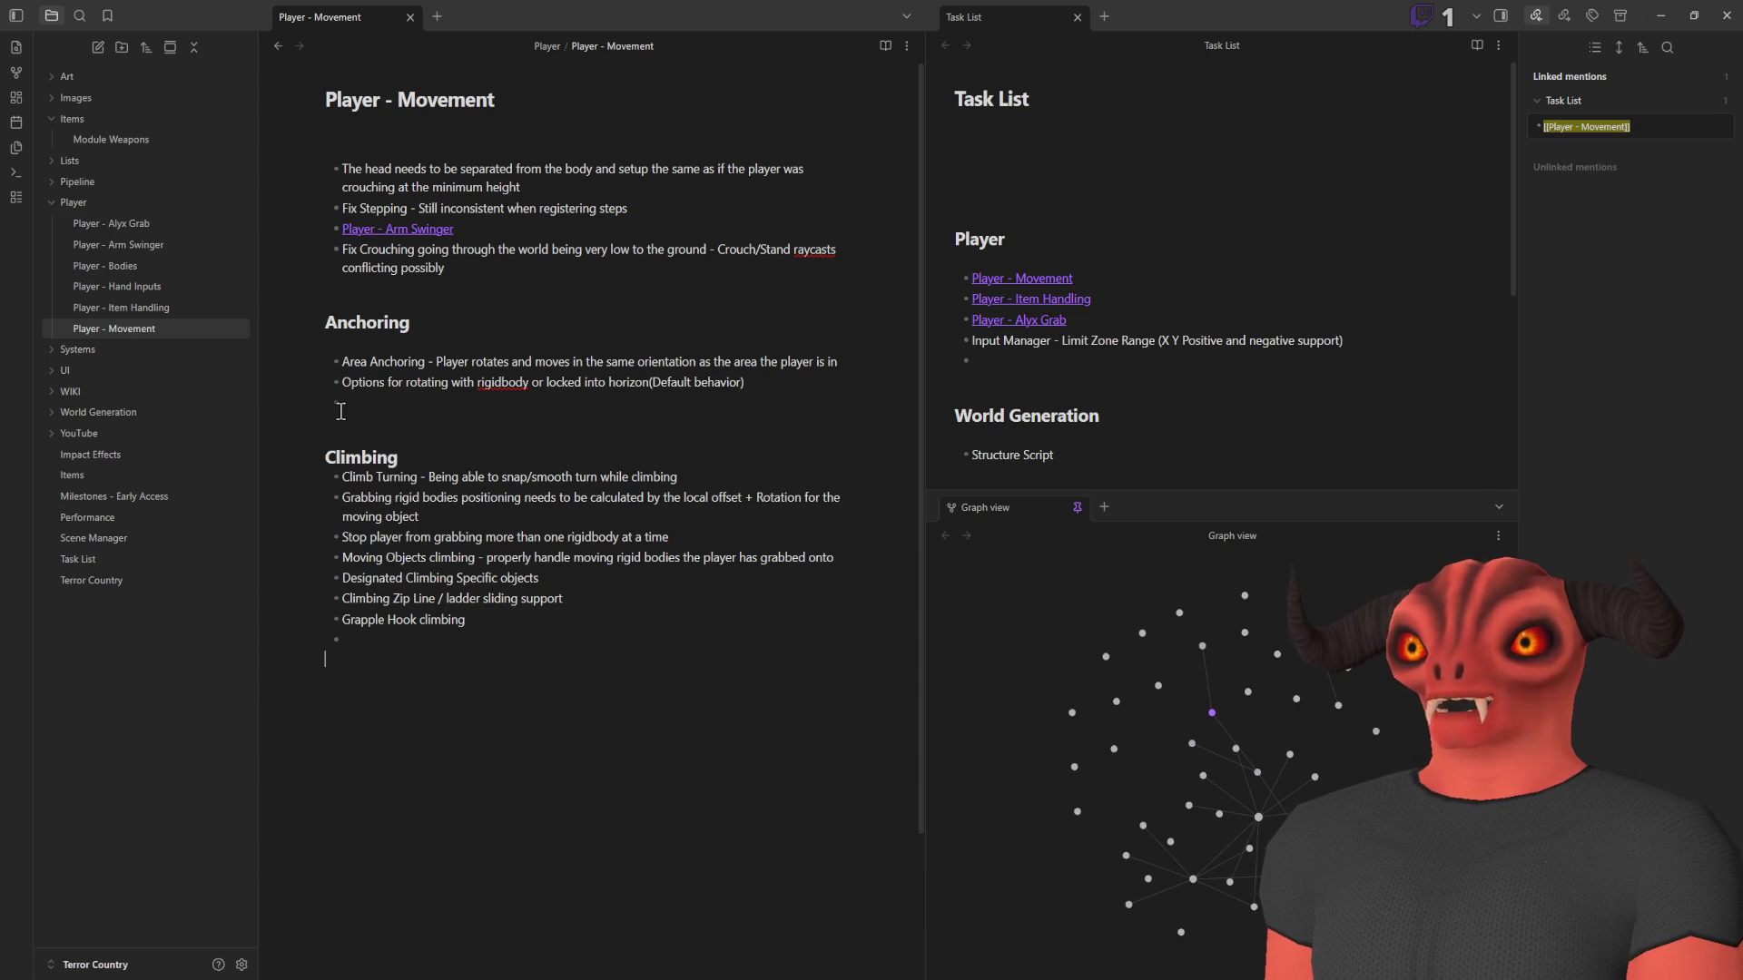
{"action": "triple_click", "coordinate": [349, 253]}
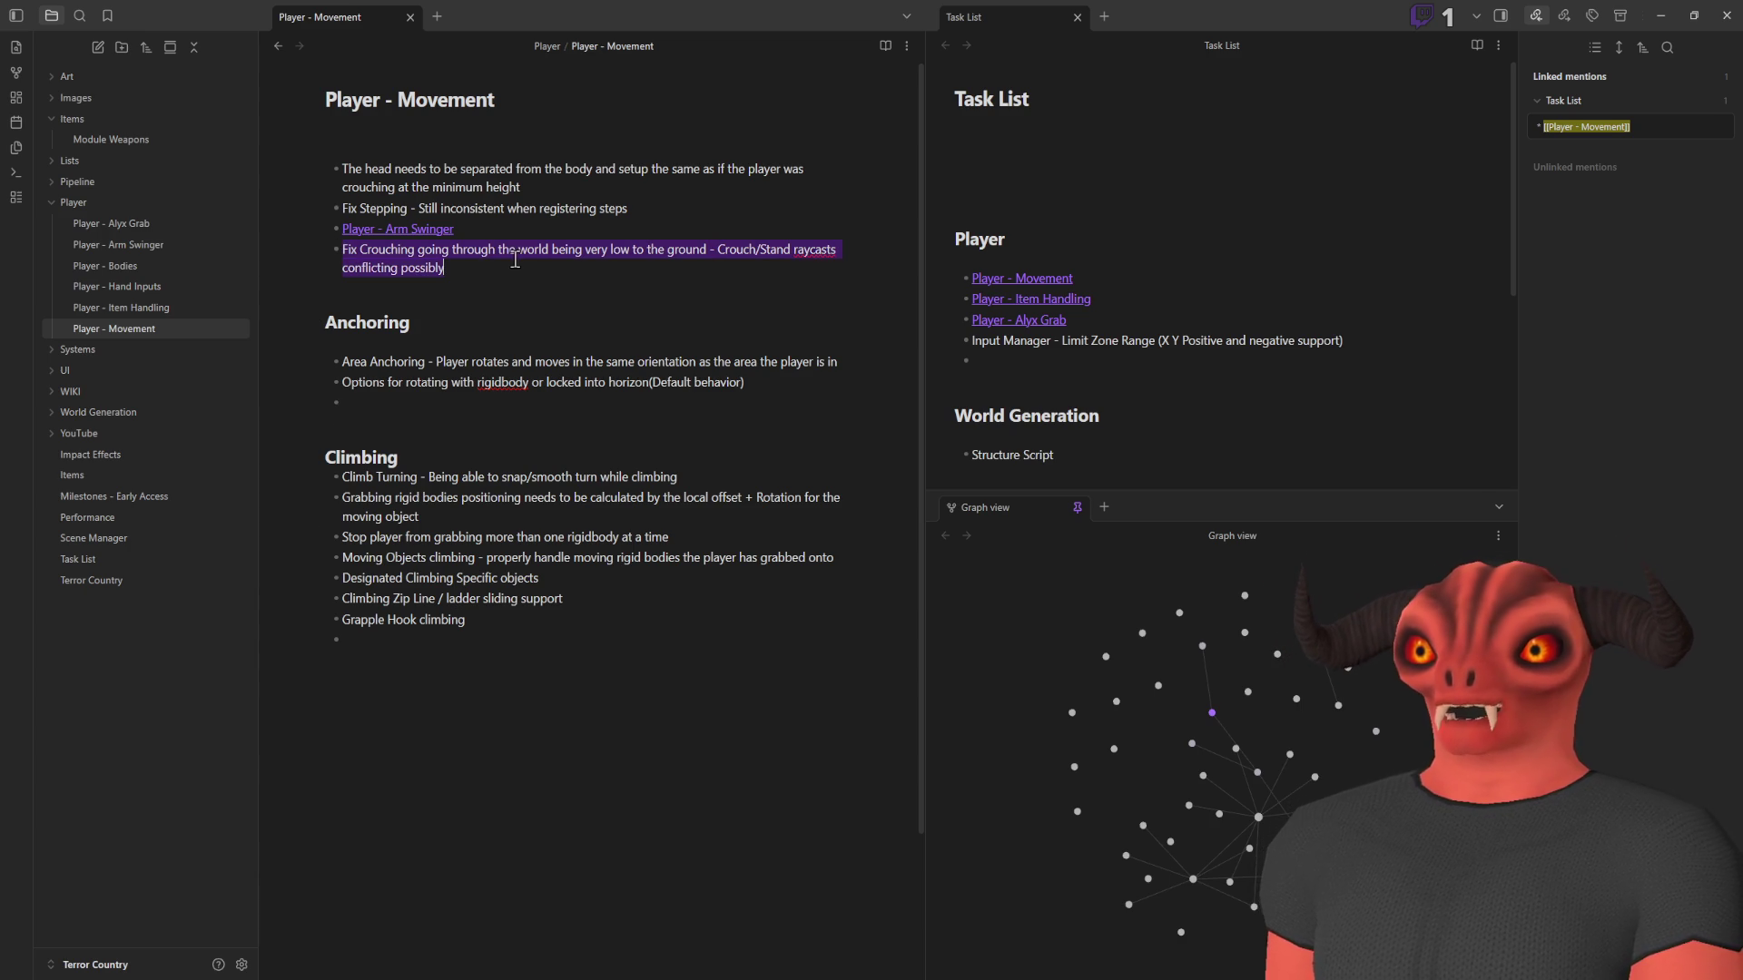
{"action": "left_click_drag", "start_coordinate": [345, 204], "coordinate": [822, 218]}
{"action": "left_click", "coordinate": [646, 186]}
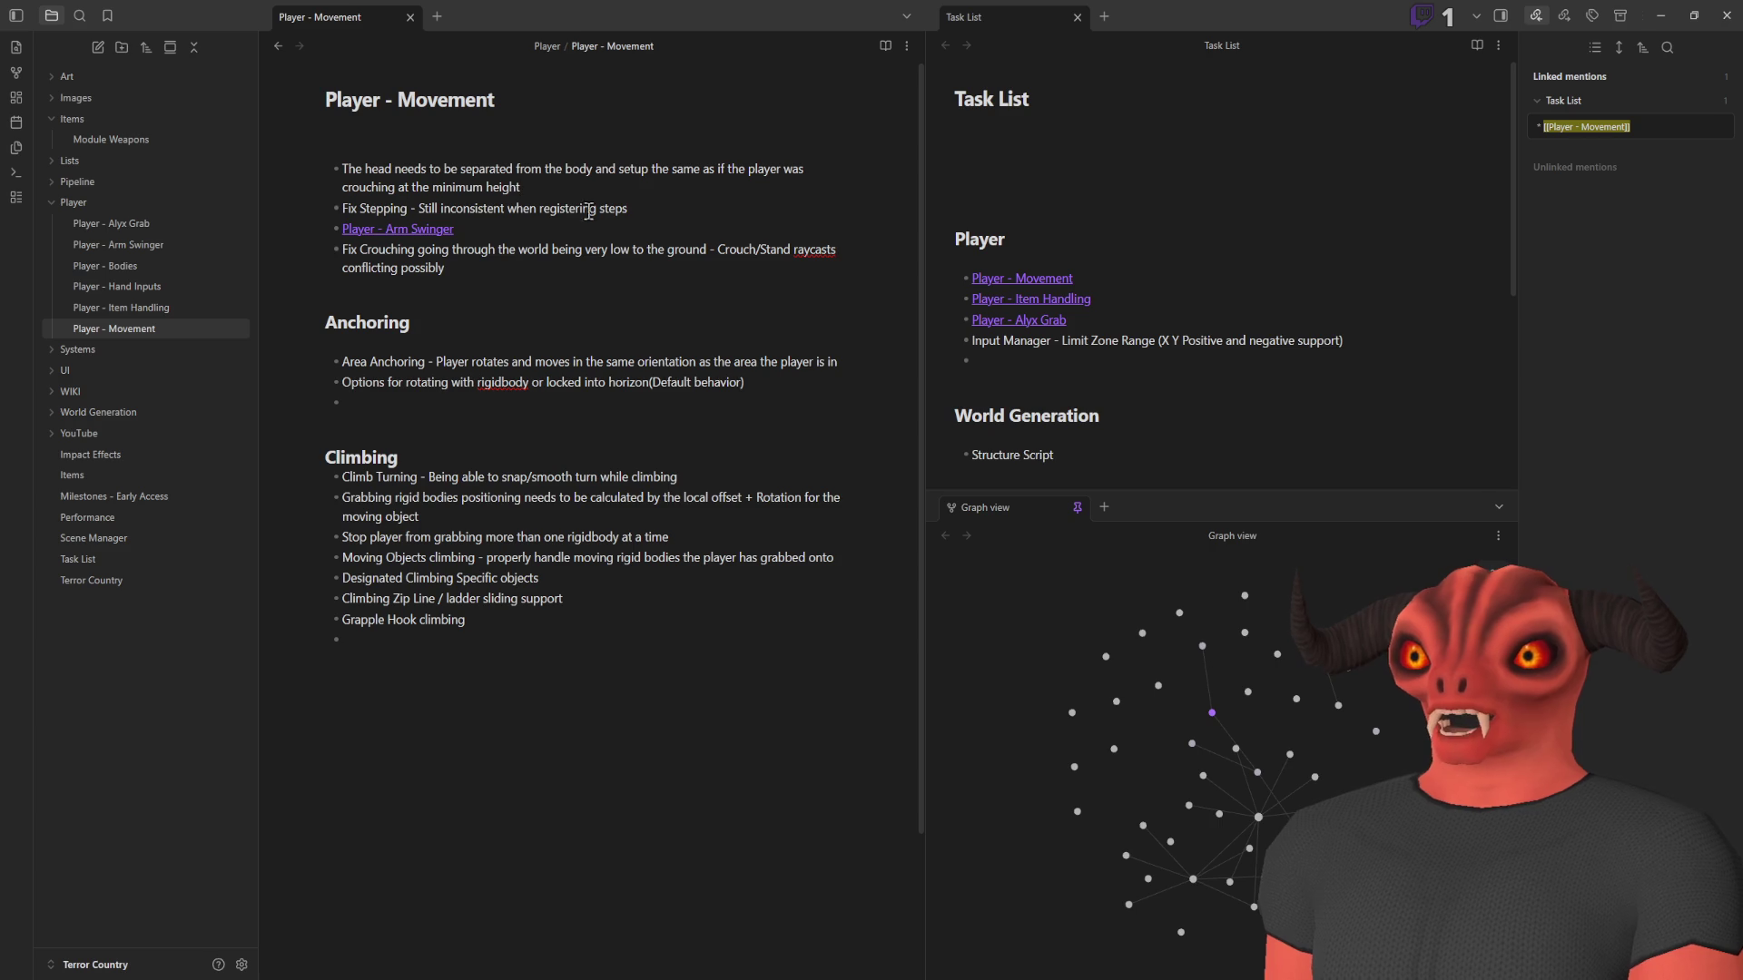